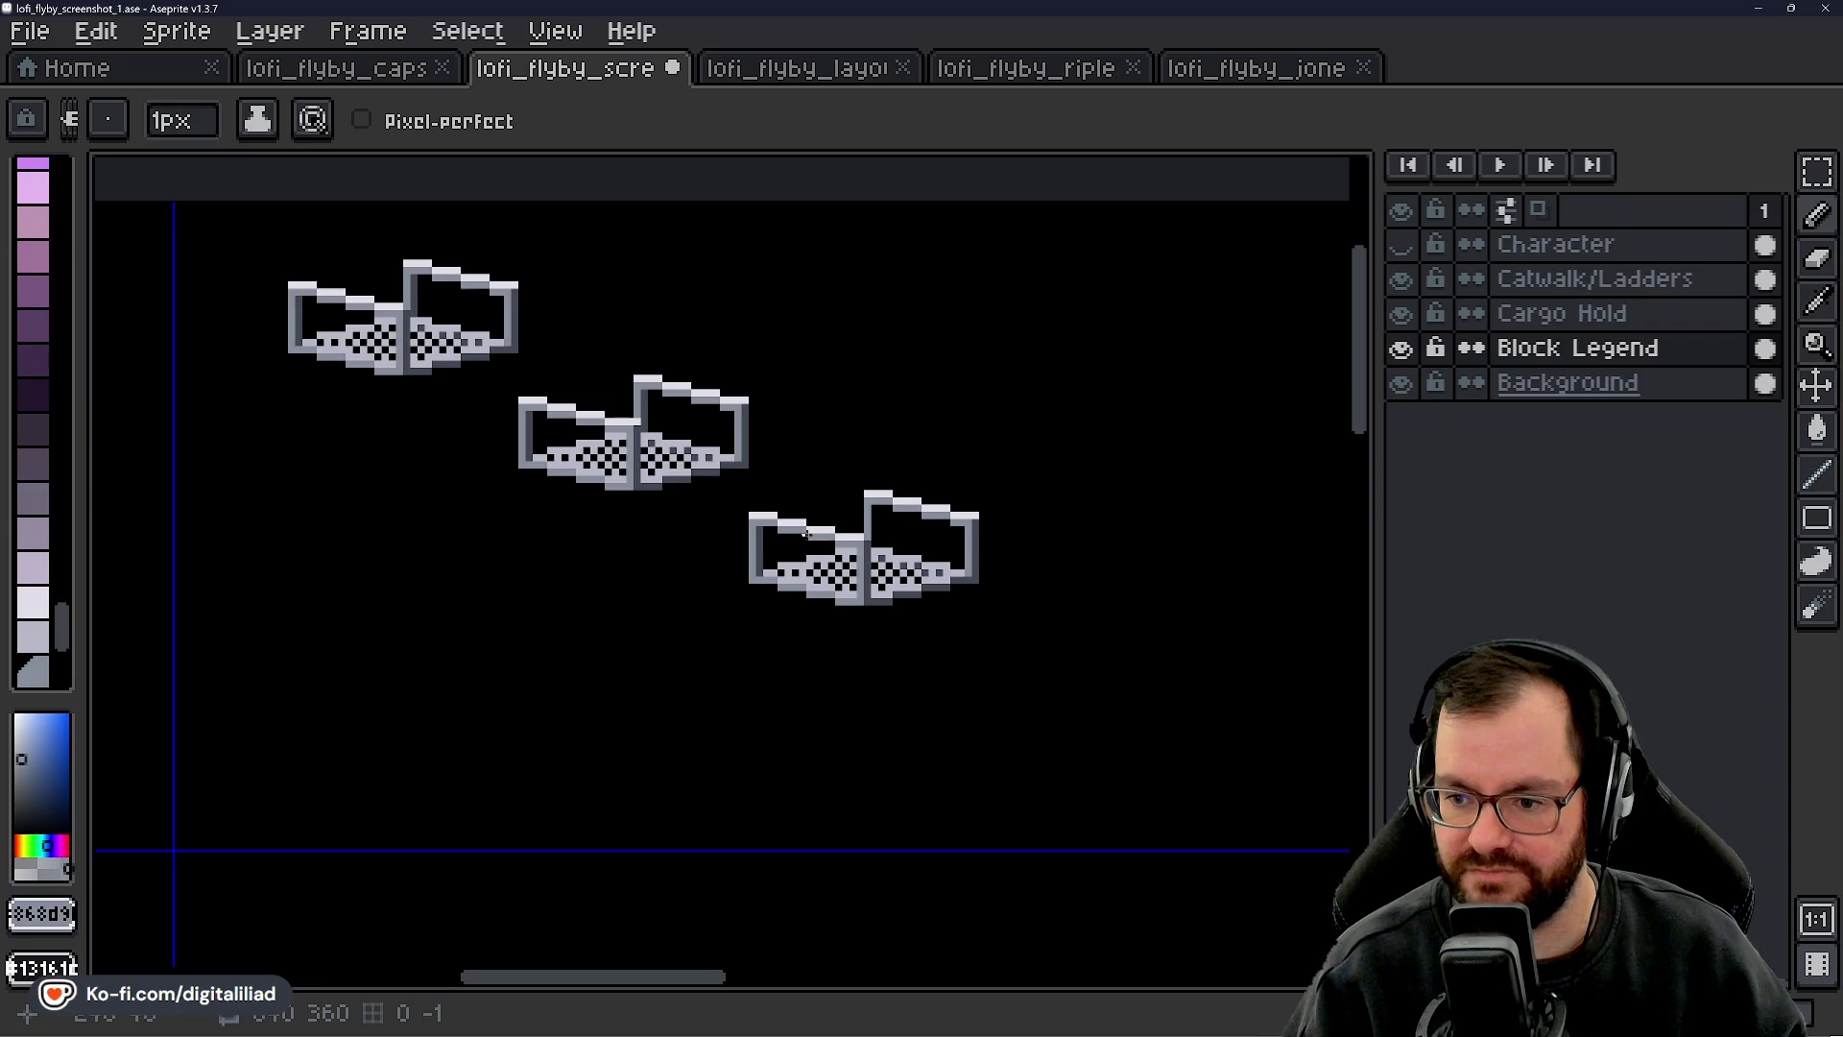
- Marquee-select the lower-right railing copy and delete it
{"action": "scroll", "coordinate": [862, 517], "scroll_direction": "up", "scroll_amount": 4}
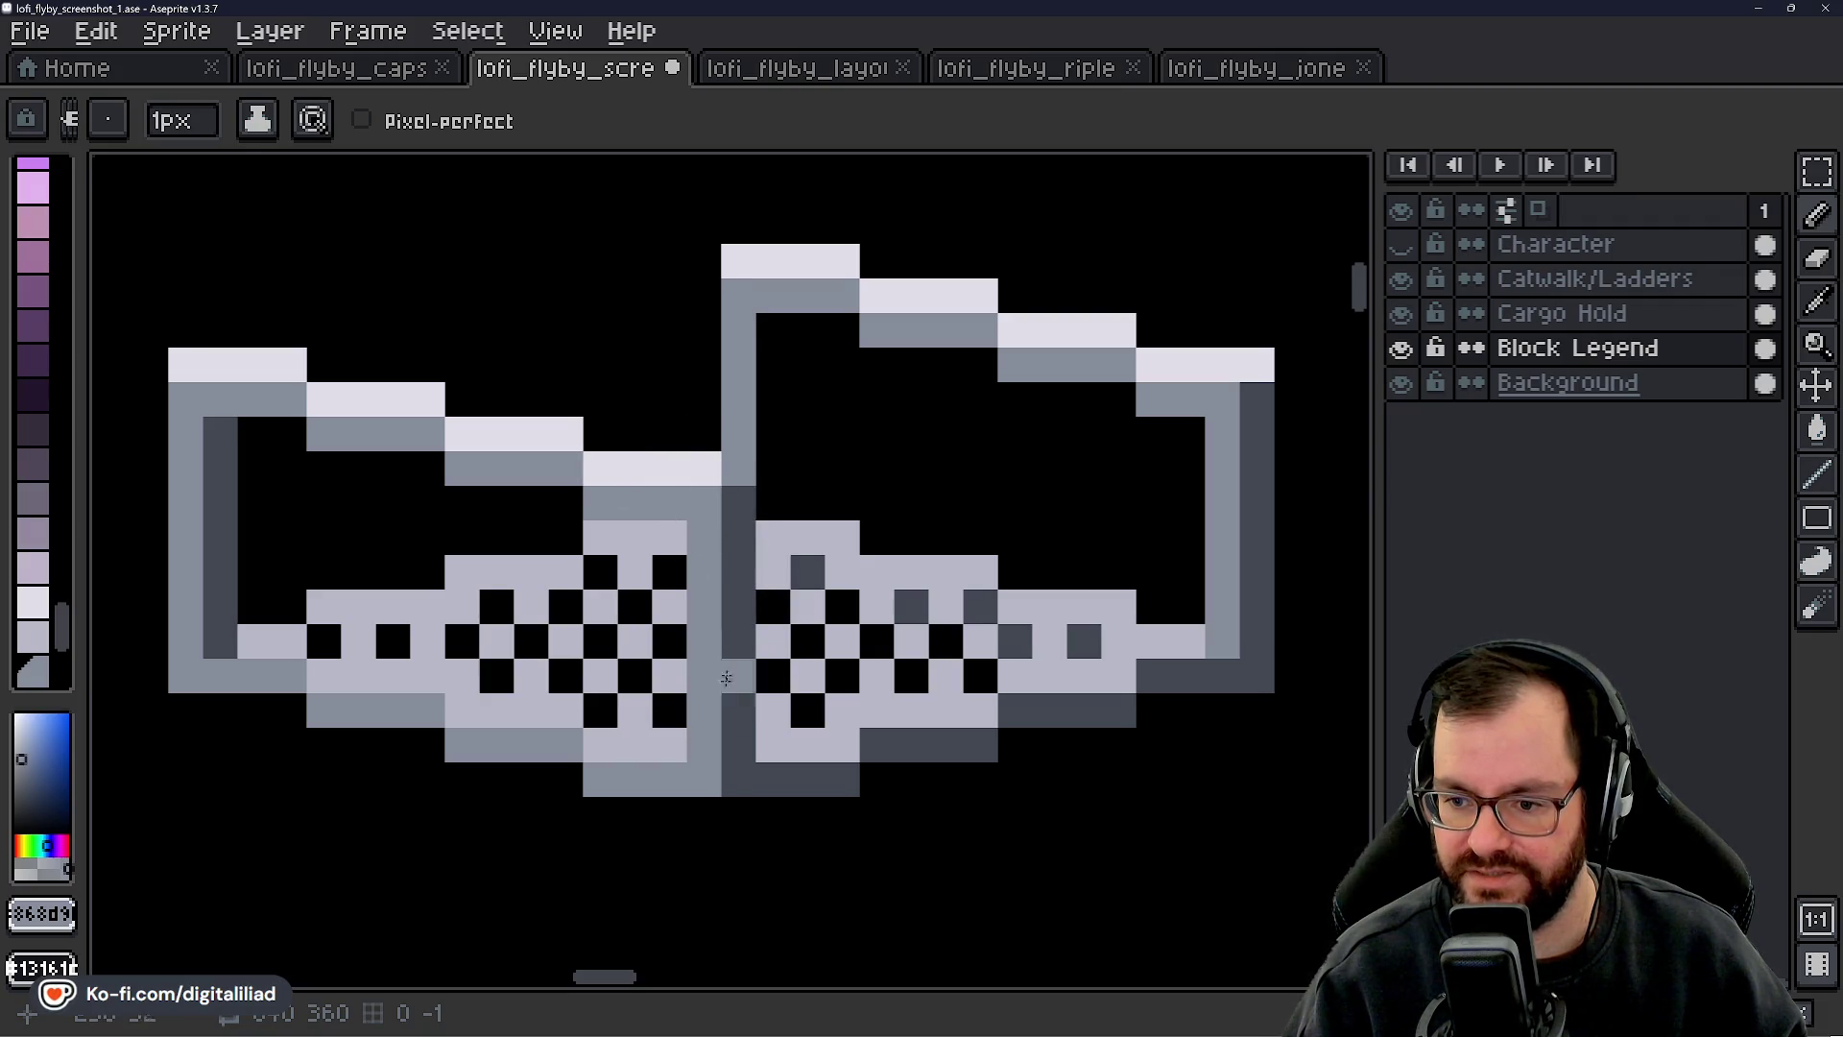
{"action": "scroll", "coordinate": [766, 650], "scroll_direction": "down", "scroll_amount": 5}
{"action": "scroll", "coordinate": [766, 650], "scroll_direction": "down", "scroll_amount": 2}
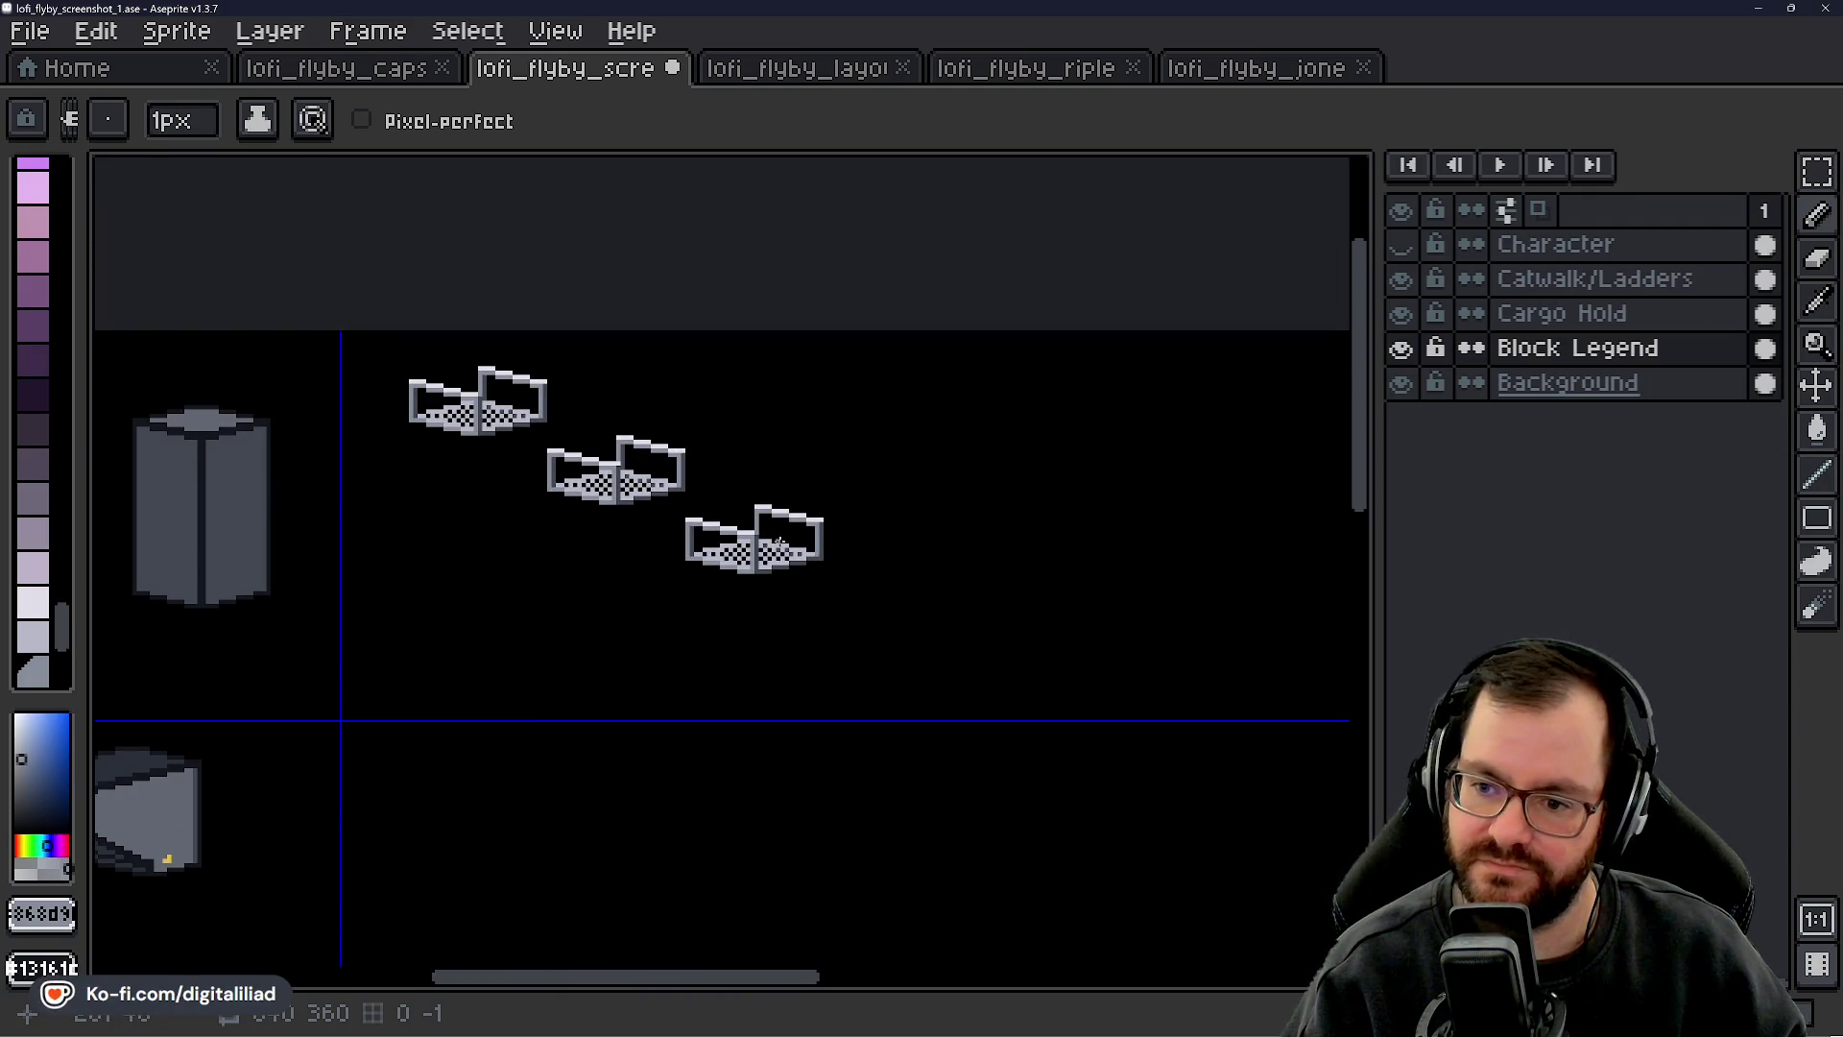
{"action": "scroll", "coordinate": [780, 544], "scroll_direction": "up", "scroll_amount": 4}
{"action": "scroll", "coordinate": [748, 557], "scroll_direction": "down", "scroll_amount": 3}
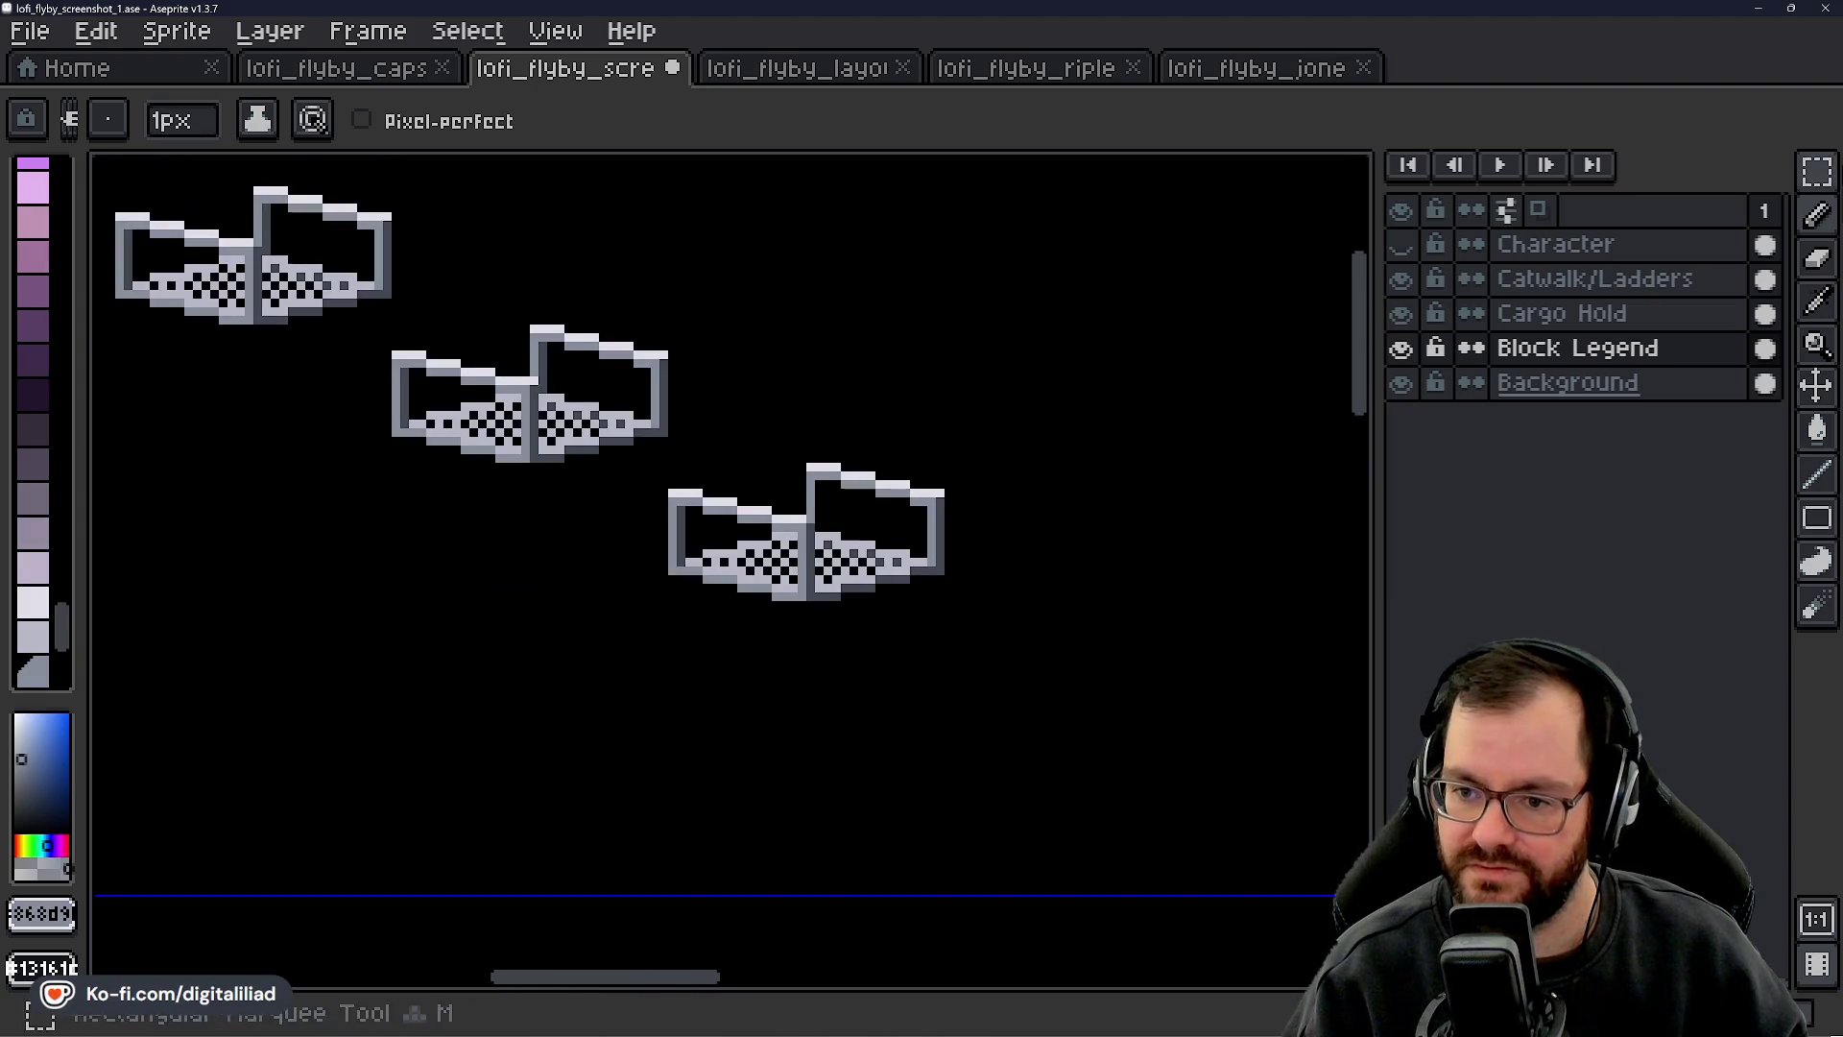
{"action": "left_click", "coordinate": [1829, 175]}
{"action": "left_click_drag", "start_coordinate": [681, 407], "coordinate": [1148, 778]}
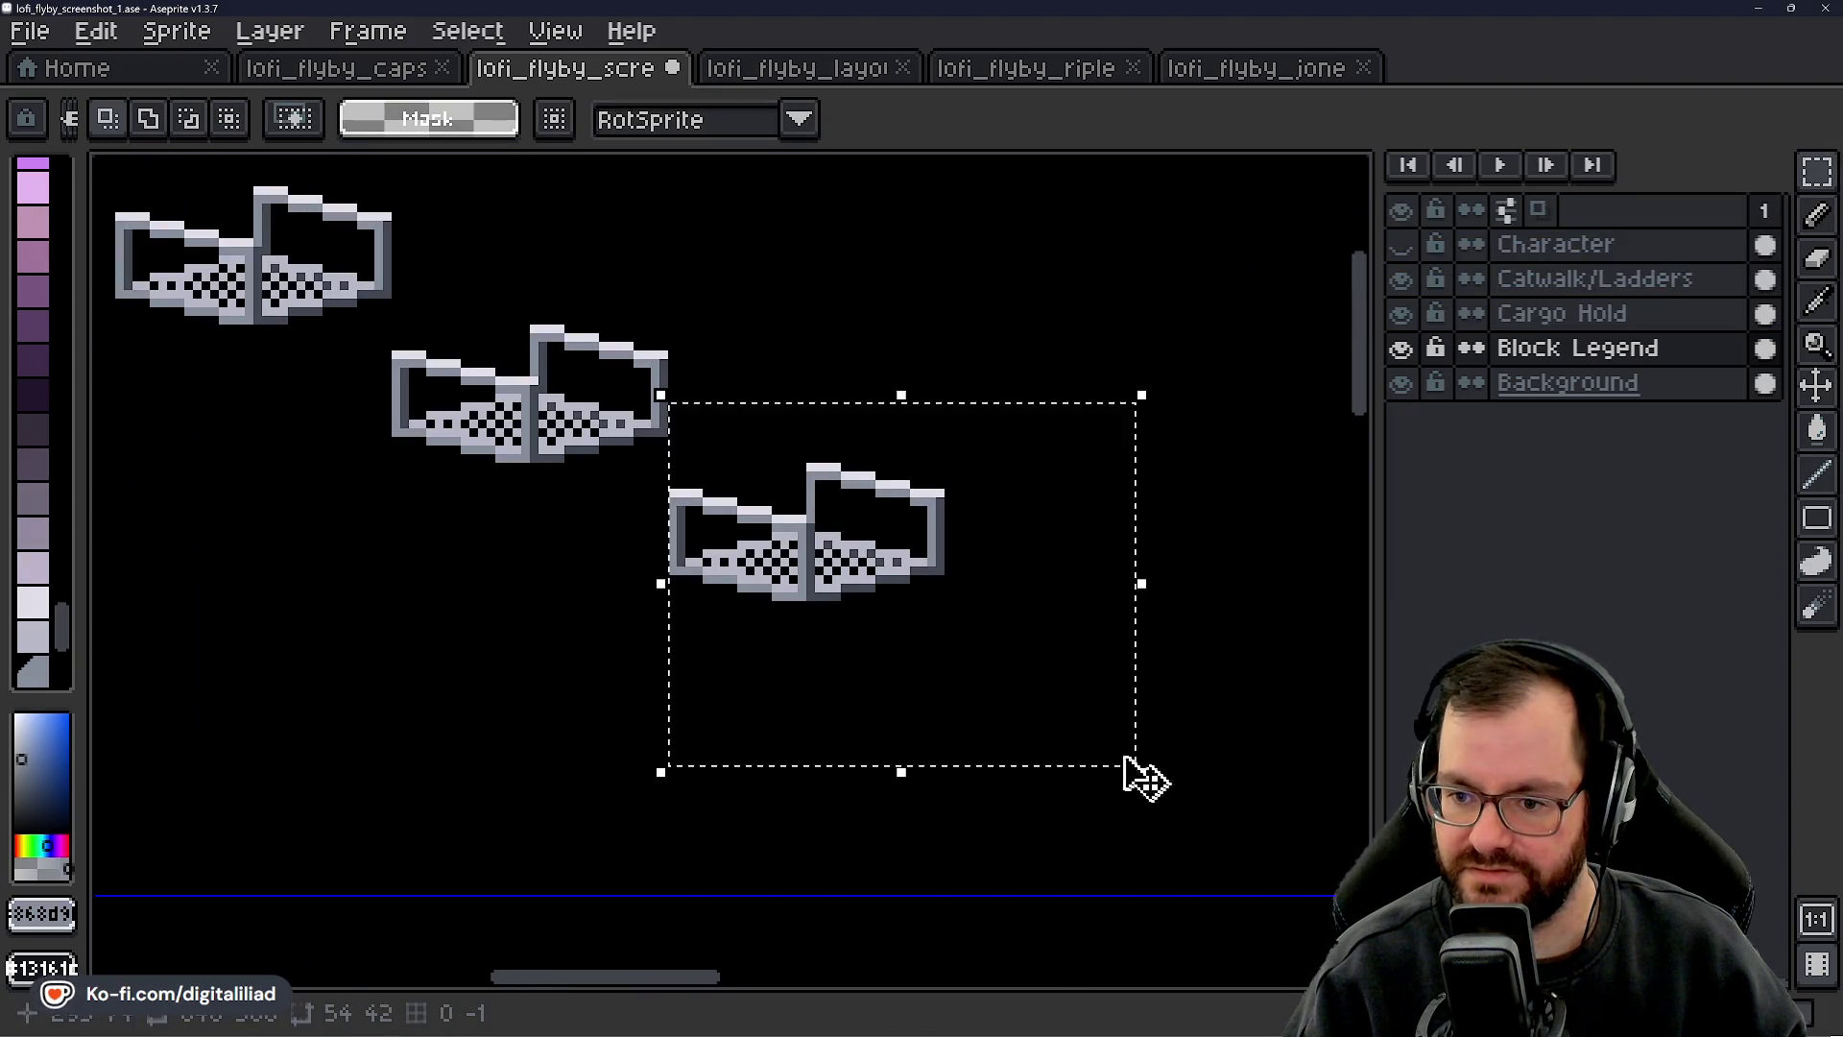
{"action": "key", "text": "Delete"}
- Hide the Background layer to show transparency and delete the lower railing piece
{"action": "left_click_drag", "start_coordinate": [411, 534], "coordinate": [974, 734]}
{"action": "mouse_move", "coordinate": [591, 326]}
{"action": "left_mouse_down"}
{"action": "mouse_move", "coordinate": [897, 523]}
{"action": "mouse_move", "coordinate": [972, 533]}
{"action": "left_mouse_up"}
{"action": "key", "text": "ctrl+d"}
{"action": "scroll", "coordinate": [608, 576], "scroll_direction": "down", "scroll_amount": 3}
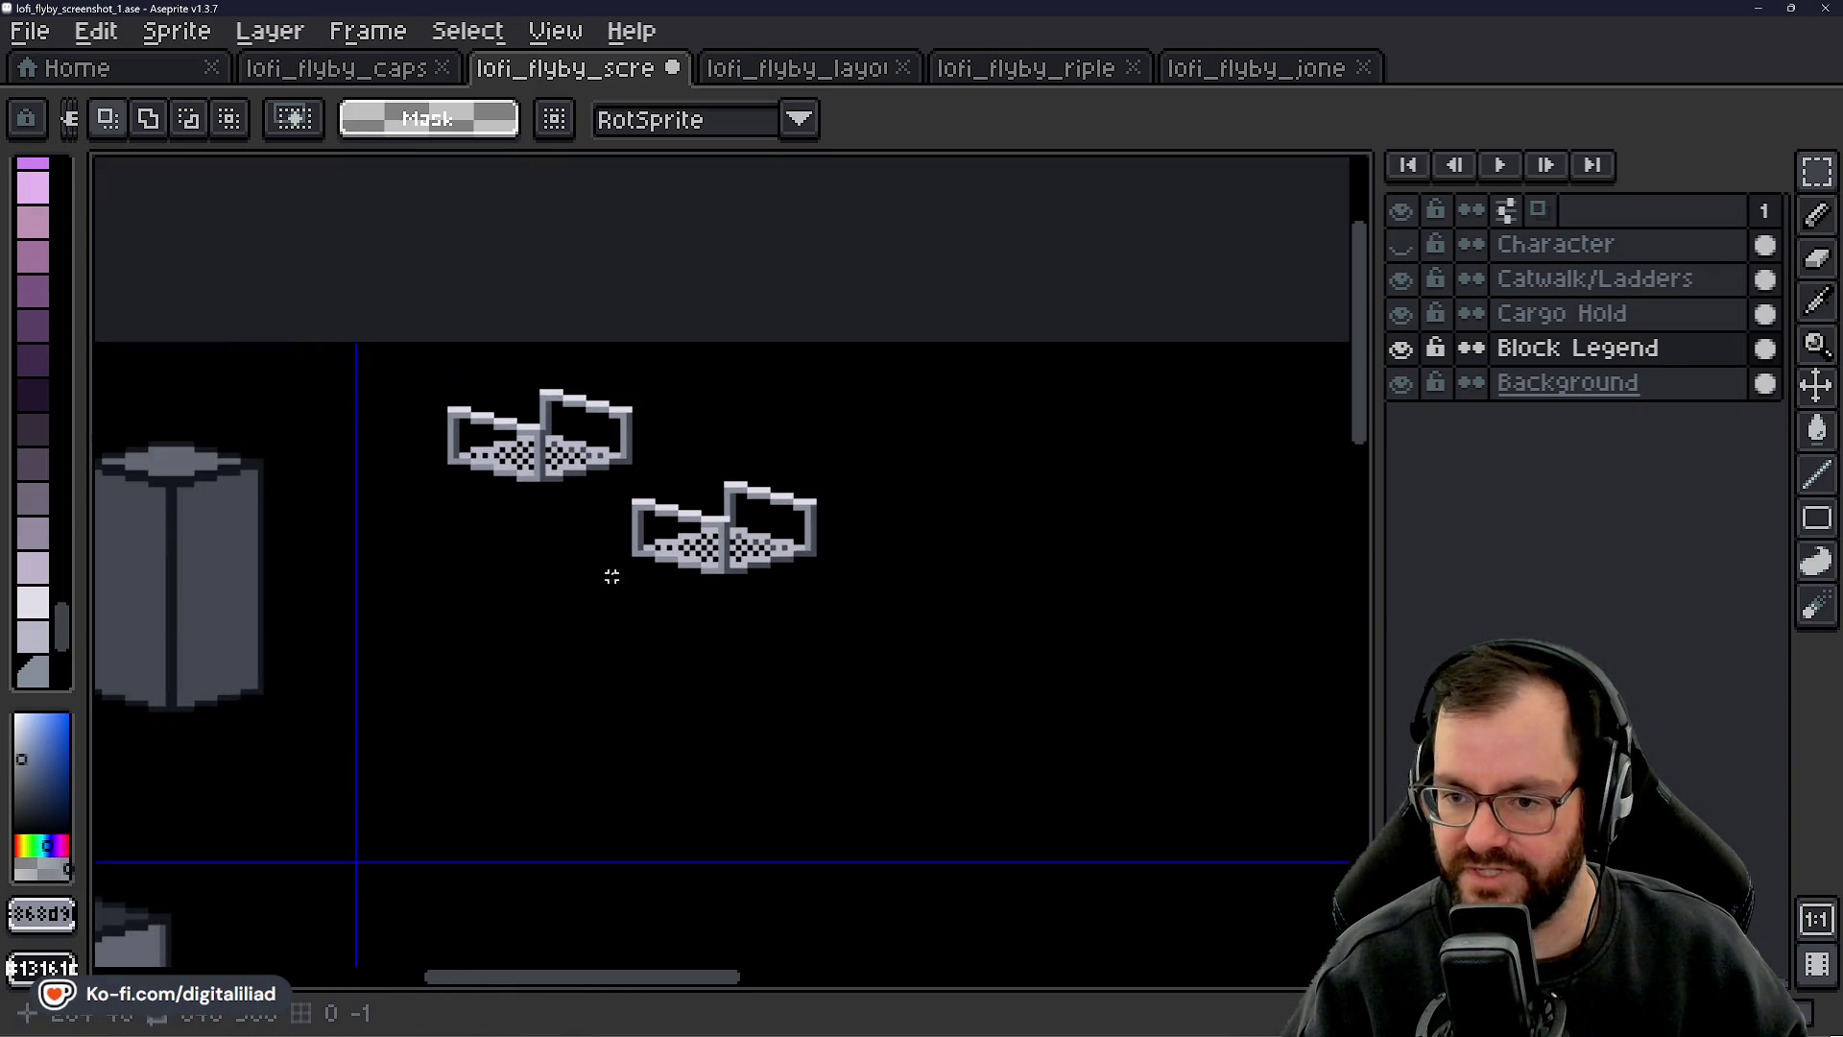
{"action": "left_click_drag", "start_coordinate": [584, 555], "coordinate": [761, 570]}
{"action": "scroll", "coordinate": [782, 523], "scroll_direction": "up", "scroll_amount": 3}
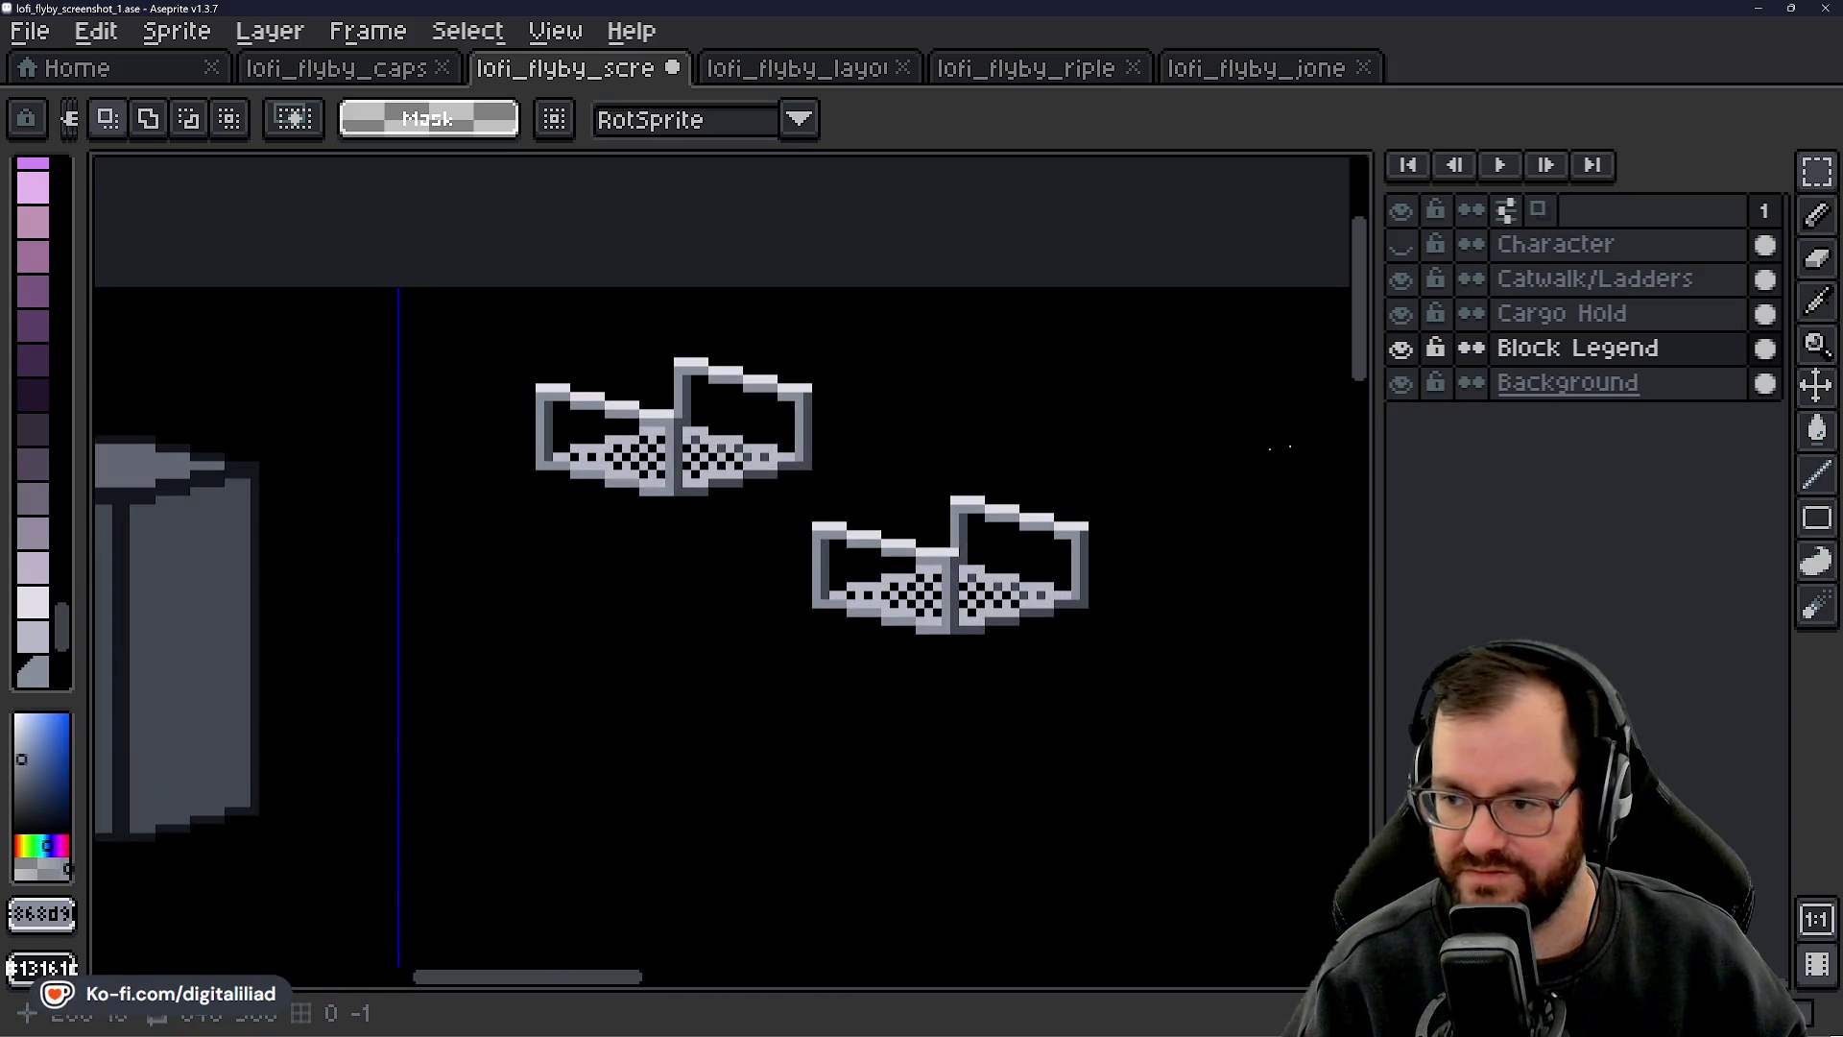
{"action": "left_click", "coordinate": [1401, 382]}
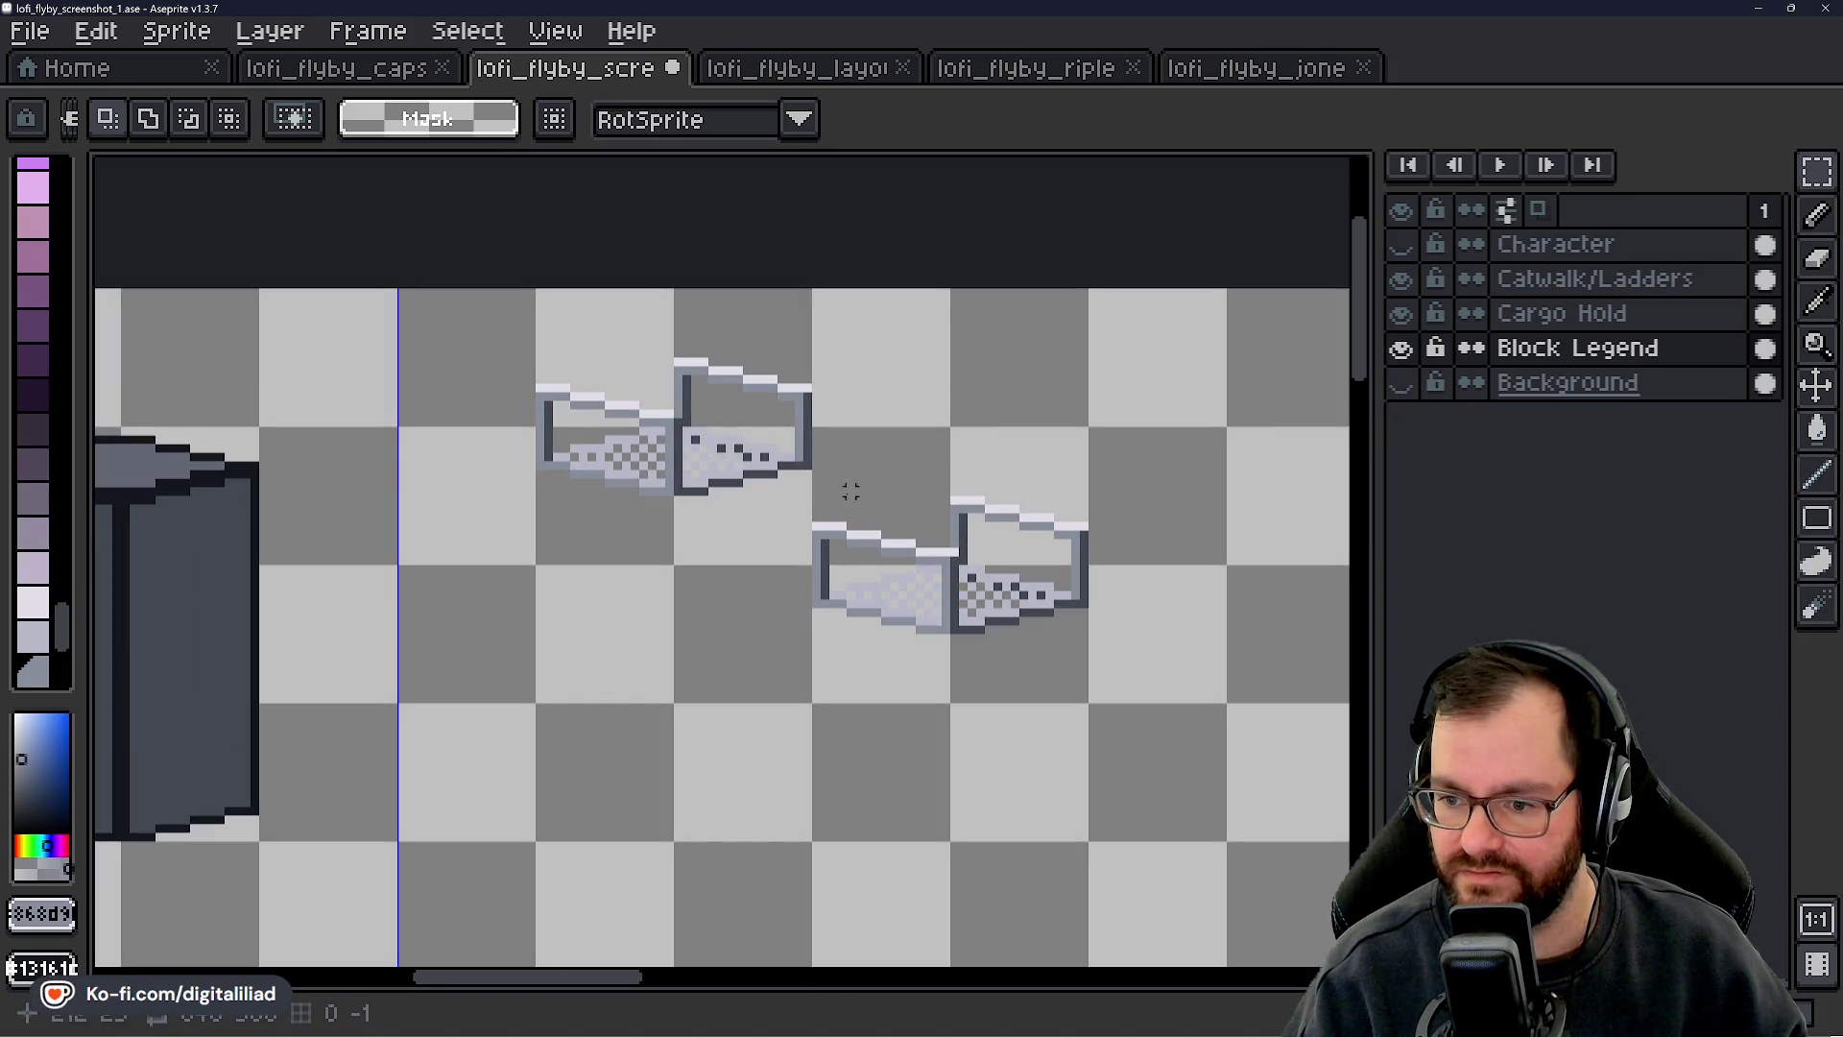
{"action": "left_click_drag", "start_coordinate": [816, 465], "coordinate": [1229, 752]}
{"action": "key", "text": "Delete"}
- Move the last remaining railing piece further down and commit its new position
{"action": "left_click_drag", "start_coordinate": [477, 327], "coordinate": [958, 565]}
{"action": "scroll", "coordinate": [600, 530], "scroll_direction": "up", "scroll_amount": 1}
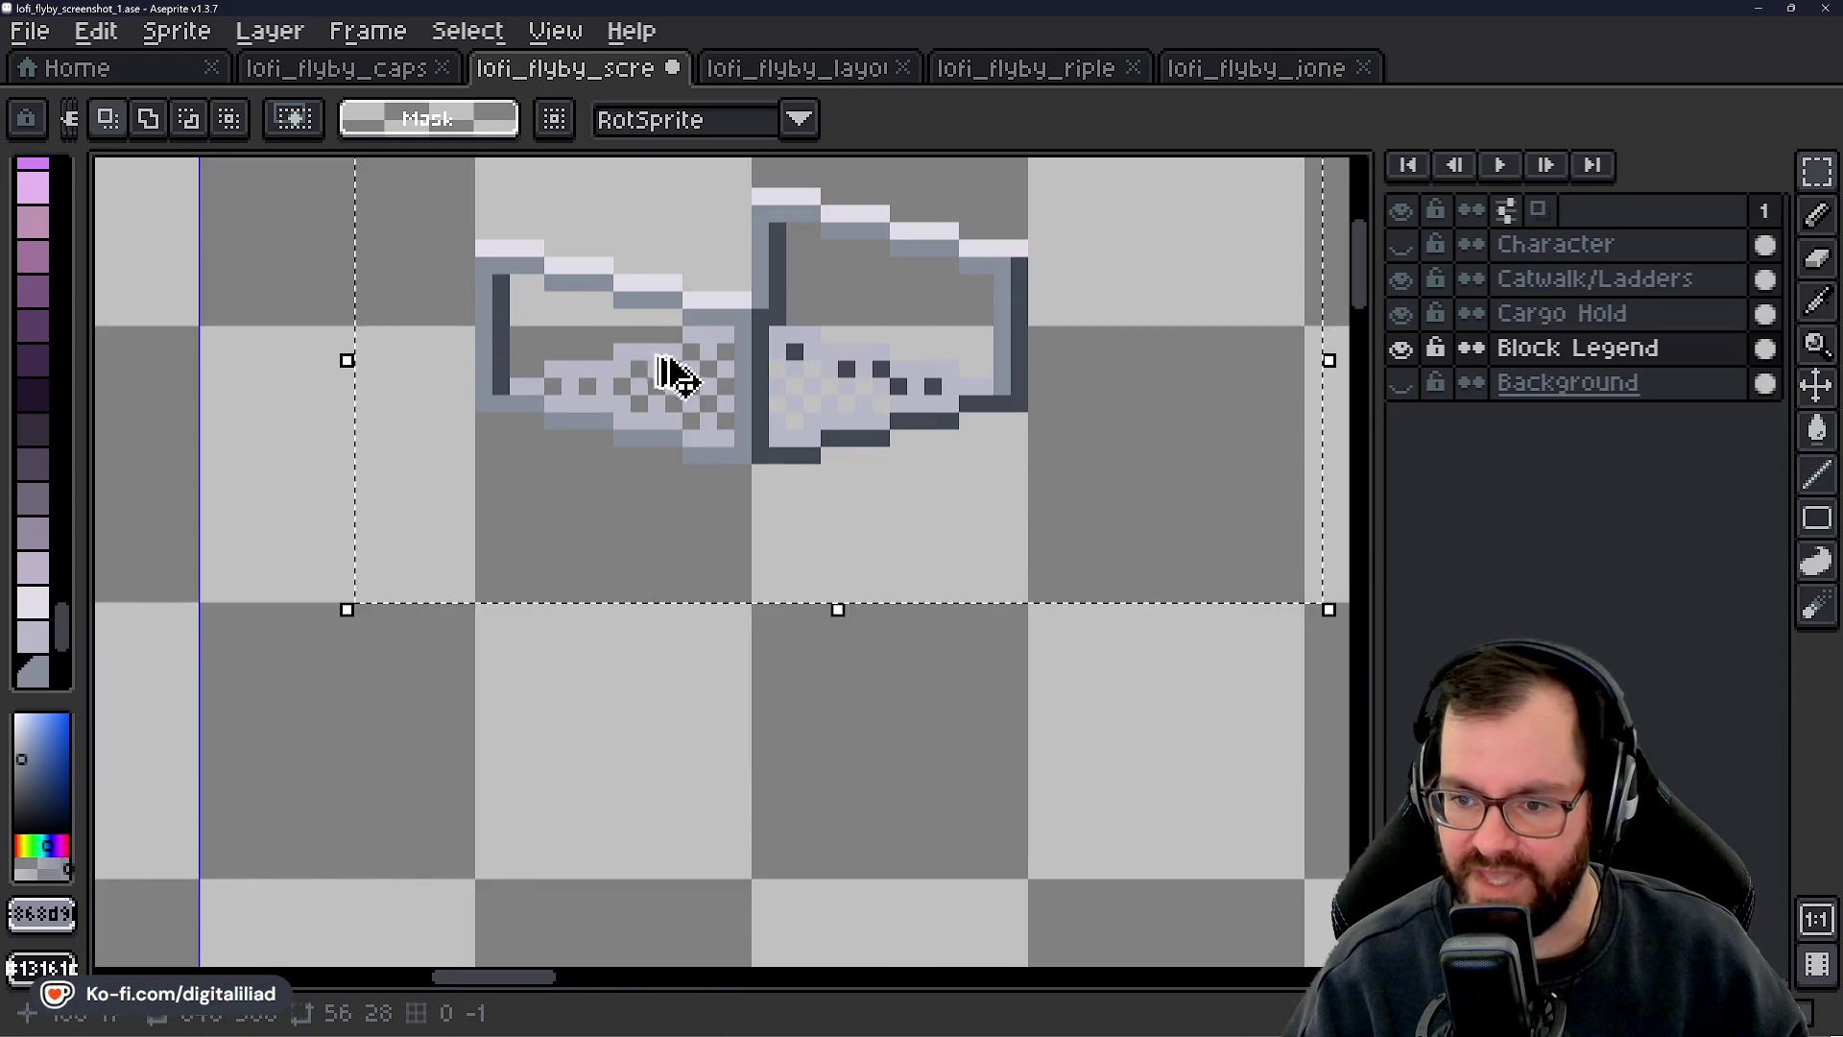
{"action": "mouse_move", "coordinate": [773, 389]}
{"action": "left_mouse_down"}
{"action": "mouse_move", "coordinate": [789, 398]}
{"action": "mouse_move", "coordinate": [790, 650]}
{"action": "left_mouse_up"}
{"action": "scroll", "coordinate": [671, 534], "scroll_direction": "down", "scroll_amount": 2}
{"action": "key", "text": "ctrl+d"}
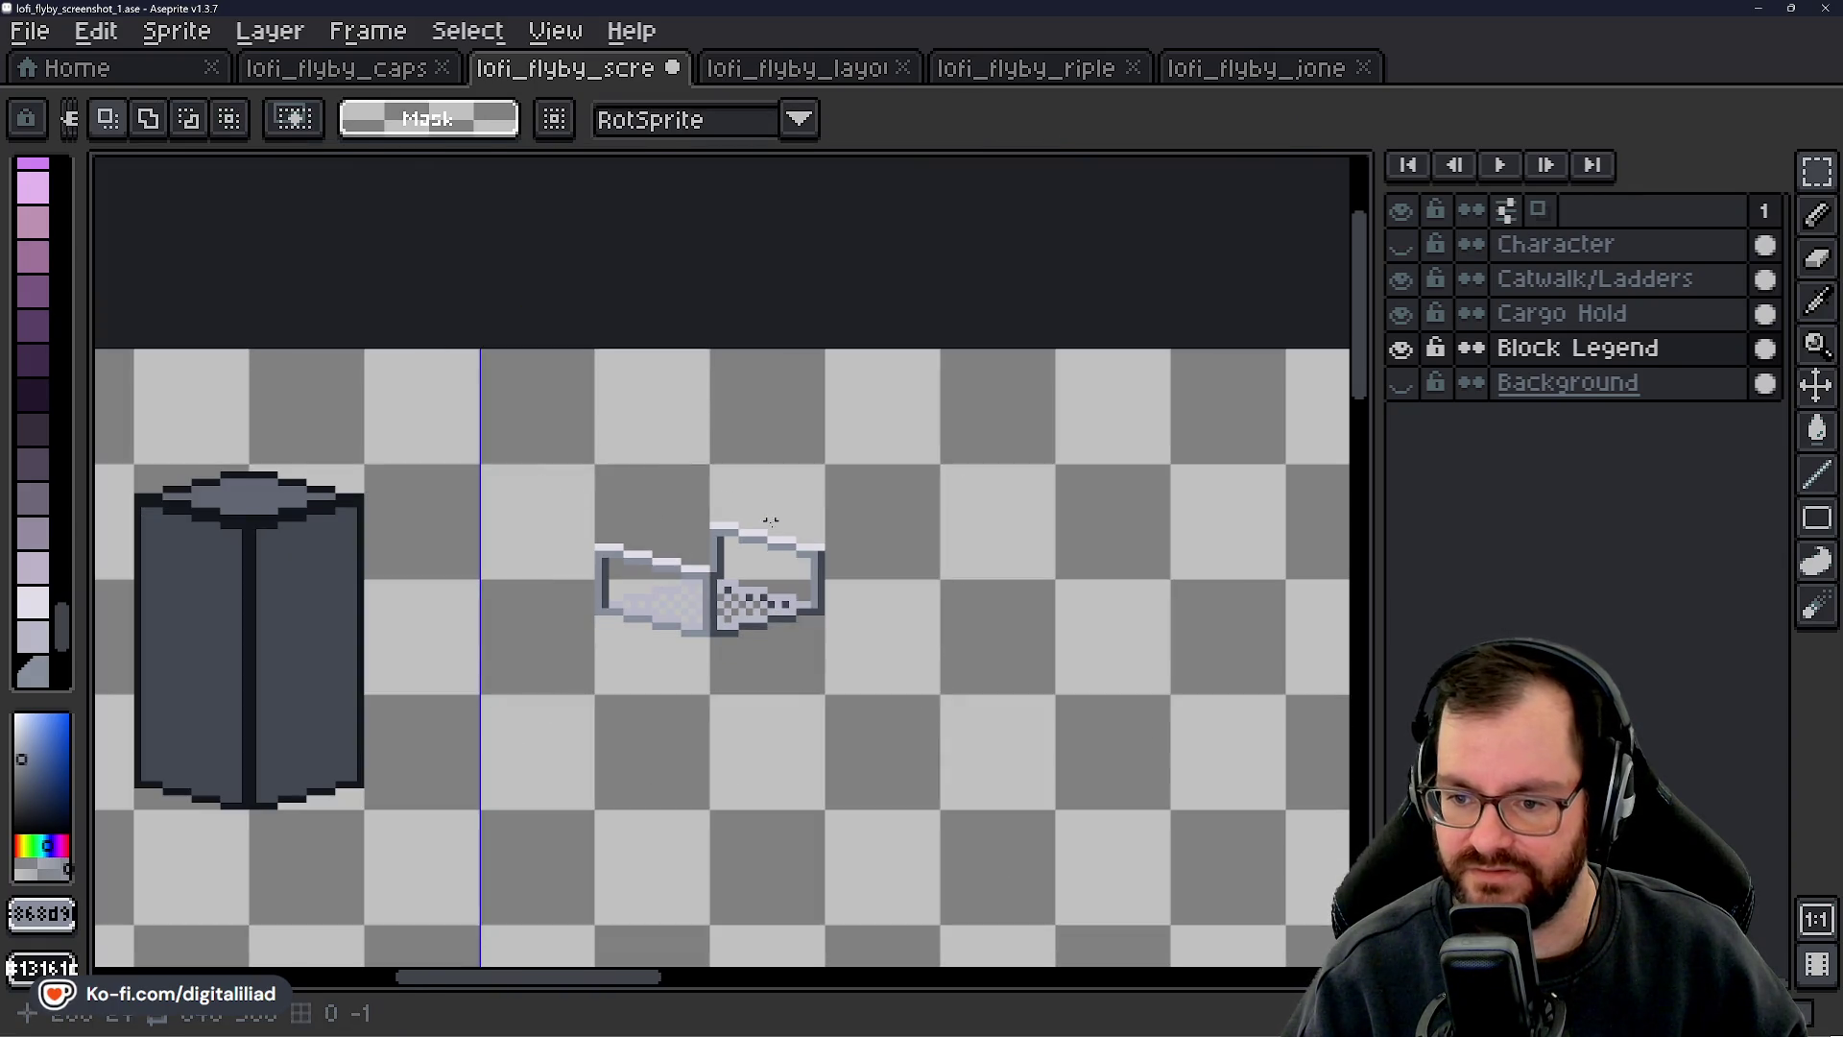
{"action": "scroll", "coordinate": [693, 439], "scroll_direction": "down", "scroll_amount": 1}
{"action": "scroll", "coordinate": [693, 440], "scroll_direction": "down", "scroll_amount": 1}
{"action": "mouse_move", "coordinate": [696, 568]}
{"action": "left_mouse_down"}
{"action": "mouse_move", "coordinate": [670, 556]}
{"action": "mouse_move", "coordinate": [705, 494]}
{"action": "left_mouse_up"}
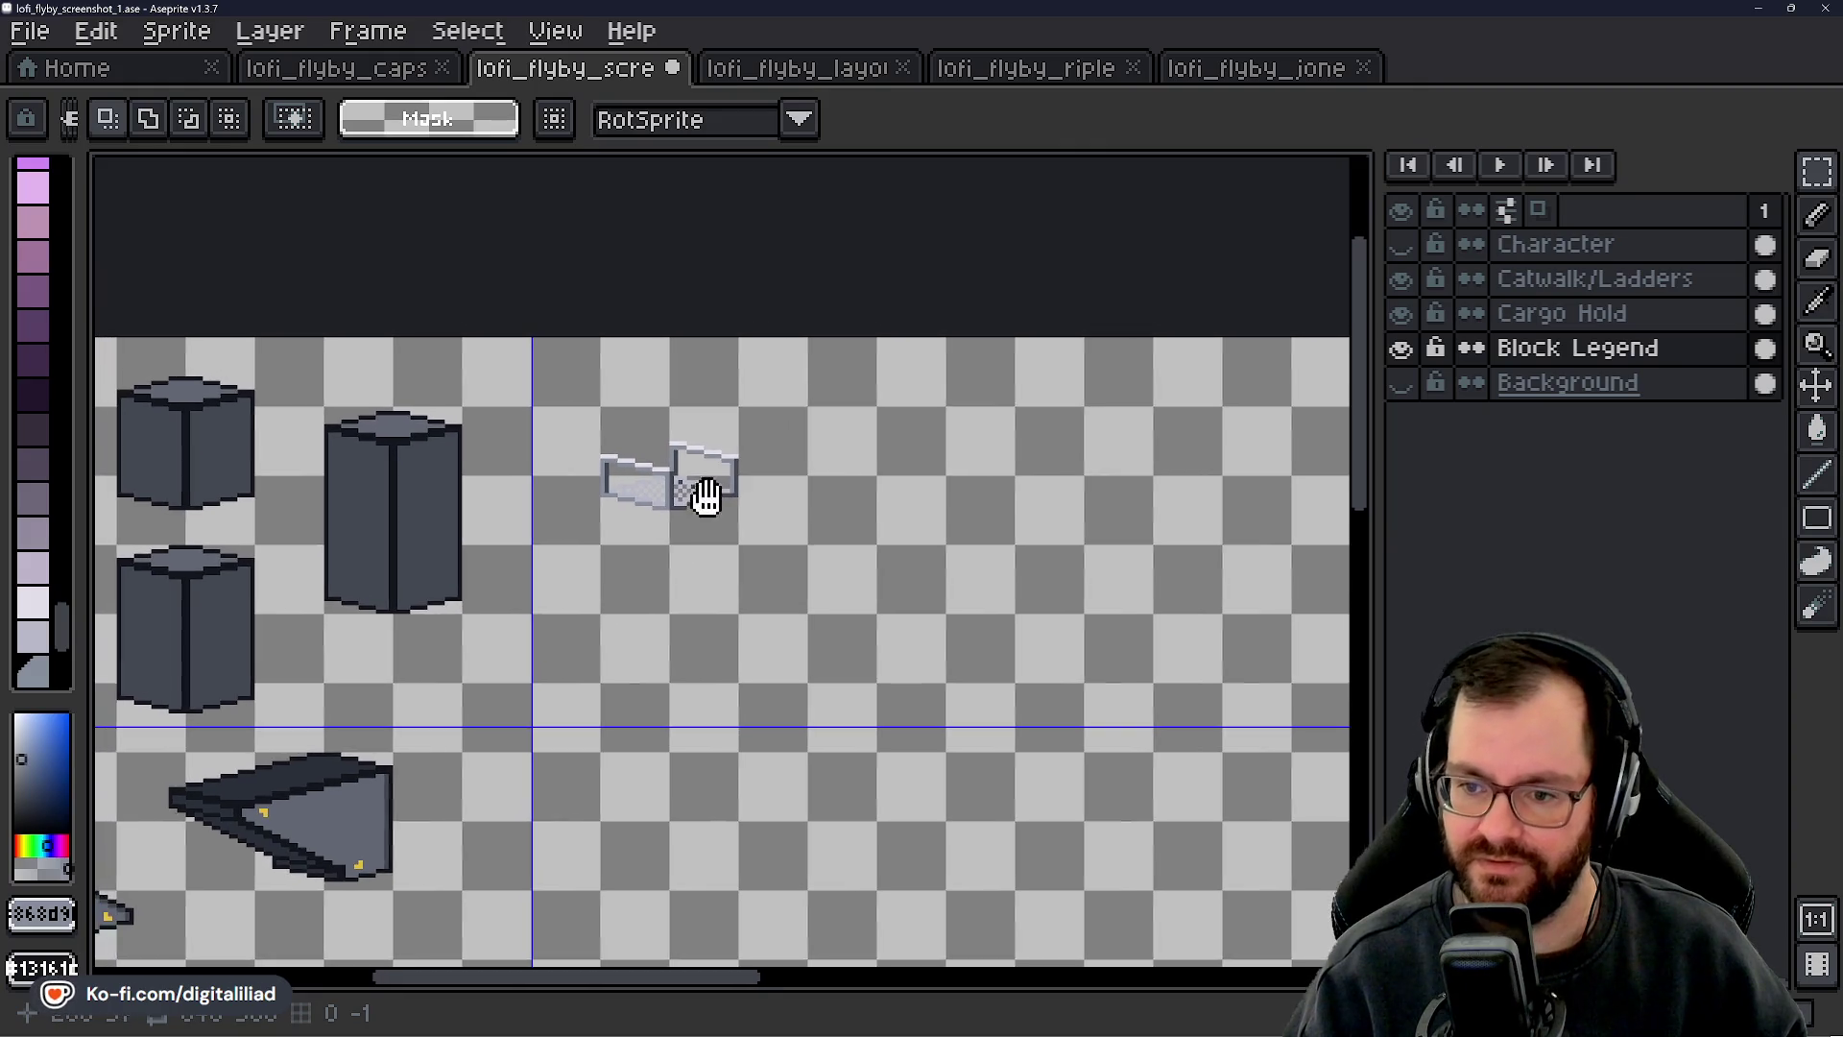
{"action": "scroll", "coordinate": [715, 519], "scroll_direction": "up", "scroll_amount": 2}
{"action": "scroll", "coordinate": [707, 490], "scroll_direction": "down", "scroll_amount": 1}
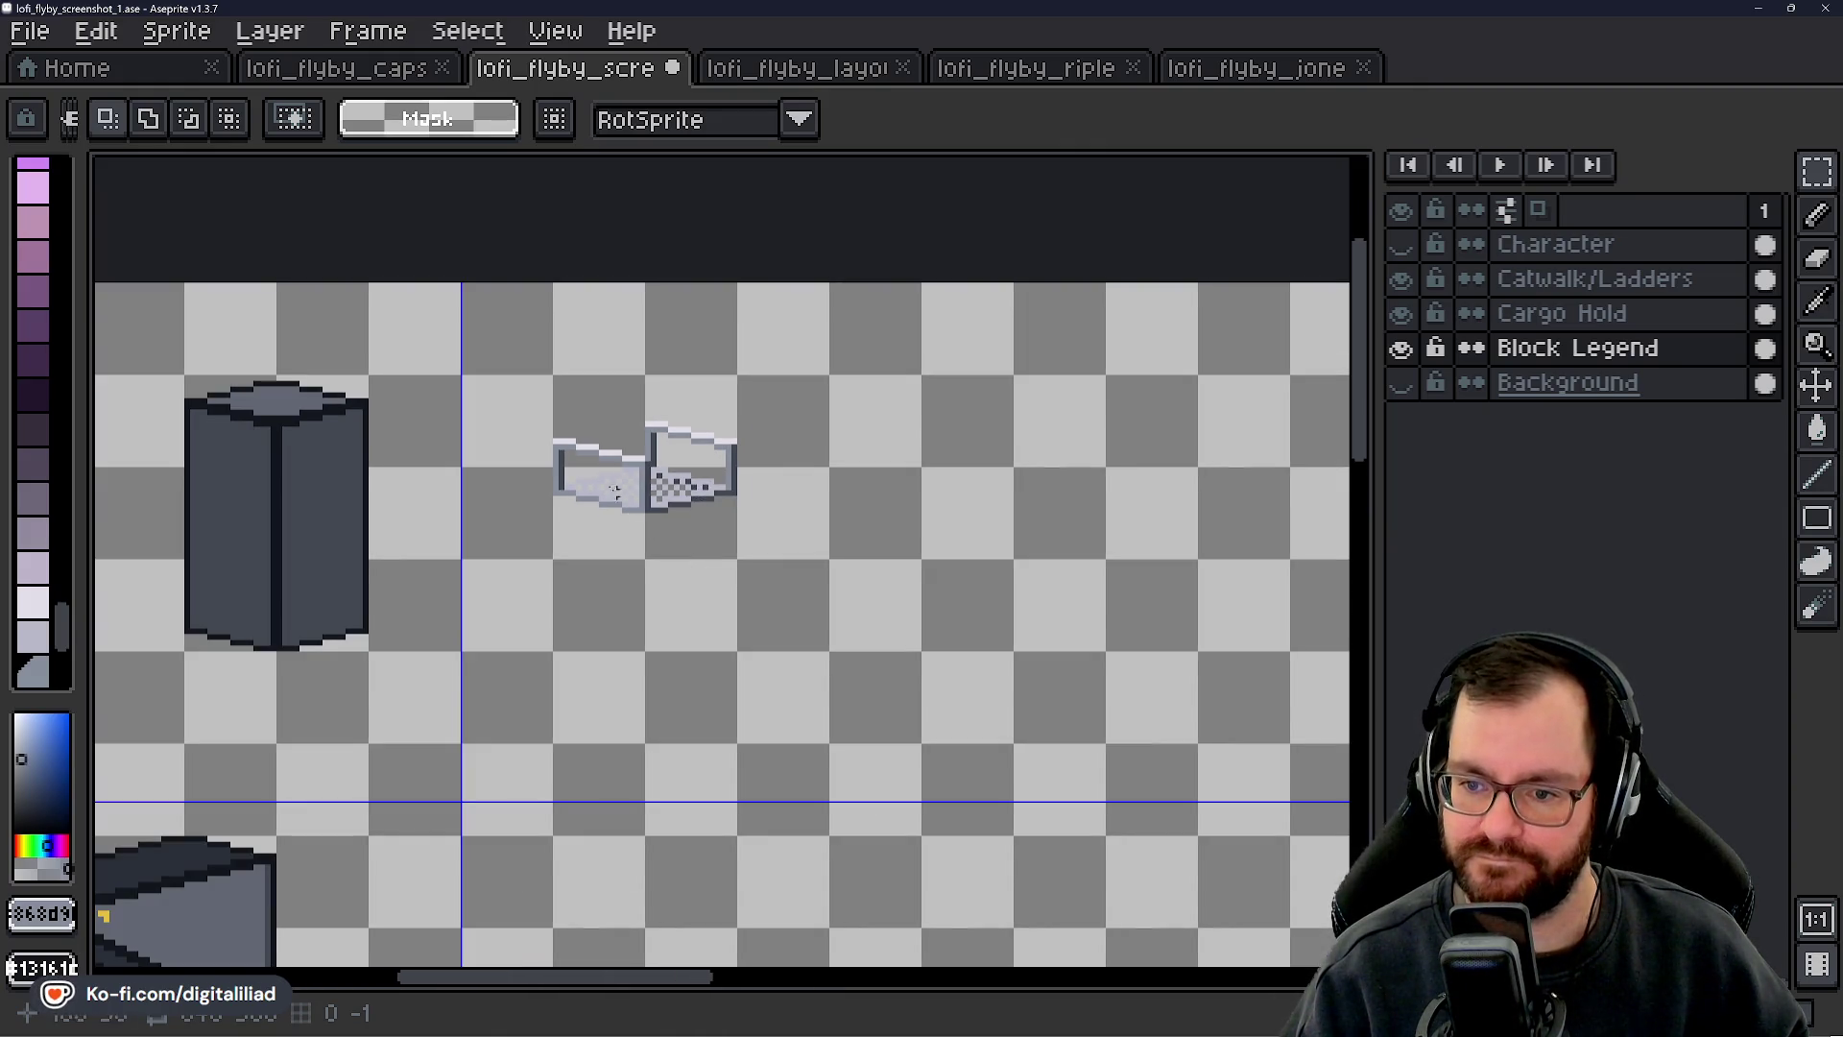
{"action": "scroll", "coordinate": [566, 384], "scroll_direction": "up", "scroll_amount": 2}
{"action": "key", "text": "ctrl+shift+d"}
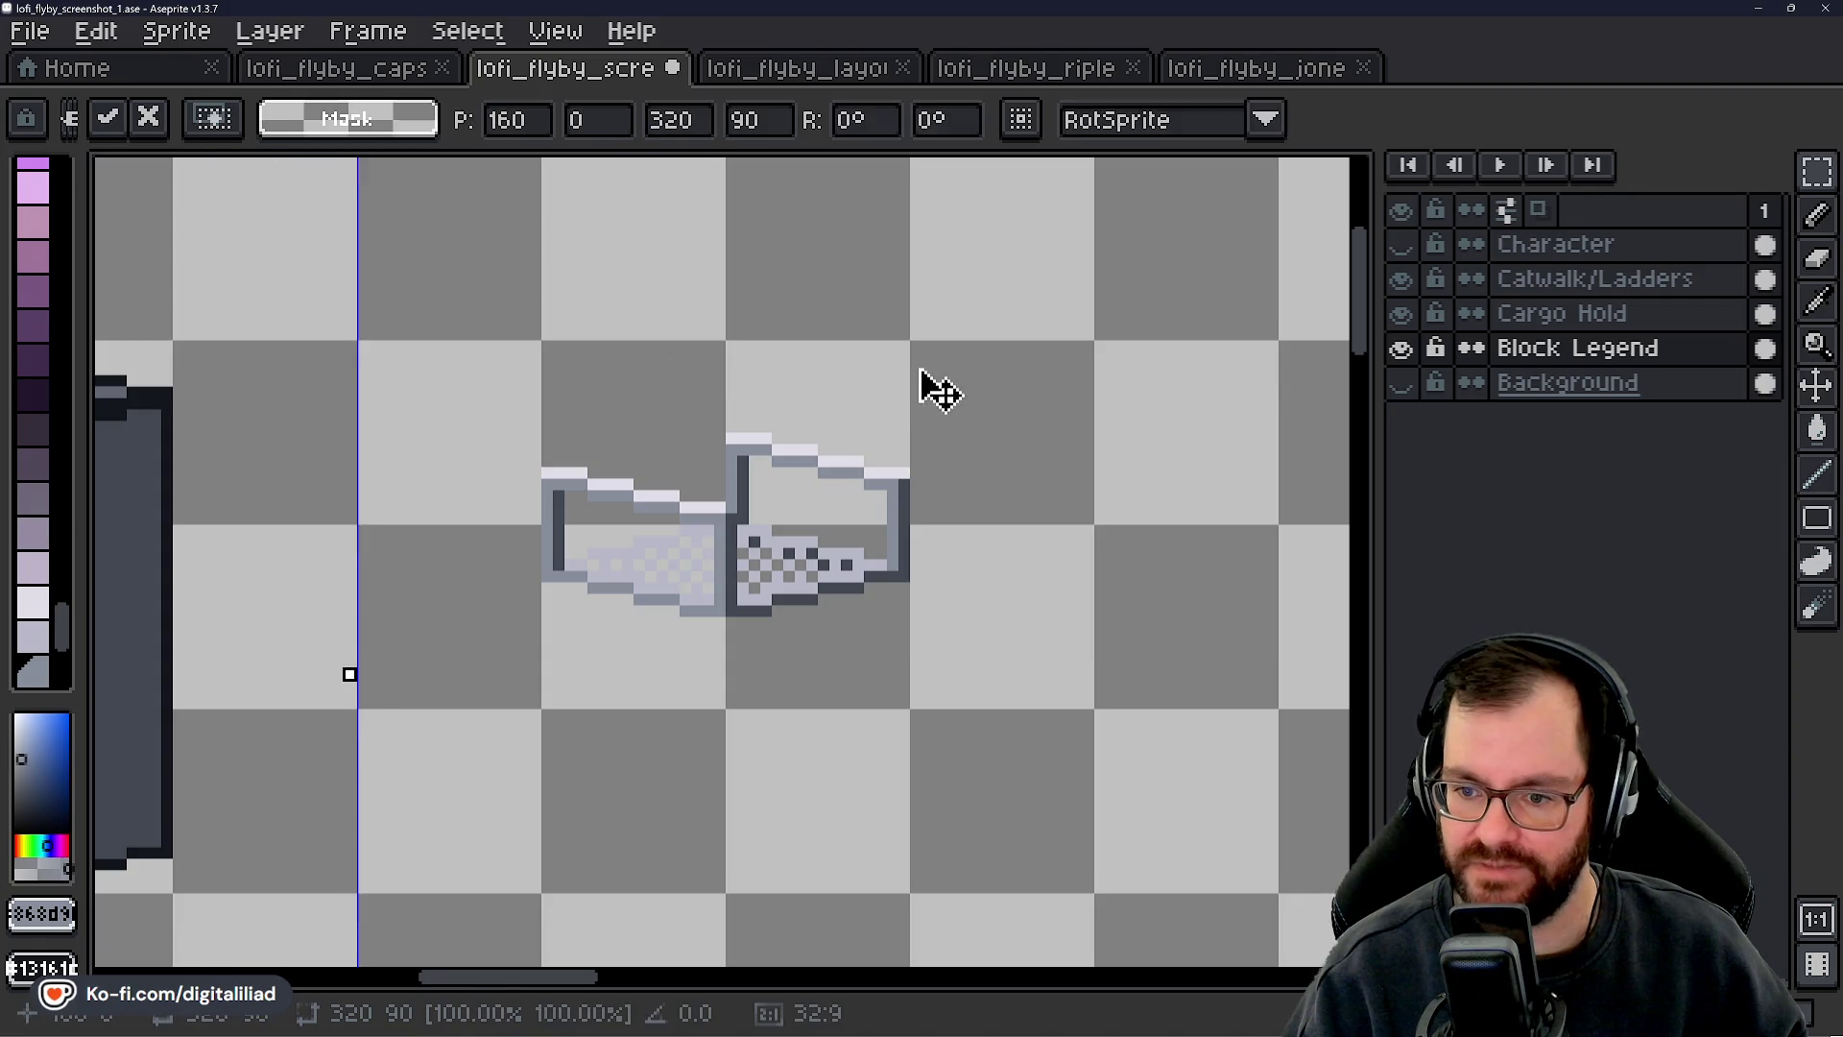
- Duplicate the 32x32 railing piece to its right, flip it horizontally, and align it flush
{"action": "scroll", "coordinate": [864, 403], "scroll_direction": "down", "scroll_amount": 1}
{"action": "key", "text": "ctrl+d"}
{"action": "scroll", "coordinate": [681, 379], "scroll_direction": "up", "scroll_amount": 1}
{"action": "mouse_move", "coordinate": [625, 369]}
{"action": "left_mouse_down"}
{"action": "mouse_move", "coordinate": [975, 679]}
{"action": "mouse_move", "coordinate": [981, 736]}
{"action": "mouse_move", "coordinate": [678, 531]}
{"action": "left_mouse_up"}
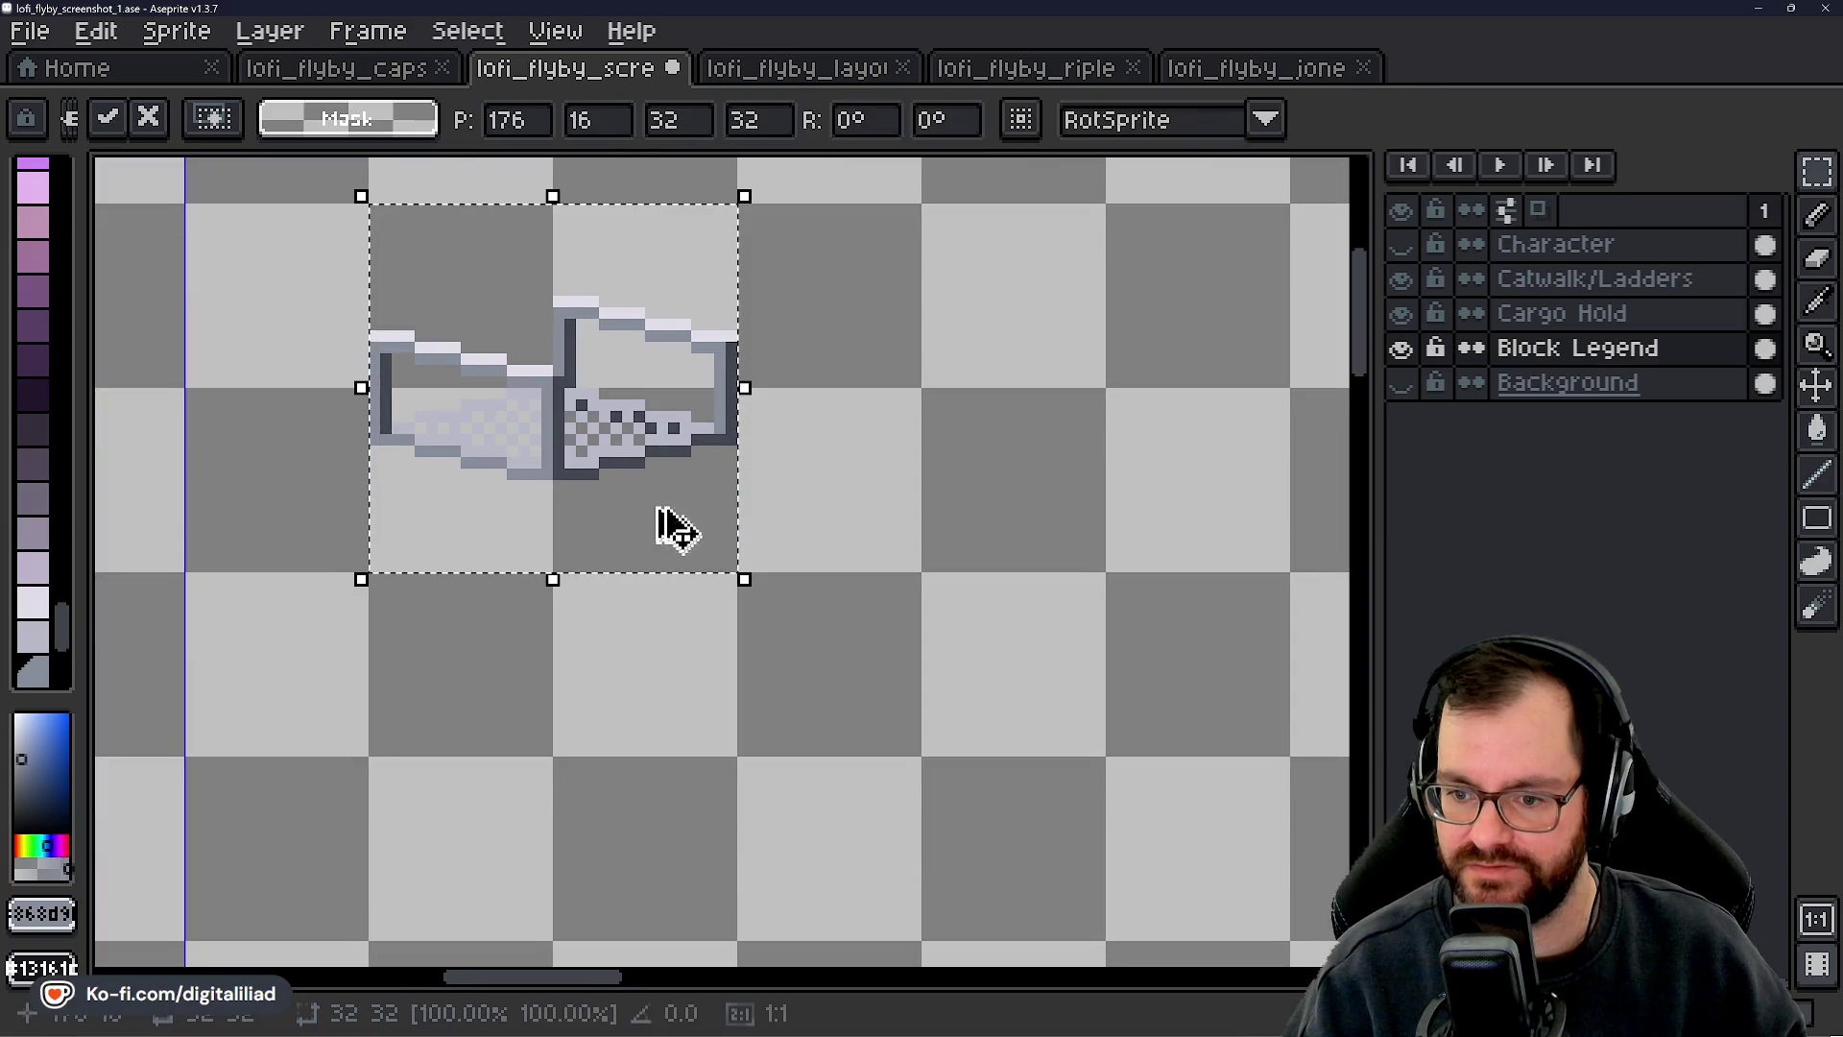
{"action": "mouse_move", "coordinate": [576, 453]}
{"action": "left_mouse_down"}
{"action": "mouse_move", "coordinate": [954, 452]}
{"action": "mouse_move", "coordinate": [917, 449]}
{"action": "left_mouse_up"}
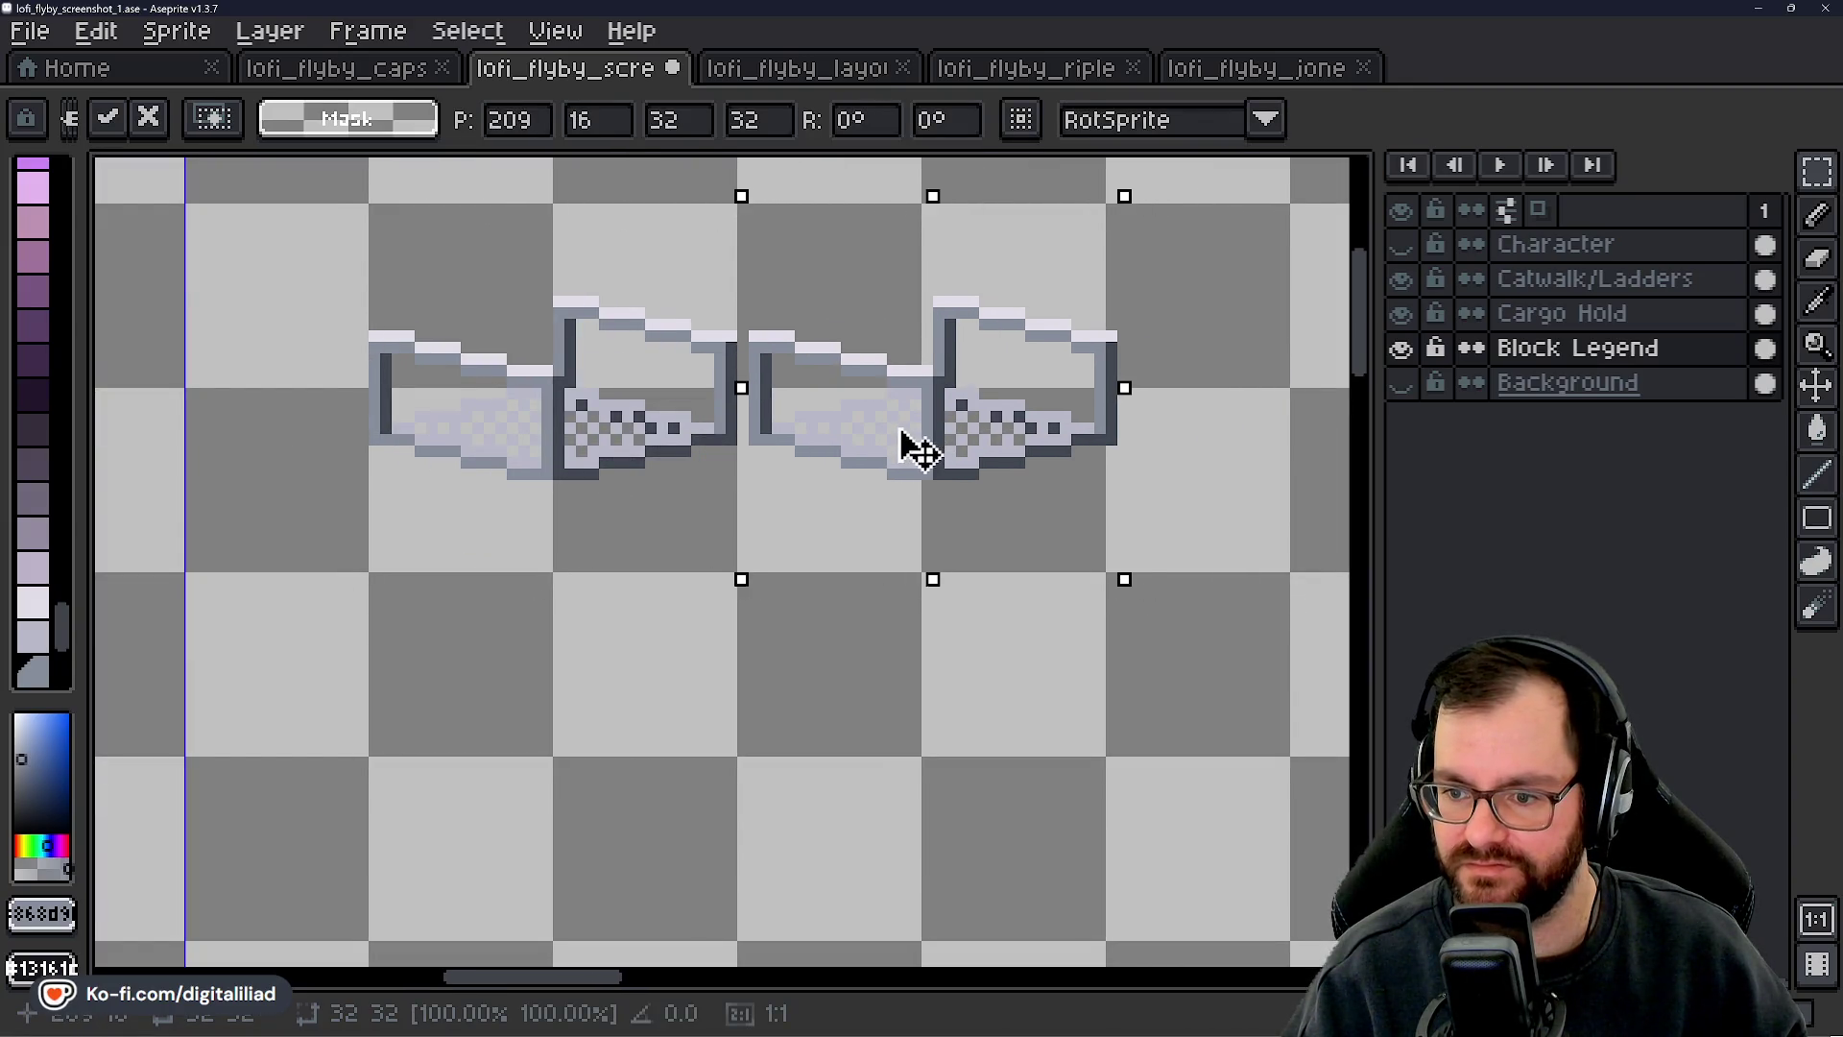
{"action": "key", "text": "shift+h"}
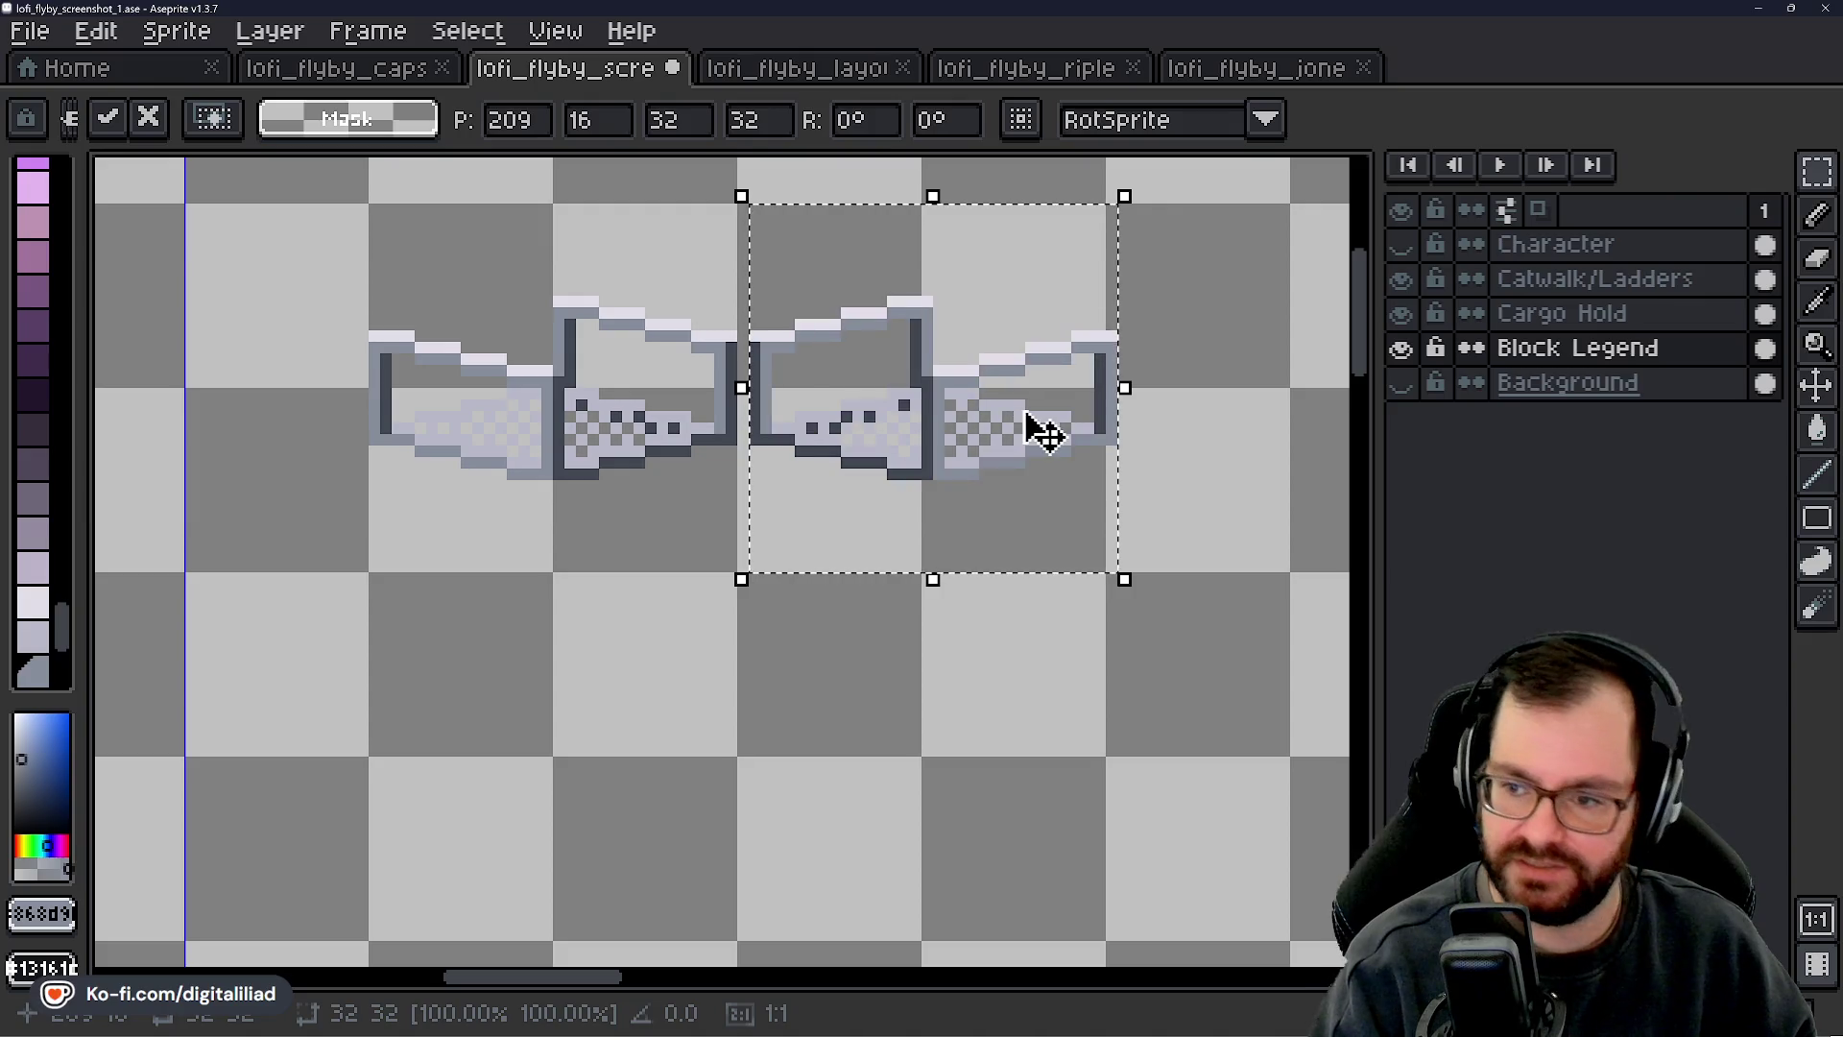
{"action": "key", "text": "Up"}
{"action": "mouse_move", "coordinate": [949, 421]}
{"action": "left_mouse_down"}
{"action": "mouse_move", "coordinate": [1009, 430]}
{"action": "mouse_move", "coordinate": [931, 432]}
{"action": "left_mouse_up"}
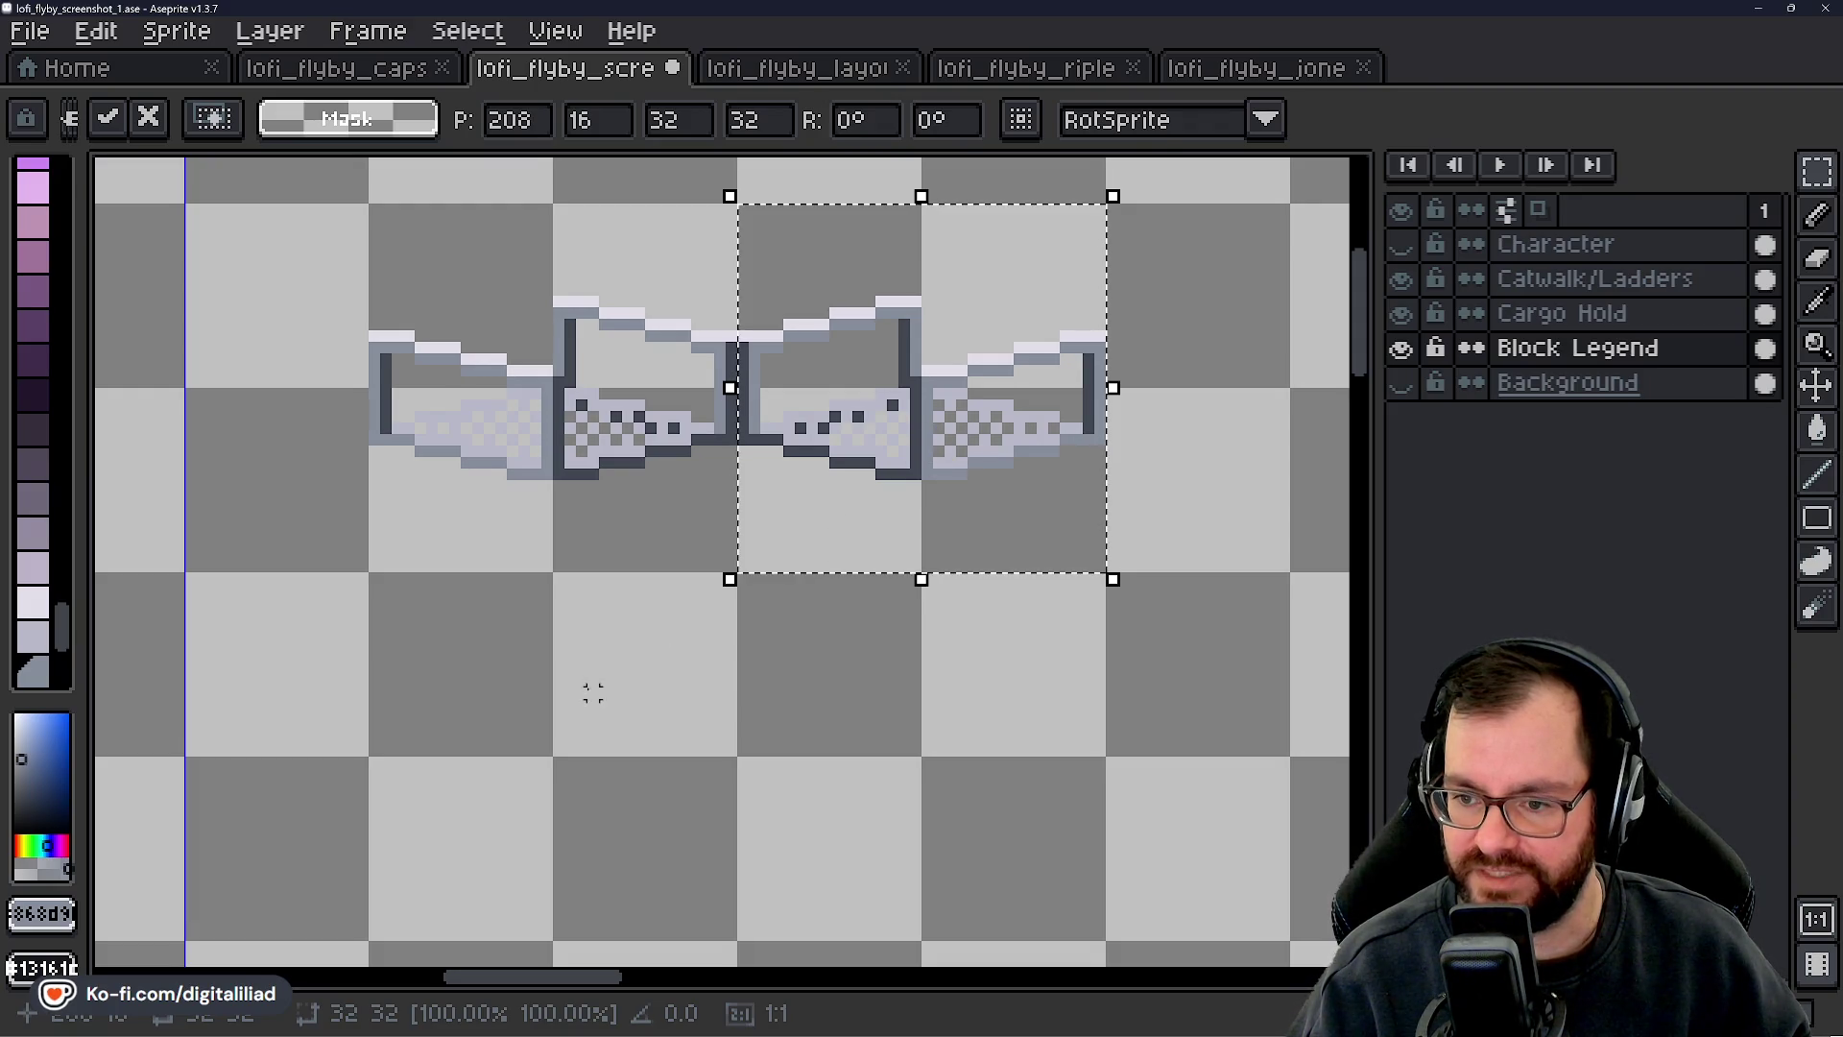
{"action": "left_click", "coordinate": [604, 292]}
{"action": "scroll", "coordinate": [653, 444], "scroll_direction": "up", "scroll_amount": 2}
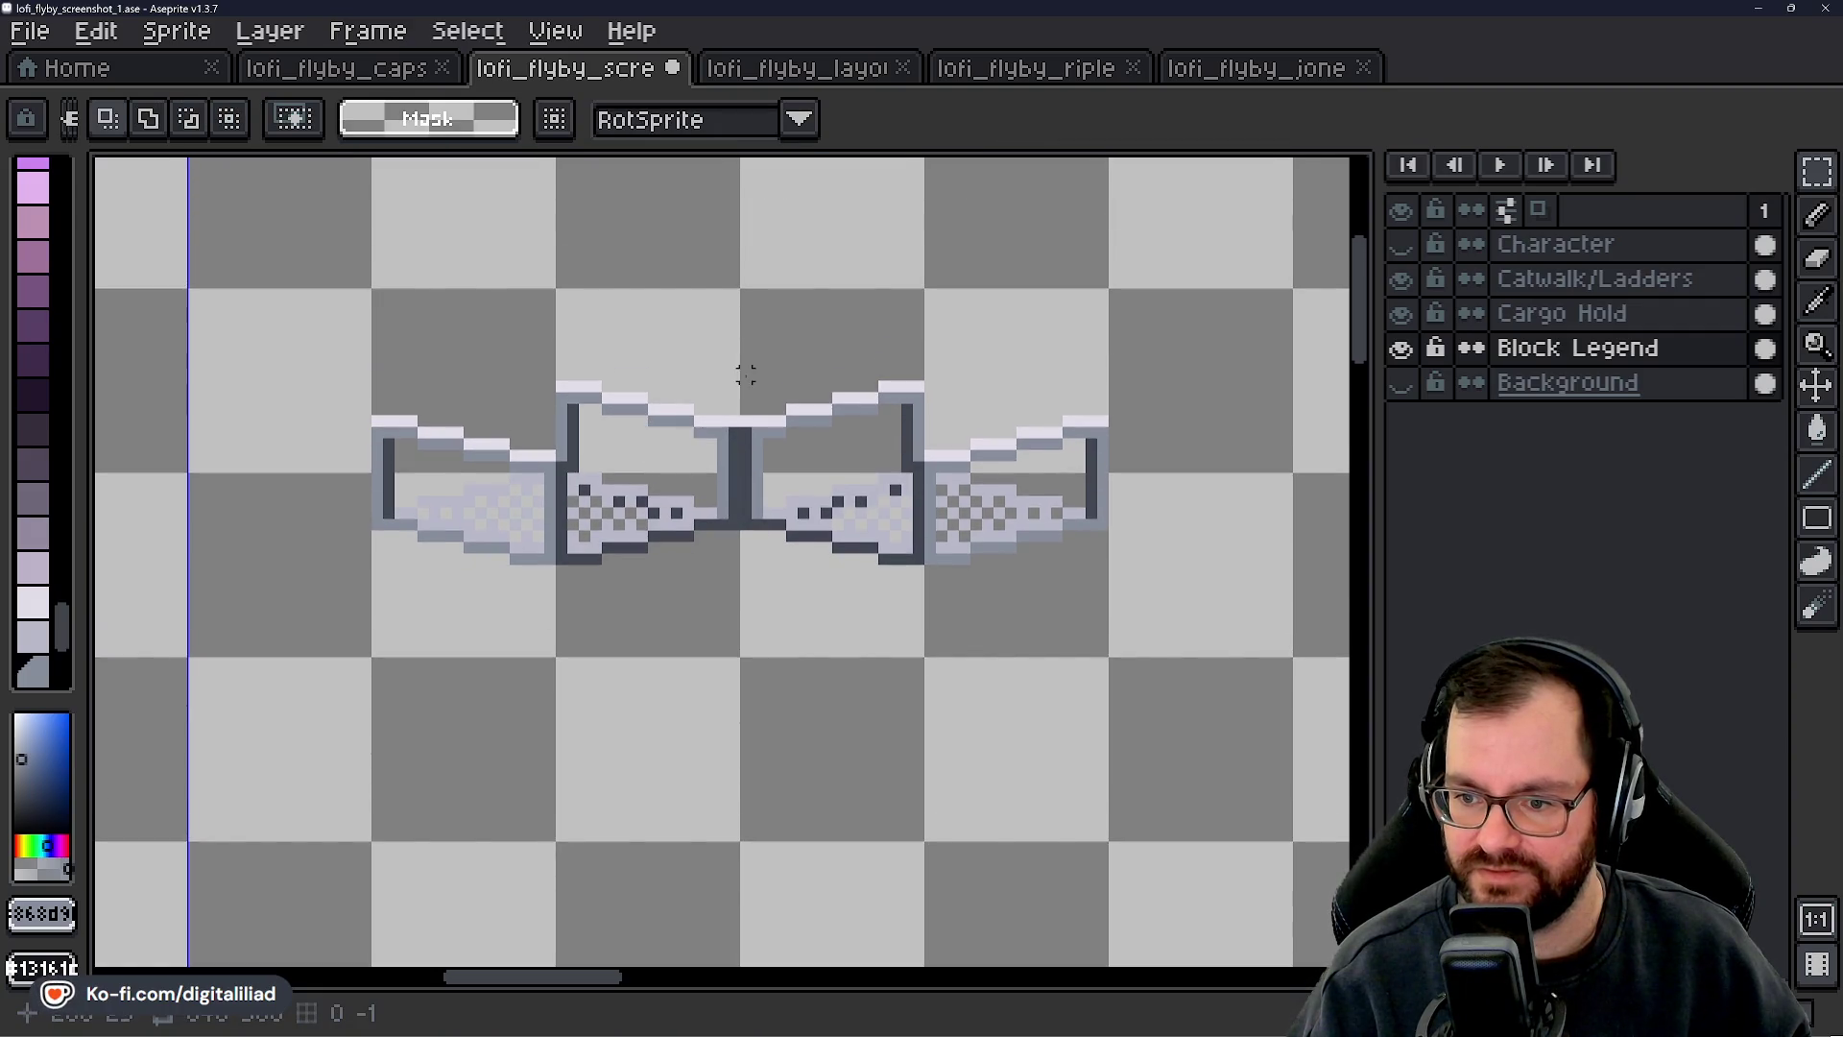
- Shift the selected railing tile piece 16 px to the right and commit
{"action": "left_click_drag", "start_coordinate": [746, 295], "coordinate": [1100, 652]}
{"action": "scroll", "coordinate": [959, 595], "scroll_direction": "right", "scroll_amount": 8}
{"action": "scroll", "coordinate": [777, 589], "scroll_direction": "down", "scroll_amount": 2}
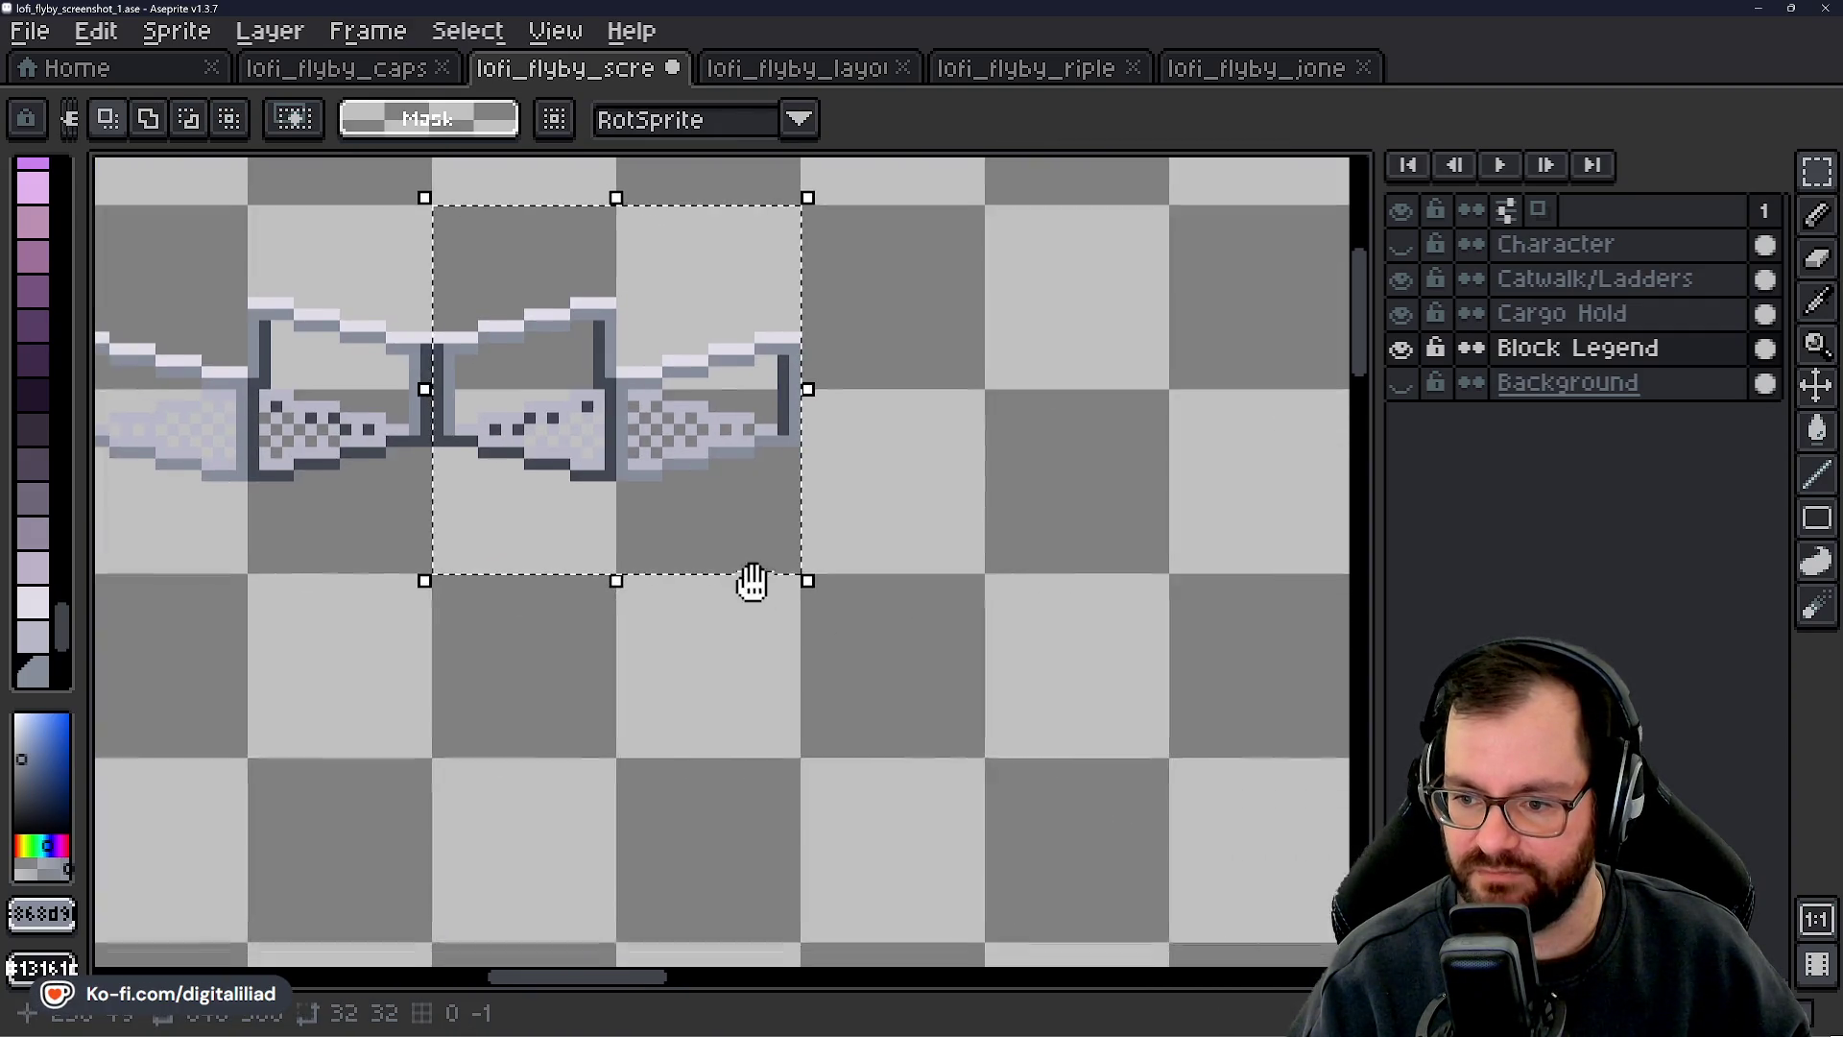
{"action": "left_click_drag", "start_coordinate": [691, 518], "coordinate": [876, 535]}
{"action": "key", "text": "Return"}
- Zoom and pan around the cargo hold to inspect the catwalk railing
{"action": "scroll", "coordinate": [672, 576], "scroll_direction": "down", "scroll_amount": 6}
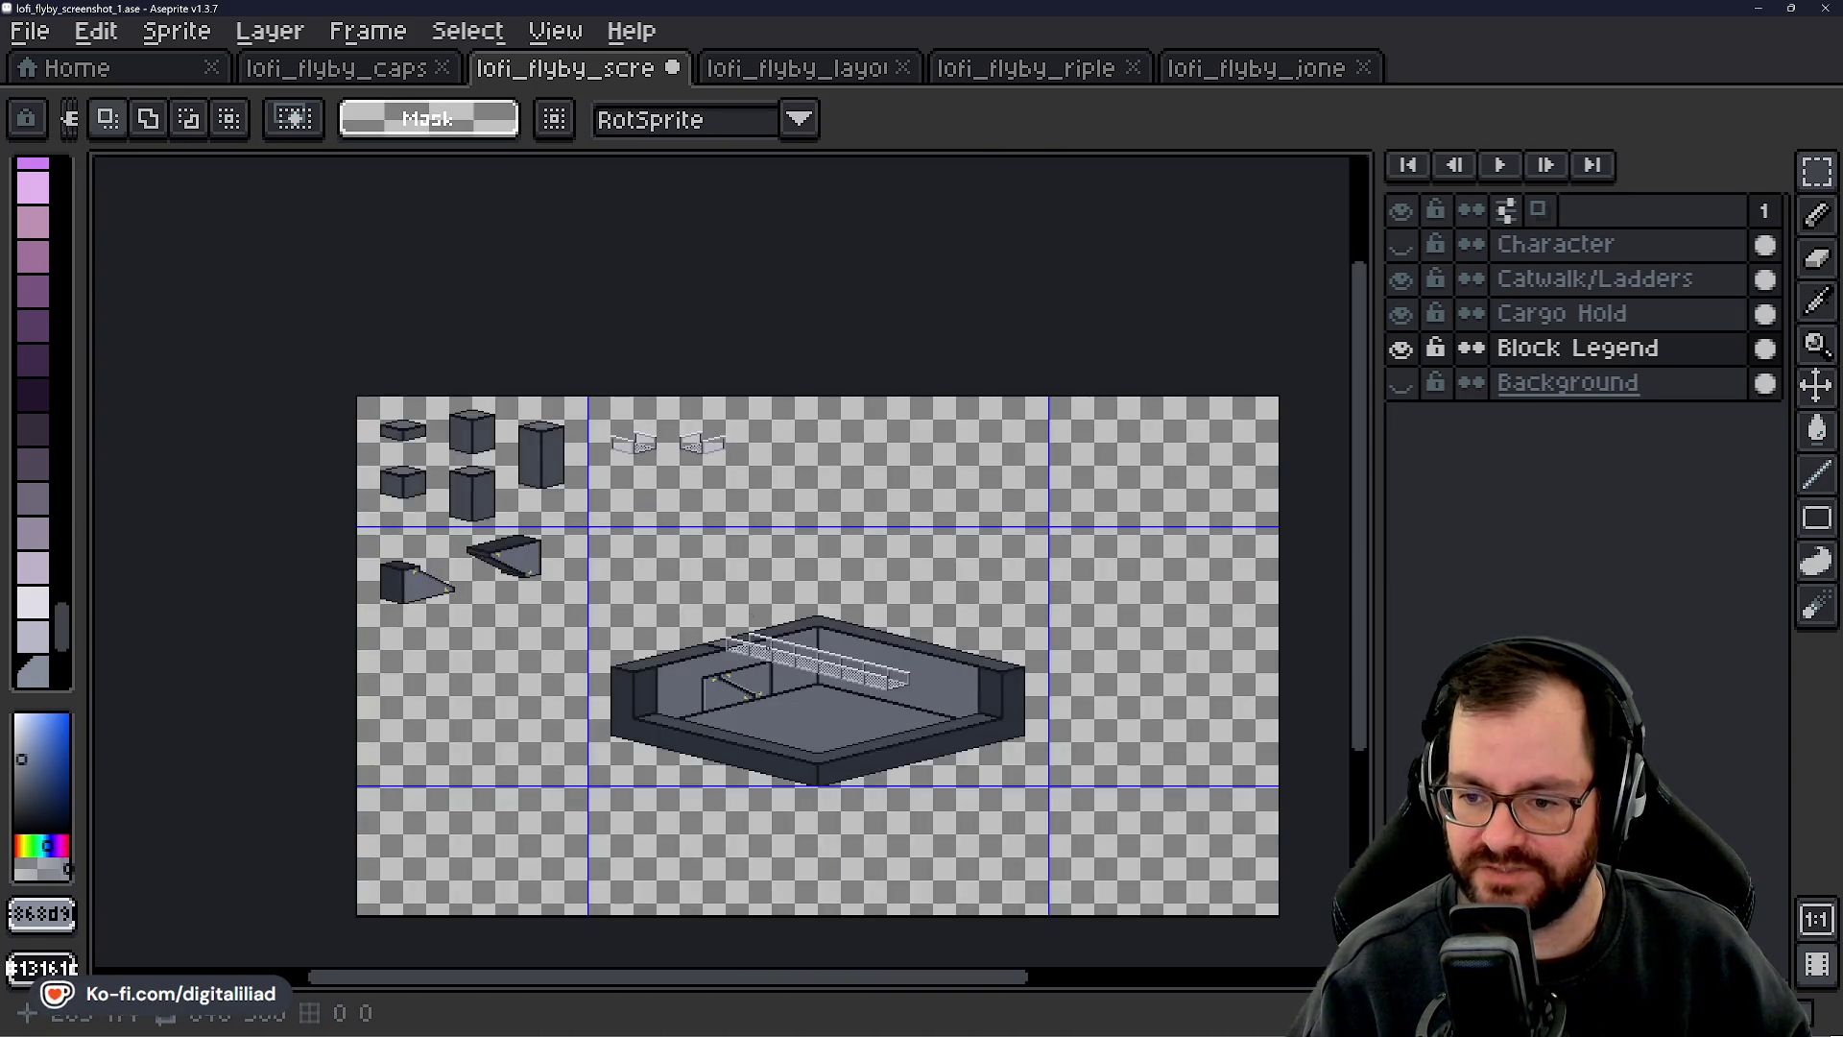
{"action": "scroll", "coordinate": [782, 574], "scroll_direction": "up", "scroll_amount": 4}
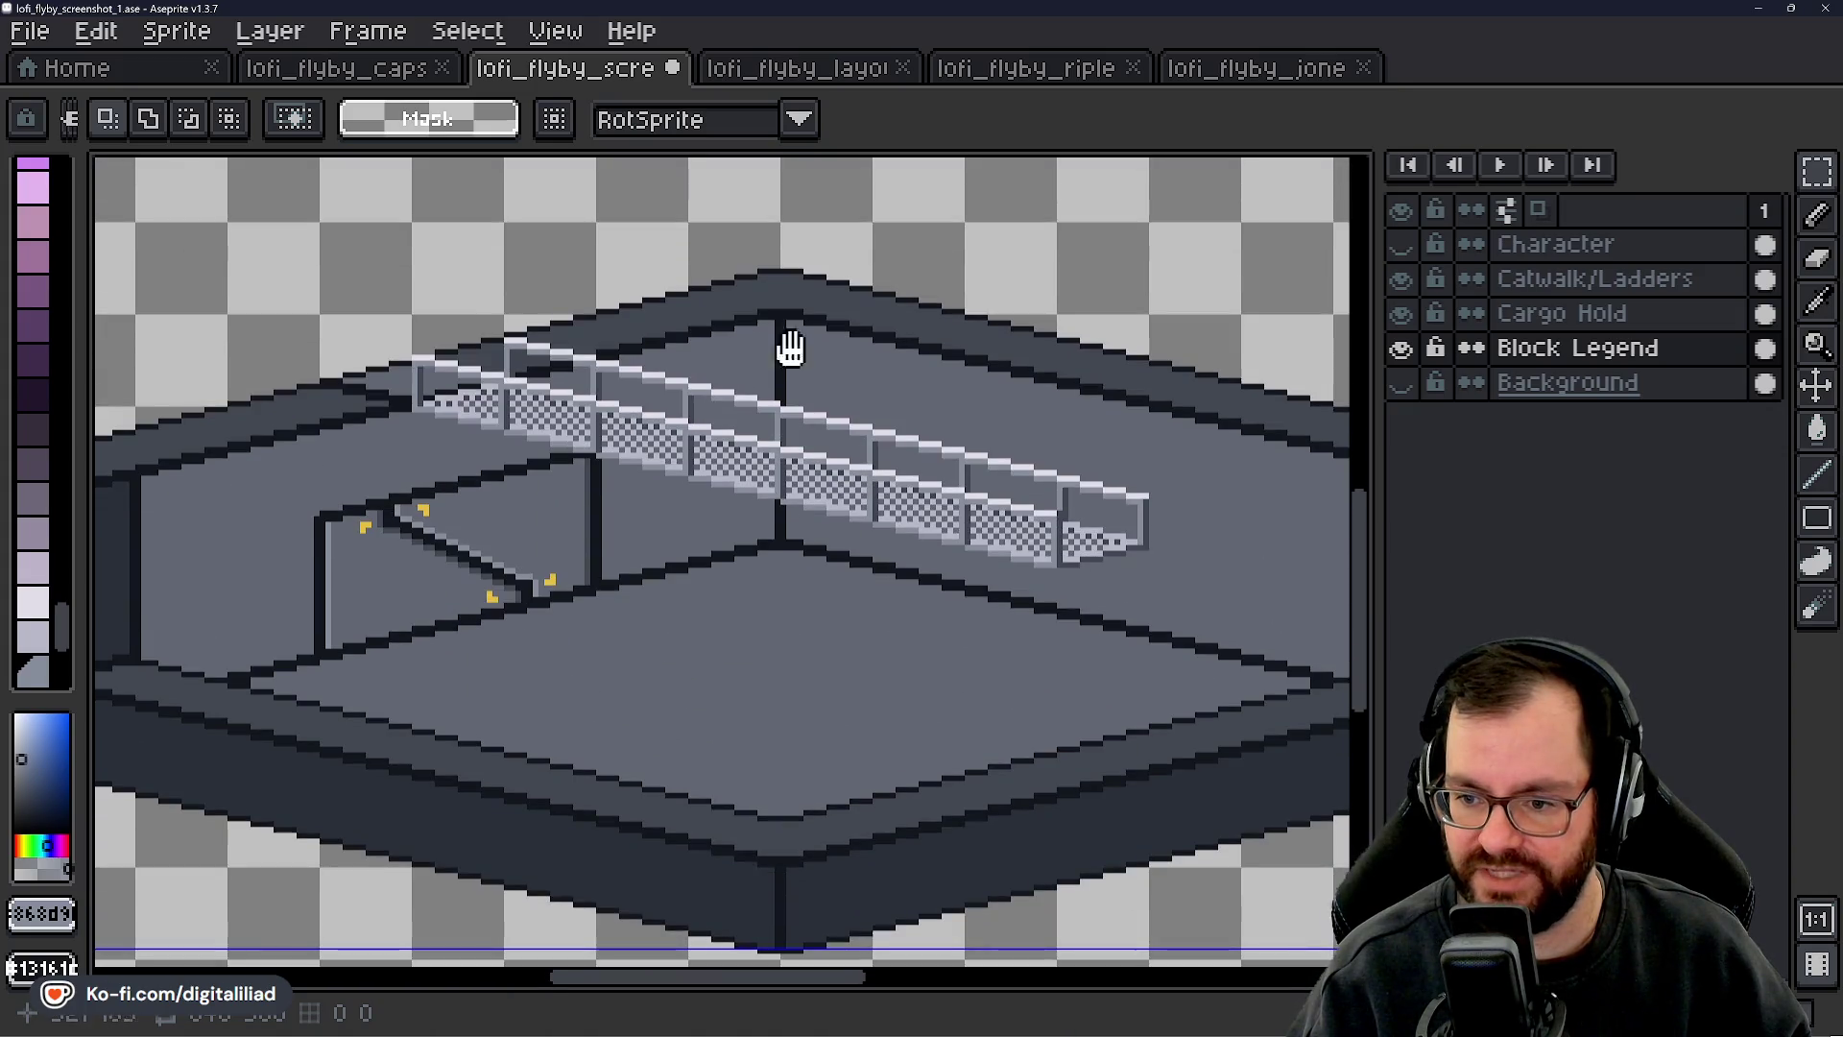
{"action": "scroll", "coordinate": [788, 342], "scroll_direction": "up", "scroll_amount": 3}
{"action": "scroll", "coordinate": [816, 403], "scroll_direction": "down", "scroll_amount": 1}
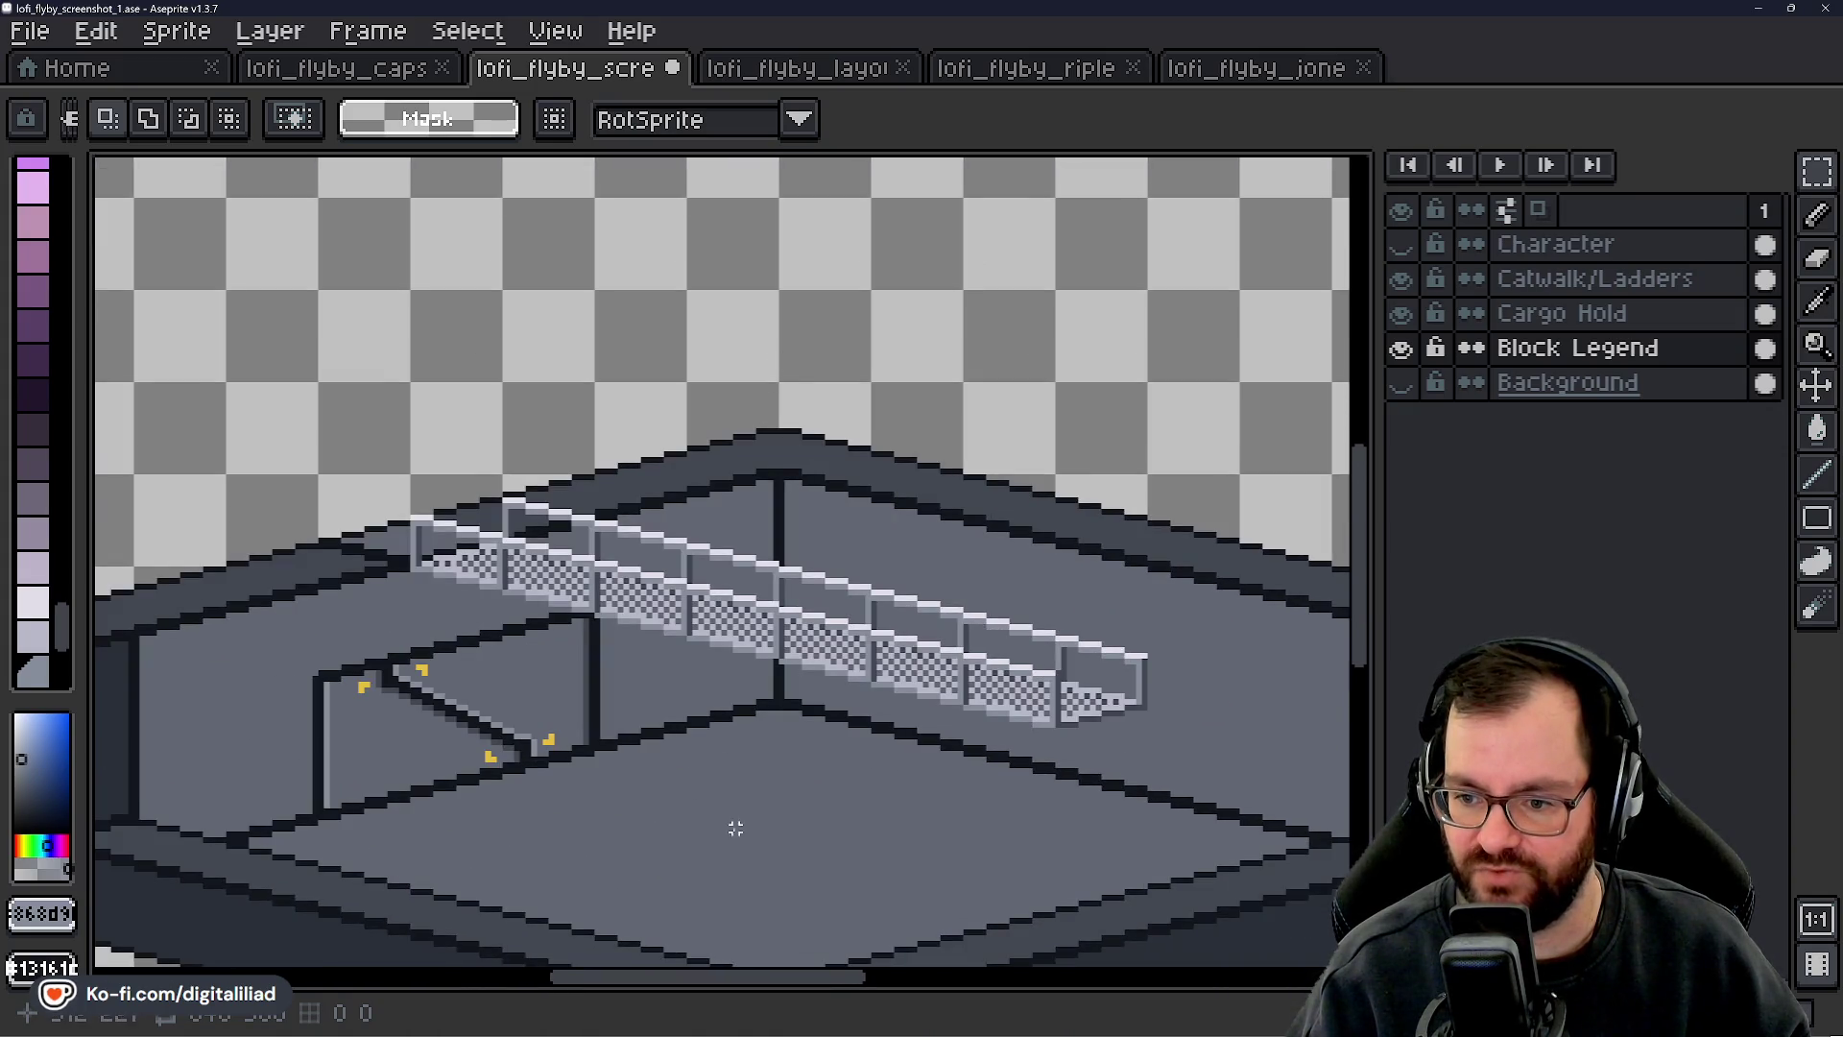
{"action": "scroll", "coordinate": [749, 672], "scroll_direction": "down", "scroll_amount": 2}
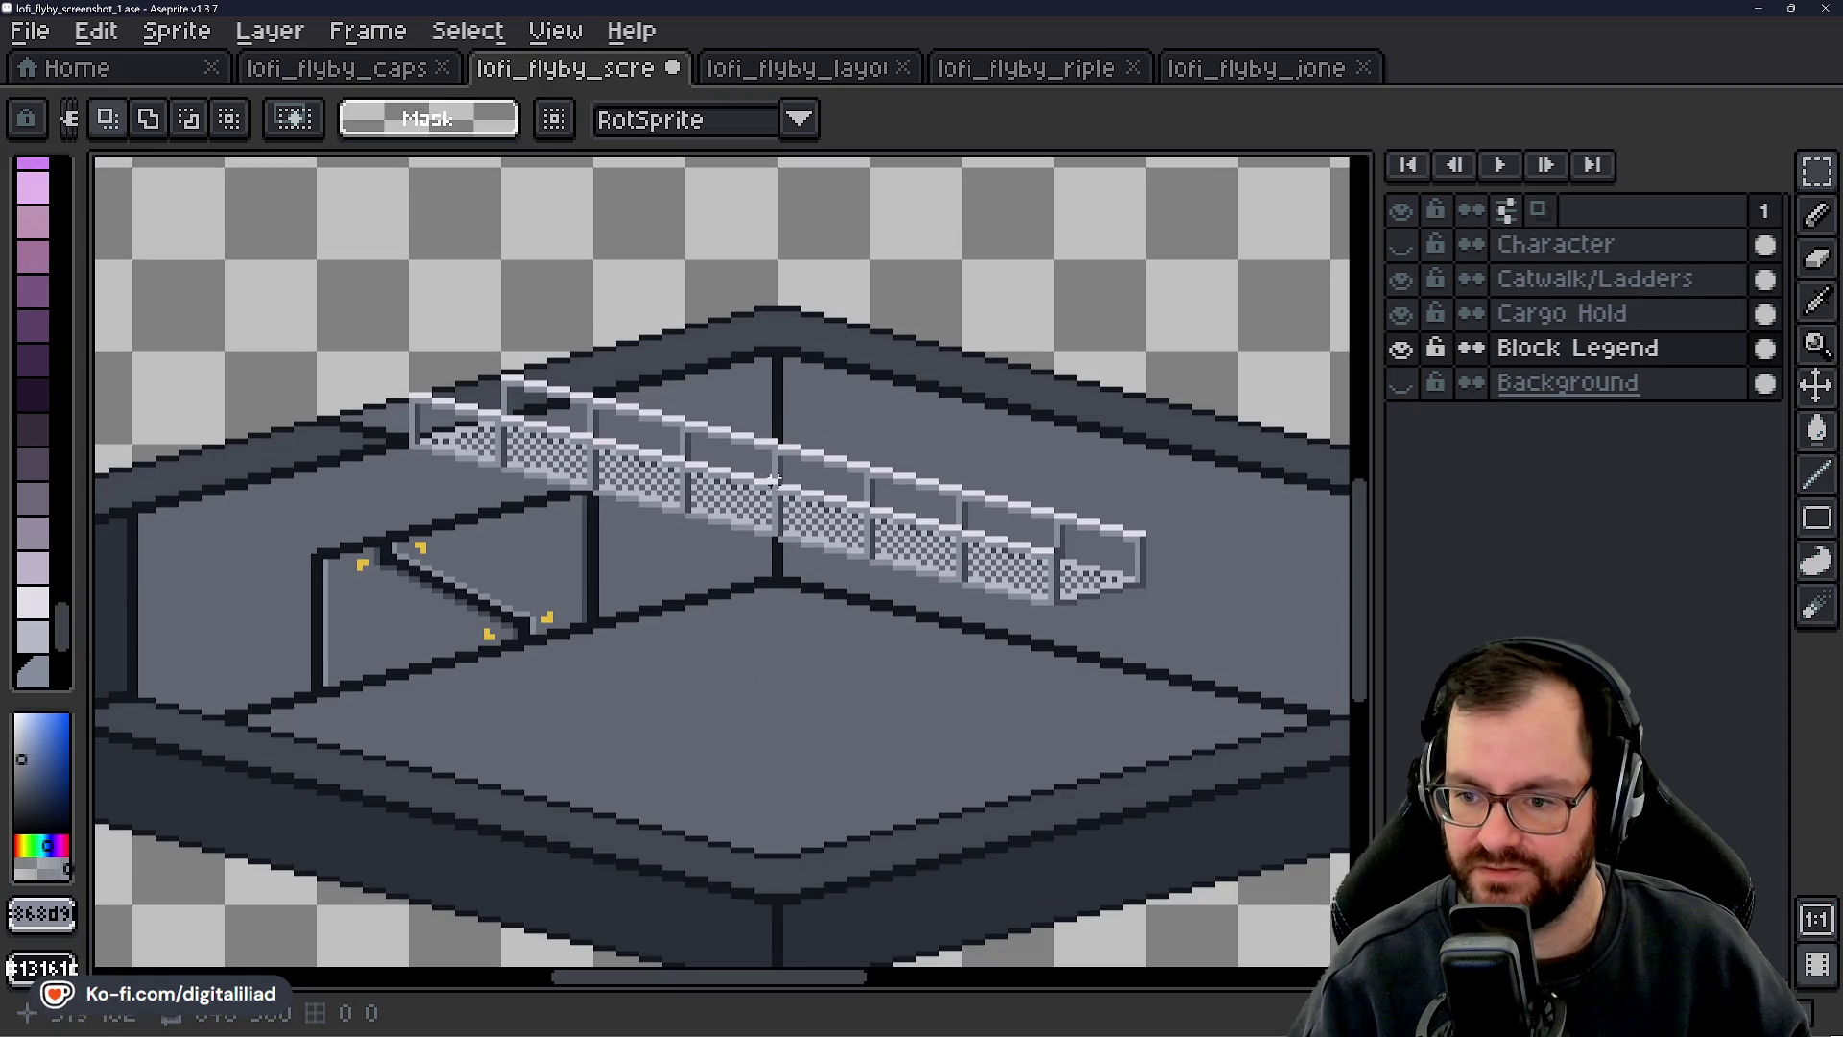
{"action": "mouse_move", "coordinate": [763, 752]}
{"action": "left_mouse_down"}
{"action": "mouse_move", "coordinate": [814, 691]}
{"action": "mouse_move", "coordinate": [826, 707]}
{"action": "left_mouse_up"}
{"action": "left_click_drag", "start_coordinate": [797, 532], "coordinate": [789, 553]}
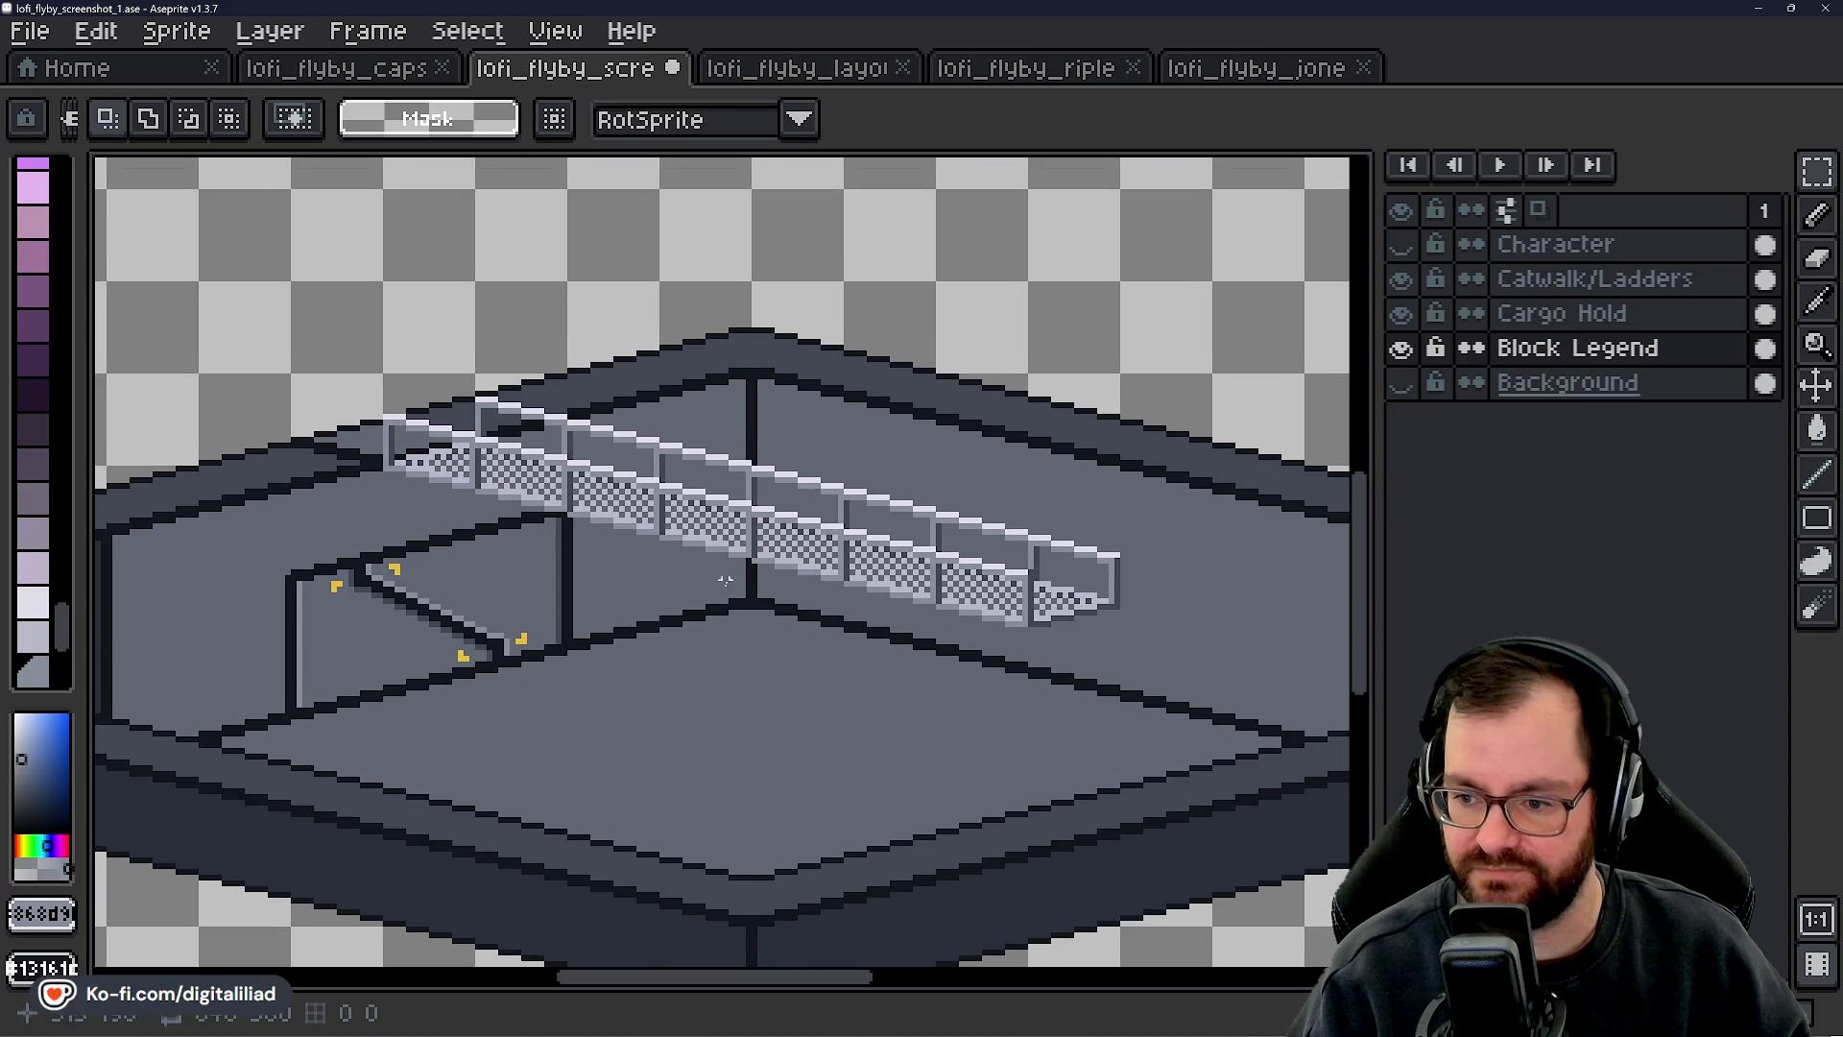
{"action": "scroll", "coordinate": [807, 643], "scroll_direction": "down", "scroll_amount": 2}
{"action": "scroll", "coordinate": [734, 520], "scroll_direction": "down", "scroll_amount": 1}
{"action": "left_click_drag", "start_coordinate": [717, 422], "coordinate": [741, 537]}
{"action": "scroll", "coordinate": [798, 821], "scroll_direction": "up", "scroll_amount": 1}
{"action": "left_click_drag", "start_coordinate": [781, 745], "coordinate": [704, 586]}
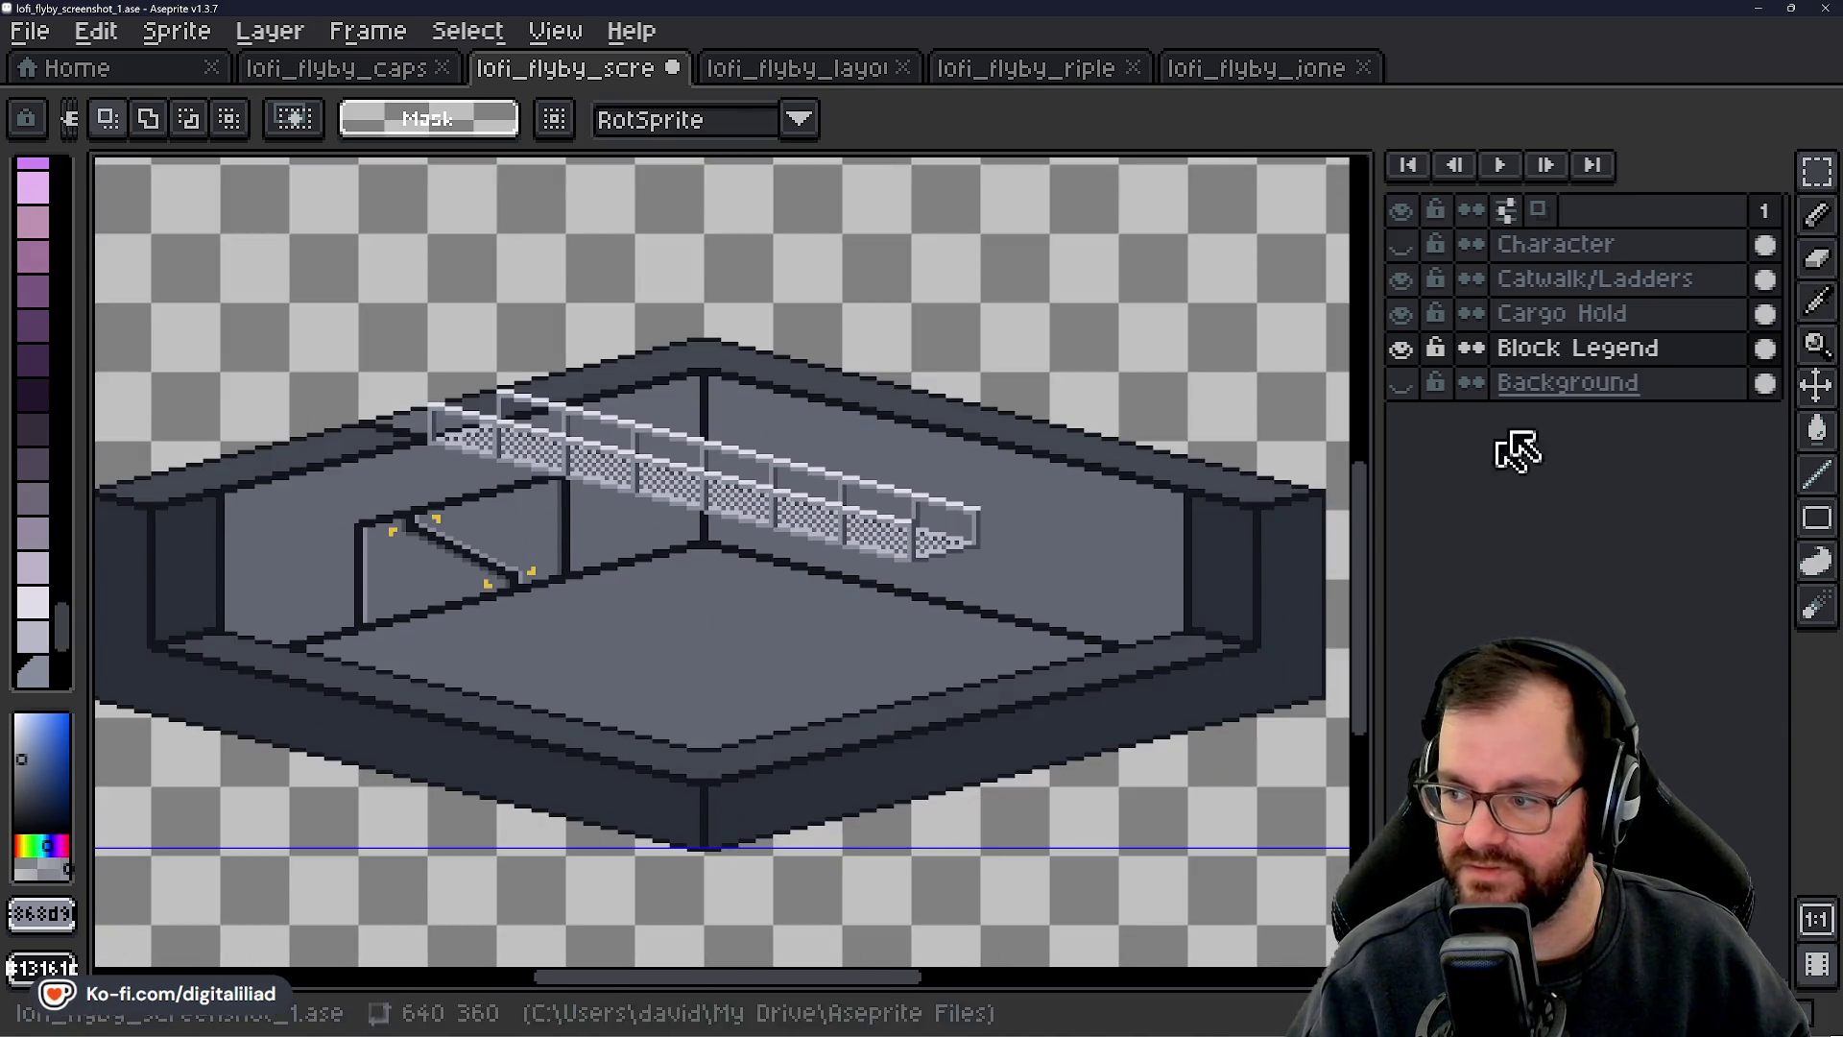
- On the Catwalk/Ladders layer, delete the whole catwalk railing from the cargo hold
{"action": "left_click", "coordinate": [1555, 279]}
{"action": "left_click_drag", "start_coordinate": [297, 278], "coordinate": [1109, 625]}
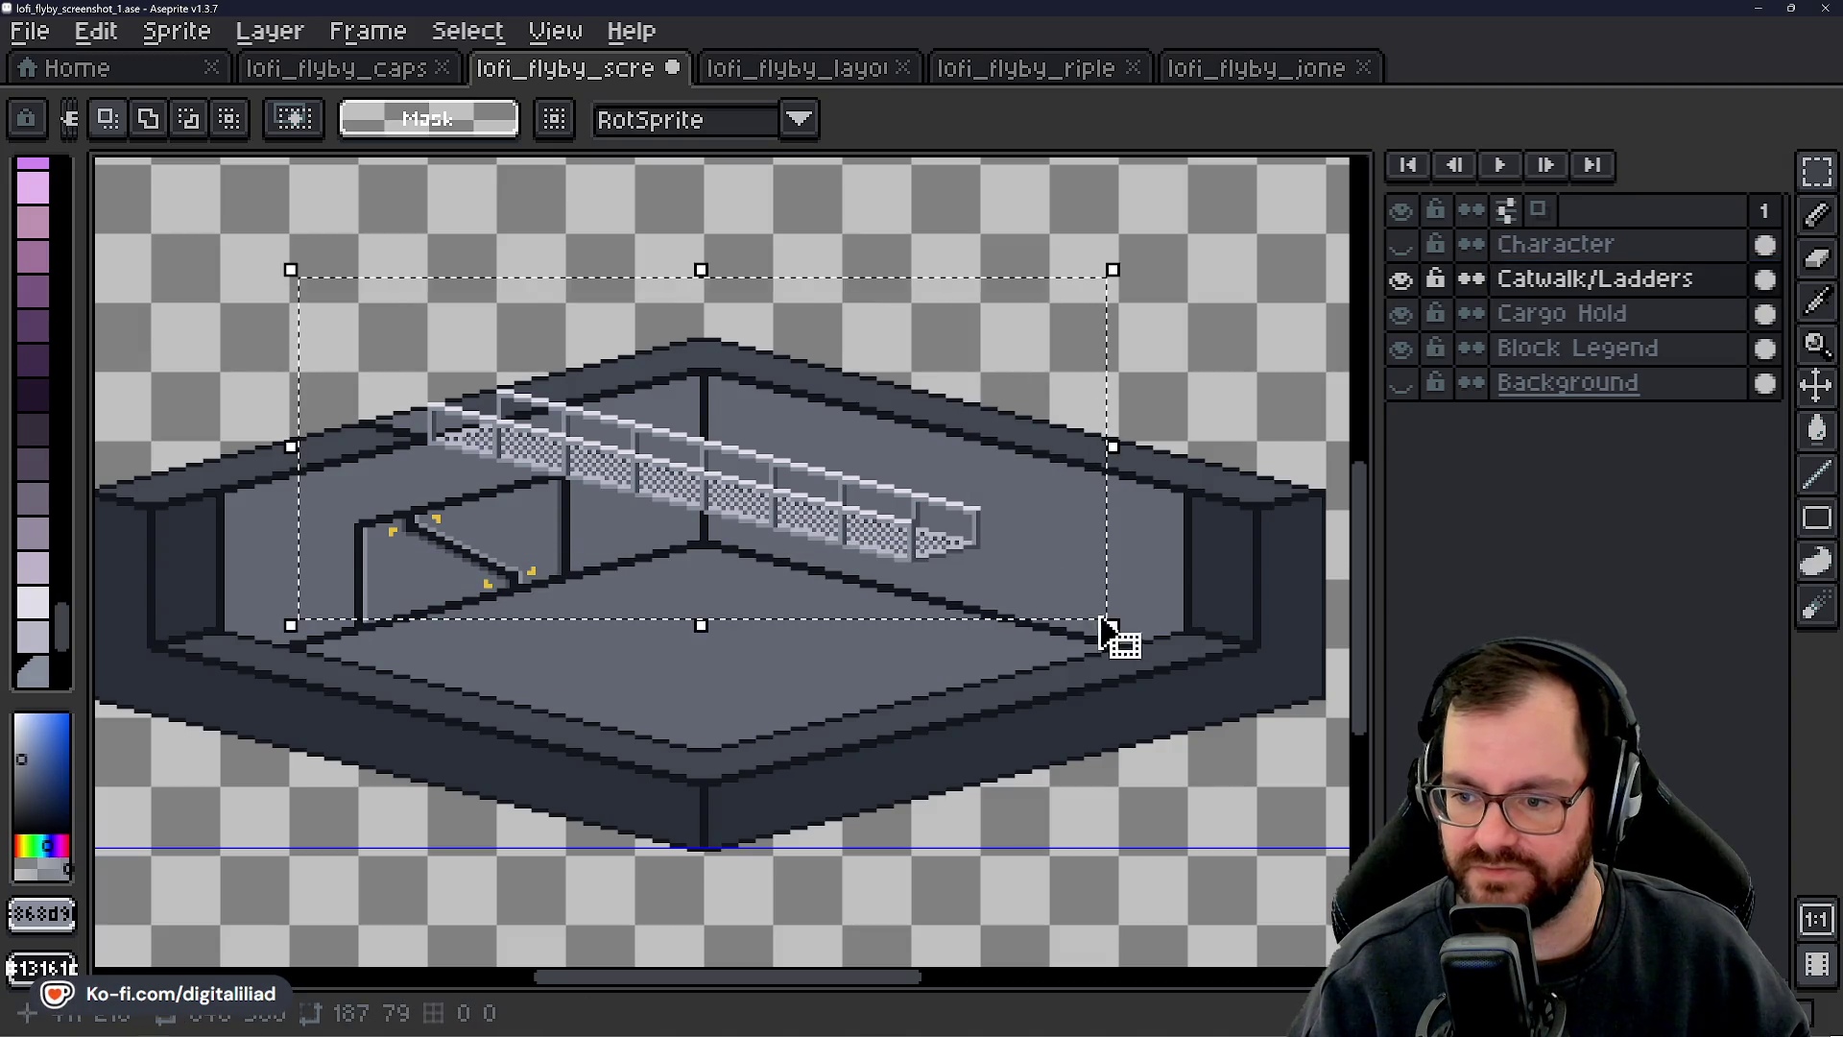
{"action": "key", "text": "Delete"}
{"action": "left_click_drag", "start_coordinate": [468, 317], "coordinate": [873, 592]}
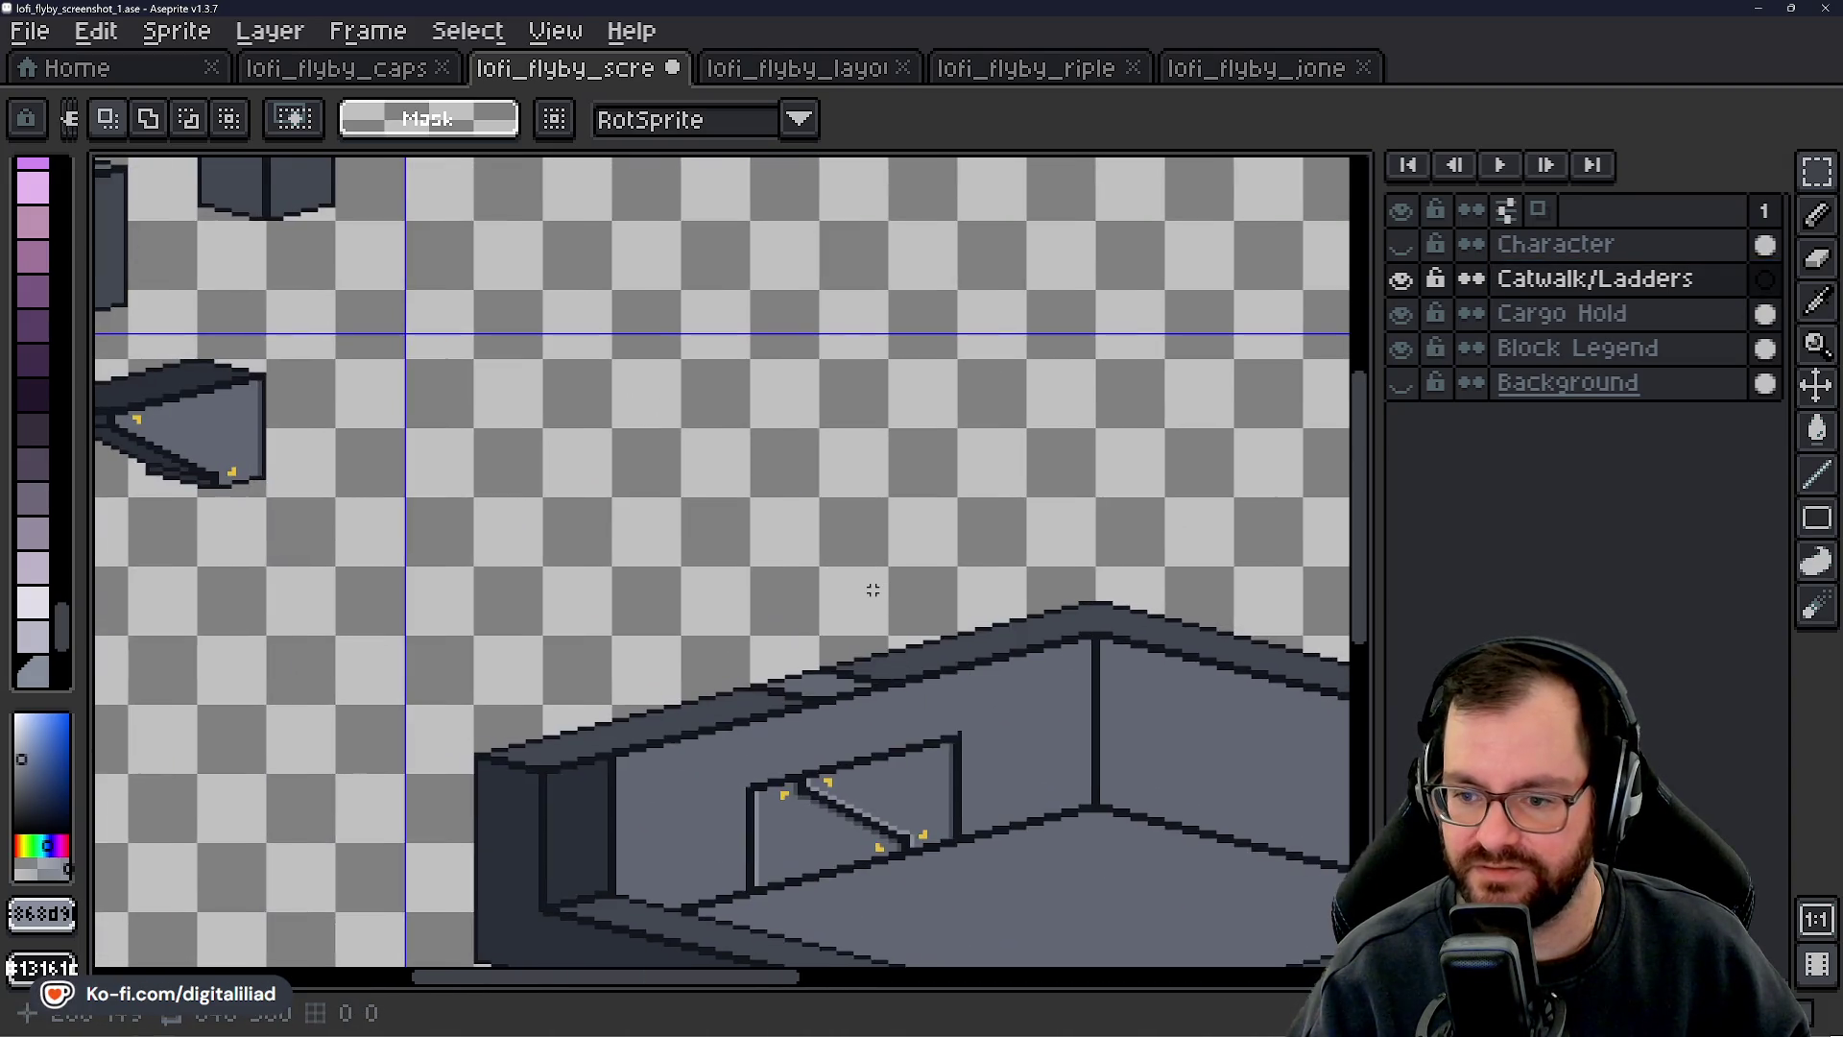
{"action": "scroll", "coordinate": [873, 592], "scroll_direction": "down", "scroll_amount": 3}
{"action": "scroll", "coordinate": [716, 457], "scroll_direction": "up", "scroll_amount": 4}
{"action": "scroll", "coordinate": [716, 457], "scroll_direction": "up", "scroll_amount": 1}
- Paint a light one-pixel vertical pencil line on the railing tile piece
{"action": "left_click_drag", "start_coordinate": [491, 322], "coordinate": [871, 572]}
{"action": "mouse_move", "coordinate": [829, 718]}
{"action": "left_mouse_down"}
{"action": "mouse_move", "coordinate": [793, 646]}
{"action": "mouse_move", "coordinate": [806, 629]}
{"action": "left_mouse_up"}
{"action": "scroll", "coordinate": [815, 637], "scroll_direction": "down", "scroll_amount": 1}
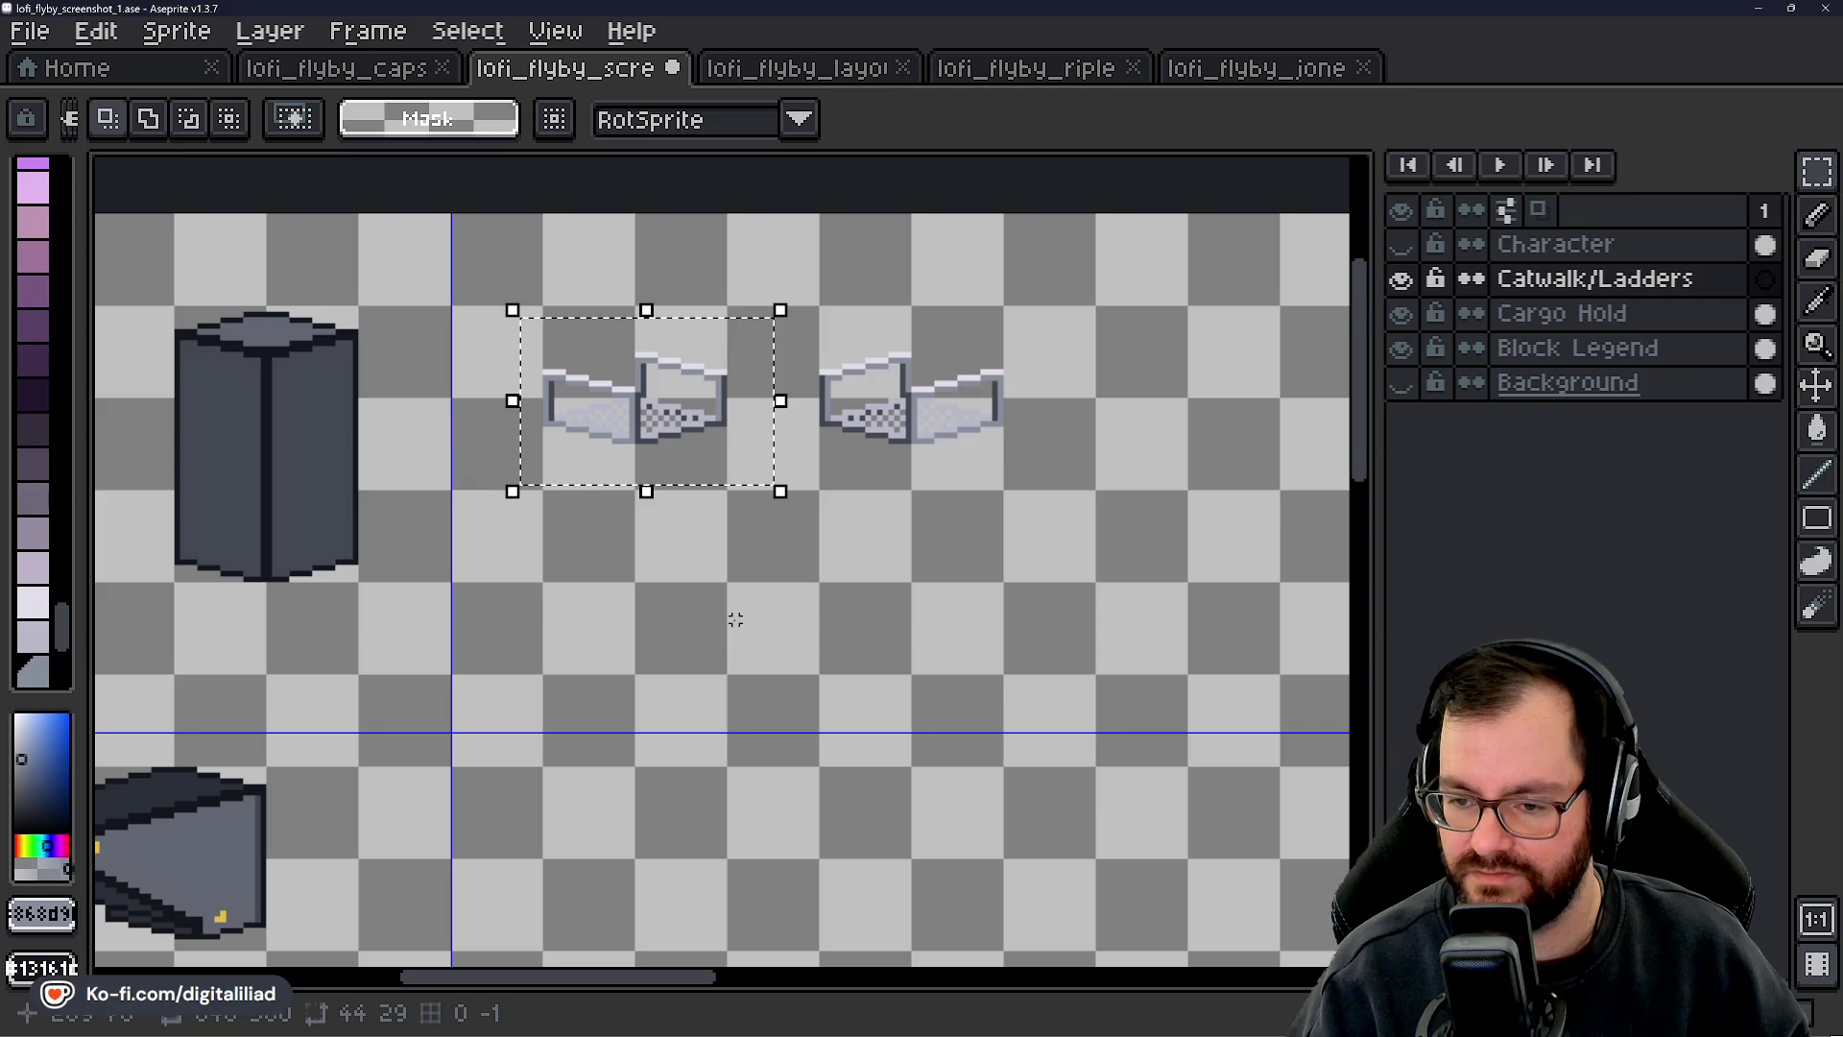
{"action": "left_click_drag", "start_coordinate": [735, 612], "coordinate": [730, 595]}
{"action": "key", "text": "ctrl+d"}
{"action": "scroll", "coordinate": [648, 382], "scroll_direction": "up", "scroll_amount": 5}
{"action": "key", "text": "b"}
{"action": "left_click_drag", "start_coordinate": [648, 382], "coordinate": [653, 624]}
{"action": "scroll", "coordinate": [713, 595], "scroll_direction": "down", "scroll_amount": 3}
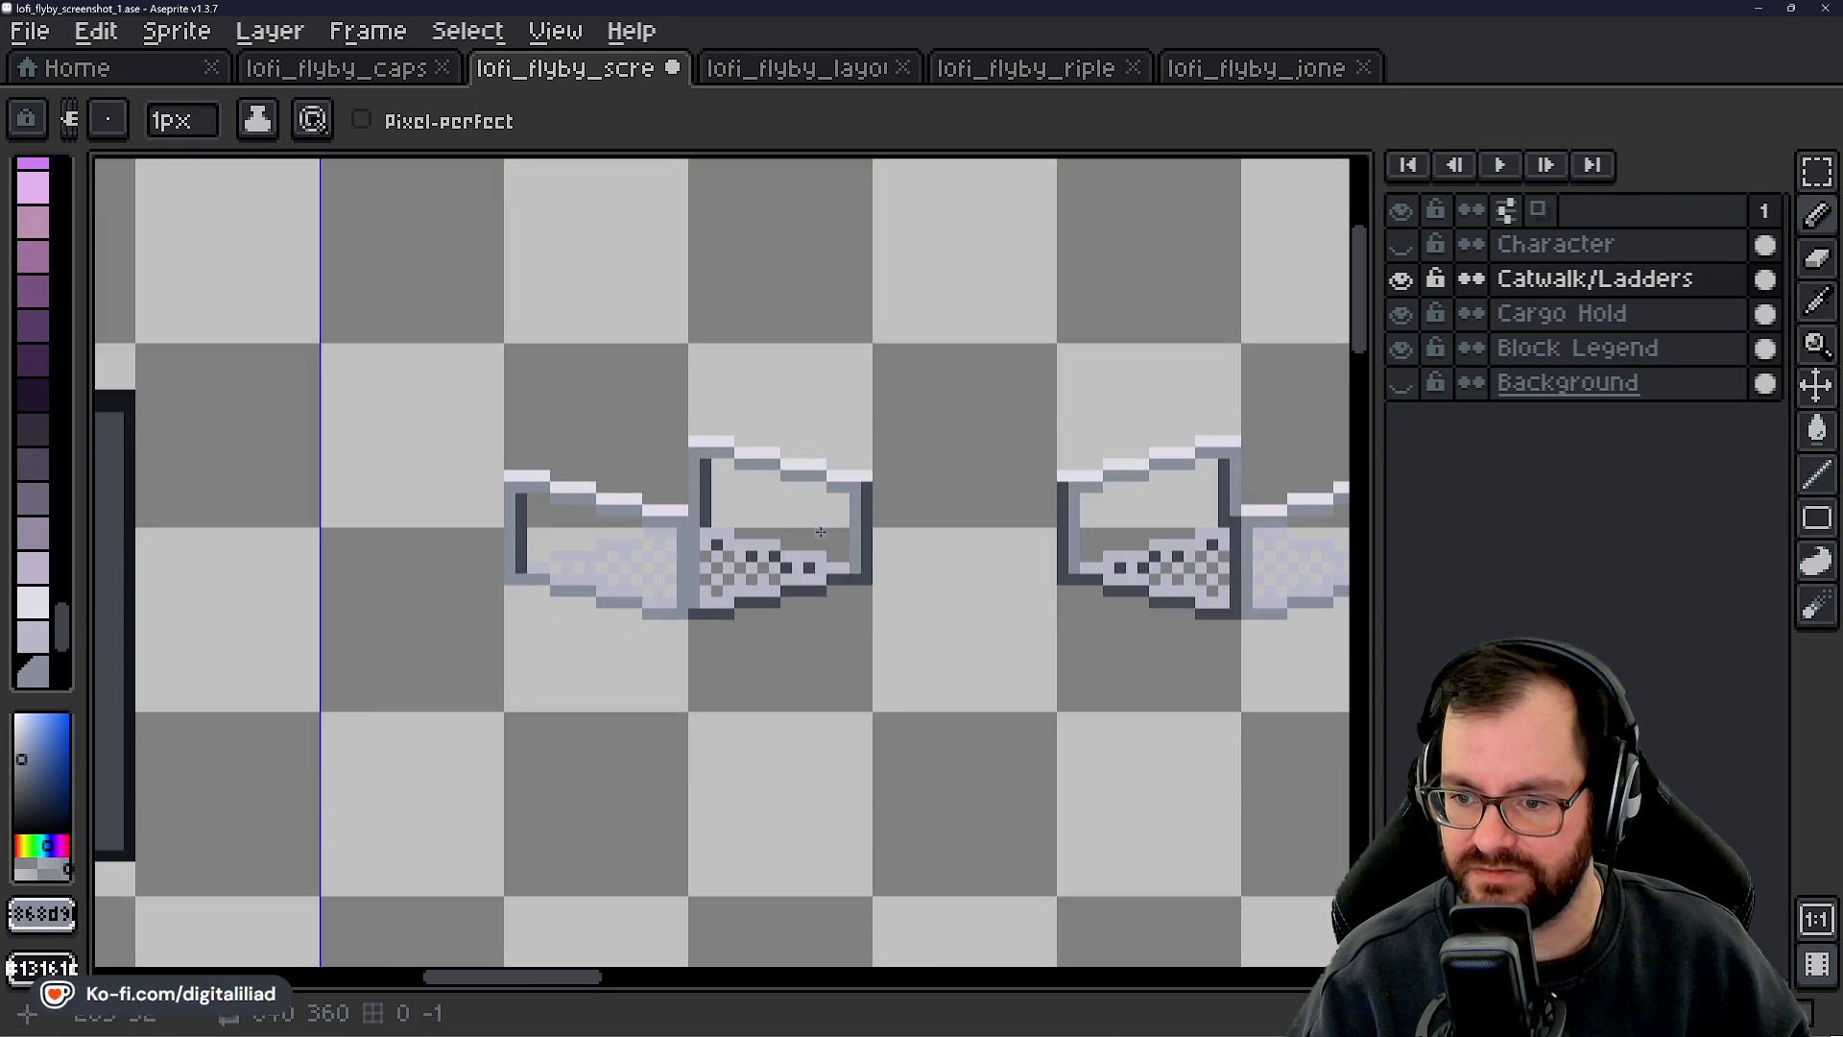
{"action": "scroll", "coordinate": [475, 491], "scroll_direction": "down", "scroll_amount": 4}
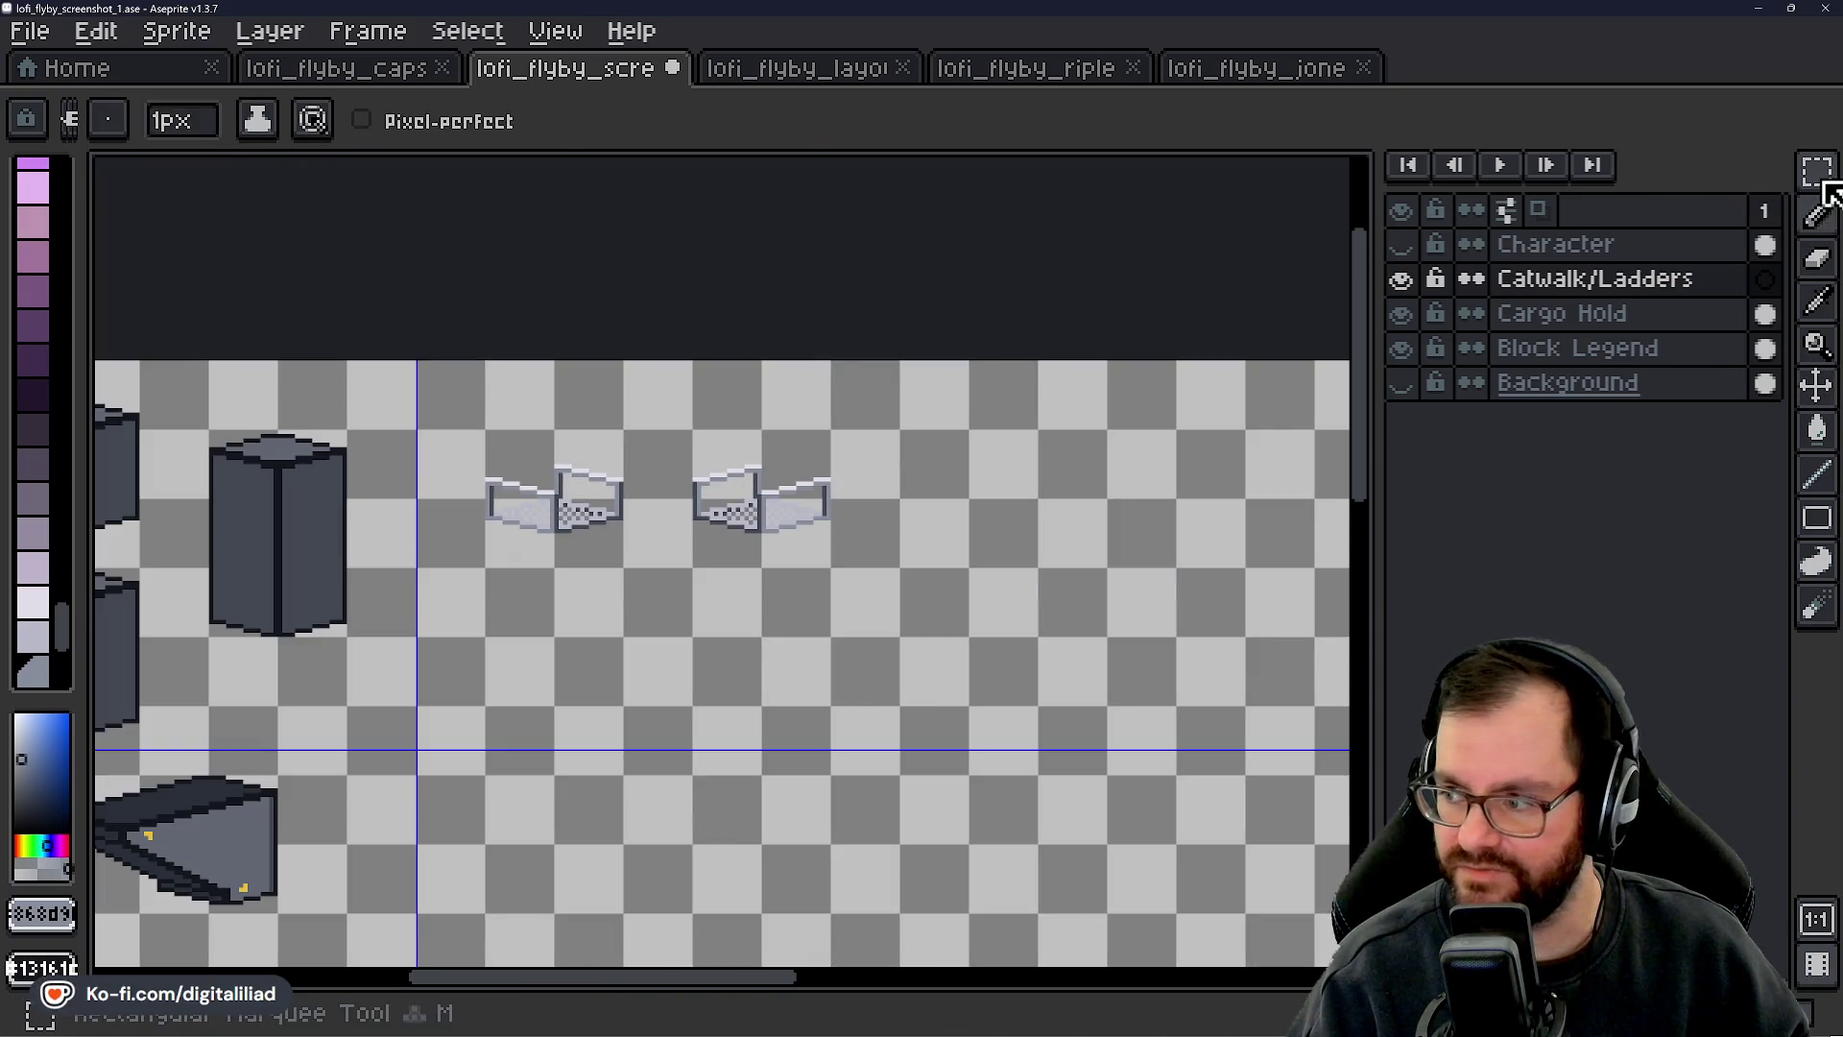
- Marquee-select the left railing tile at exactly 32x32
{"action": "left_click", "coordinate": [1817, 171]}
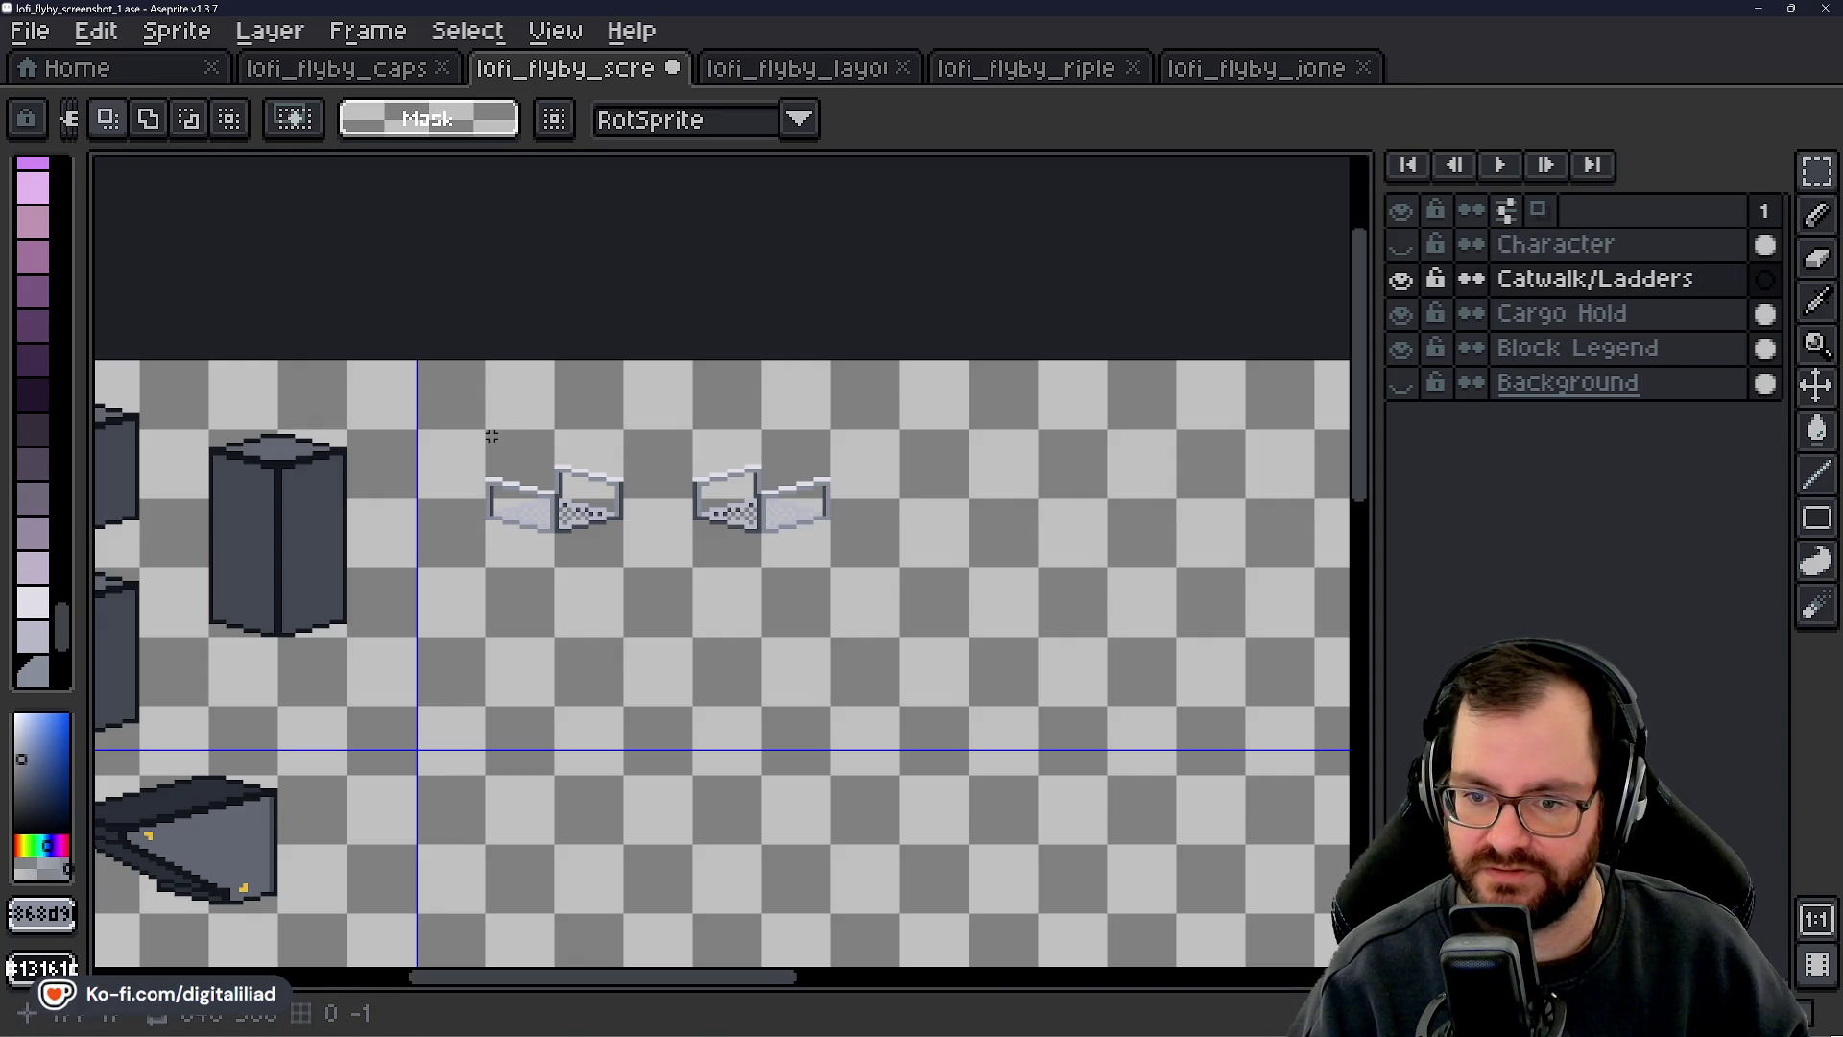
{"action": "mouse_move", "coordinate": [487, 433]}
{"action": "left_mouse_down"}
{"action": "mouse_move", "coordinate": [619, 537]}
{"action": "mouse_move", "coordinate": [624, 568]}
{"action": "left_mouse_up"}
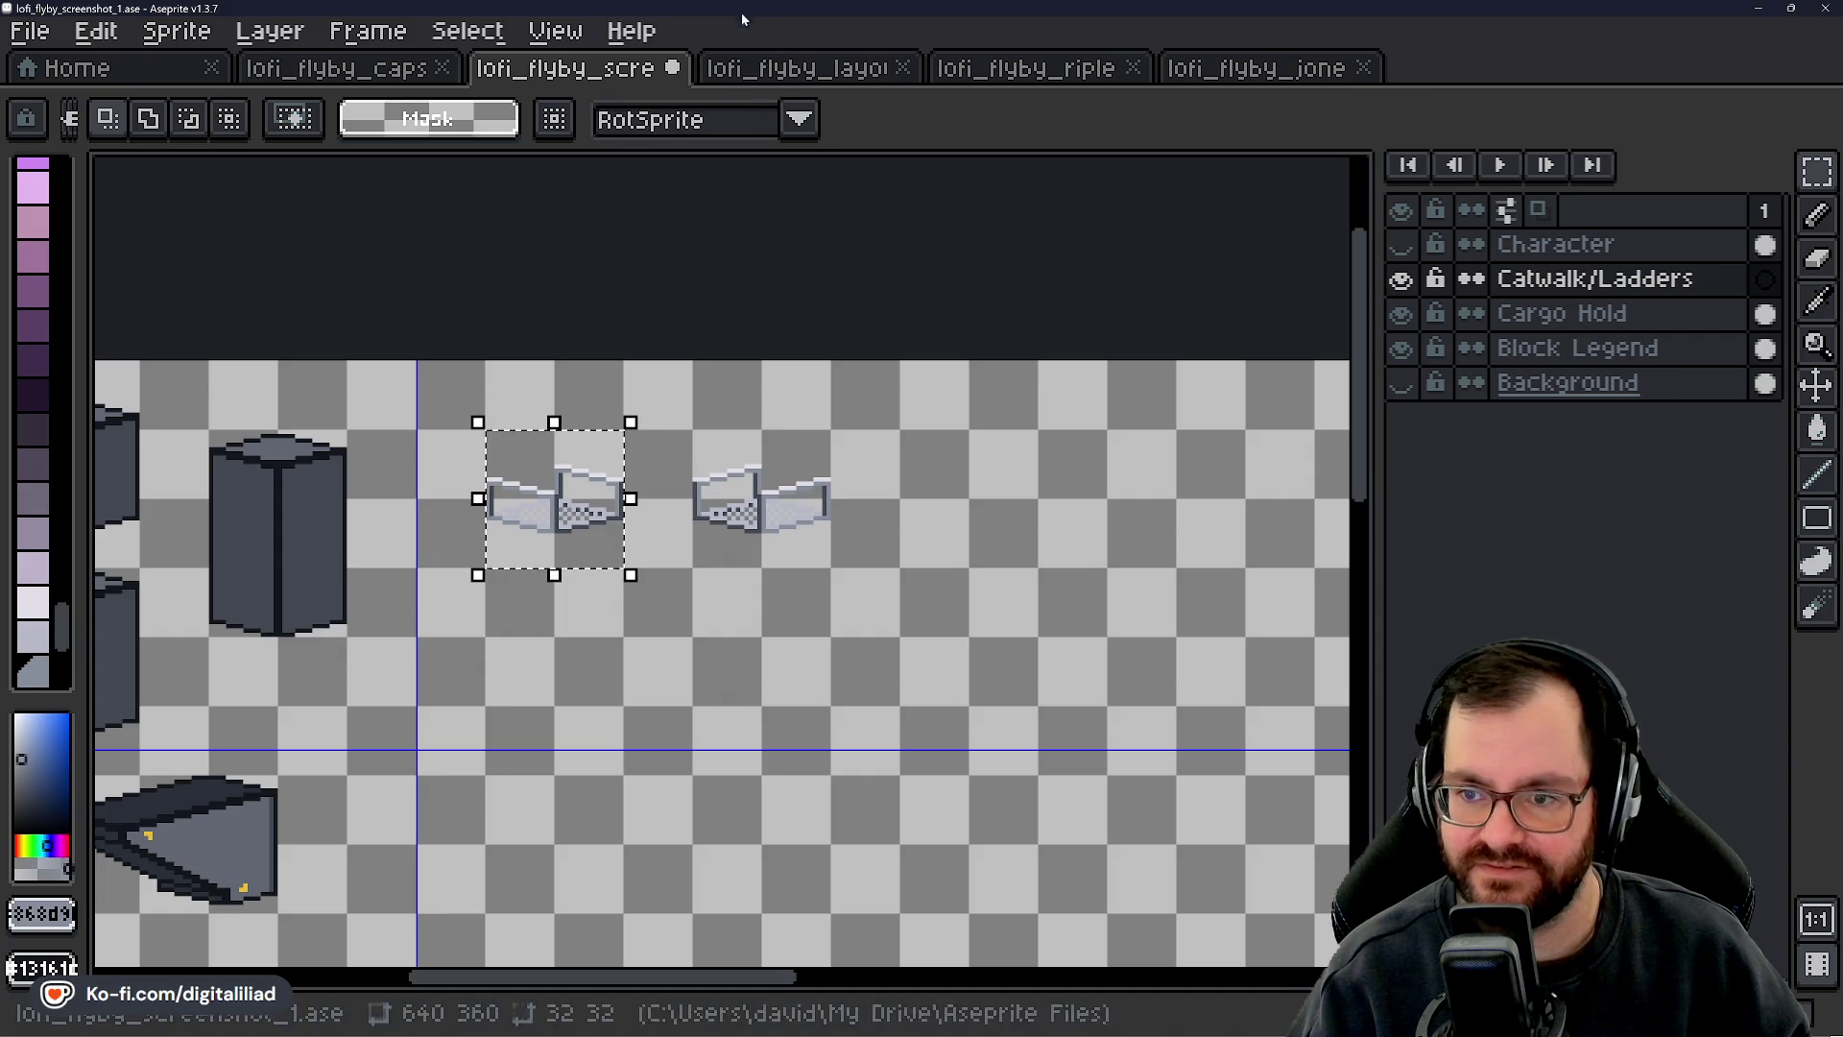
{"action": "left_click", "coordinate": [694, 388]}
{"action": "scroll", "coordinate": [512, 418], "scroll_direction": "up", "scroll_amount": 2}
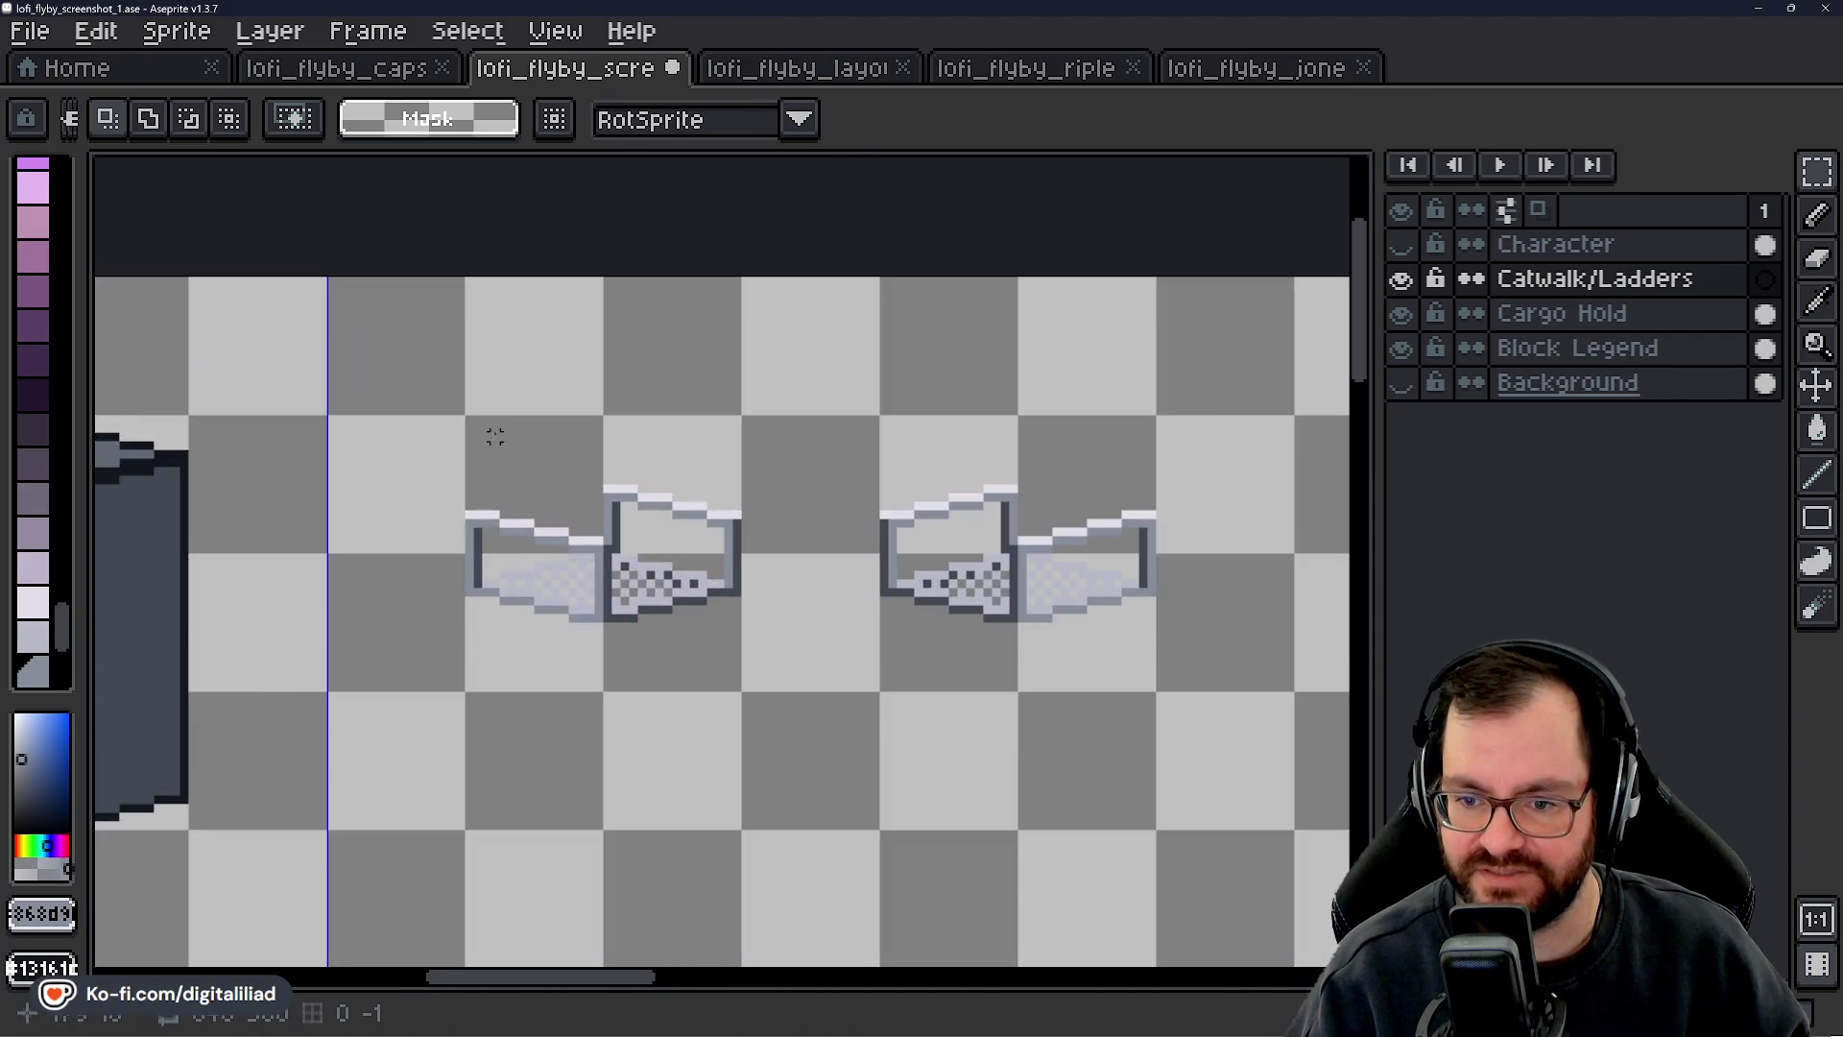
{"action": "mouse_move", "coordinate": [465, 416]}
{"action": "left_mouse_down"}
{"action": "mouse_move", "coordinate": [691, 608]}
{"action": "mouse_move", "coordinate": [741, 691]}
{"action": "left_mouse_up"}
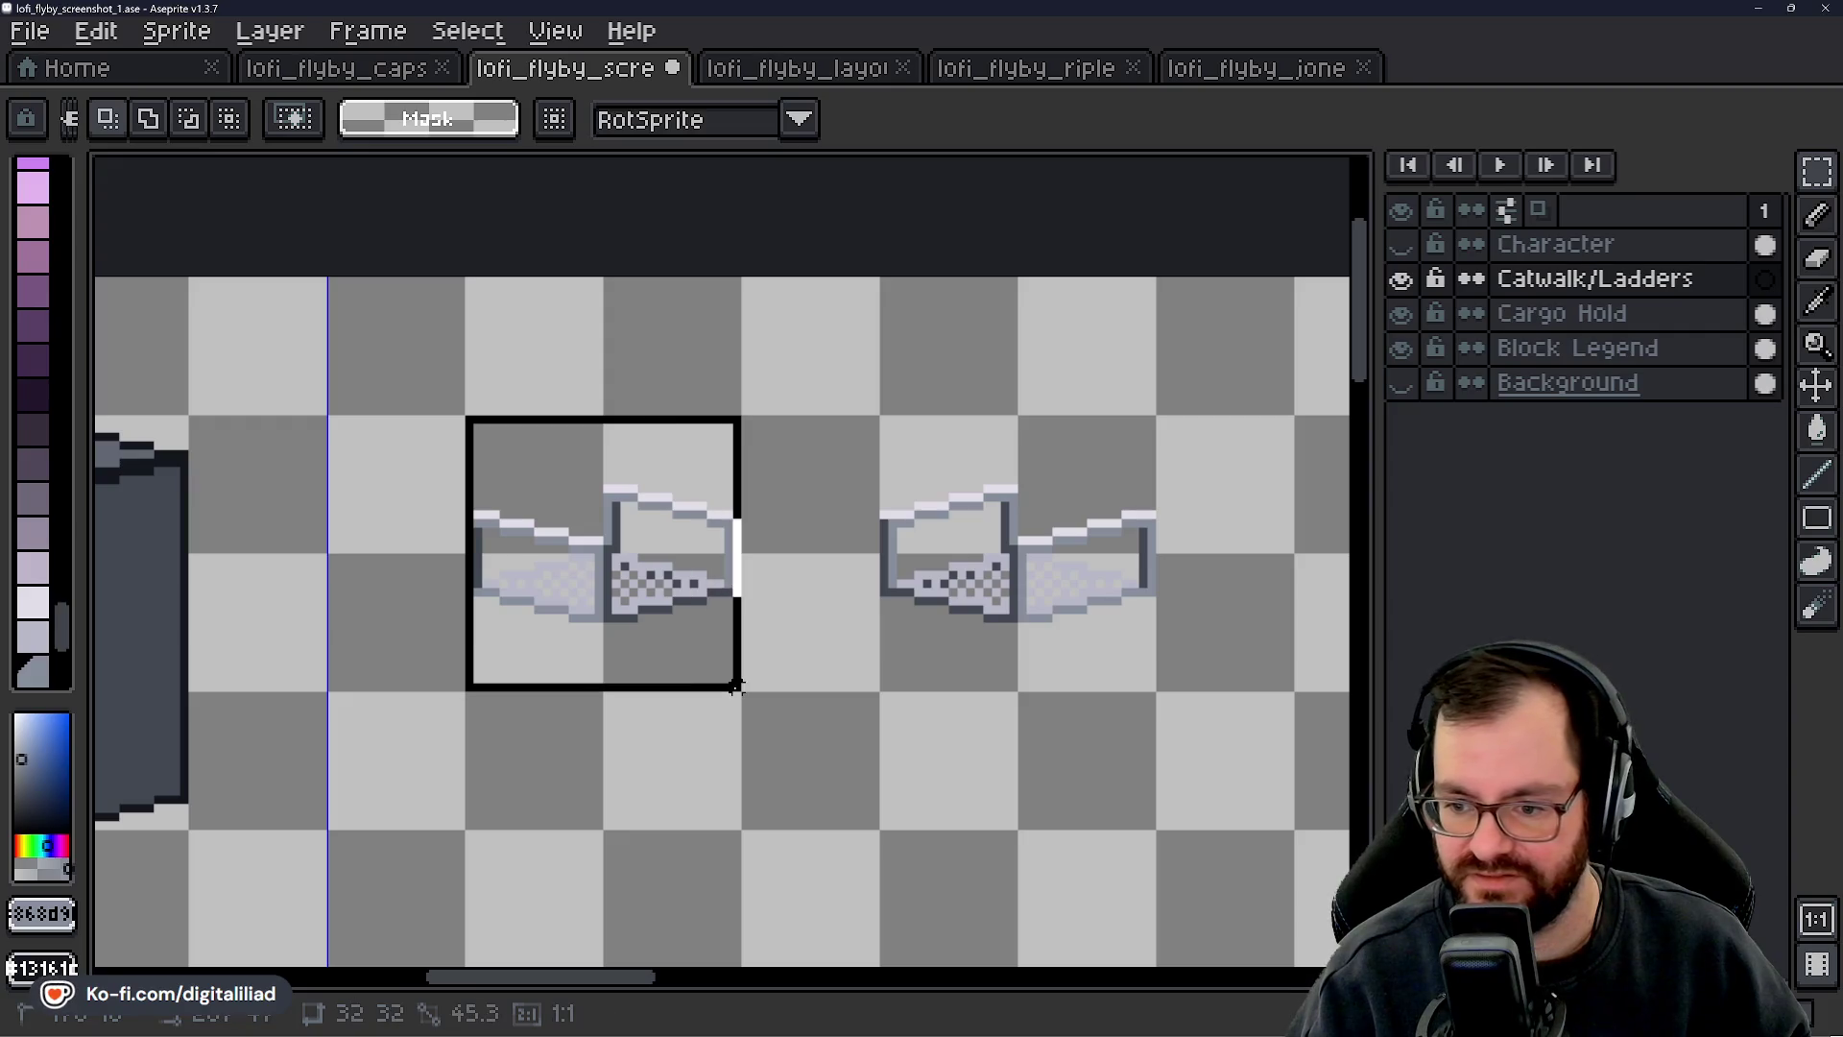
{"action": "scroll", "coordinate": [718, 614], "scroll_direction": "down", "scroll_amount": 4}
- Copy the tile from Block Legend and drop it onto the back wall on Catwalk/Ladders
{"action": "left_click", "coordinate": [1578, 347]}
{"action": "scroll", "coordinate": [605, 468], "scroll_direction": "up", "scroll_amount": 2}
{"action": "left_click", "coordinate": [589, 493]}
{"action": "scroll", "coordinate": [588, 494], "scroll_direction": "down", "scroll_amount": 5}
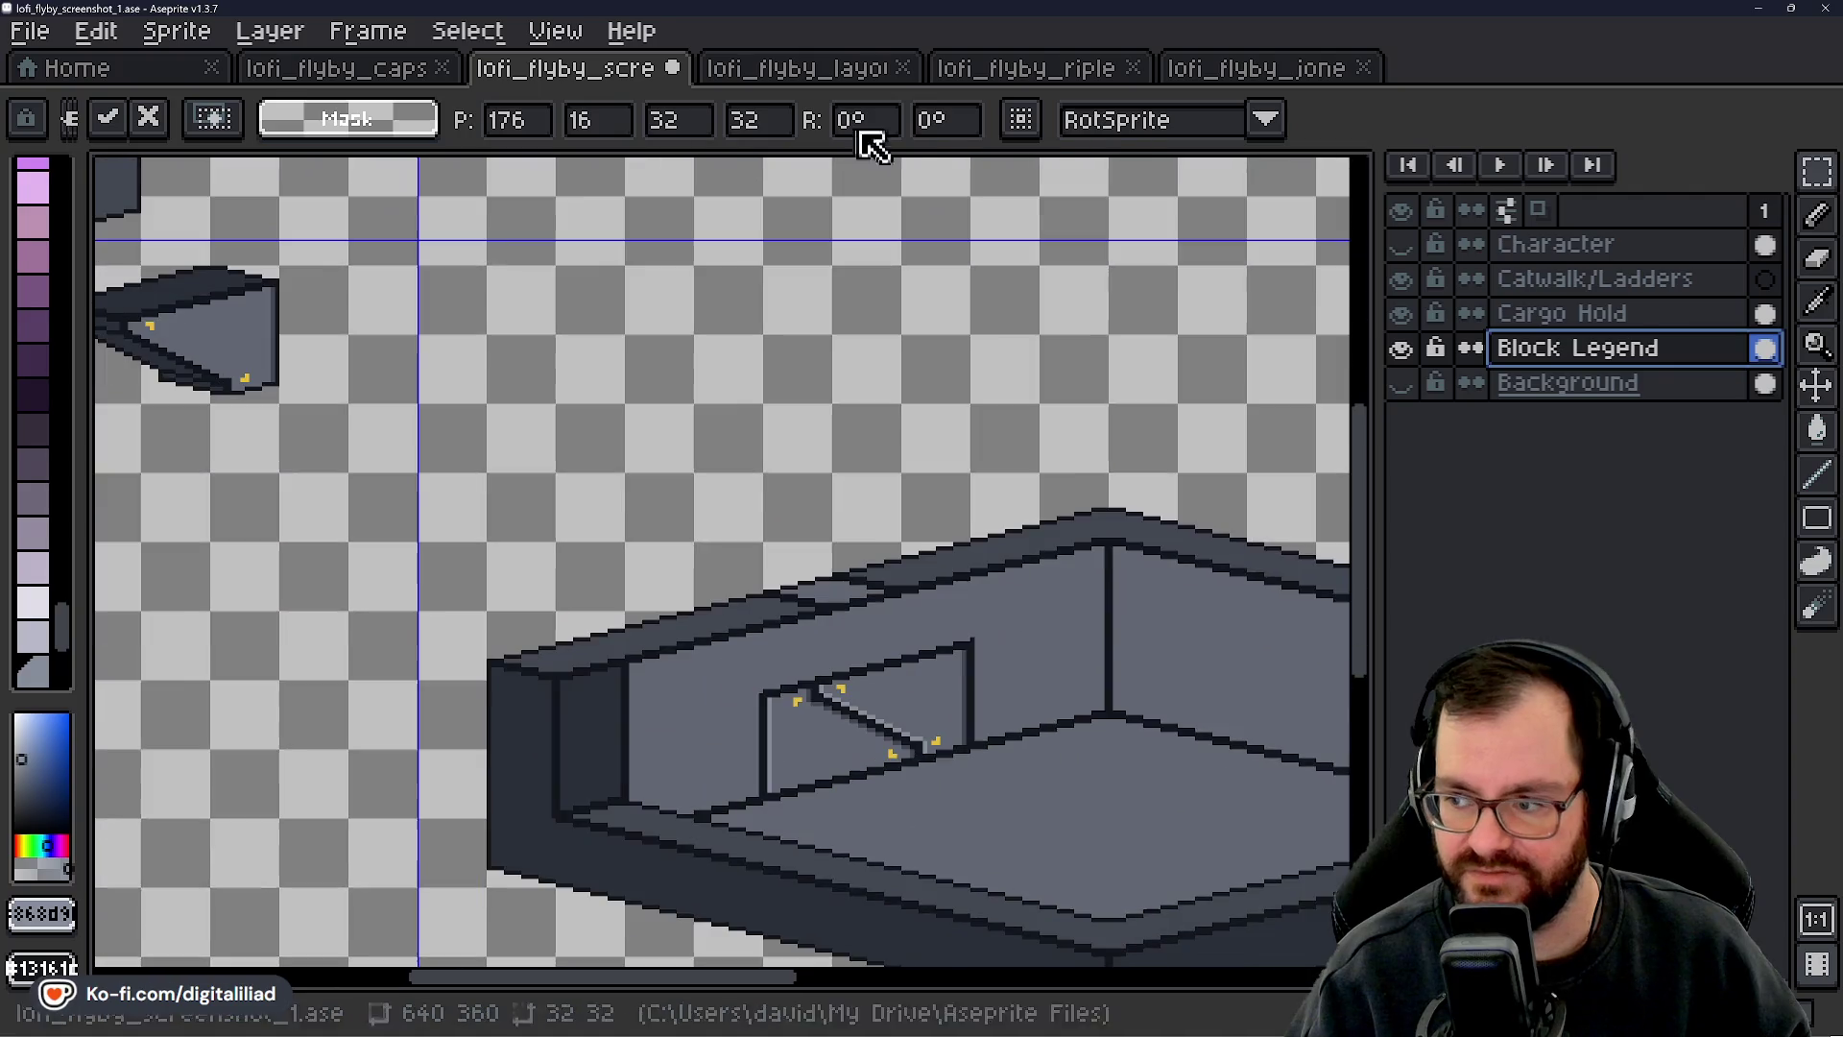
{"action": "left_click", "coordinate": [1632, 278]}
{"action": "scroll", "coordinate": [732, 362], "scroll_direction": "up", "scroll_amount": 3}
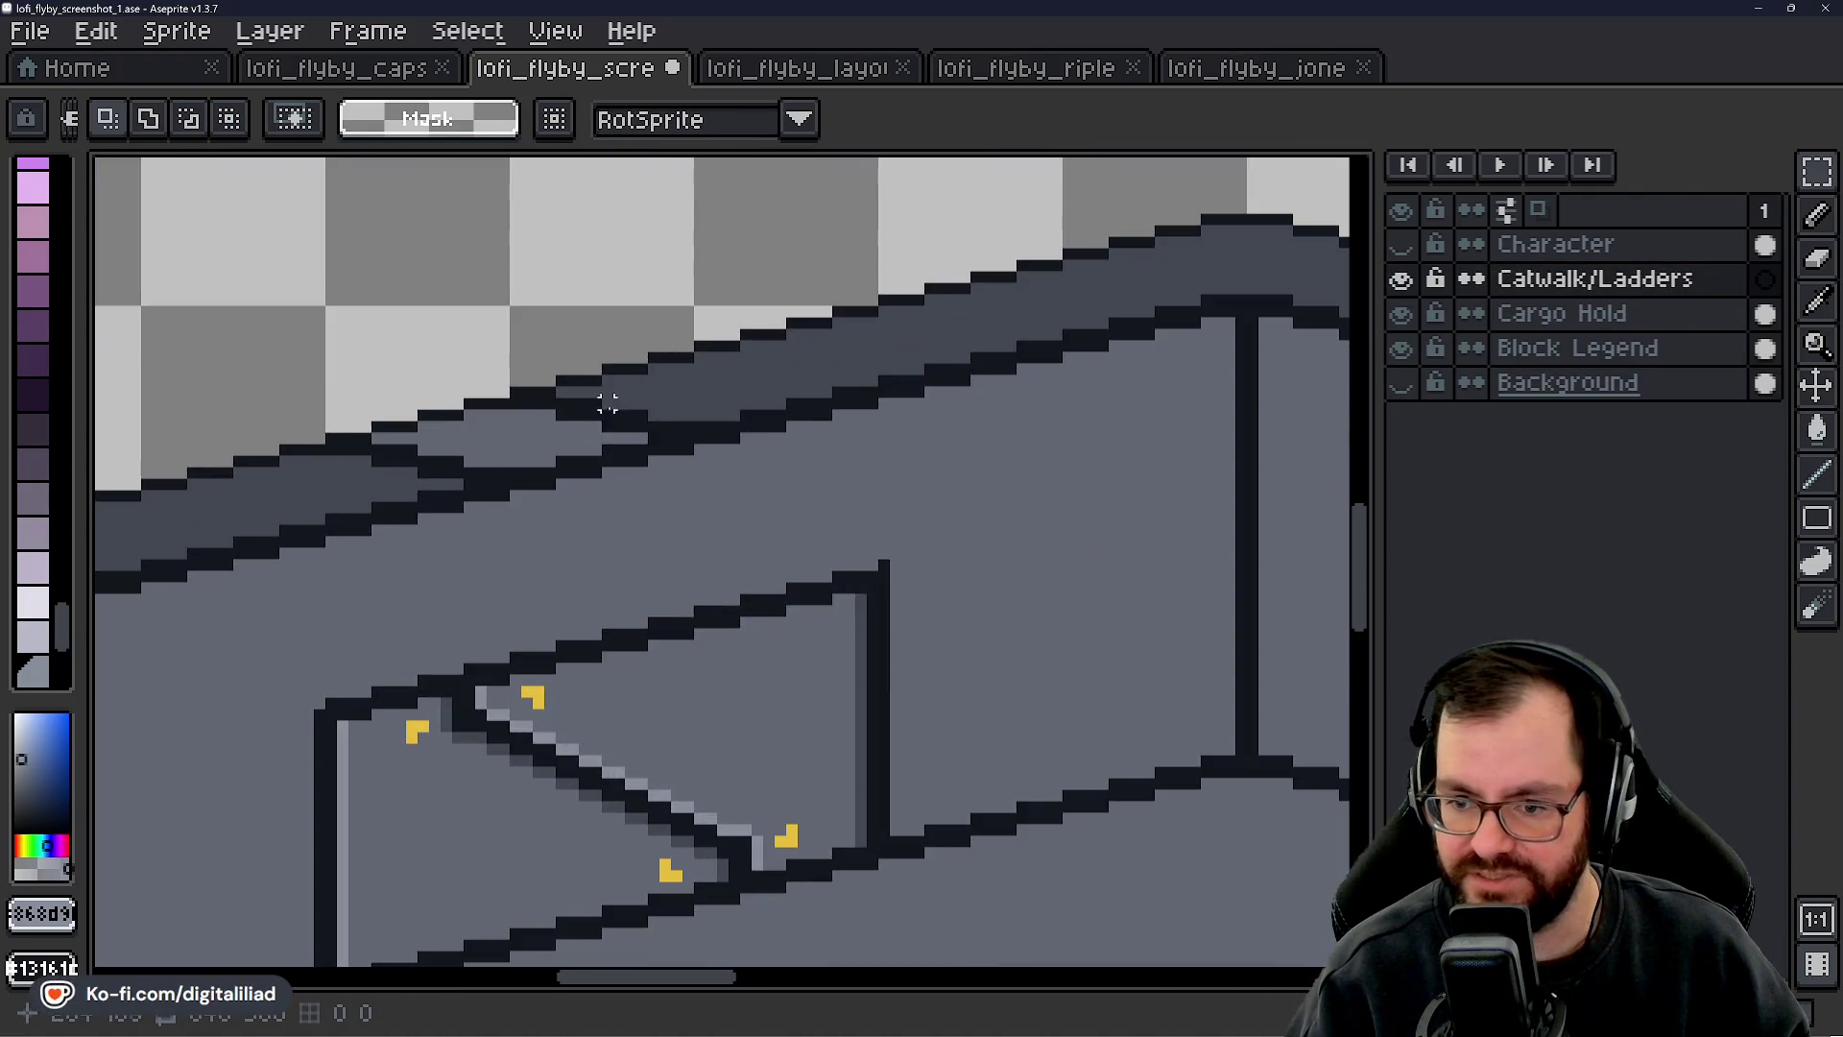
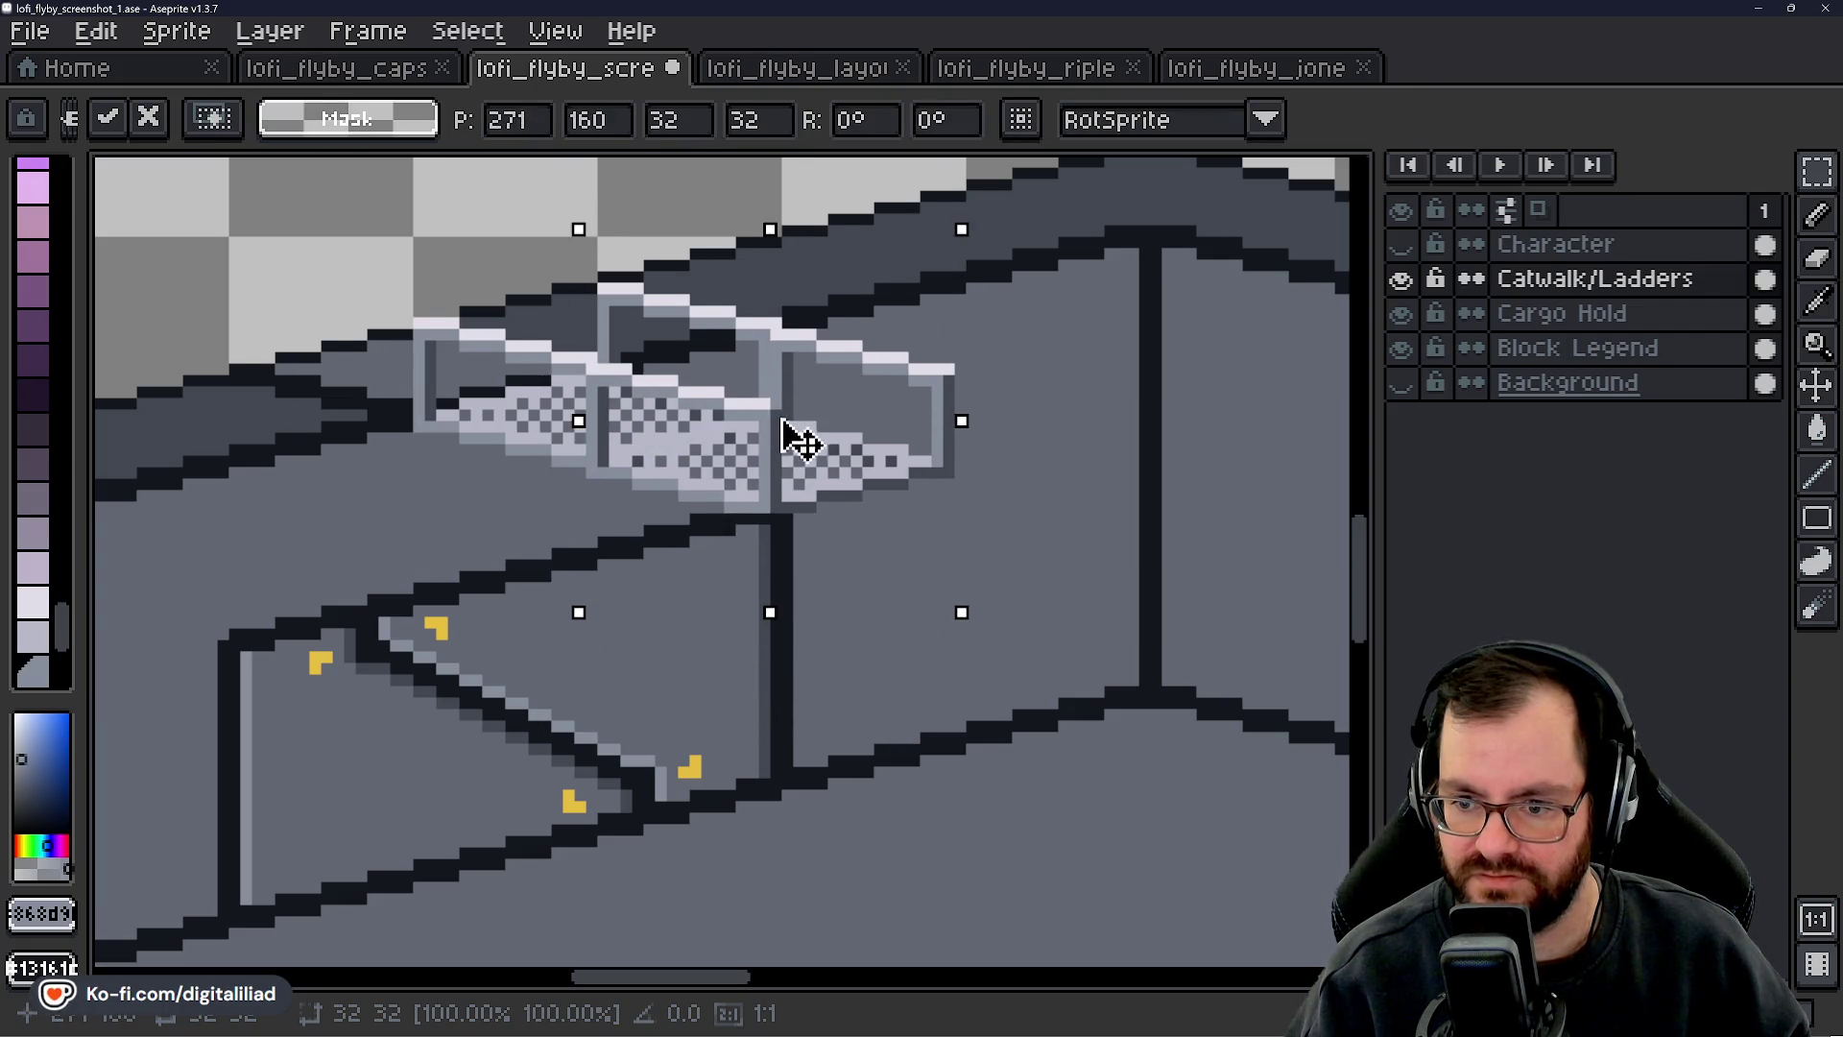
- Drop the repositioned catwalk railing piece in place above the ladder on the Catwalk/Ladders layer
{"action": "left_click", "coordinate": [315, 266]}
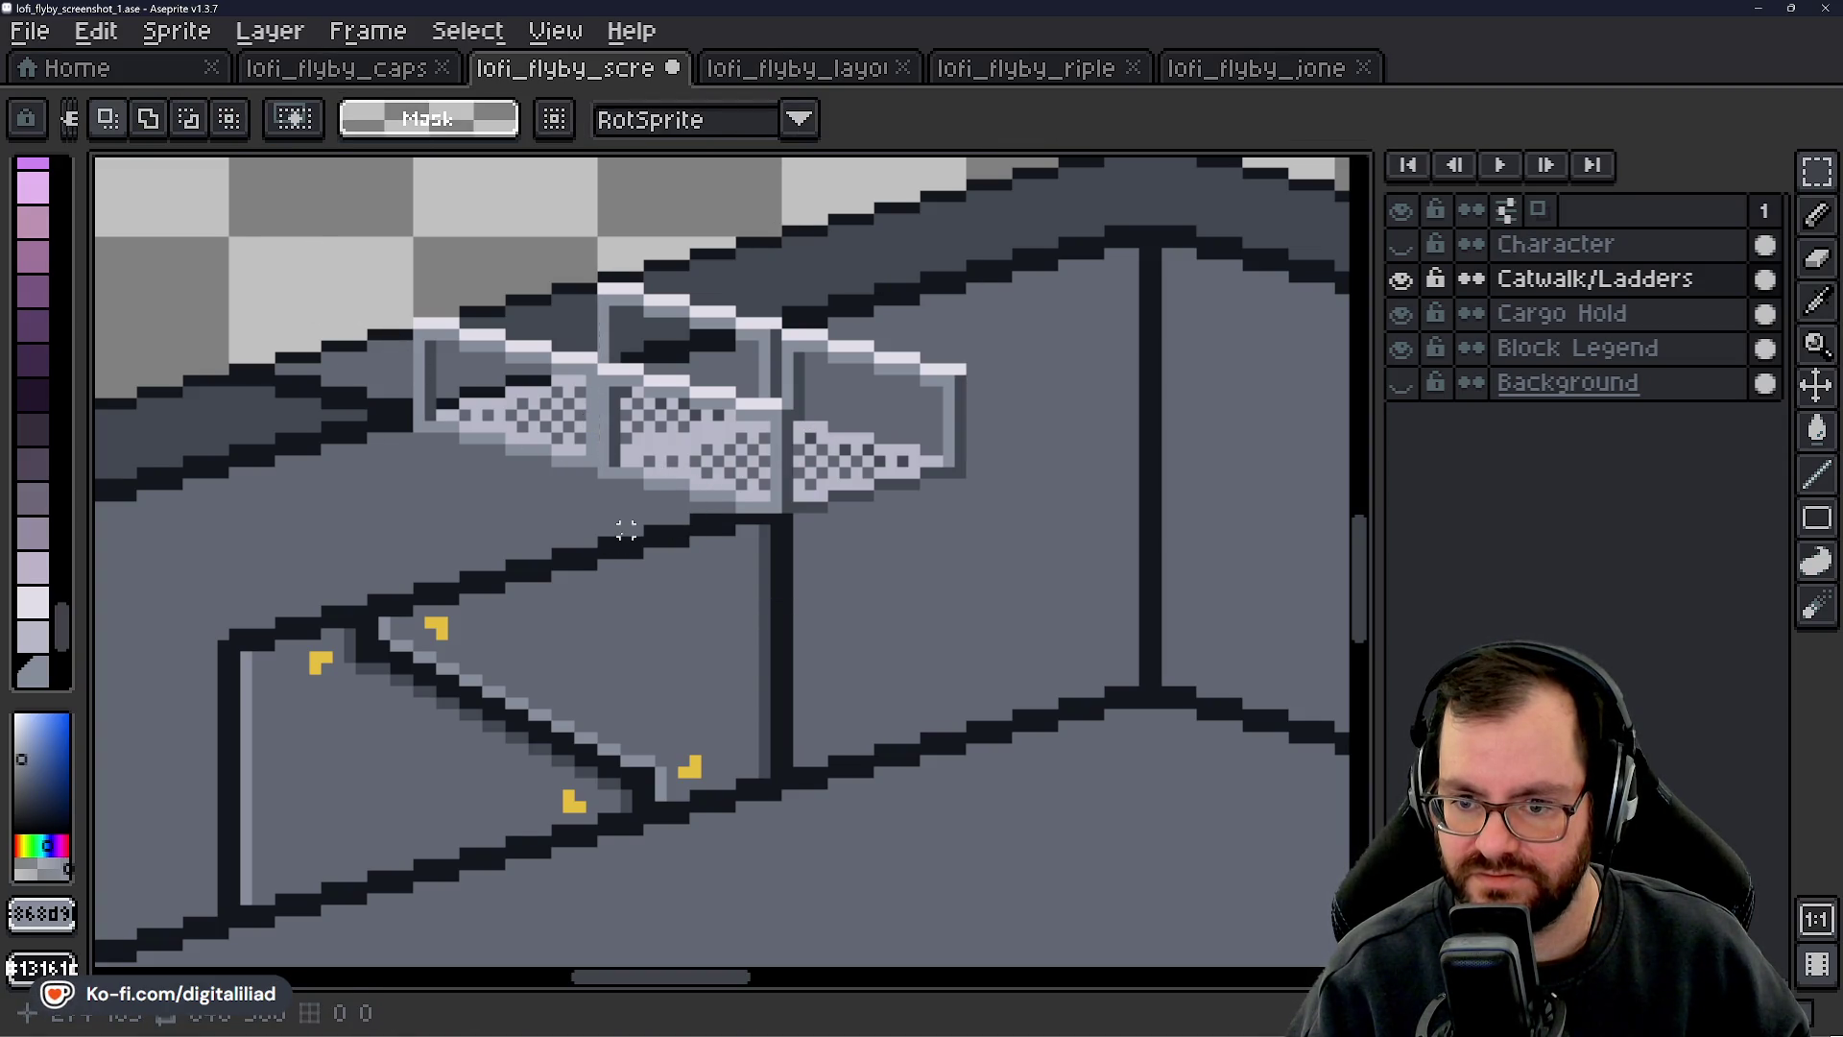
{"action": "scroll", "coordinate": [637, 530], "scroll_direction": "down", "scroll_amount": 5}
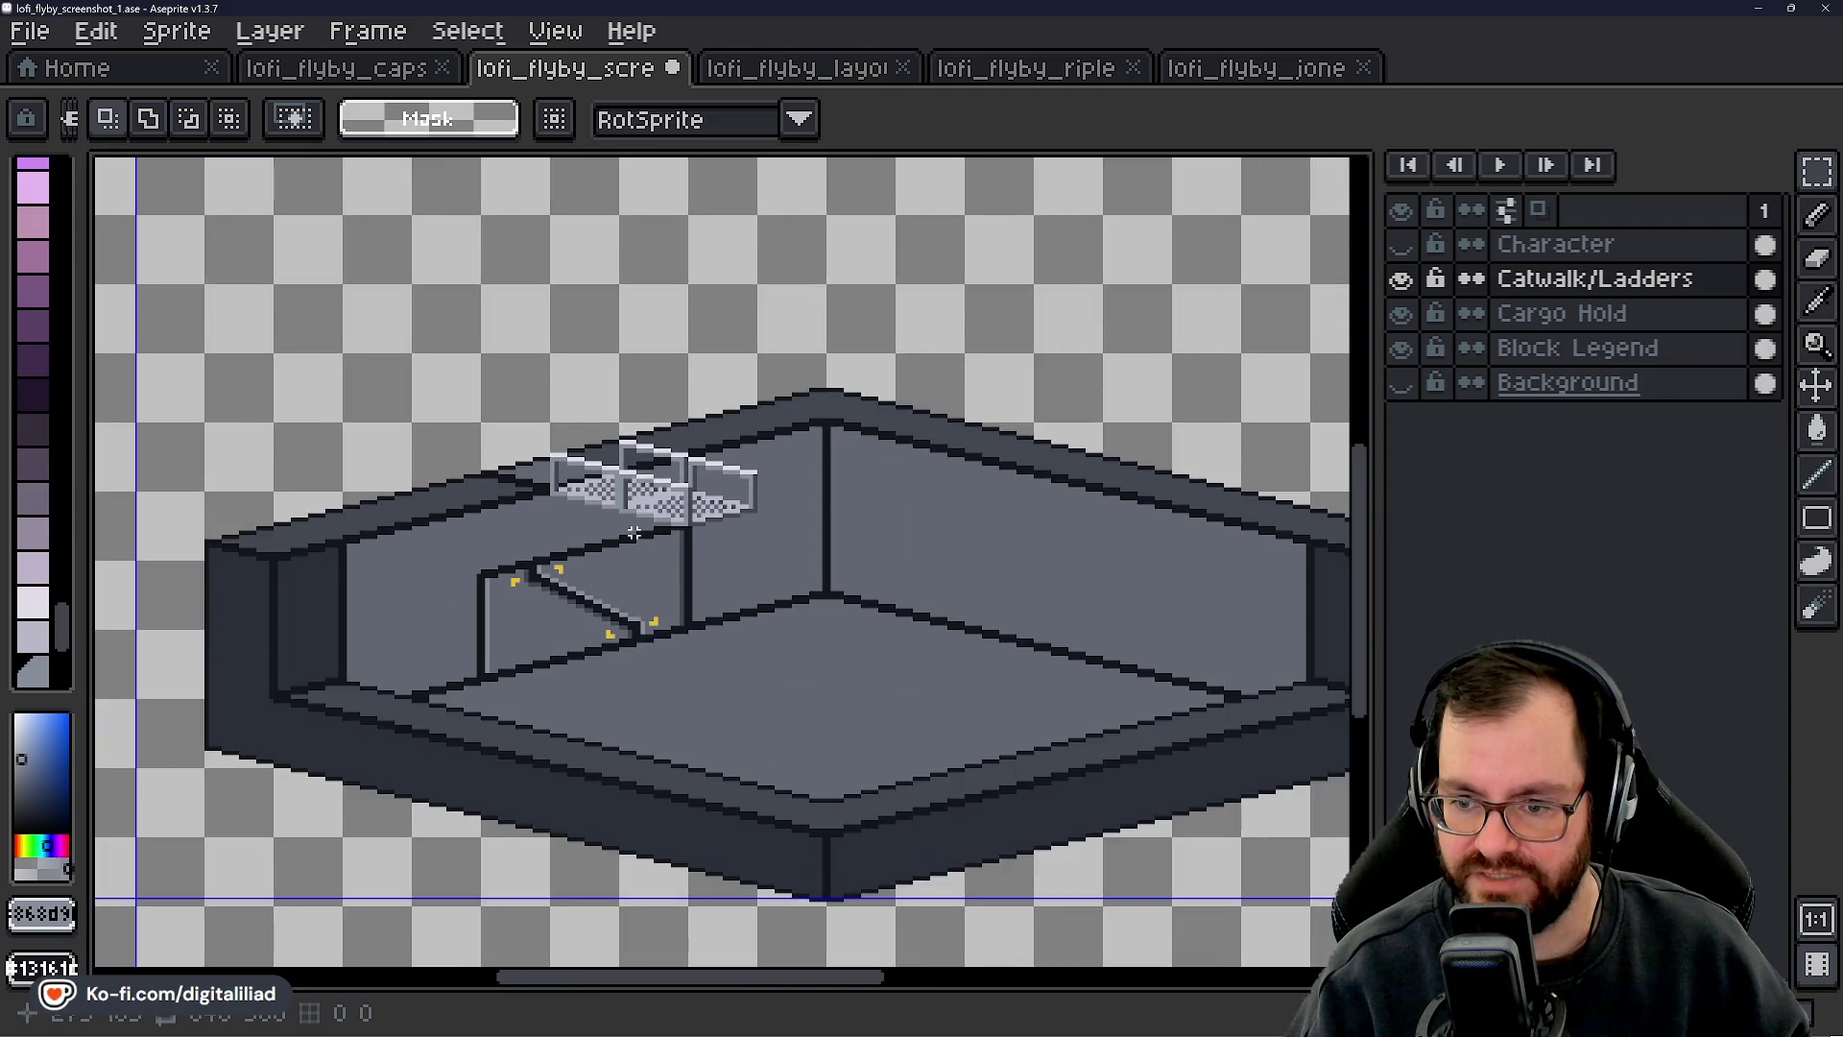
{"action": "scroll", "coordinate": [652, 497], "scroll_direction": "up", "scroll_amount": 4}
{"action": "scroll", "coordinate": [653, 497], "scroll_direction": "up", "scroll_amount": 3}
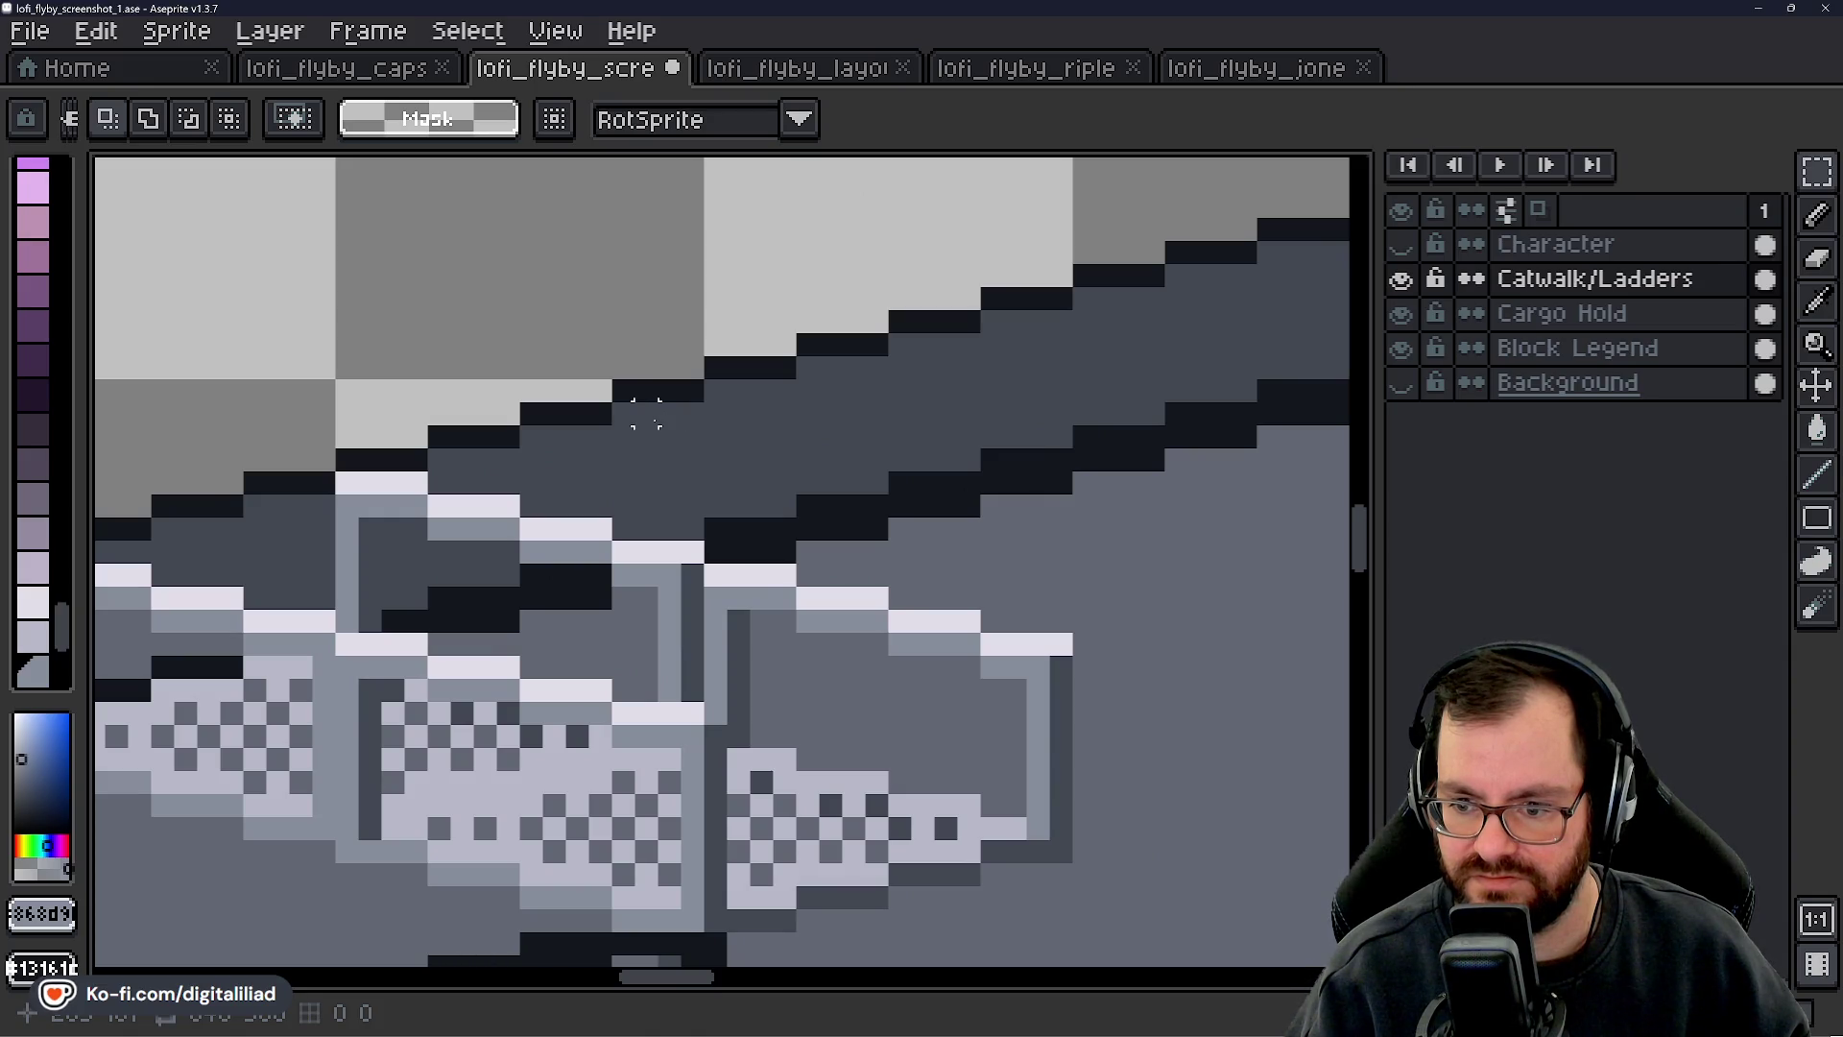
- Zoom and pan around the cargo hold to inspect the grated catwalk and ladder
{"action": "scroll", "coordinate": [645, 411], "scroll_direction": "down", "scroll_amount": 1}
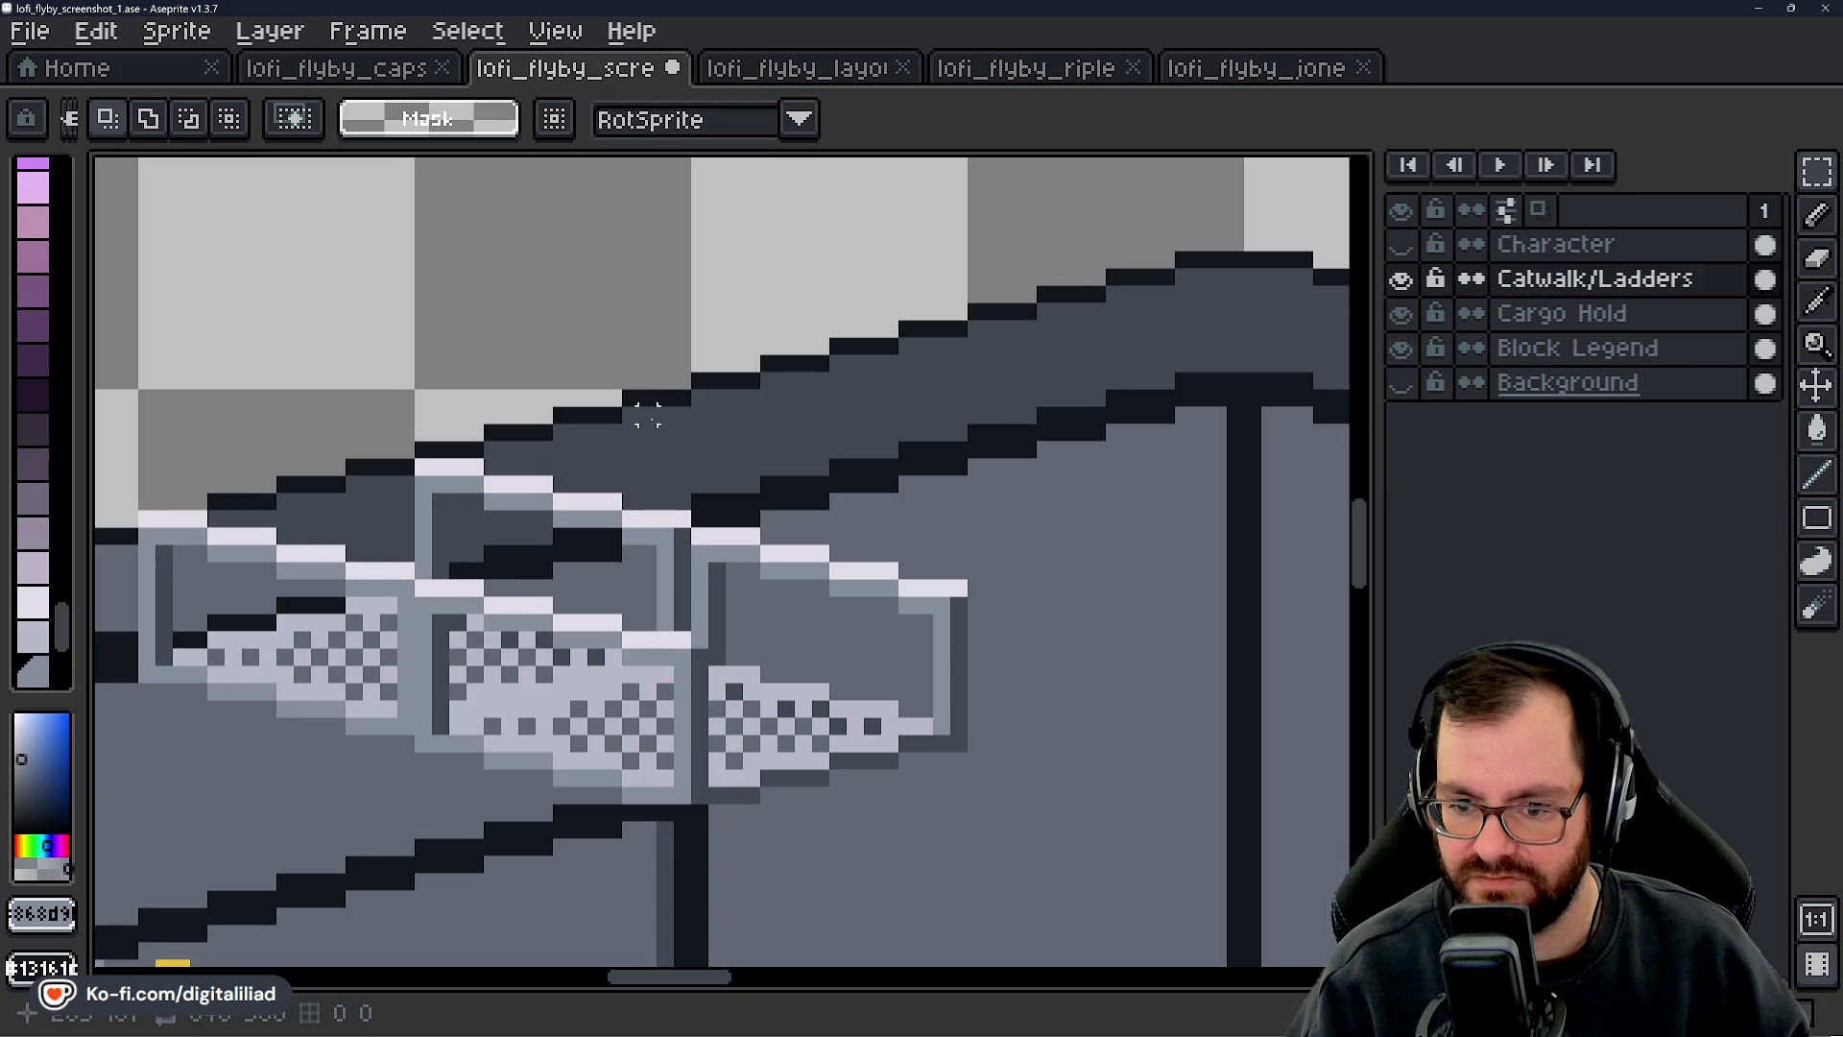
{"action": "scroll", "coordinate": [645, 413], "scroll_direction": "down", "scroll_amount": 3}
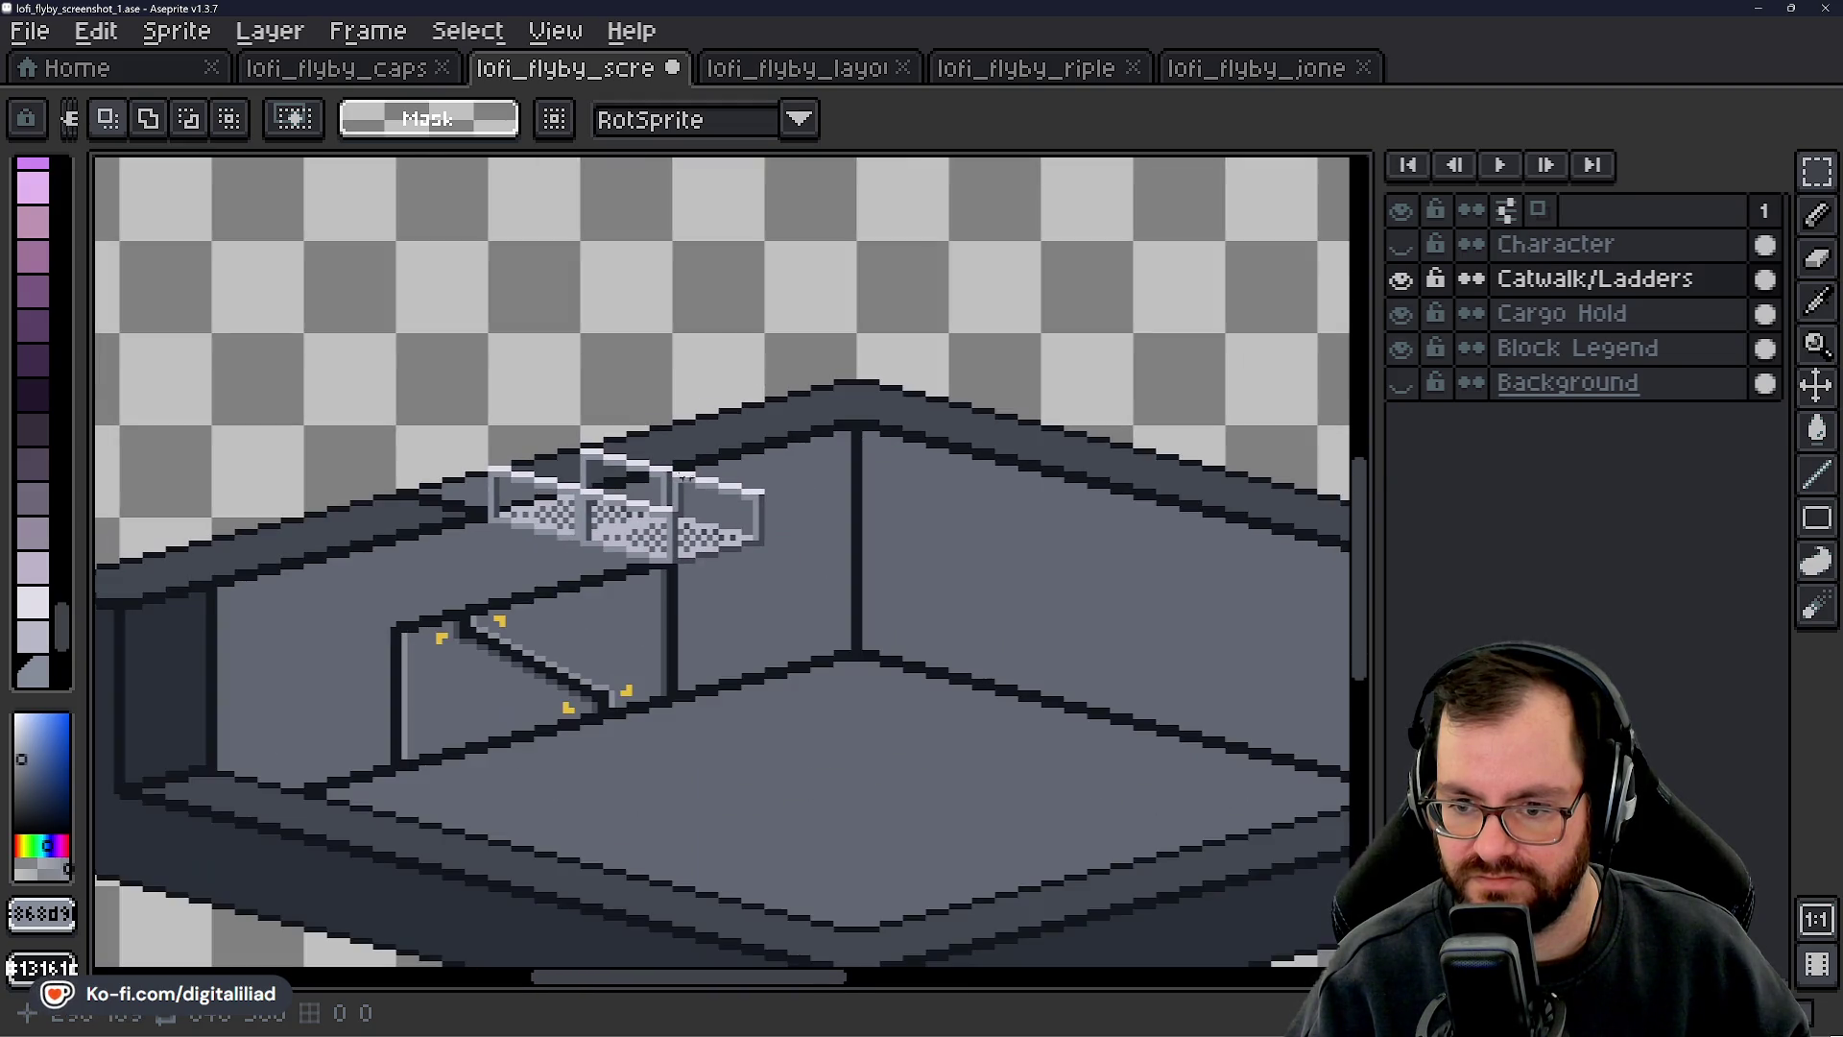
{"action": "scroll", "coordinate": [631, 395], "scroll_direction": "up", "scroll_amount": 1}
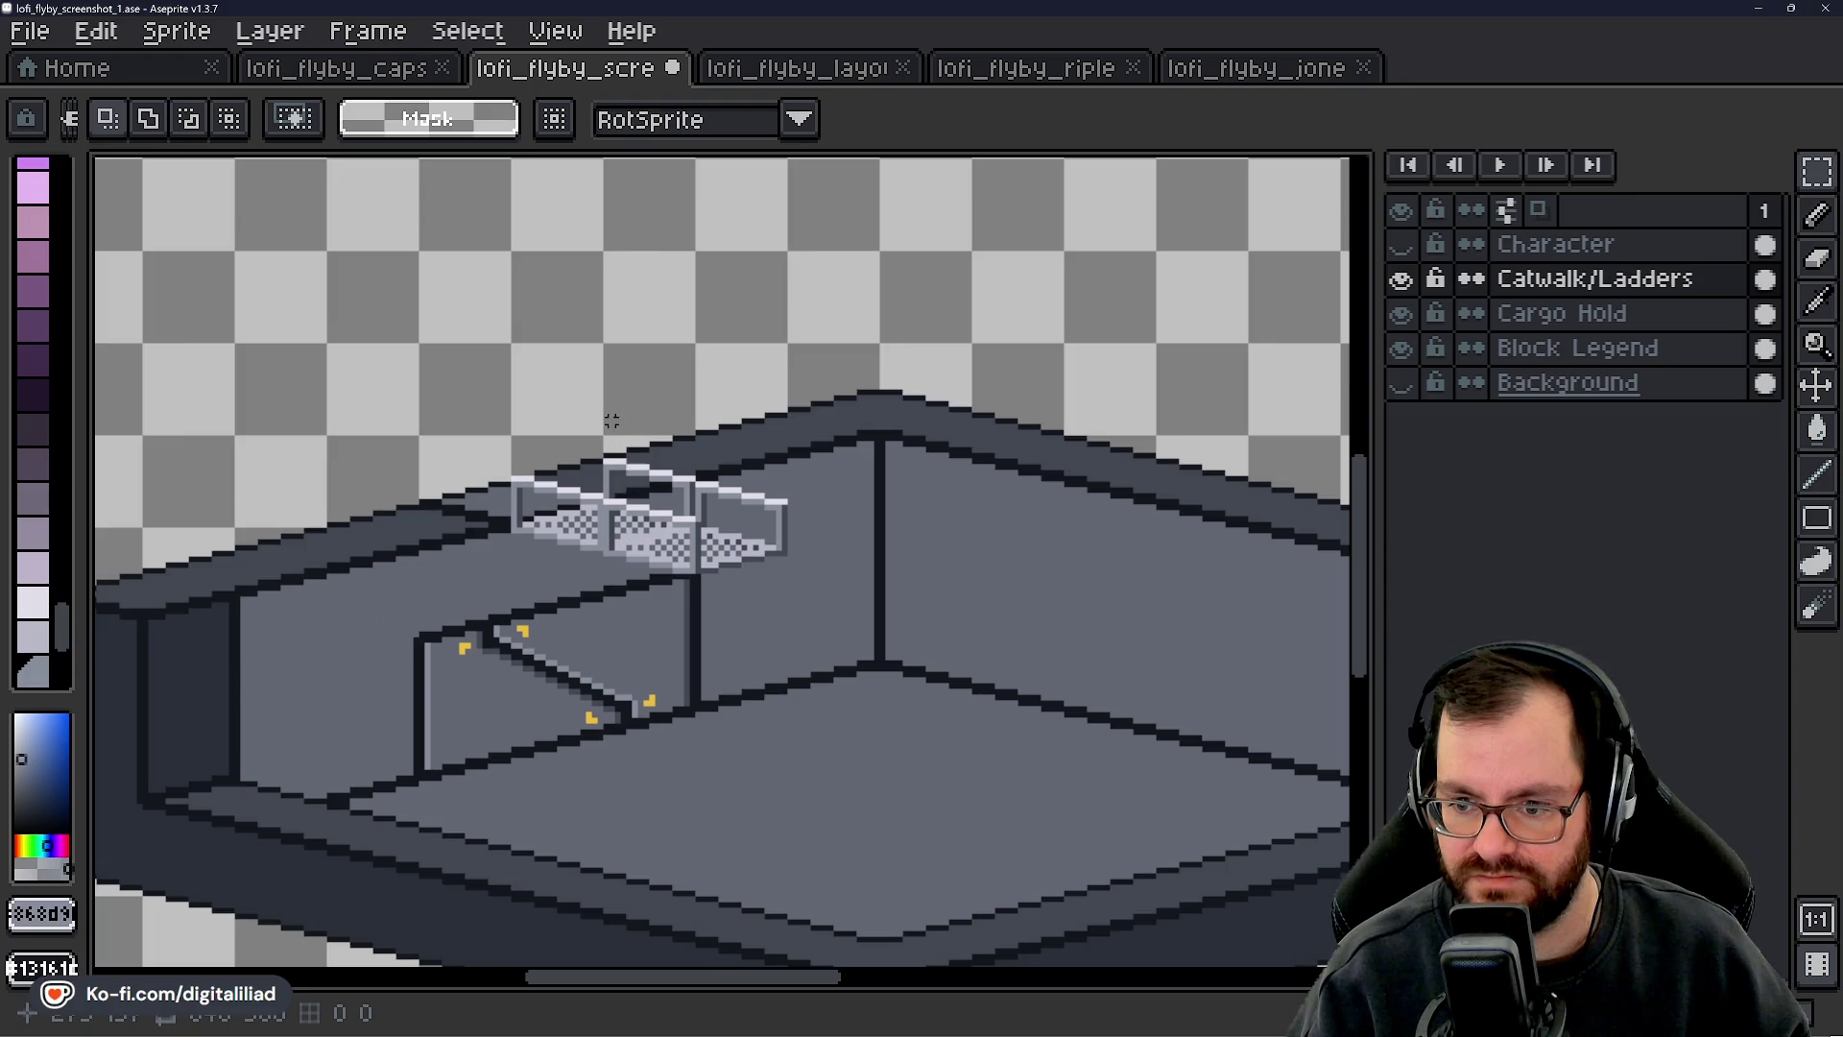
{"action": "left_click_drag", "start_coordinate": [612, 415], "coordinate": [615, 416]}
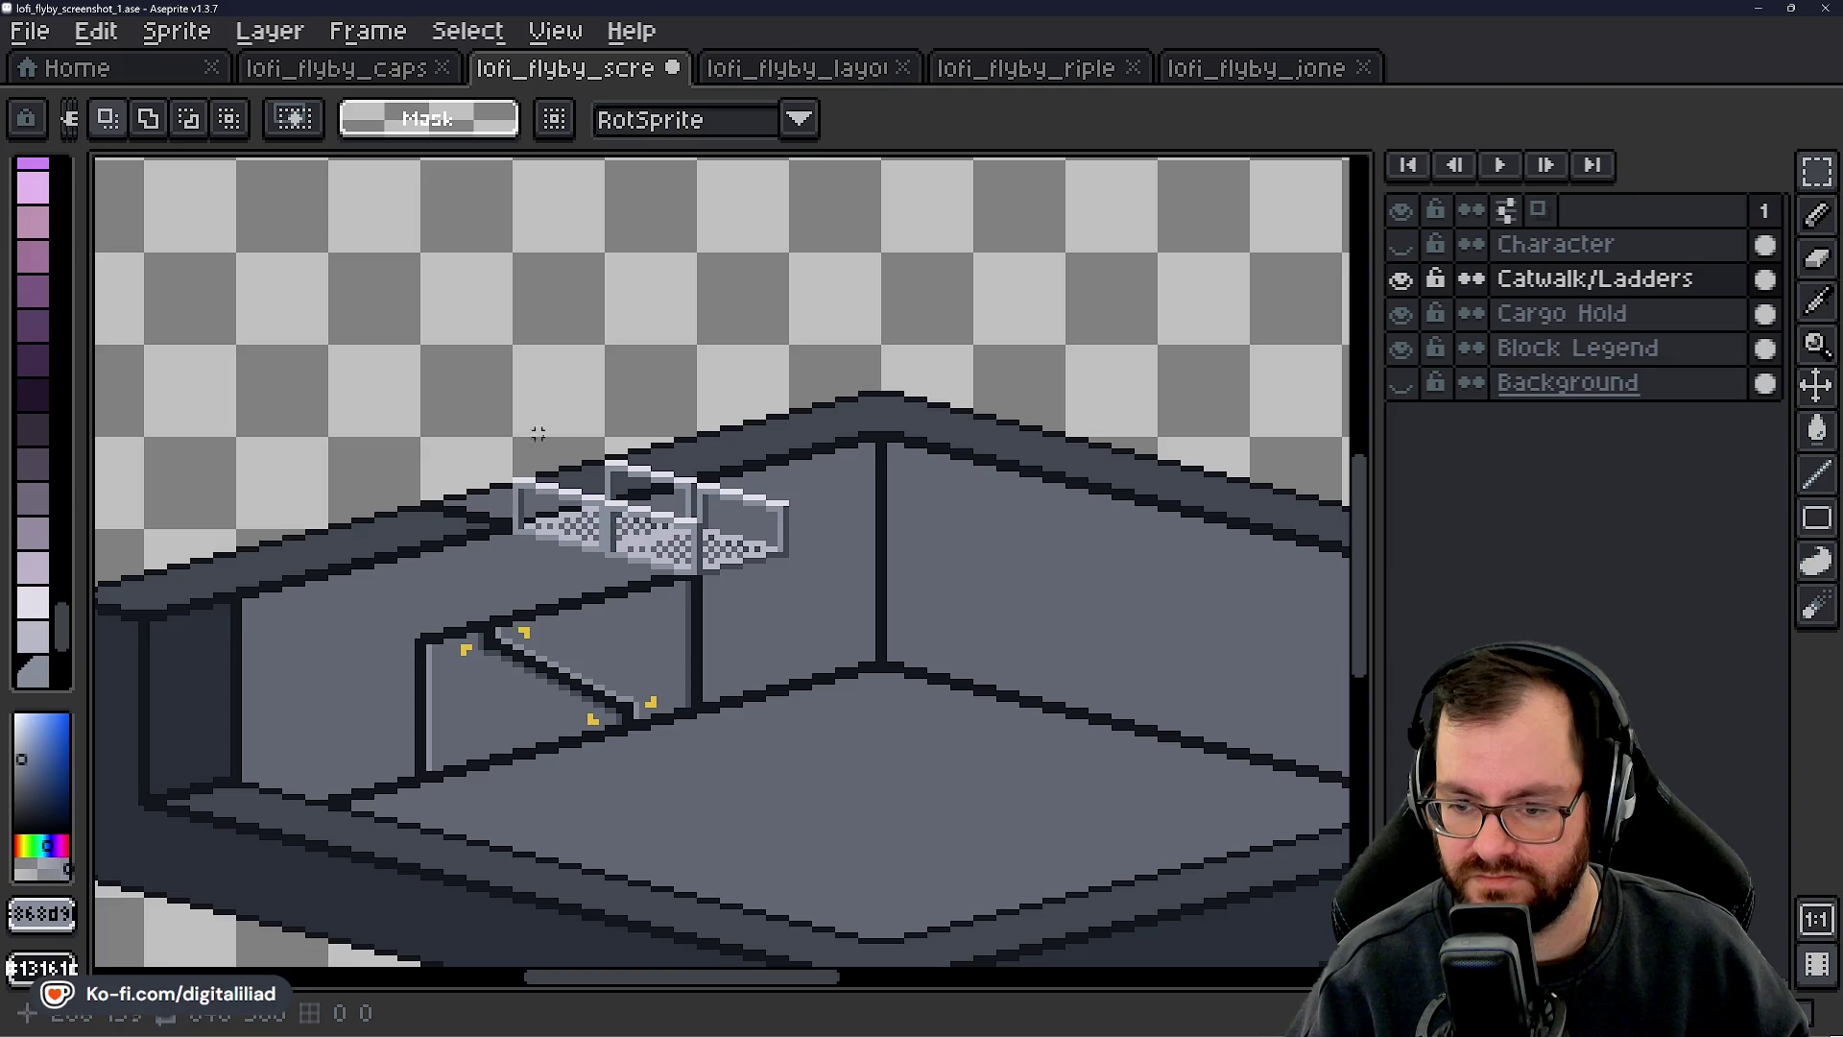
{"action": "scroll", "coordinate": [604, 621], "scroll_direction": "down", "scroll_amount": 2}
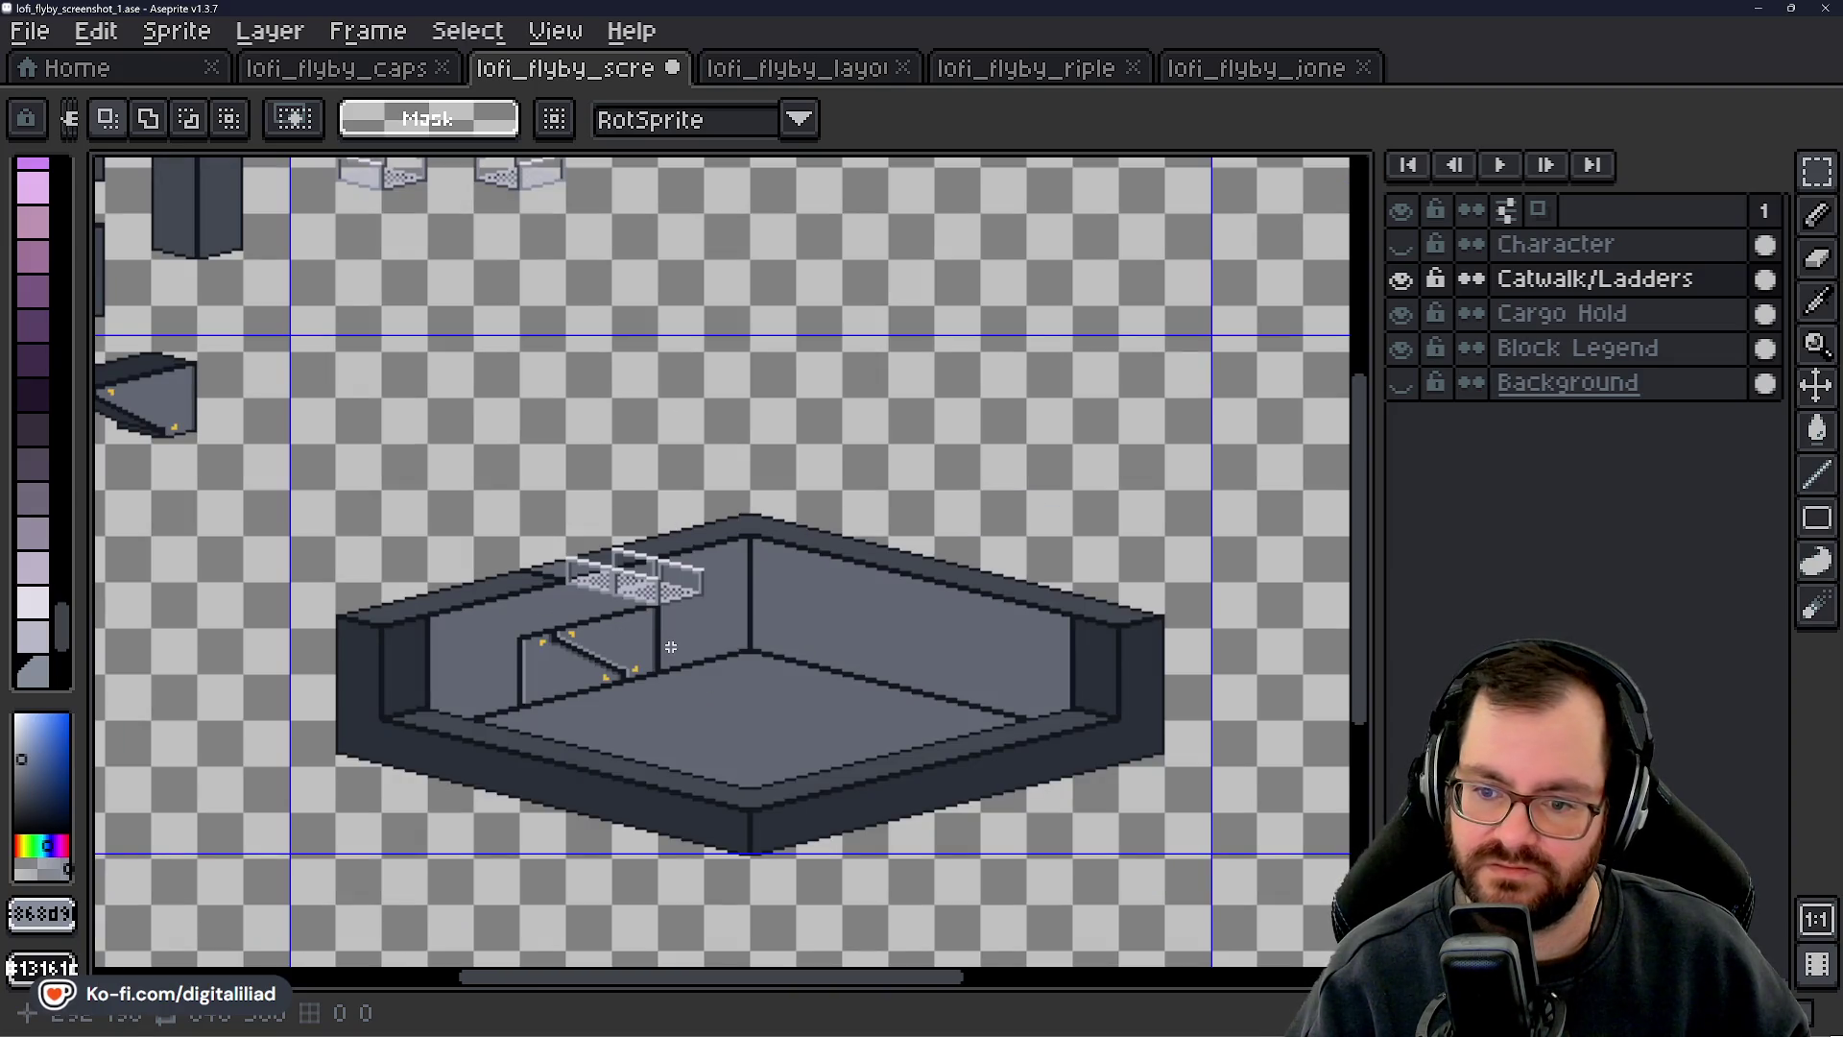
- Pick the lavender b6b8c from the catwalk floor as the Pencil colour
{"action": "scroll", "coordinate": [620, 593], "scroll_direction": "up", "scroll_amount": 3}
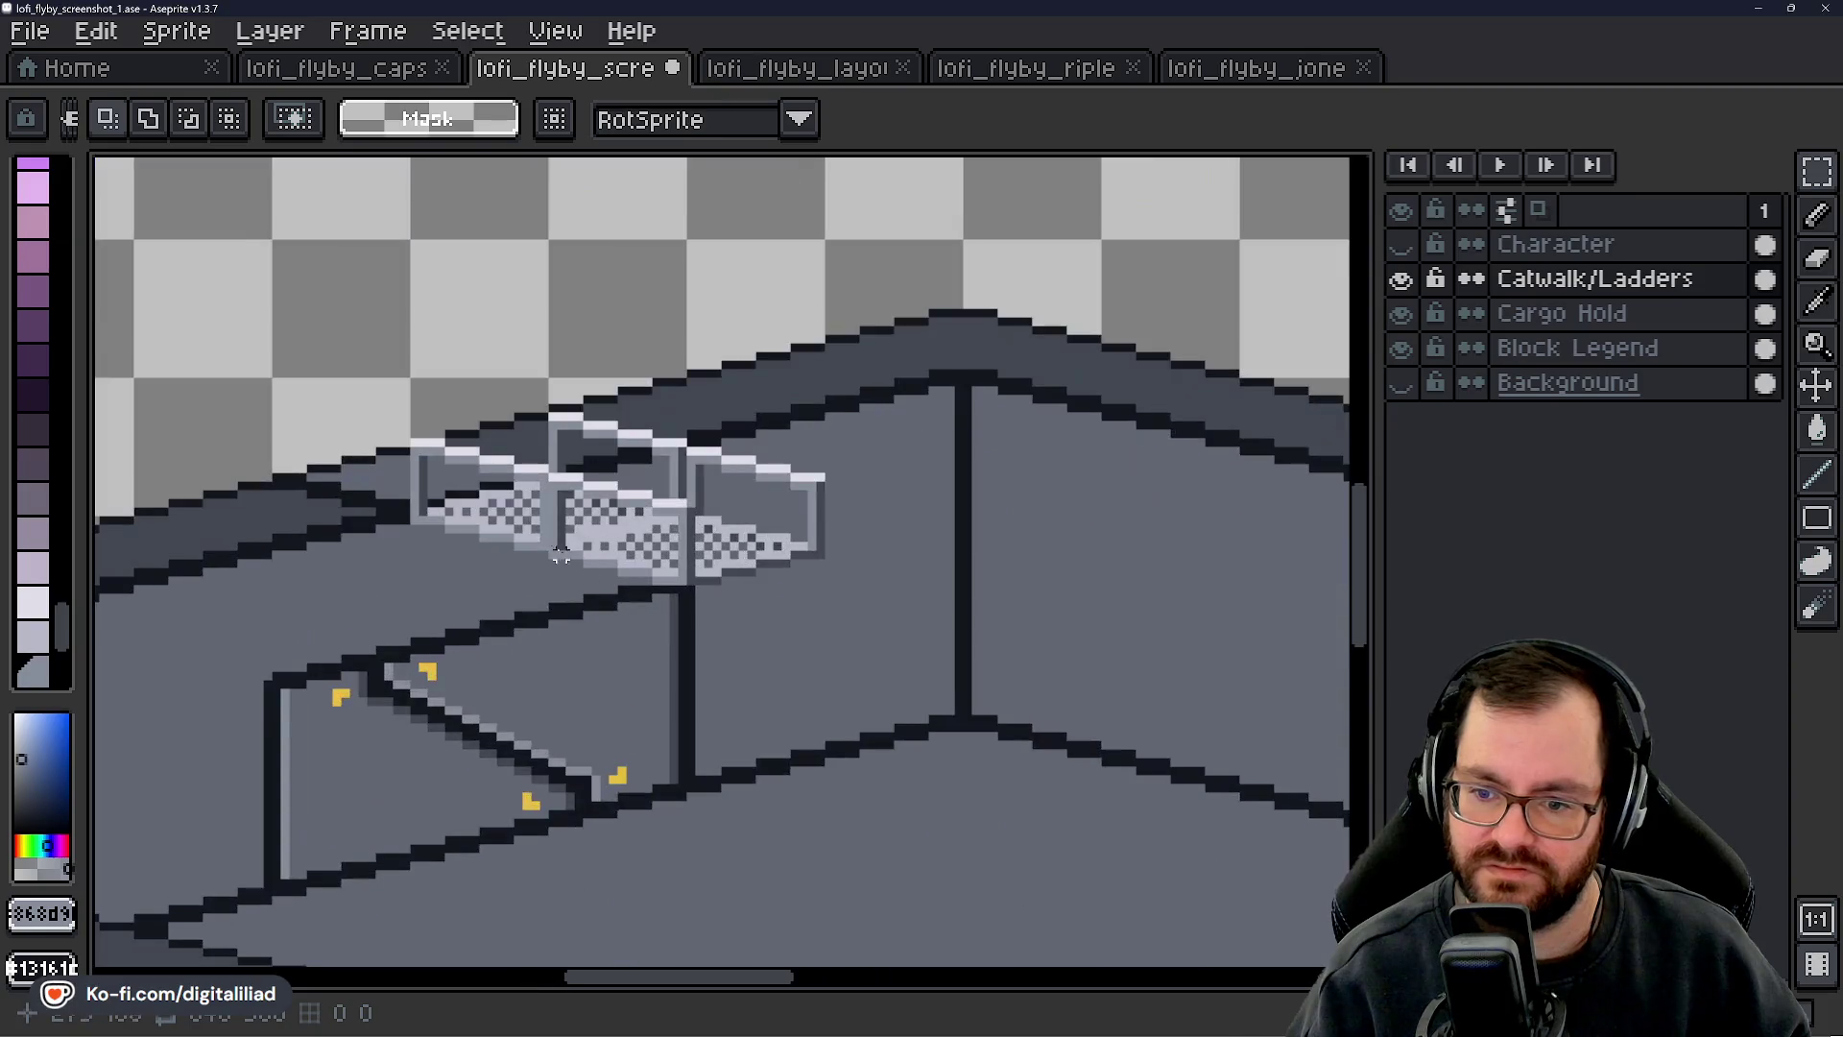
{"action": "scroll", "coordinate": [688, 680], "scroll_direction": "down", "scroll_amount": 3}
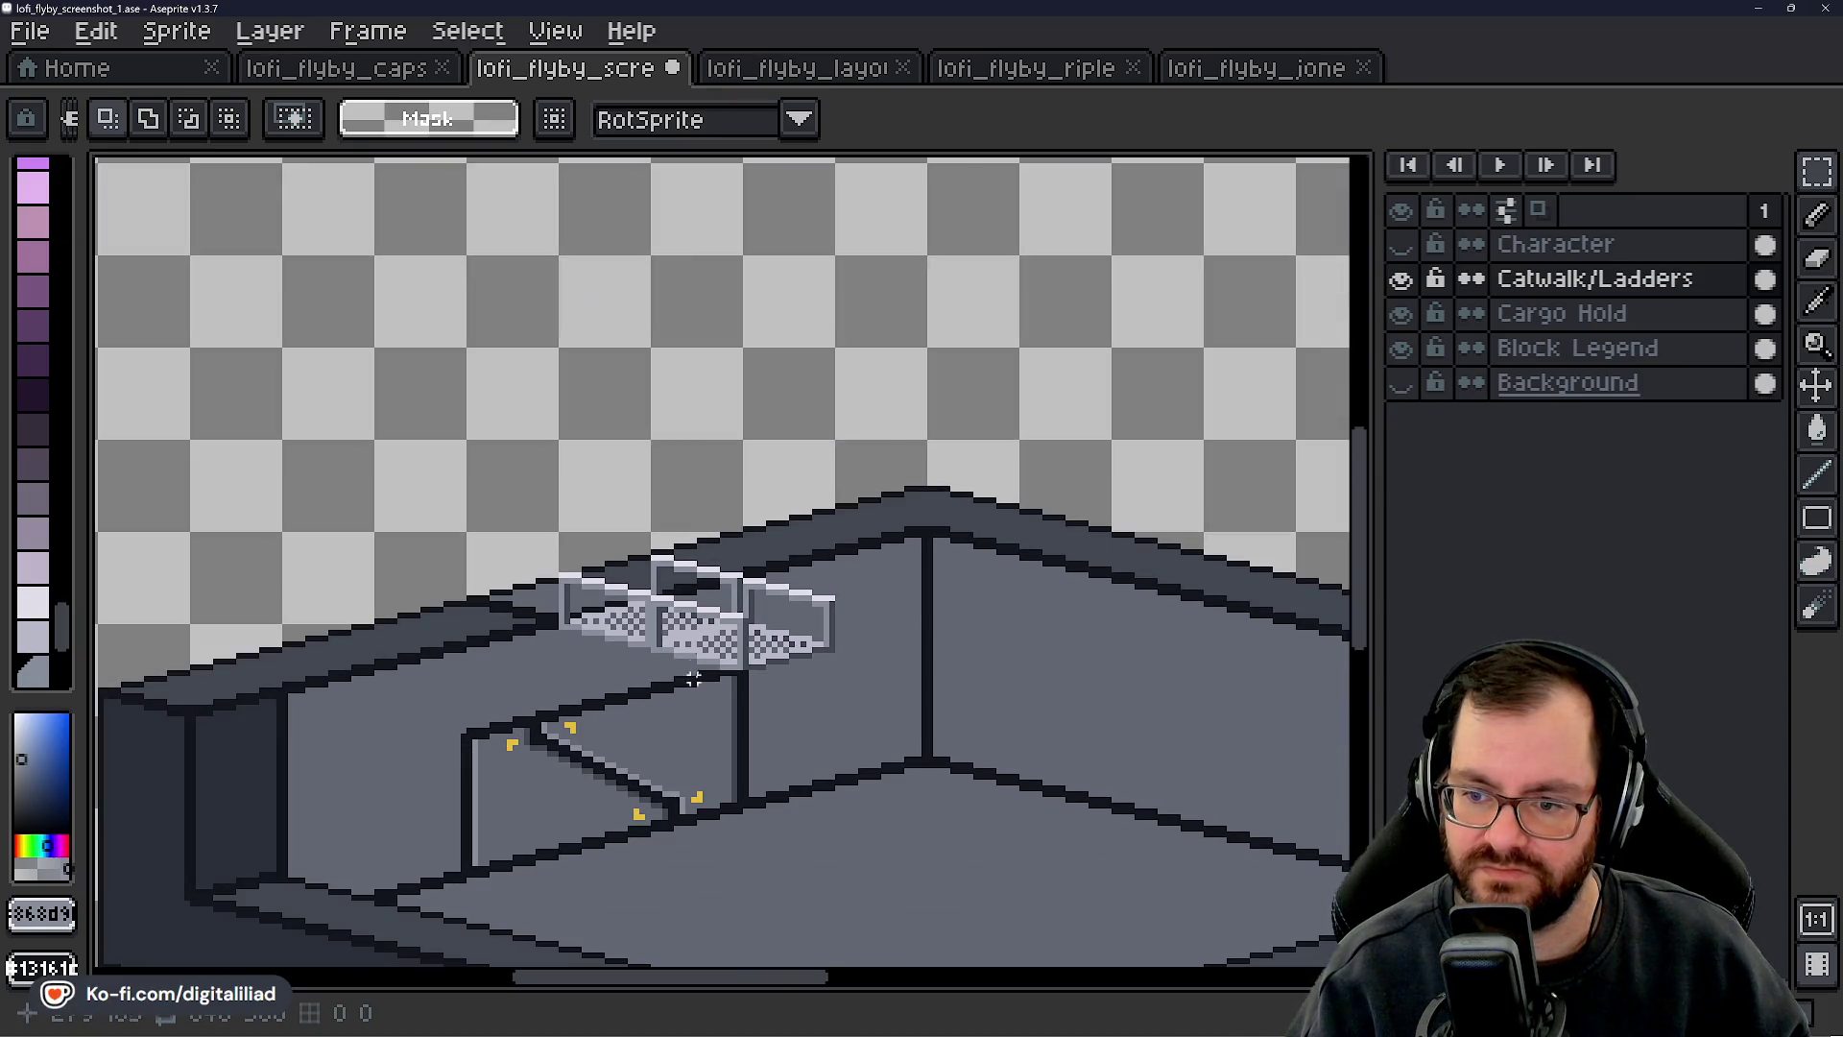
{"action": "scroll", "coordinate": [782, 637], "scroll_direction": "up", "scroll_amount": 3}
{"action": "scroll", "coordinate": [719, 452], "scroll_direction": "down", "scroll_amount": 2}
{"action": "scroll", "coordinate": [758, 555], "scroll_direction": "up", "scroll_amount": 3}
{"action": "scroll", "coordinate": [758, 555], "scroll_direction": "up", "scroll_amount": 3}
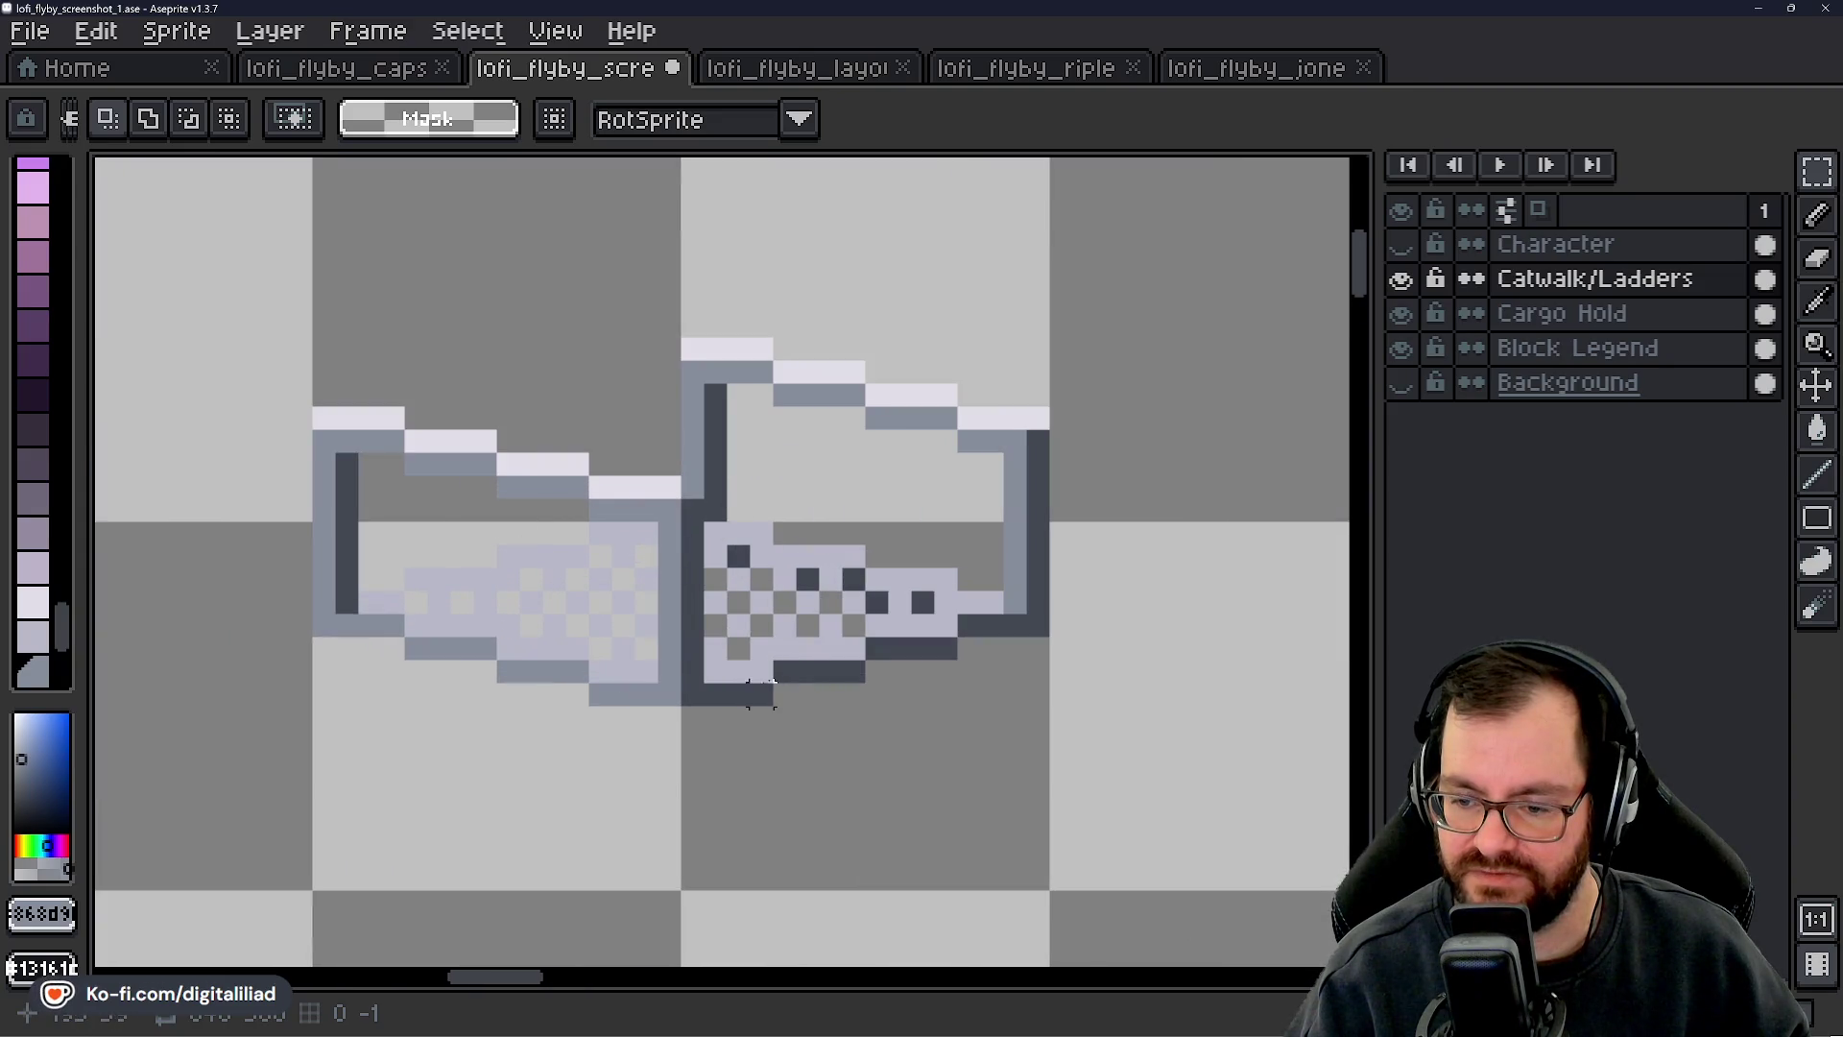
{"action": "scroll", "coordinate": [830, 716], "scroll_direction": "down", "scroll_amount": 1}
{"action": "left_click_drag", "start_coordinate": [864, 770], "coordinate": [807, 706]}
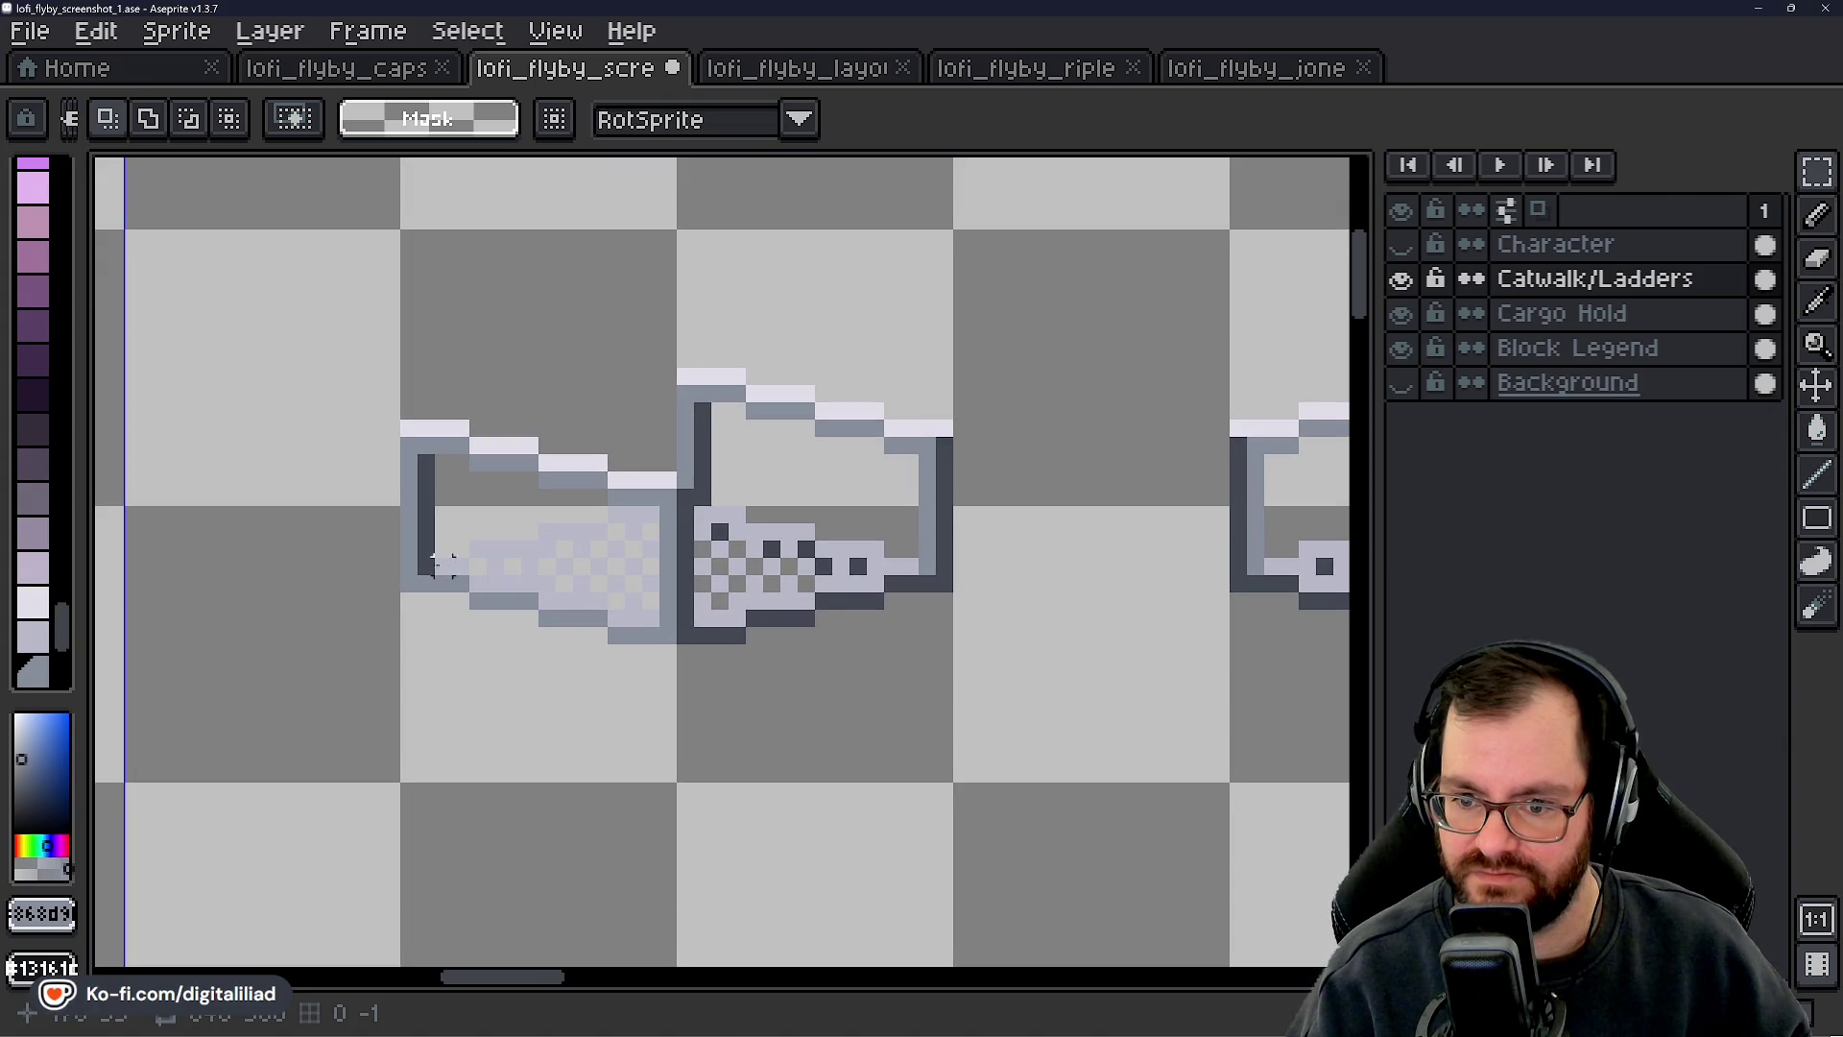
{"action": "scroll", "coordinate": [374, 582], "scroll_direction": "up", "scroll_amount": 2}
{"action": "left_click", "coordinate": [710, 555], "text": "alt"}
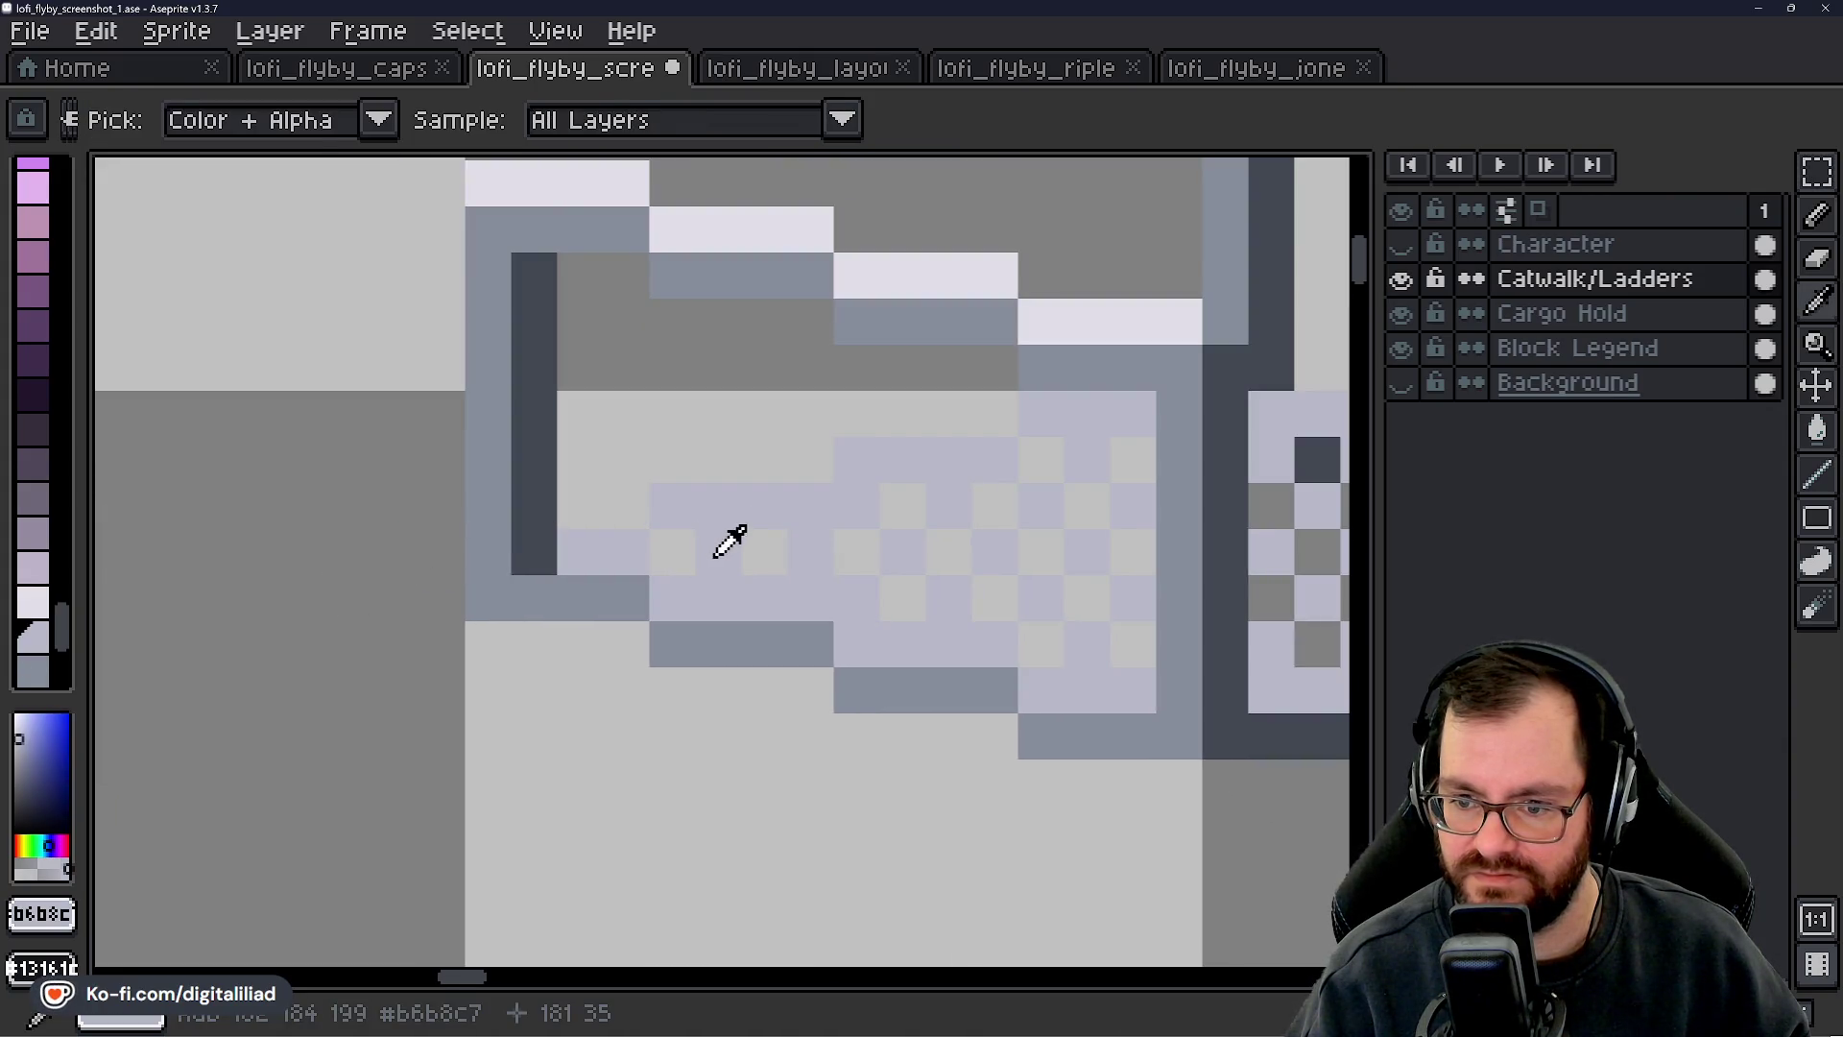
{"action": "key", "text": "b"}
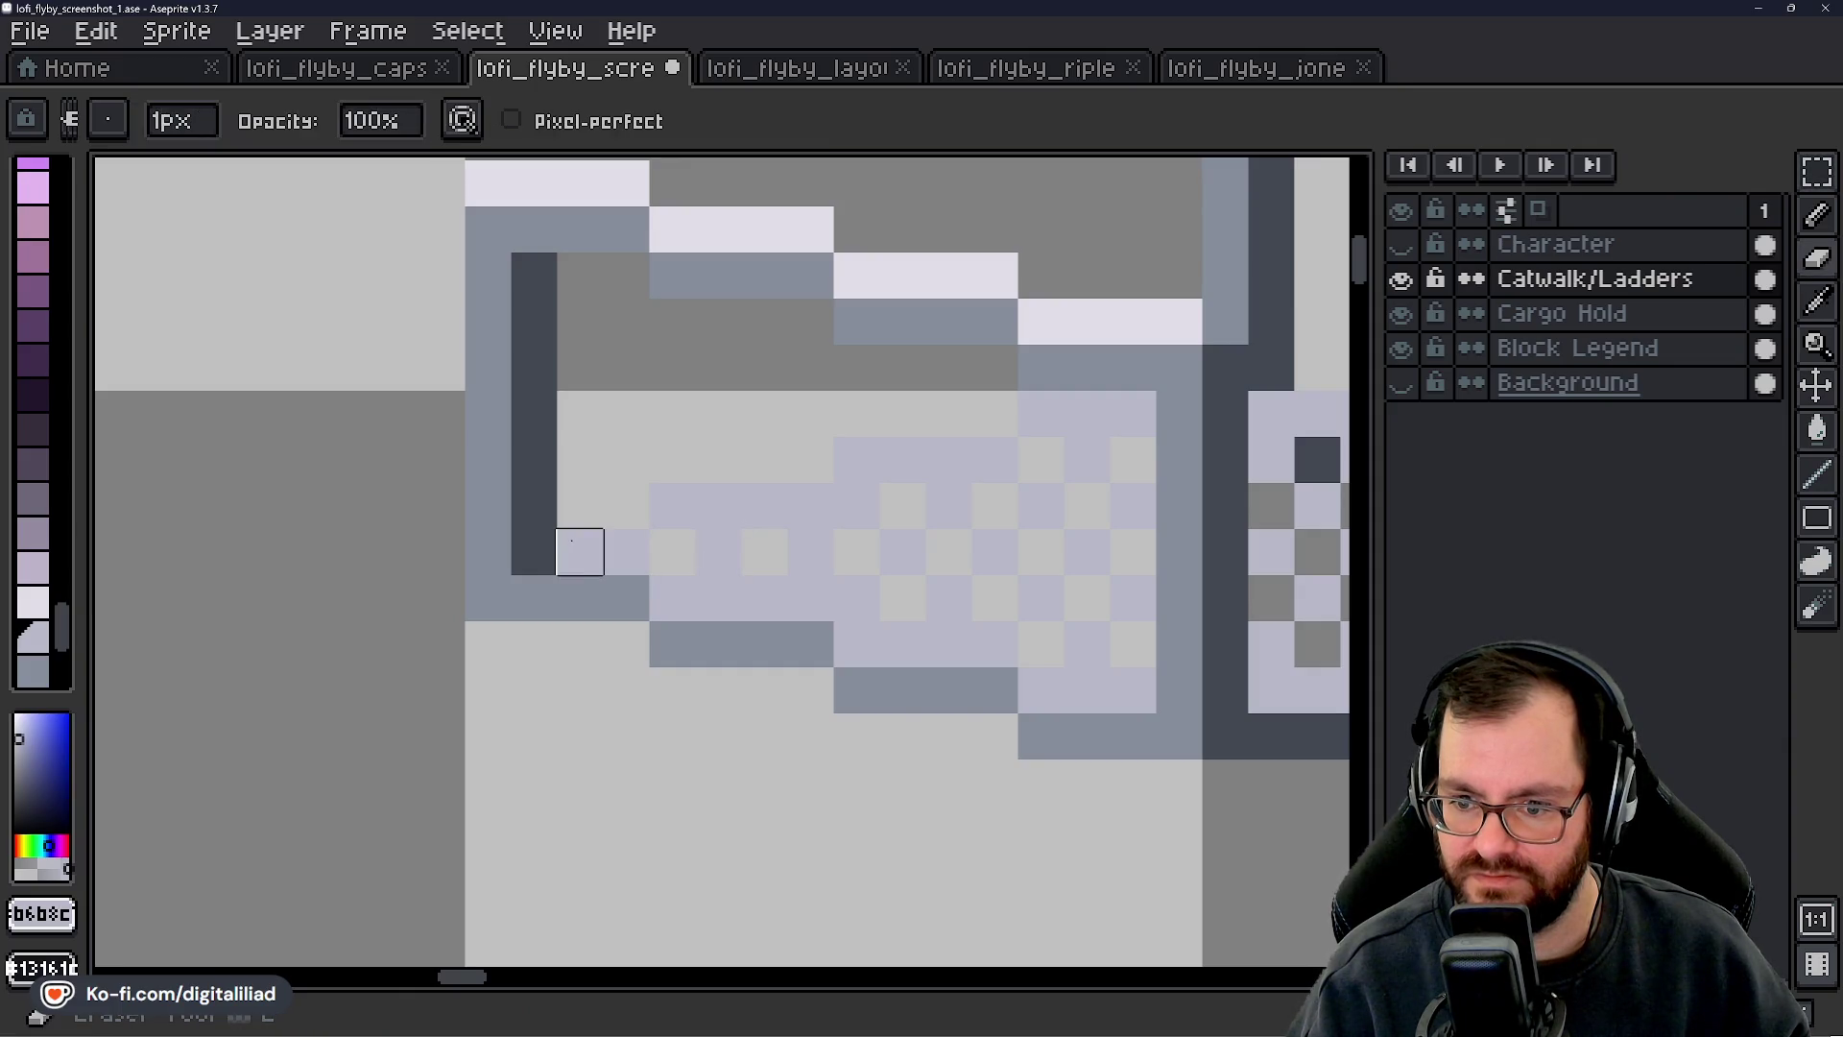
- Toggle the Background layer's visibility and switch to the rectangular marquee
{"action": "scroll", "coordinate": [575, 548], "scroll_direction": "down", "scroll_amount": 5}
{"action": "left_click_drag", "start_coordinate": [956, 650], "coordinate": [927, 615]}
{"action": "left_click", "coordinate": [1401, 382]}
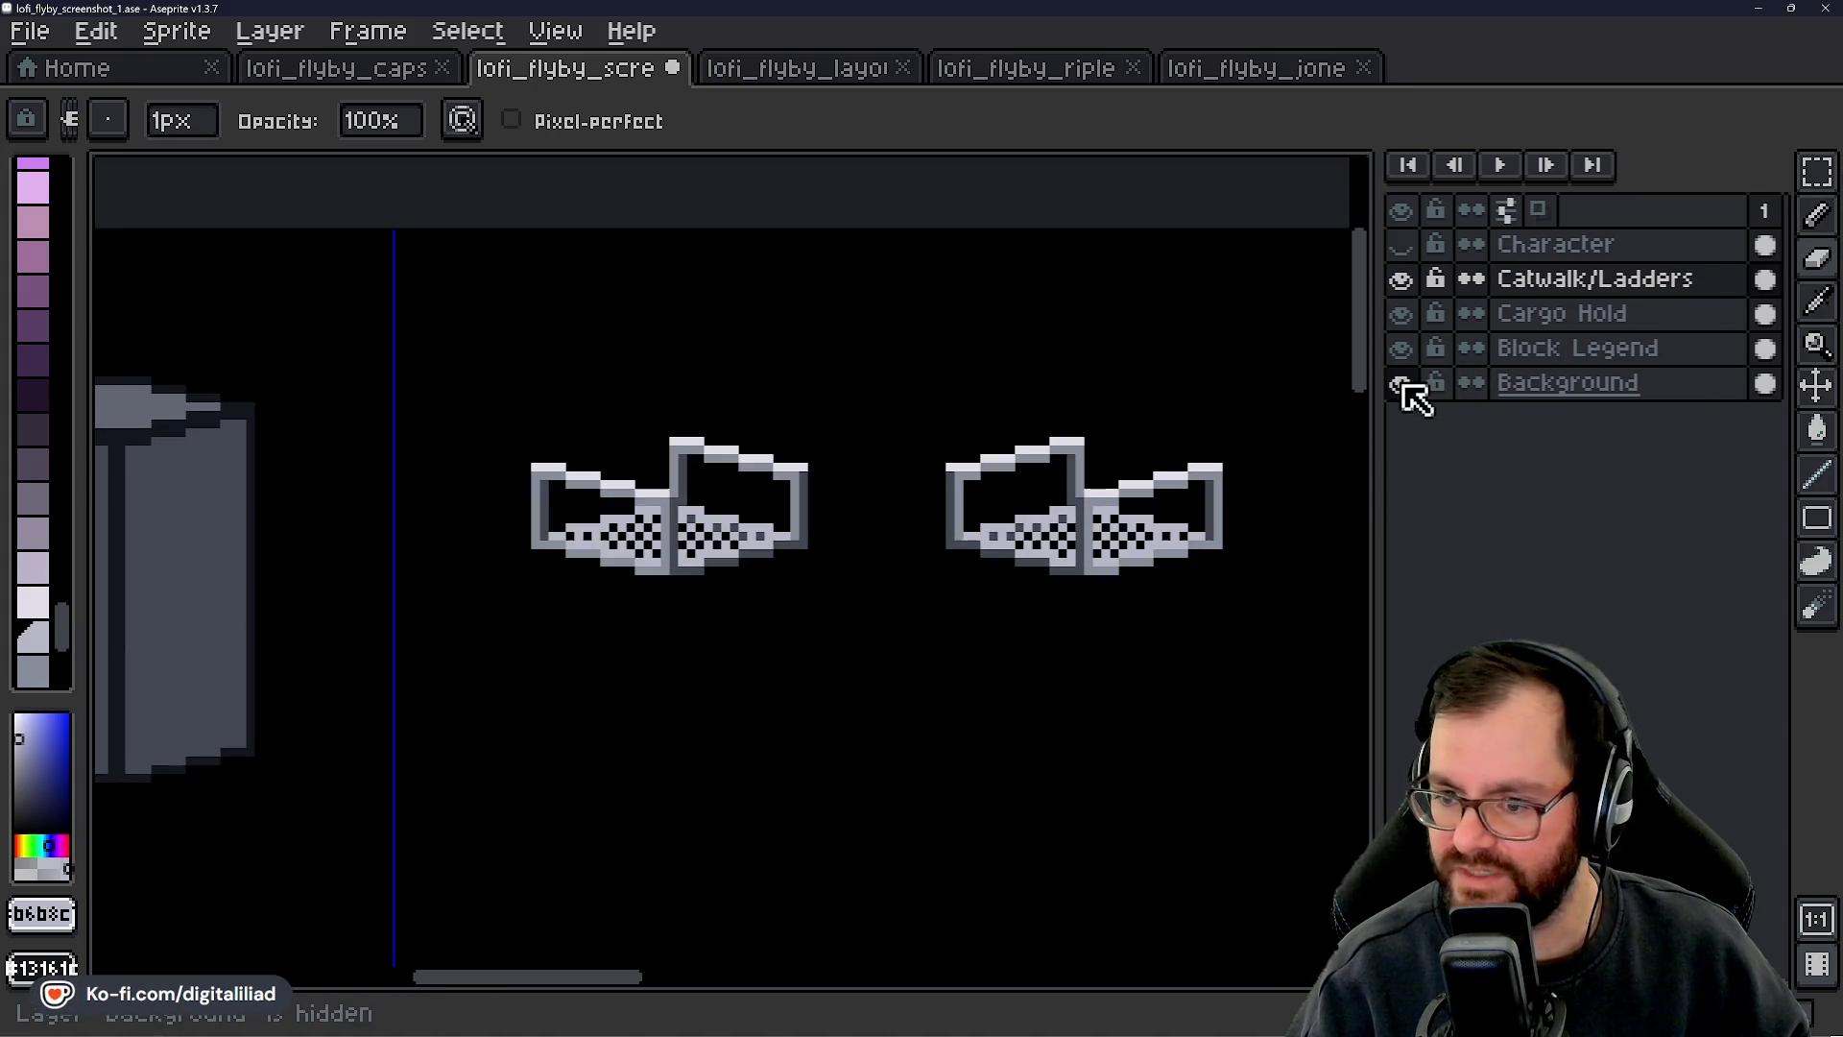
{"action": "key", "text": "m"}
{"action": "key", "text": "plus"}
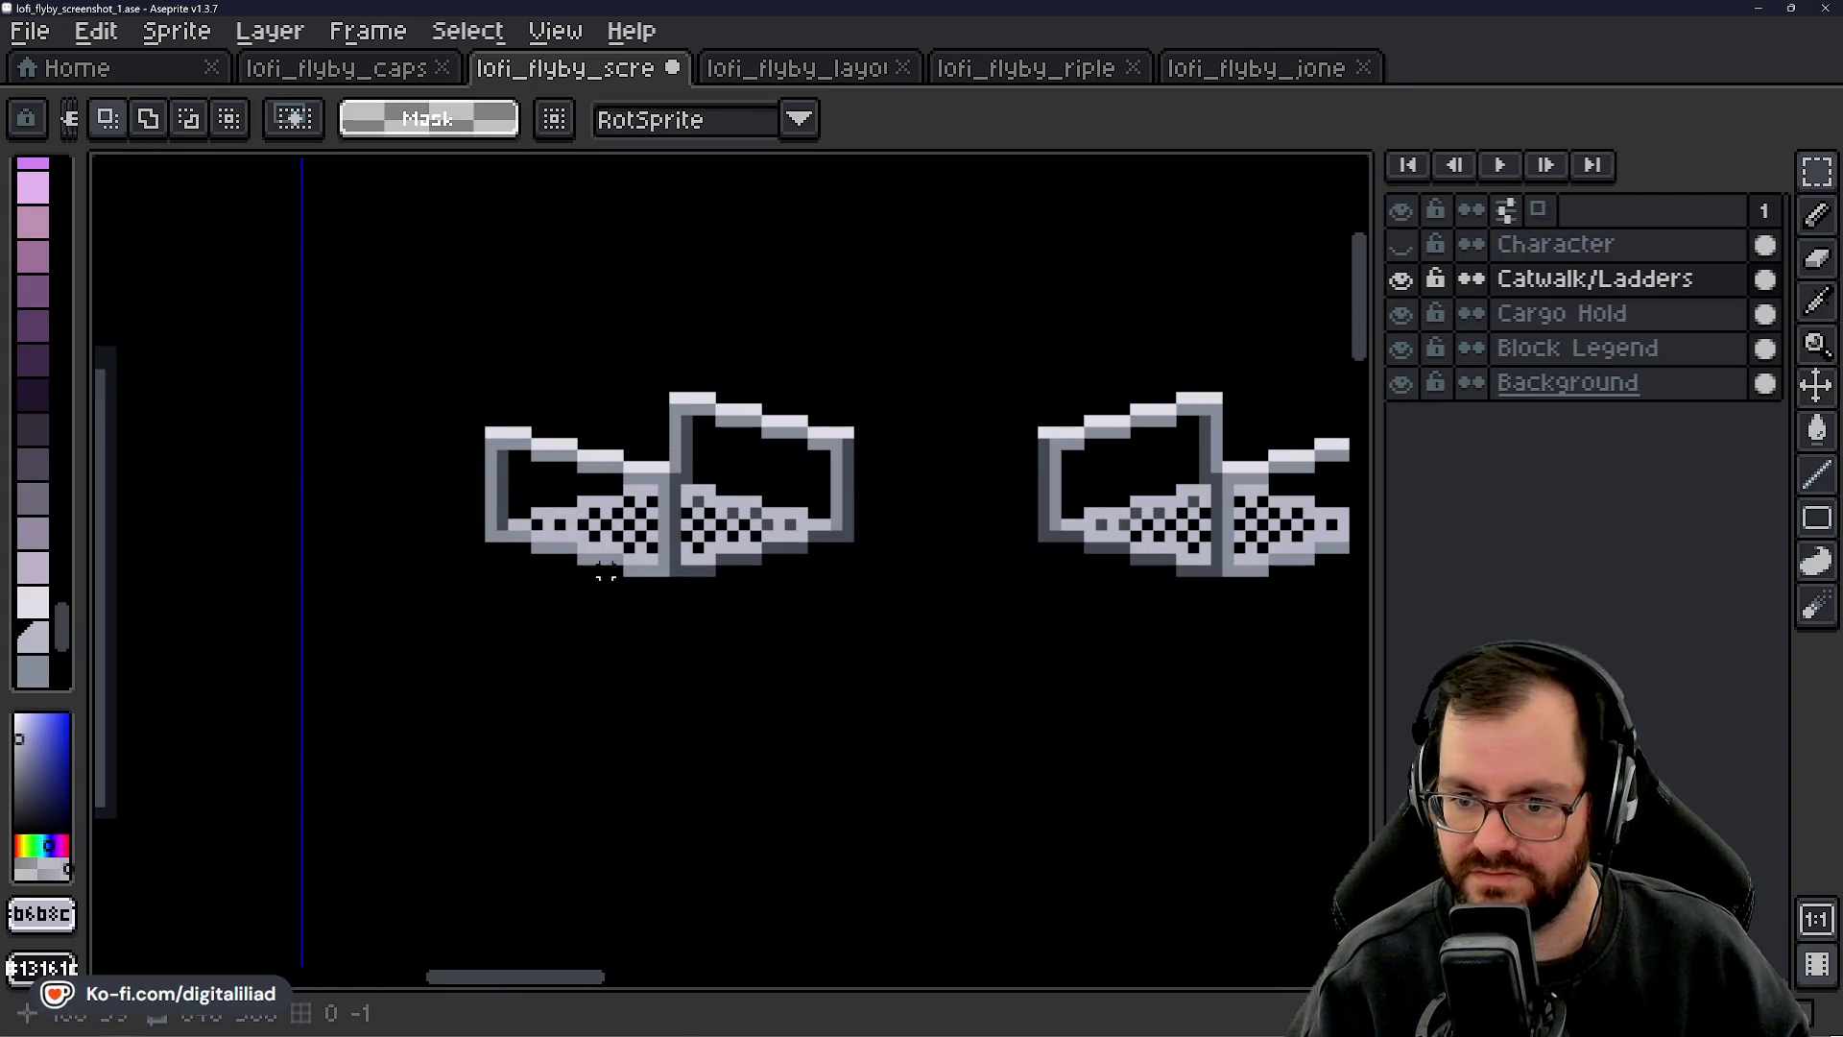
{"action": "scroll", "coordinate": [605, 572], "scroll_direction": "up", "scroll_amount": 1}
{"action": "scroll", "coordinate": [597, 538], "scroll_direction": "down", "scroll_amount": 1}
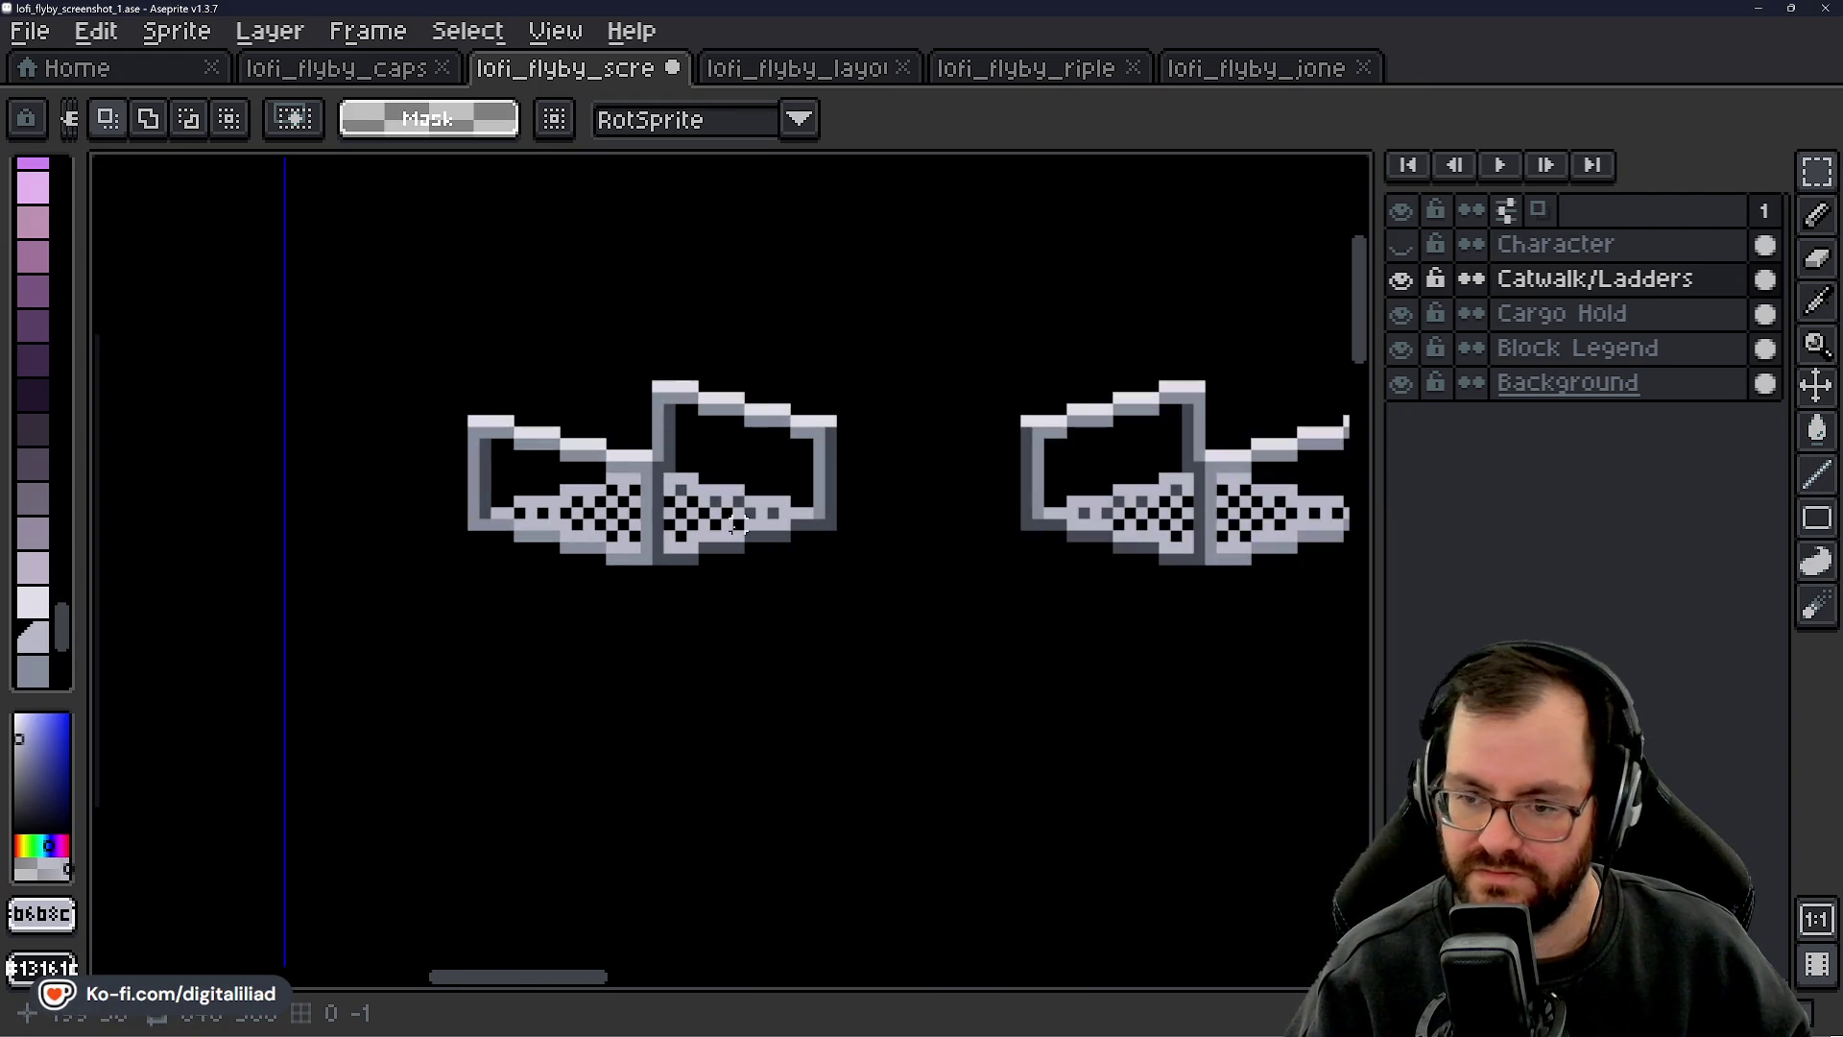
{"action": "scroll", "coordinate": [662, 589], "scroll_direction": "up", "scroll_amount": 1}
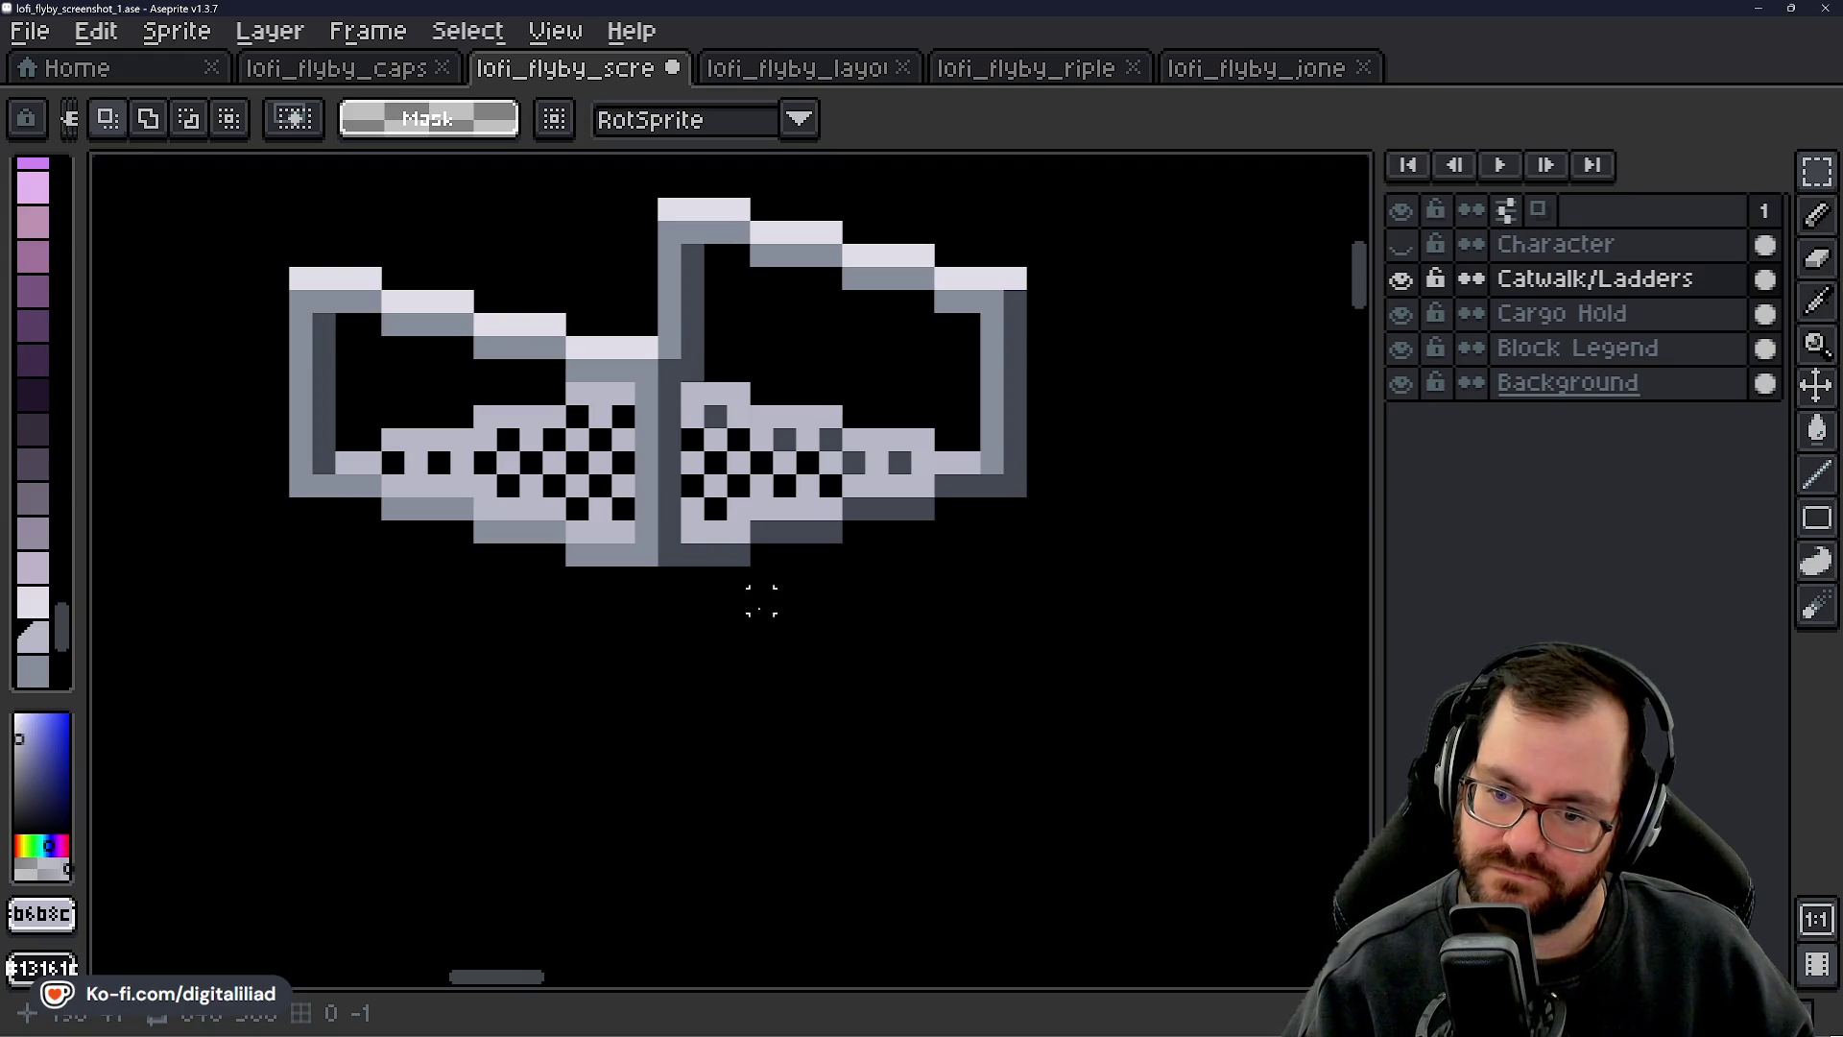
{"action": "scroll", "coordinate": [669, 600], "scroll_direction": "down", "scroll_amount": 2}
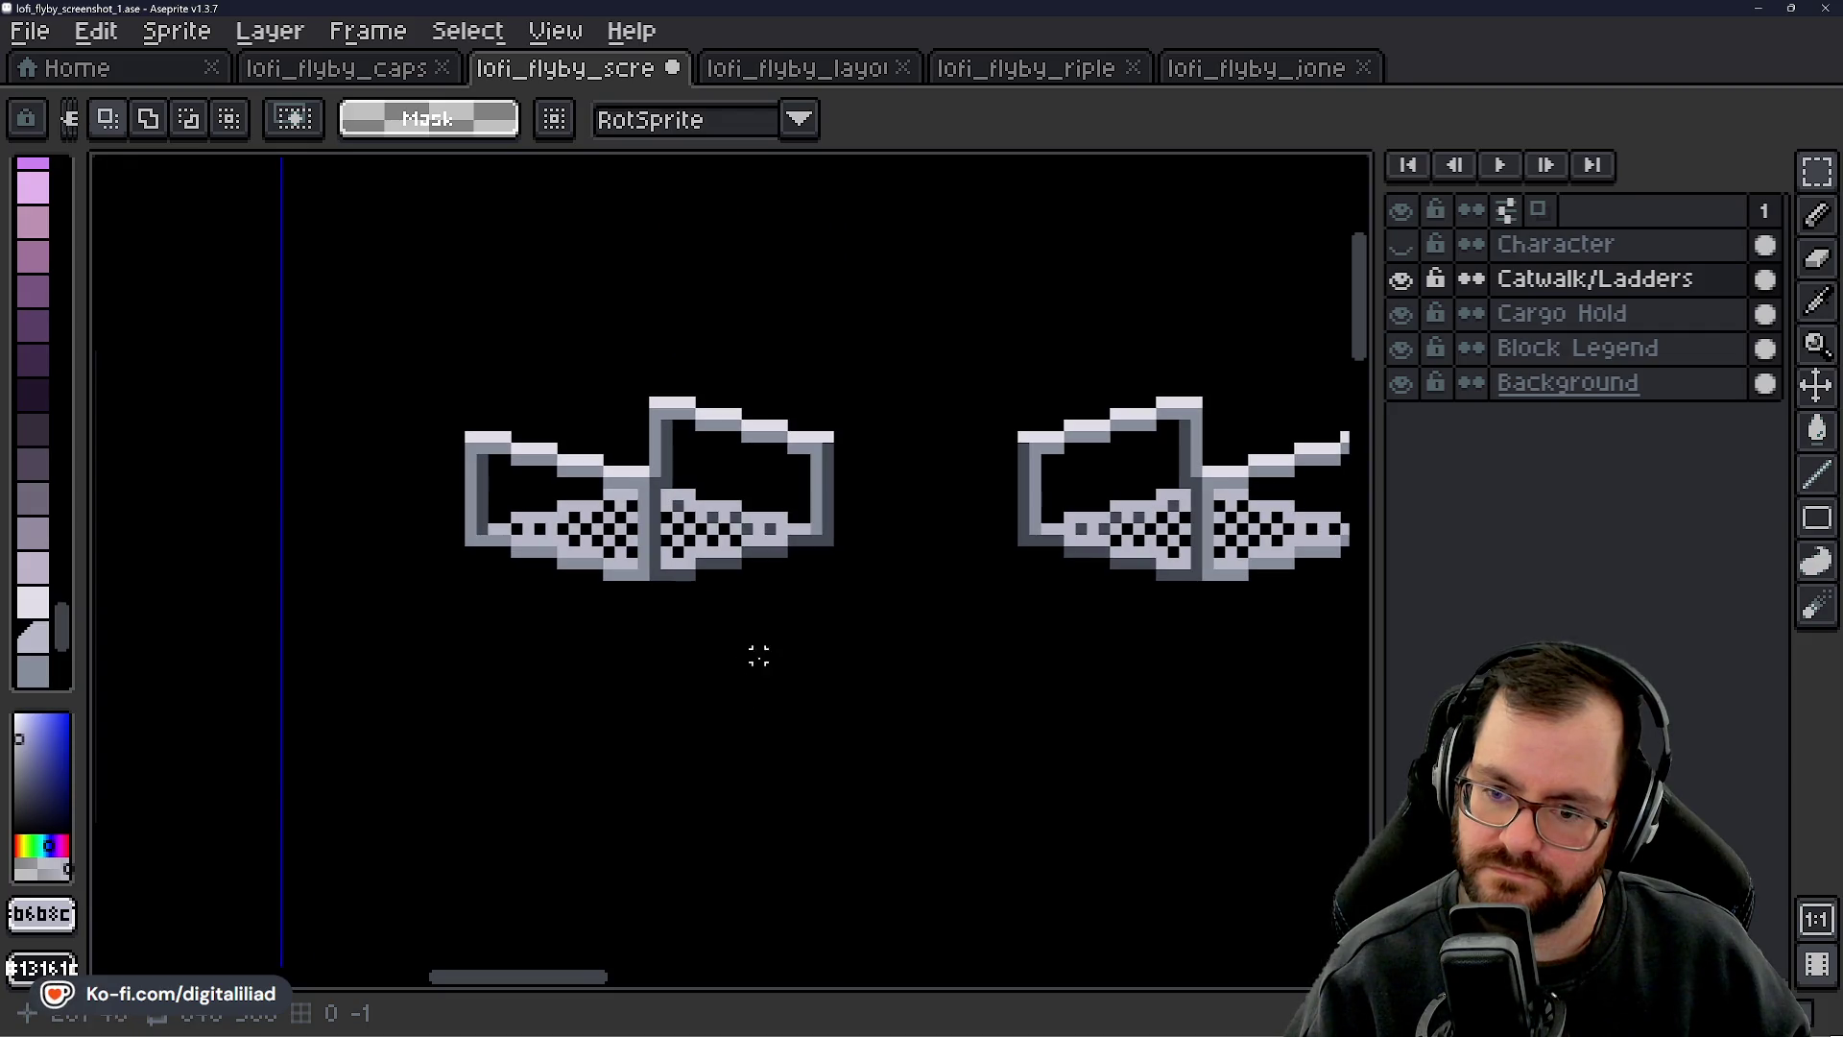
- Select the left legend catwalk sprite and make the Block Legend layer active
{"action": "left_click_drag", "start_coordinate": [735, 655], "coordinate": [708, 625]}
{"action": "left_click_drag", "start_coordinate": [370, 308], "coordinate": [847, 648]}
{"action": "left_click_drag", "start_coordinate": [825, 717], "coordinate": [818, 518]}
{"action": "mouse_move", "coordinate": [658, 395]}
{"action": "left_mouse_down"}
{"action": "mouse_move", "coordinate": [700, 473]}
{"action": "mouse_move", "coordinate": [703, 602]}
{"action": "left_mouse_up"}
{"action": "key", "text": "Escape"}
{"action": "left_click", "coordinate": [1497, 353]}
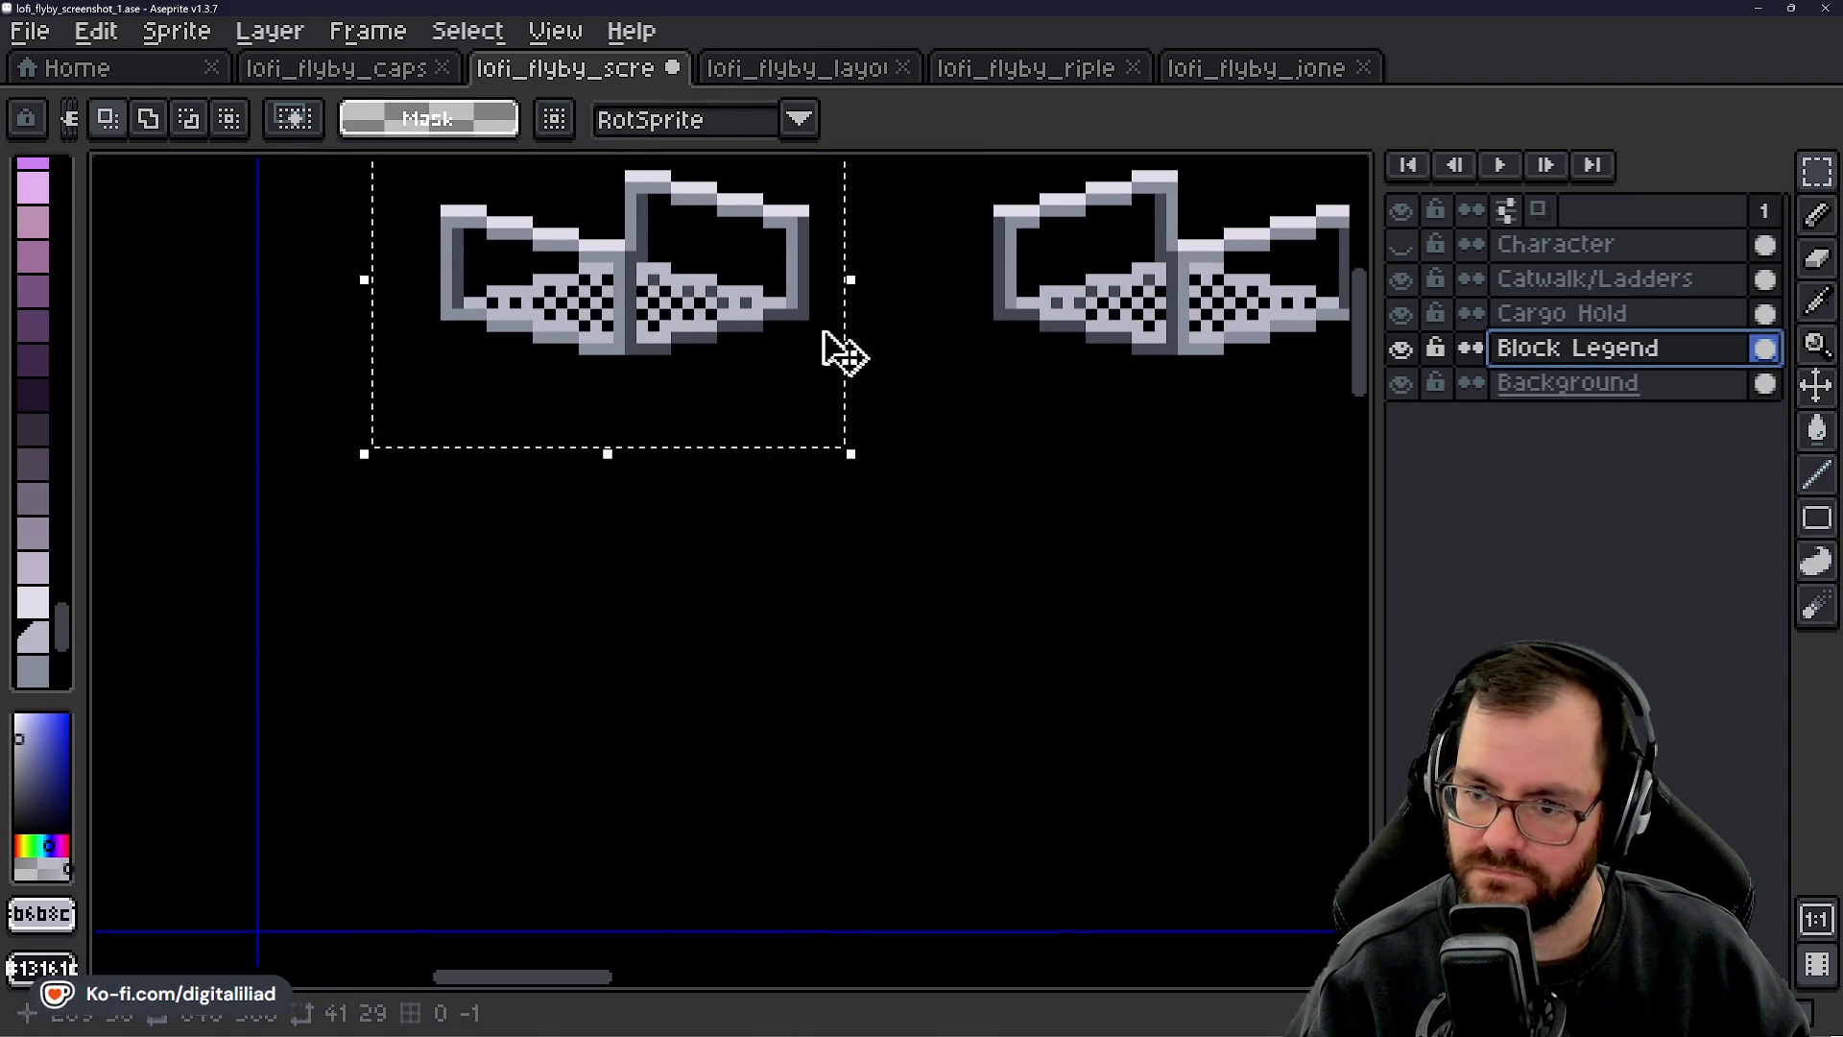
- Place a copy of the catwalk sprite below the original with the Background hidden, and commit it
{"action": "left_click", "coordinate": [830, 341]}
{"action": "mouse_move", "coordinate": [687, 342]}
{"action": "left_mouse_down"}
{"action": "mouse_move", "coordinate": [720, 506]}
{"action": "mouse_move", "coordinate": [675, 595]}
{"action": "mouse_move", "coordinate": [705, 620]}
{"action": "mouse_move", "coordinate": [703, 723]}
{"action": "left_mouse_up"}
{"action": "left_click", "coordinate": [1400, 382]}
{"action": "scroll", "coordinate": [672, 566], "scroll_direction": "up", "scroll_amount": 1}
{"action": "key", "text": "ctrl+d"}
{"action": "scroll", "coordinate": [1011, 535], "scroll_direction": "down", "scroll_amount": 3}
{"action": "scroll", "coordinate": [872, 534], "scroll_direction": "up", "scroll_amount": 4}
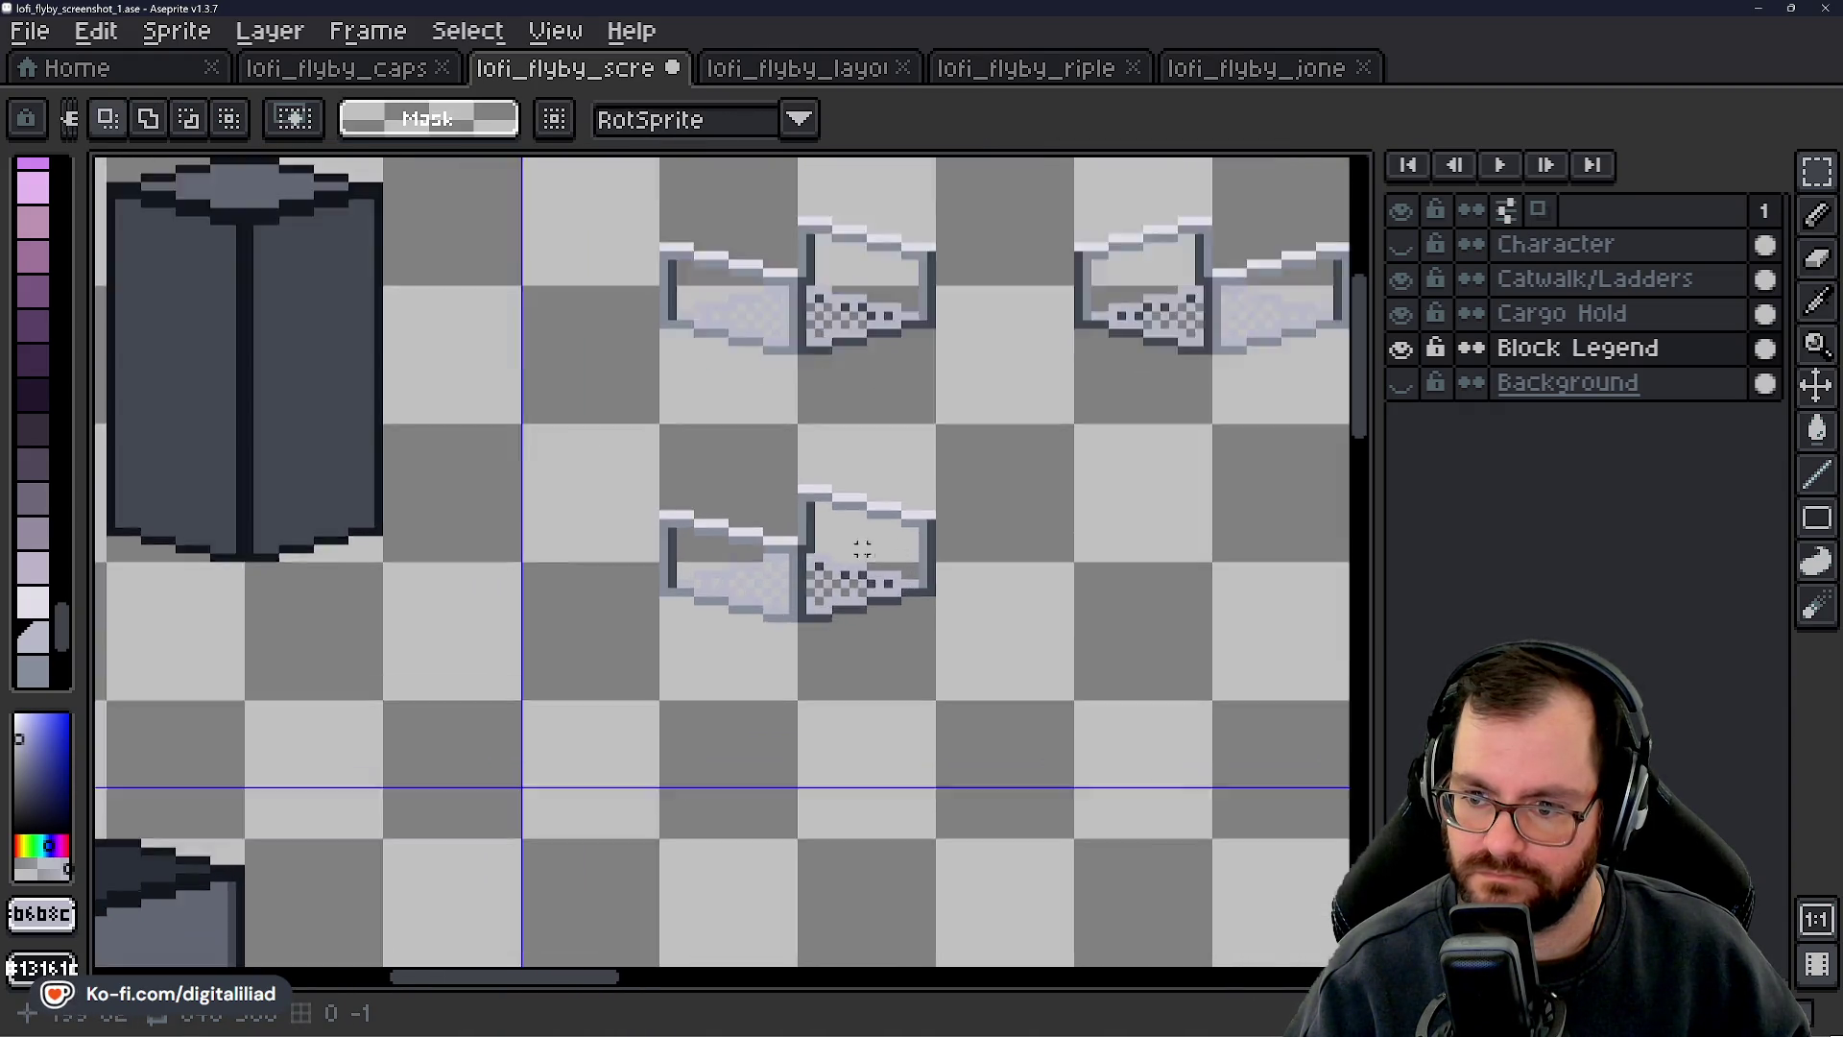
{"action": "scroll", "coordinate": [672, 499], "scroll_direction": "up", "scroll_amount": 5}
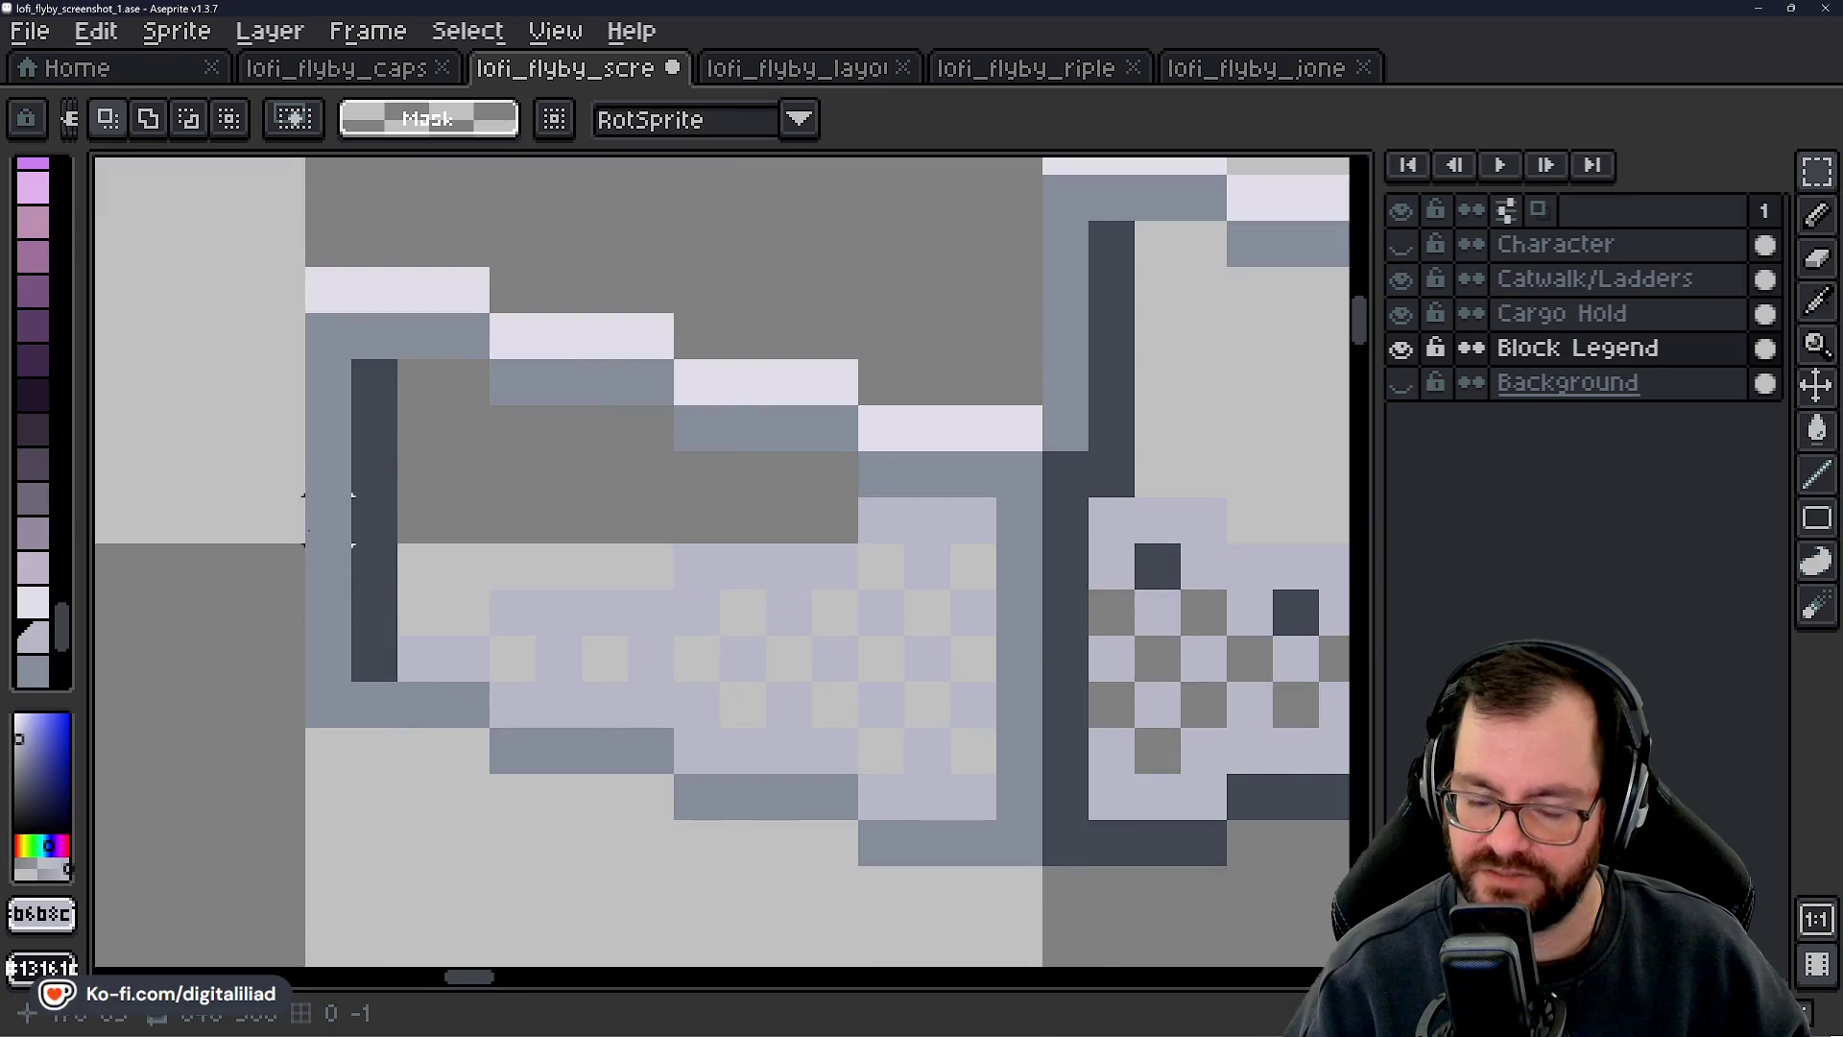
{"action": "scroll", "coordinate": [611, 427], "scroll_direction": "down", "scroll_amount": 2}
- Shift the copy's inner left column one pixel left and erase the leftover light column
{"action": "mouse_move", "coordinate": [639, 357]}
{"action": "left_mouse_down"}
{"action": "mouse_move", "coordinate": [501, 725]}
{"action": "mouse_move", "coordinate": [501, 624]}
{"action": "mouse_move", "coordinate": [507, 672]}
{"action": "left_mouse_up"}
{"action": "left_click_drag", "start_coordinate": [614, 635], "coordinate": [569, 636]}
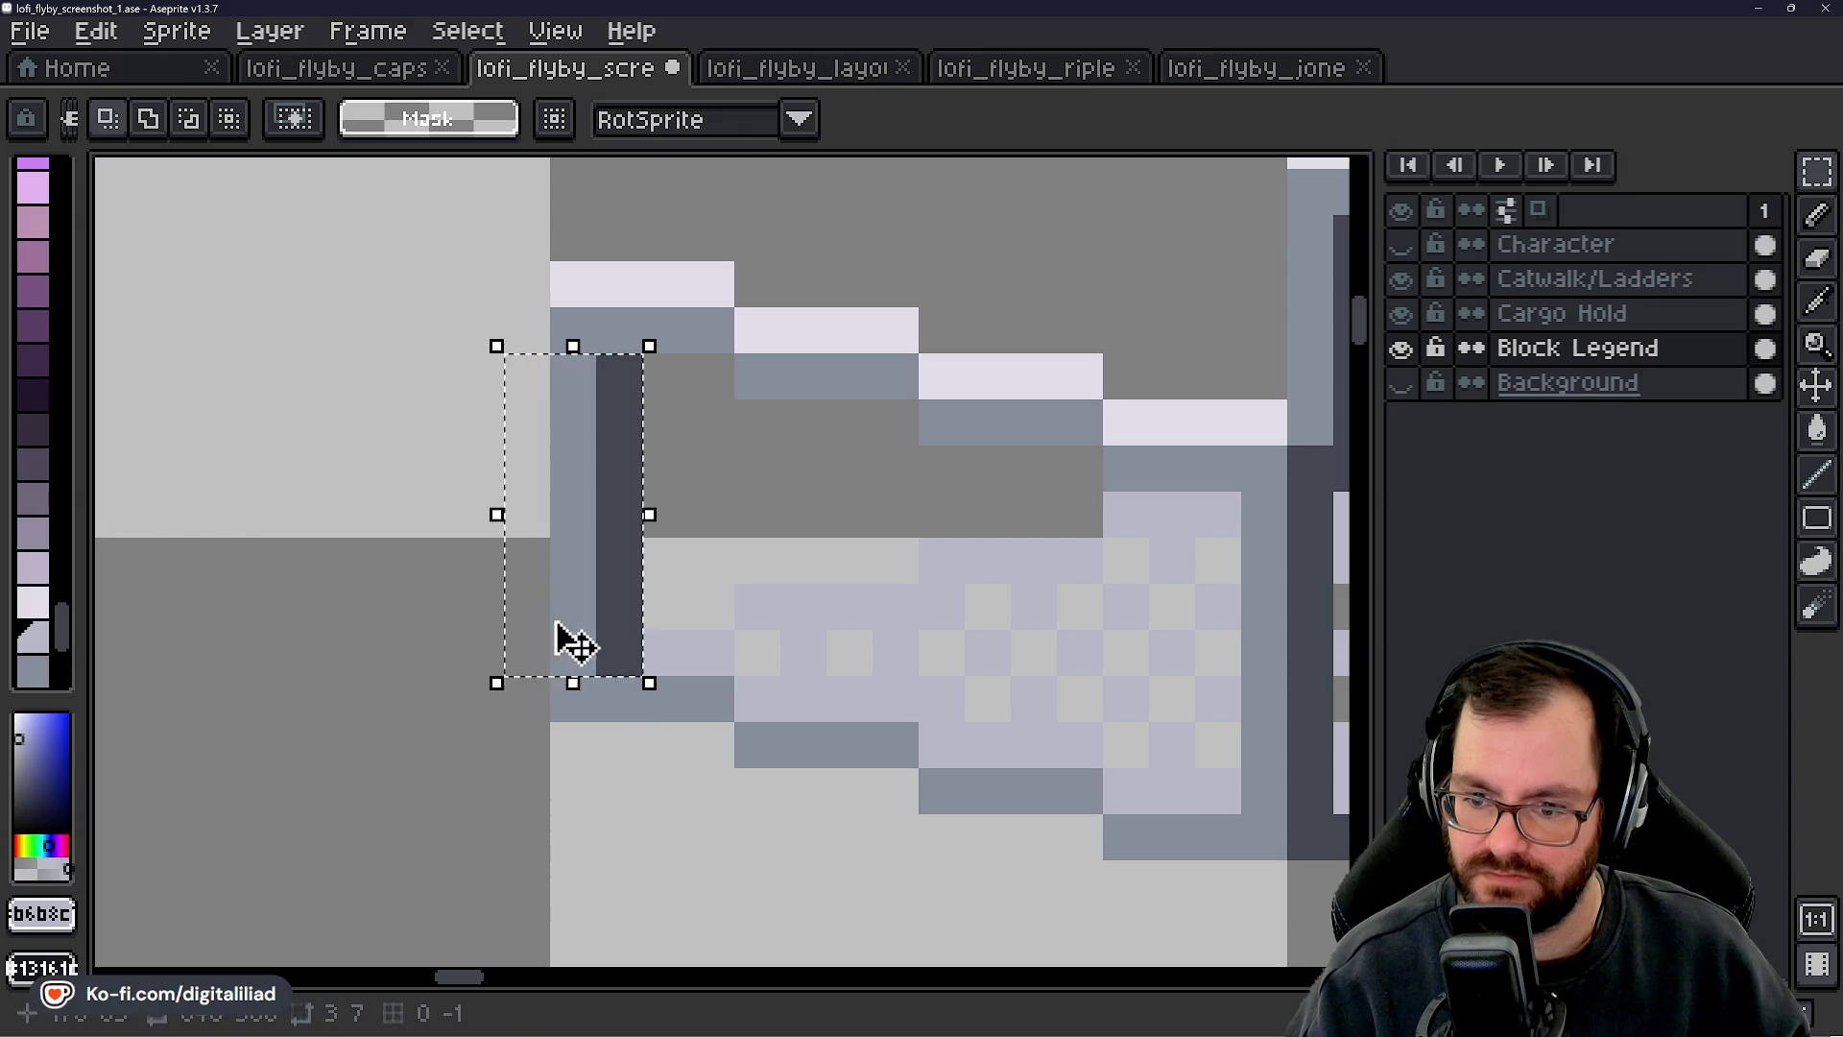
{"action": "left_click", "coordinate": [708, 506]}
{"action": "key", "text": "e"}
{"action": "mouse_move", "coordinate": [527, 374]}
{"action": "left_mouse_down"}
{"action": "mouse_move", "coordinate": [523, 560]}
{"action": "mouse_move", "coordinate": [480, 698]}
{"action": "left_mouse_up"}
{"action": "scroll", "coordinate": [668, 648], "scroll_direction": "down", "scroll_amount": 6}
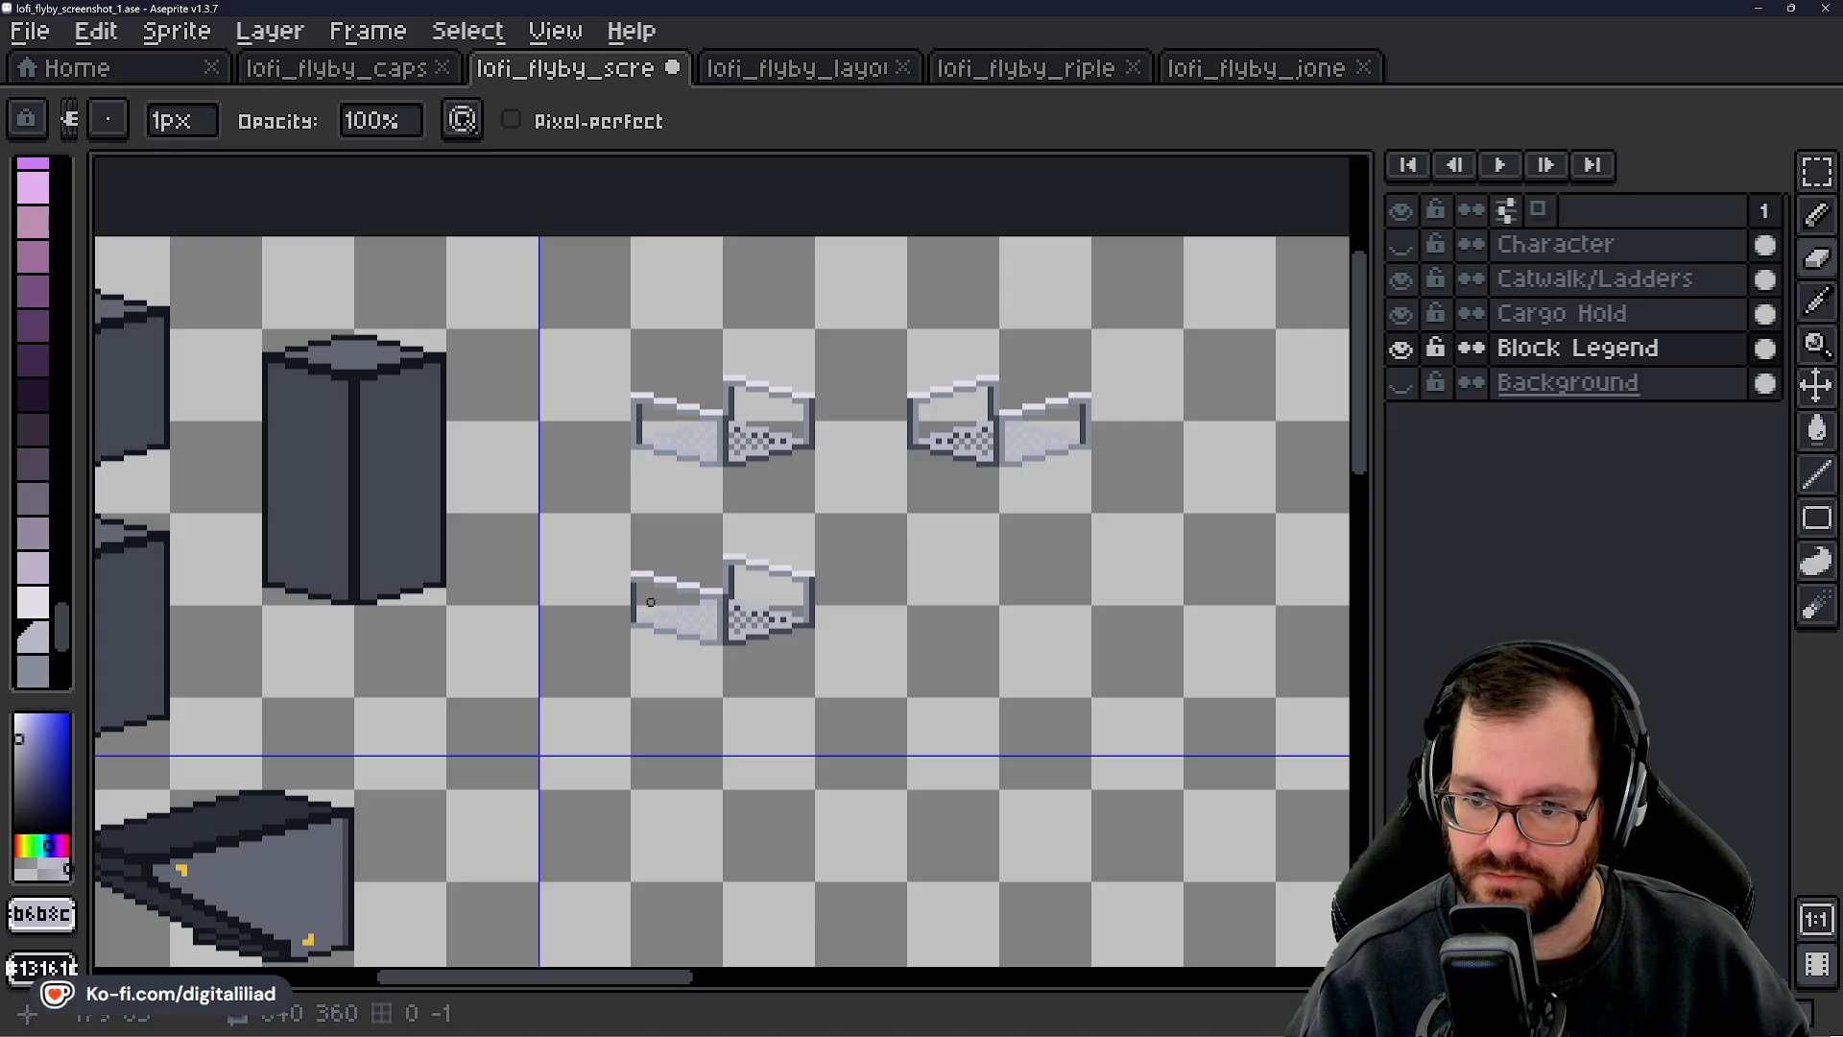
- Show the Background again and touch up floor pixels in light grey, lavender and black checker cells
{"action": "scroll", "coordinate": [644, 602], "scroll_direction": "up", "scroll_amount": 6}
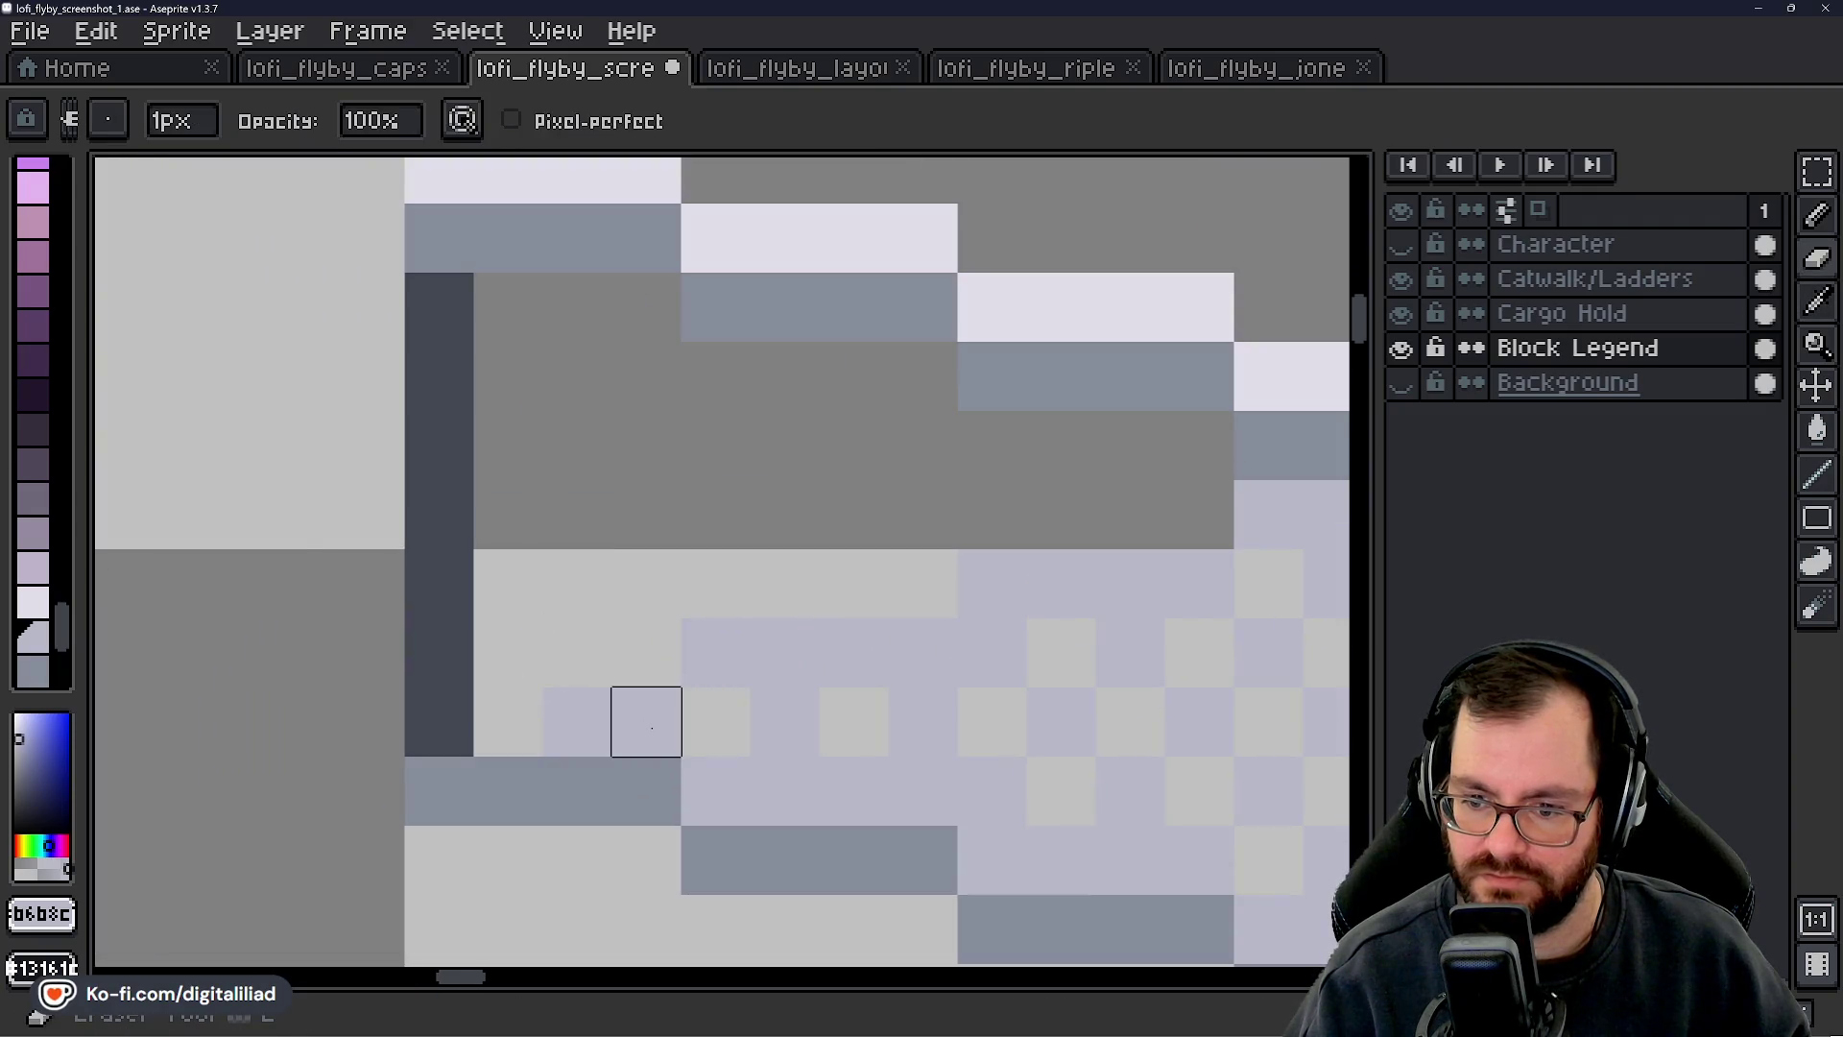
{"action": "left_click", "coordinate": [576, 722]}
{"action": "left_click", "coordinate": [1401, 383]}
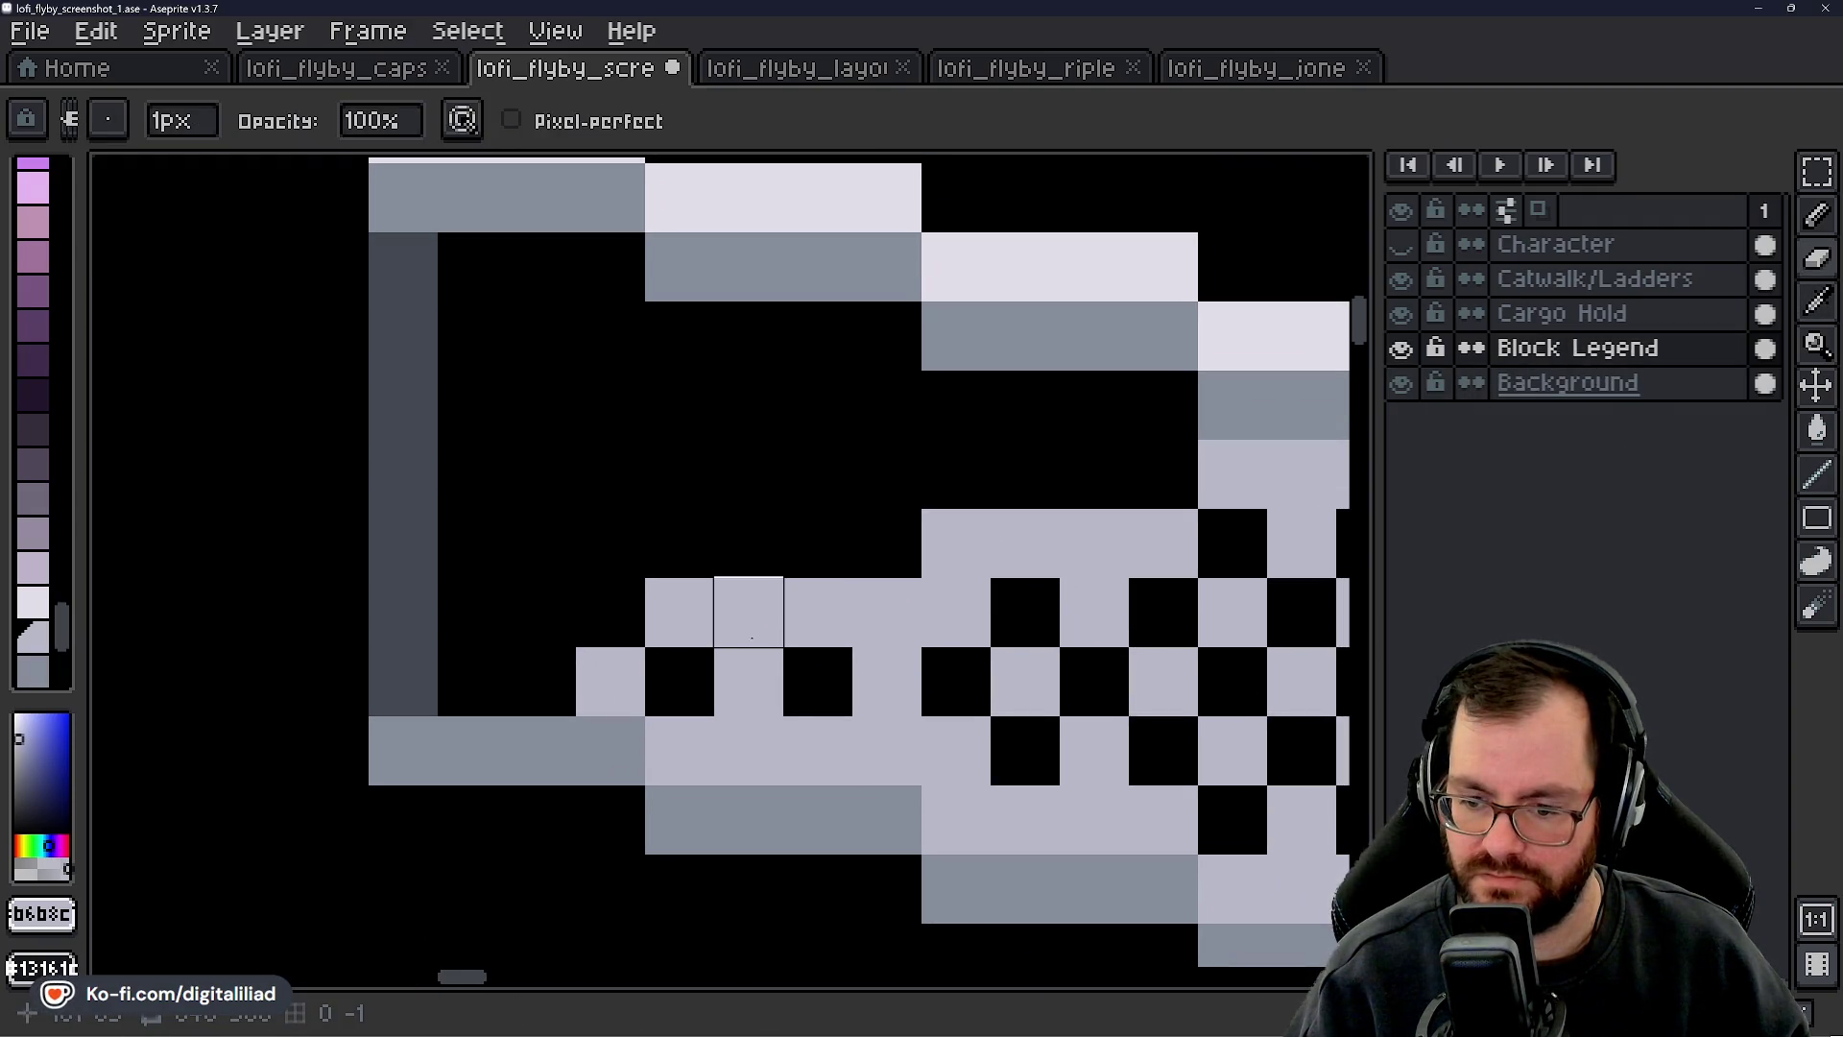
{"action": "left_click", "coordinate": [473, 682]}
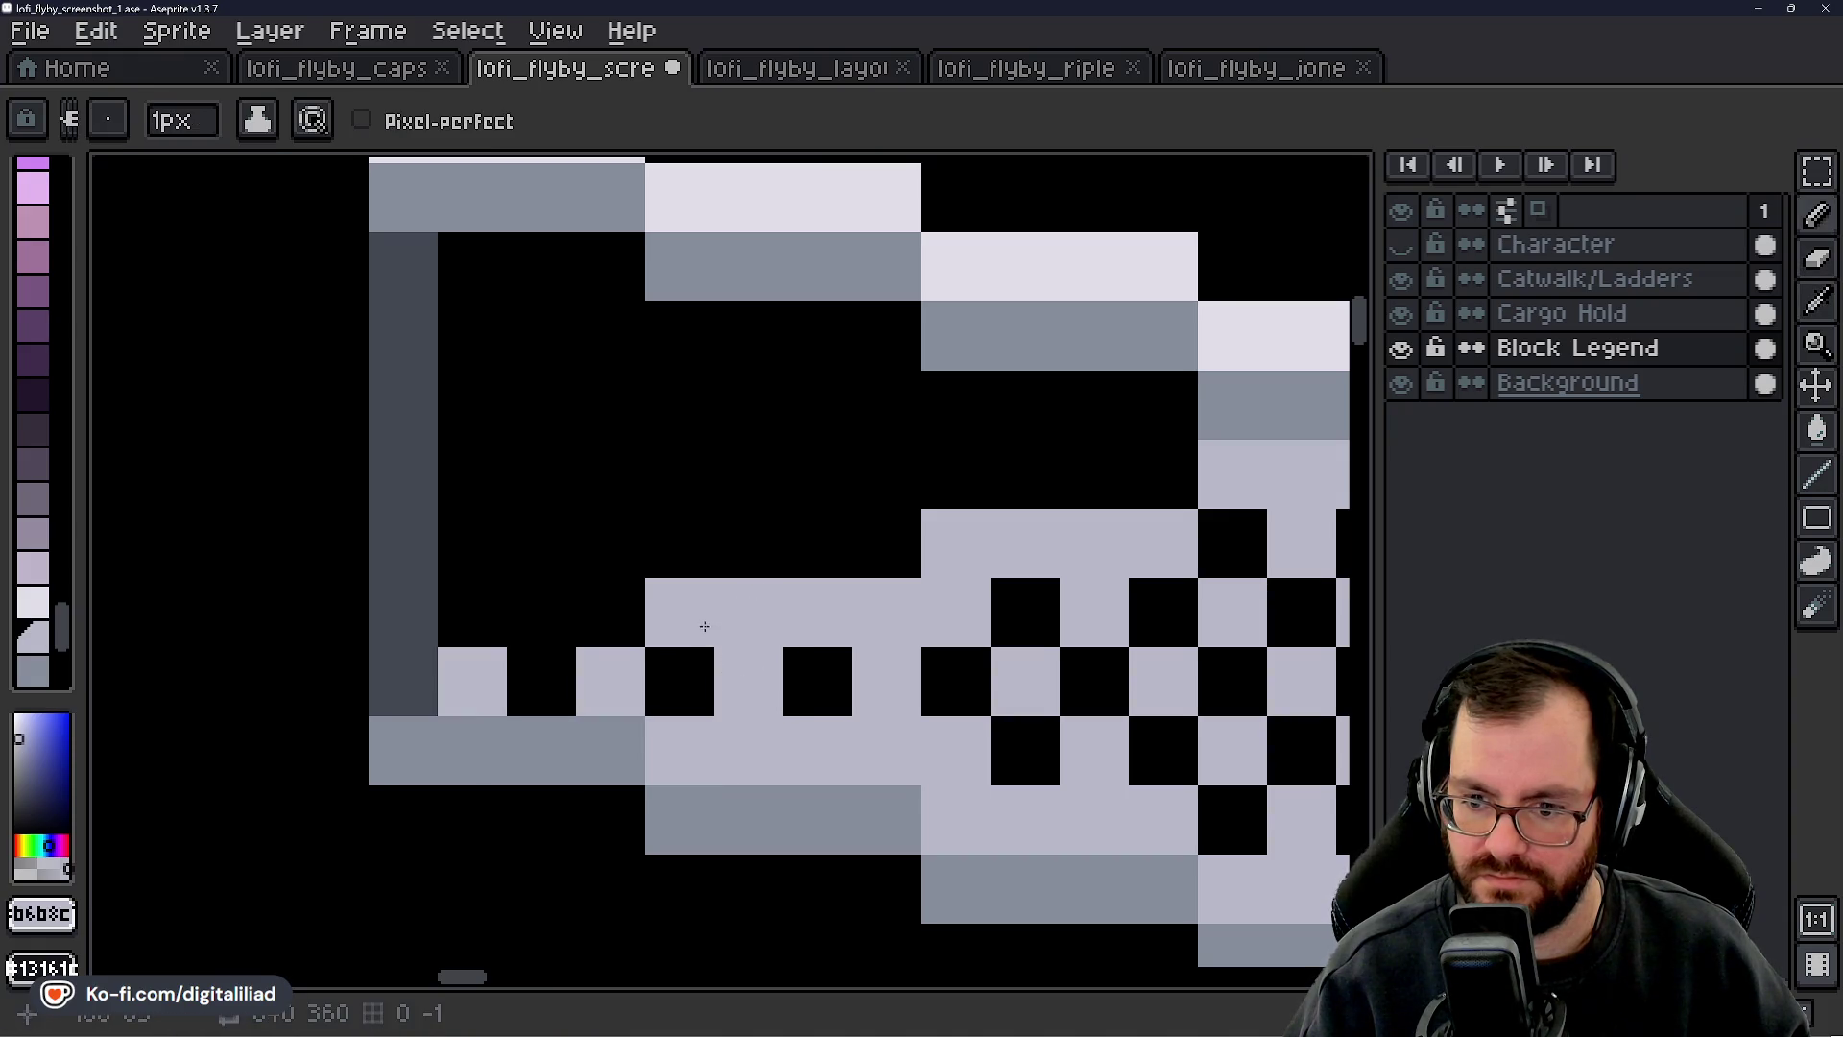
{"action": "right_click", "coordinate": [748, 610]}
{"action": "left_click_drag", "start_coordinate": [818, 750], "coordinate": [569, 739]}
{"action": "right_click", "coordinate": [637, 601]}
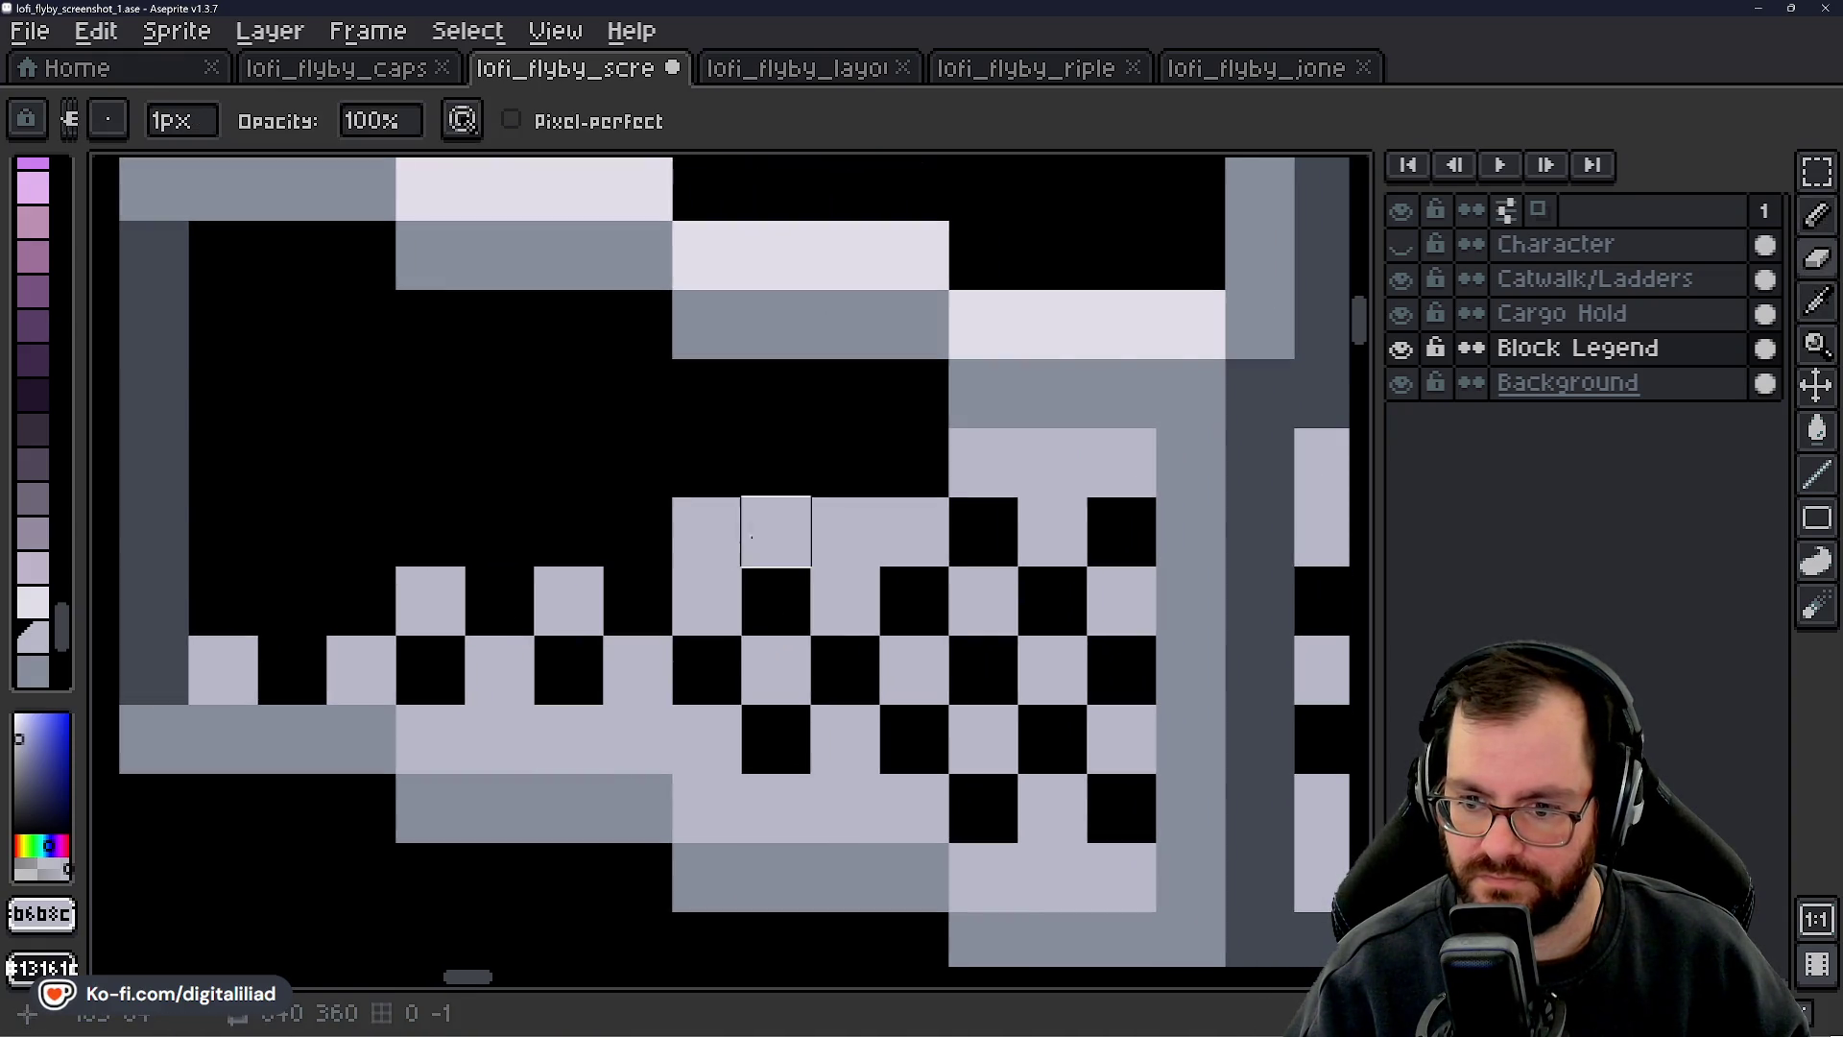
{"action": "right_click", "coordinate": [706, 532]}
{"action": "right_click", "coordinate": [845, 531]}
- Sample the dark grey and turn three black checker squares dark grey
{"action": "left_click_drag", "start_coordinate": [831, 548], "coordinate": [555, 748]}
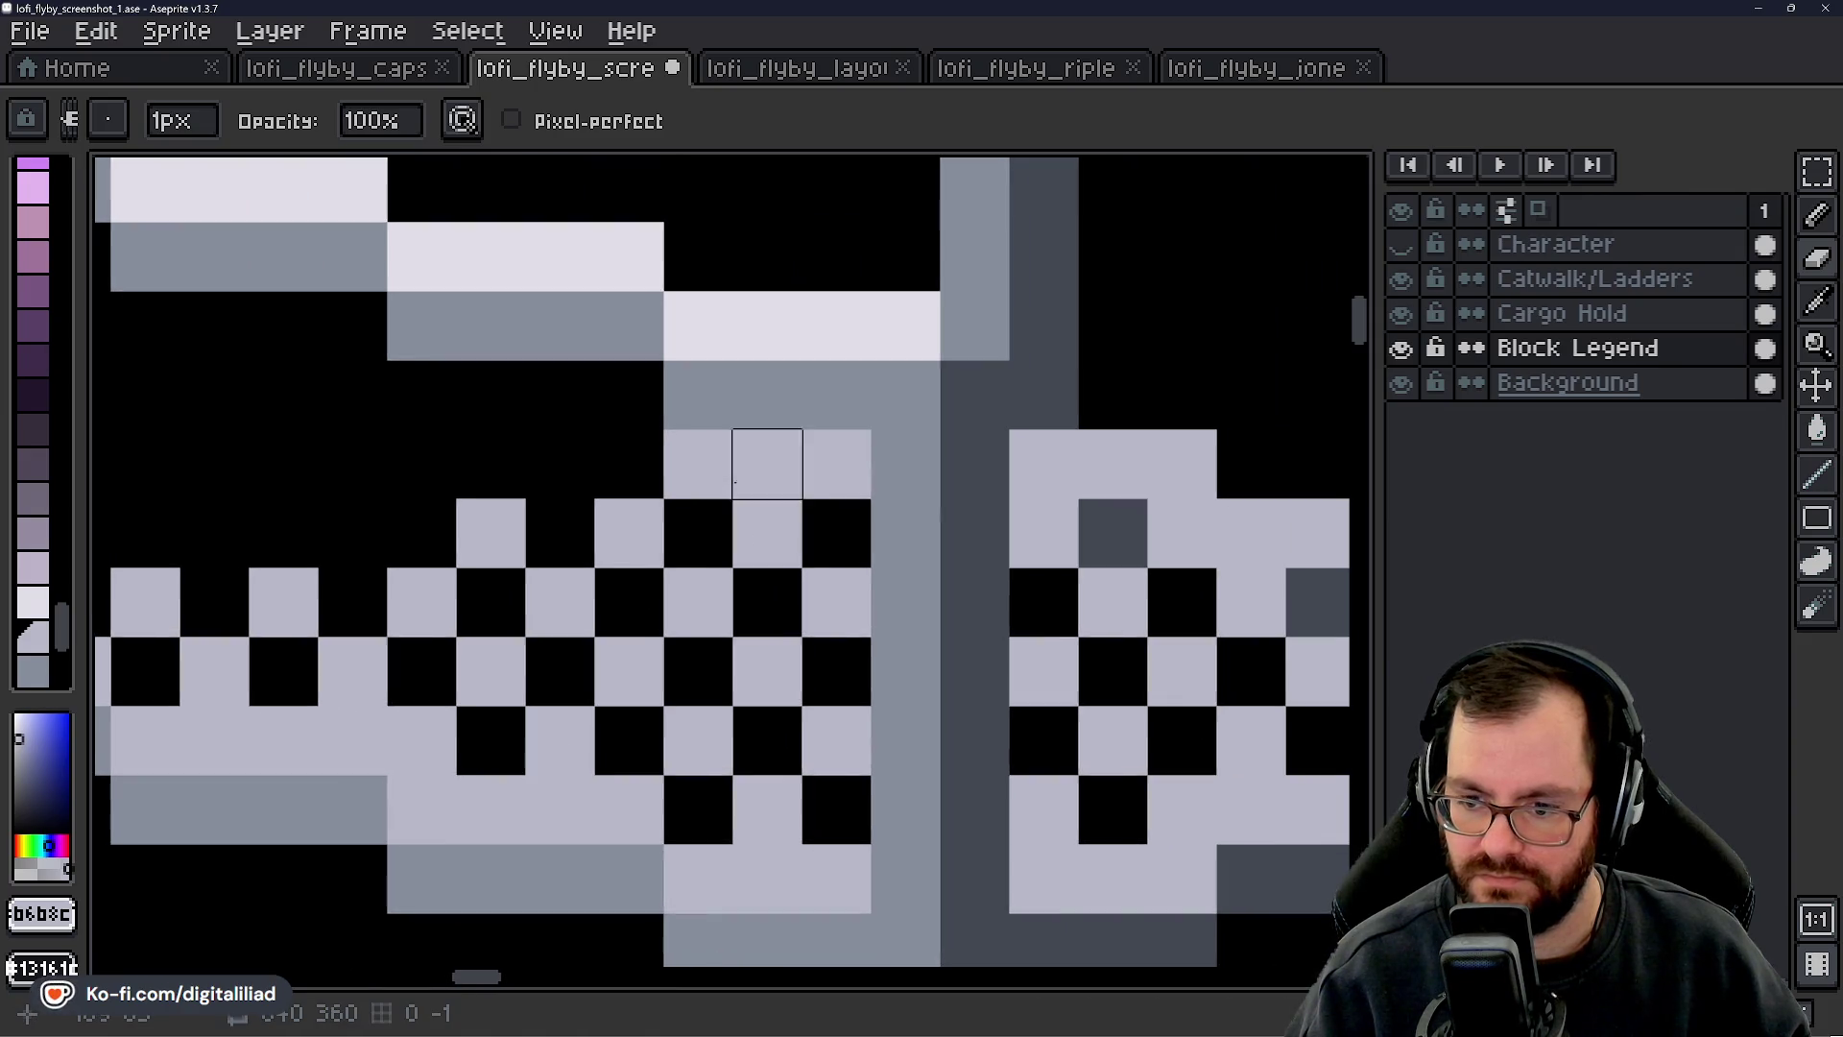
{"action": "scroll", "coordinate": [815, 592], "scroll_direction": "down", "scroll_amount": 5}
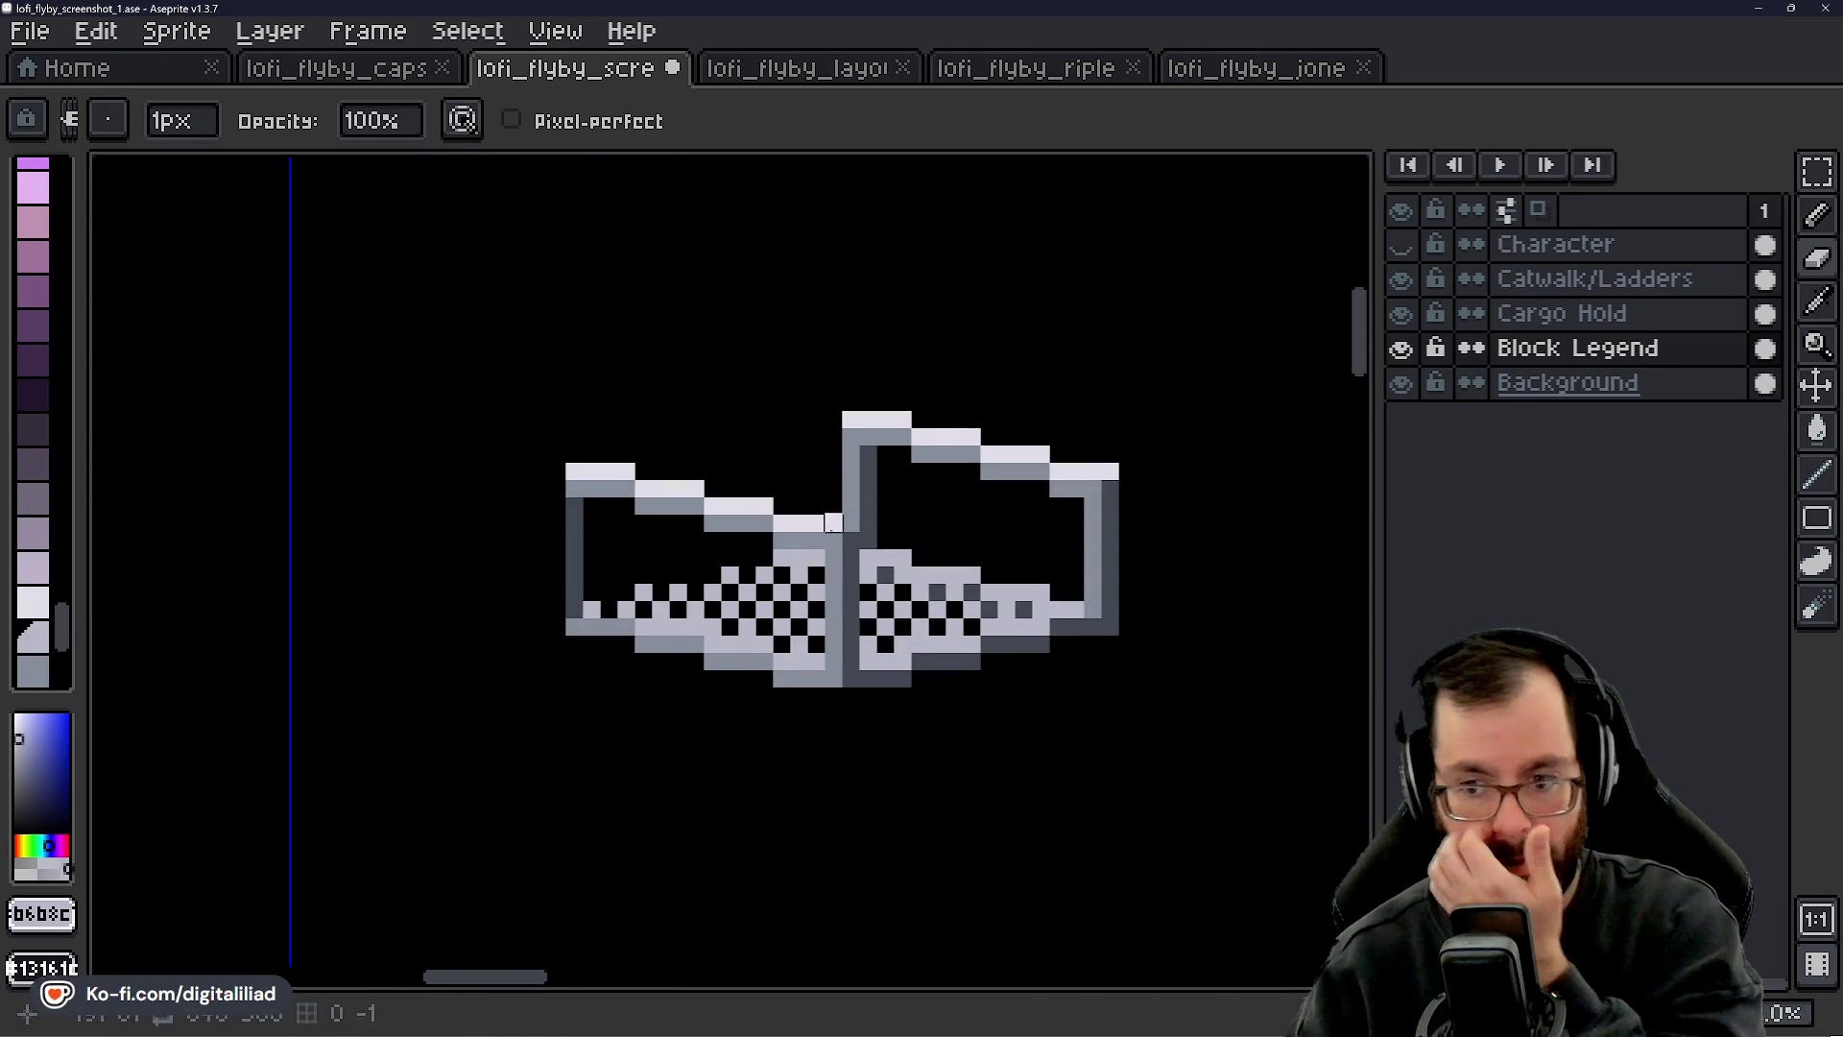
{"action": "scroll", "coordinate": [811, 600], "scroll_direction": "up", "scroll_amount": 5}
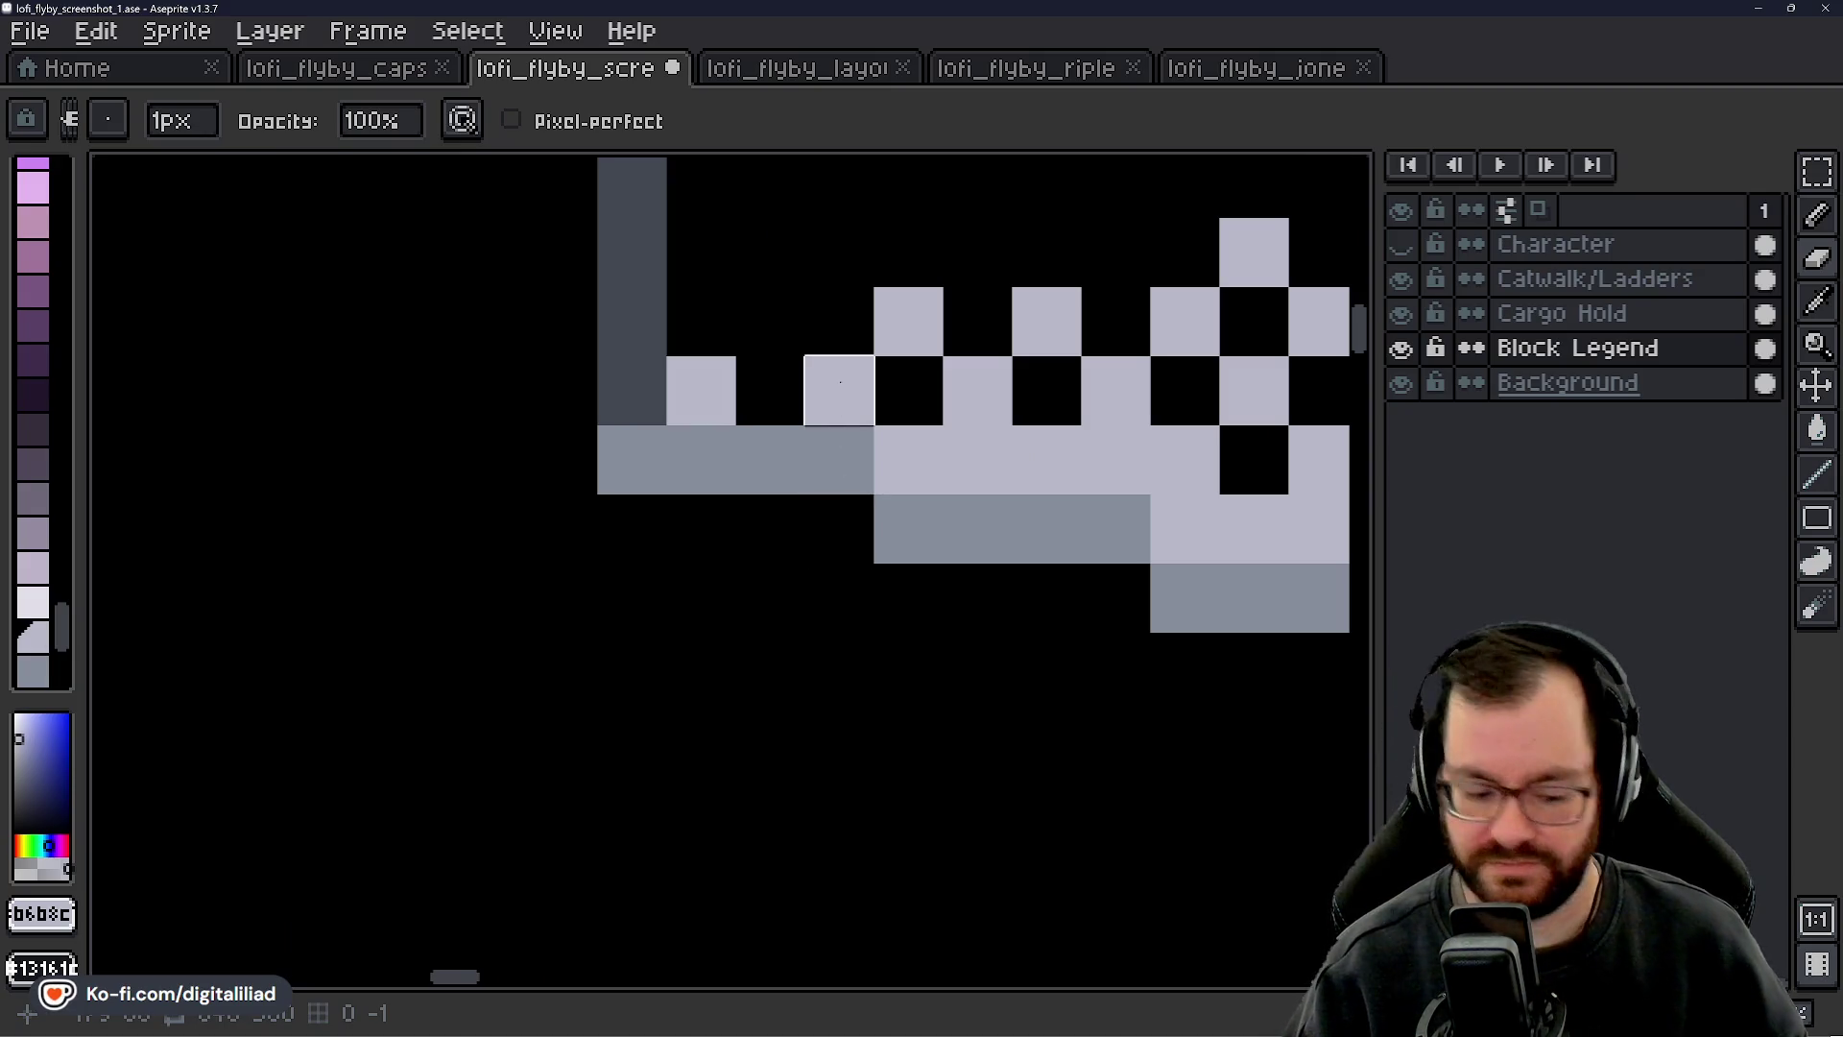
{"action": "left_click_drag", "start_coordinate": [797, 461], "coordinate": [378, 630]}
{"action": "scroll", "coordinate": [552, 562], "scroll_direction": "down", "scroll_amount": 2}
{"action": "left_click_drag", "start_coordinate": [672, 508], "coordinate": [608, 529]}
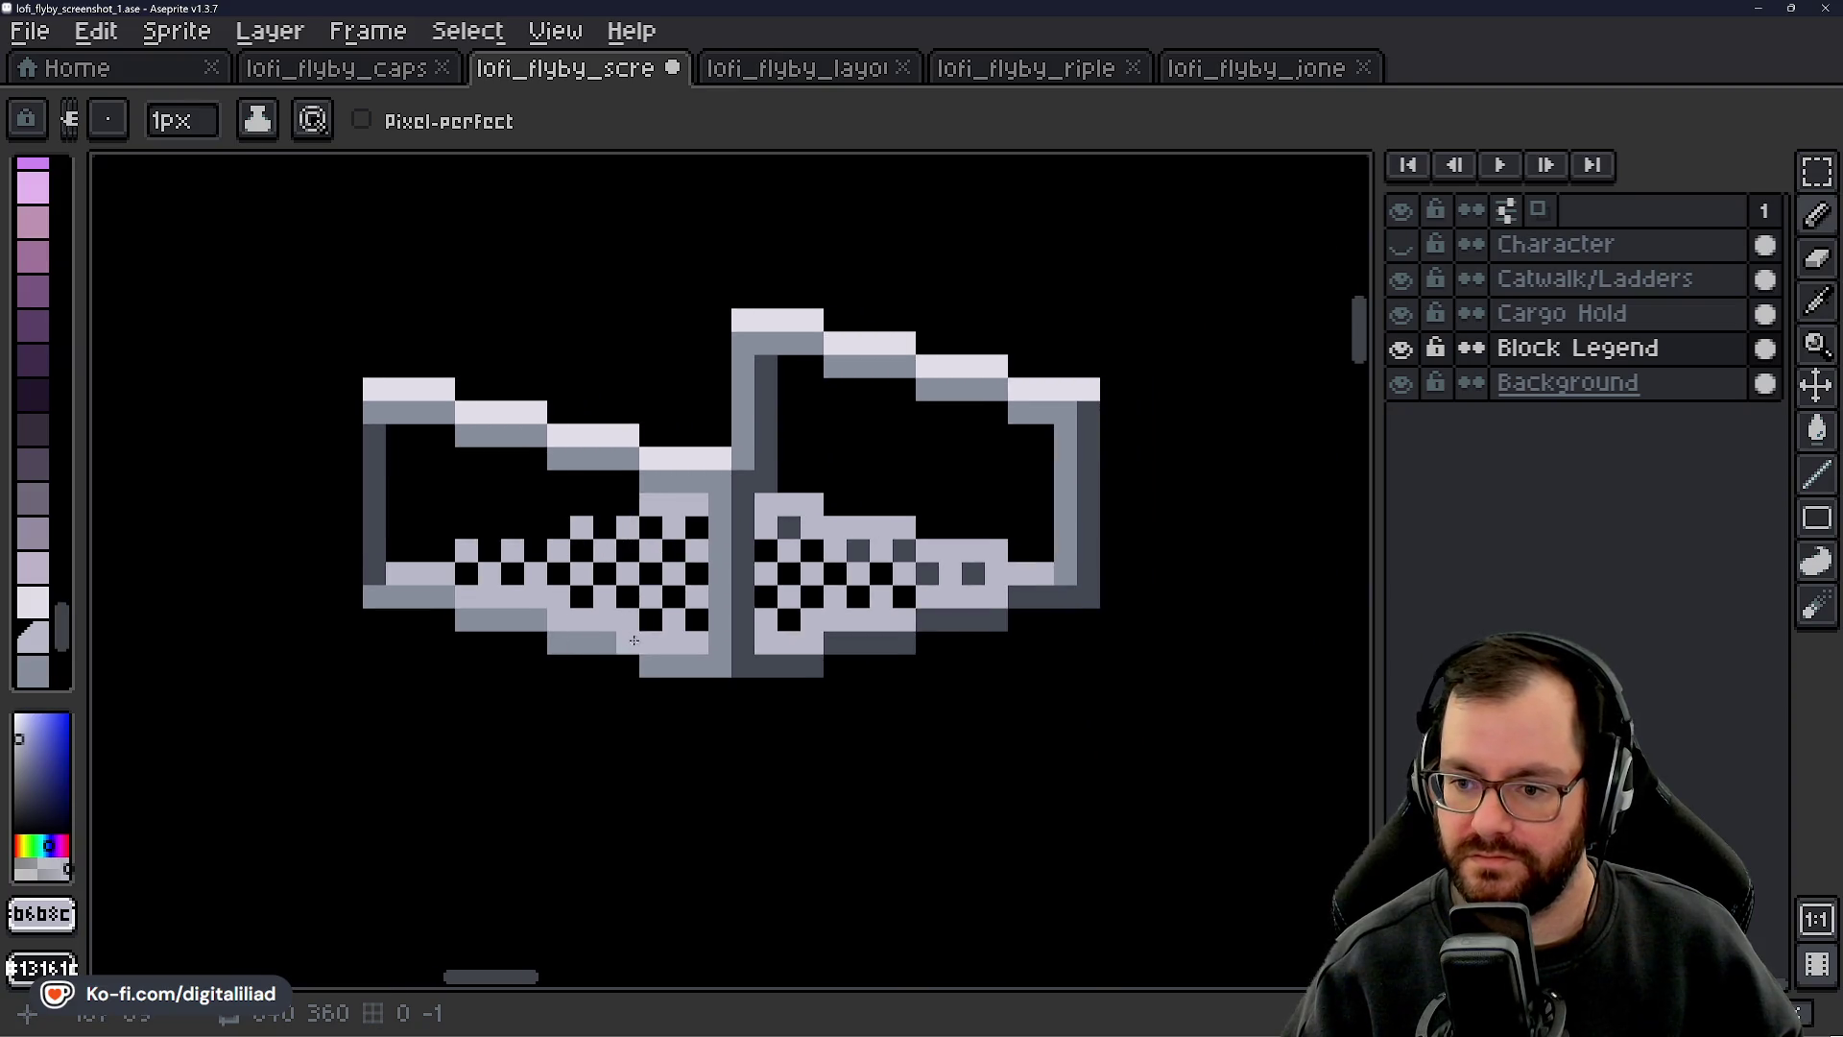
{"action": "scroll", "coordinate": [633, 671], "scroll_direction": "up", "scroll_amount": 4}
{"action": "left_click", "coordinate": [902, 440], "text": "alt"}
{"action": "left_click", "coordinate": [617, 446]}
{"action": "left_click", "coordinate": [543, 437]}
{"action": "scroll", "coordinate": [688, 613], "scroll_direction": "down", "scroll_amount": 5}
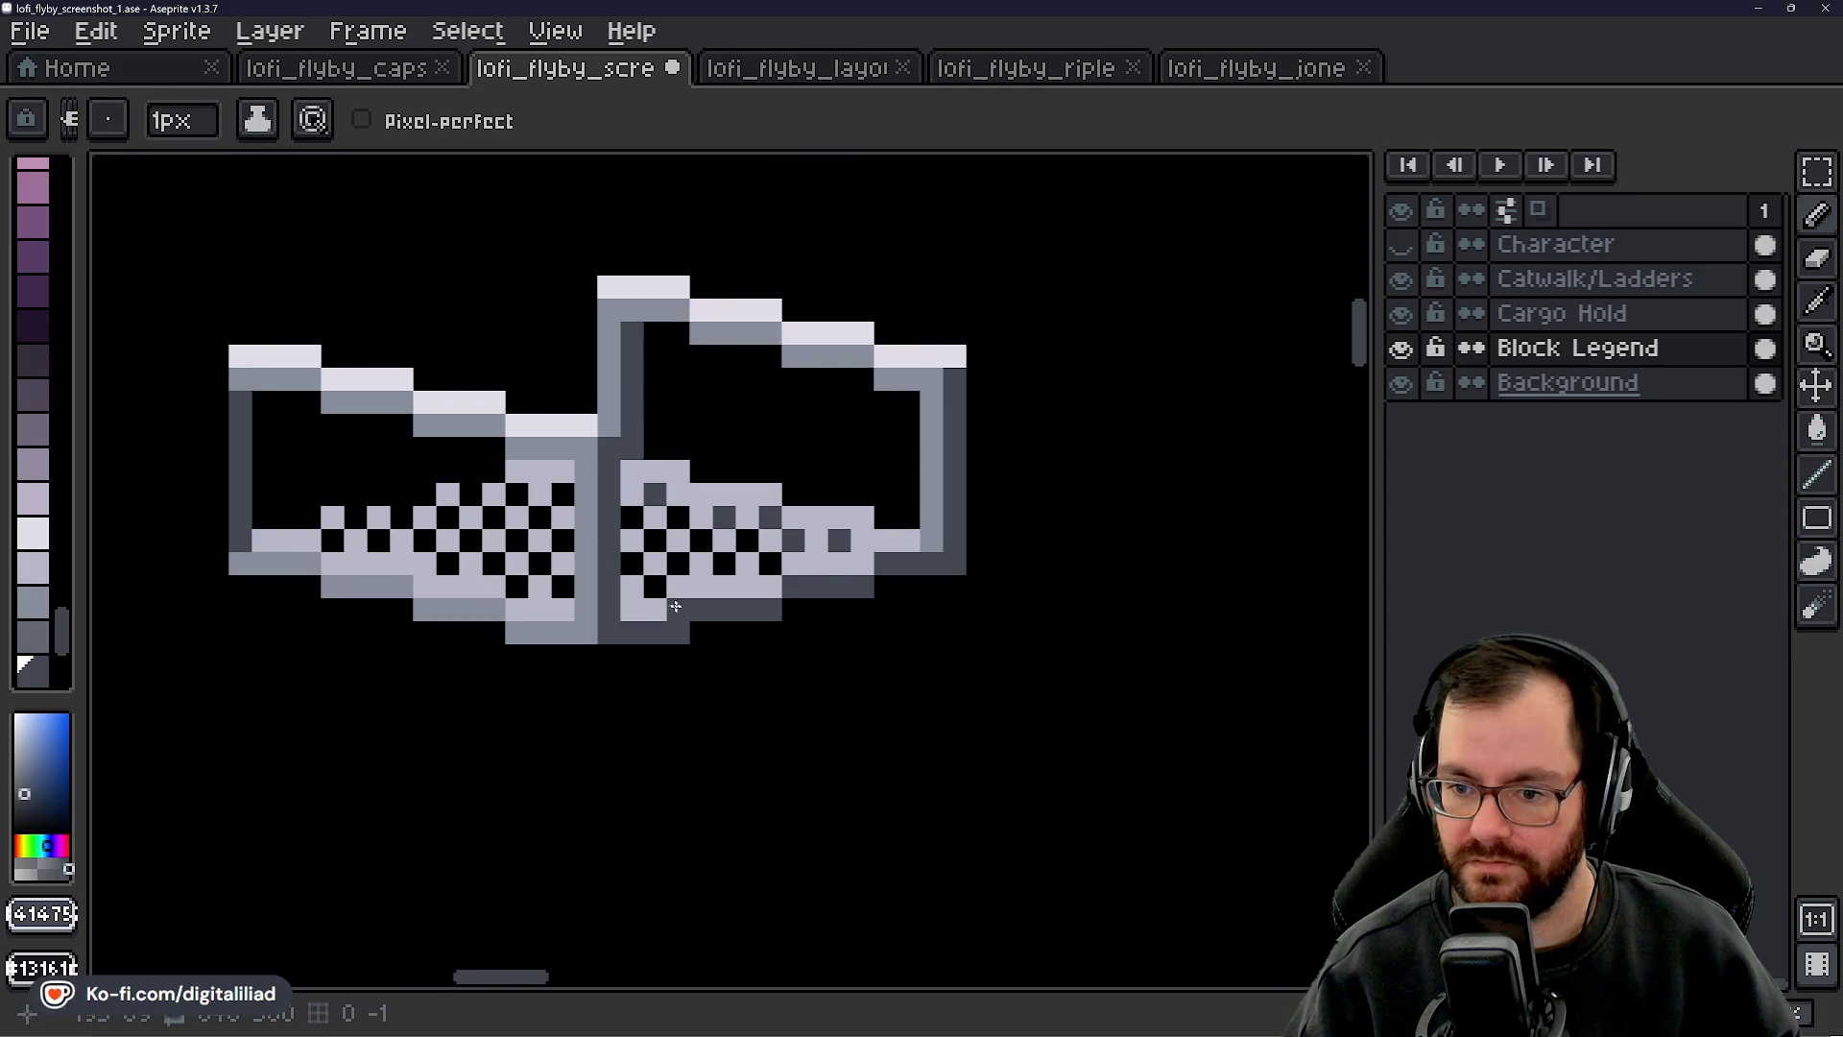
{"action": "scroll", "coordinate": [642, 580], "scroll_direction": "up", "scroll_amount": 4}
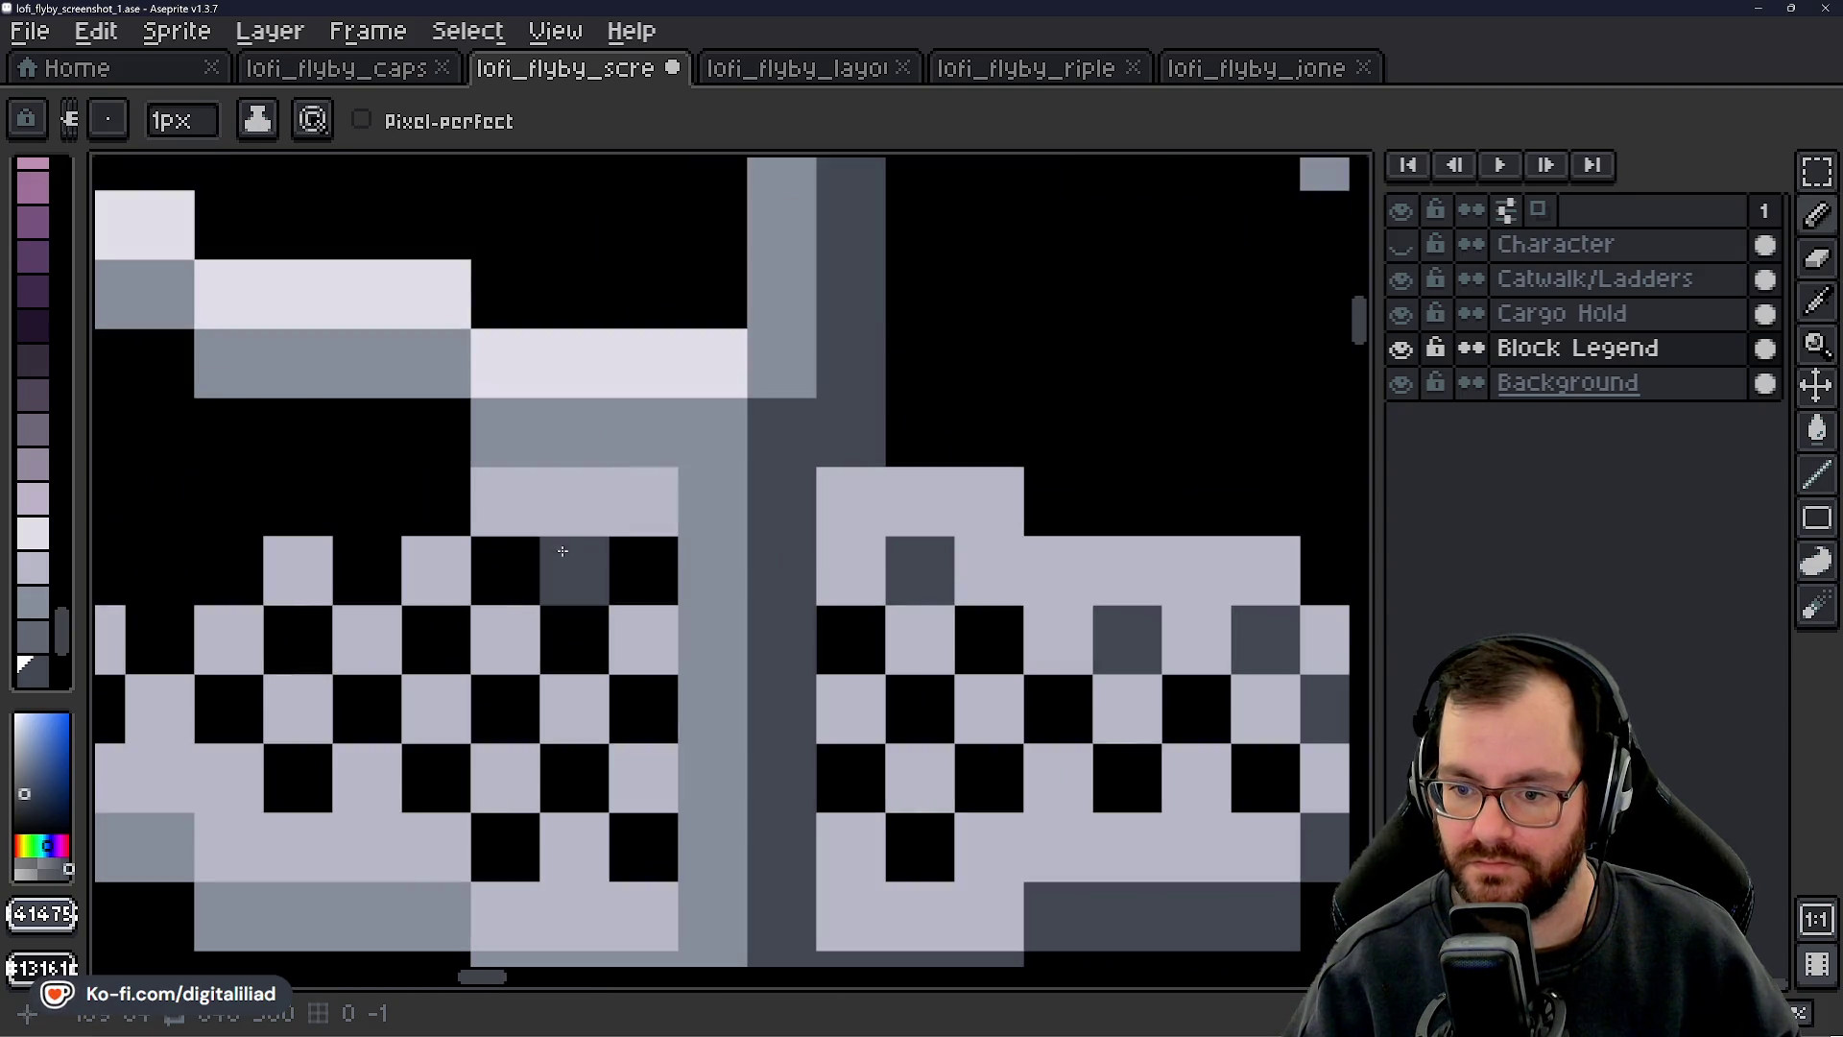
{"action": "left_click", "coordinate": [576, 501]}
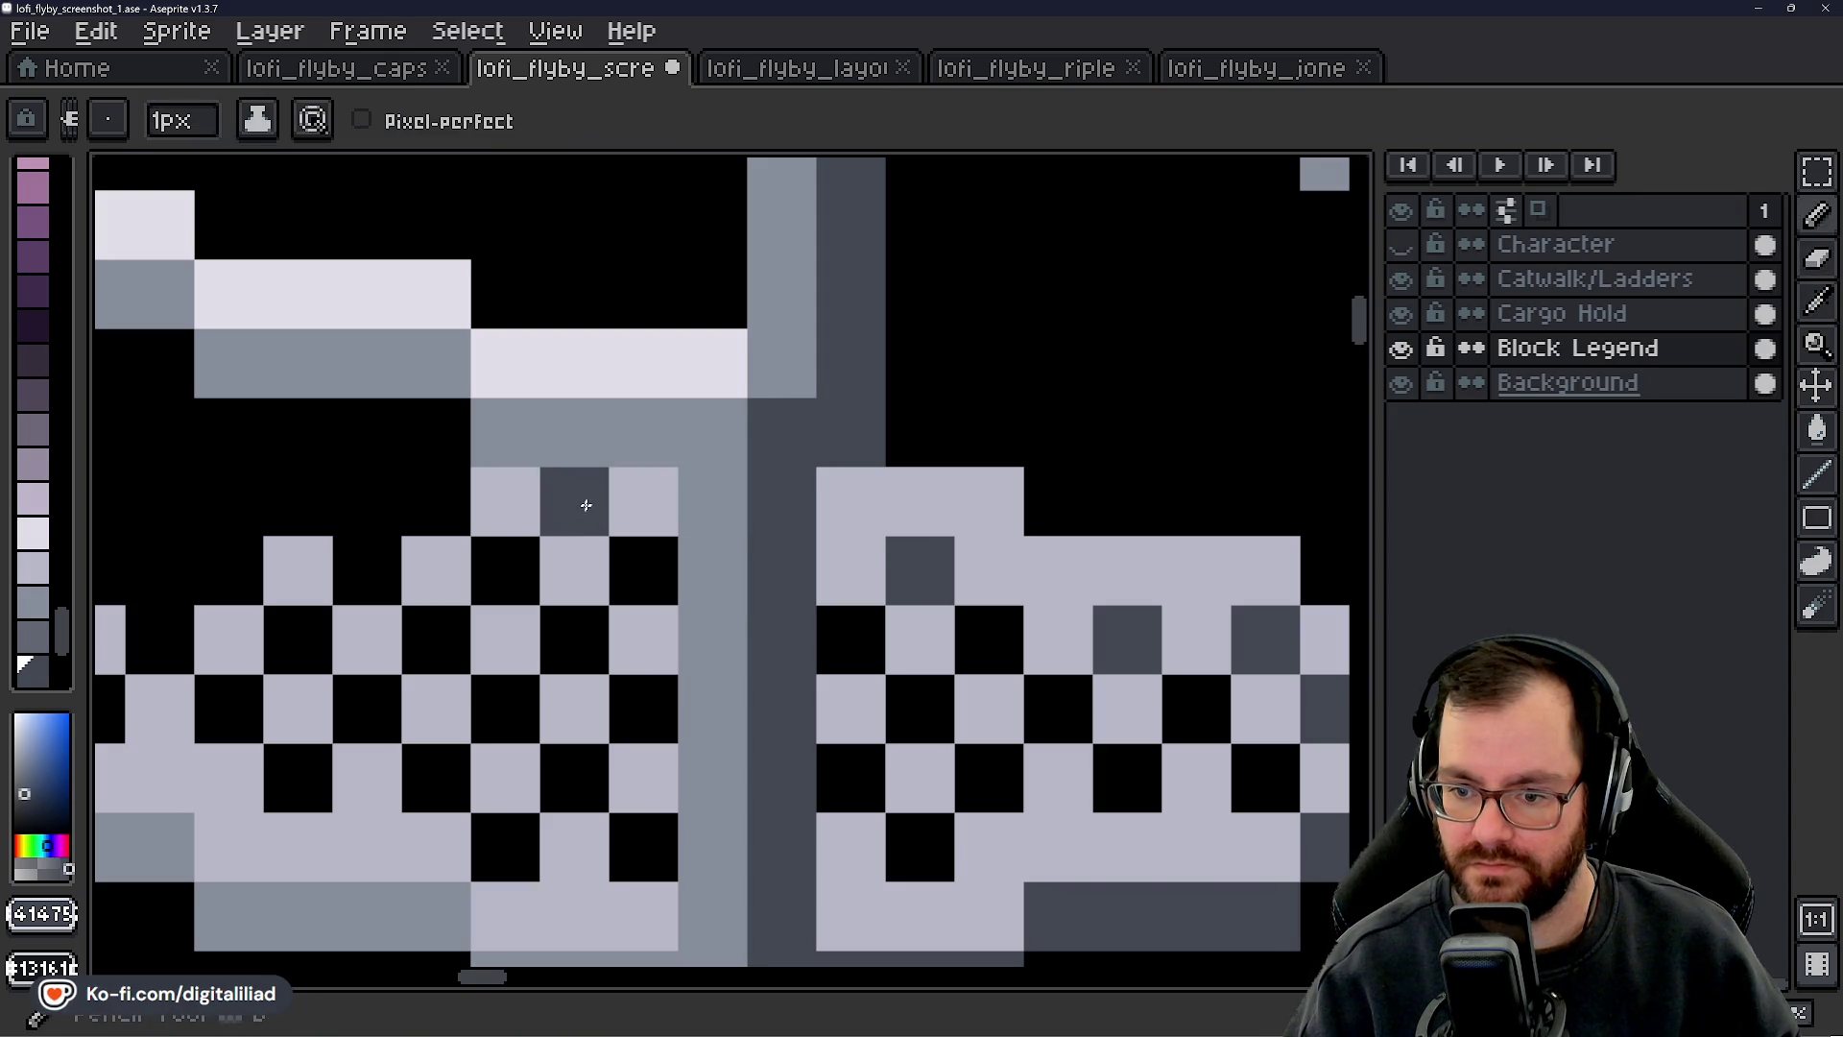
{"action": "scroll", "coordinate": [612, 605], "scroll_direction": "down", "scroll_amount": 4}
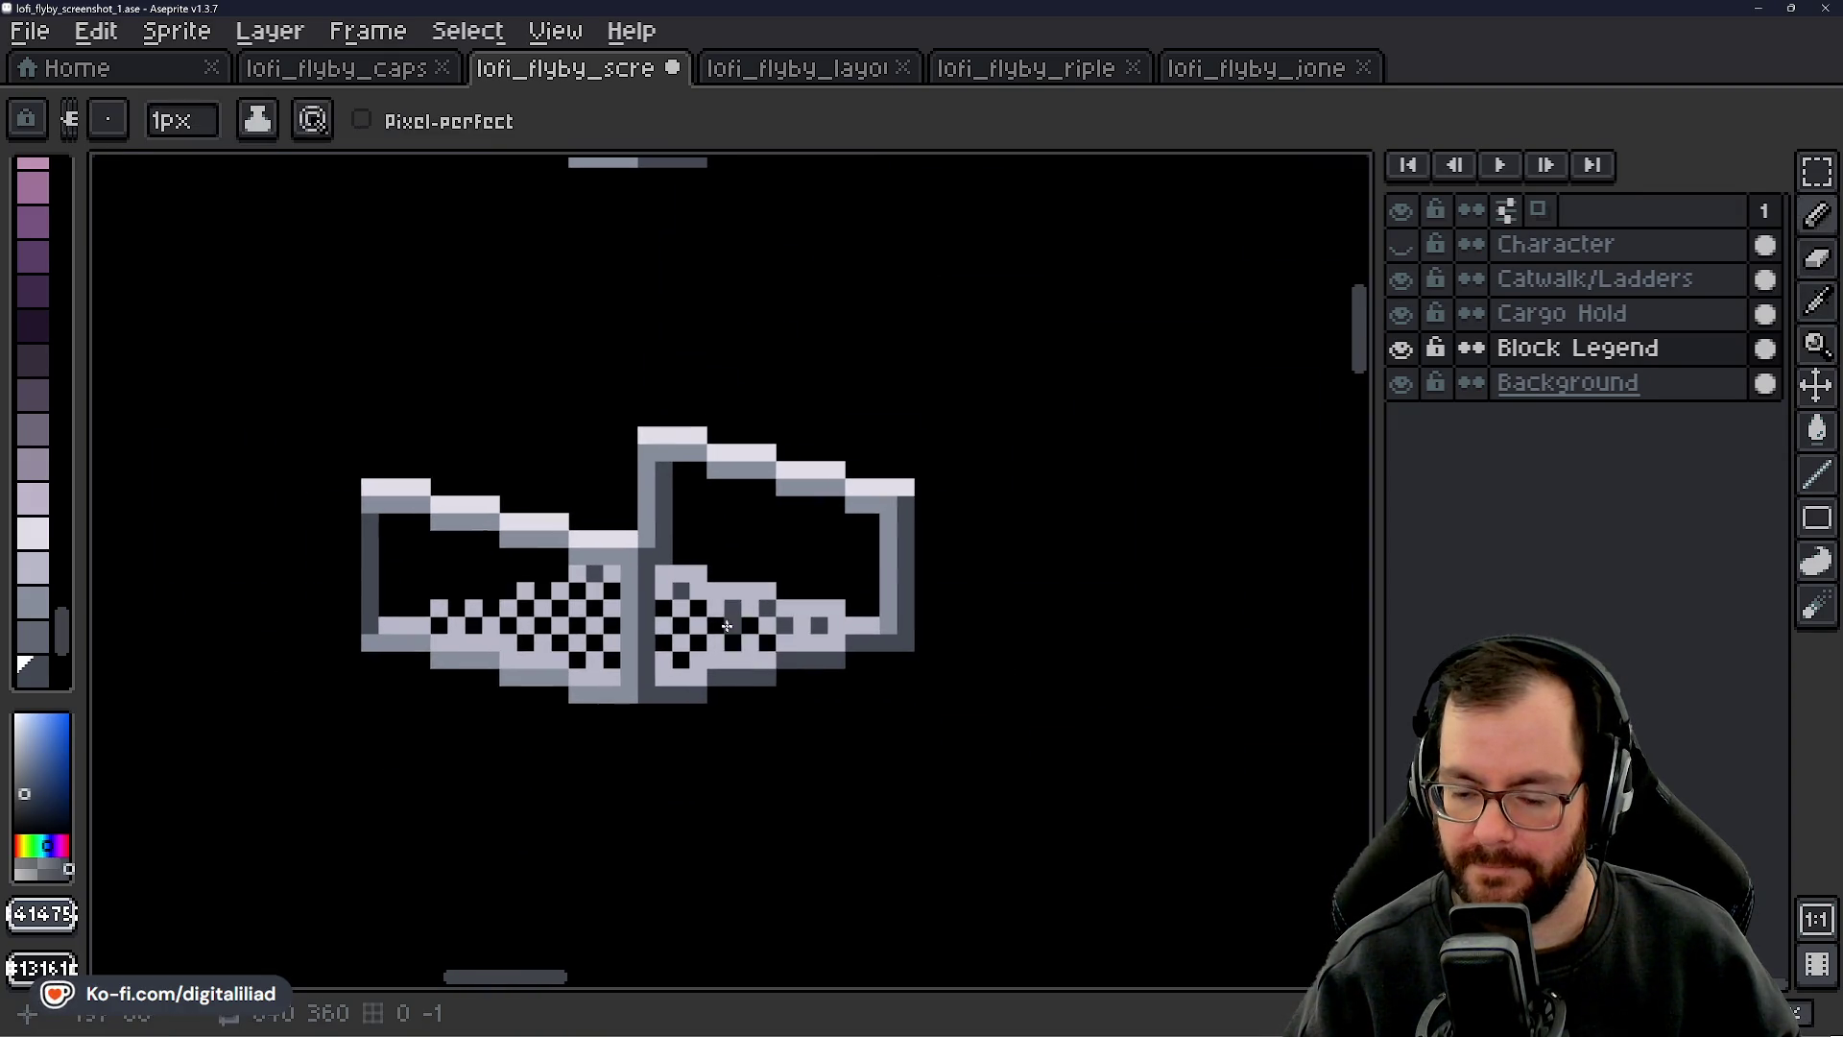
{"action": "scroll", "coordinate": [691, 537], "scroll_direction": "up", "scroll_amount": 3}
- Darken the central divider post top to bottom and add one more dark grey pixel
{"action": "key", "text": "alt"}
{"action": "left_click_drag", "start_coordinate": [537, 415], "coordinate": [534, 605]}
{"action": "scroll", "coordinate": [721, 592], "scroll_direction": "down", "scroll_amount": 1}
{"action": "left_click", "coordinate": [721, 592]}
{"action": "scroll", "coordinate": [721, 590], "scroll_direction": "down", "scroll_amount": 2}
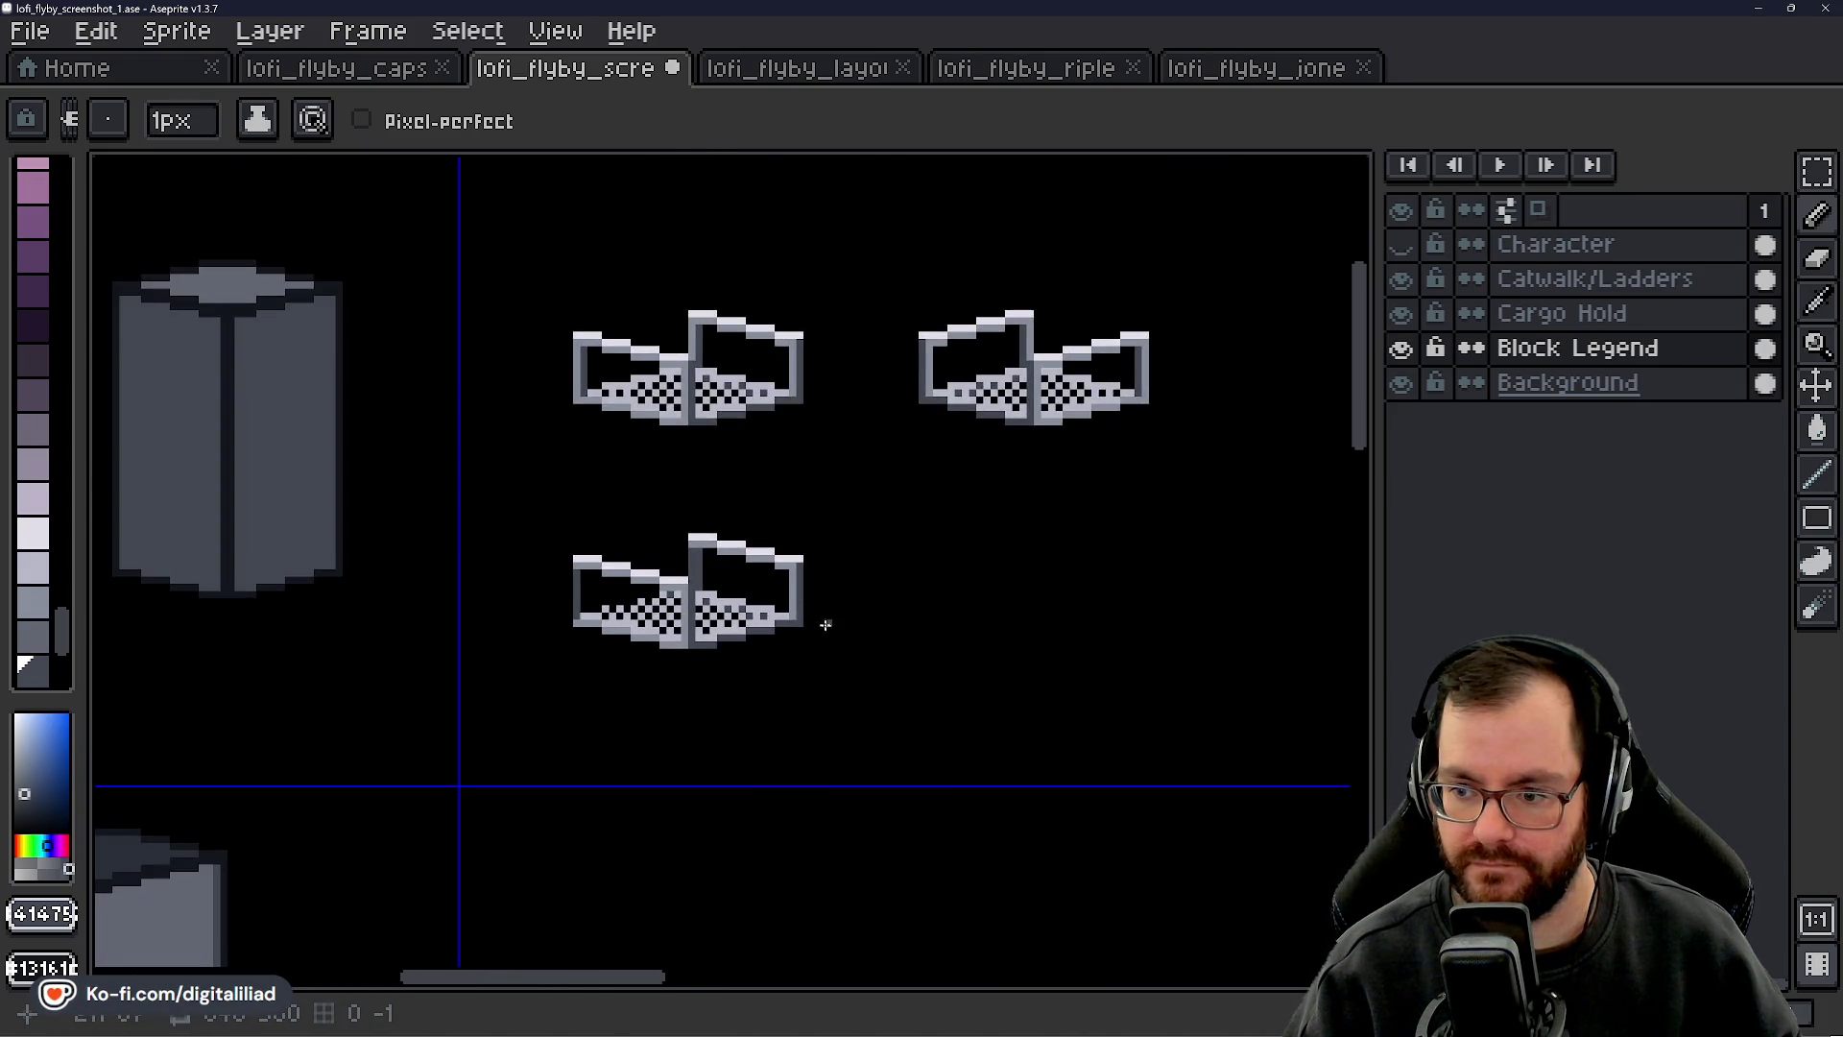
- Sample the light grey and add a highlight pixel near the top of the divider post
{"action": "scroll", "coordinate": [823, 617], "scroll_direction": "down", "scroll_amount": 1}
{"action": "scroll", "coordinate": [609, 642], "scroll_direction": "up", "scroll_amount": 1}
{"action": "scroll", "coordinate": [608, 643], "scroll_direction": "up", "scroll_amount": 2}
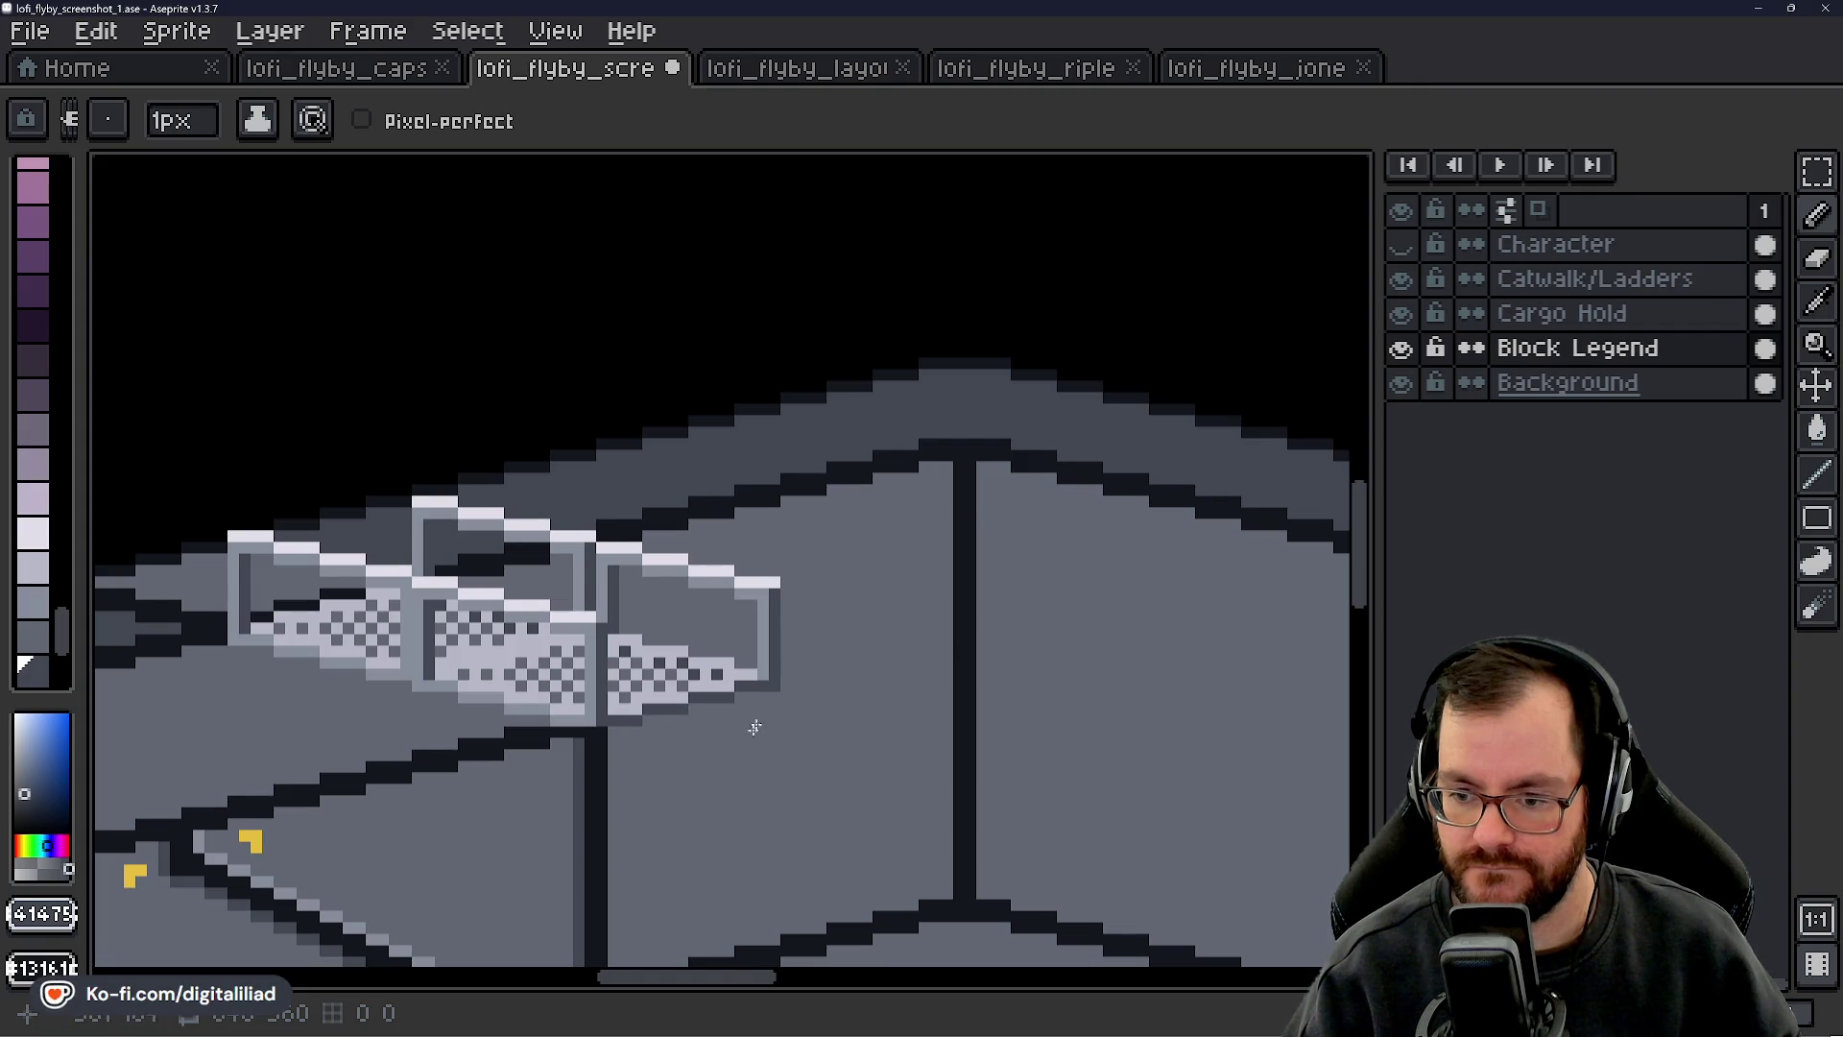
{"action": "scroll", "coordinate": [663, 792], "scroll_direction": "down", "scroll_amount": 2}
{"action": "scroll", "coordinate": [672, 672], "scroll_direction": "down", "scroll_amount": 1}
{"action": "scroll", "coordinate": [662, 844], "scroll_direction": "up", "scroll_amount": 2}
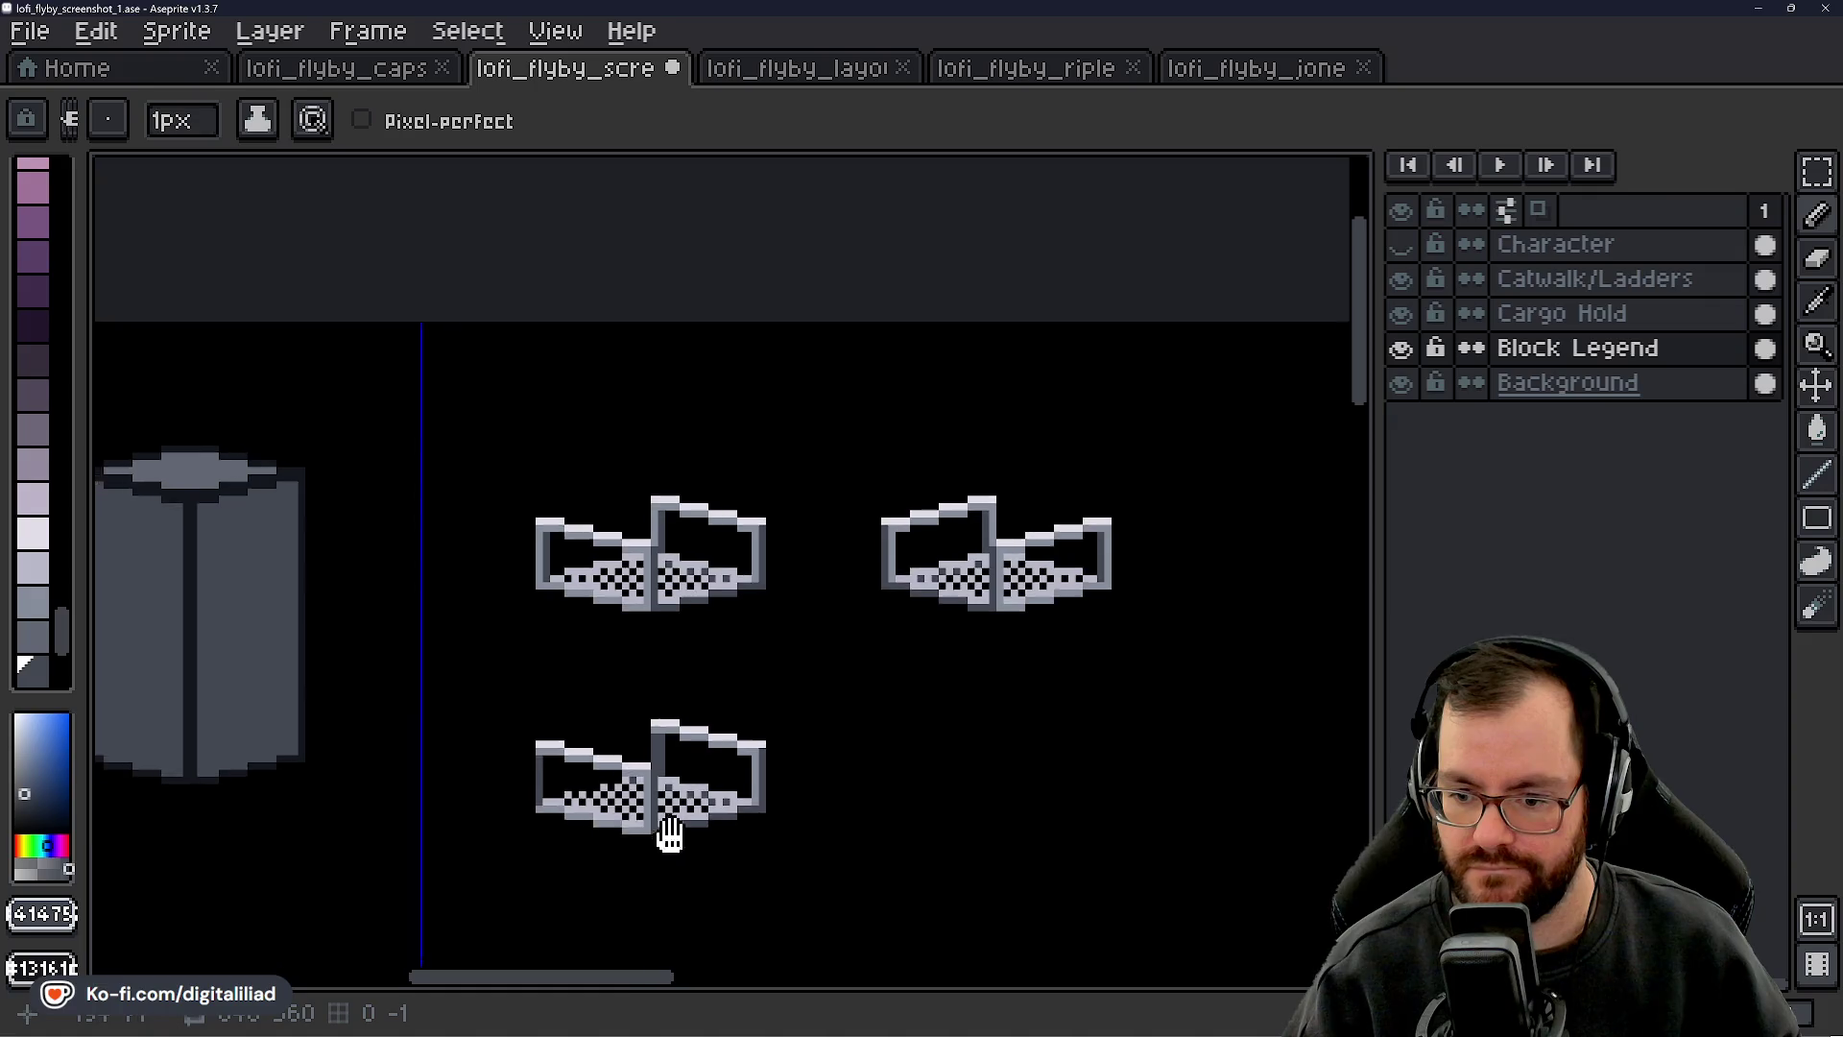
{"action": "scroll", "coordinate": [711, 588], "scroll_direction": "up", "scroll_amount": 3}
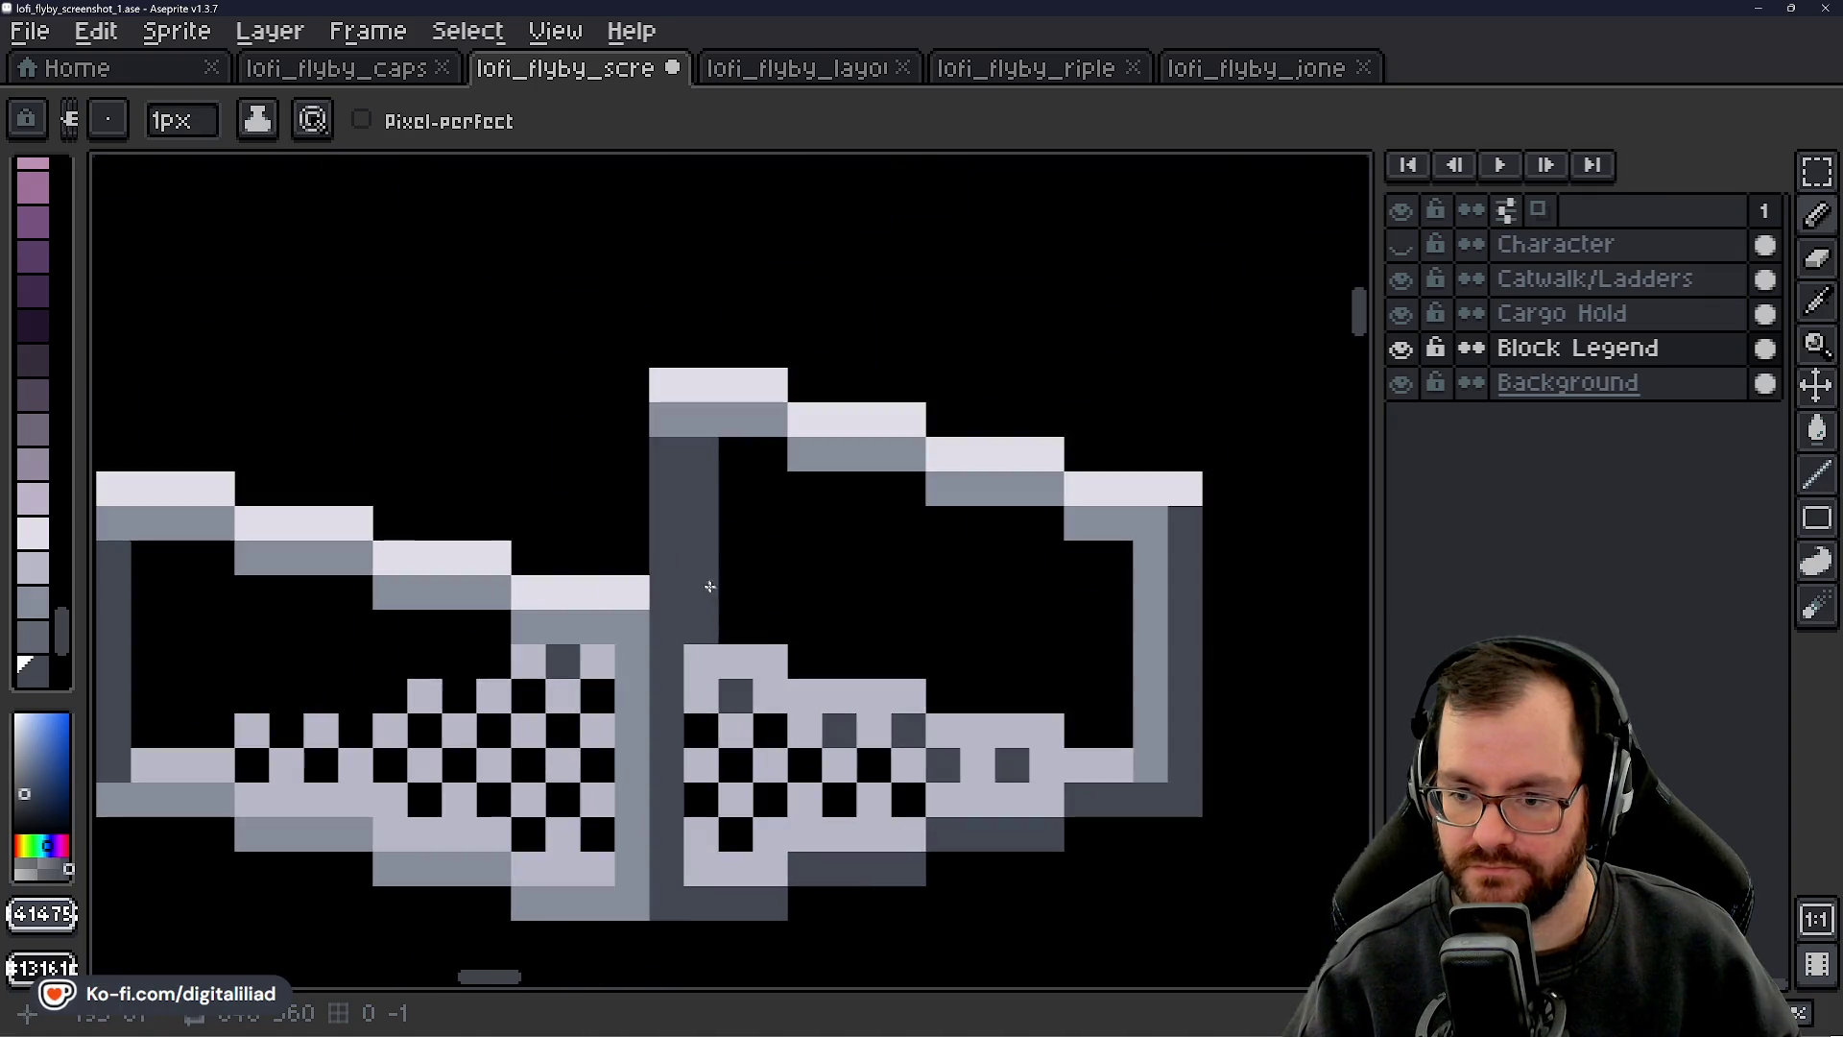
{"action": "left_click_drag", "start_coordinate": [670, 522], "coordinate": [747, 500]}
{"action": "key", "text": "b"}
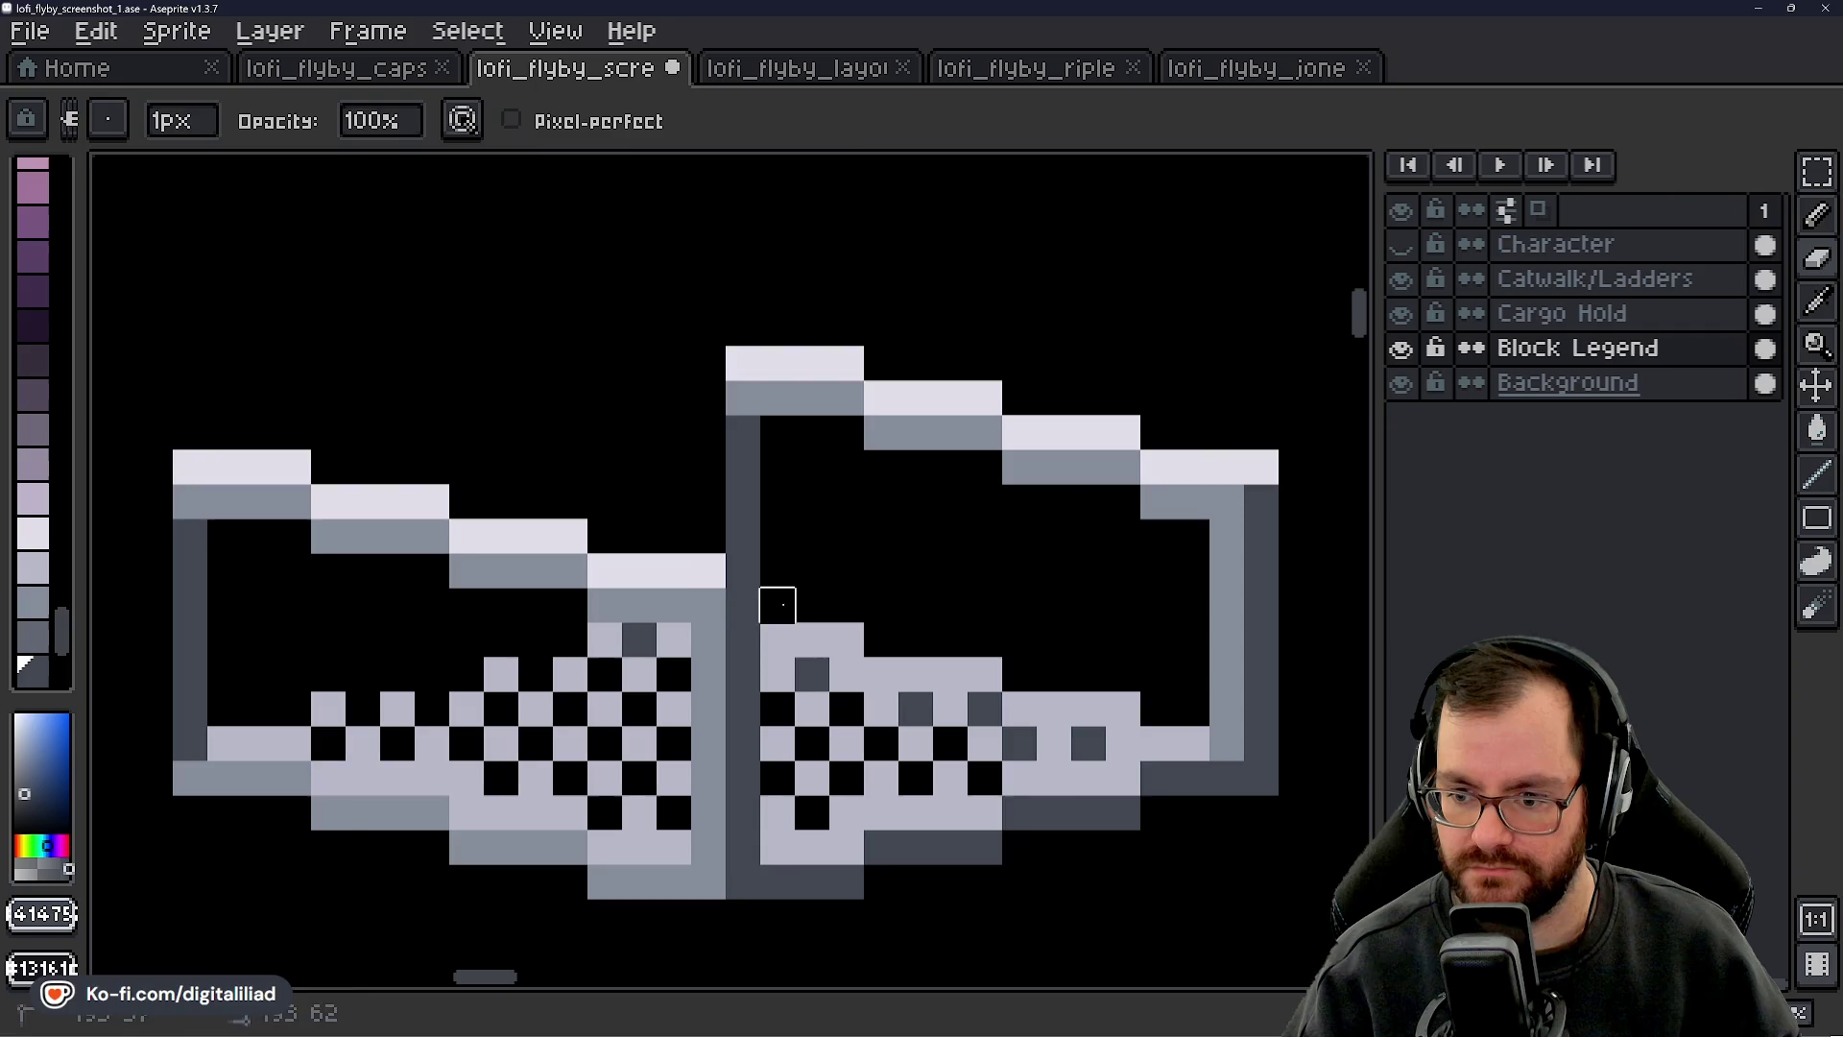
{"action": "left_click", "coordinate": [671, 561], "text": "alt"}
{"action": "scroll", "coordinate": [742, 627], "scroll_direction": "down", "scroll_amount": 4}
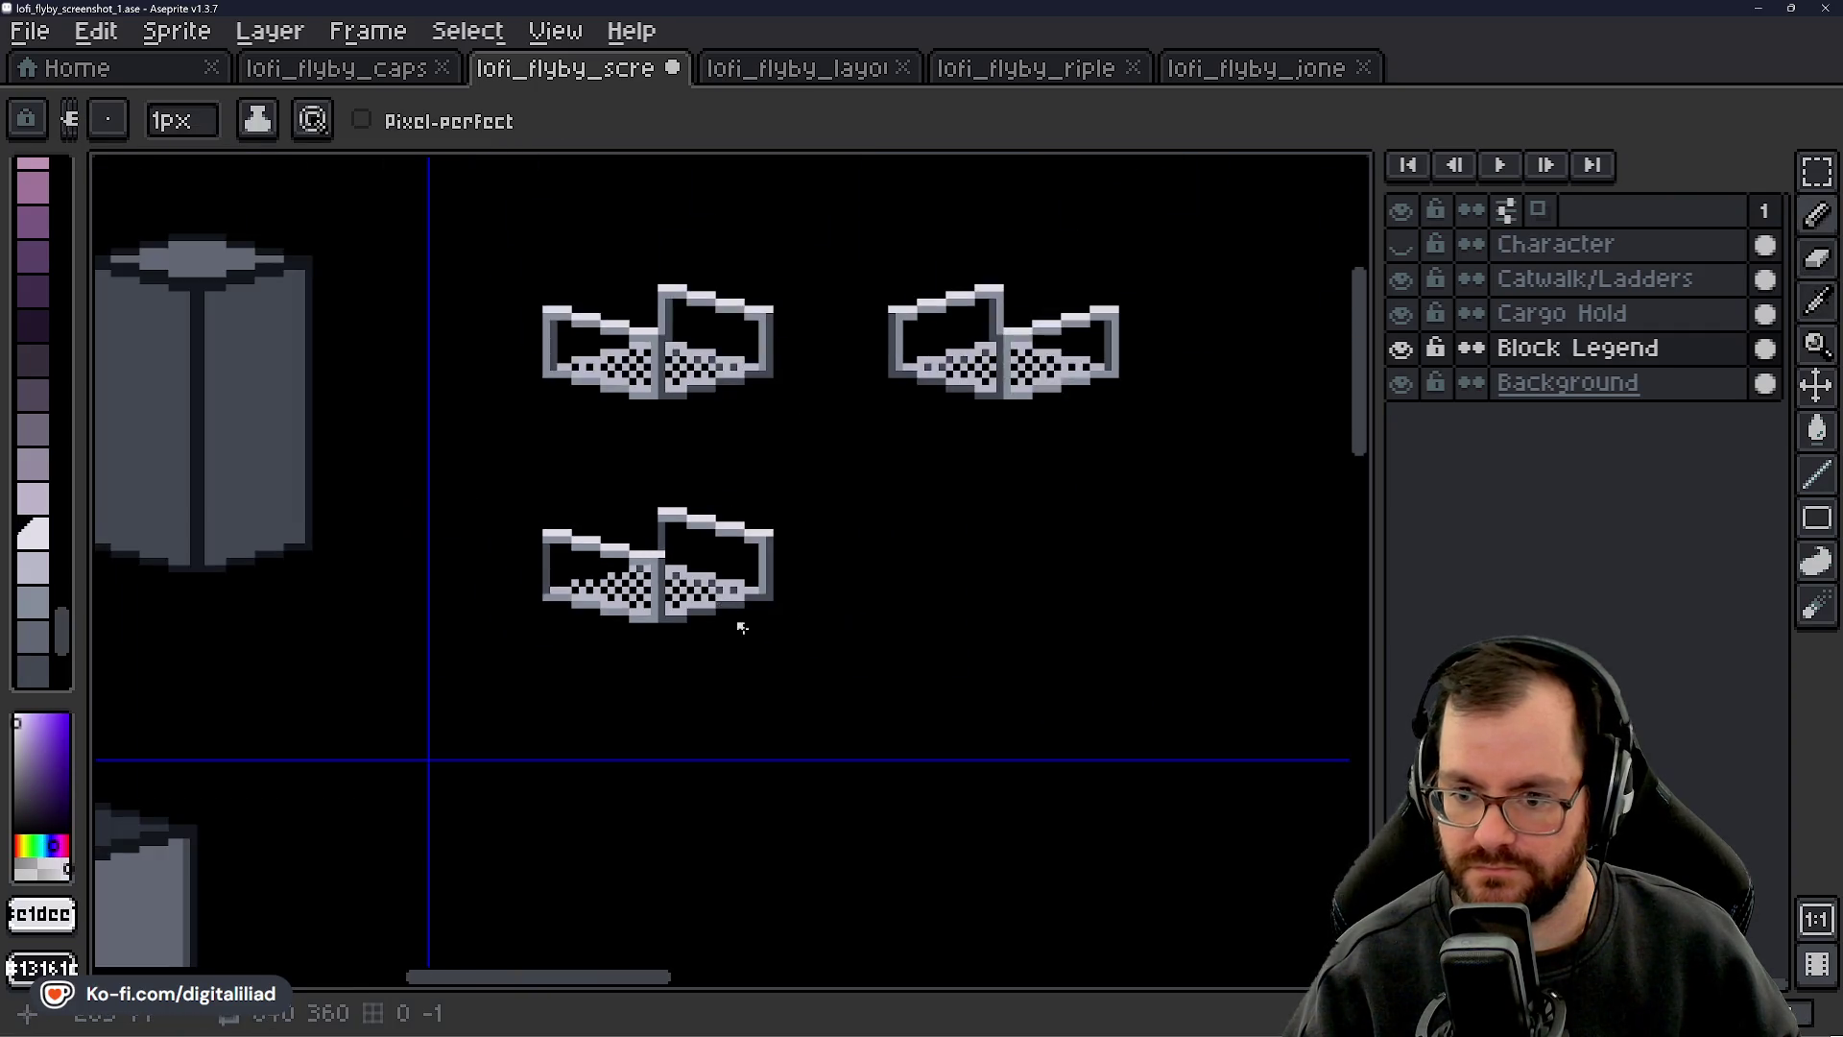
{"action": "scroll", "coordinate": [742, 627], "scroll_direction": "down", "scroll_amount": 1}
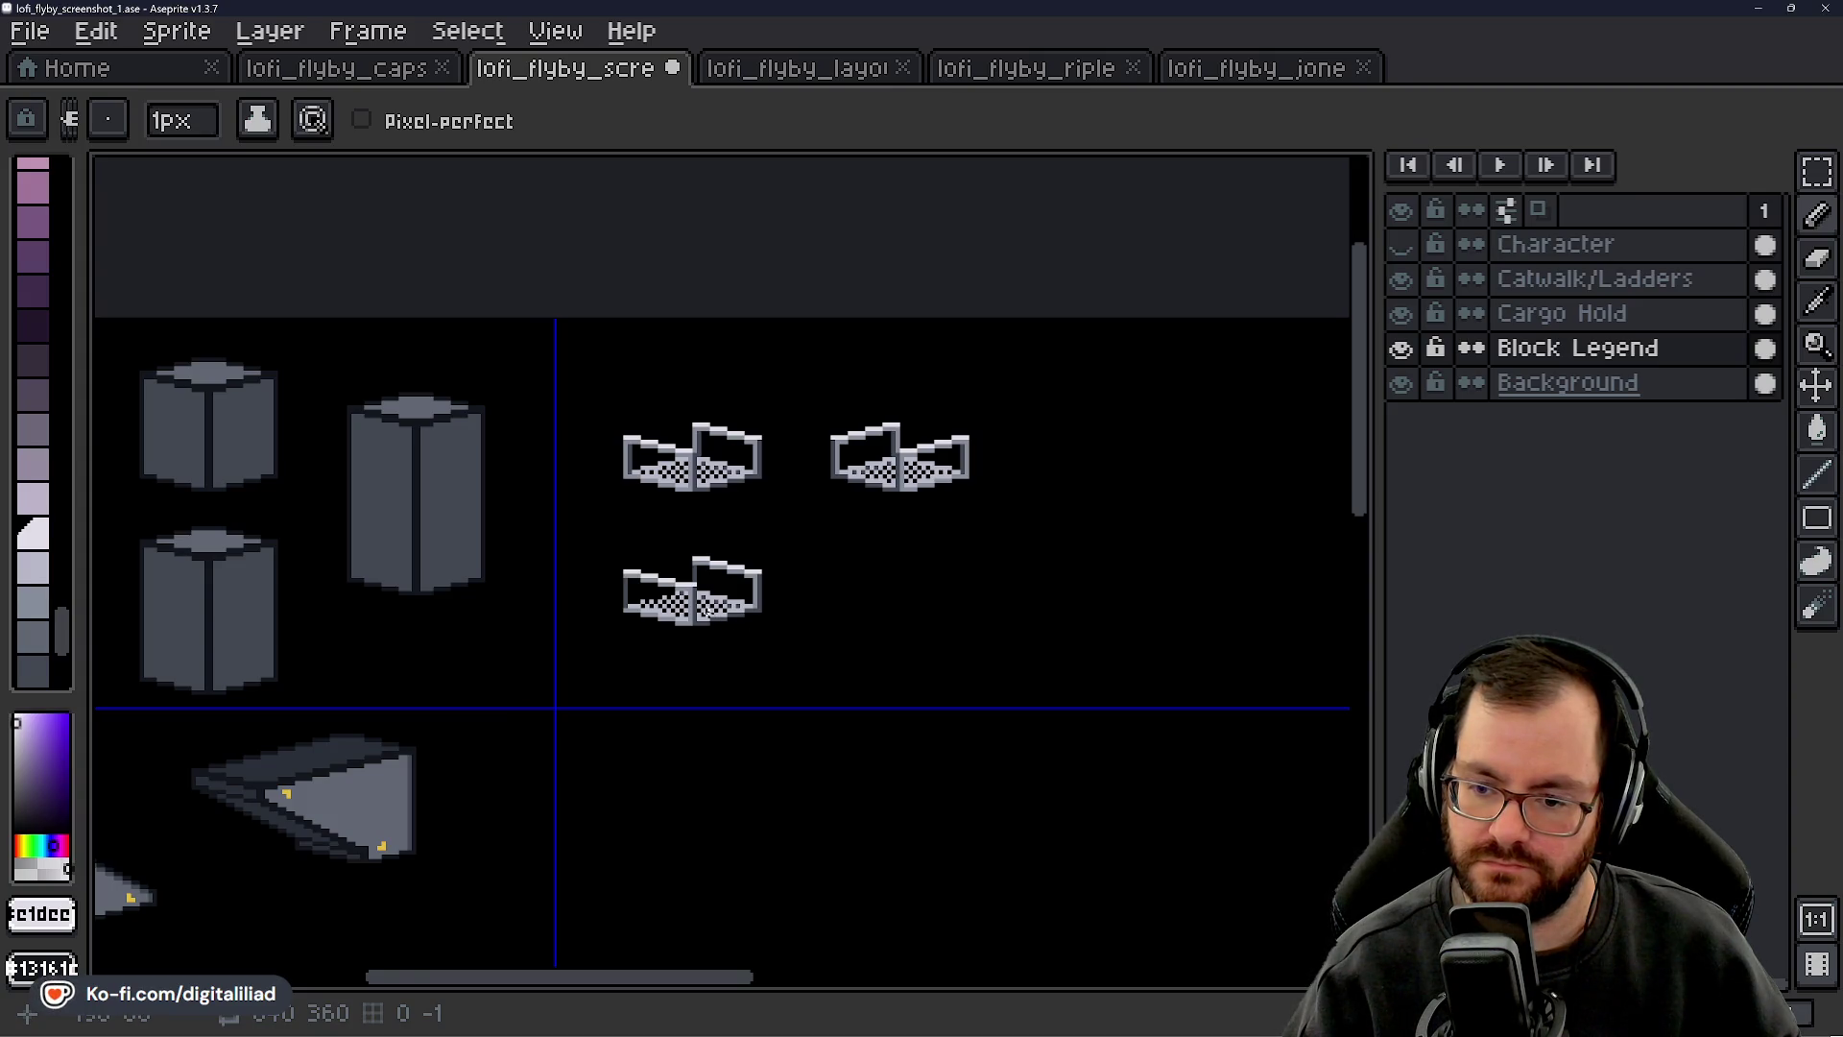
{"action": "scroll", "coordinate": [697, 448], "scroll_direction": "up", "scroll_amount": 5}
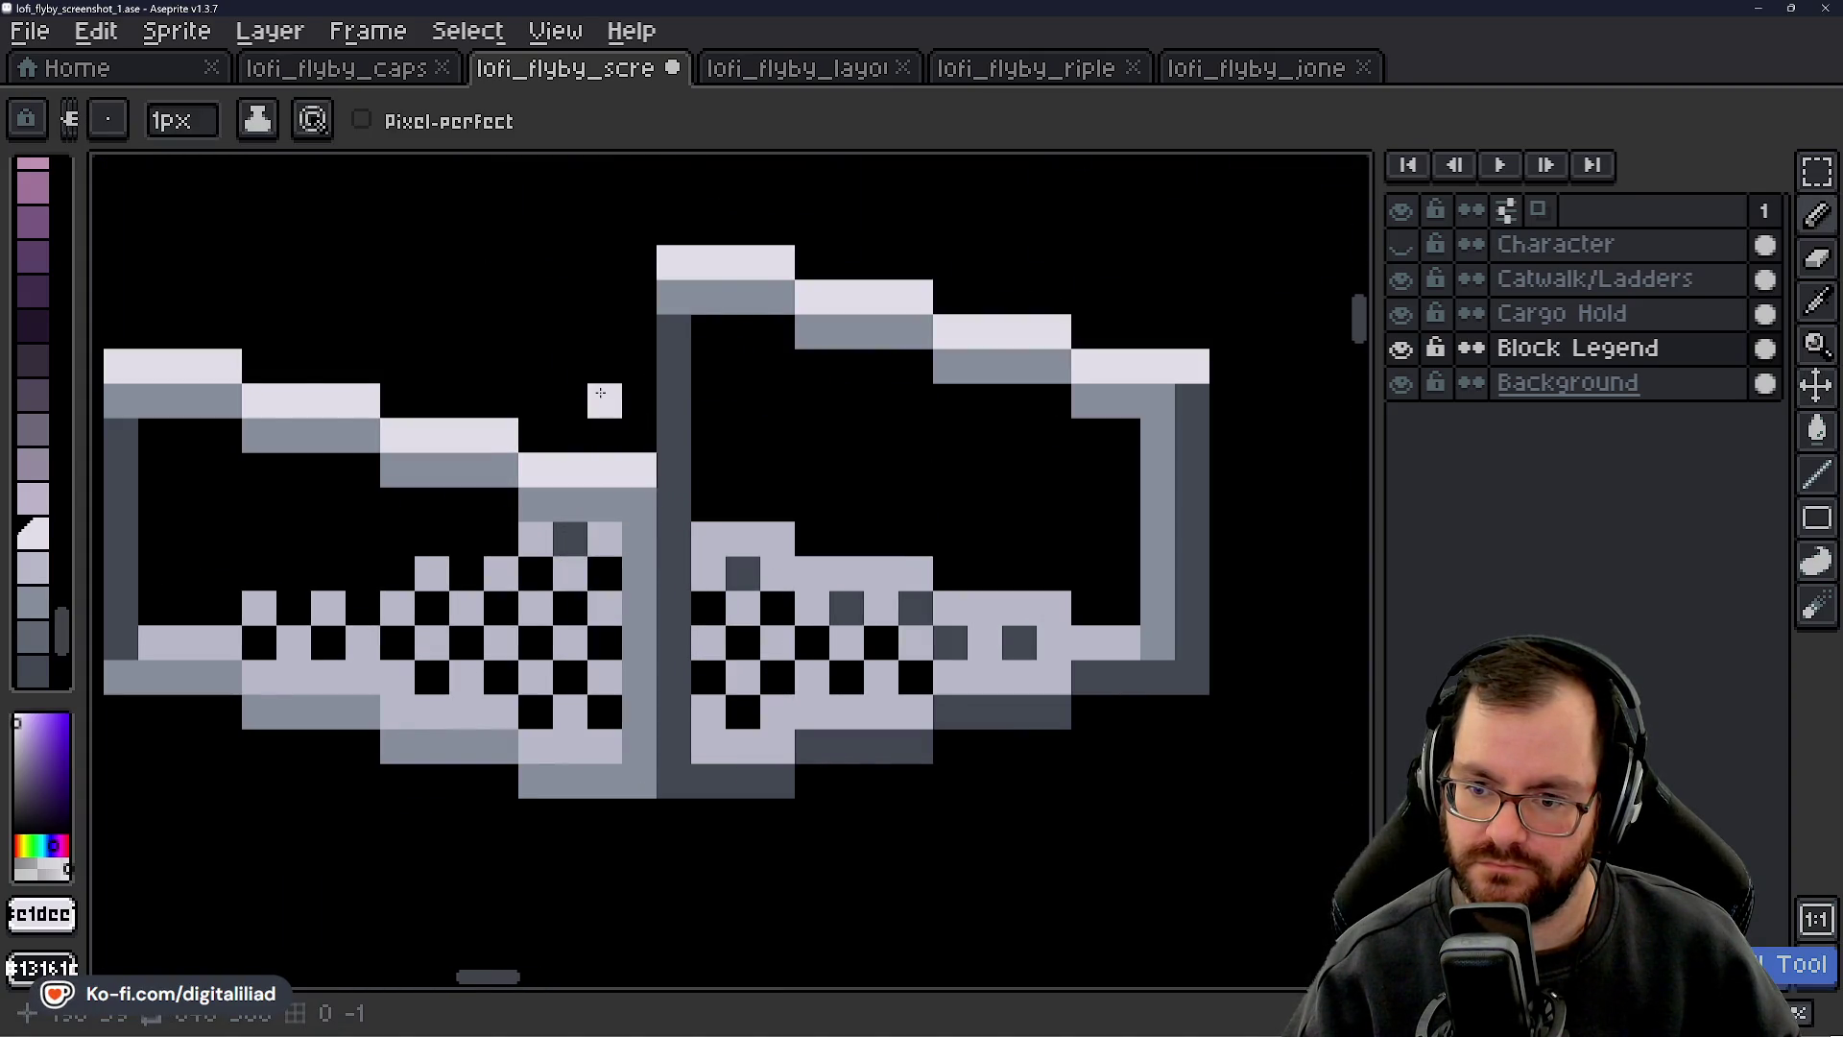
{"action": "left_click", "coordinate": [673, 504]}
- Zoom and pan along the catwalk's right end to inspect the shading
{"action": "scroll", "coordinate": [778, 491], "scroll_direction": "down", "scroll_amount": 1}
{"action": "scroll", "coordinate": [794, 617], "scroll_direction": "down", "scroll_amount": 4}
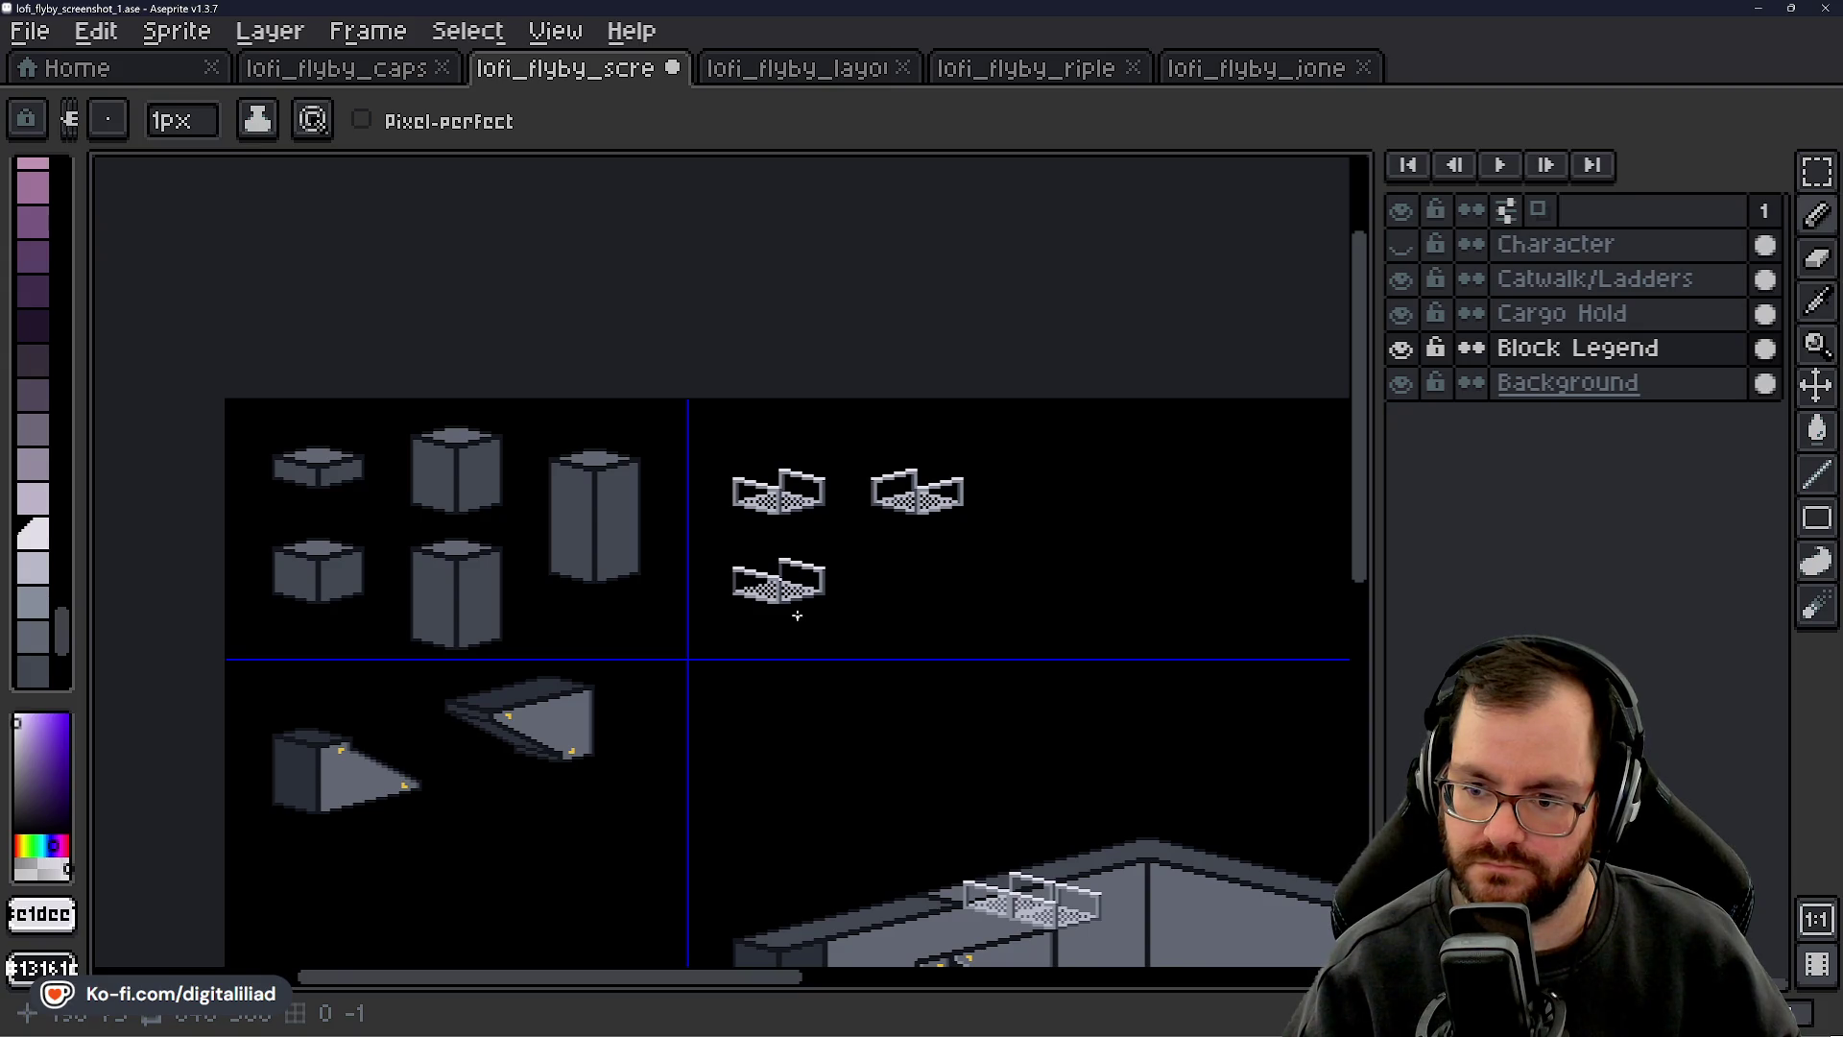
{"action": "scroll", "coordinate": [797, 615], "scroll_direction": "up", "scroll_amount": 3}
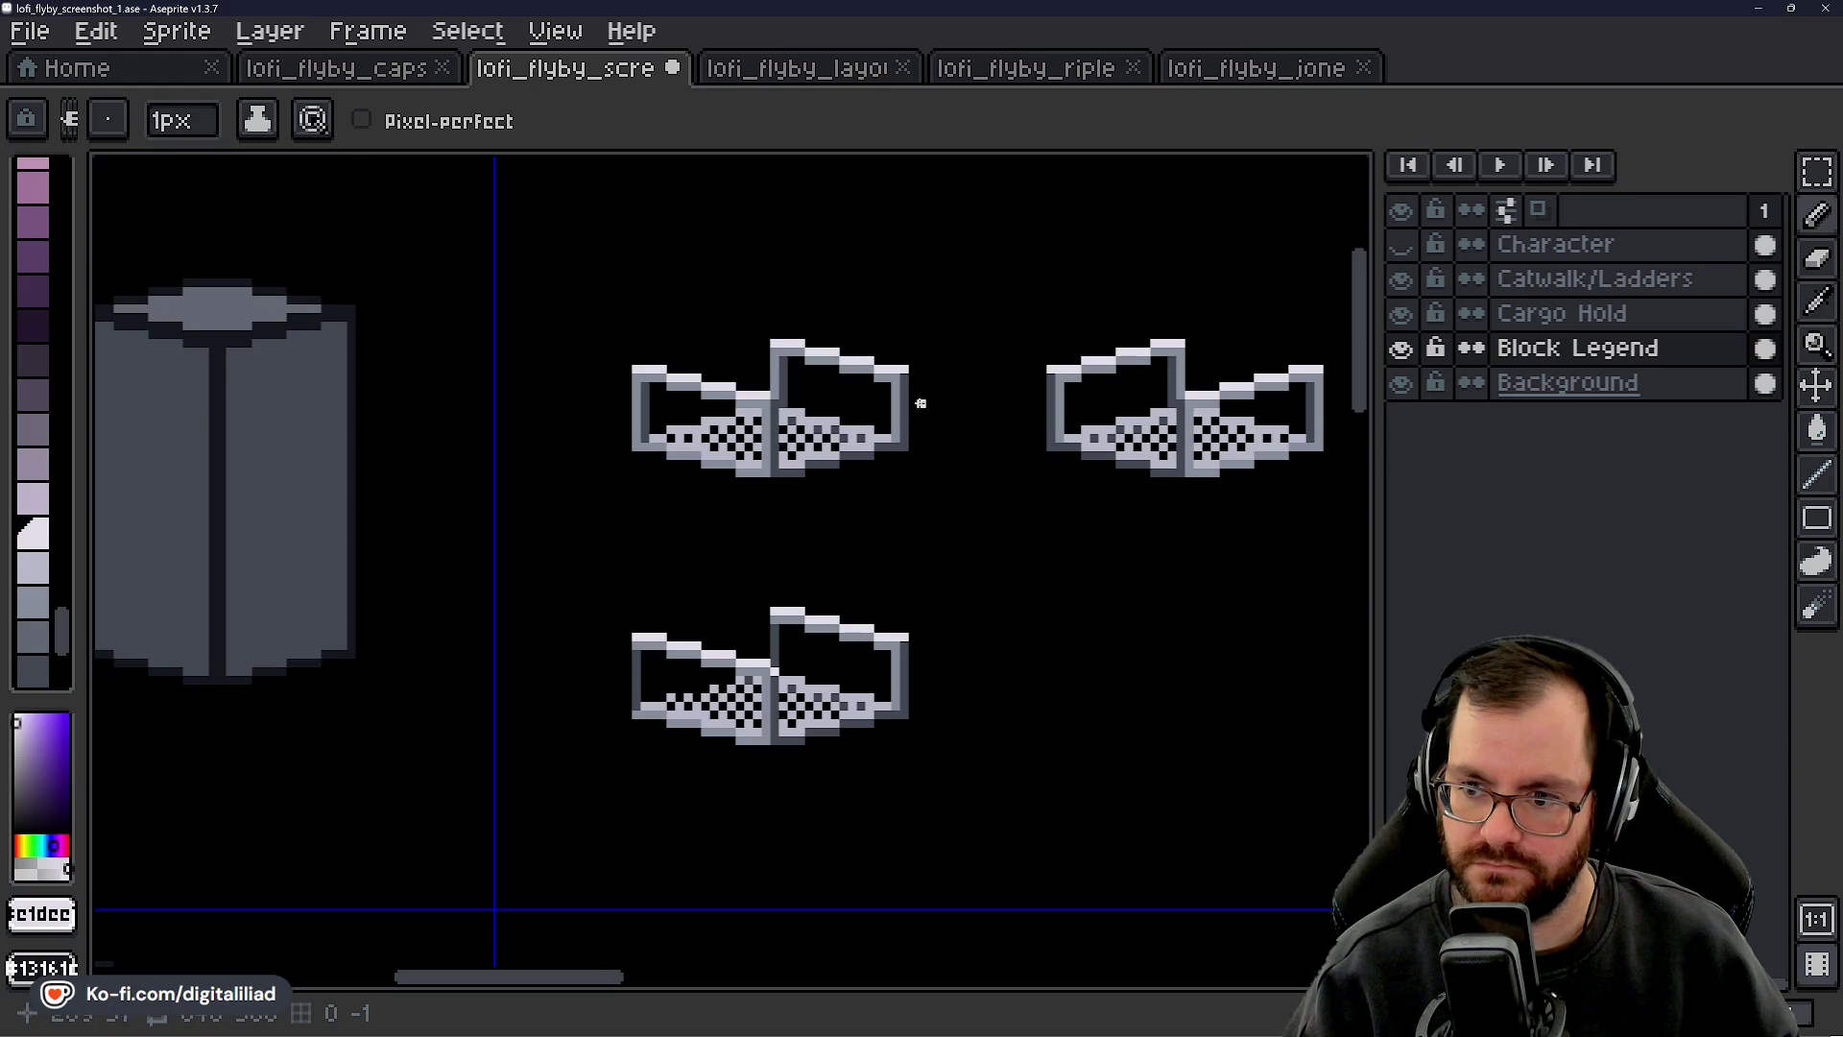
{"action": "scroll", "coordinate": [920, 404], "scroll_direction": "up", "scroll_amount": 4}
{"action": "scroll", "coordinate": [795, 430], "scroll_direction": "down", "scroll_amount": 3}
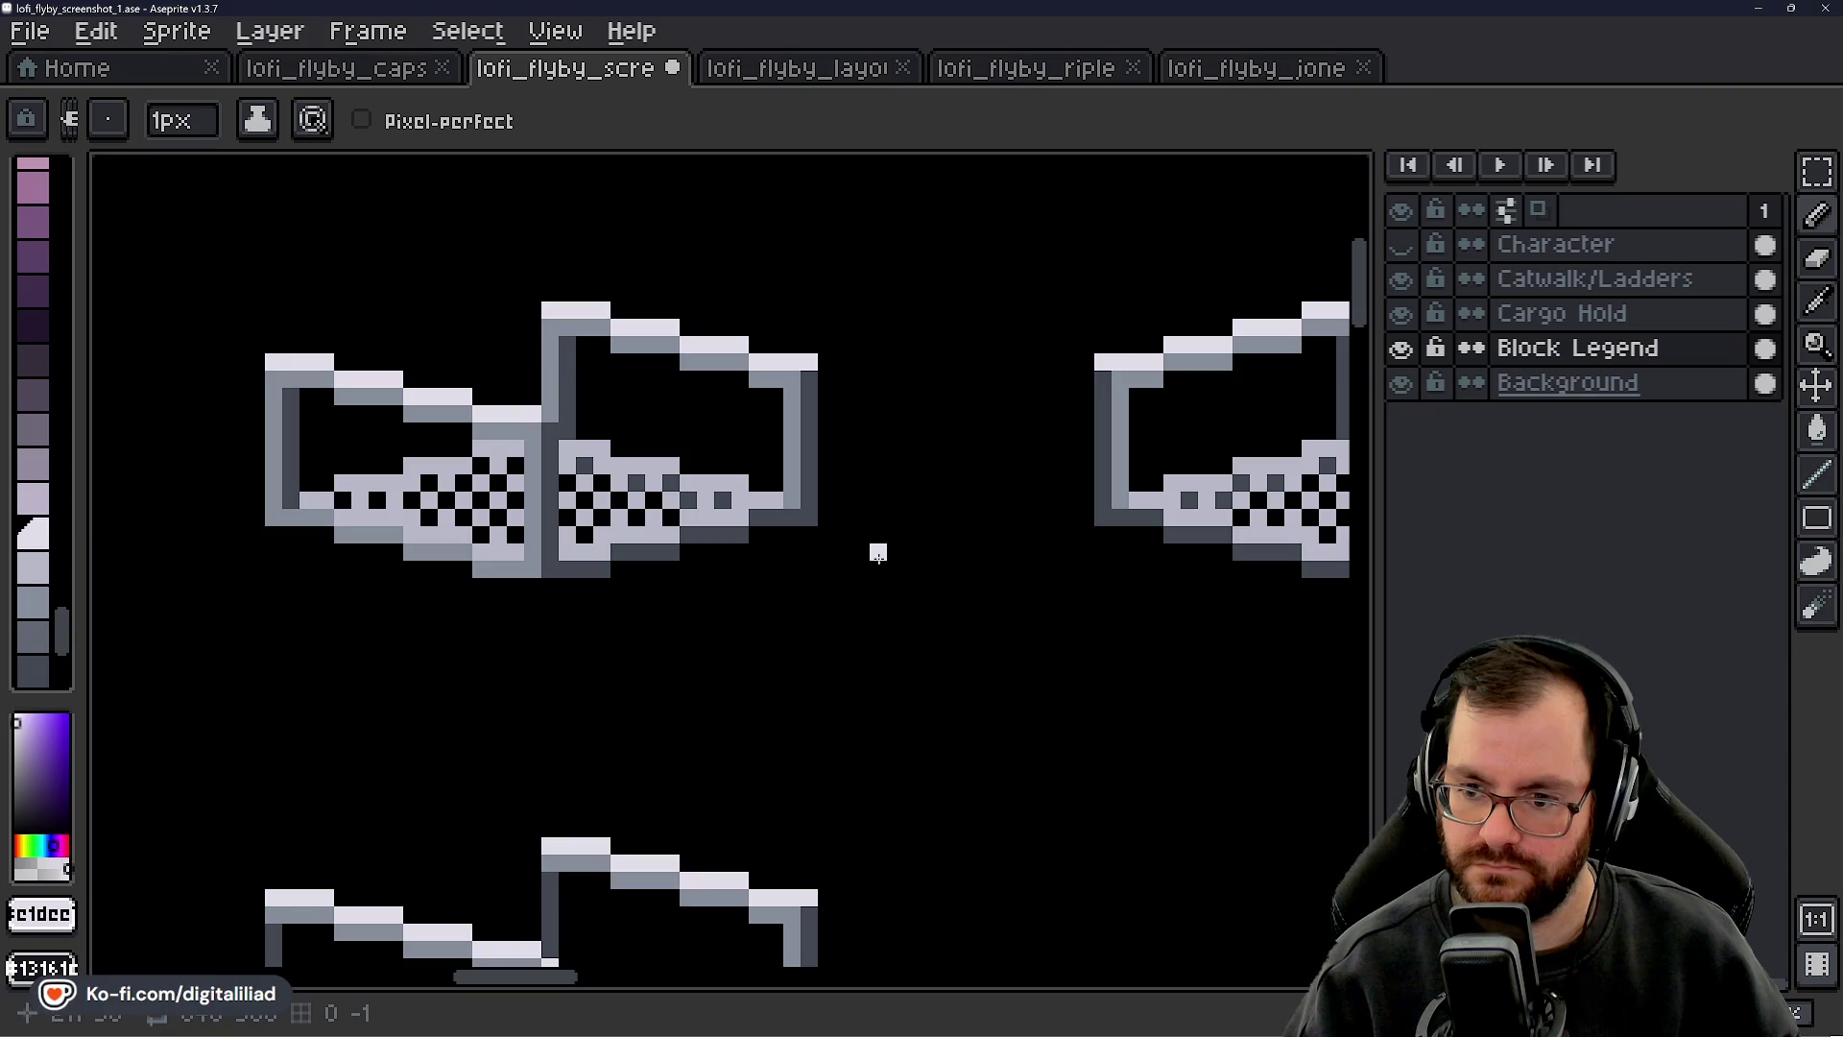
{"action": "scroll", "coordinate": [845, 432], "scroll_direction": "up", "scroll_amount": 2}
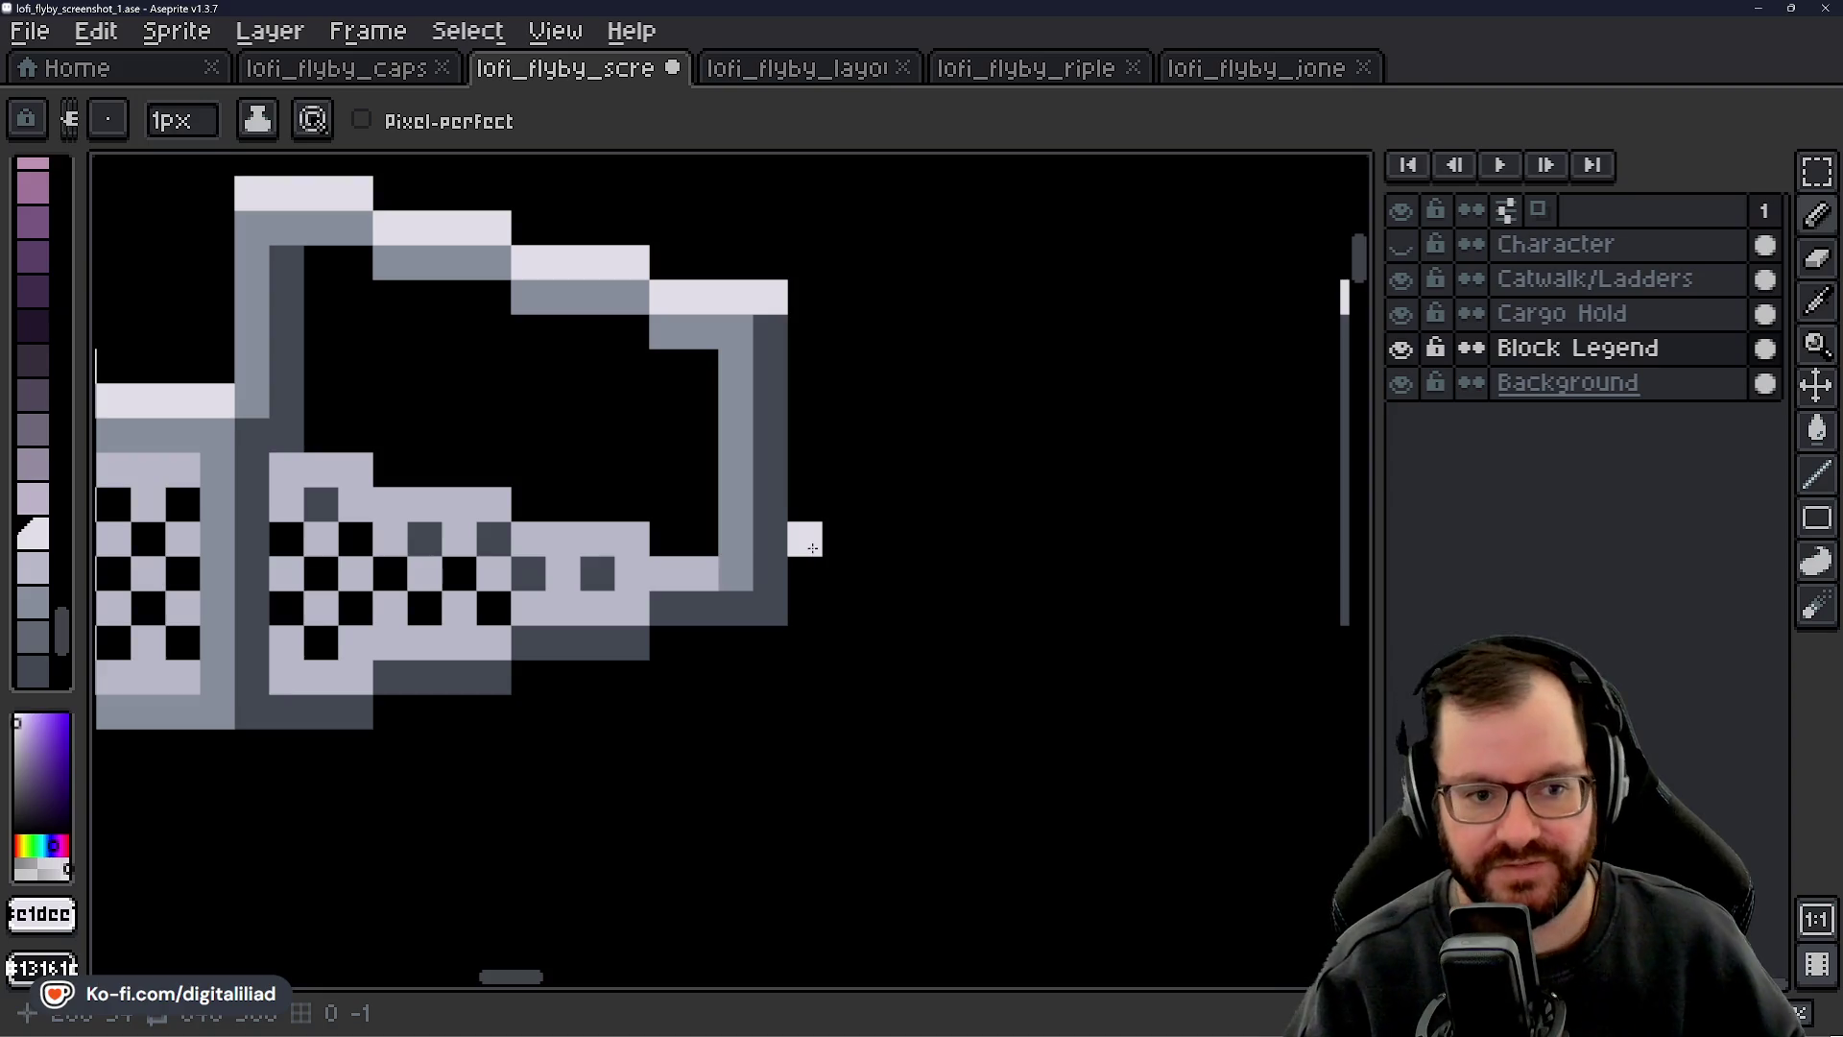
{"action": "scroll", "coordinate": [840, 465], "scroll_direction": "up", "scroll_amount": 1}
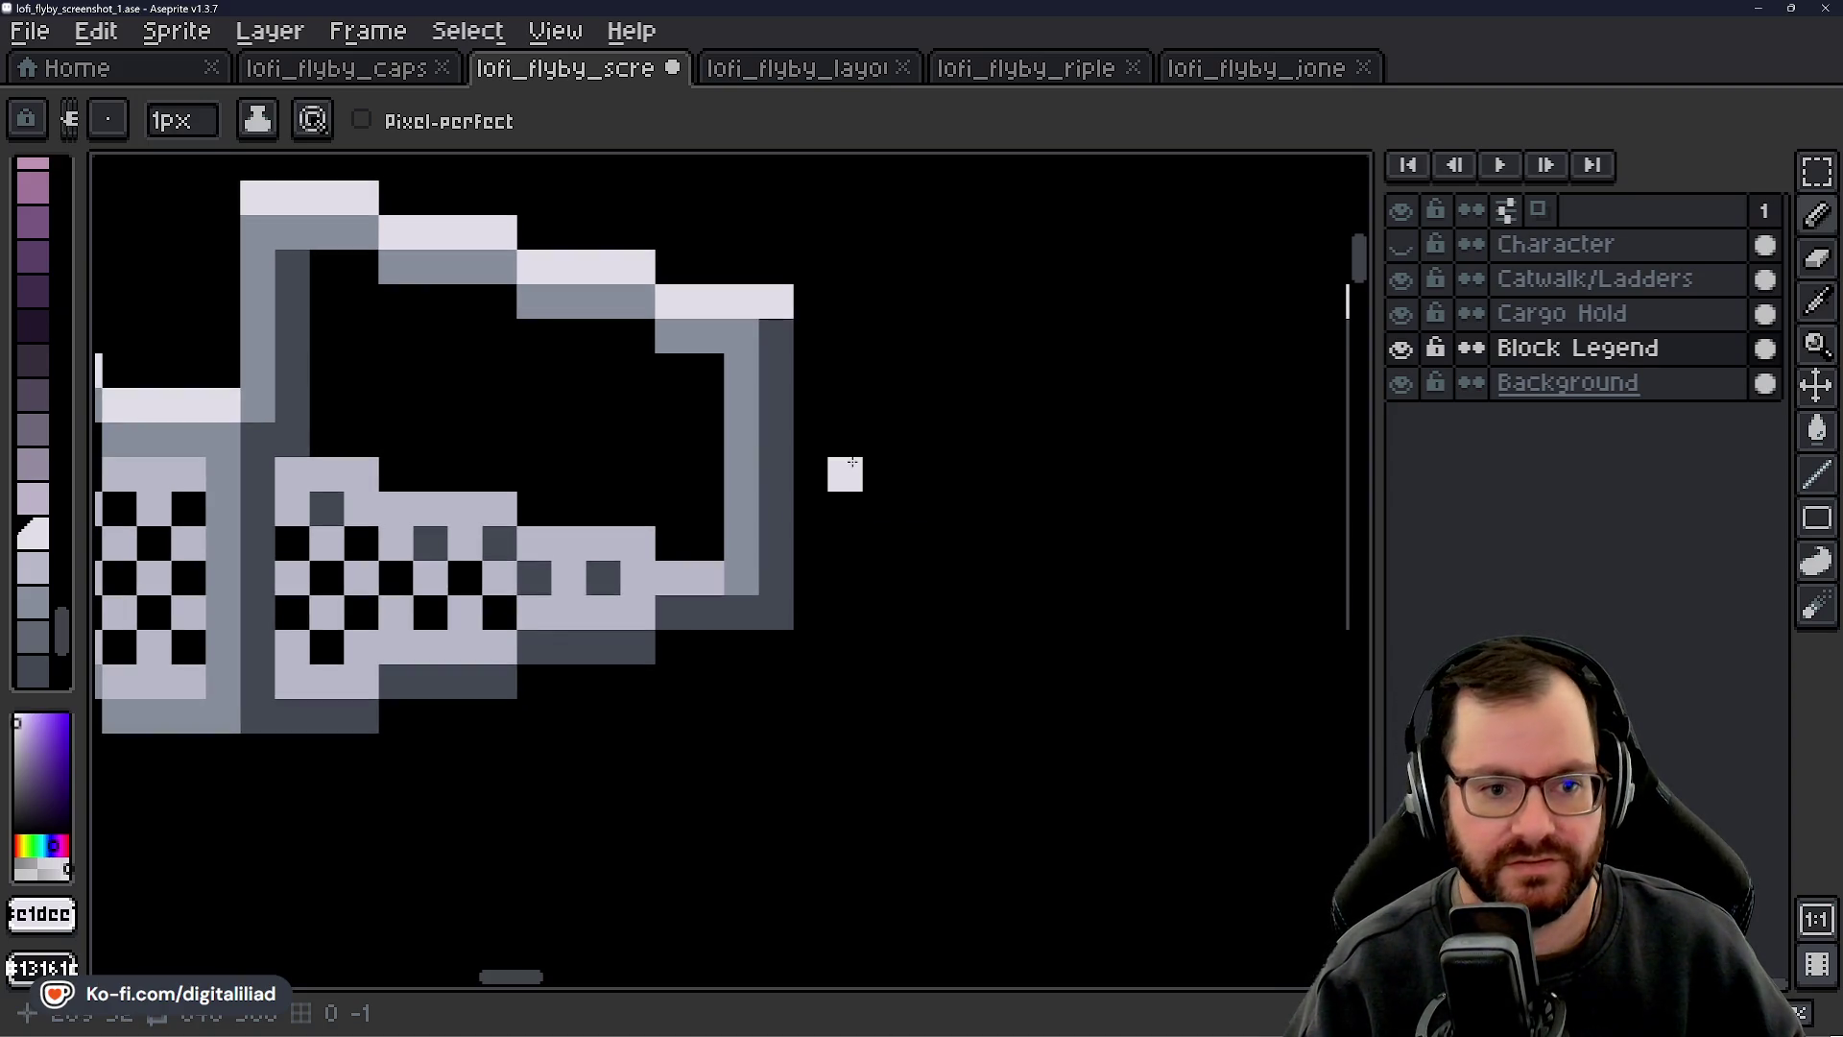
{"action": "mouse_move", "coordinate": [864, 485]}
{"action": "left_mouse_down"}
{"action": "mouse_move", "coordinate": [913, 502]}
{"action": "mouse_move", "coordinate": [930, 535]}
{"action": "left_mouse_up"}
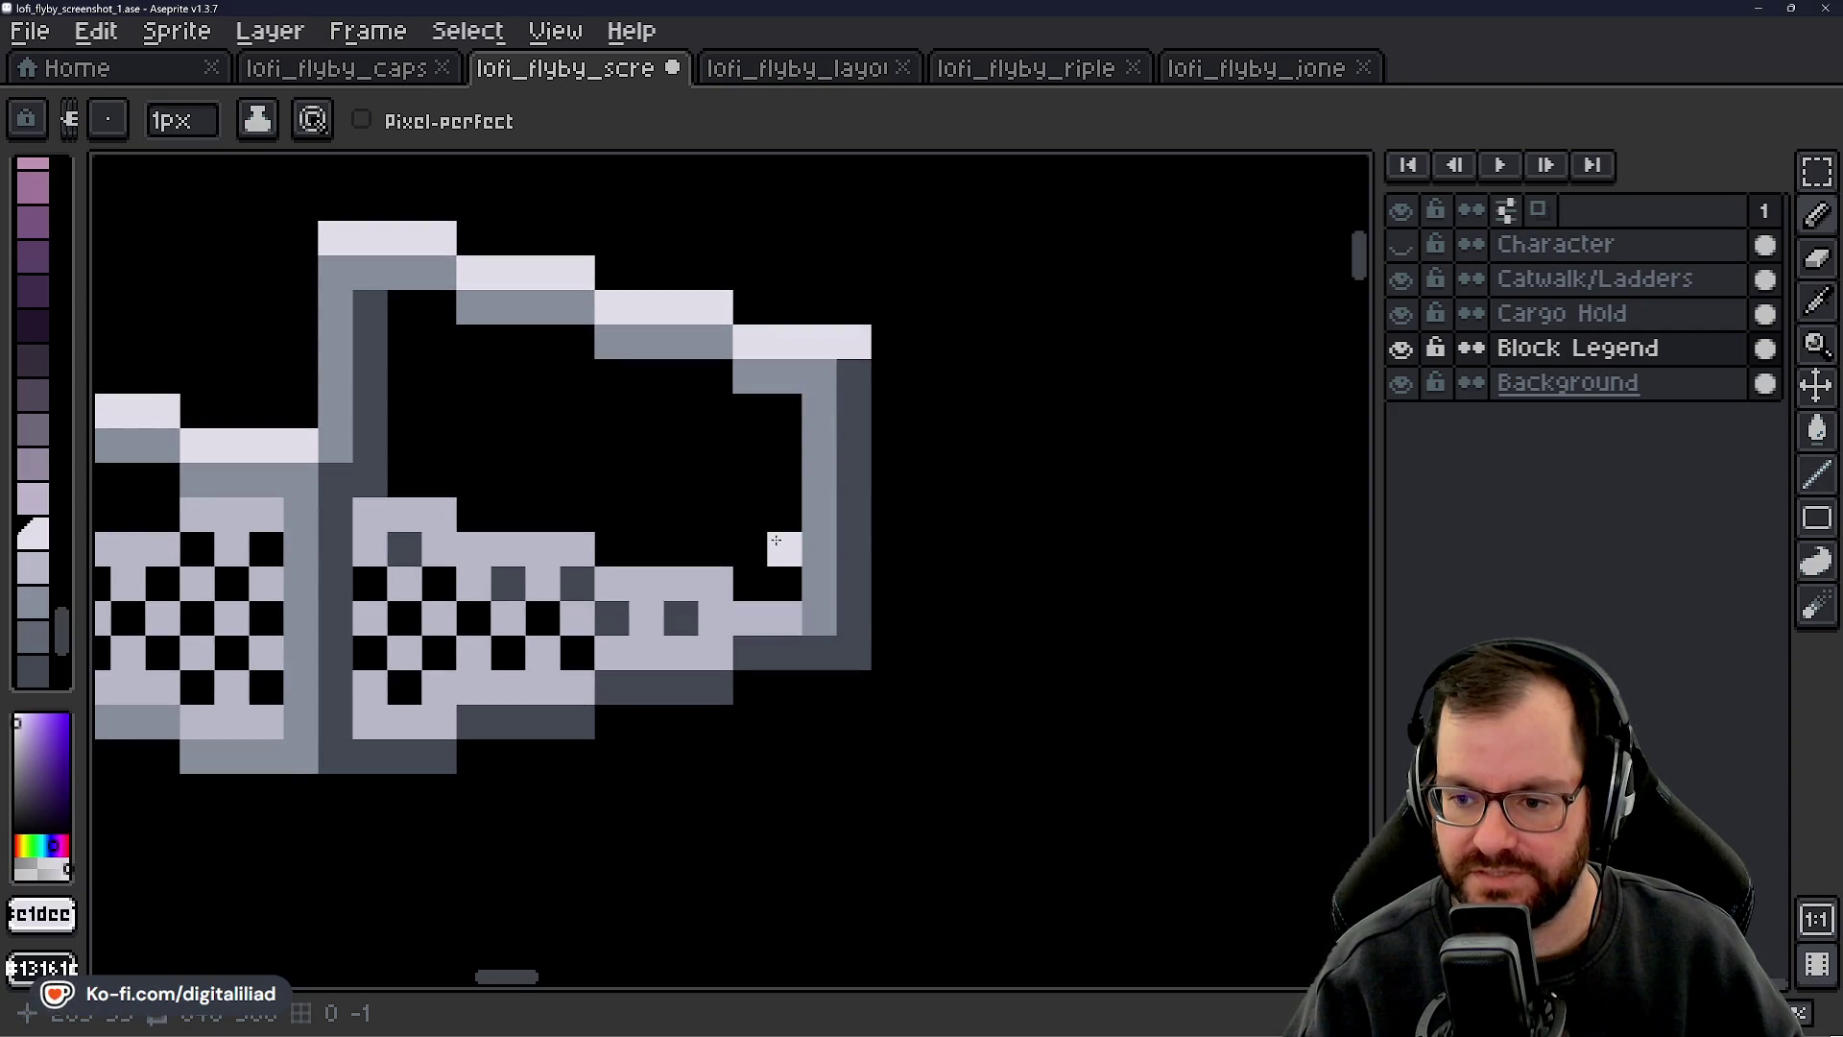
{"action": "scroll", "coordinate": [835, 480], "scroll_direction": "down", "scroll_amount": 5}
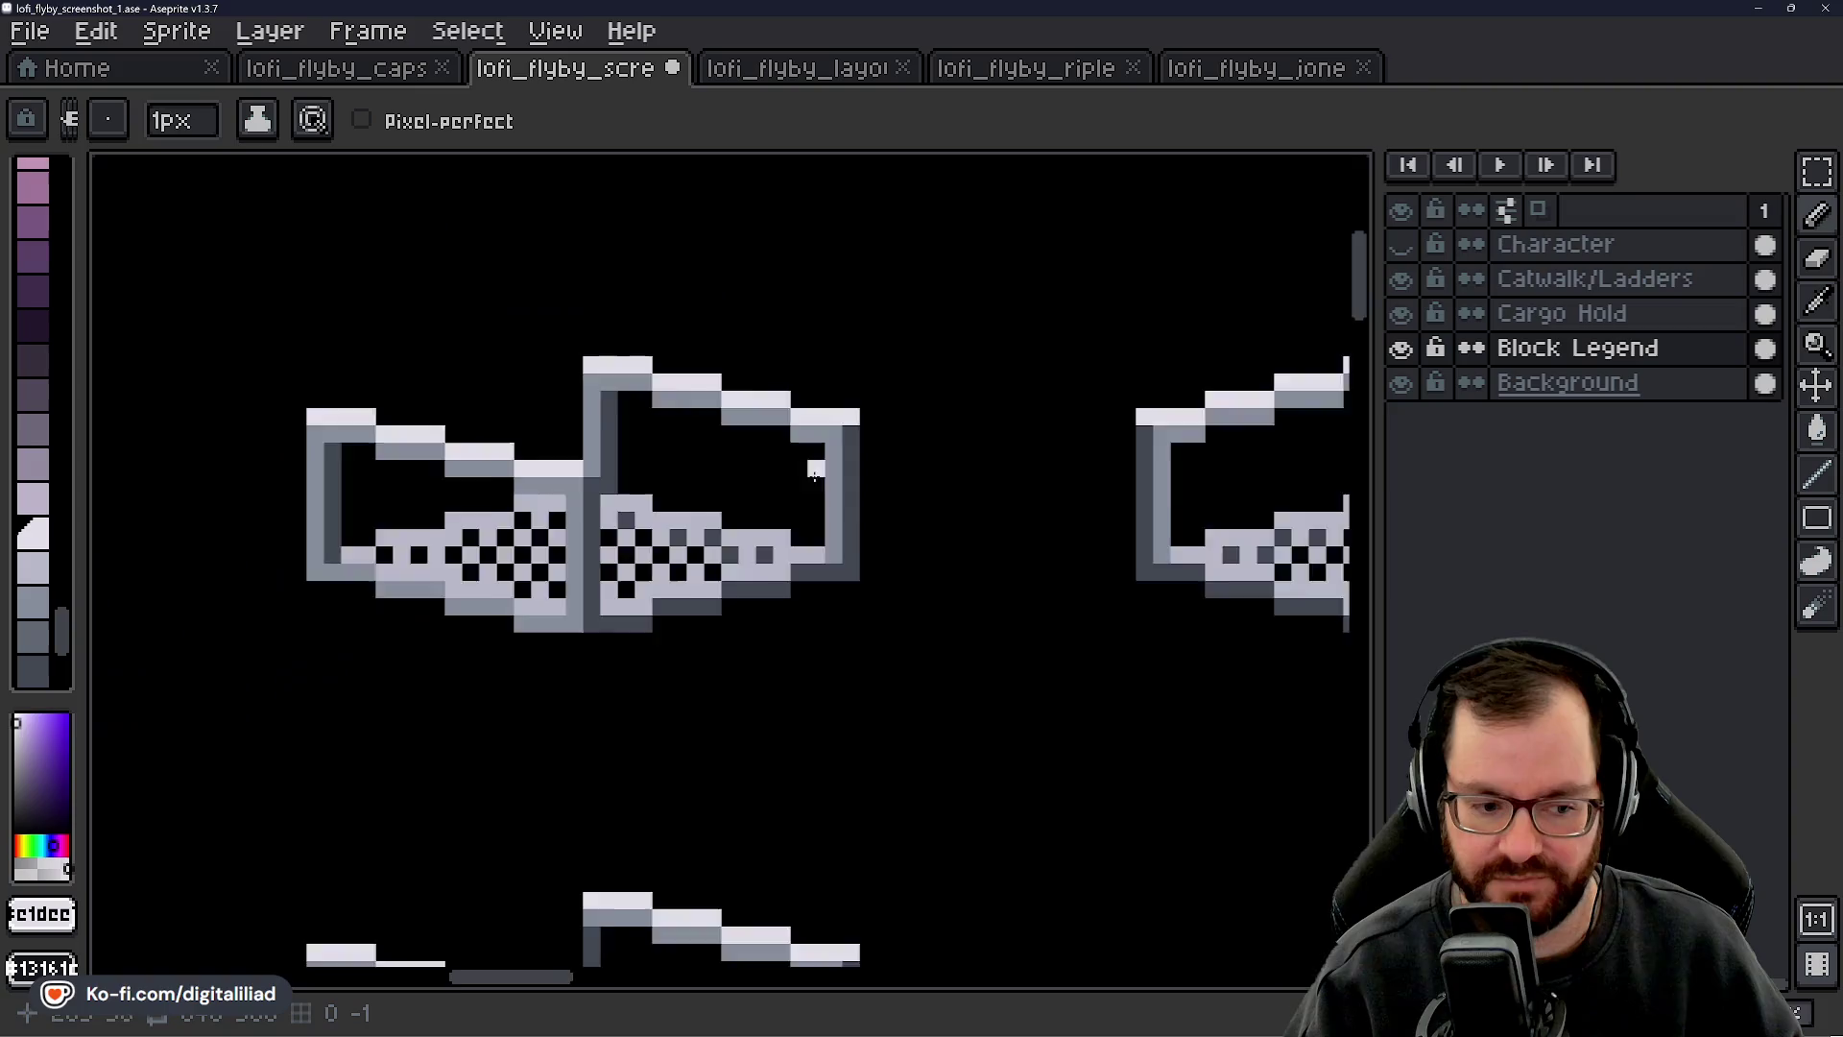
{"action": "scroll", "coordinate": [769, 506], "scroll_direction": "up", "scroll_amount": 3}
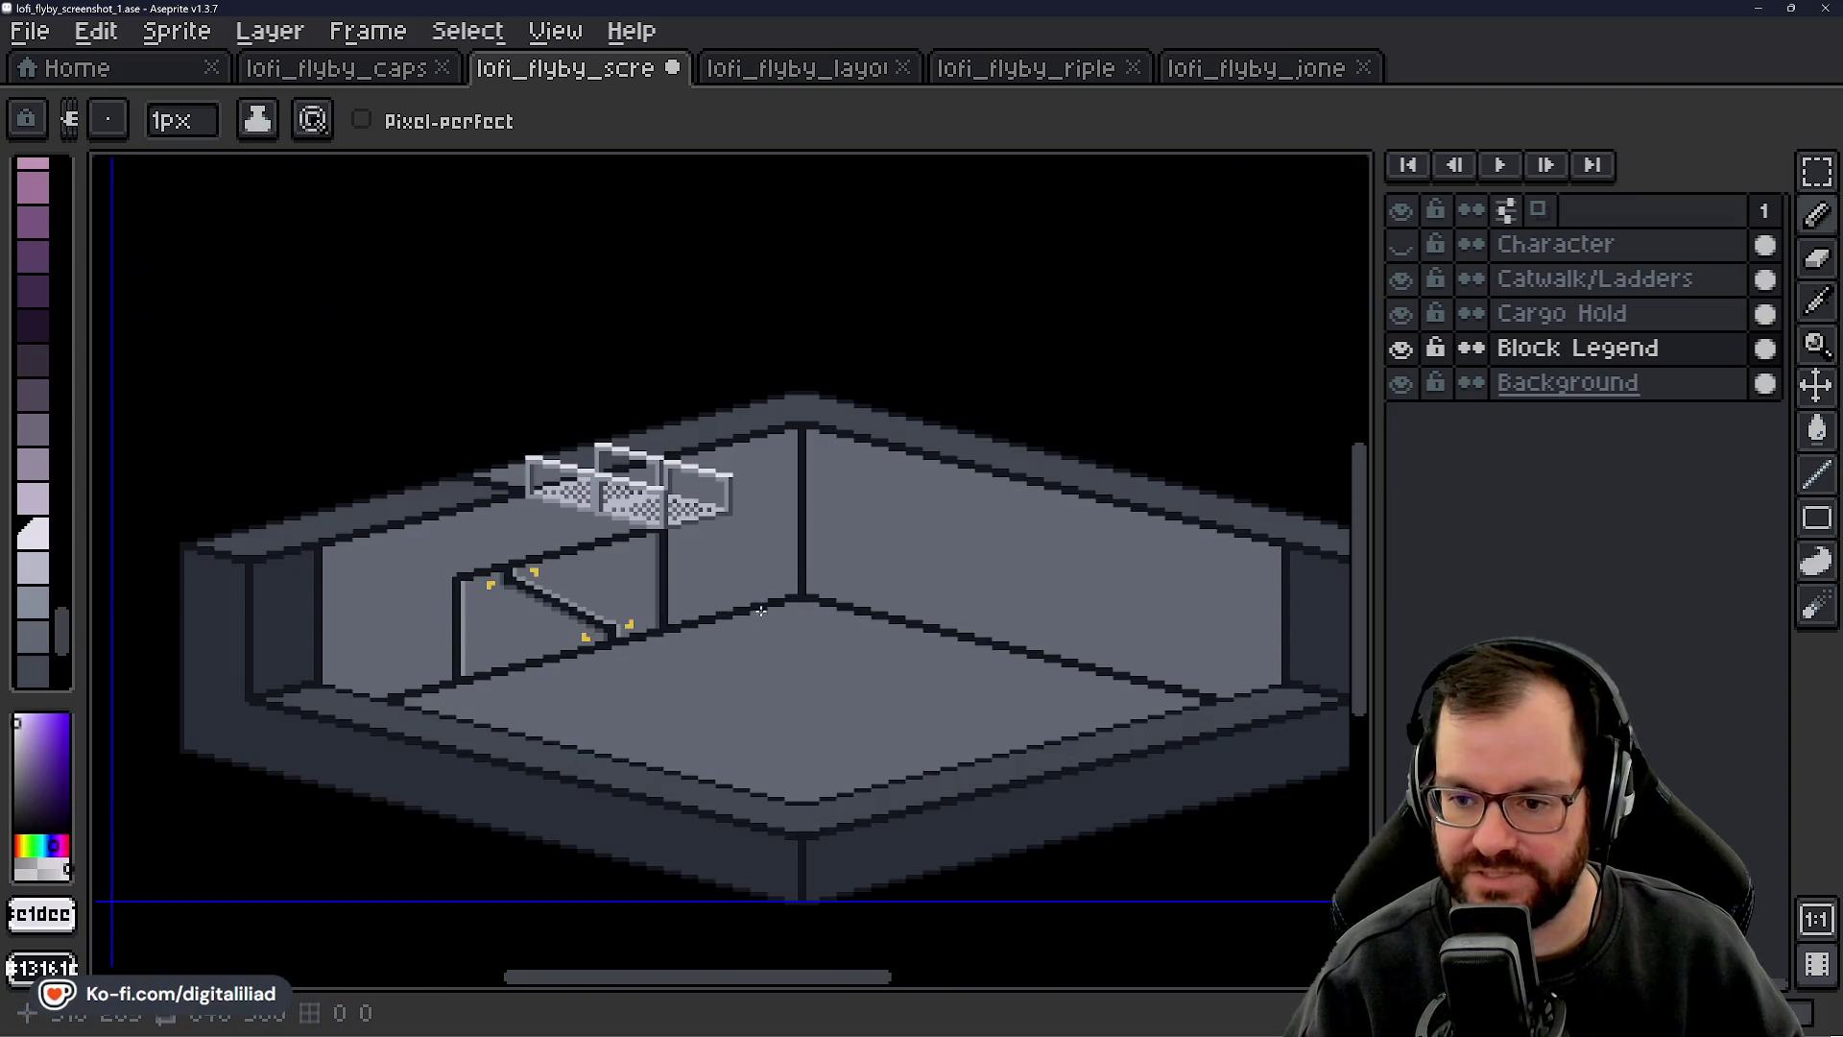
{"action": "scroll", "coordinate": [788, 537], "scroll_direction": "down", "scroll_amount": 1}
{"action": "mouse_move", "coordinate": [809, 503]}
{"action": "left_mouse_down"}
{"action": "mouse_move", "coordinate": [791, 574]}
{"action": "mouse_move", "coordinate": [752, 547]}
{"action": "mouse_move", "coordinate": [612, 587]}
{"action": "left_mouse_up"}
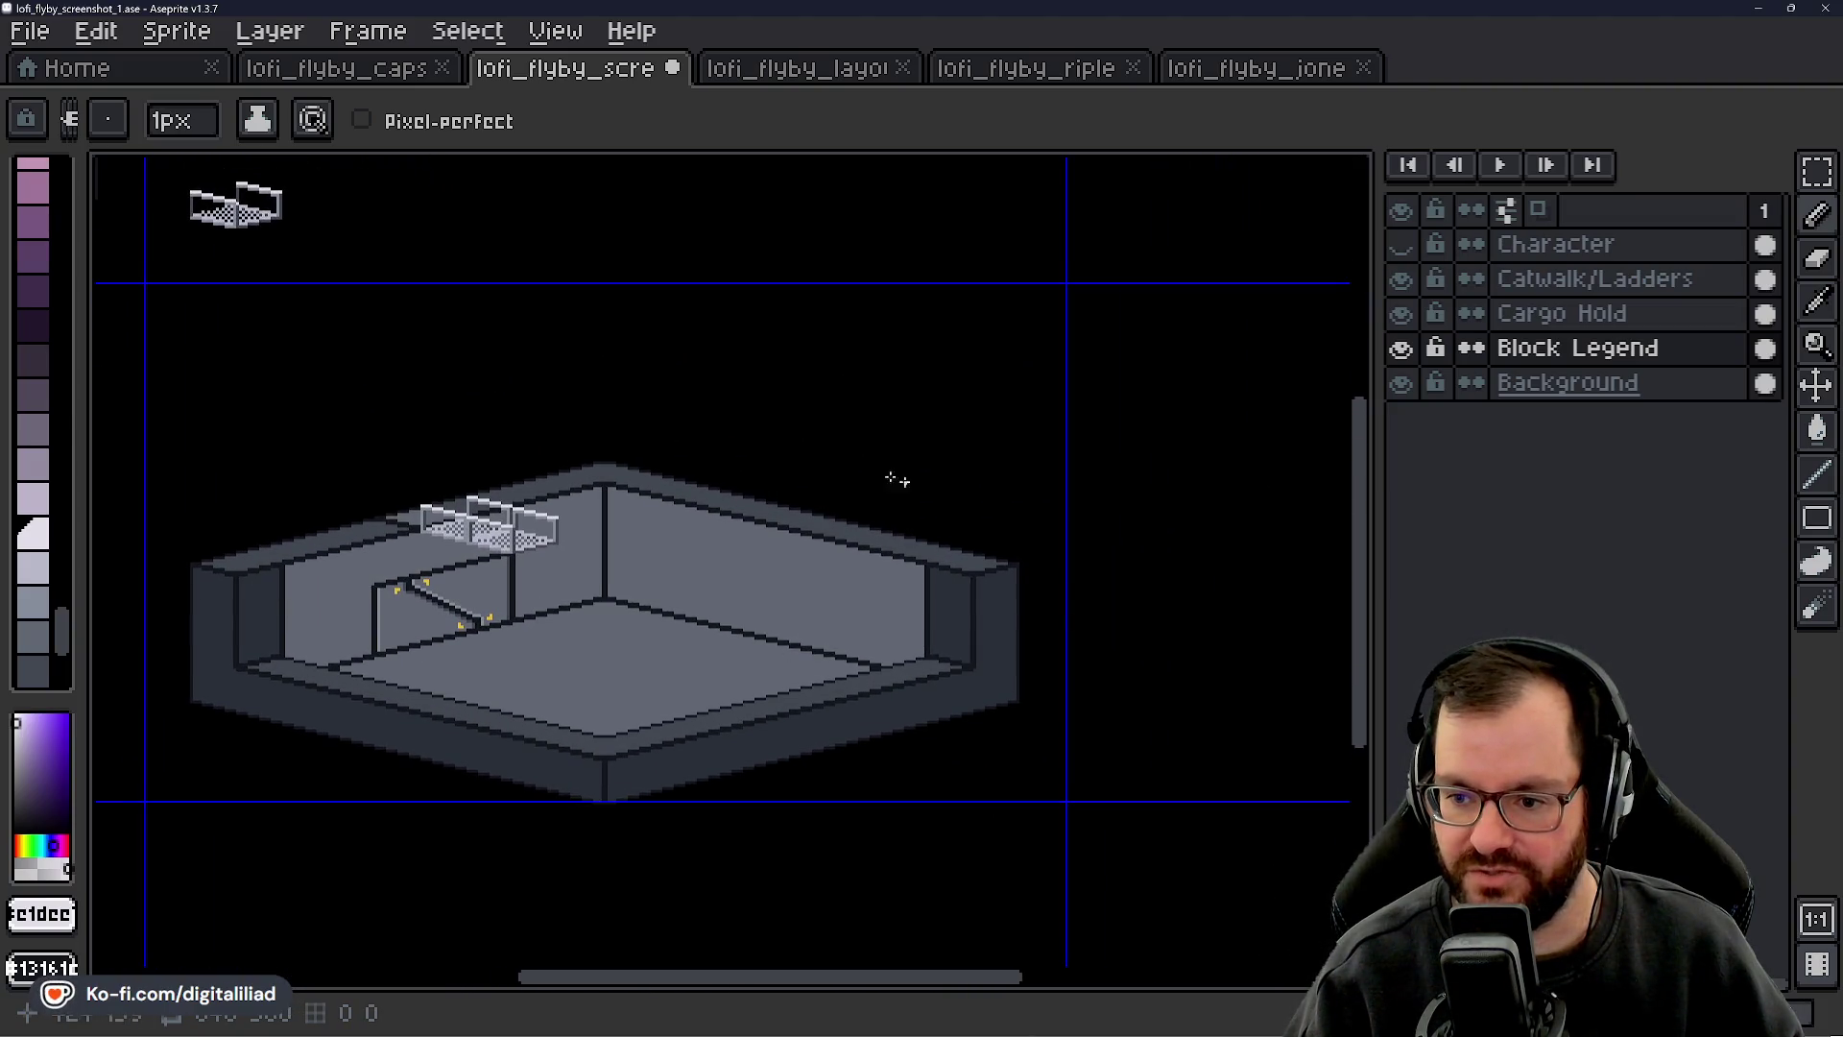
{"action": "left_click_drag", "start_coordinate": [1047, 527], "coordinate": [716, 549]}
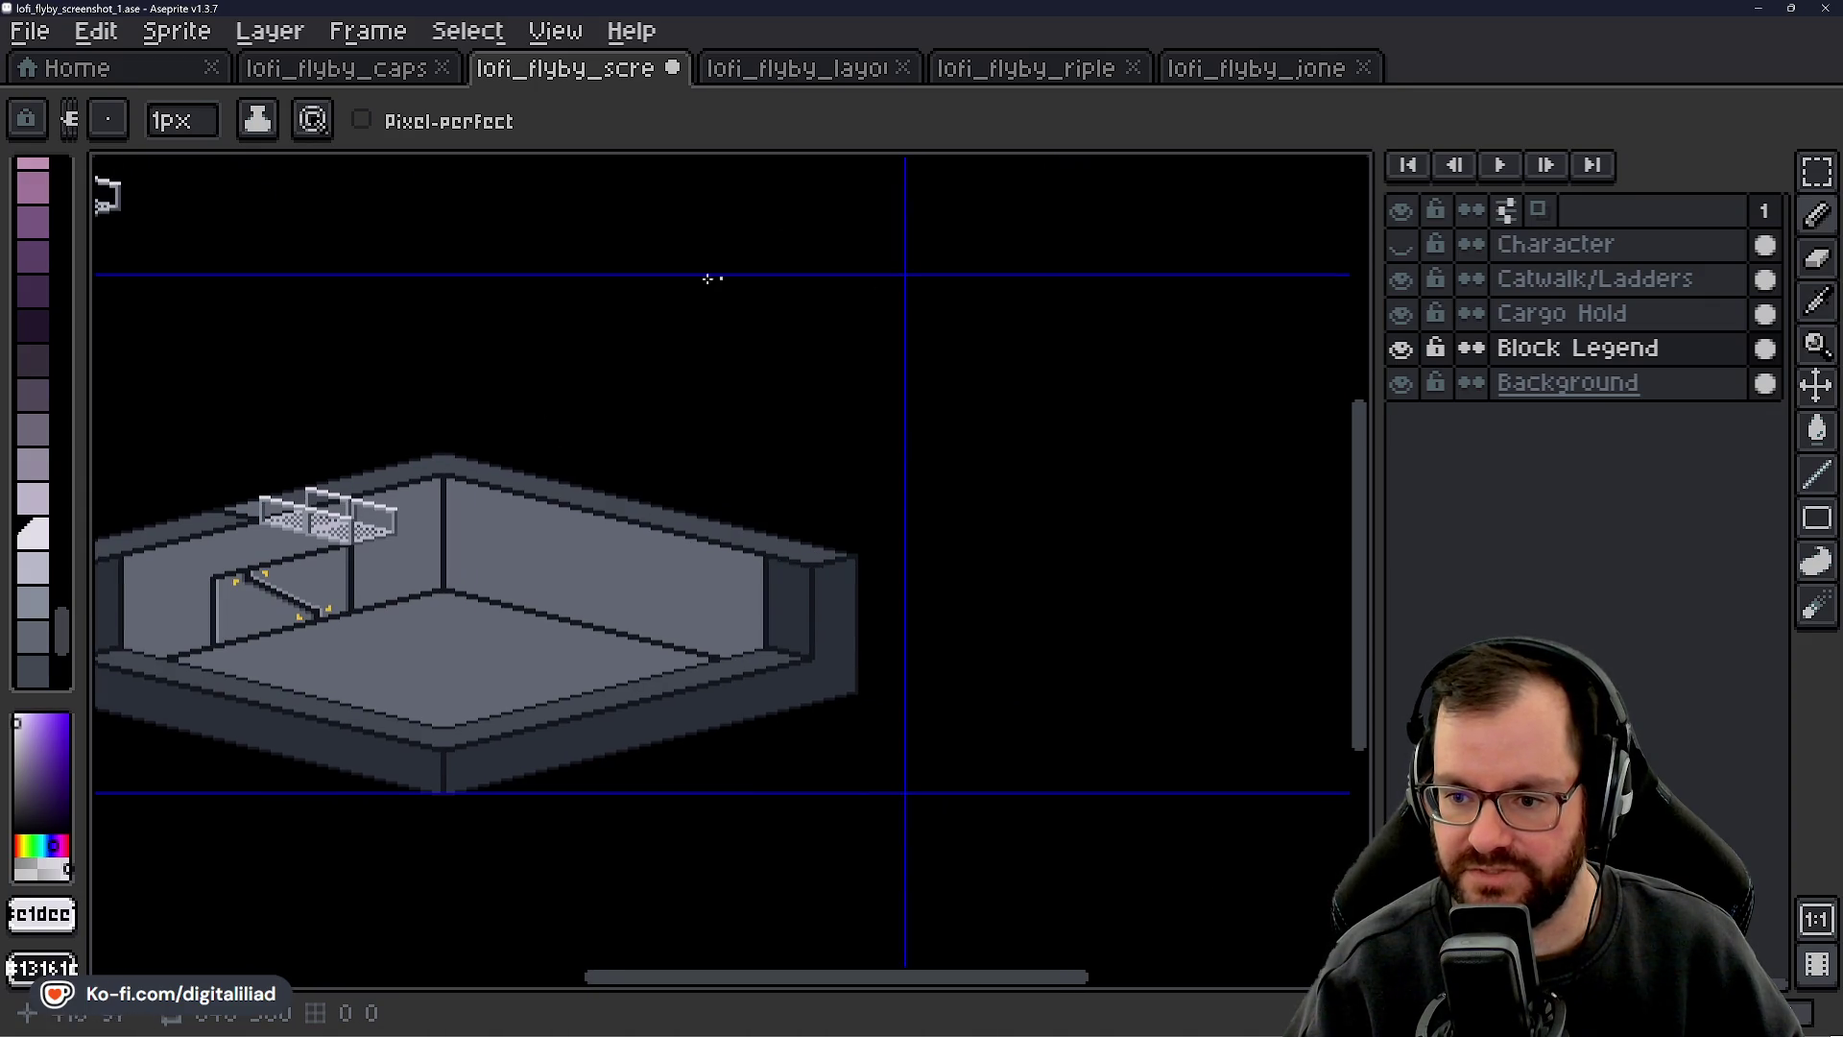
{"action": "scroll", "coordinate": [447, 539], "scroll_direction": "left", "scroll_amount": 5}
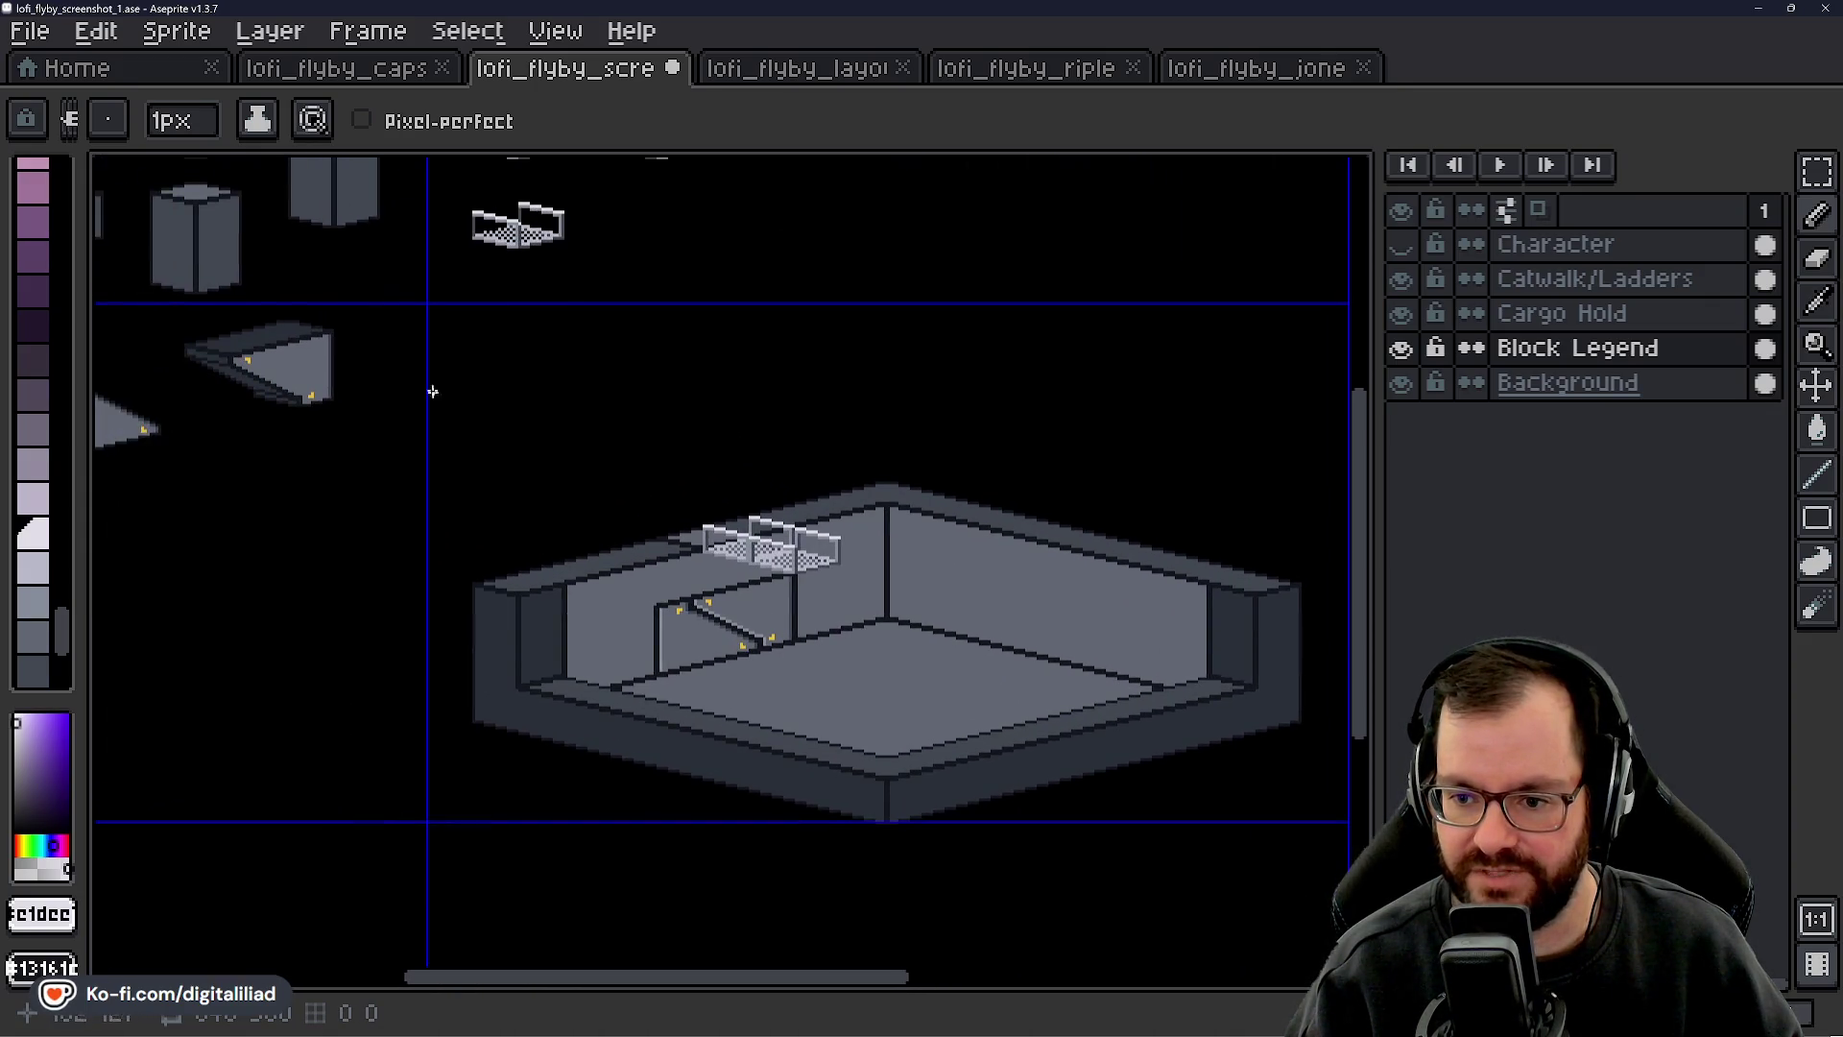
{"action": "scroll", "coordinate": [762, 523], "scroll_direction": "up", "scroll_amount": 3}
{"action": "scroll", "coordinate": [762, 524], "scroll_direction": "left", "scroll_amount": 1}
{"action": "scroll", "coordinate": [848, 548], "scroll_direction": "down", "scroll_amount": 2}
{"action": "scroll", "coordinate": [849, 548], "scroll_direction": "right", "scroll_amount": 2}
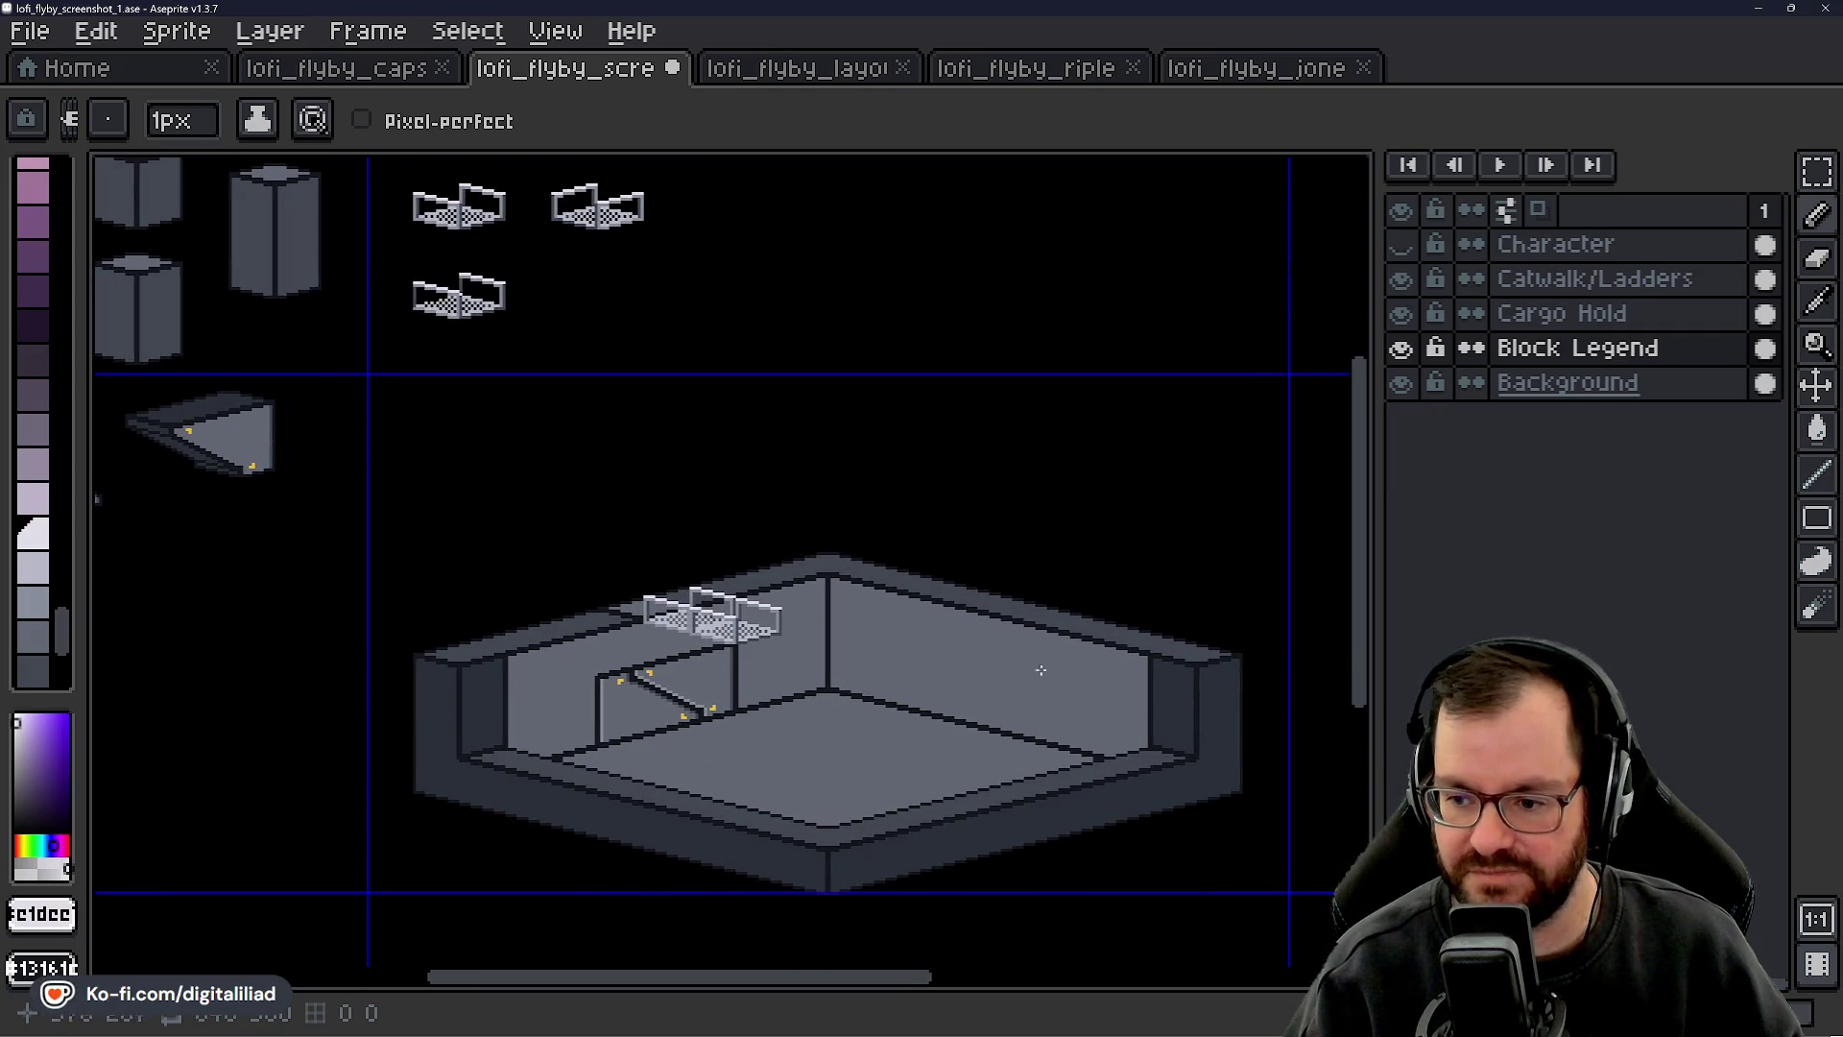
{"action": "scroll", "coordinate": [646, 640], "scroll_direction": "down", "scroll_amount": 1}
{"action": "scroll", "coordinate": [646, 639], "scroll_direction": "right", "scroll_amount": 1}
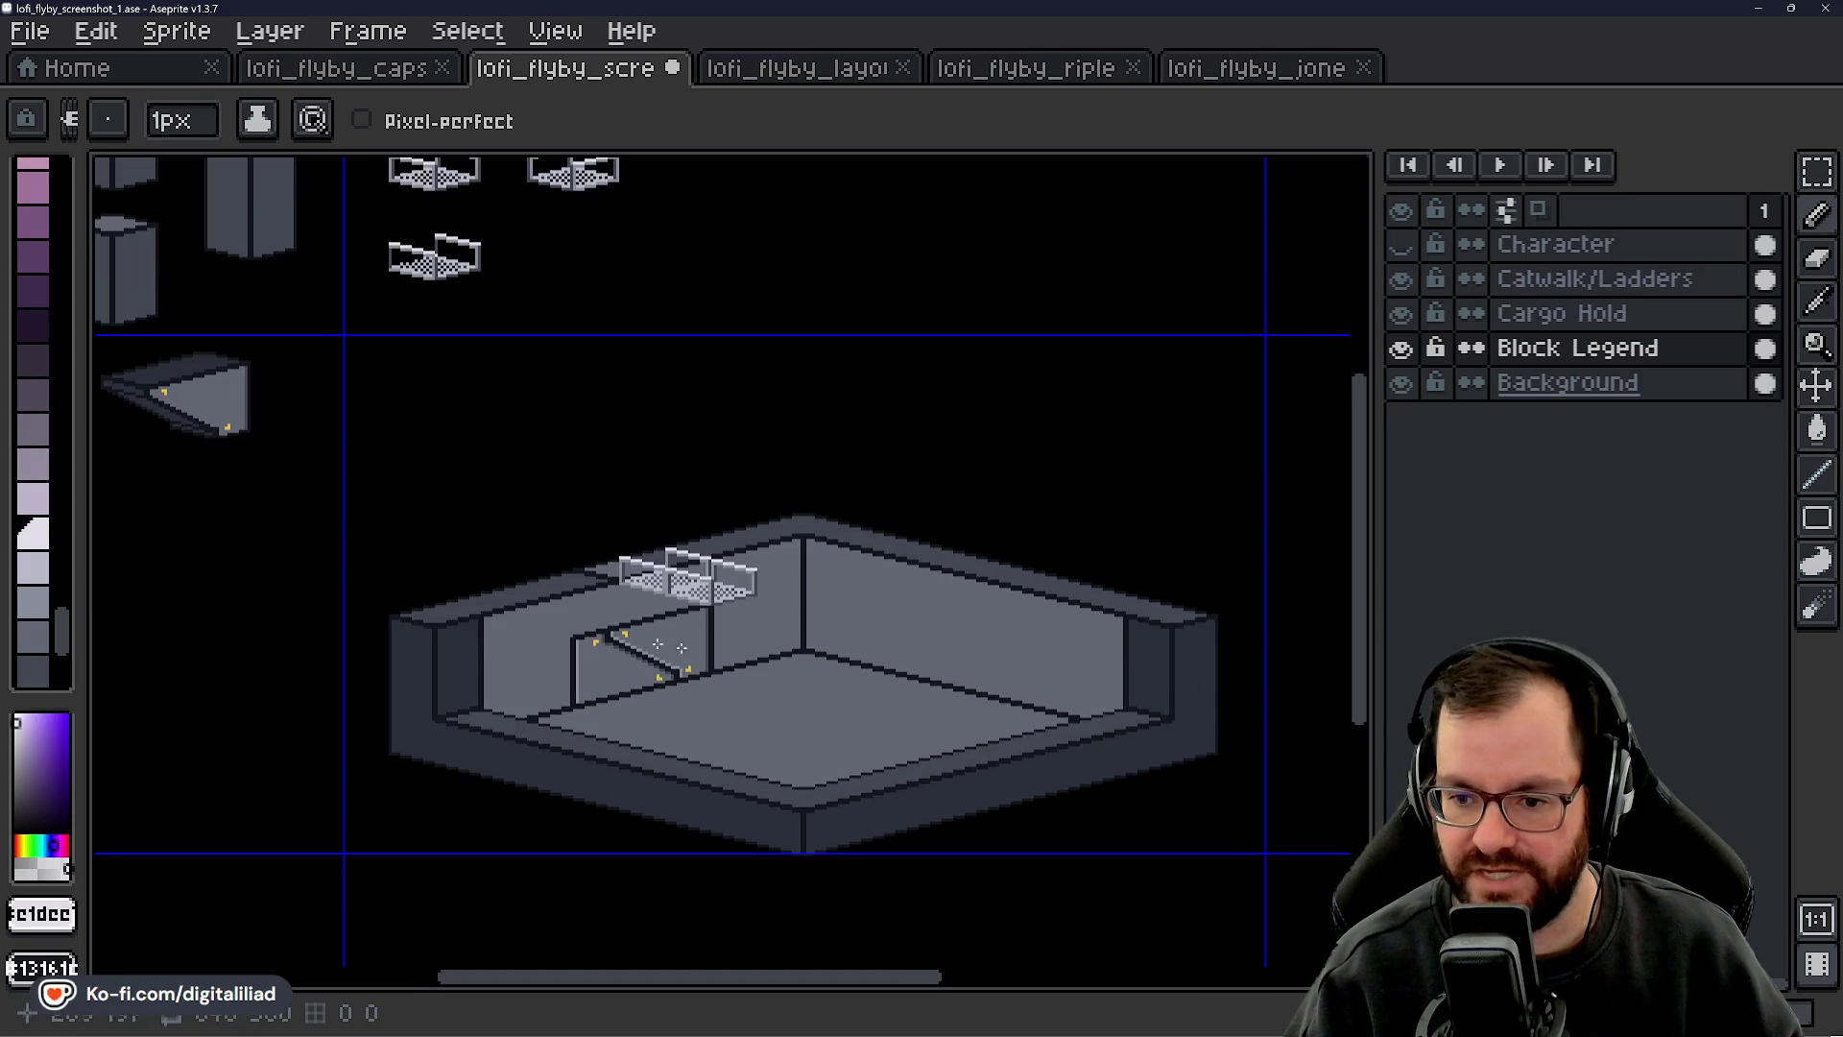
{"action": "scroll", "coordinate": [721, 548], "scroll_direction": "down", "scroll_amount": 2}
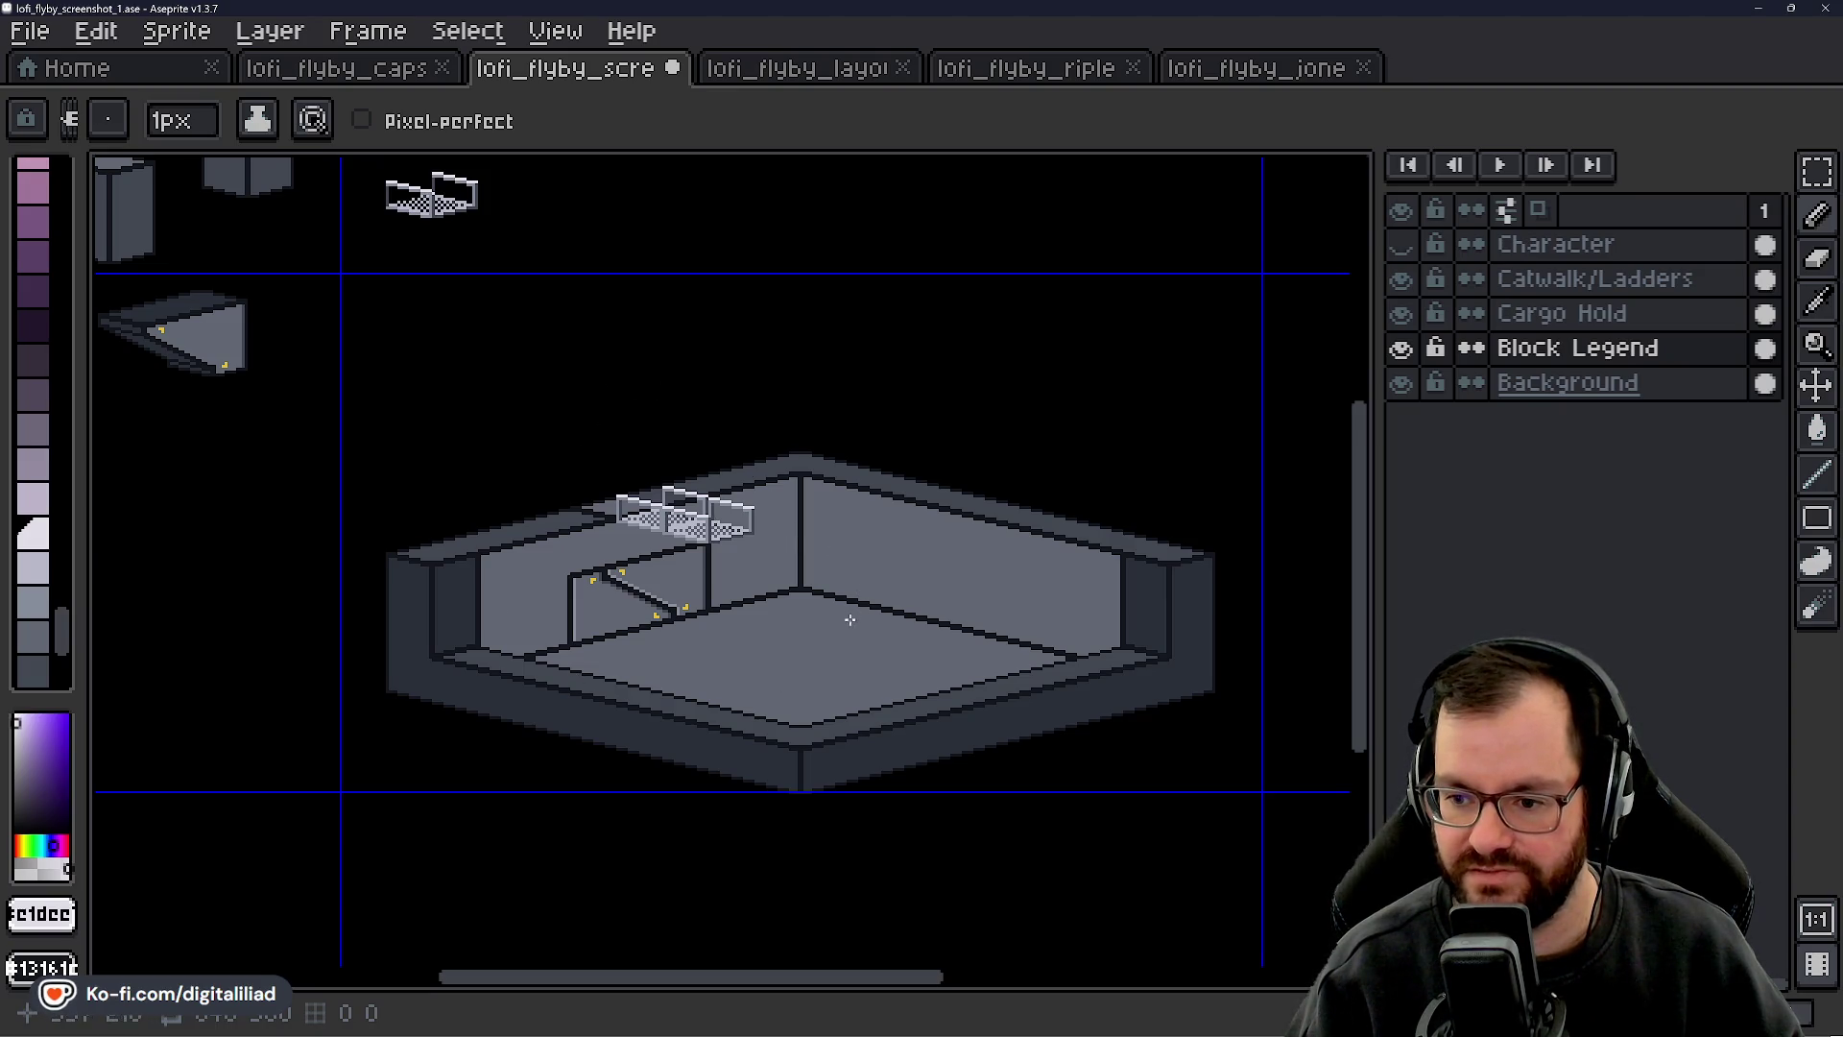
{"action": "left_click_drag", "start_coordinate": [857, 596], "coordinate": [798, 548]}
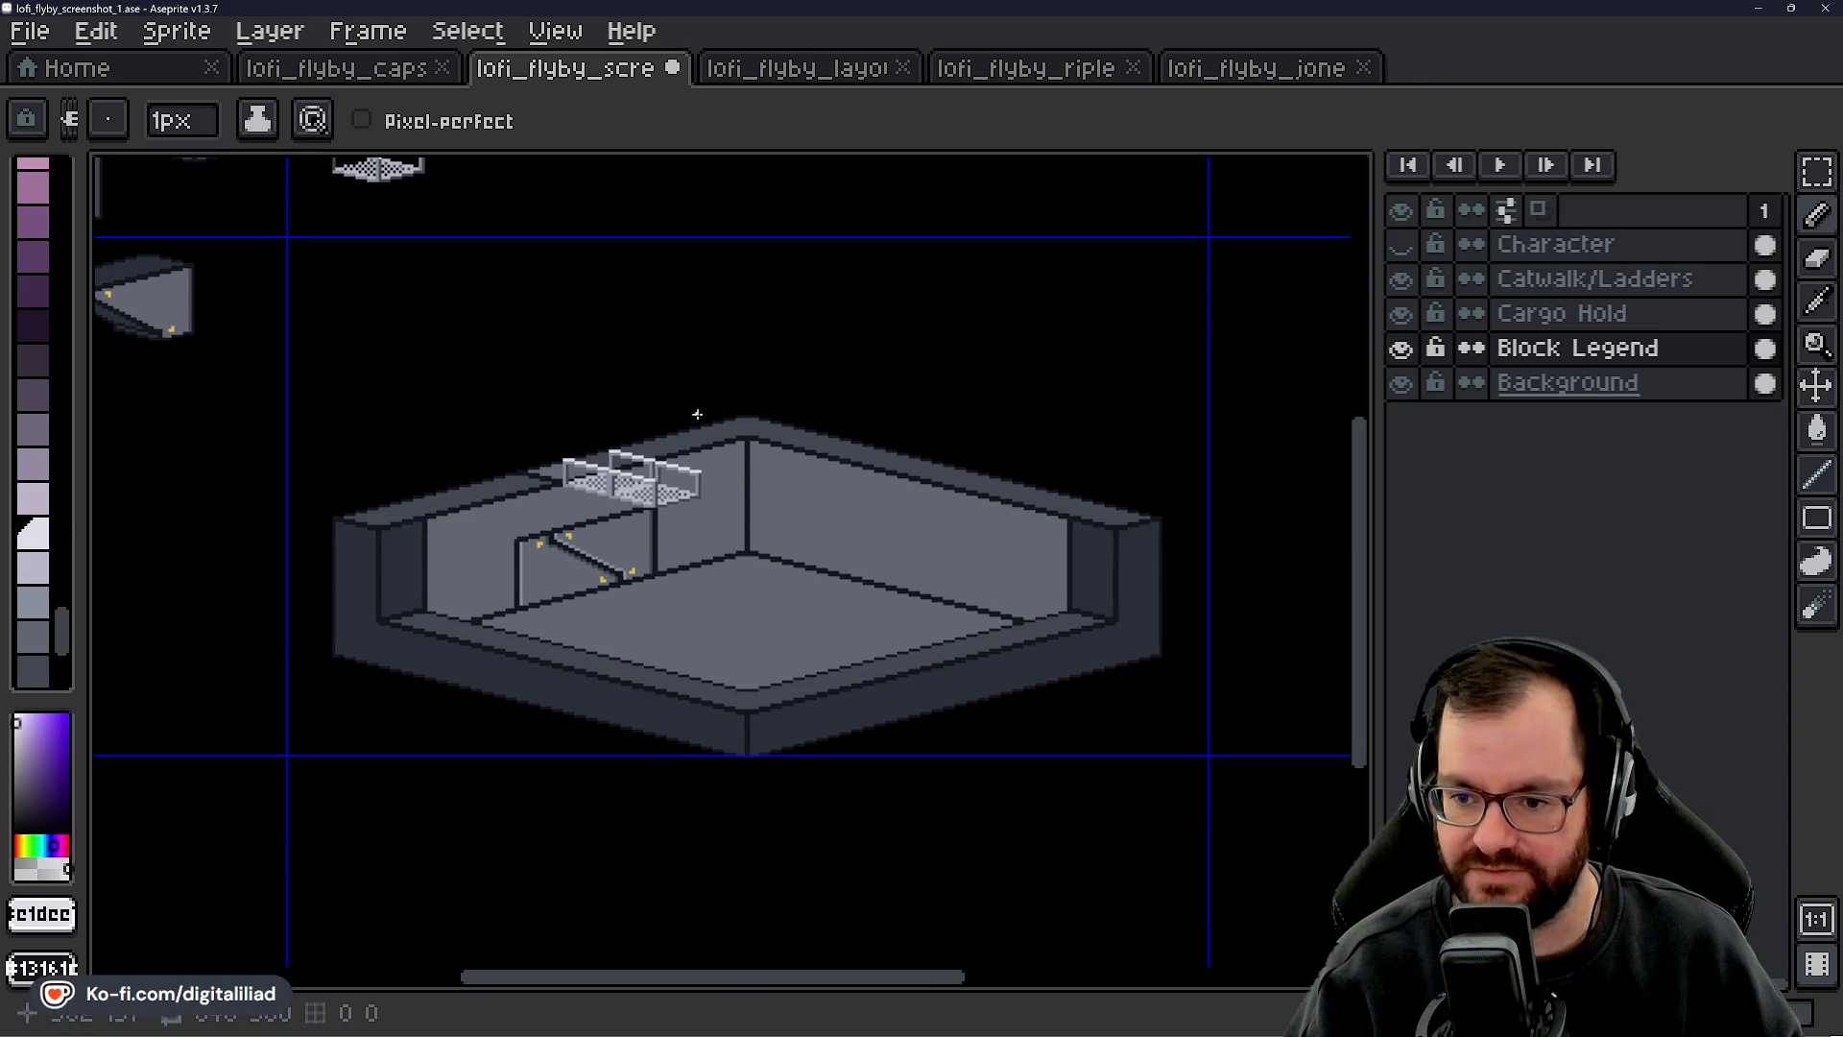
{"action": "scroll", "coordinate": [788, 494], "scroll_direction": "up", "scroll_amount": 2}
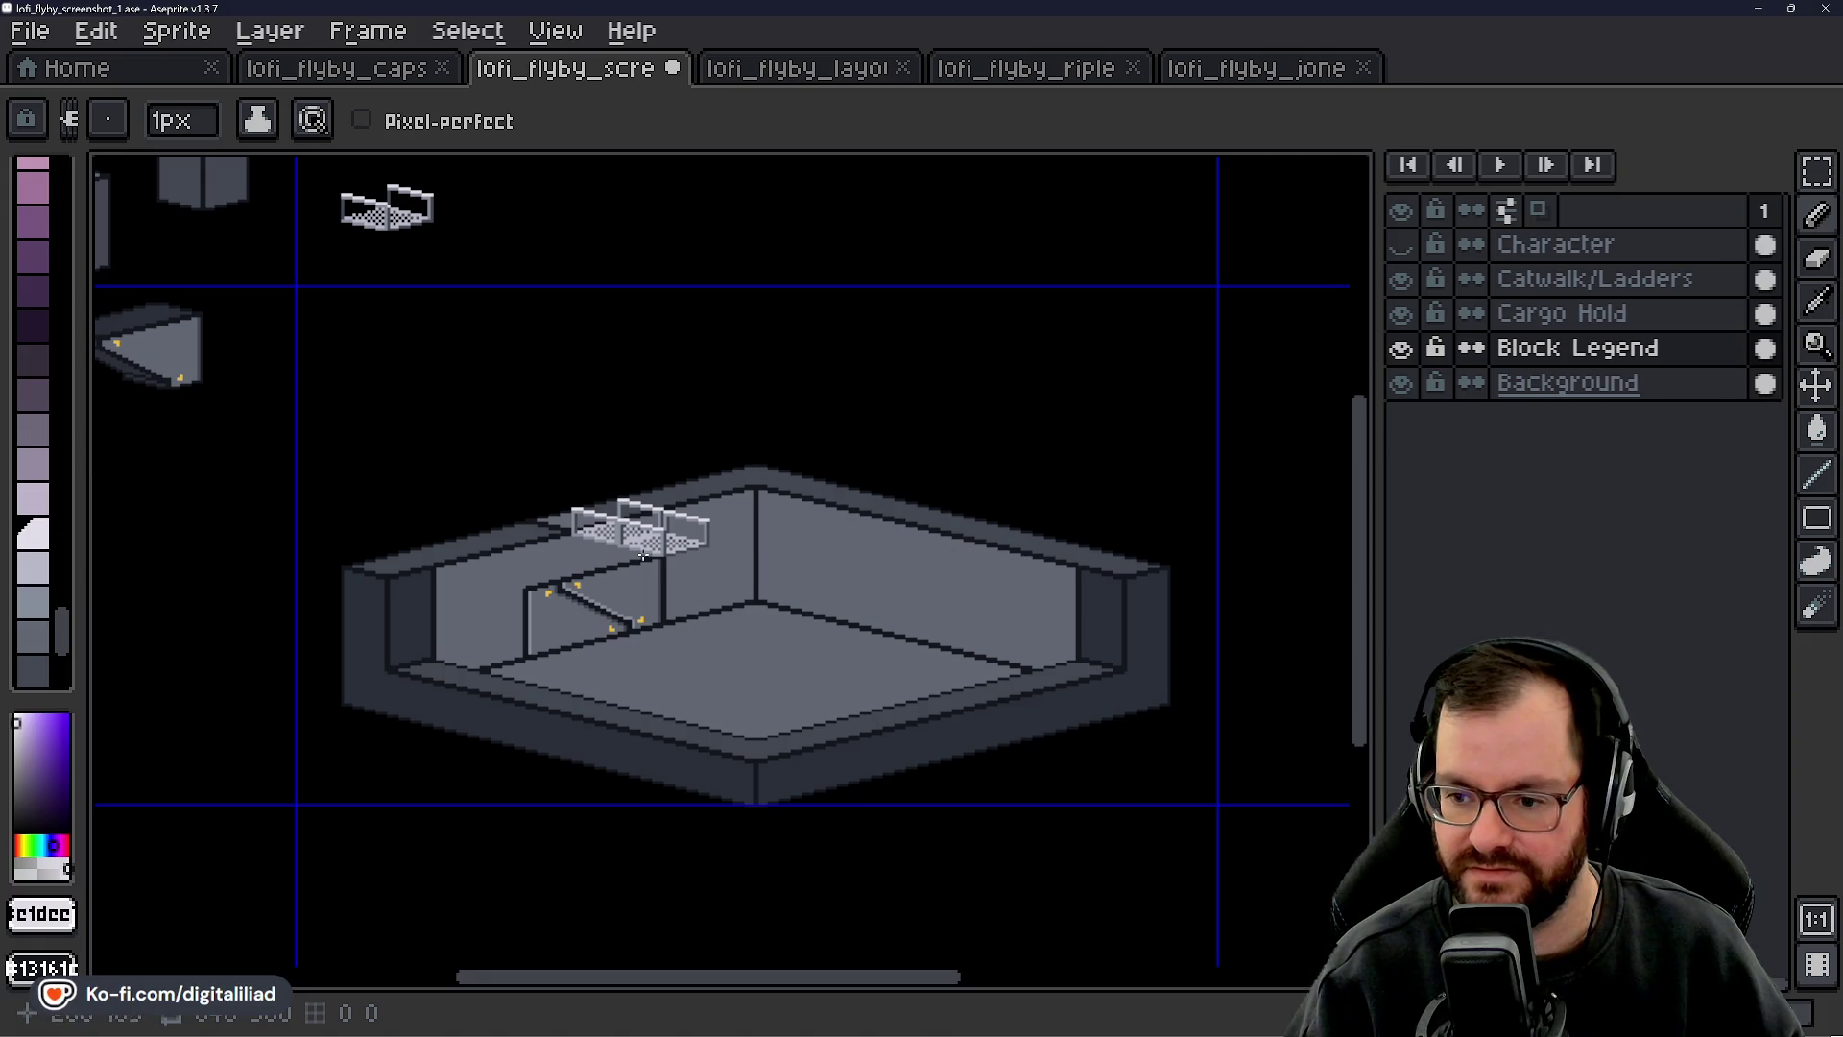
{"action": "left_click_drag", "start_coordinate": [745, 436], "coordinate": [793, 532]}
{"action": "left_click_drag", "start_coordinate": [619, 495], "coordinate": [729, 653]}
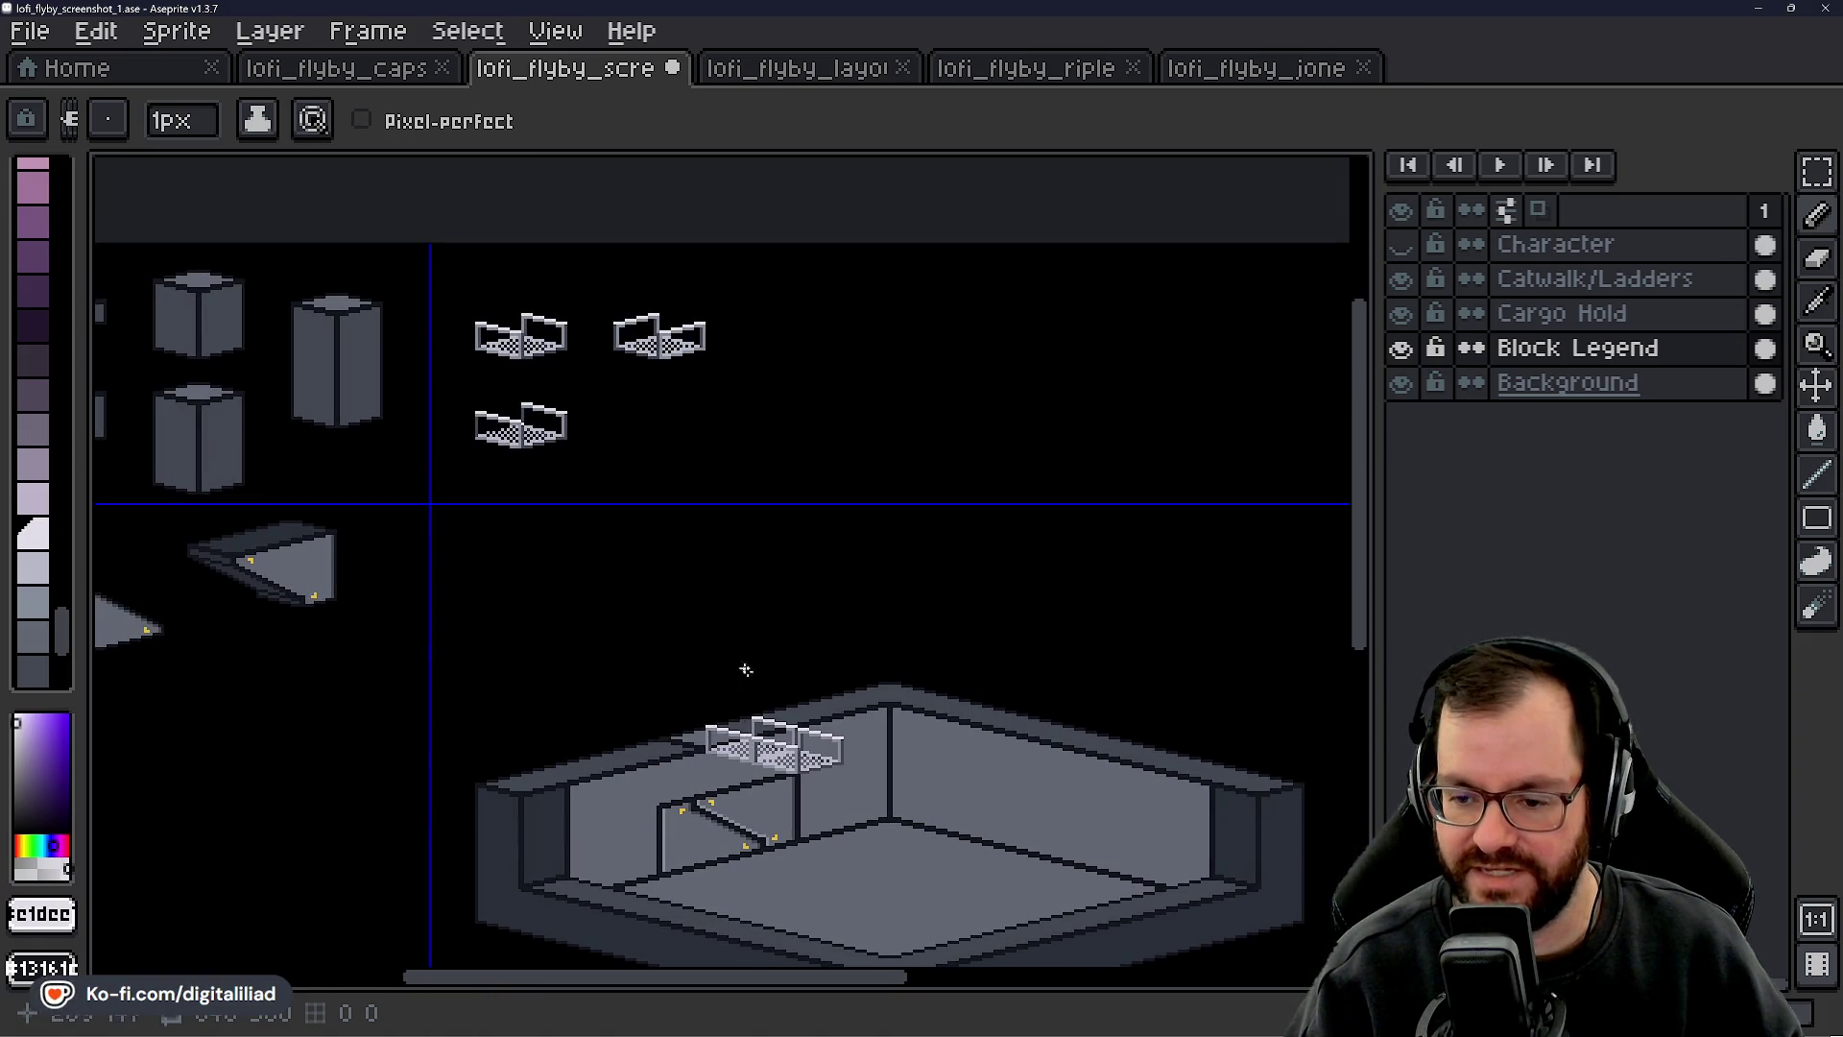
{"action": "left_click_drag", "start_coordinate": [642, 527], "coordinate": [702, 674]}
{"action": "scroll", "coordinate": [570, 557], "scroll_direction": "up", "scroll_amount": 3}
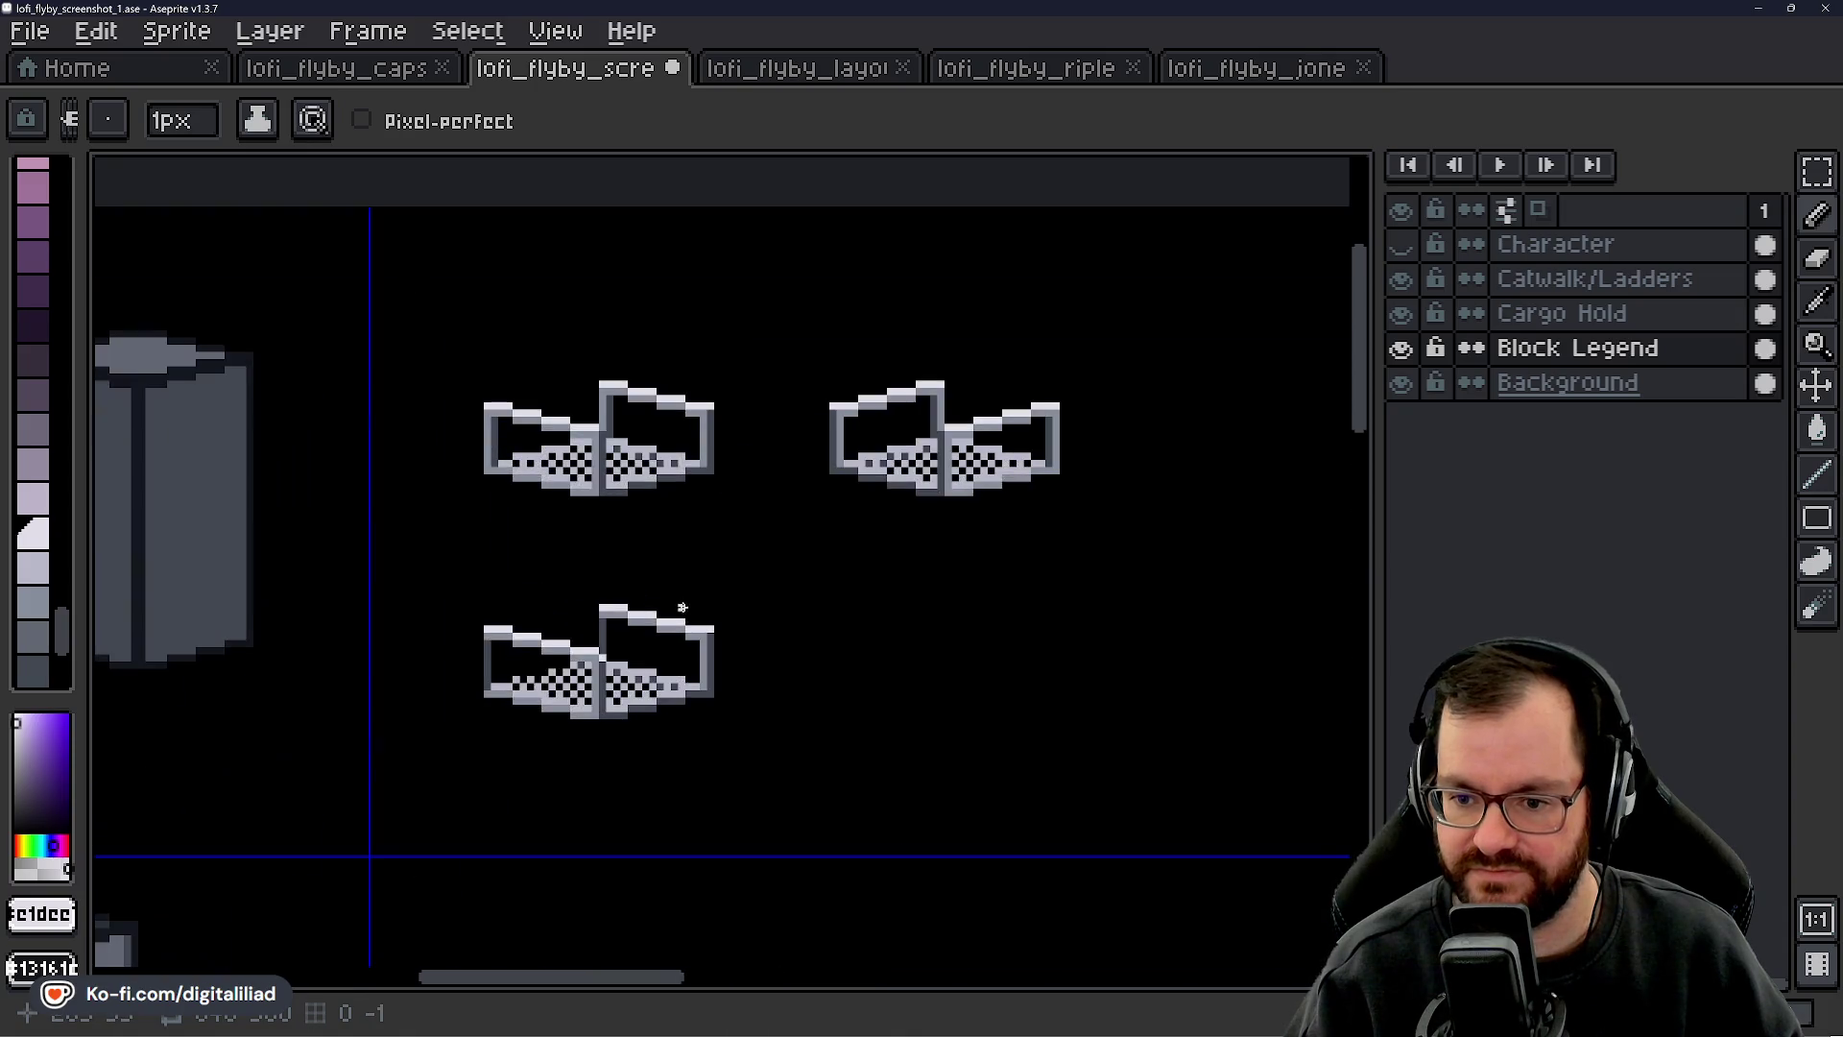
{"action": "scroll", "coordinate": [570, 556], "scroll_direction": "up", "scroll_amount": 2}
{"action": "mouse_move", "coordinate": [615, 539]}
{"action": "left_mouse_down"}
{"action": "mouse_move", "coordinate": [490, 548]}
{"action": "mouse_move", "coordinate": [502, 535]}
{"action": "mouse_move", "coordinate": [449, 611]}
{"action": "mouse_move", "coordinate": [416, 572]}
{"action": "left_mouse_up"}
{"action": "scroll", "coordinate": [500, 537], "scroll_direction": "down", "scroll_amount": 1}
{"action": "scroll", "coordinate": [410, 631], "scroll_direction": "up", "scroll_amount": 2}
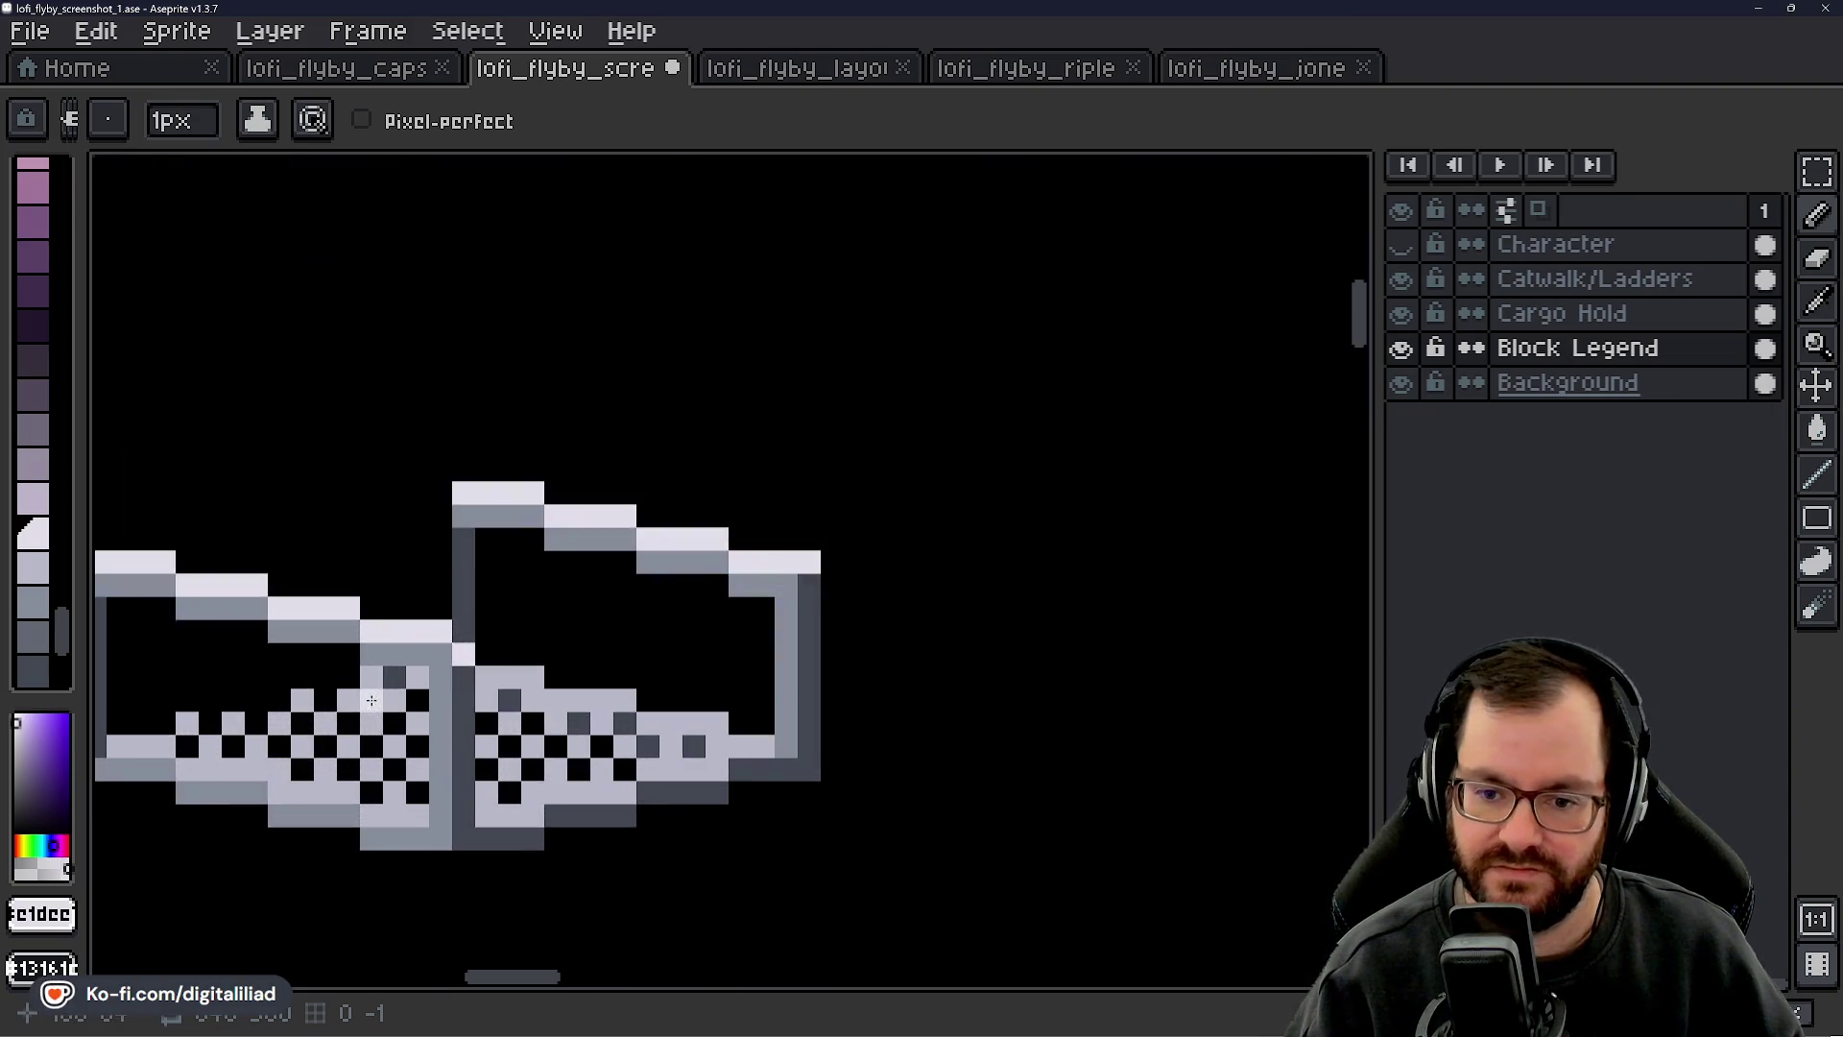
{"action": "scroll", "coordinate": [384, 557], "scroll_direction": "down", "scroll_amount": 2}
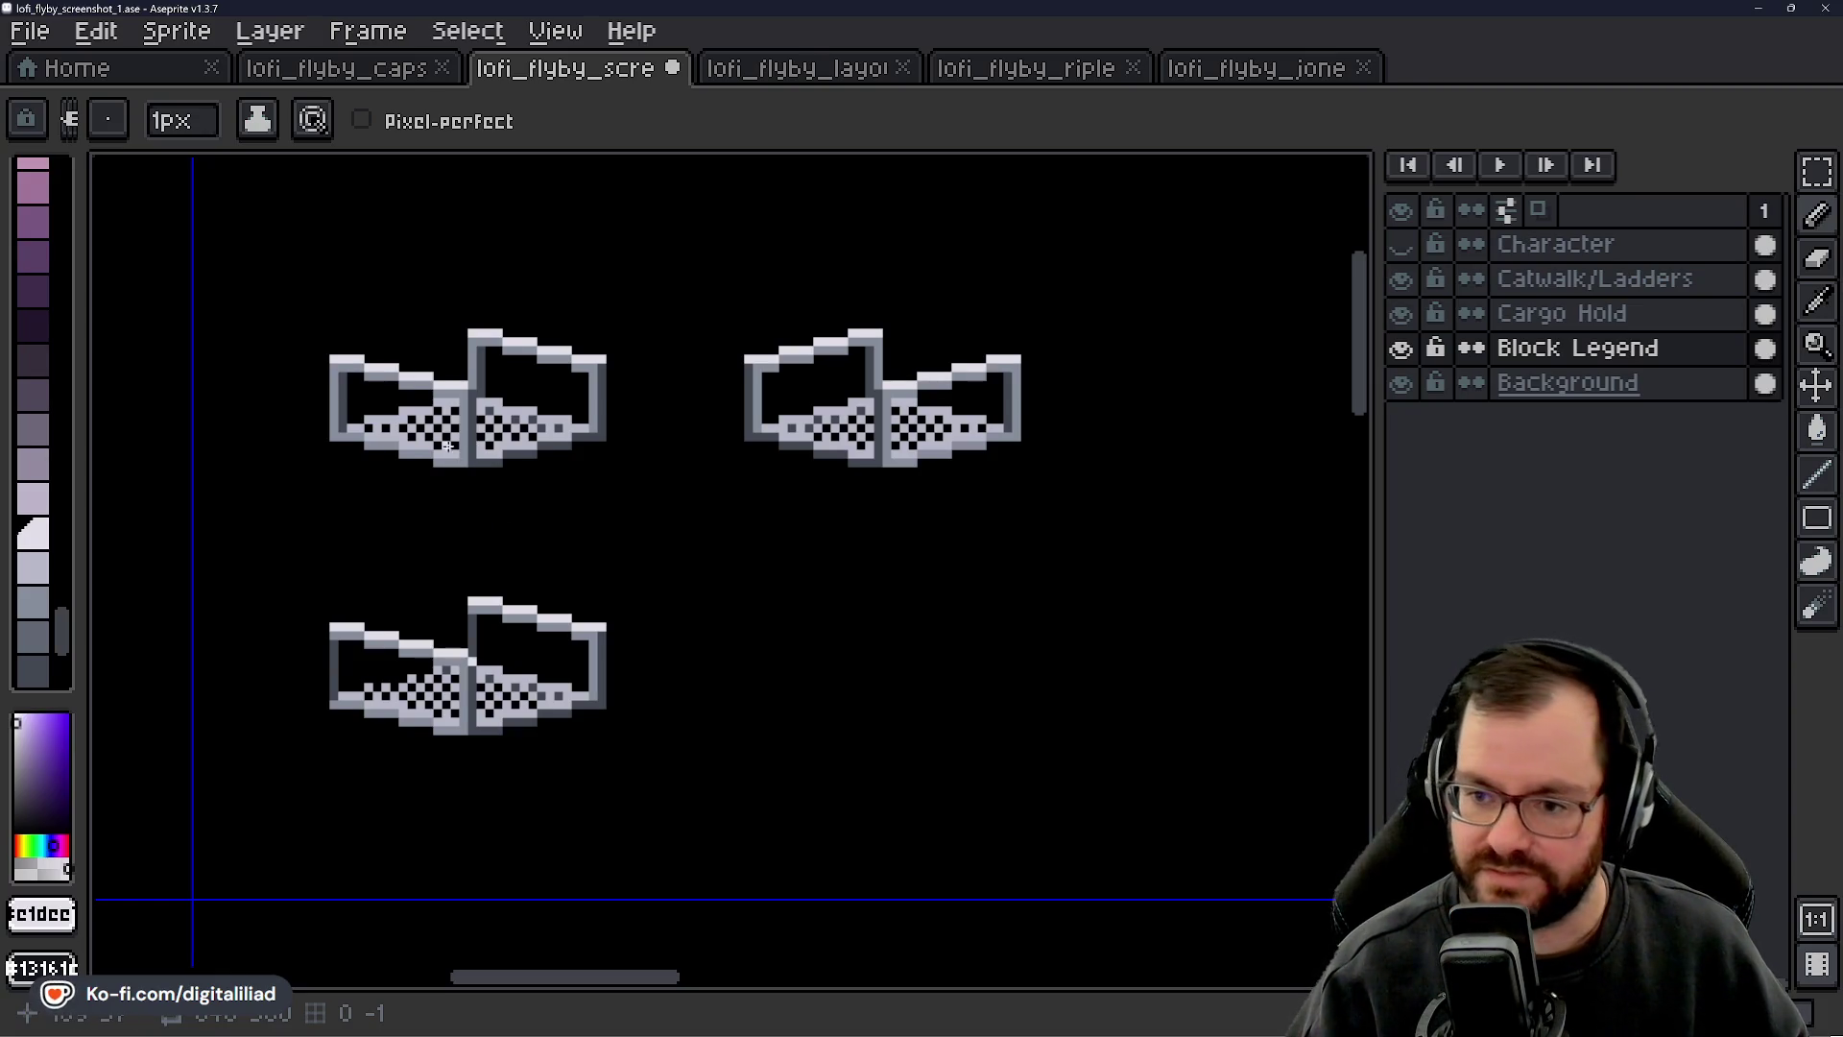
{"action": "scroll", "coordinate": [494, 518], "scroll_direction": "up", "scroll_amount": 1}
{"action": "left_click_drag", "start_coordinate": [502, 510], "coordinate": [735, 588]}
{"action": "left_click_drag", "start_coordinate": [641, 522], "coordinate": [641, 501]}
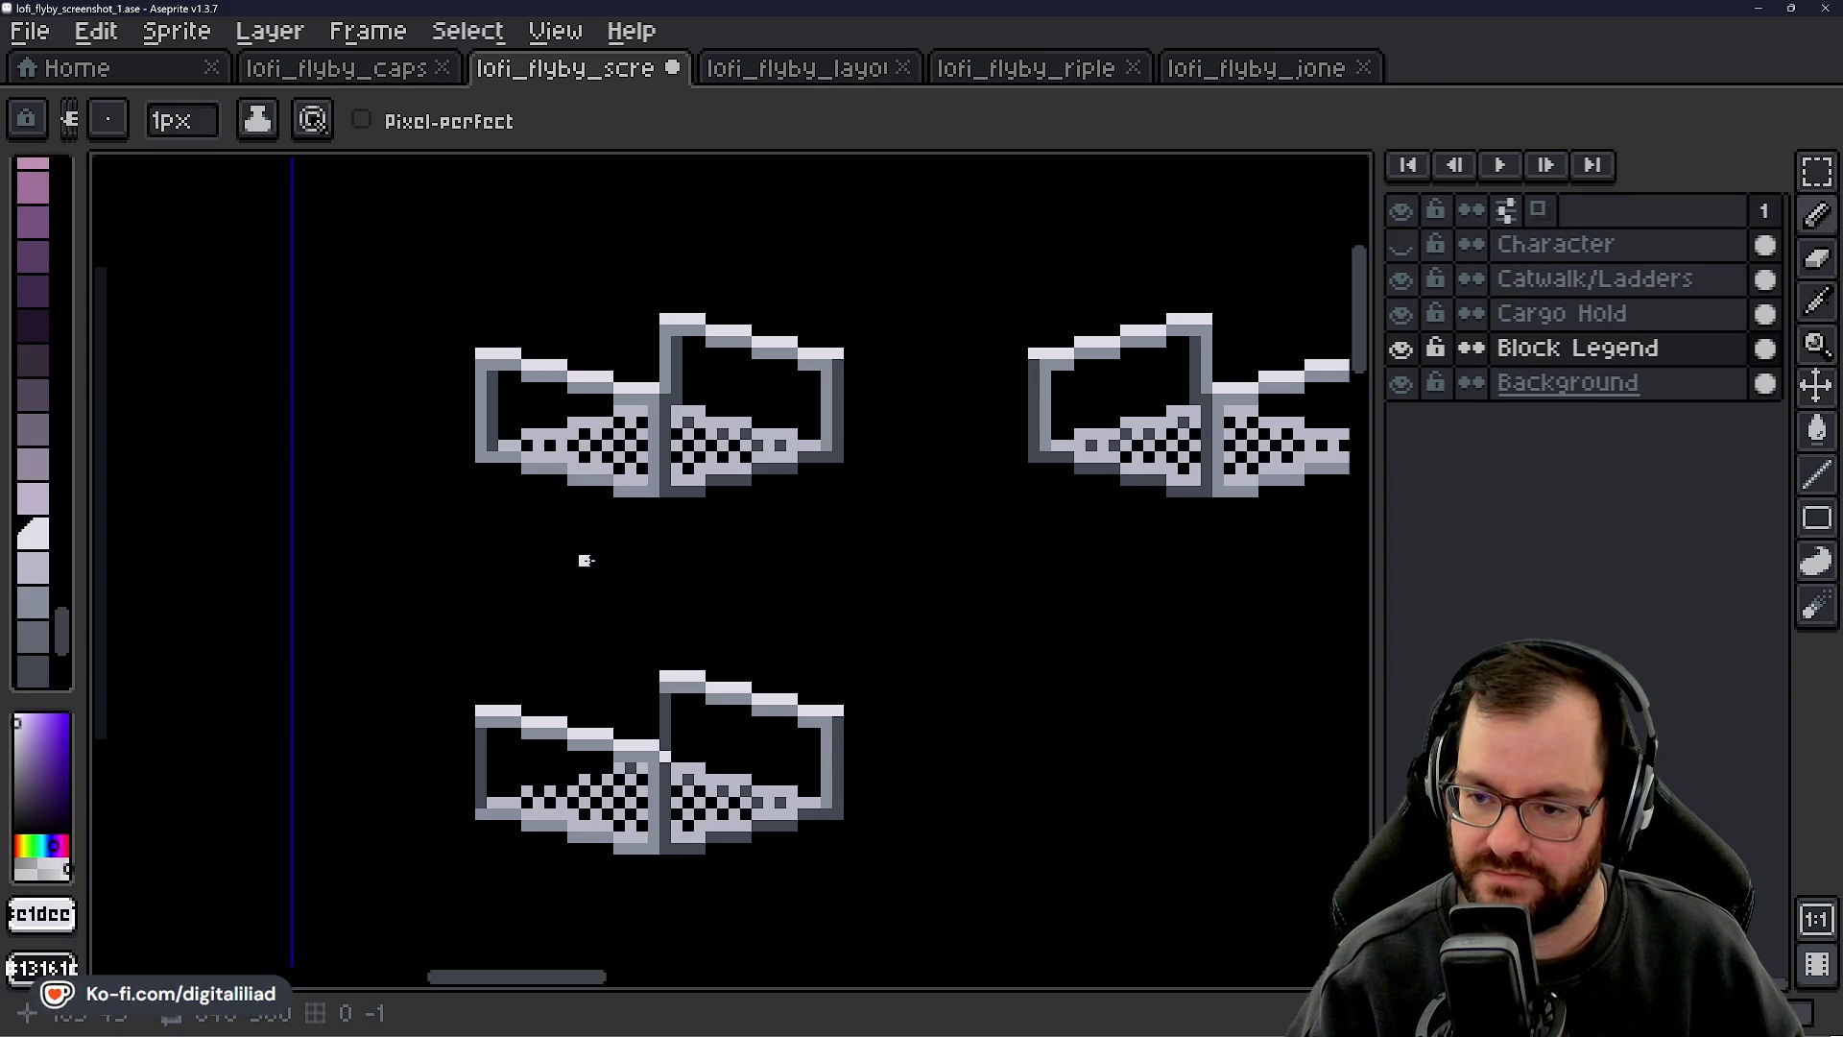
{"action": "scroll", "coordinate": [834, 389], "scroll_direction": "up", "scroll_amount": 4}
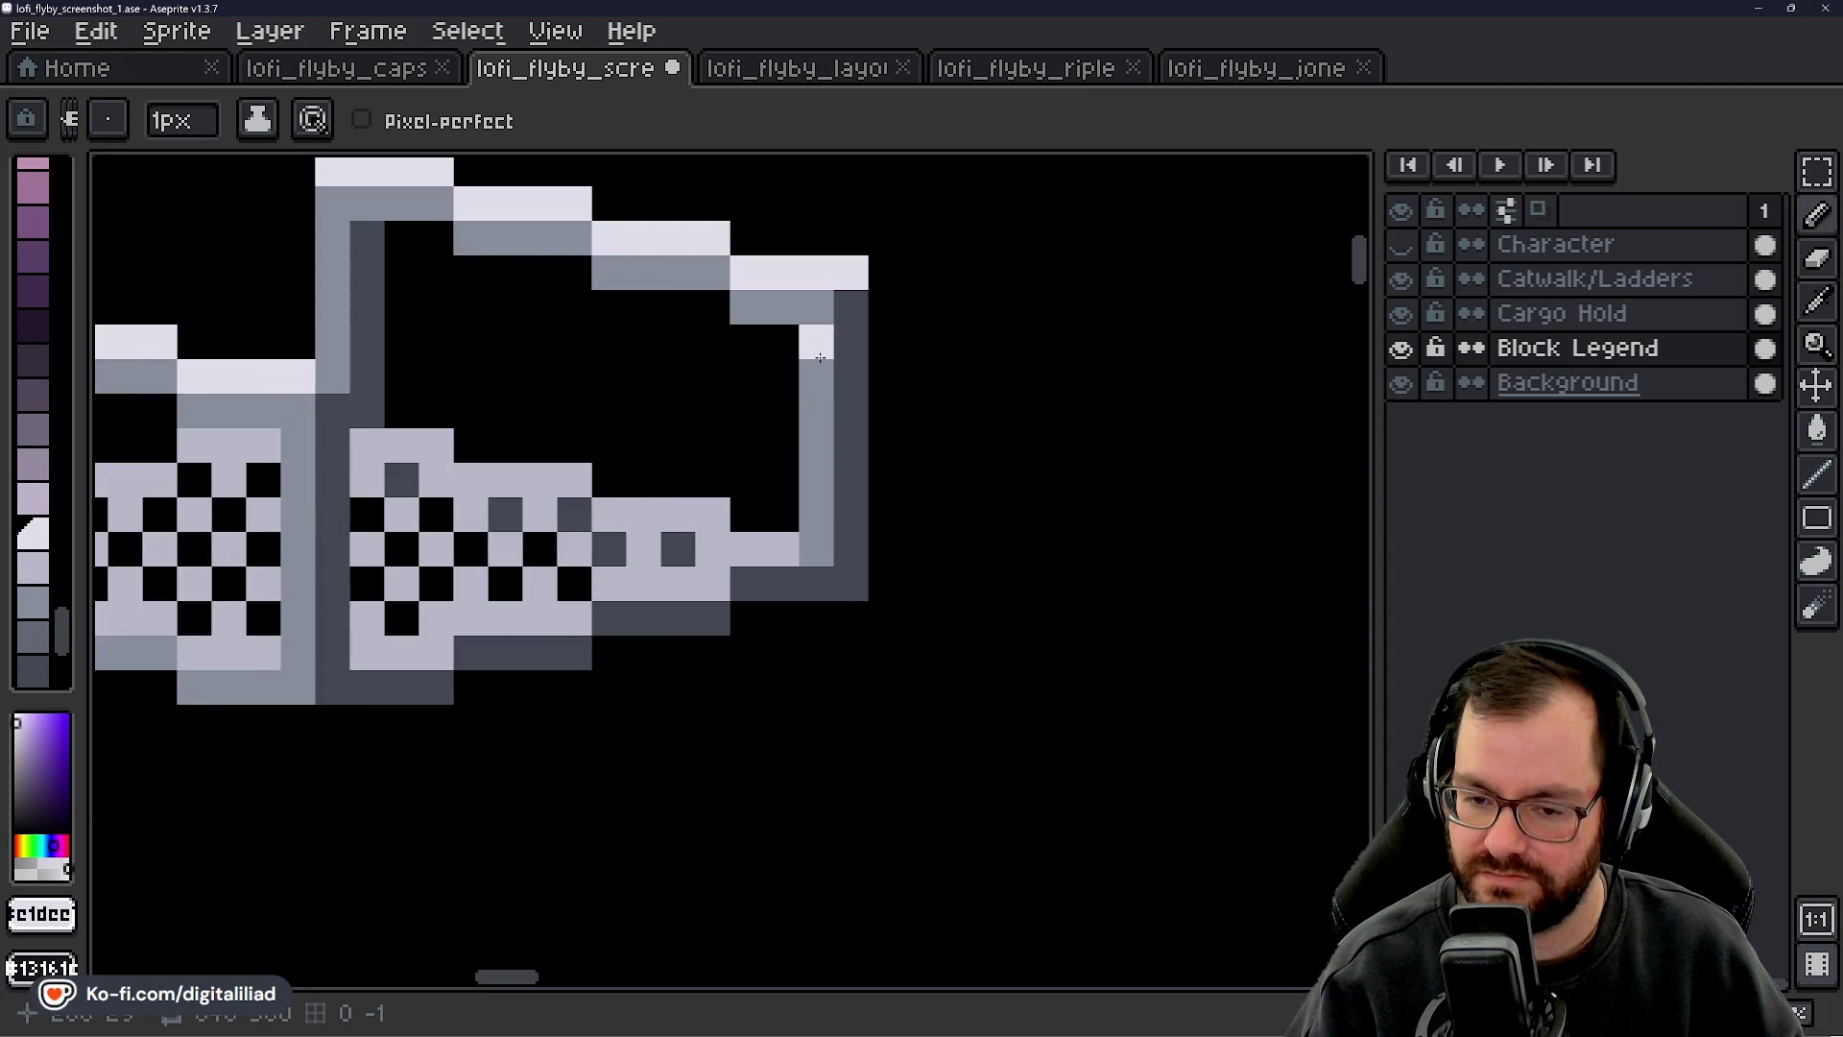
{"action": "mouse_move", "coordinate": [793, 400]}
{"action": "left_mouse_down"}
{"action": "mouse_move", "coordinate": [745, 485]}
{"action": "mouse_move", "coordinate": [766, 464]}
{"action": "mouse_move", "coordinate": [752, 596]}
{"action": "left_mouse_up"}
- Erase the inner right wall pixels and add a light pixel atop the right wall
{"action": "key", "text": "e"}
{"action": "left_click", "coordinate": [740, 625], "text": "alt"}
{"action": "key", "text": "b"}
{"action": "left_click", "coordinate": [760, 625]}
{"action": "left_click", "coordinate": [718, 565]}
{"action": "key", "text": "ctrl+z"}
{"action": "key", "text": "alt"}
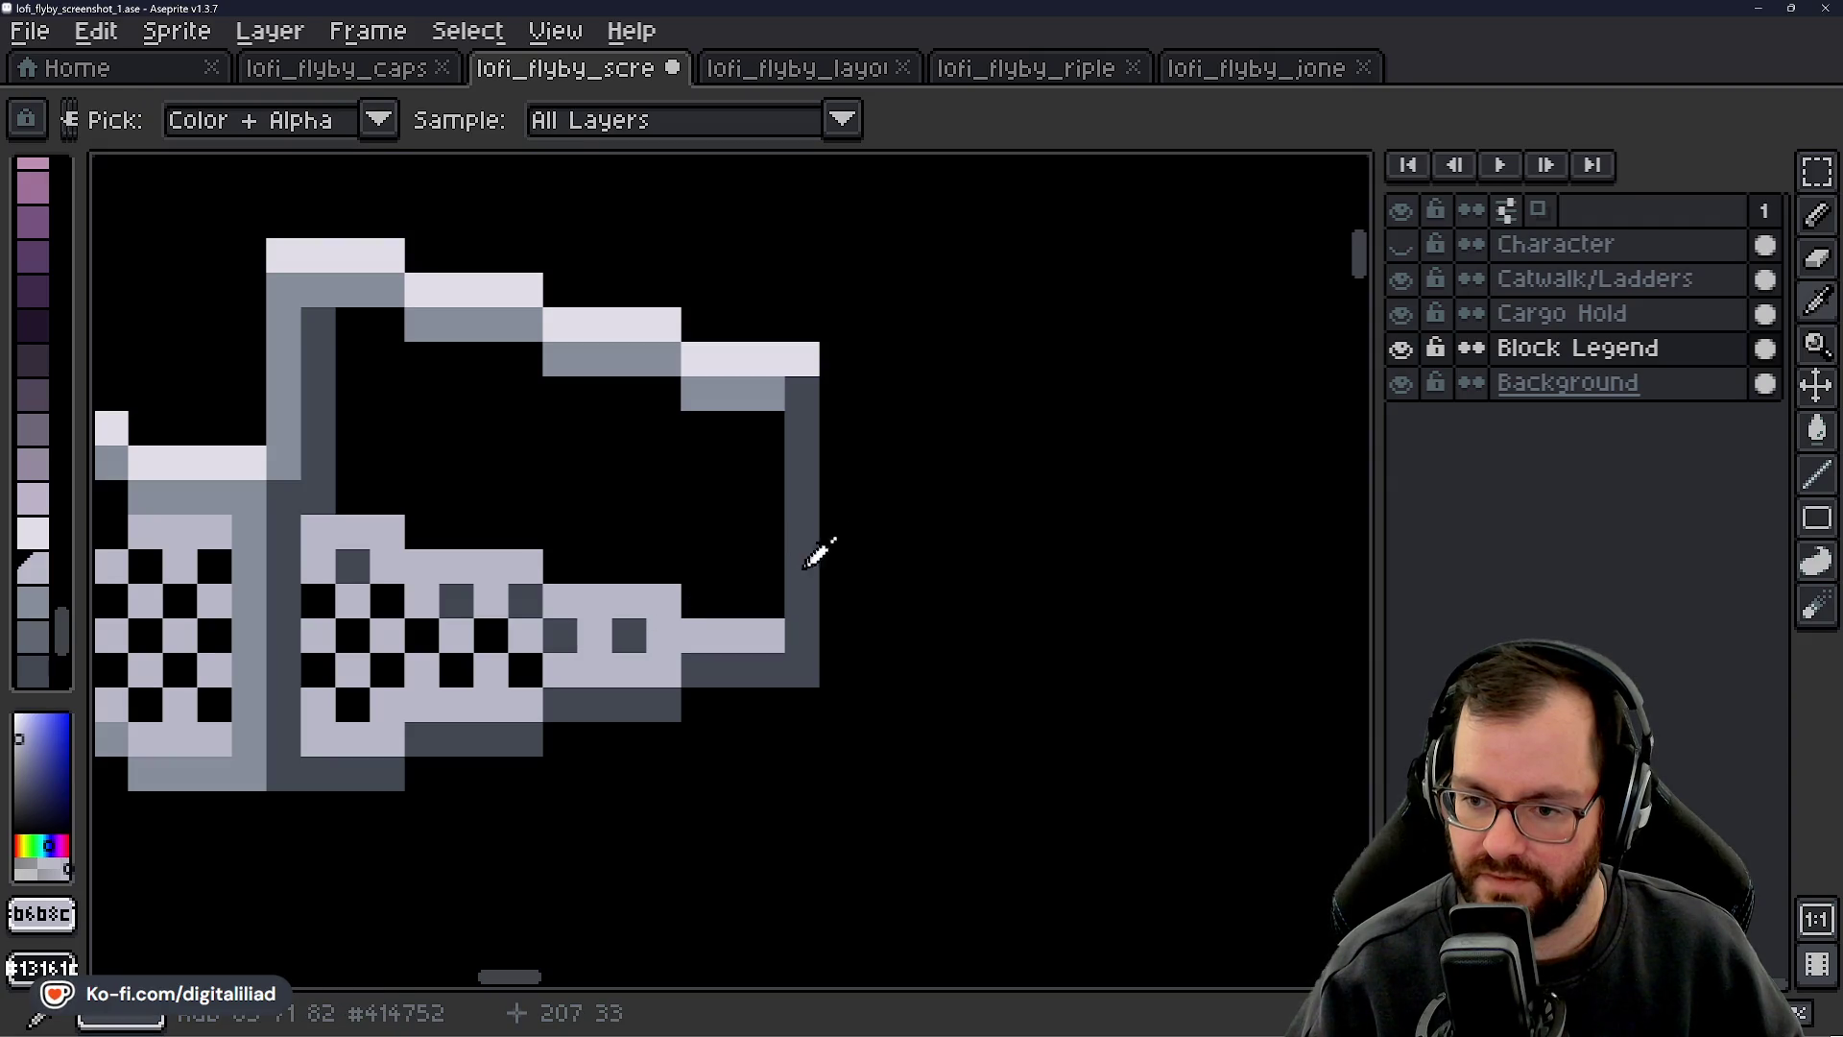
{"action": "left_click", "coordinate": [805, 439]}
- Repaint the right wall column mid-grey and its outer edge dark grey
{"action": "left_click", "coordinate": [752, 384], "text": "alt"}
{"action": "left_click_drag", "start_coordinate": [802, 394], "coordinate": [802, 648]}
{"action": "scroll", "coordinate": [735, 580], "scroll_direction": "down", "scroll_amount": 5}
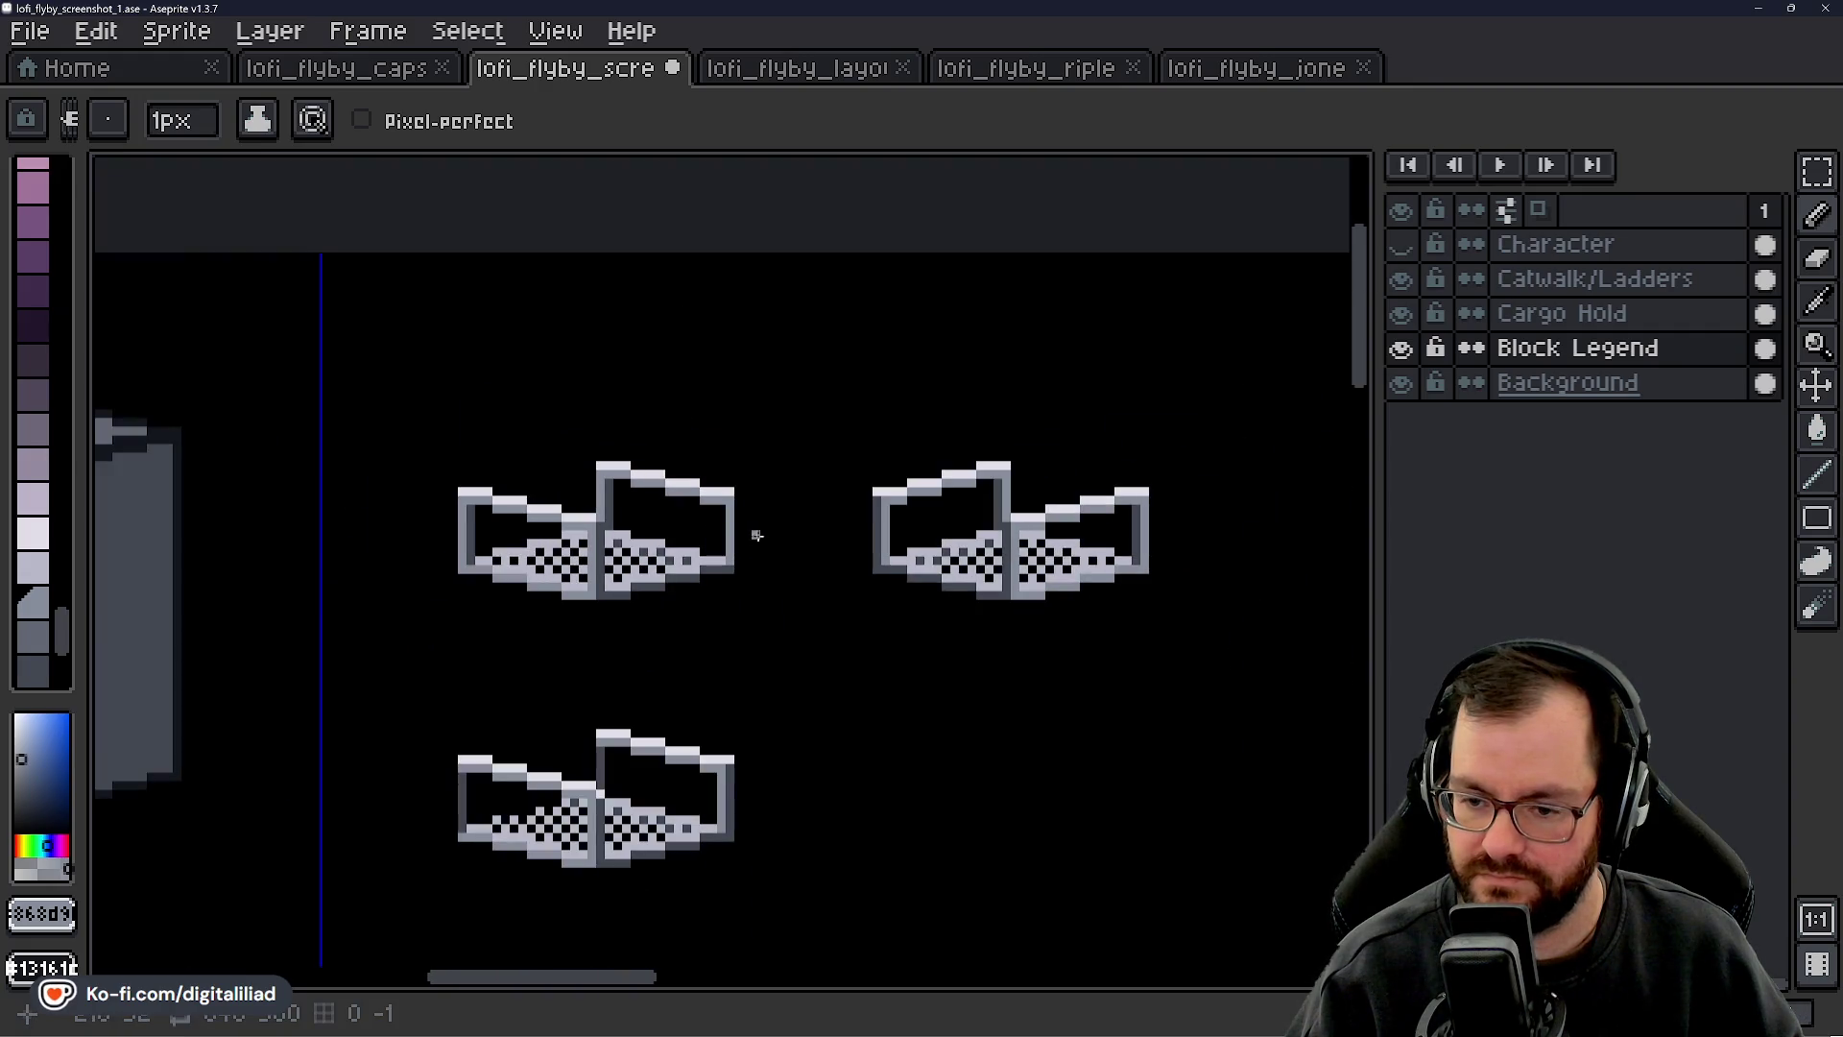
{"action": "scroll", "coordinate": [757, 527], "scroll_direction": "up", "scroll_amount": 2}
{"action": "left_click", "coordinate": [357, 584], "text": "alt"}
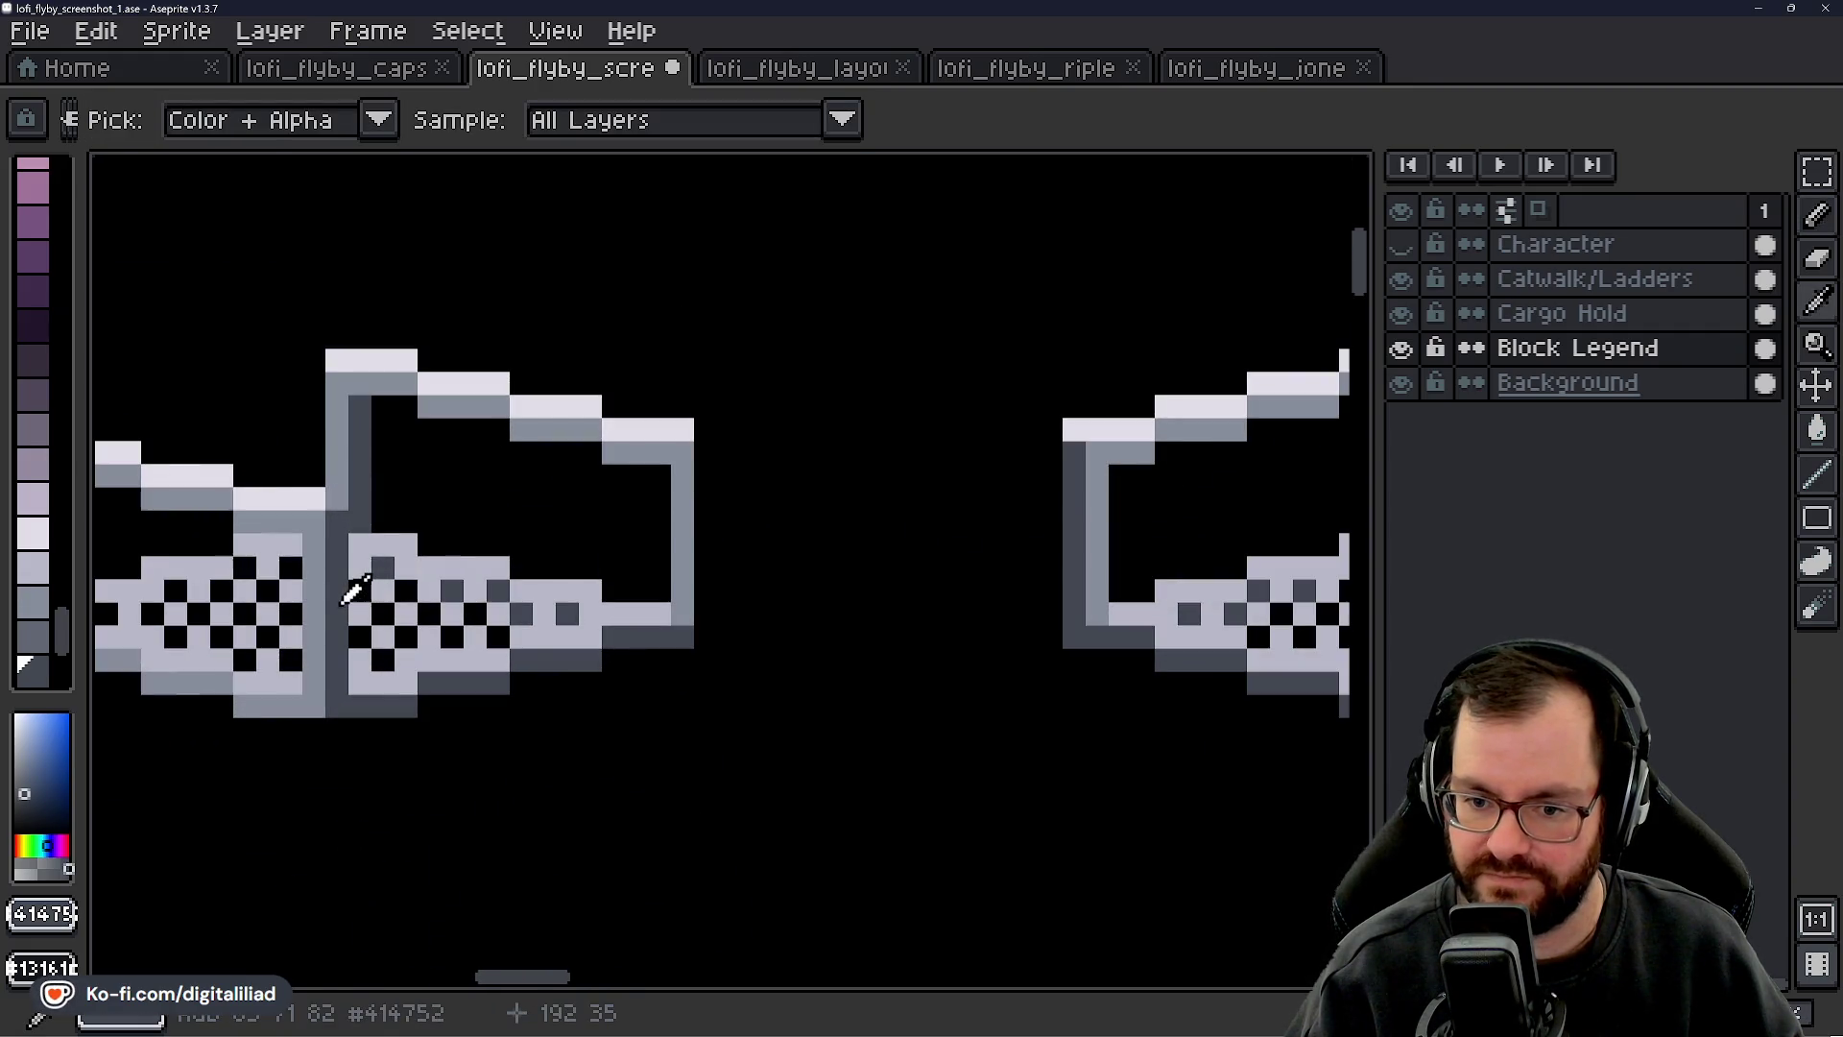
{"action": "left_click_drag", "start_coordinate": [706, 449], "coordinate": [704, 555]}
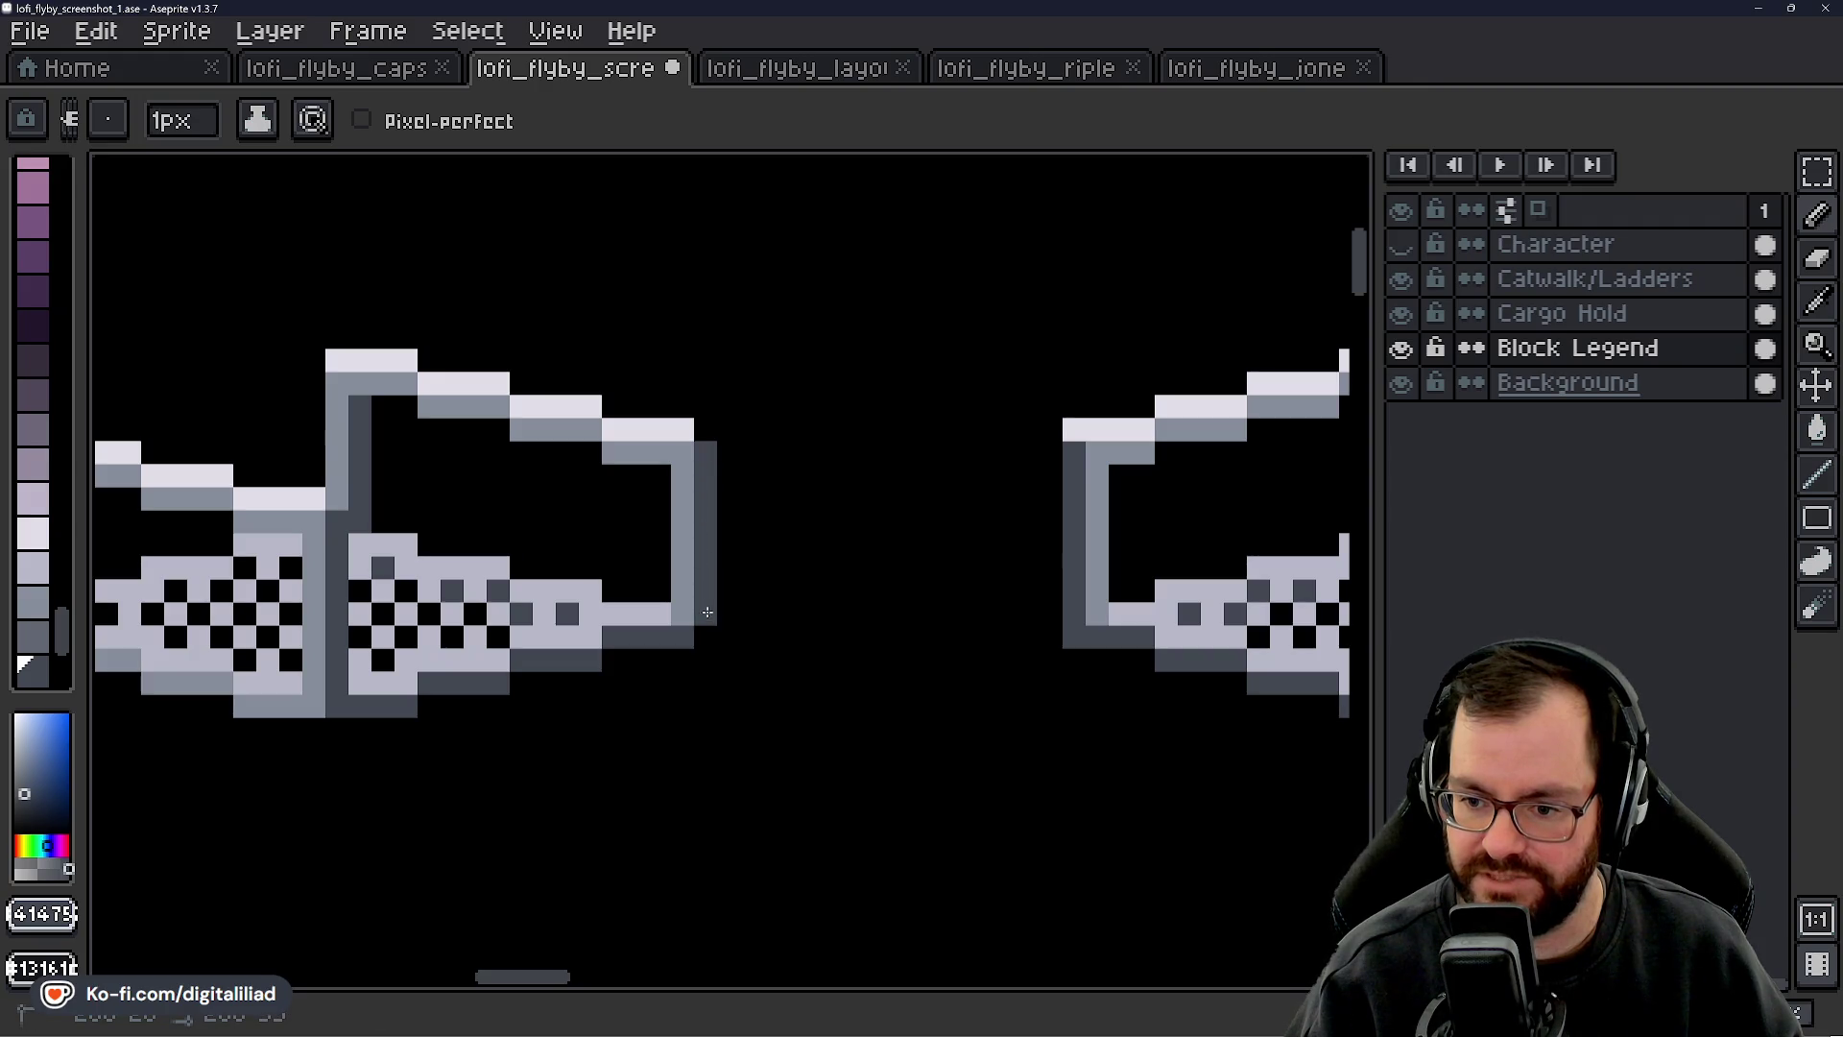
{"action": "scroll", "coordinate": [713, 631], "scroll_direction": "down", "scroll_amount": 2}
{"action": "scroll", "coordinate": [688, 584], "scroll_direction": "up", "scroll_amount": 2}
{"action": "scroll", "coordinate": [687, 617], "scroll_direction": "down", "scroll_amount": 2}
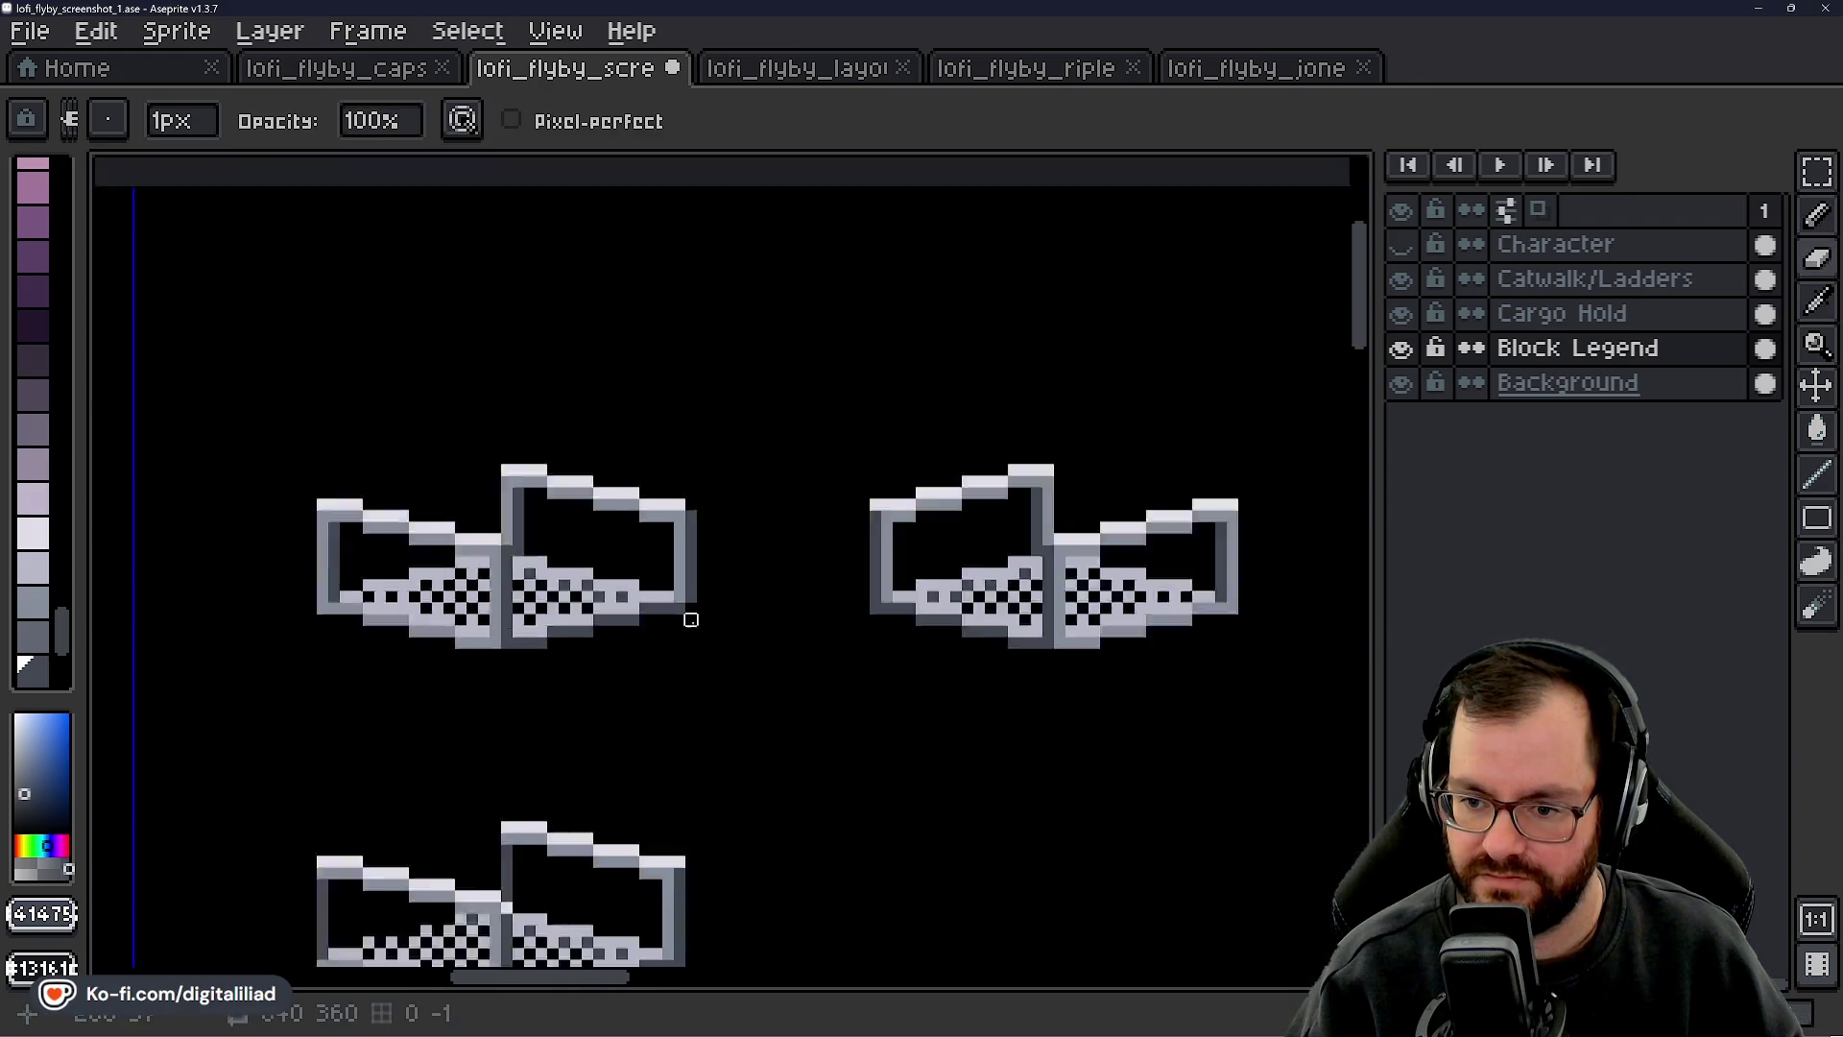
{"action": "scroll", "coordinate": [765, 486], "scroll_direction": "down", "scroll_amount": 2}
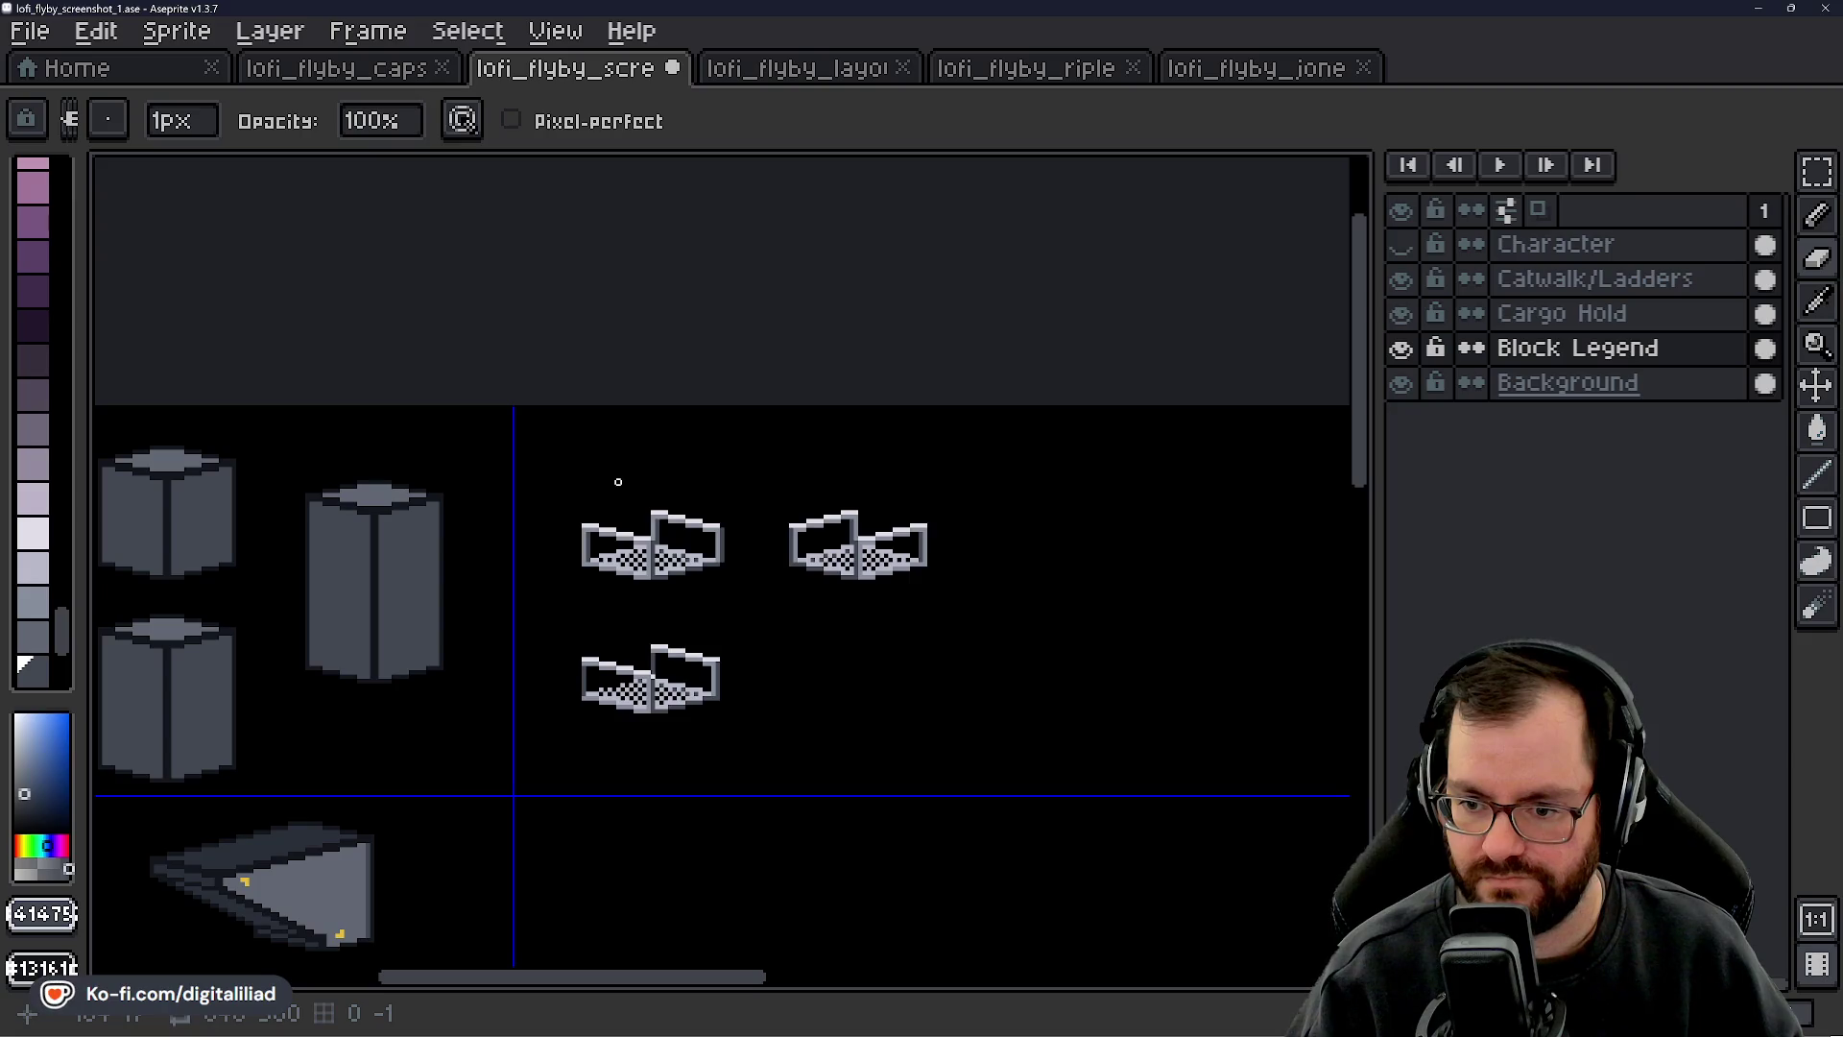
{"action": "scroll", "coordinate": [618, 482], "scroll_direction": "up", "scroll_amount": 5}
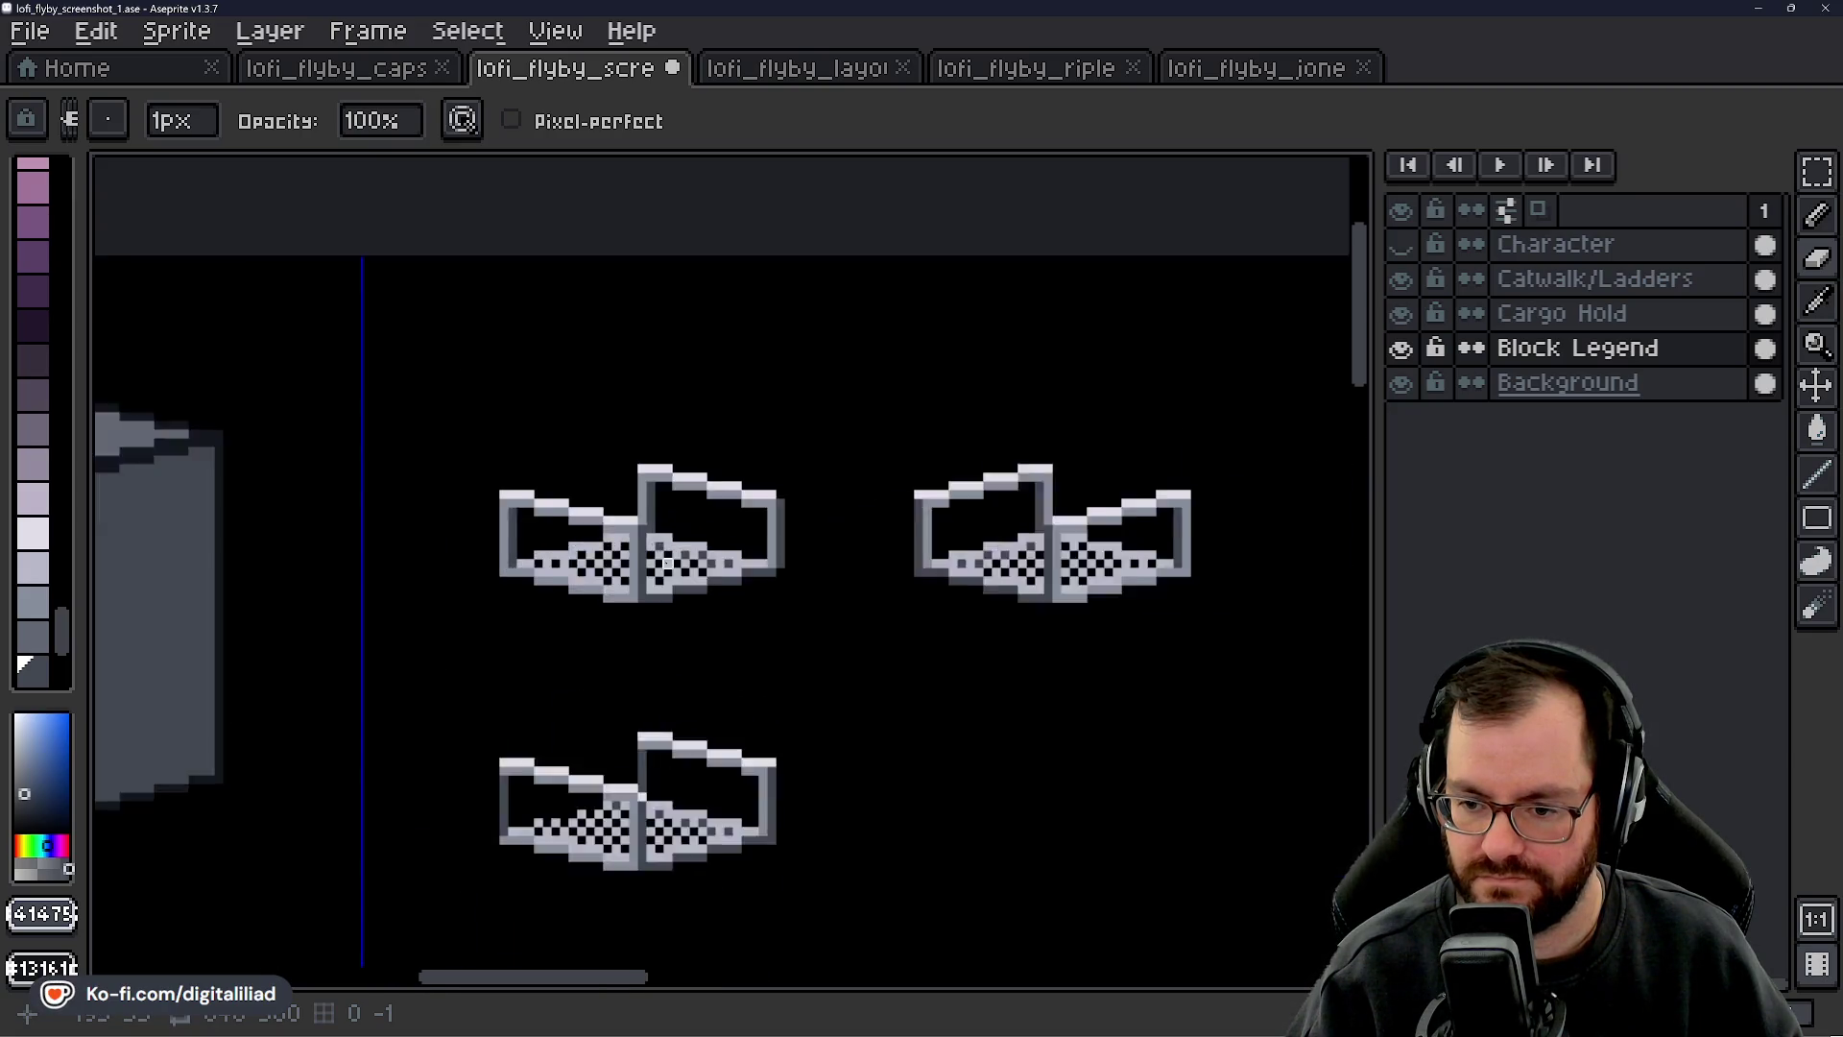
- Paint the divider's two checkered columns solid, one mid-grey and one dark grey
{"action": "key", "text": "alt"}
{"action": "left_click_drag", "start_coordinate": [651, 457], "coordinate": [656, 708]}
{"action": "key", "text": "alt"}
{"action": "left_click", "coordinate": [755, 498], "text": "alt"}
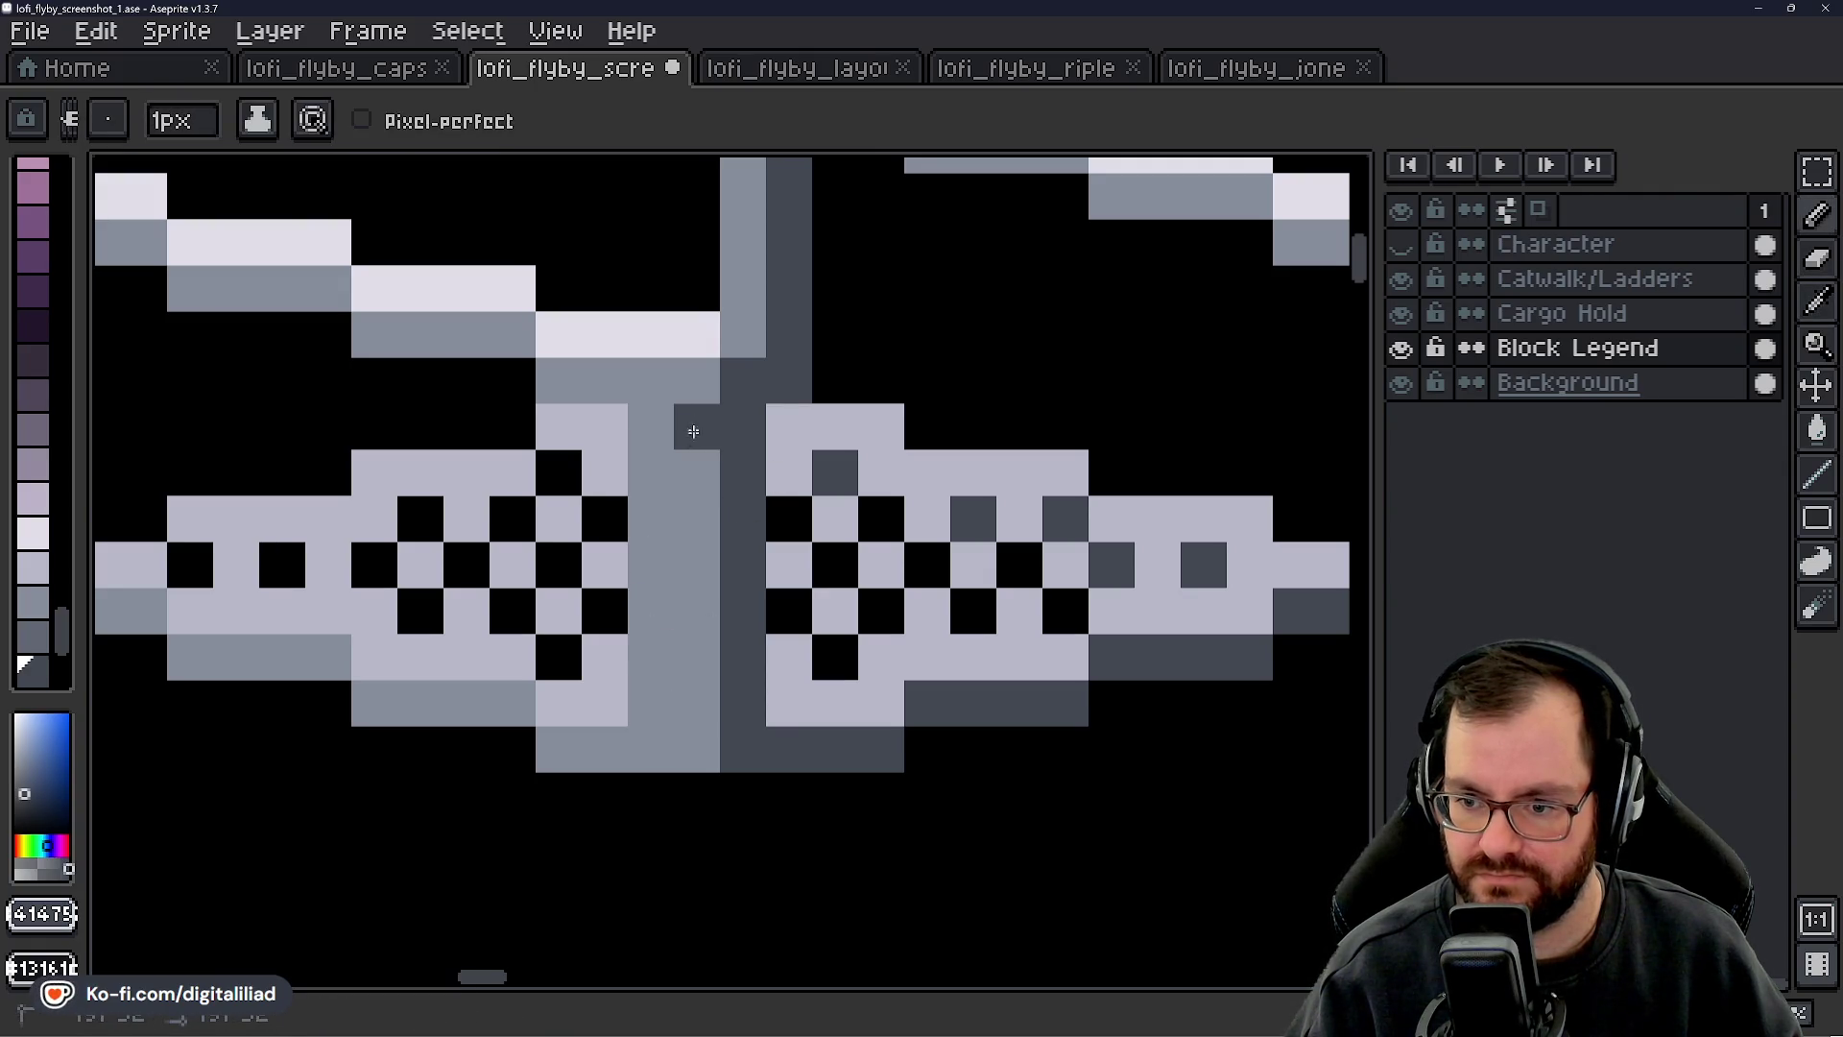
{"action": "left_click_drag", "start_coordinate": [689, 423], "coordinate": [687, 689]}
{"action": "middle_click", "coordinate": [719, 583]}
{"action": "left_click", "coordinate": [710, 478]}
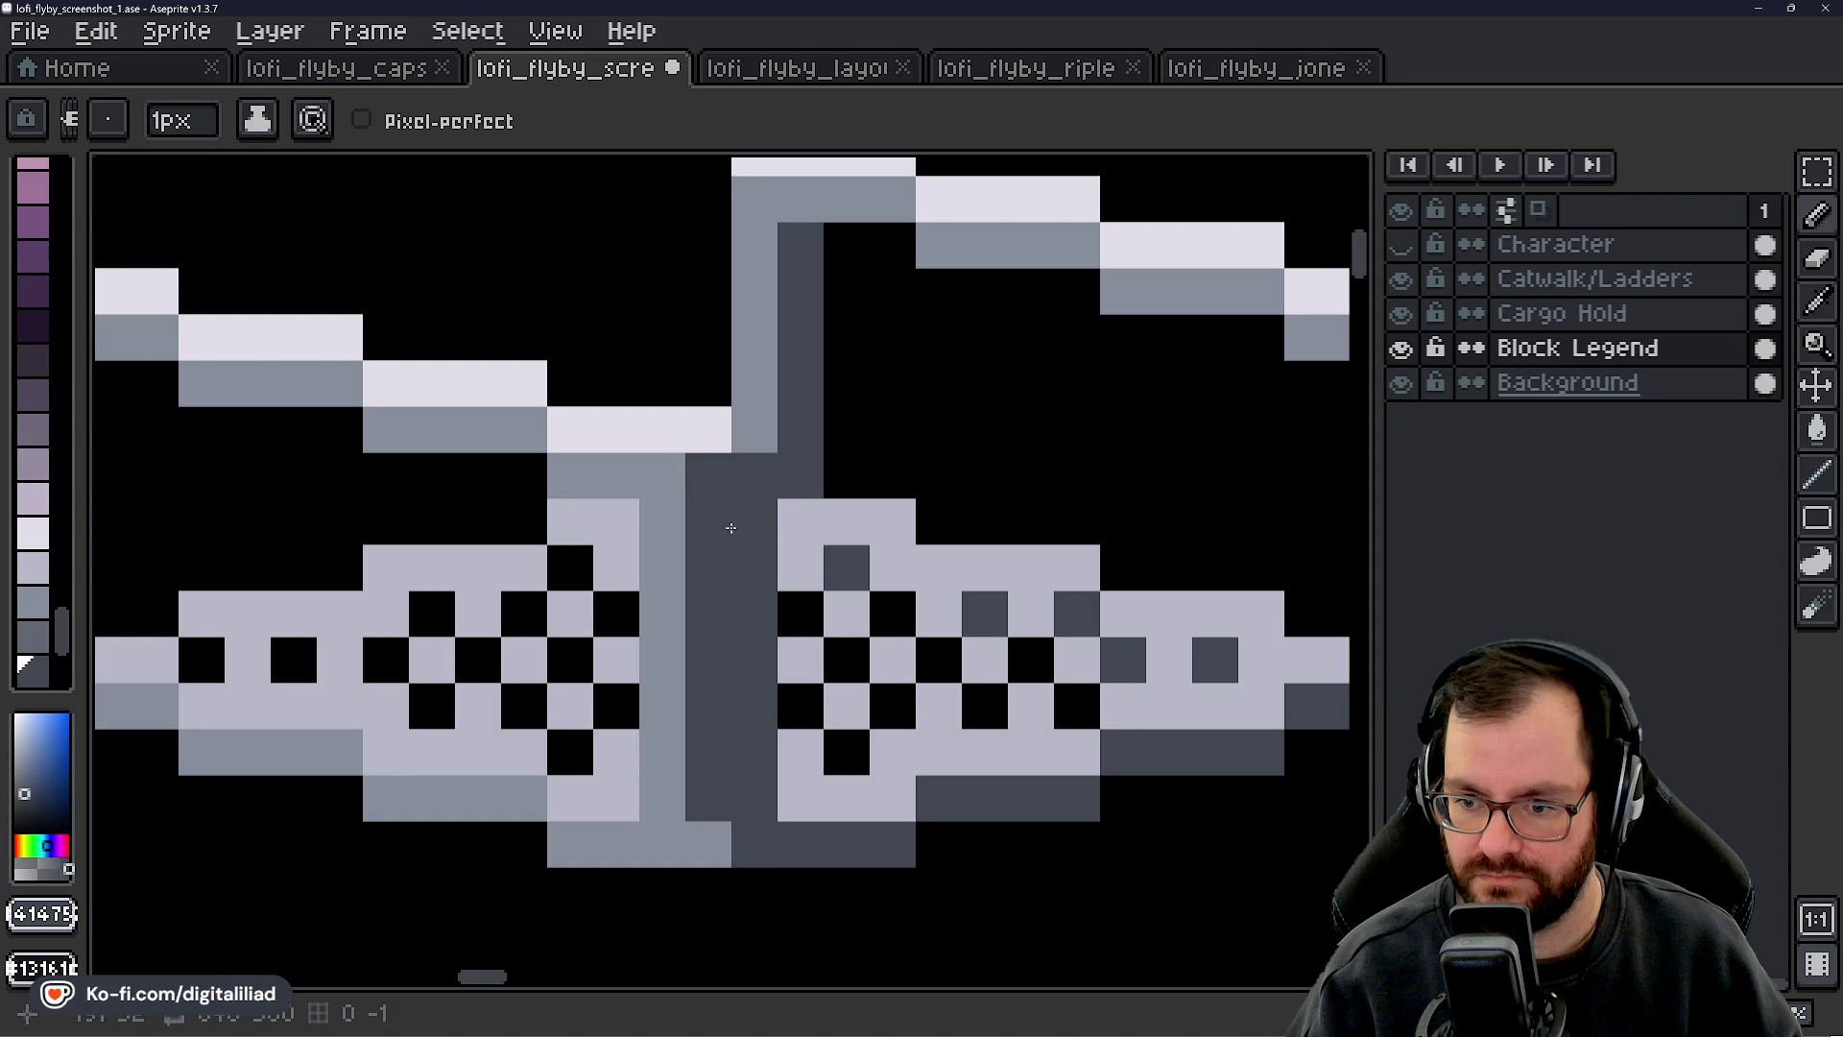
- Redraw the light-grey and black checker cells in the column beside the divider
{"action": "left_click_drag", "start_coordinate": [750, 520], "coordinate": [727, 460]}
{"action": "left_click", "coordinate": [782, 465], "text": "alt"}
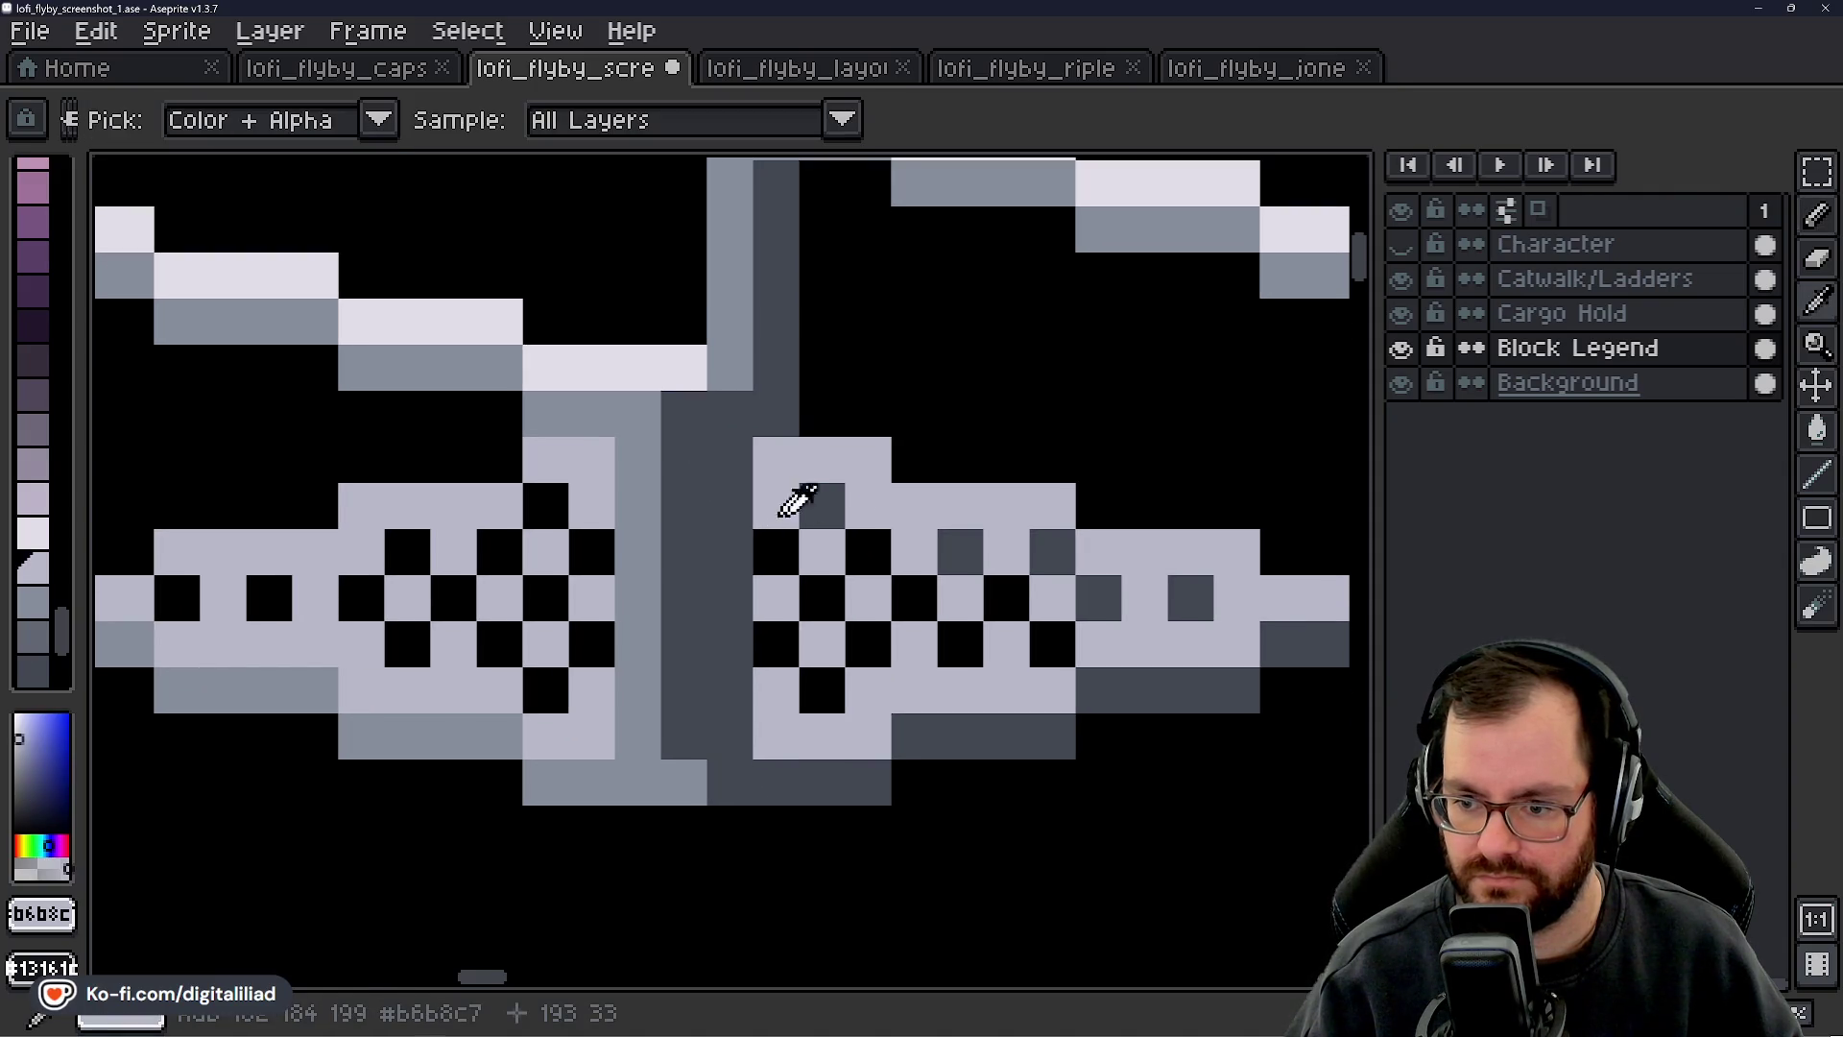
{"action": "left_click", "coordinate": [835, 509], "text": "alt"}
{"action": "left_click", "coordinate": [759, 491], "text": "alt"}
{"action": "left_click_drag", "start_coordinate": [732, 549], "coordinate": [738, 646]}
{"action": "right_click", "coordinate": [730, 596]}
{"action": "right_click", "coordinate": [745, 685]}
{"action": "left_click", "coordinate": [731, 737]}
{"action": "left_click", "coordinate": [754, 549]}
{"action": "right_click", "coordinate": [755, 549]}
- Fill in more light-grey checker cells next to the divider
{"action": "left_click", "coordinate": [824, 503], "text": "alt"}
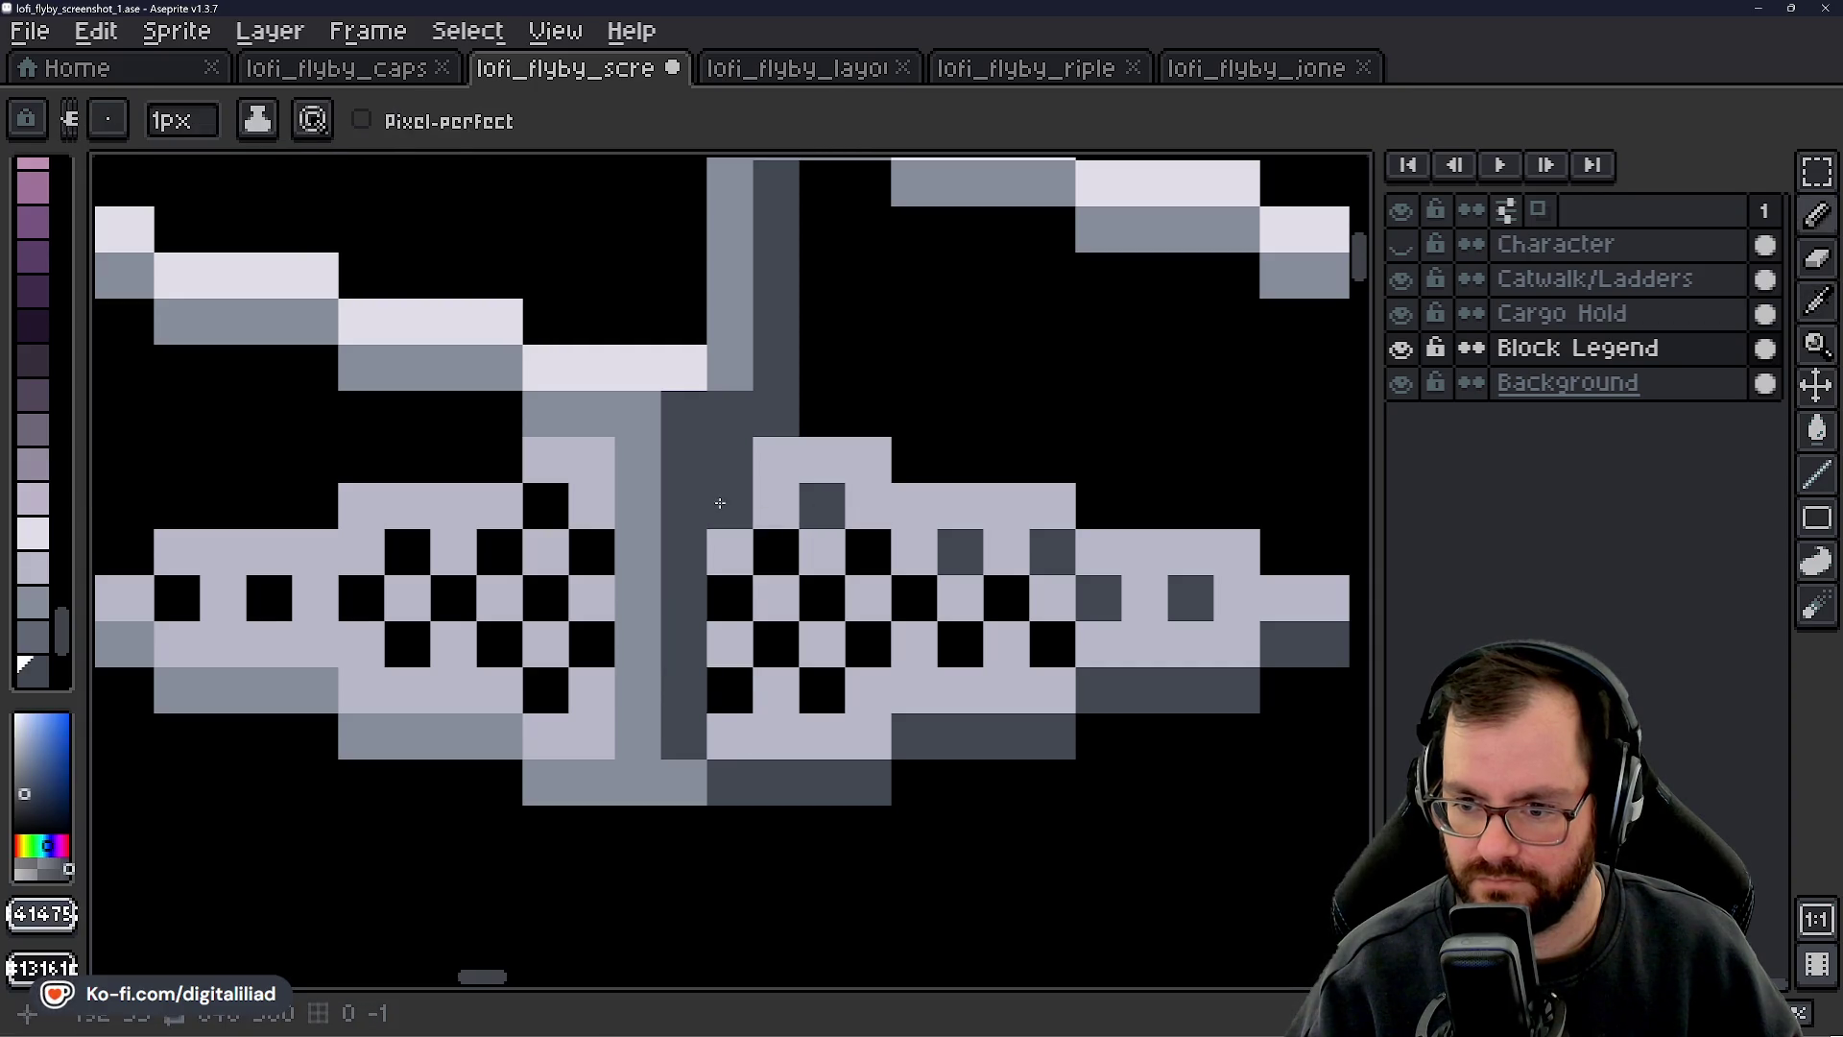
{"action": "left_click", "coordinate": [781, 445], "text": "alt"}
{"action": "left_click_drag", "start_coordinate": [781, 497], "coordinate": [781, 597]}
{"action": "left_click", "coordinate": [744, 493]}
- Add medium-grey pixels on the floor and above it, then center the three catwalk blocks
{"action": "scroll", "coordinate": [745, 492], "scroll_direction": "up", "scroll_amount": 1}
{"action": "left_click", "coordinate": [748, 428], "text": "alt"}
{"action": "left_click", "coordinate": [724, 554]}
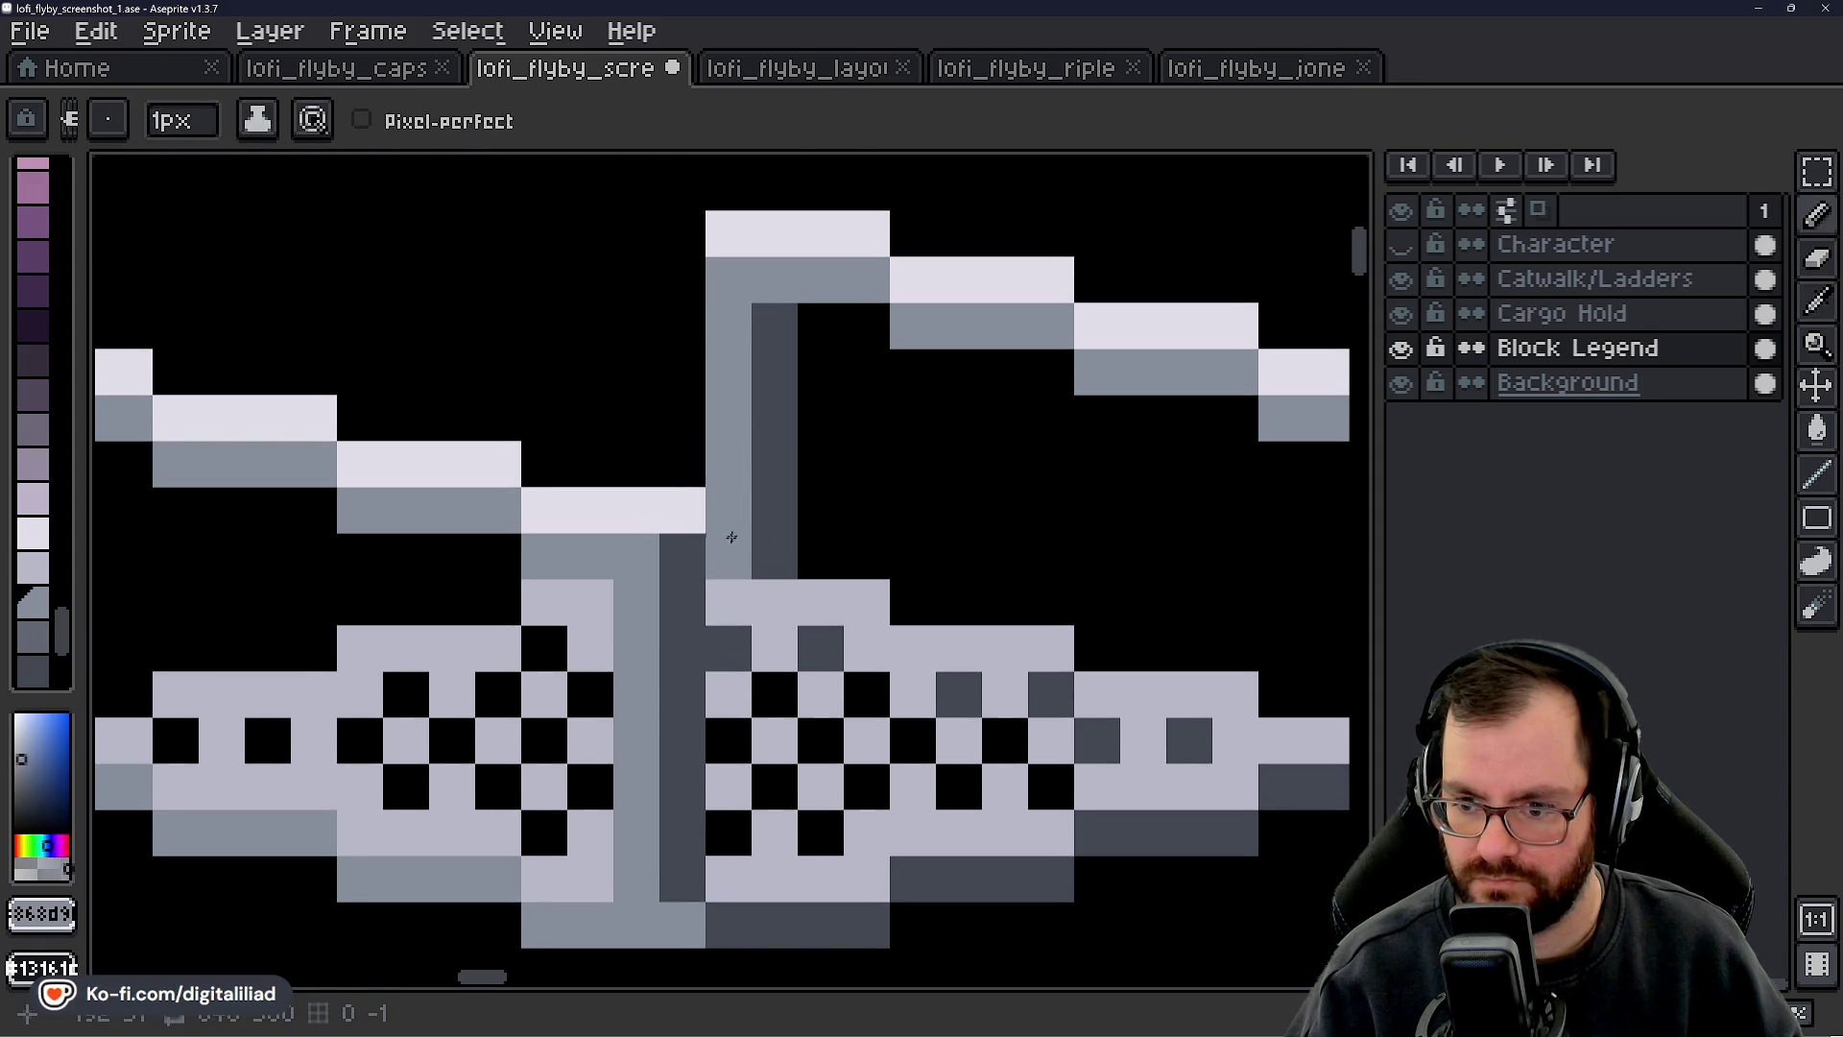
{"action": "left_click", "coordinate": [858, 489]}
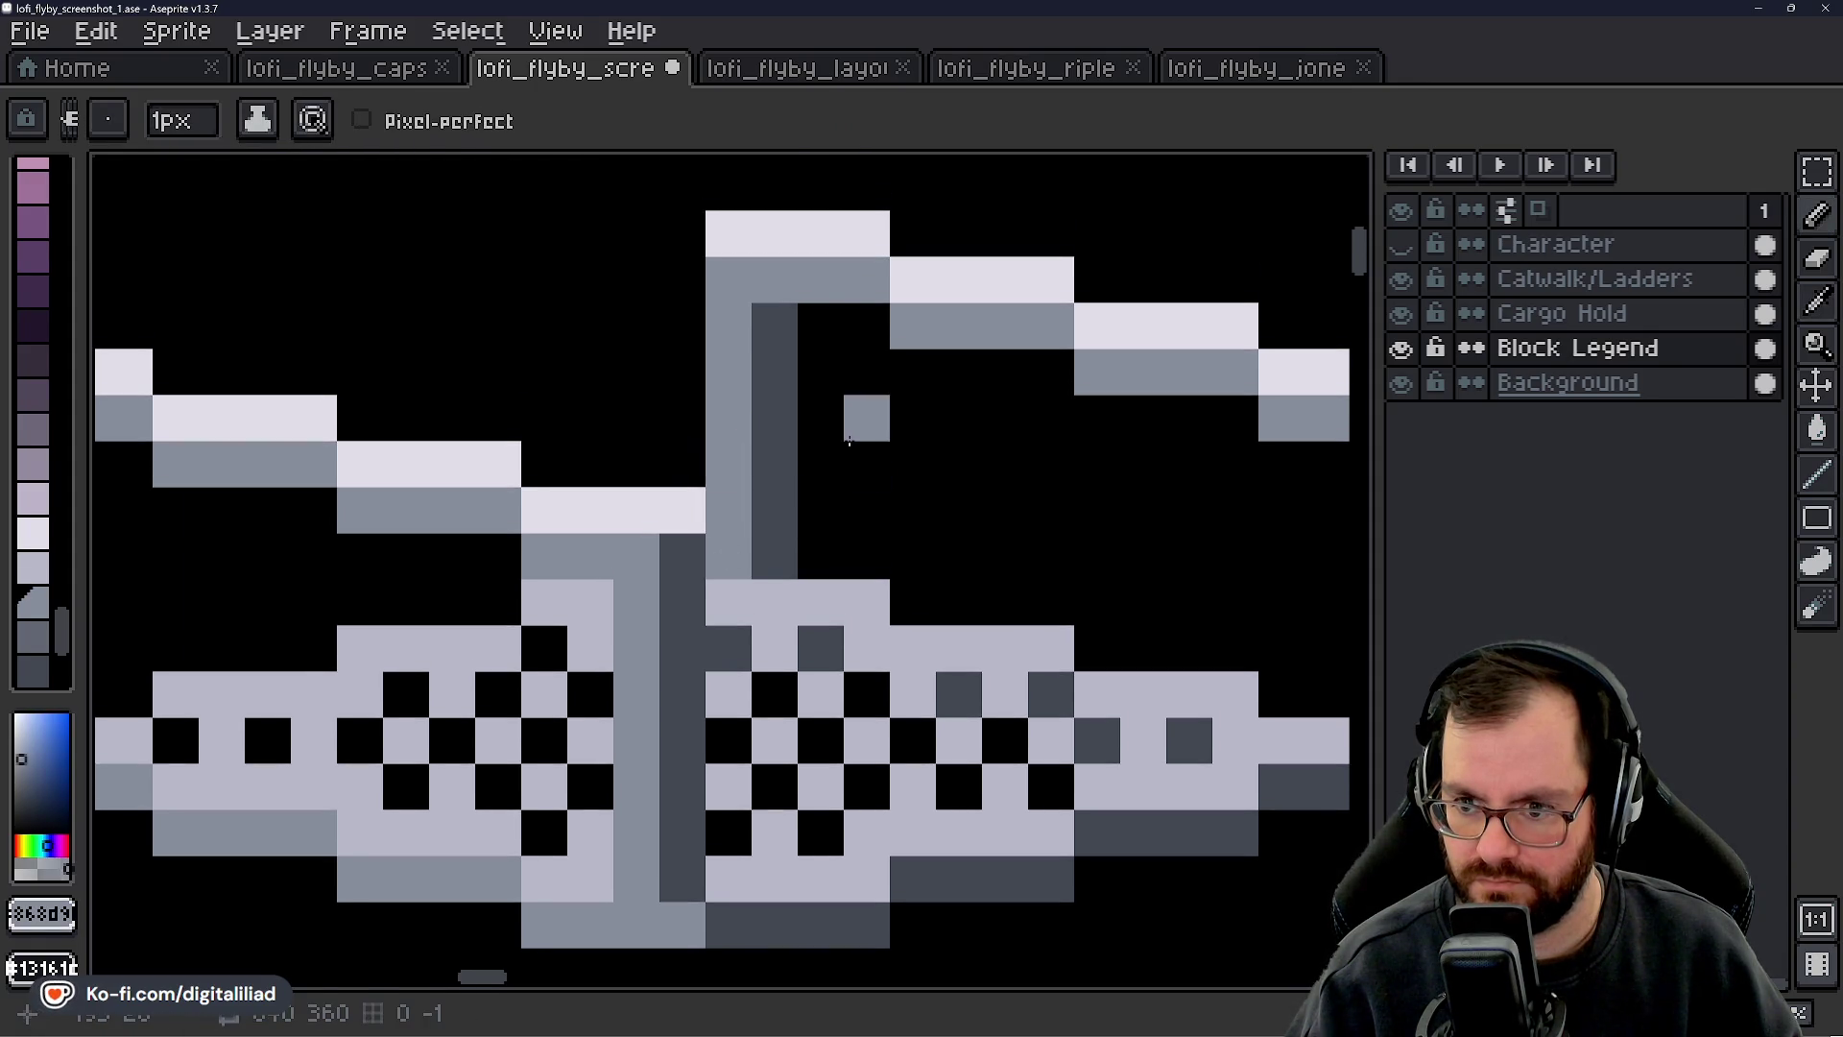
{"action": "scroll", "coordinate": [859, 442], "scroll_direction": "down", "scroll_amount": 5}
{"action": "left_click_drag", "start_coordinate": [909, 556], "coordinate": [818, 557]}
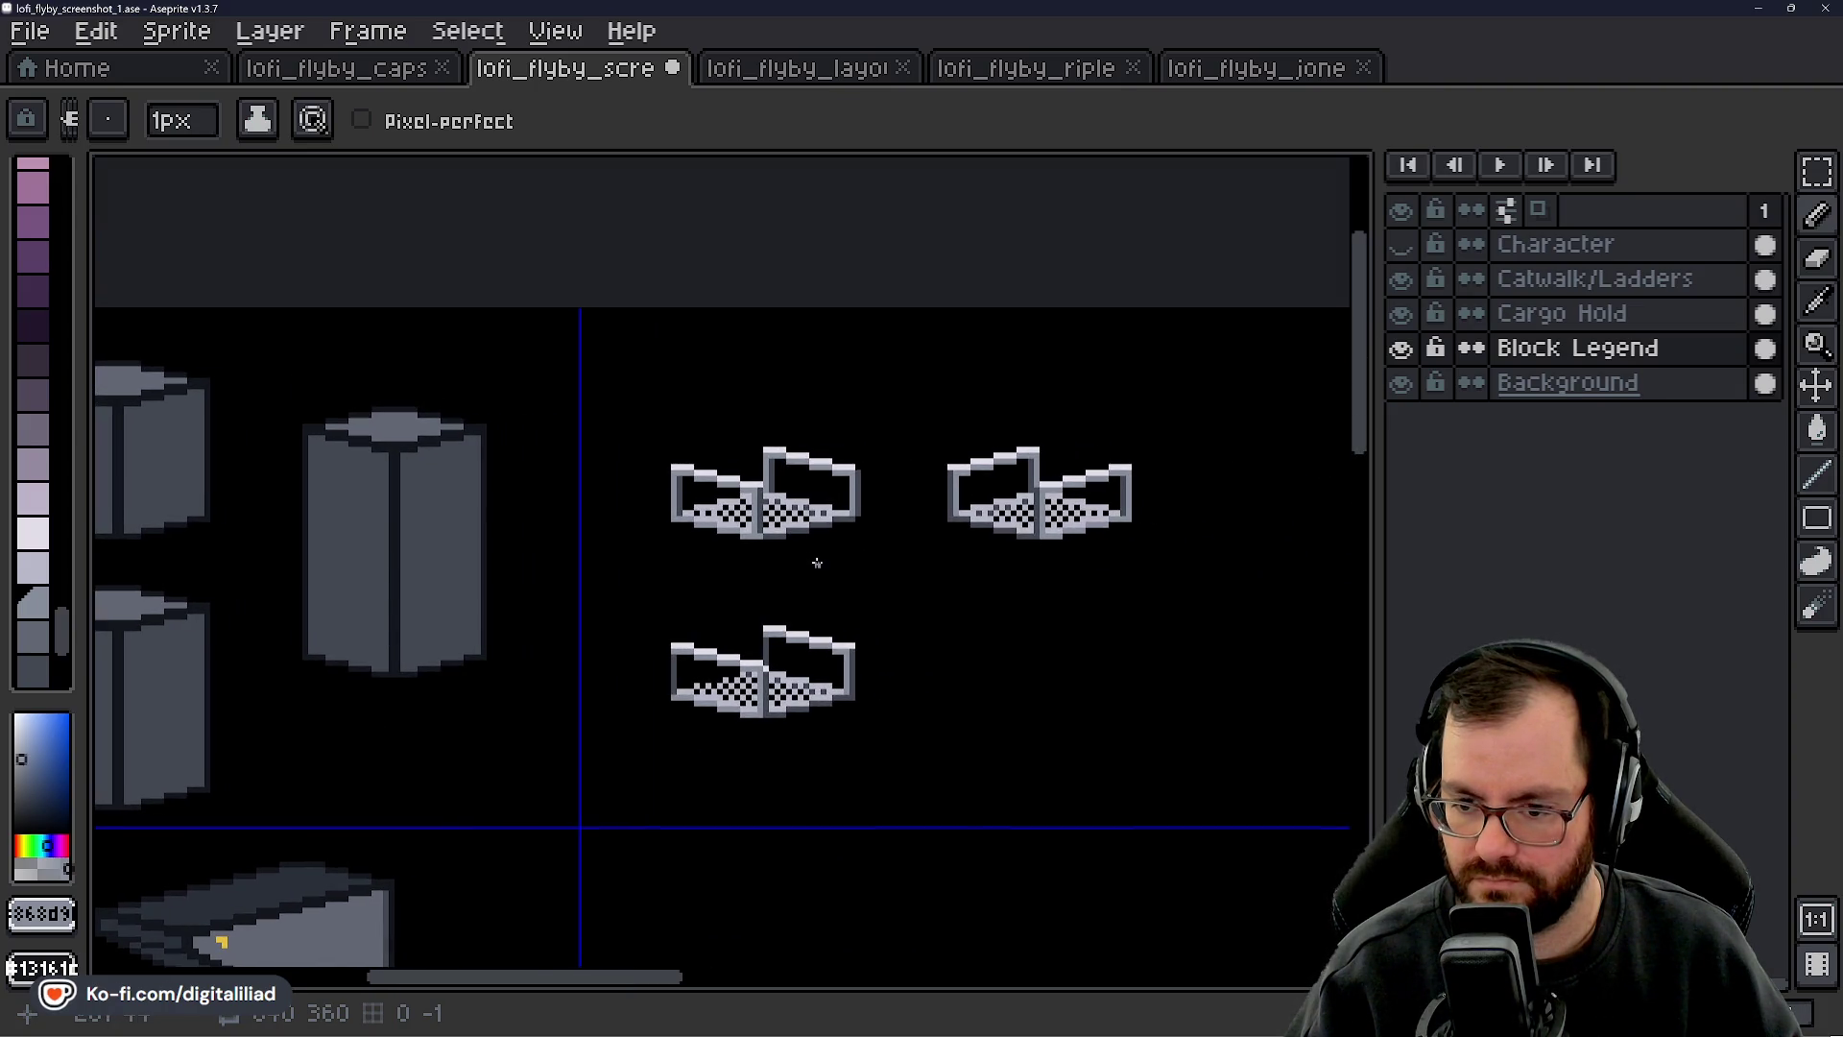
{"action": "scroll", "coordinate": [736, 444], "scroll_direction": "up", "scroll_amount": 3}
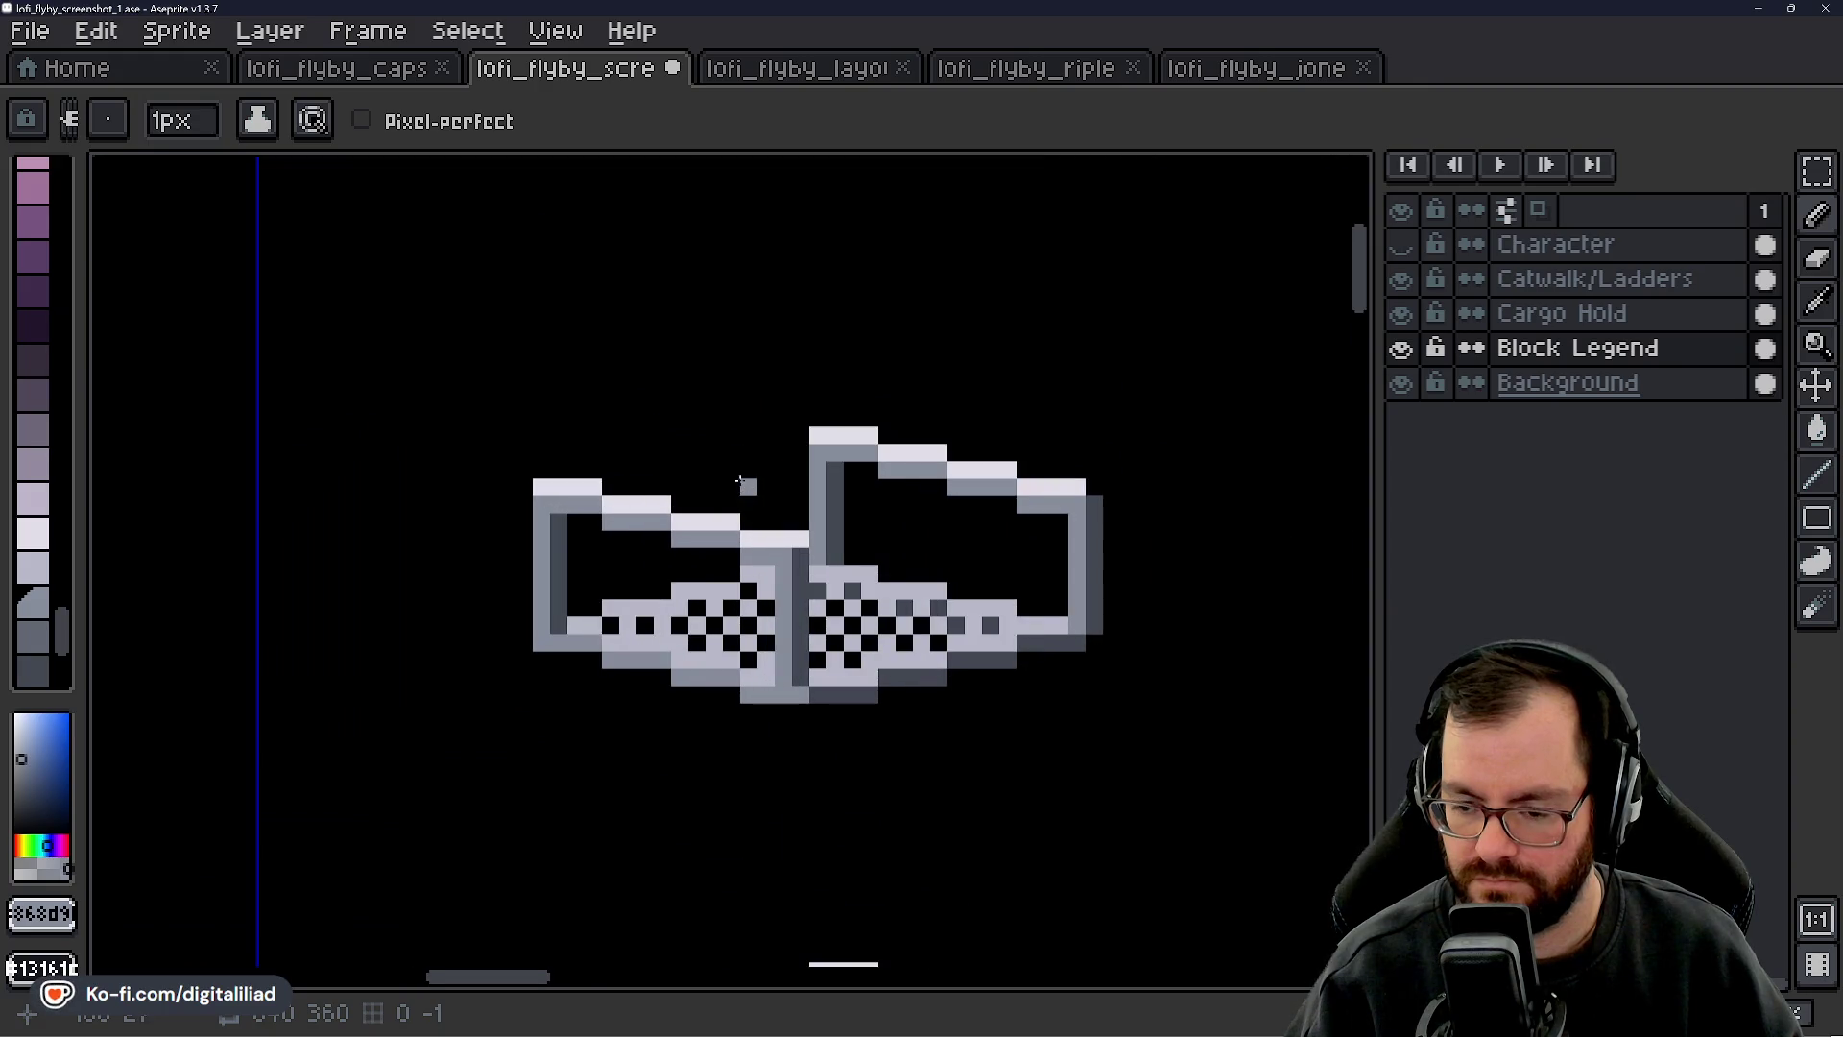
{"action": "left_click_drag", "start_coordinate": [731, 468], "coordinate": [714, 465]}
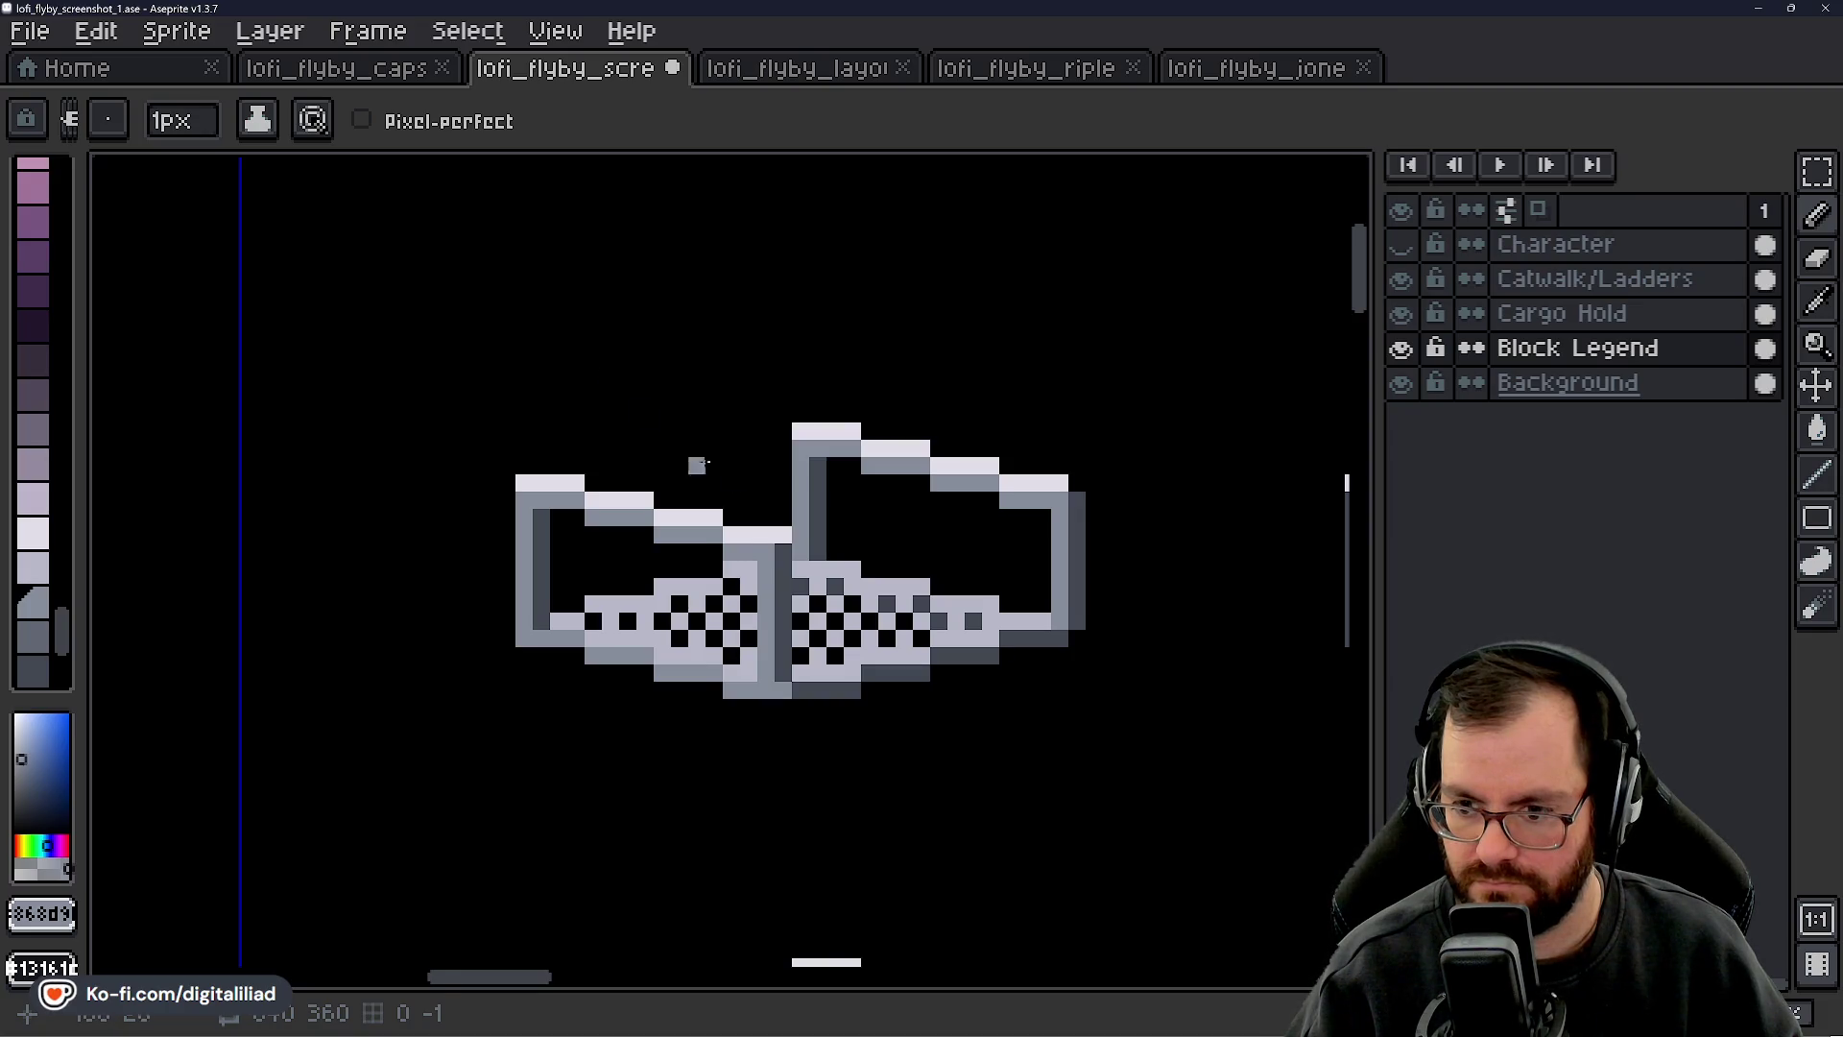
{"action": "scroll", "coordinate": [642, 411], "scroll_direction": "down", "scroll_amount": 3}
{"action": "scroll", "coordinate": [768, 504], "scroll_direction": "up", "scroll_amount": 1}
{"action": "left_click", "coordinate": [1816, 173]}
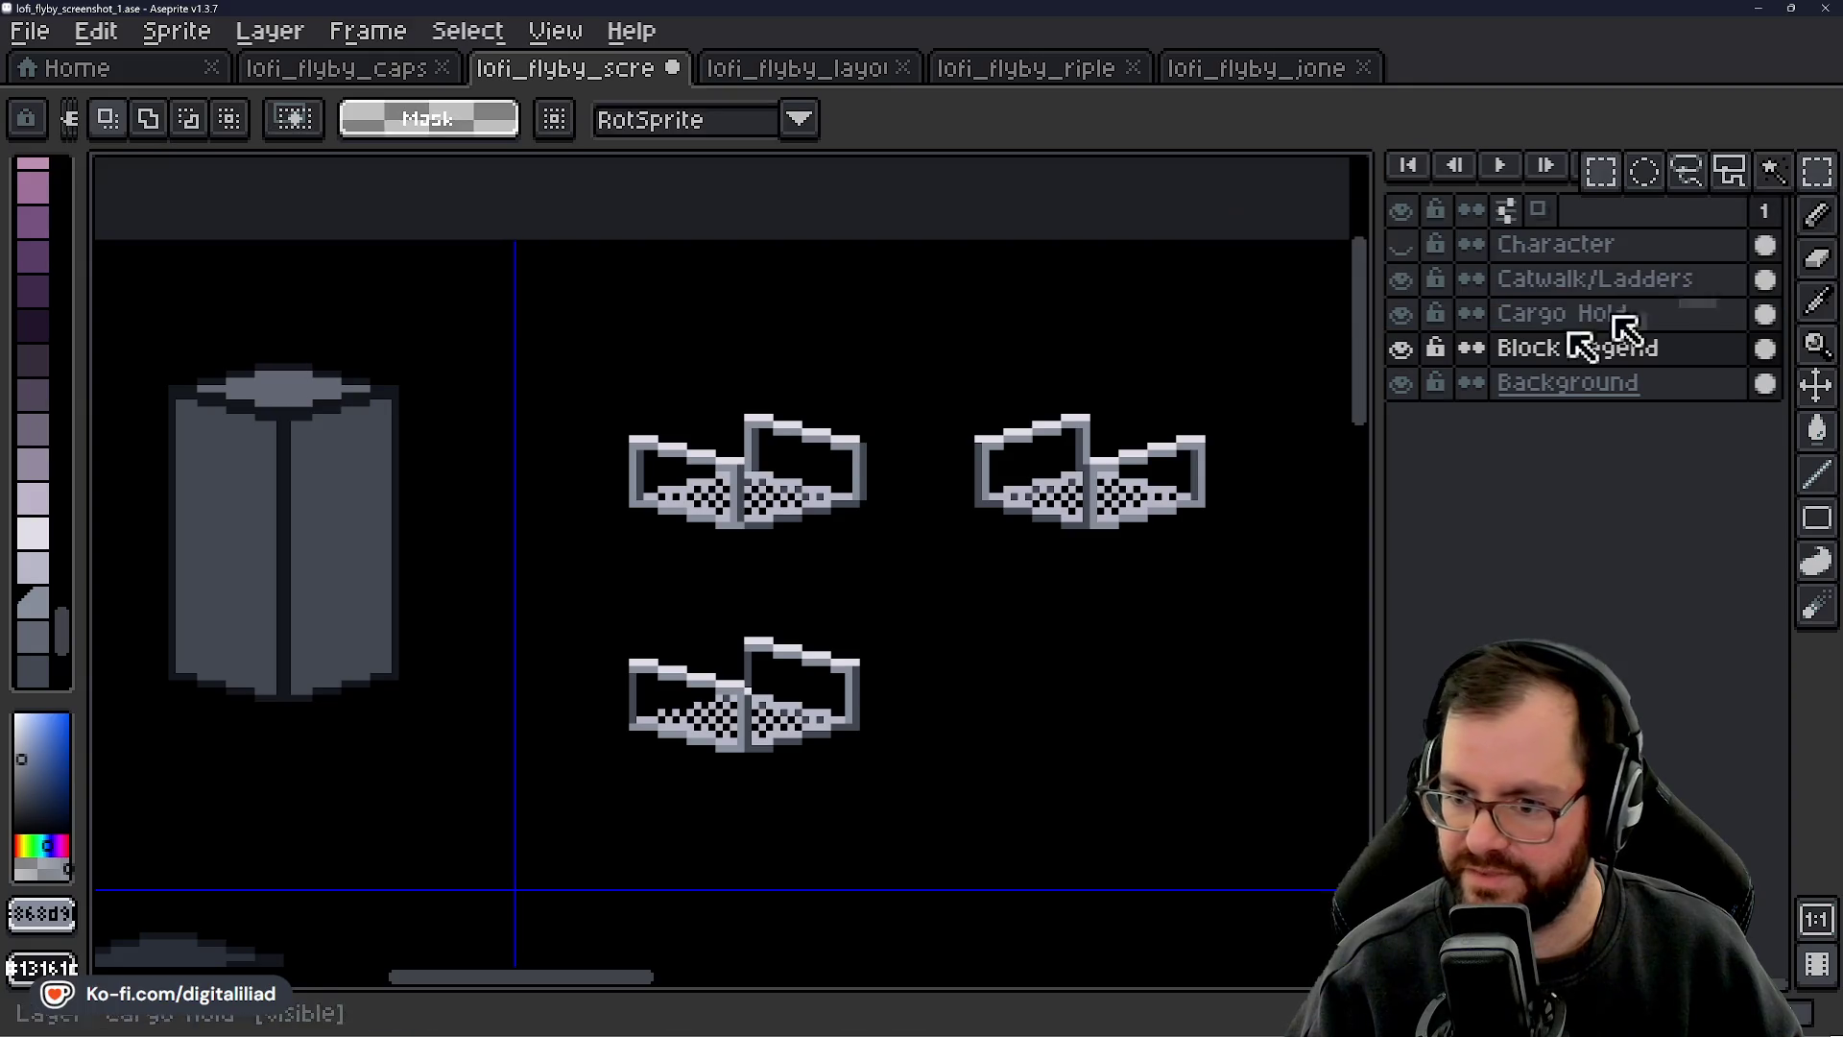
- Clear part of the central divider and redraw the black and light-grey cells beside it
{"action": "scroll", "coordinate": [806, 481], "scroll_direction": "up", "scroll_amount": 1}
{"action": "scroll", "coordinate": [825, 490], "scroll_direction": "down", "scroll_amount": 1}
{"action": "scroll", "coordinate": [845, 494], "scroll_direction": "up", "scroll_amount": 3}
{"action": "scroll", "coordinate": [815, 514], "scroll_direction": "down", "scroll_amount": 2}
{"action": "mouse_move", "coordinate": [910, 506]}
{"action": "left_mouse_down"}
{"action": "mouse_move", "coordinate": [748, 465]}
{"action": "mouse_move", "coordinate": [687, 403]}
{"action": "mouse_move", "coordinate": [729, 546]}
{"action": "left_mouse_up"}
{"action": "scroll", "coordinate": [540, 411], "scroll_direction": "up", "scroll_amount": 3}
{"action": "left_click_drag", "start_coordinate": [540, 411], "coordinate": [329, 535]}
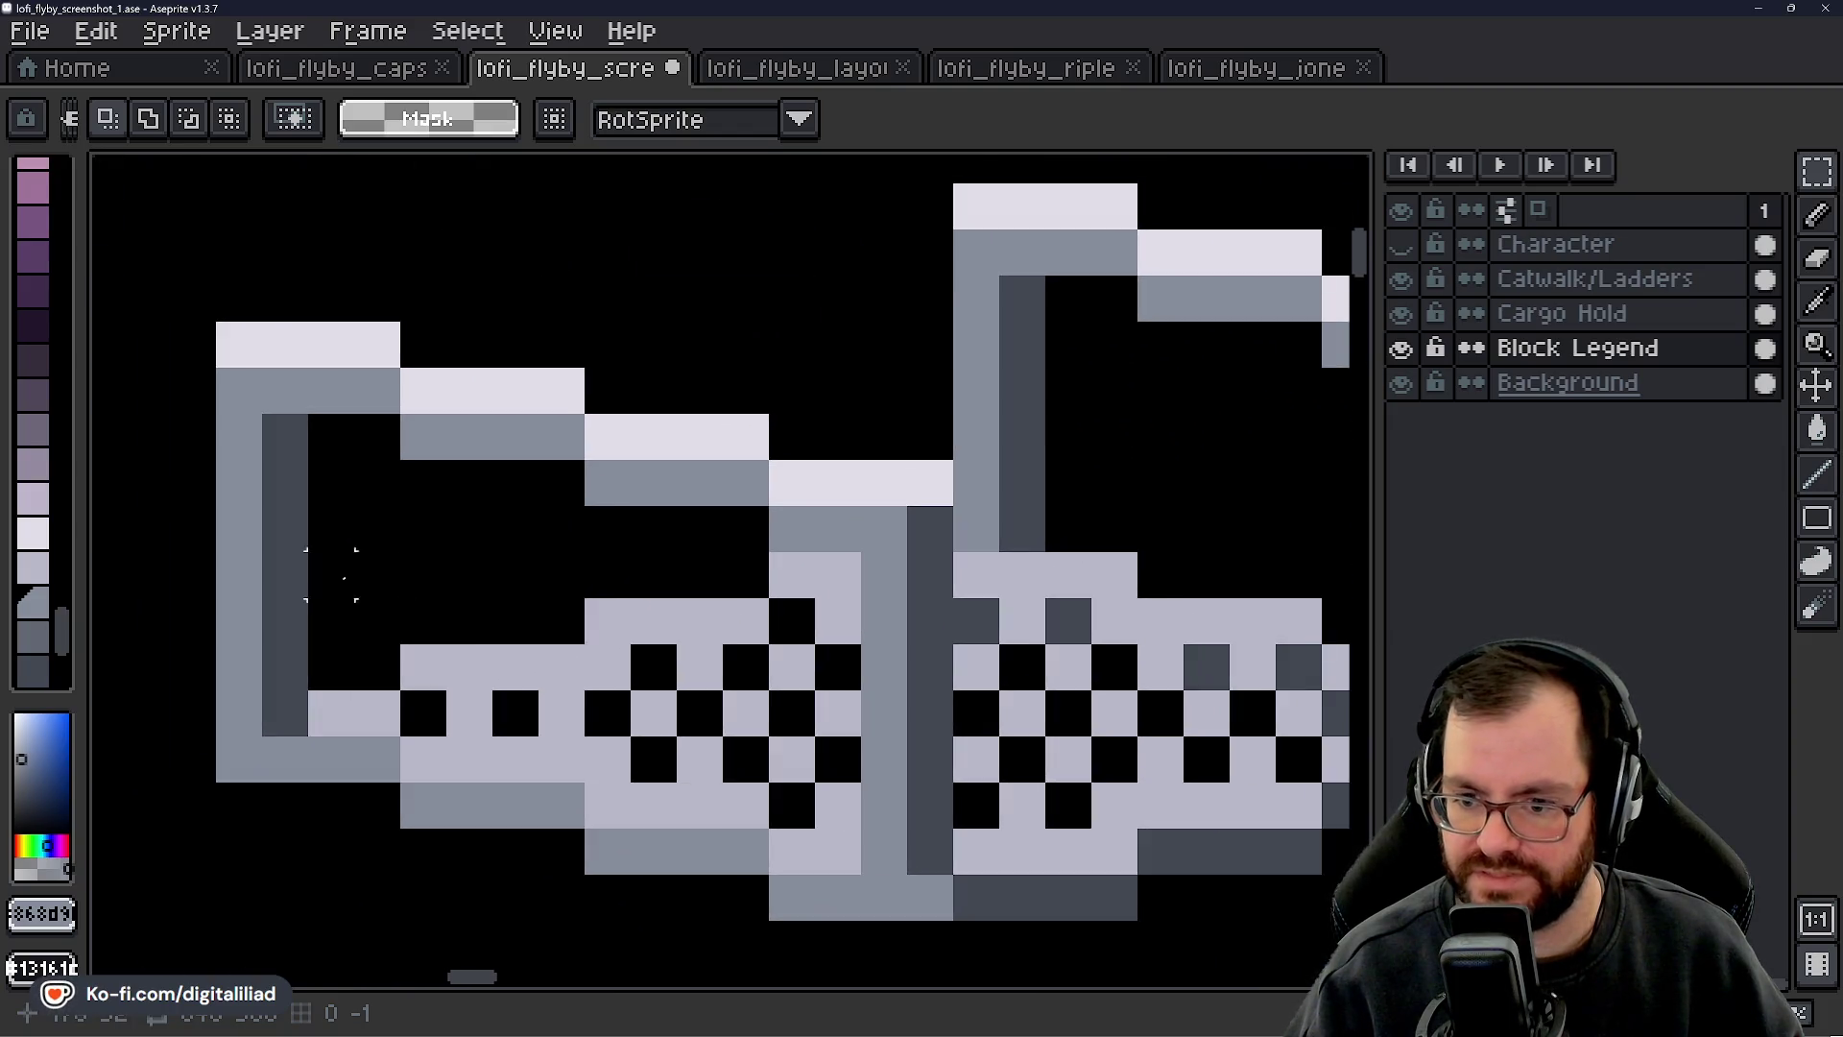
{"action": "scroll", "coordinate": [922, 415], "scroll_direction": "down", "scroll_amount": 1}
{"action": "scroll", "coordinate": [769, 464], "scroll_direction": "up", "scroll_amount": 1}
{"action": "left_click_drag", "start_coordinate": [769, 464], "coordinate": [552, 574]}
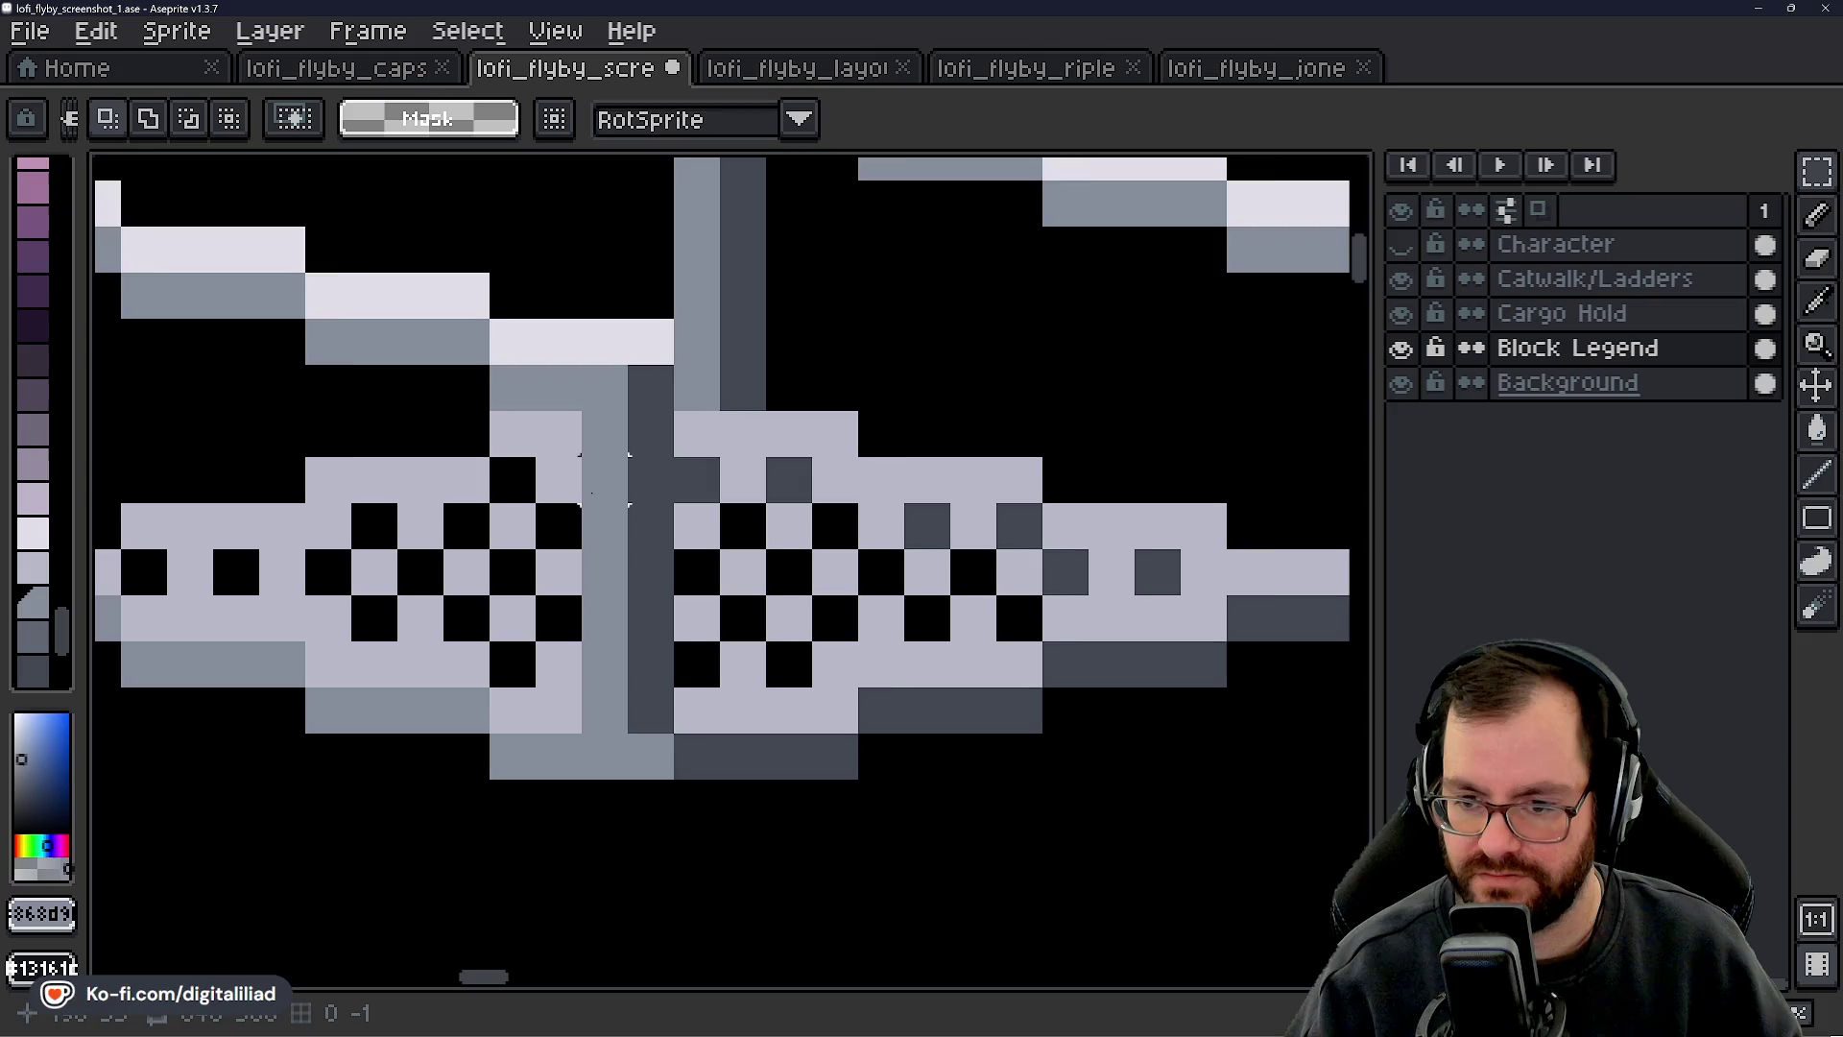
{"action": "left_click_drag", "start_coordinate": [591, 493], "coordinate": [728, 513]}
{"action": "scroll", "coordinate": [886, 589], "scroll_direction": "down", "scroll_amount": 1}
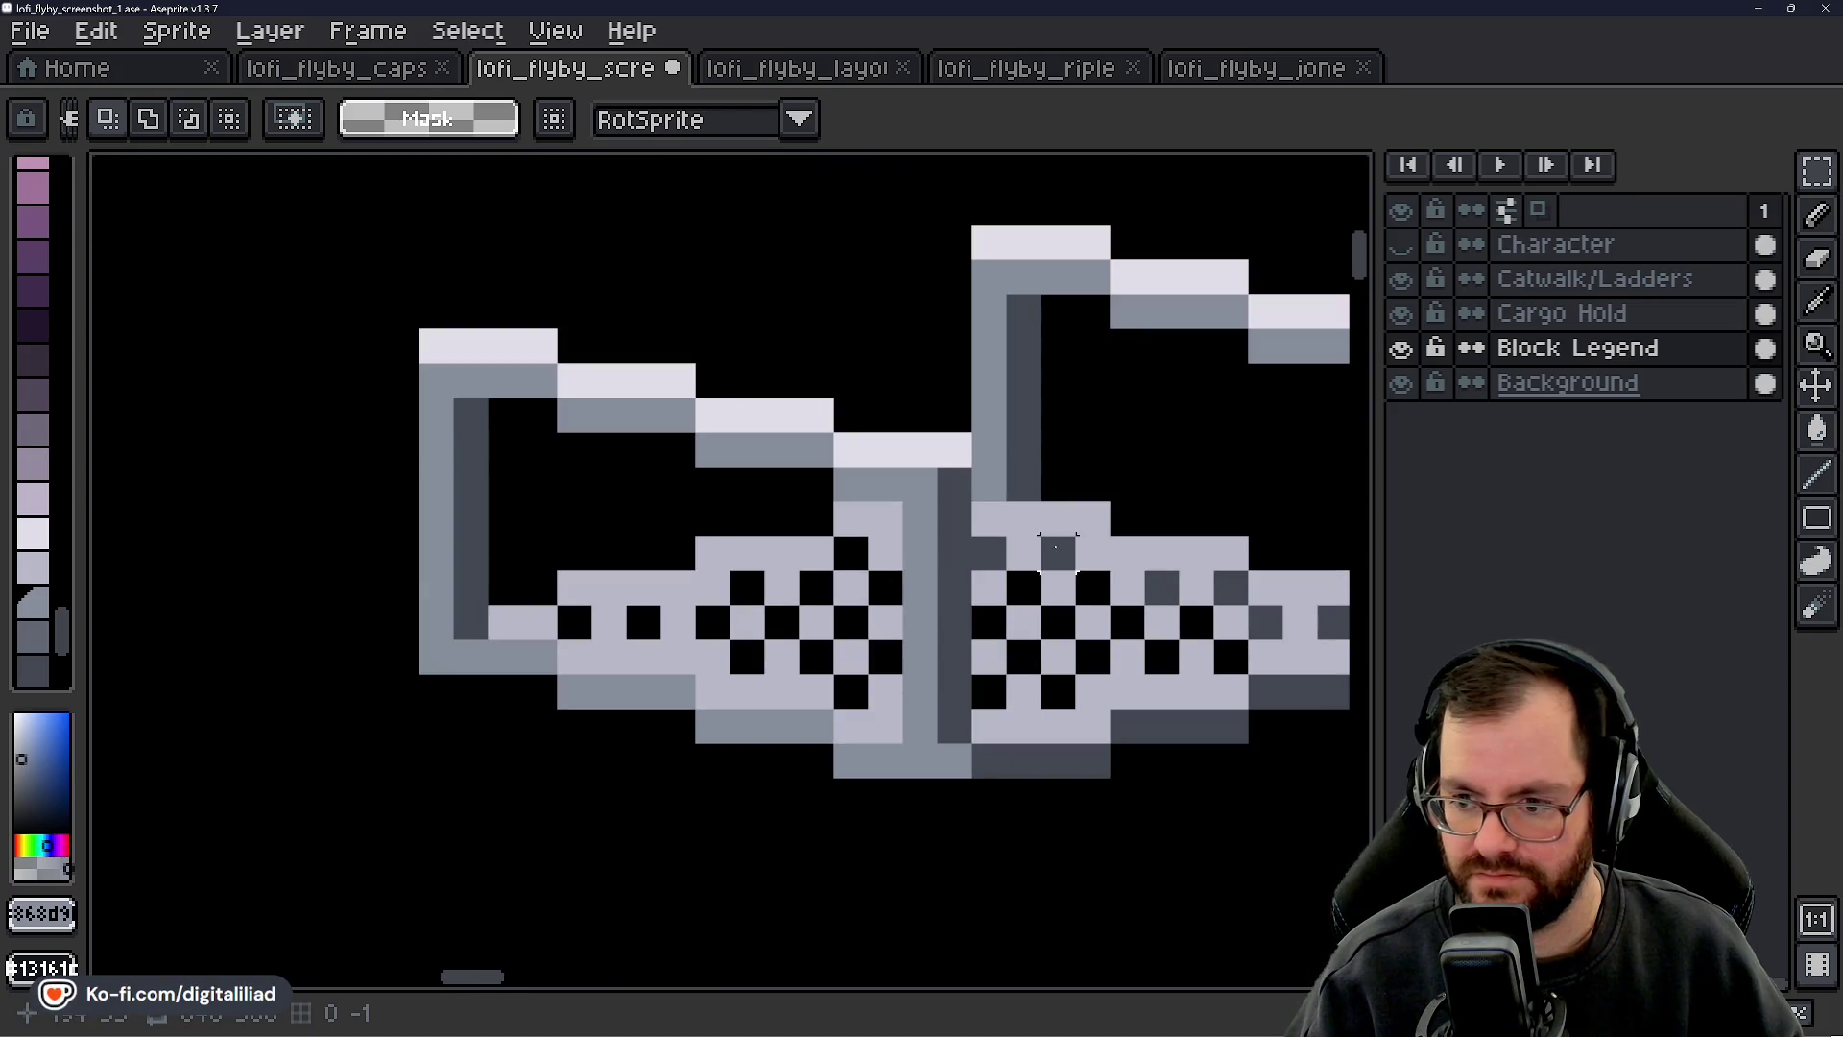
{"action": "scroll", "coordinate": [1023, 485], "scroll_direction": "up", "scroll_amount": 3}
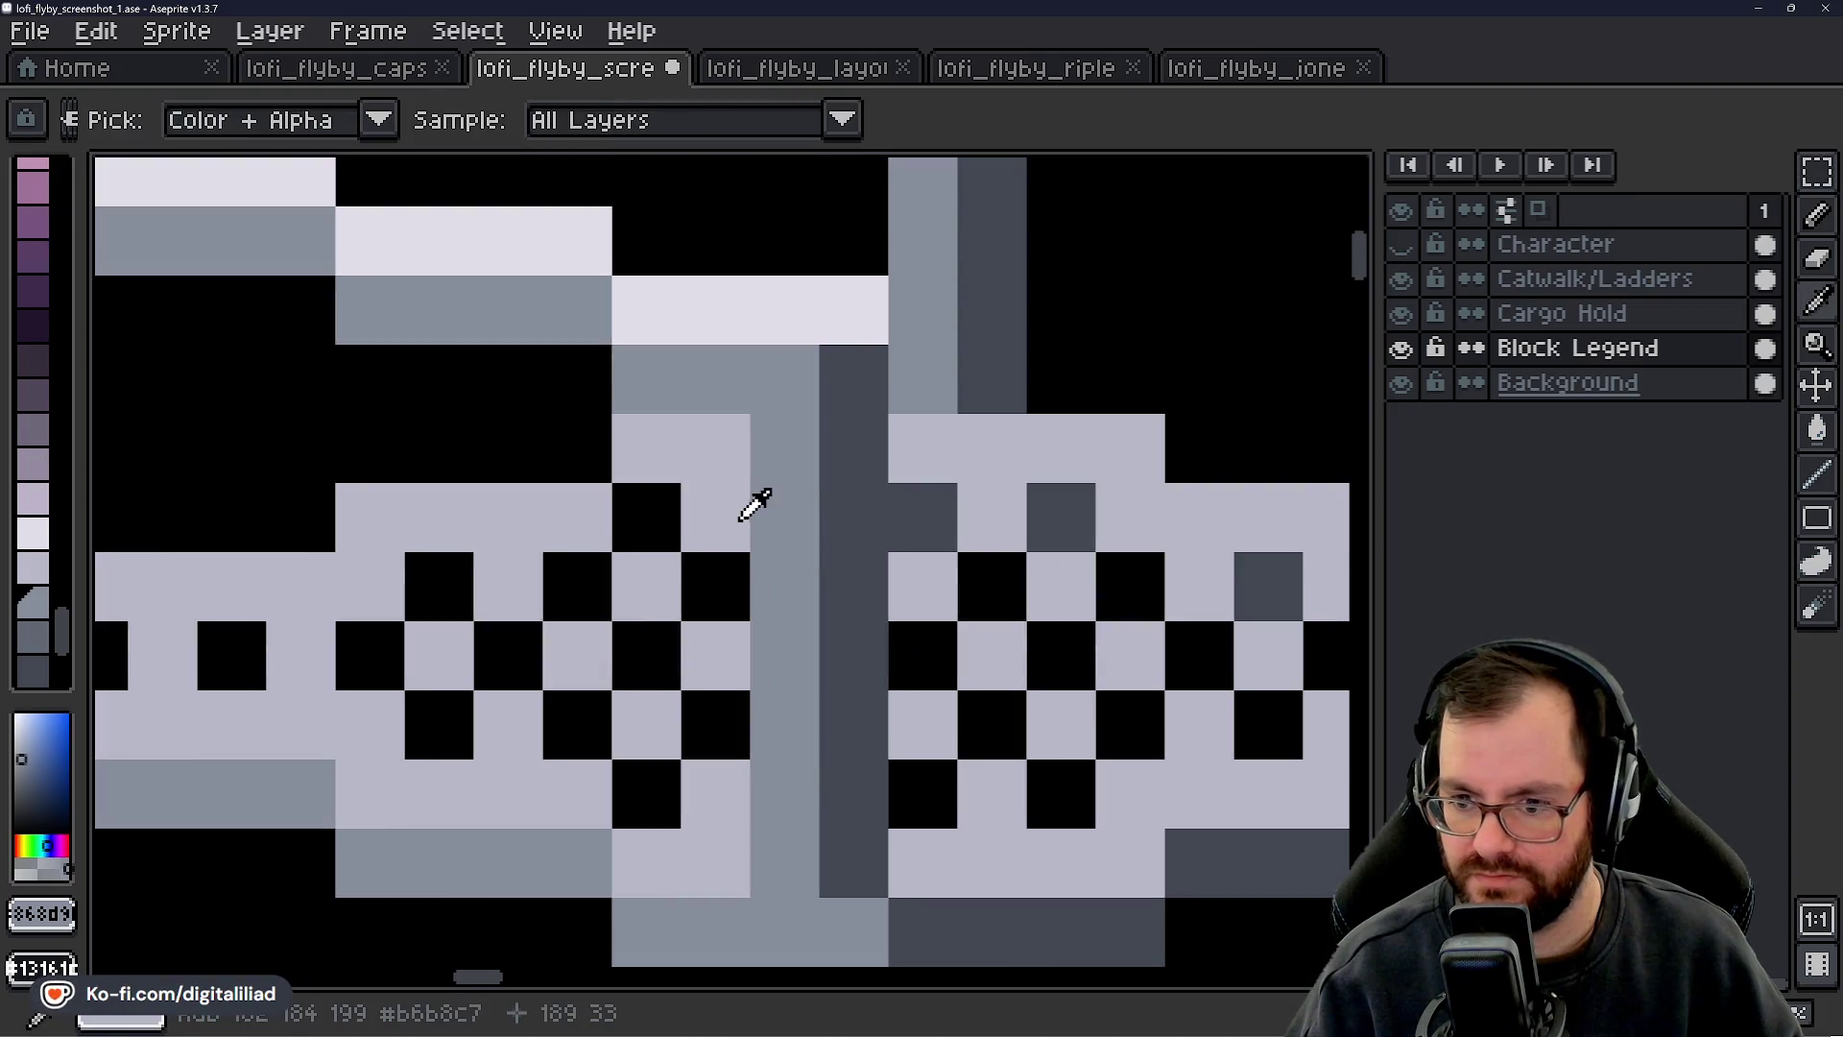
{"action": "key", "text": "b"}
{"action": "right_click", "coordinate": [763, 516]}
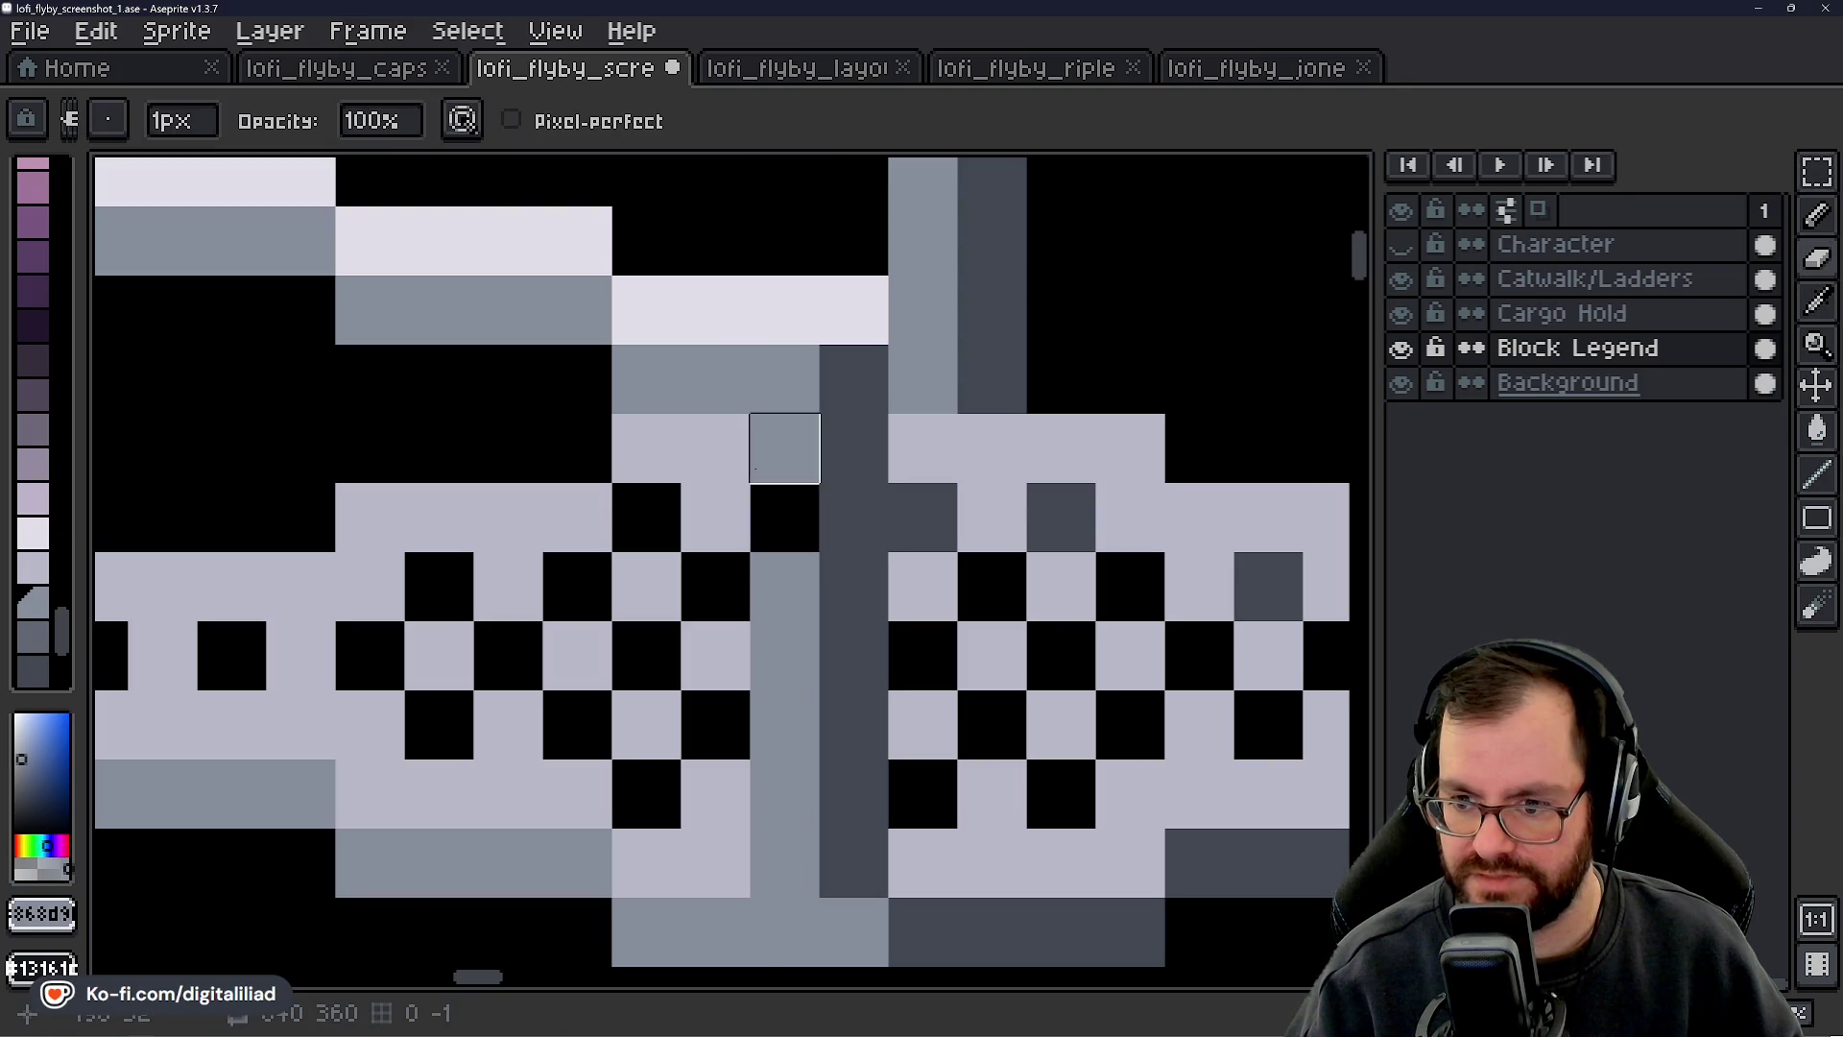
{"action": "left_click", "coordinate": [706, 446], "text": "alt"}
{"action": "left_click", "coordinate": [761, 454]}
- Repaint the top of the dark column and its neighbouring pixels in mid-grey
{"action": "left_click_drag", "start_coordinate": [786, 527], "coordinate": [673, 500]}
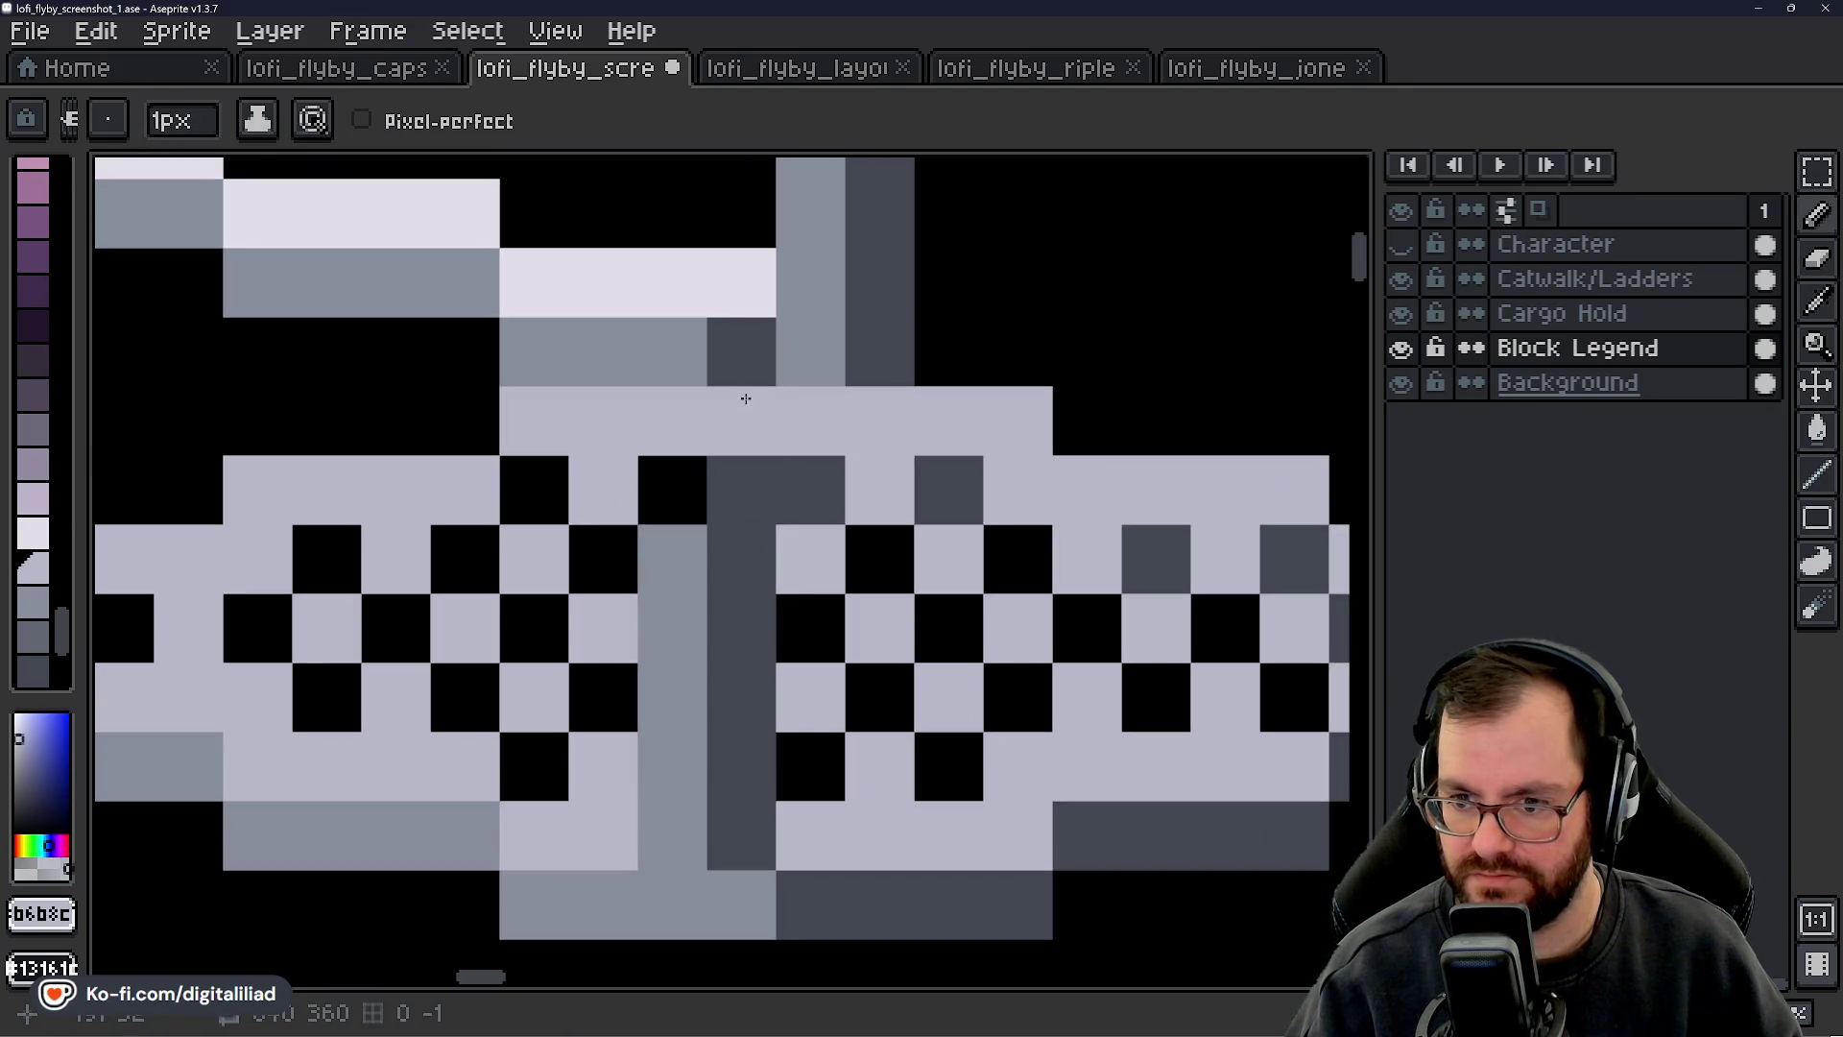
{"action": "left_click", "coordinate": [749, 364]}
{"action": "scroll", "coordinate": [781, 556], "scroll_direction": "down", "scroll_amount": 3}
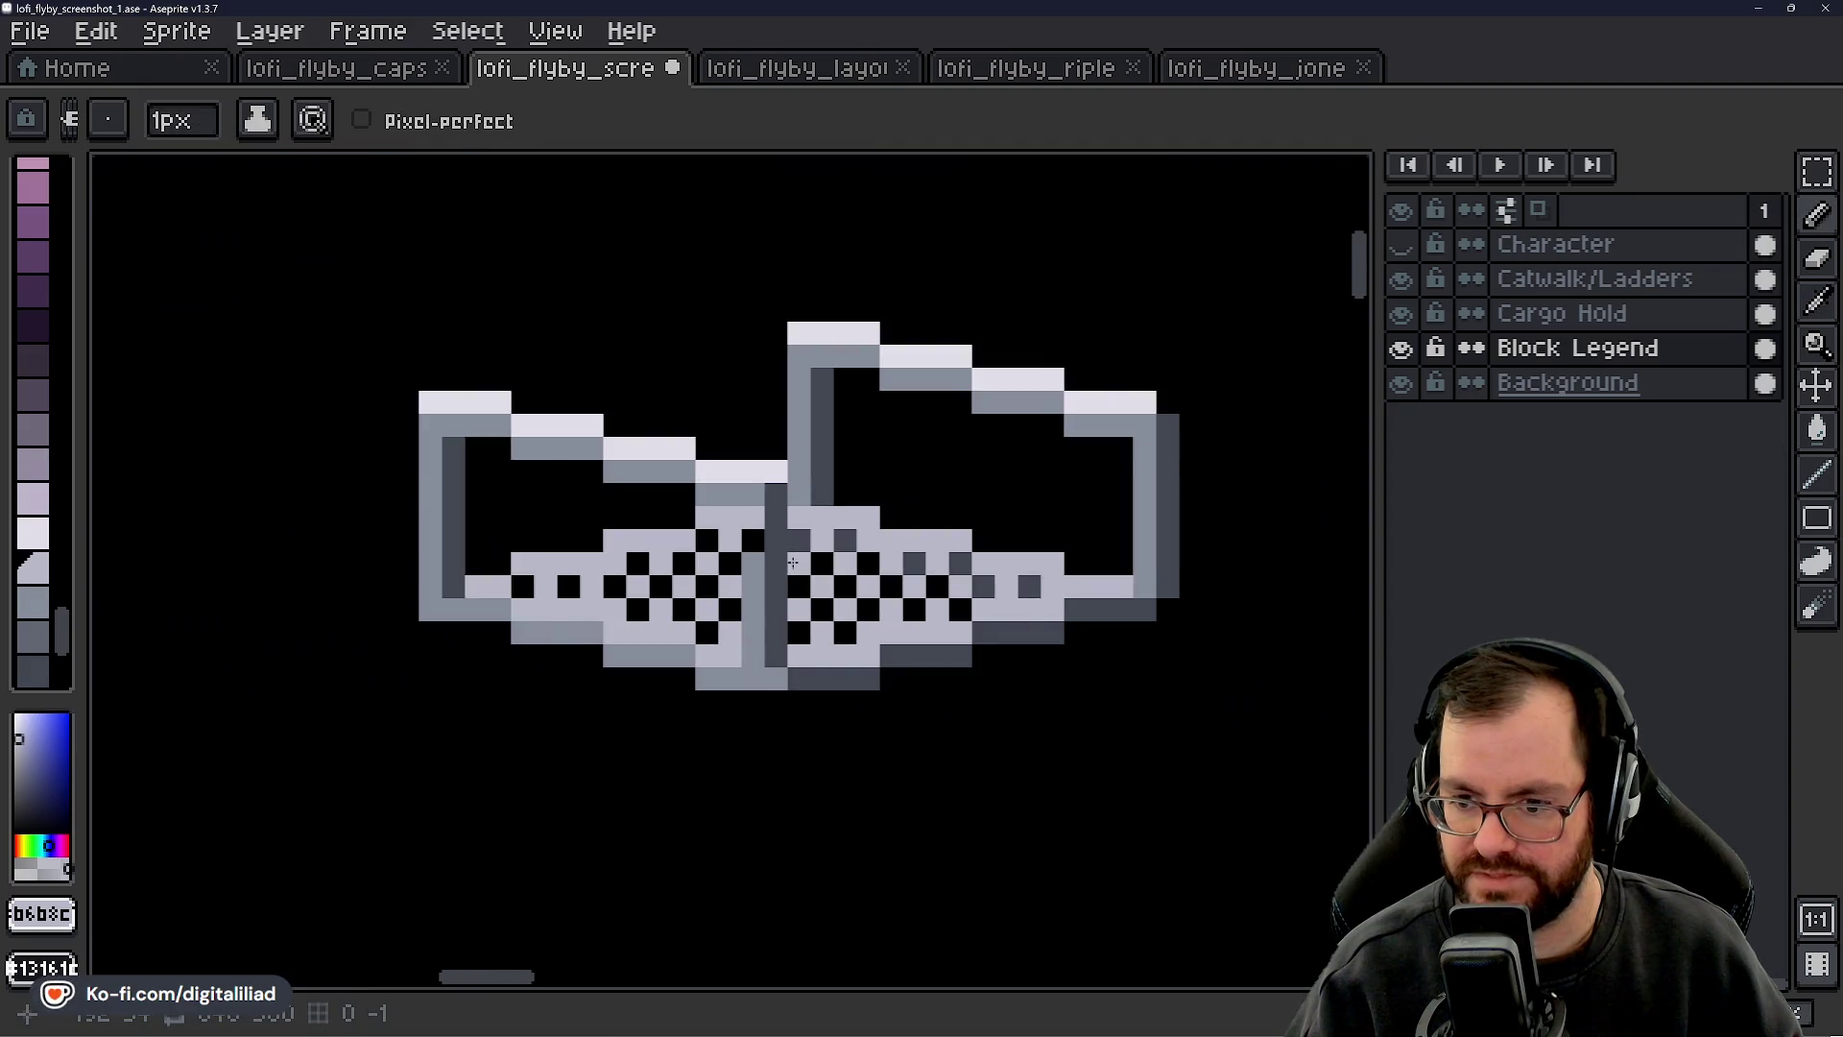
{"action": "left_click", "coordinate": [758, 459], "text": "alt"}
{"action": "left_click", "coordinate": [769, 468]}
{"action": "left_click", "coordinate": [745, 503]}
{"action": "left_click", "coordinate": [770, 503]}
- Change the top-row black checker squares to dark grey #414752
{"action": "scroll", "coordinate": [773, 557], "scroll_direction": "up", "scroll_amount": 1}
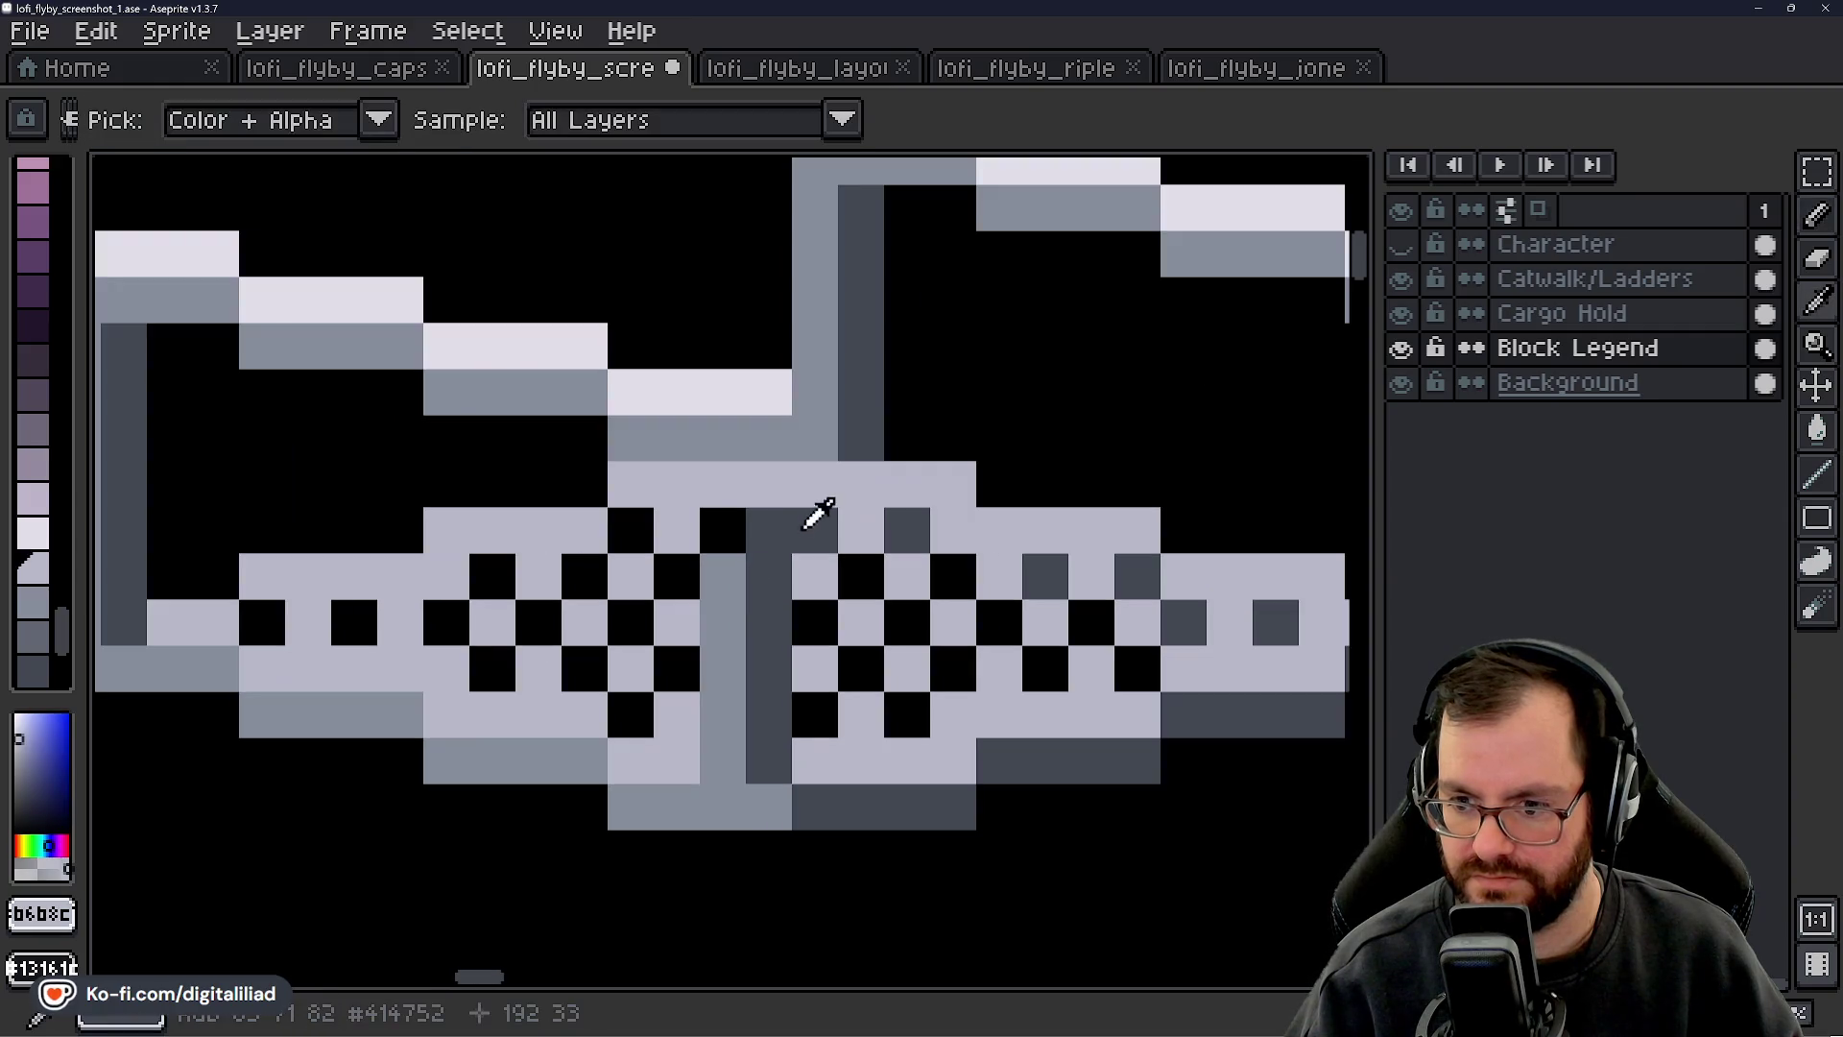
{"action": "left_click", "coordinate": [813, 523], "text": "alt"}
{"action": "left_click", "coordinate": [722, 530]}
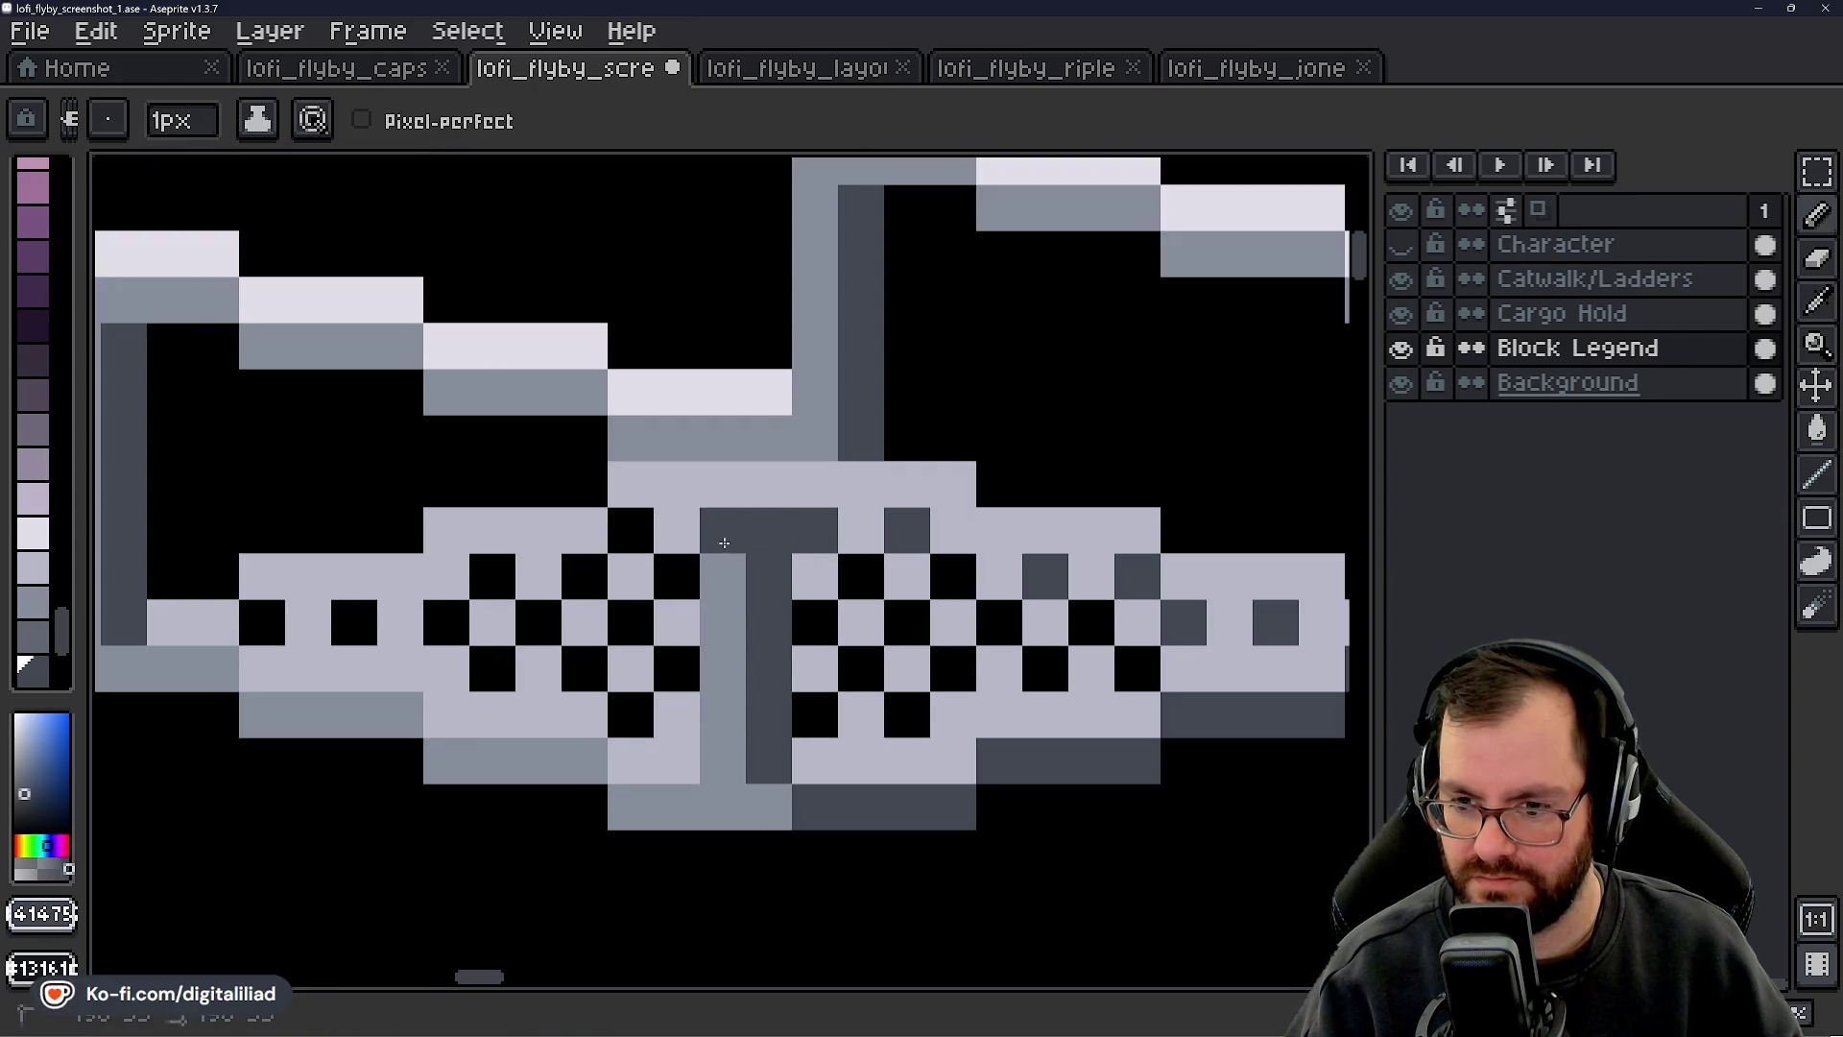
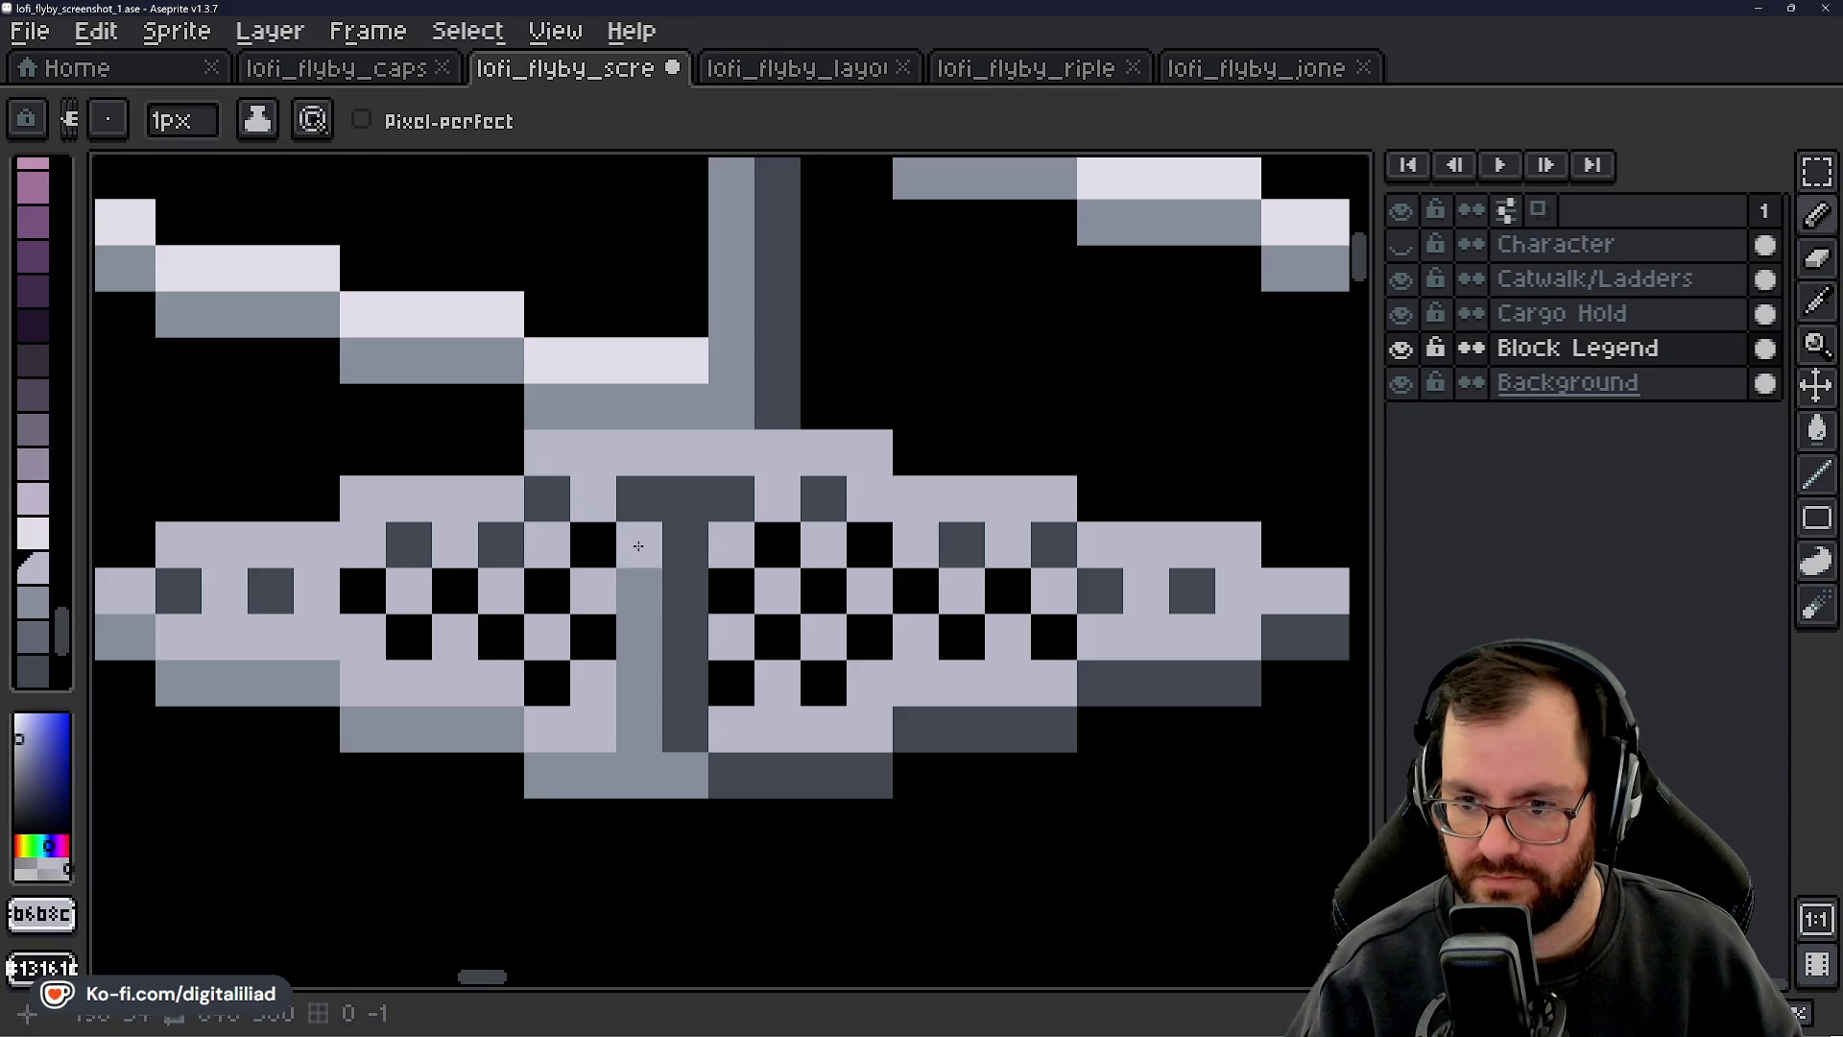
- Paint the T-stem pixels light grey to match the platform's checker squares
{"action": "scroll", "coordinate": [858, 617], "scroll_direction": "down", "scroll_amount": 3}
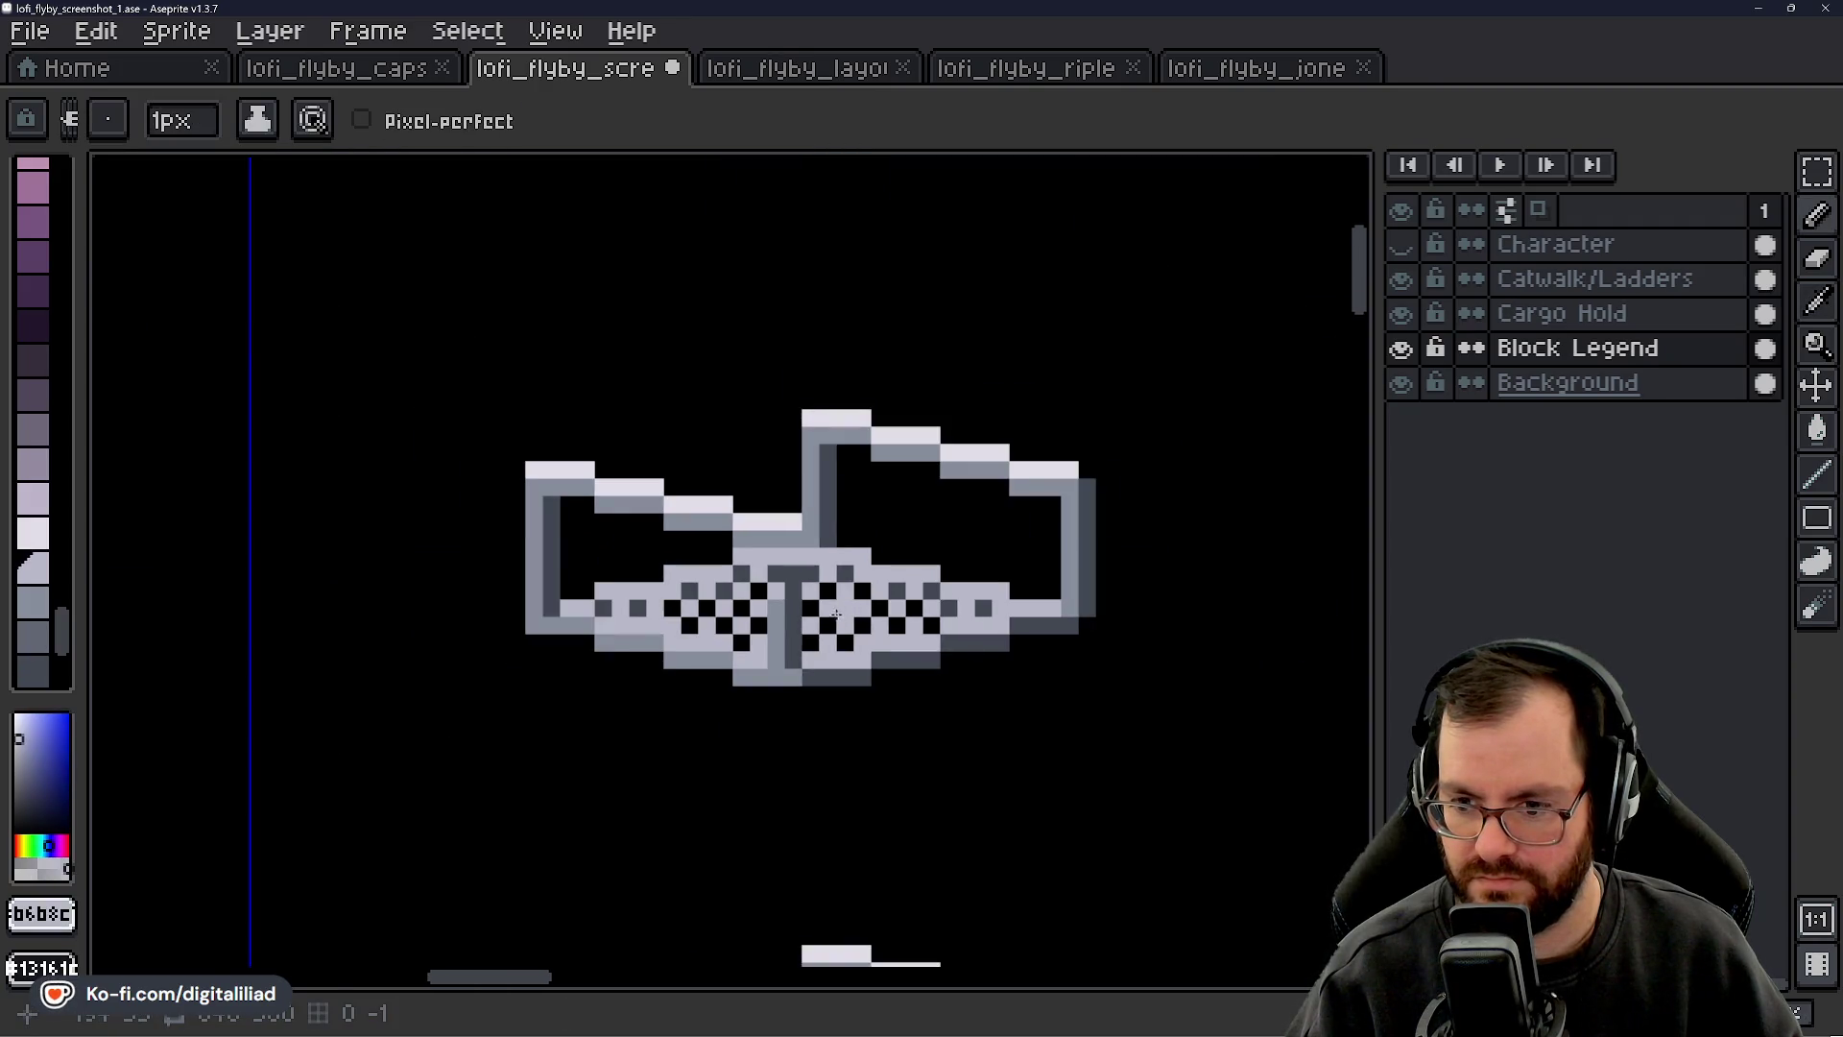
{"action": "scroll", "coordinate": [825, 611], "scroll_direction": "up", "scroll_amount": 1}
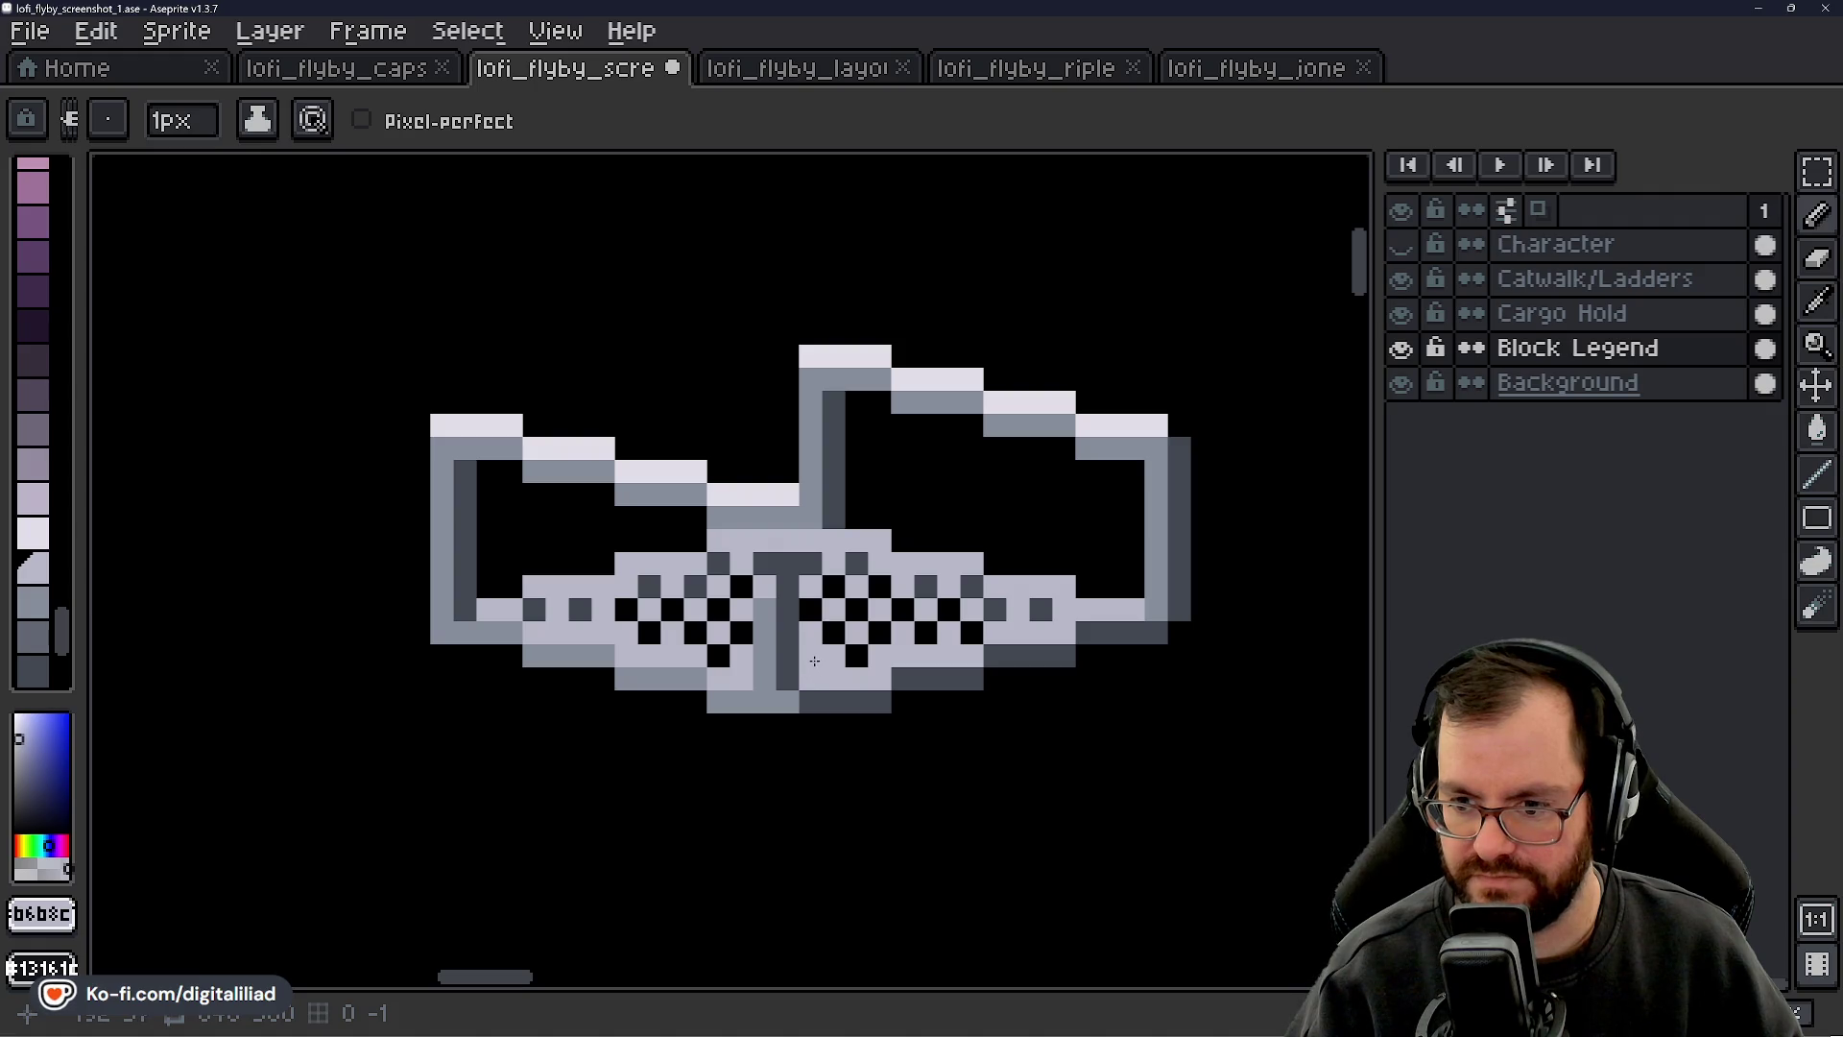
{"action": "scroll", "coordinate": [814, 643], "scroll_direction": "up", "scroll_amount": 3}
{"action": "left_click", "coordinate": [747, 612]}
{"action": "left_click", "coordinate": [702, 659]}
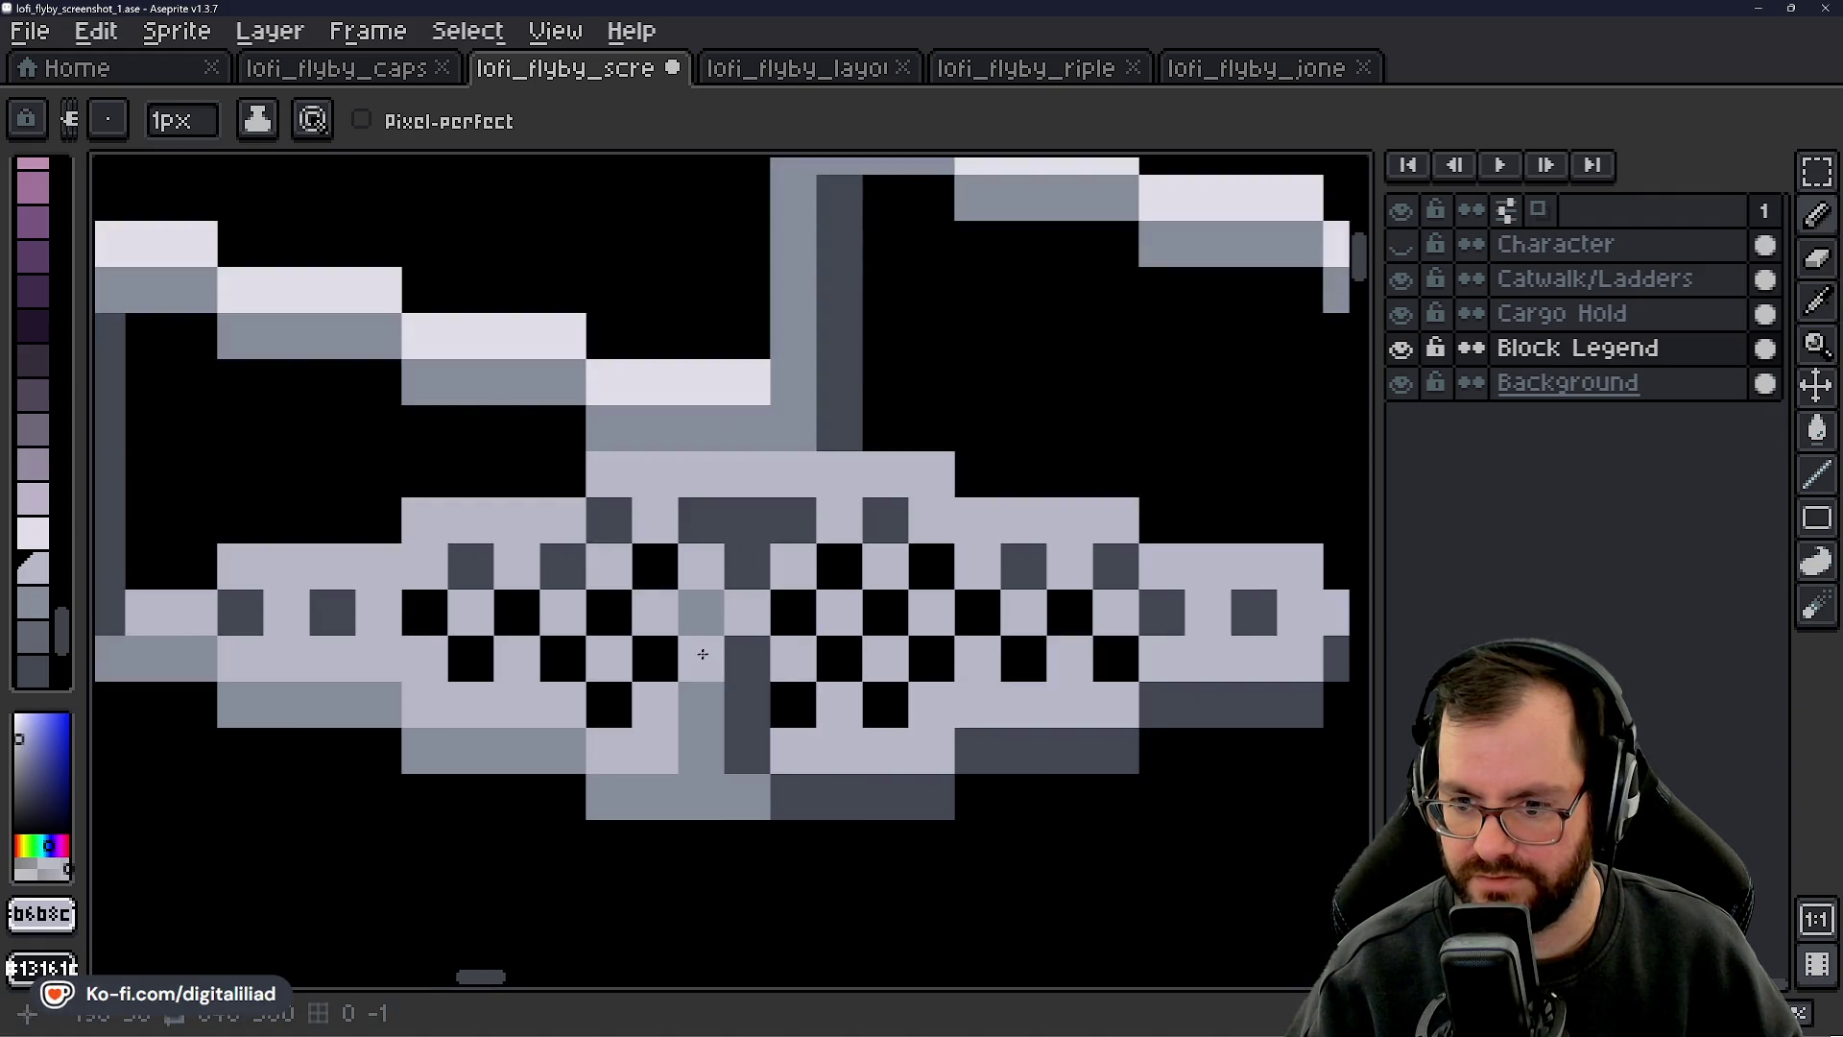
{"action": "left_click", "coordinate": [748, 704]}
{"action": "scroll", "coordinate": [754, 773], "scroll_direction": "up", "scroll_amount": 2}
{"action": "key", "text": "alt"}
{"action": "left_click", "coordinate": [744, 738]}
{"action": "left_click", "coordinate": [675, 669]}
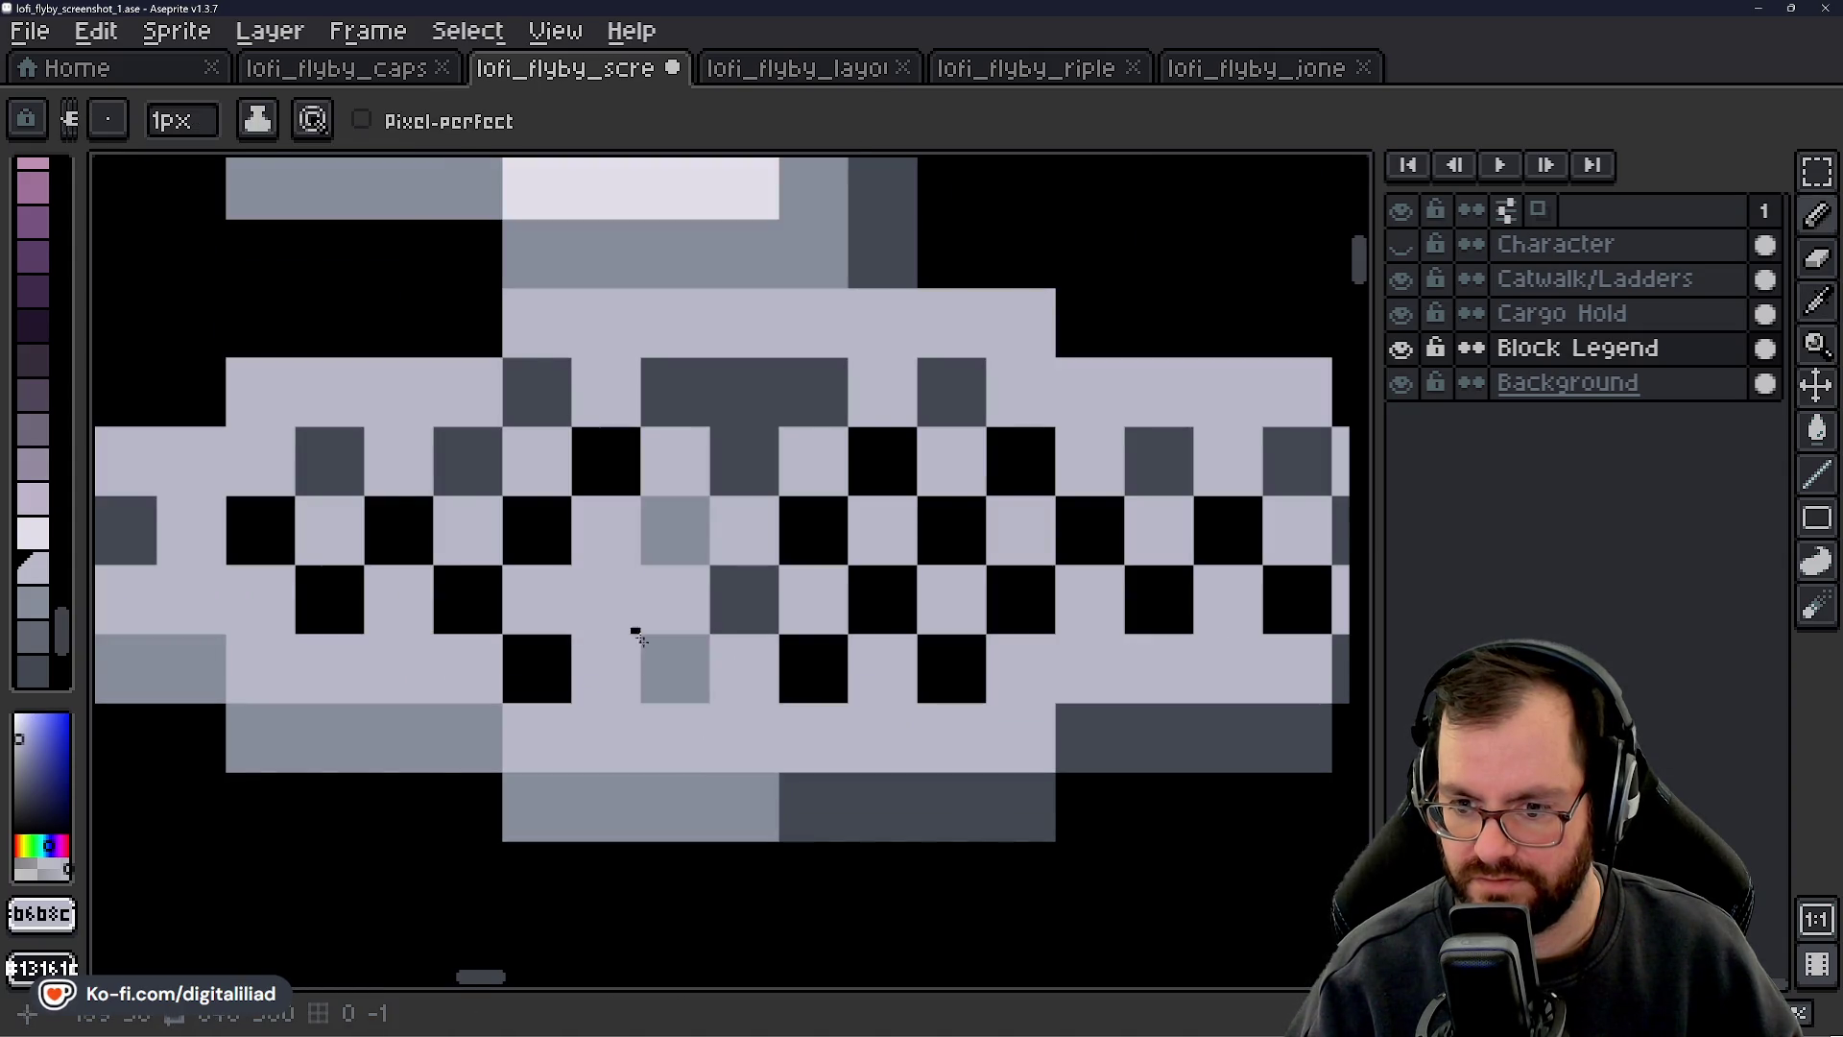
- Erase the remaining stem pixels to black and relight the top ones so the checker continues
{"action": "key", "text": "e"}
{"action": "left_click", "coordinate": [675, 669]}
{"action": "left_click", "coordinate": [674, 530]}
{"action": "left_click", "coordinate": [744, 599]}
{"action": "left_click", "coordinate": [744, 461]}
{"action": "key", "text": "alt"}
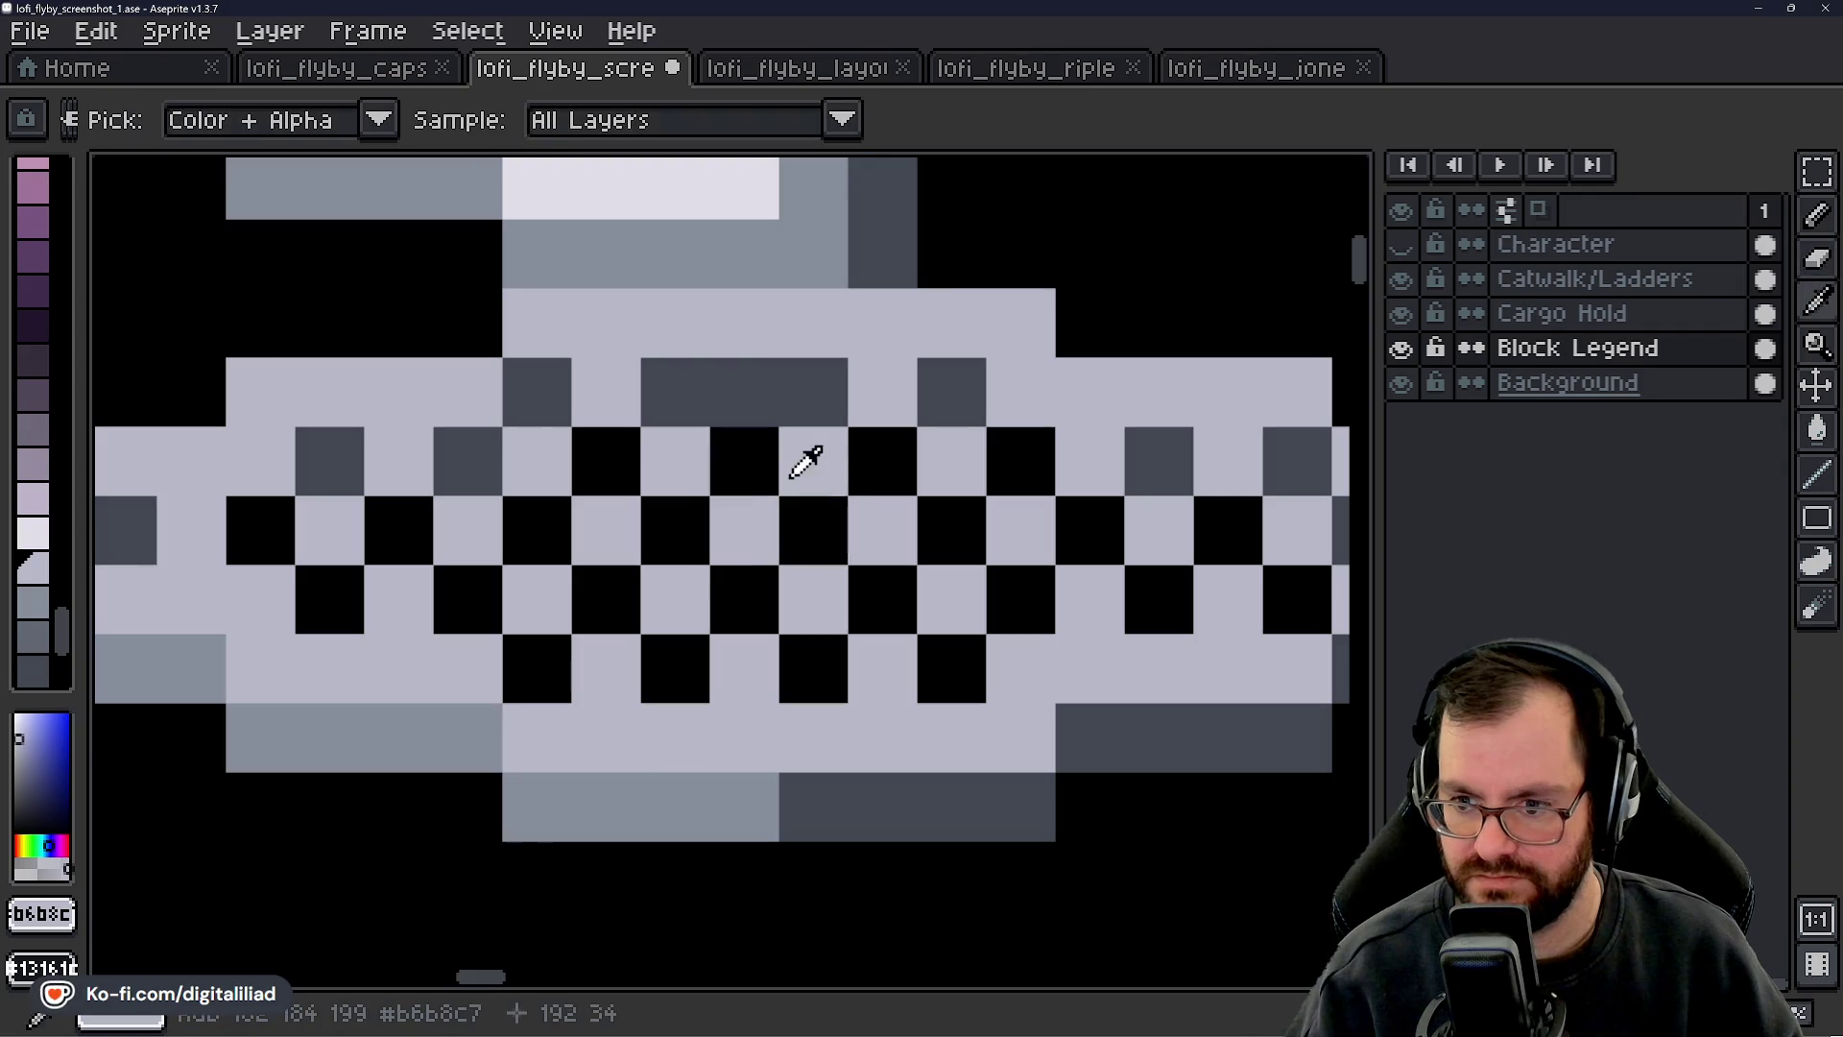
{"action": "left_click", "coordinate": [744, 392]}
{"action": "key", "text": "b"}
{"action": "left_click", "coordinate": [744, 391]}
{"action": "left_click", "coordinate": [744, 461]}
{"action": "scroll", "coordinate": [699, 506], "scroll_direction": "down", "scroll_amount": 2}
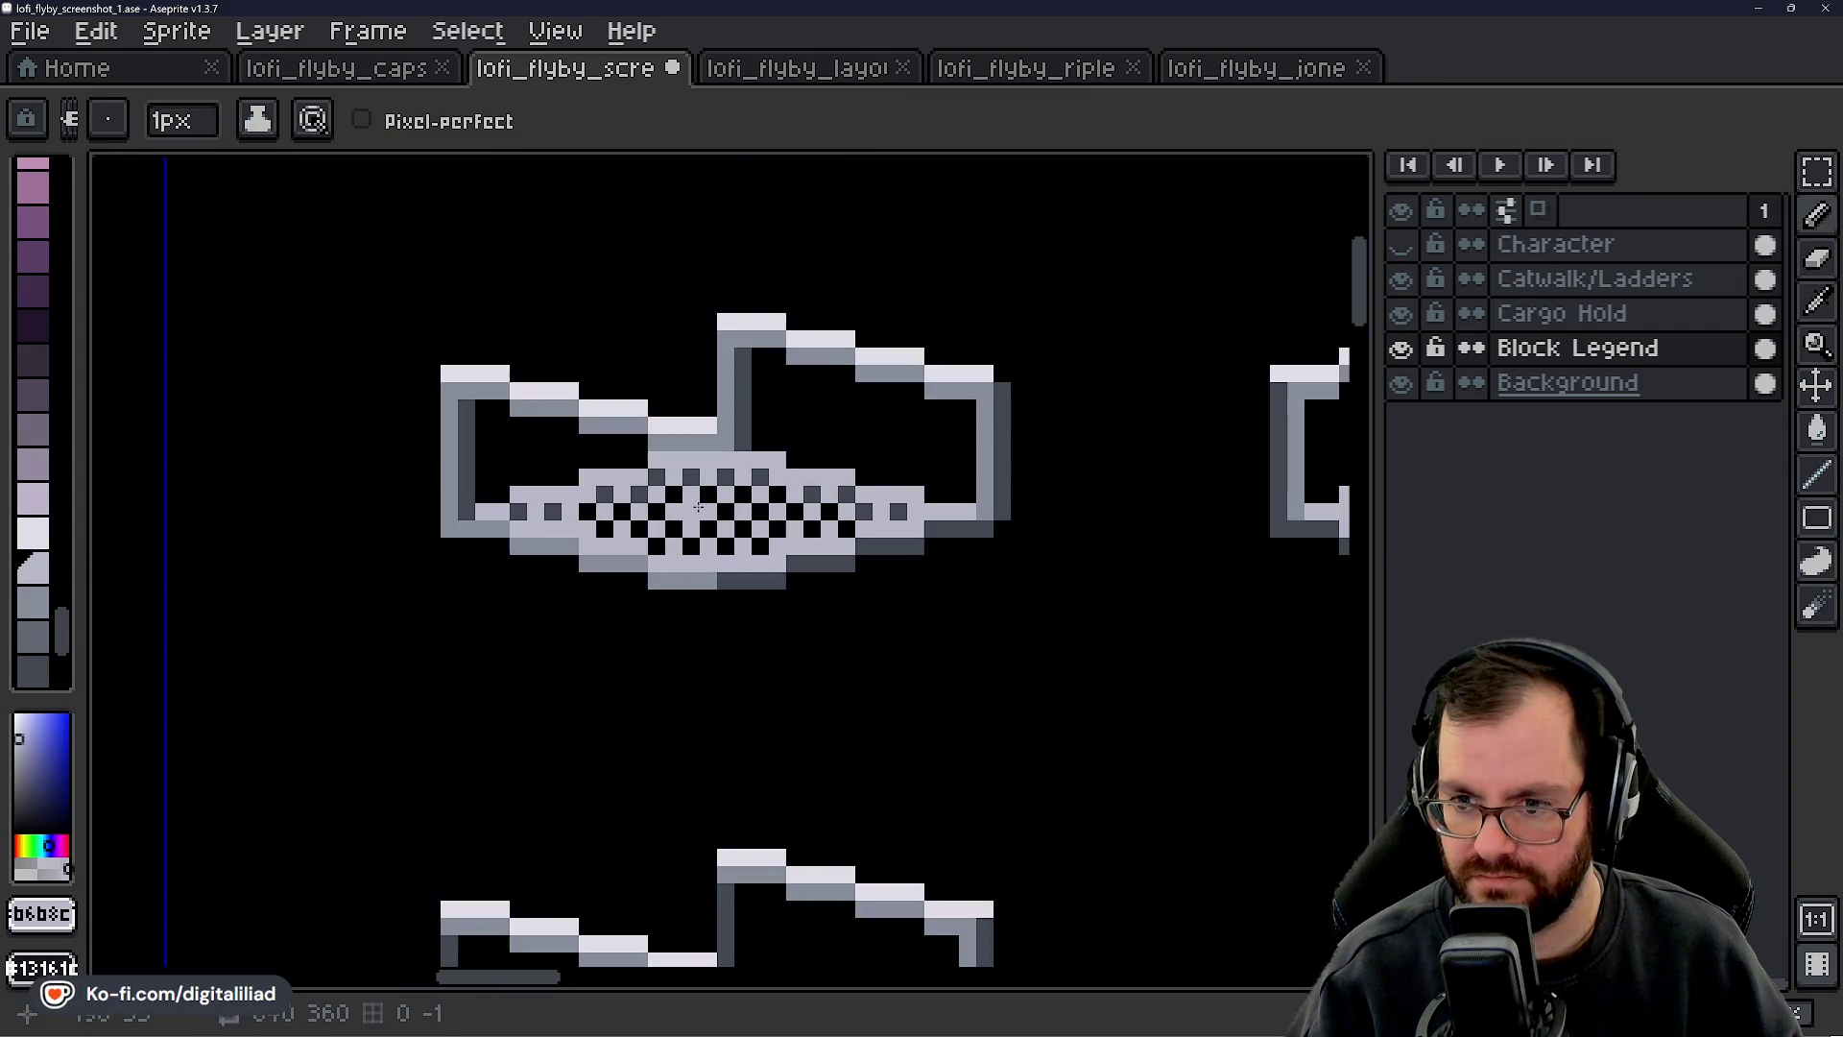
{"action": "scroll", "coordinate": [738, 516], "scroll_direction": "down", "scroll_amount": 2}
{"action": "scroll", "coordinate": [770, 477], "scroll_direction": "up", "scroll_amount": 3}
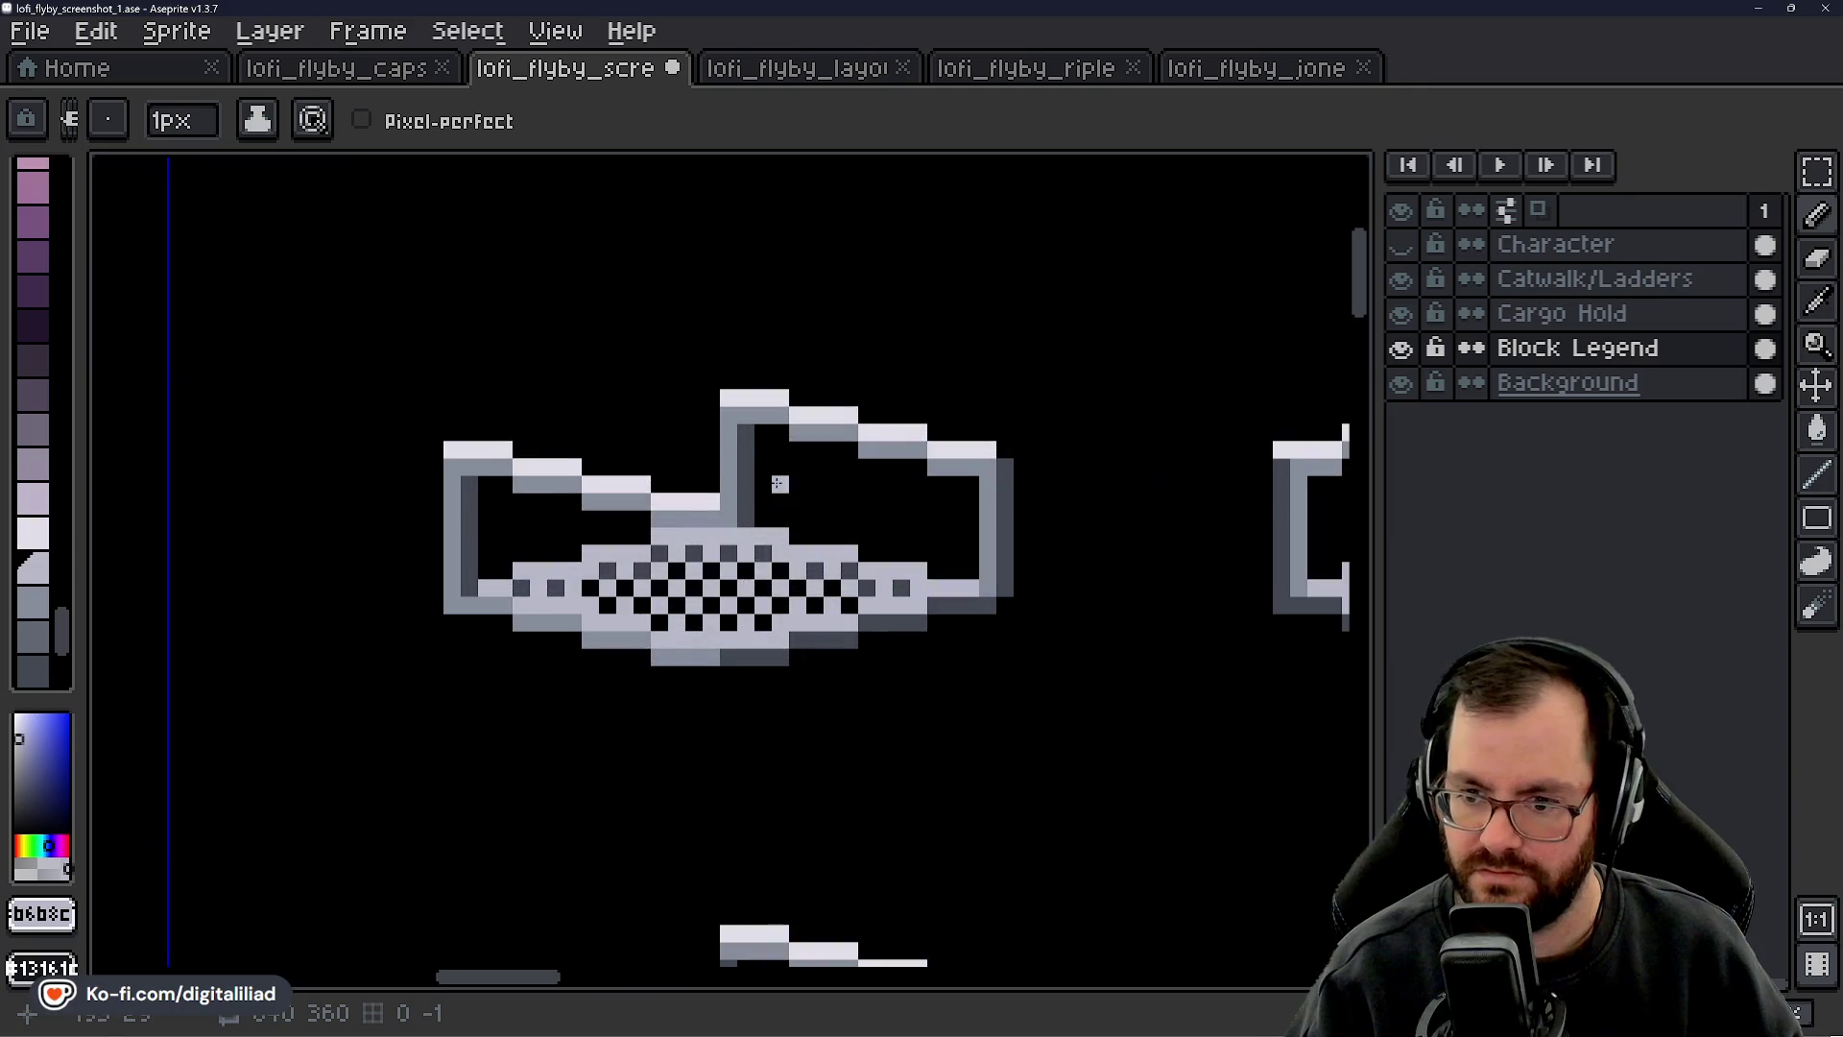
{"action": "scroll", "coordinate": [770, 477], "scroll_direction": "up", "scroll_amount": 1}
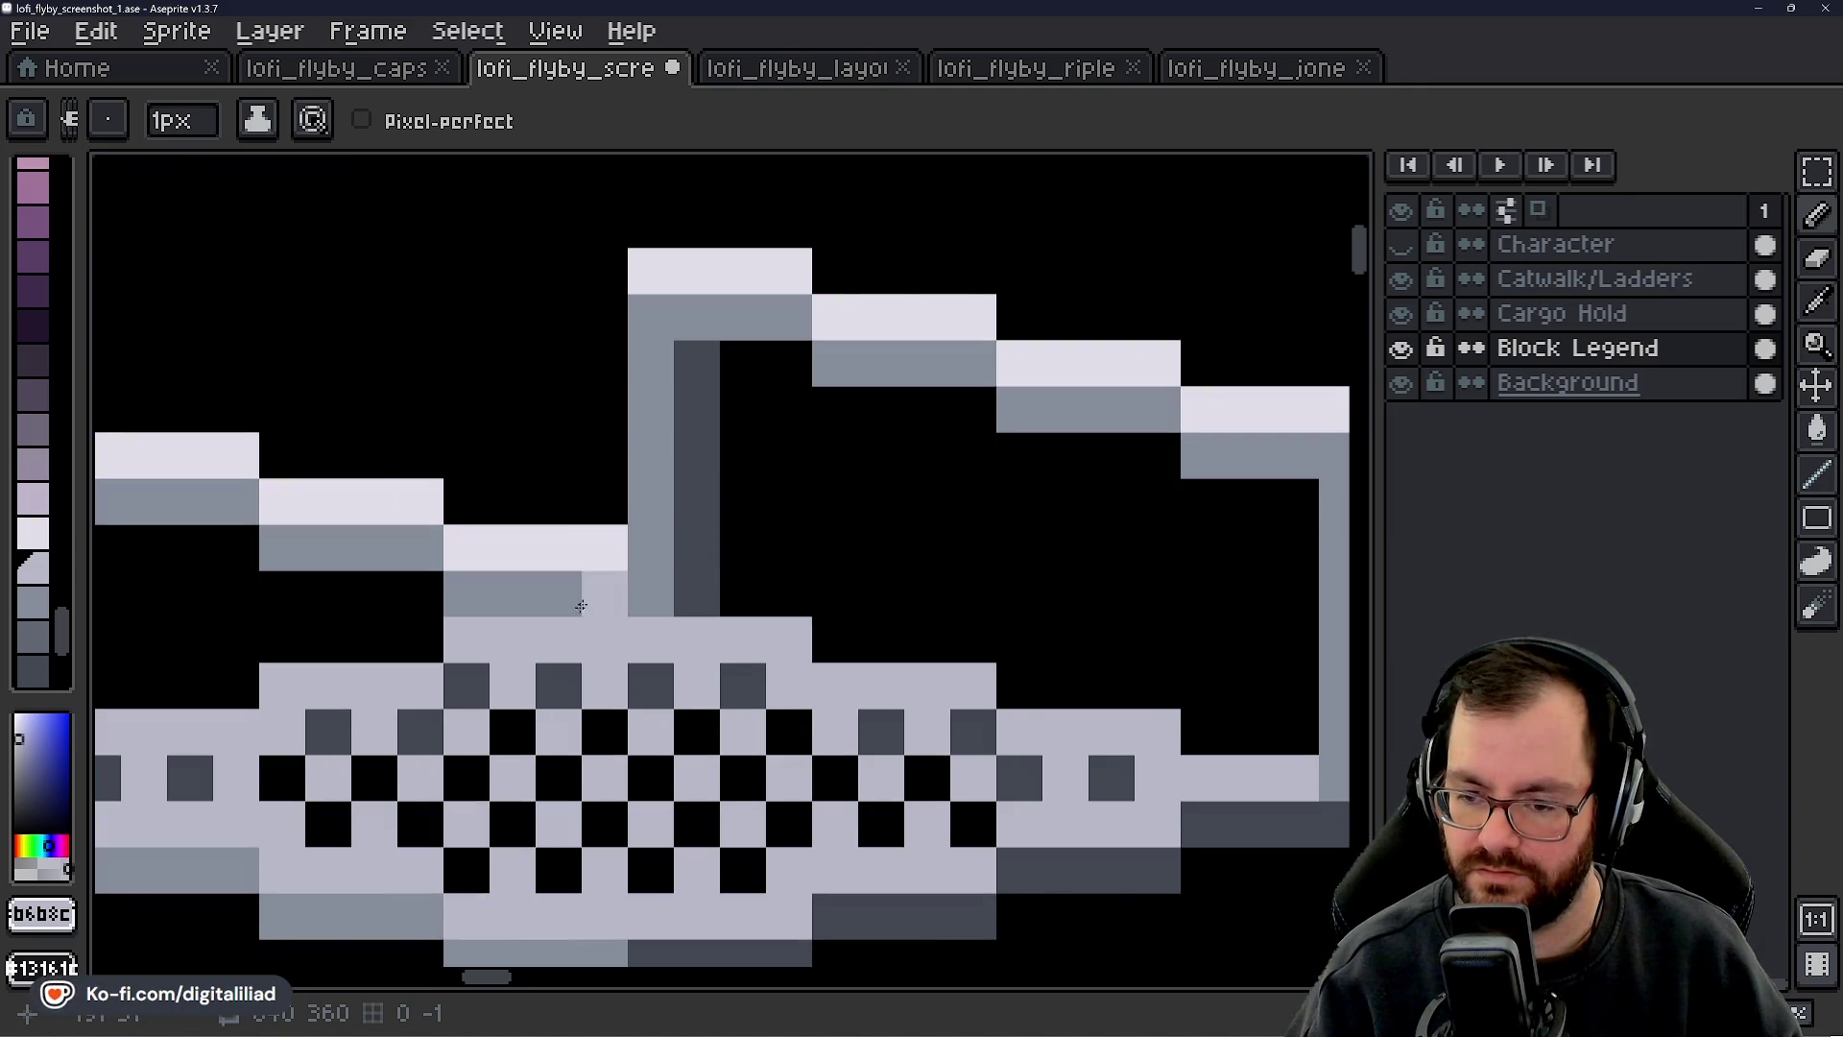
{"action": "scroll", "coordinate": [534, 548], "scroll_direction": "down", "scroll_amount": 10}
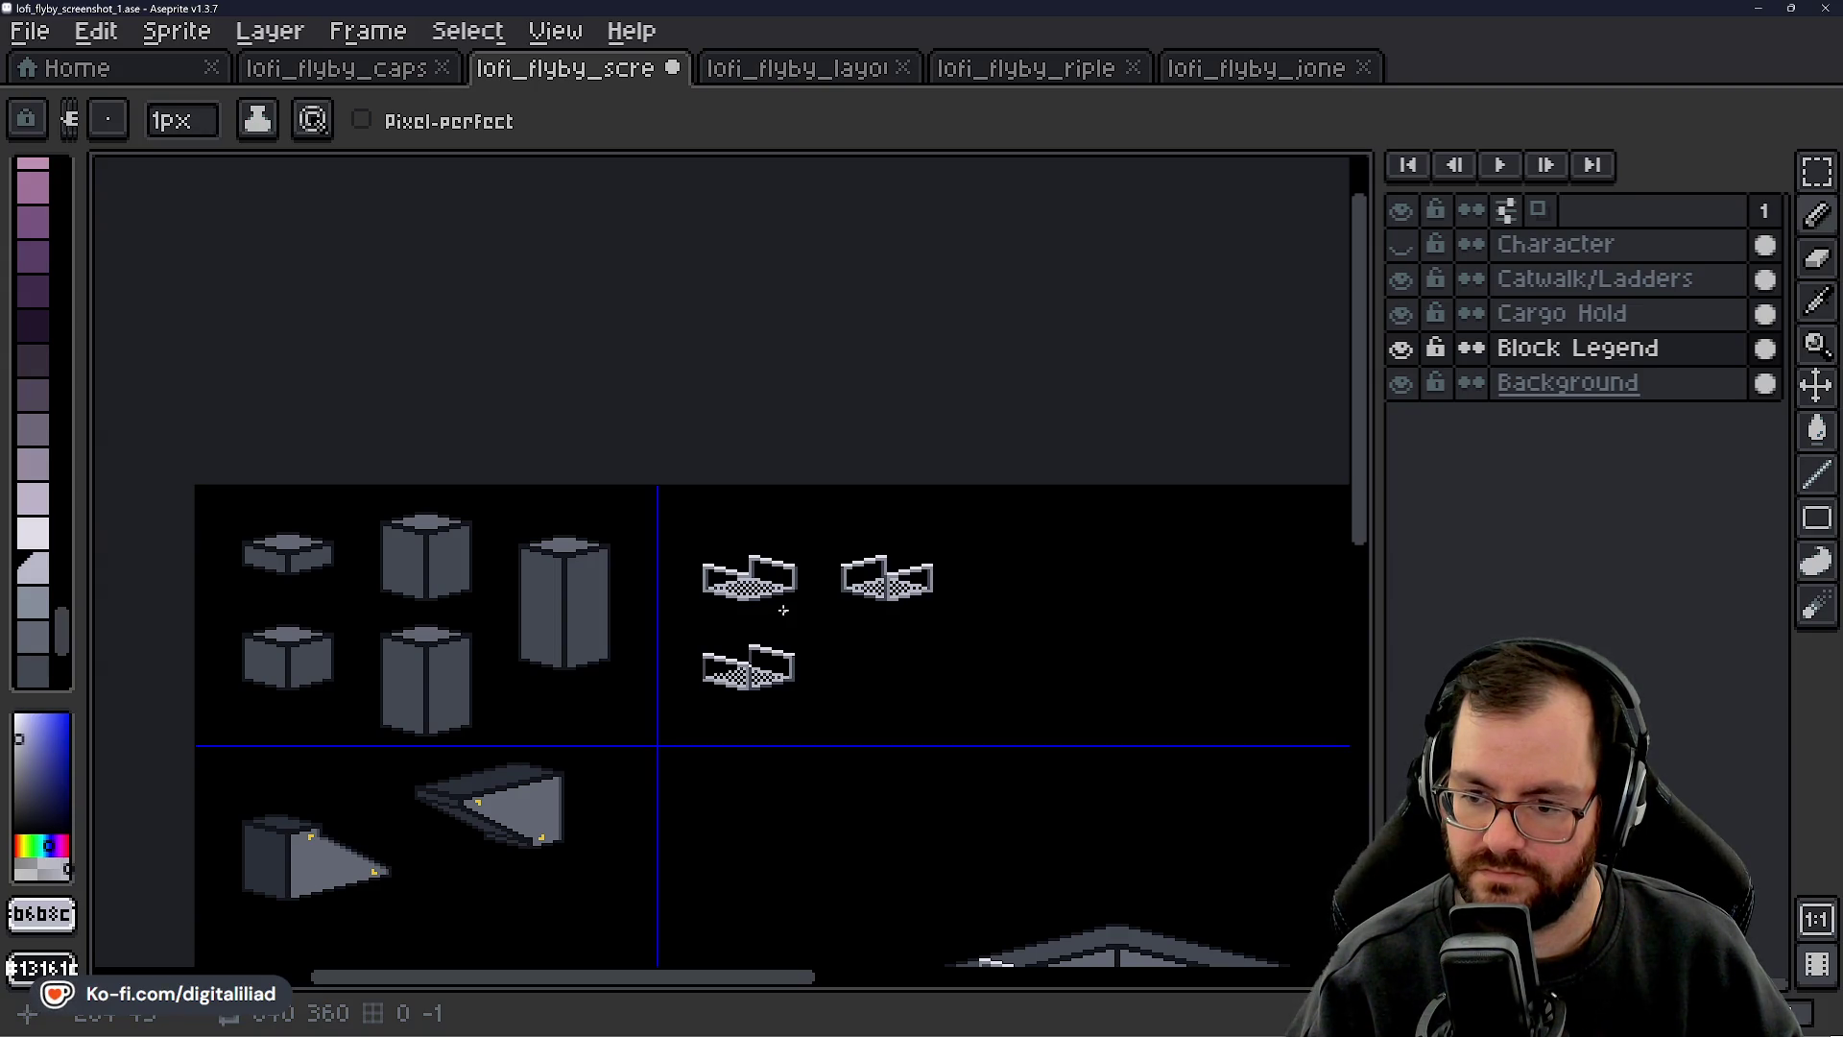
{"action": "scroll", "coordinate": [749, 572], "scroll_direction": "up", "scroll_amount": 5}
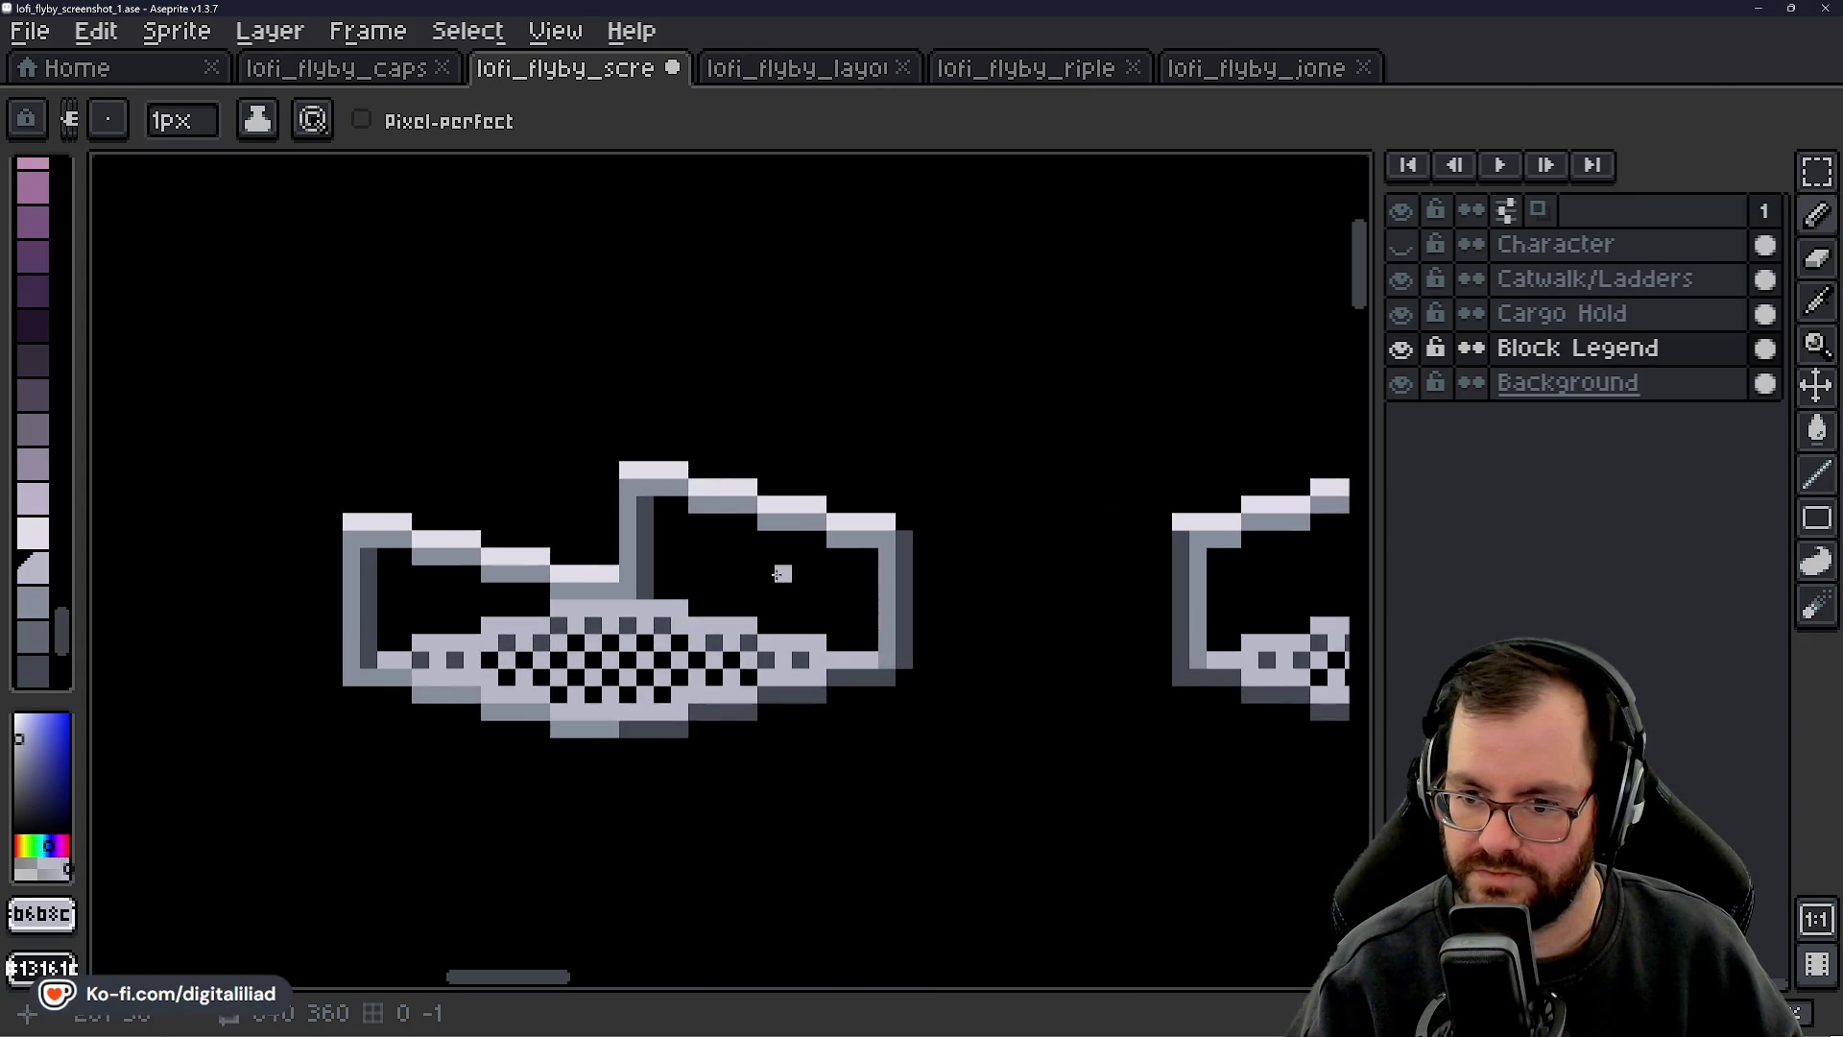
- Erase the grey rail column at the catwalk's right end
{"action": "left_click", "coordinate": [1817, 171]}
{"action": "scroll", "coordinate": [905, 542], "scroll_direction": "up", "scroll_amount": 1}
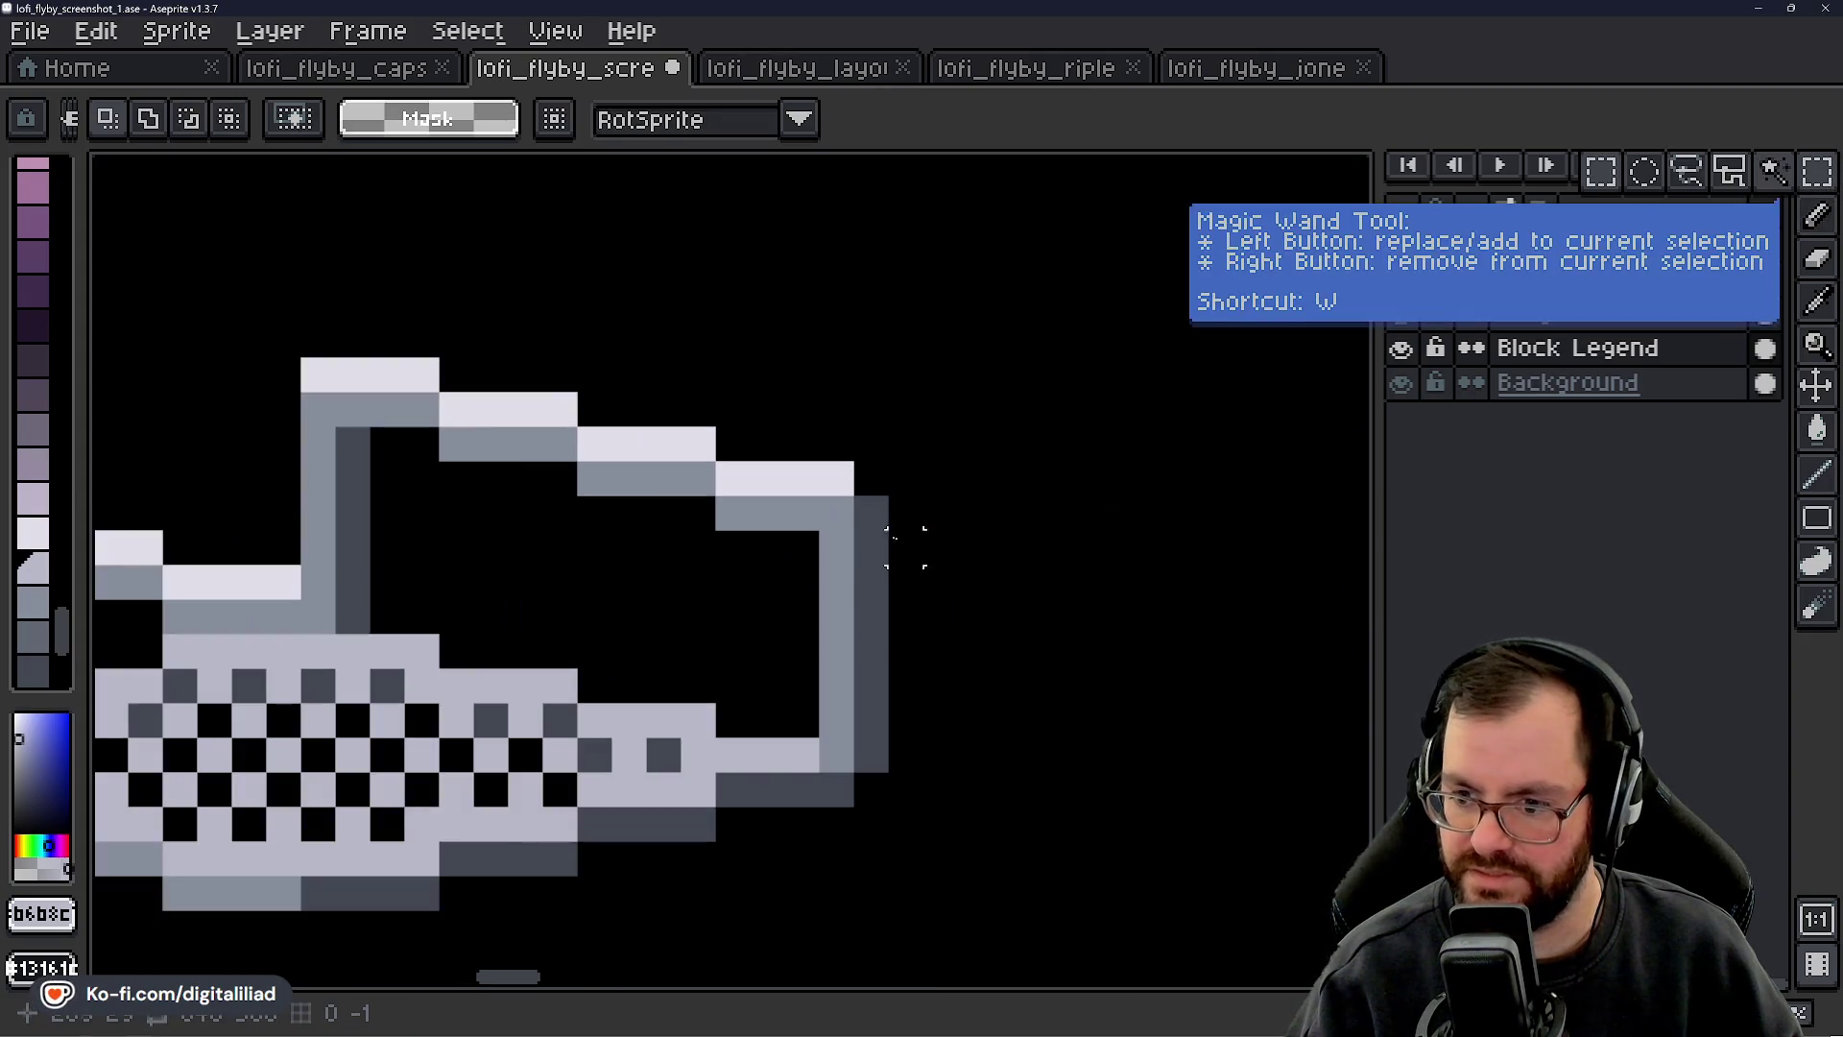
{"action": "mouse_move", "coordinate": [905, 485]}
{"action": "left_mouse_down"}
{"action": "mouse_move", "coordinate": [853, 761]}
{"action": "mouse_move", "coordinate": [836, 615]}
{"action": "left_mouse_up"}
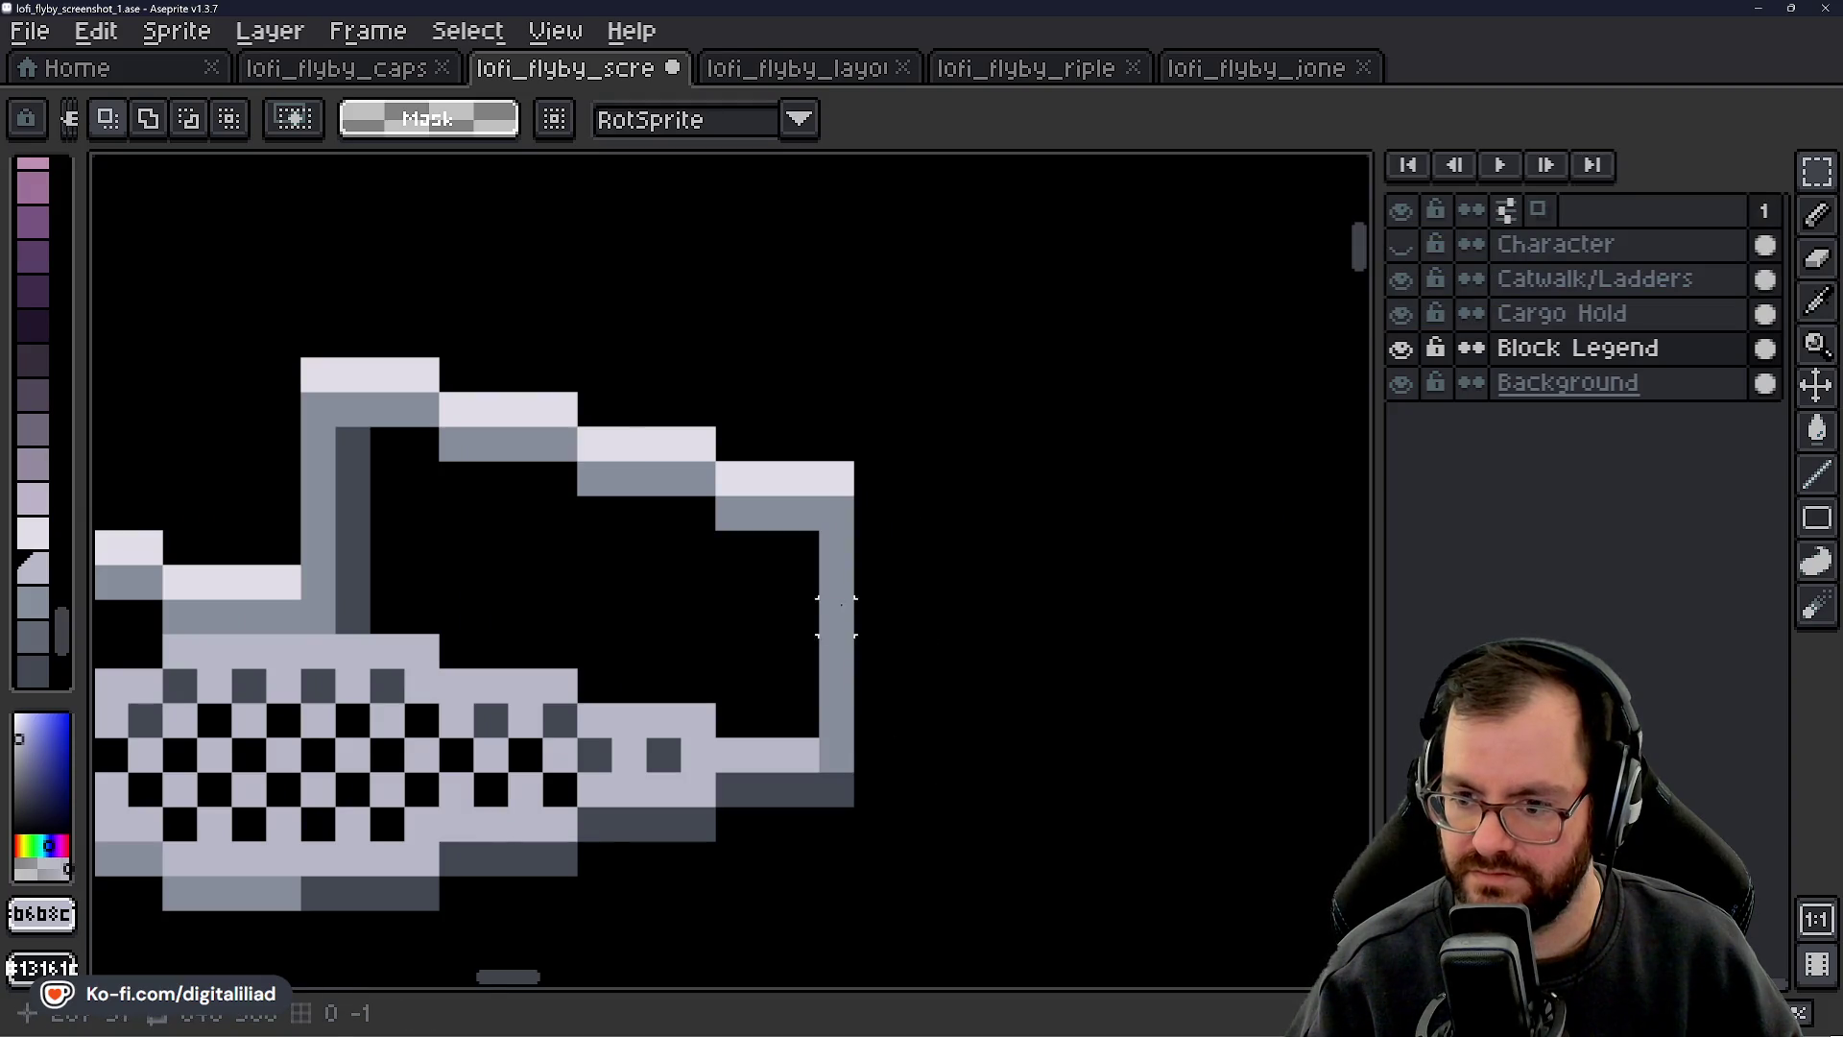
{"action": "key", "text": "e"}
{"action": "left_click_drag", "start_coordinate": [835, 712], "coordinate": [835, 533]}
{"action": "key", "text": "i"}
{"action": "key", "text": "b"}
{"action": "scroll", "coordinate": [857, 698], "scroll_direction": "down", "scroll_amount": 5}
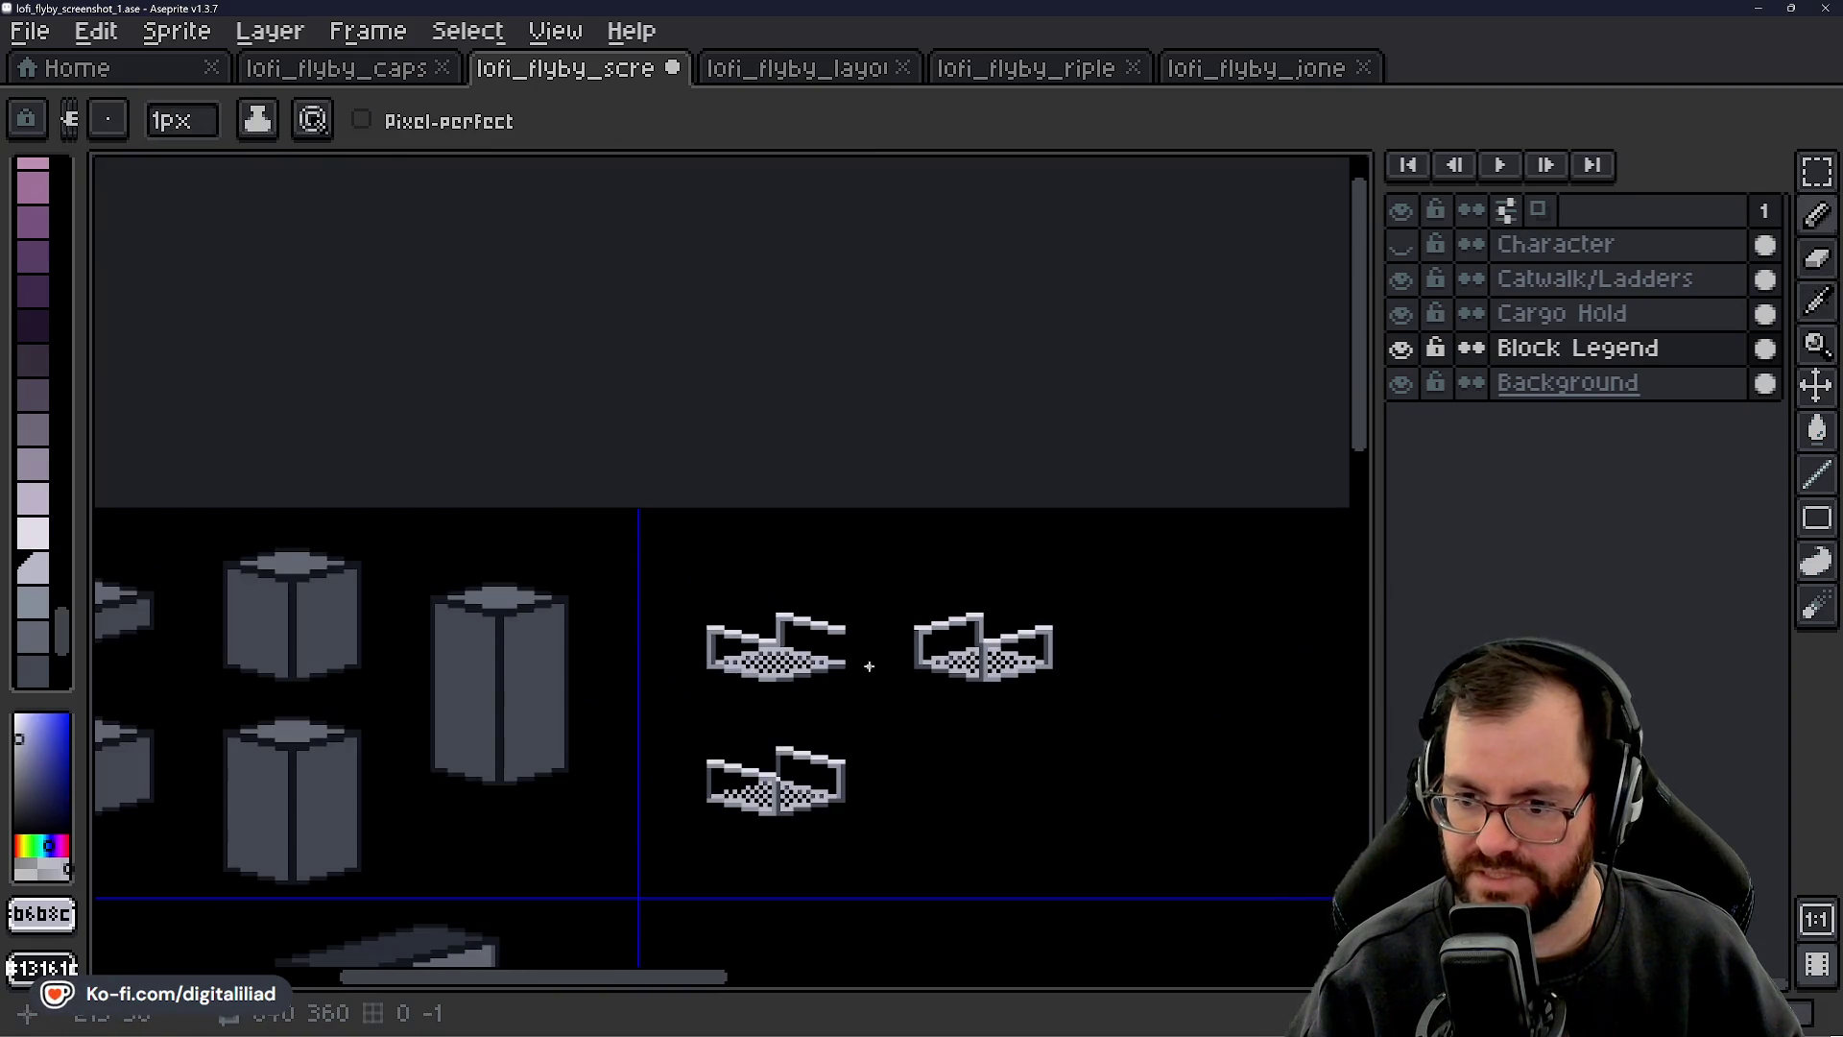
{"action": "scroll", "coordinate": [858, 698], "scroll_direction": "down", "scroll_amount": 1}
{"action": "scroll", "coordinate": [863, 662], "scroll_direction": "up", "scroll_amount": 3}
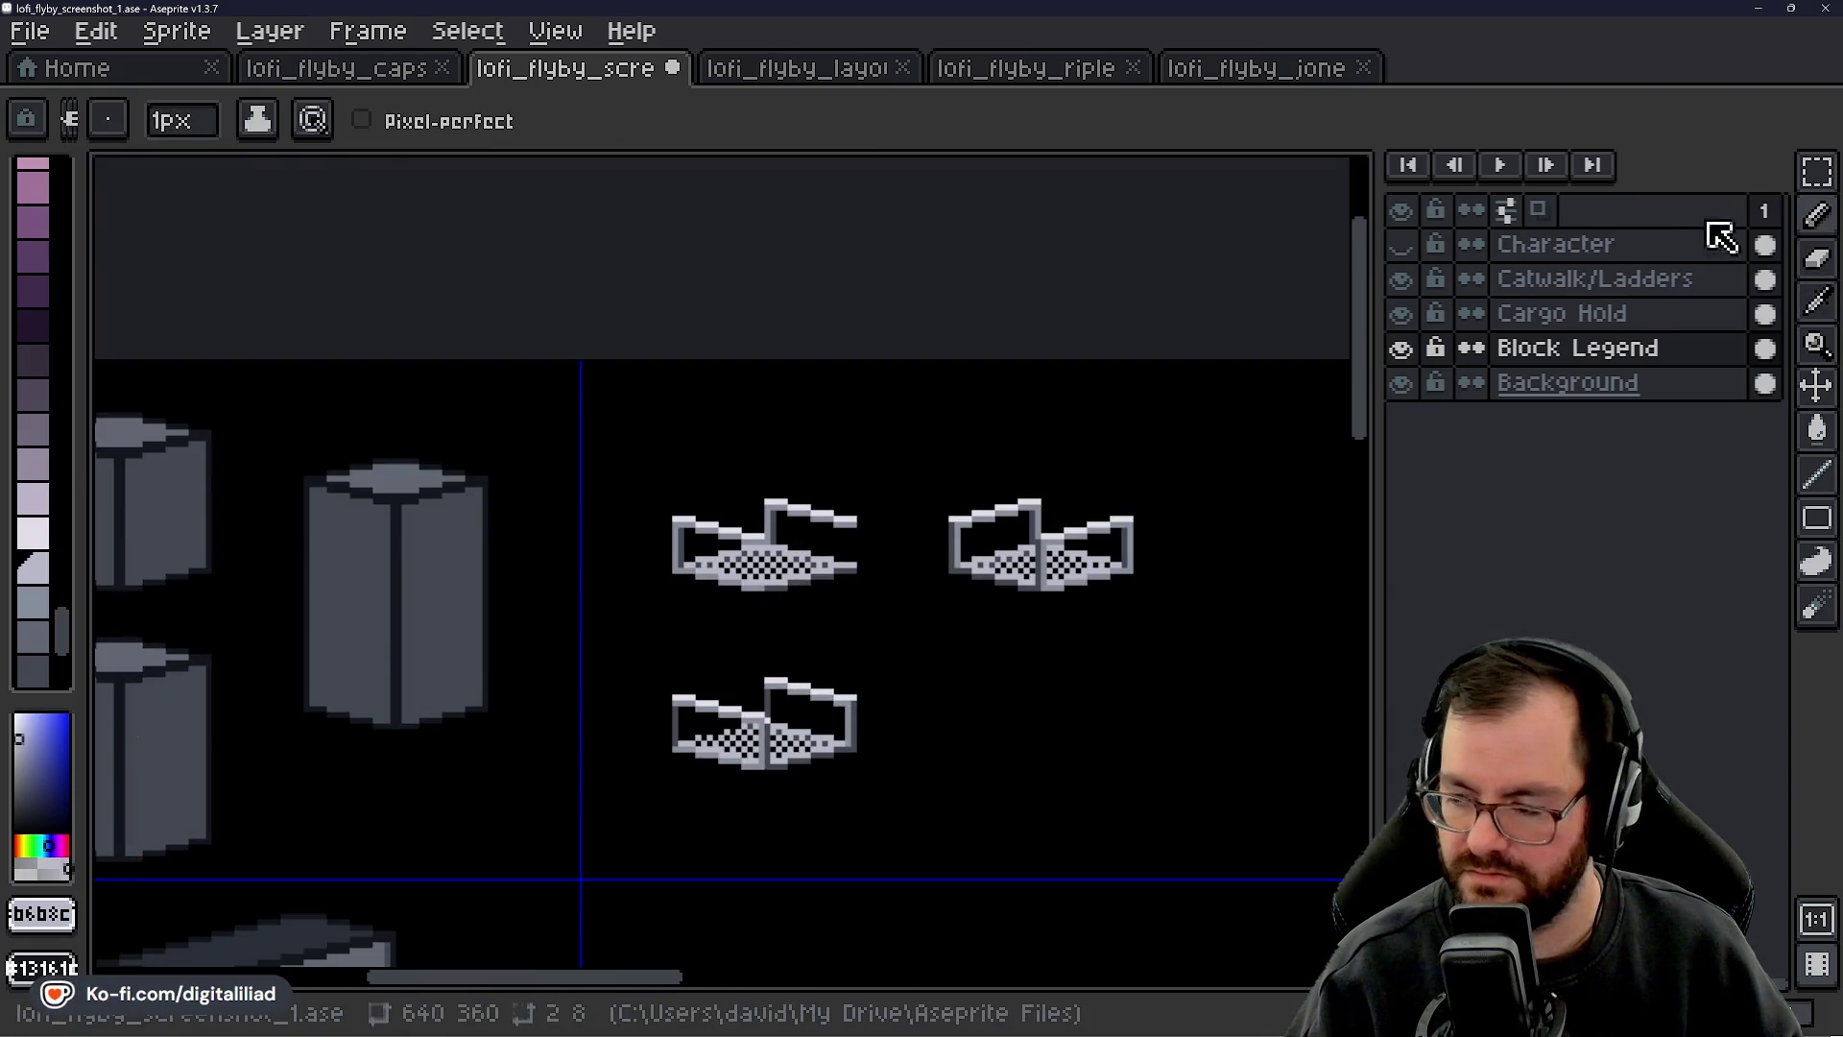
- Hide the Background layer so the catwalk sprites stand alone
{"action": "left_click", "coordinate": [1817, 172]}
{"action": "scroll", "coordinate": [794, 631], "scroll_direction": "up", "scroll_amount": 1}
{"action": "mouse_move", "coordinate": [548, 665]}
{"action": "left_mouse_down"}
{"action": "mouse_move", "coordinate": [716, 794]}
{"action": "mouse_move", "coordinate": [912, 894]}
{"action": "left_mouse_up"}
{"action": "scroll", "coordinate": [864, 768], "scroll_direction": "down", "scroll_amount": 2}
{"action": "left_click", "coordinate": [1401, 383]}
{"action": "left_click_drag", "start_coordinate": [1027, 553], "coordinate": [850, 576]}
{"action": "left_click", "coordinate": [991, 434]}
{"action": "scroll", "coordinate": [991, 434], "scroll_direction": "down", "scroll_amount": 1}
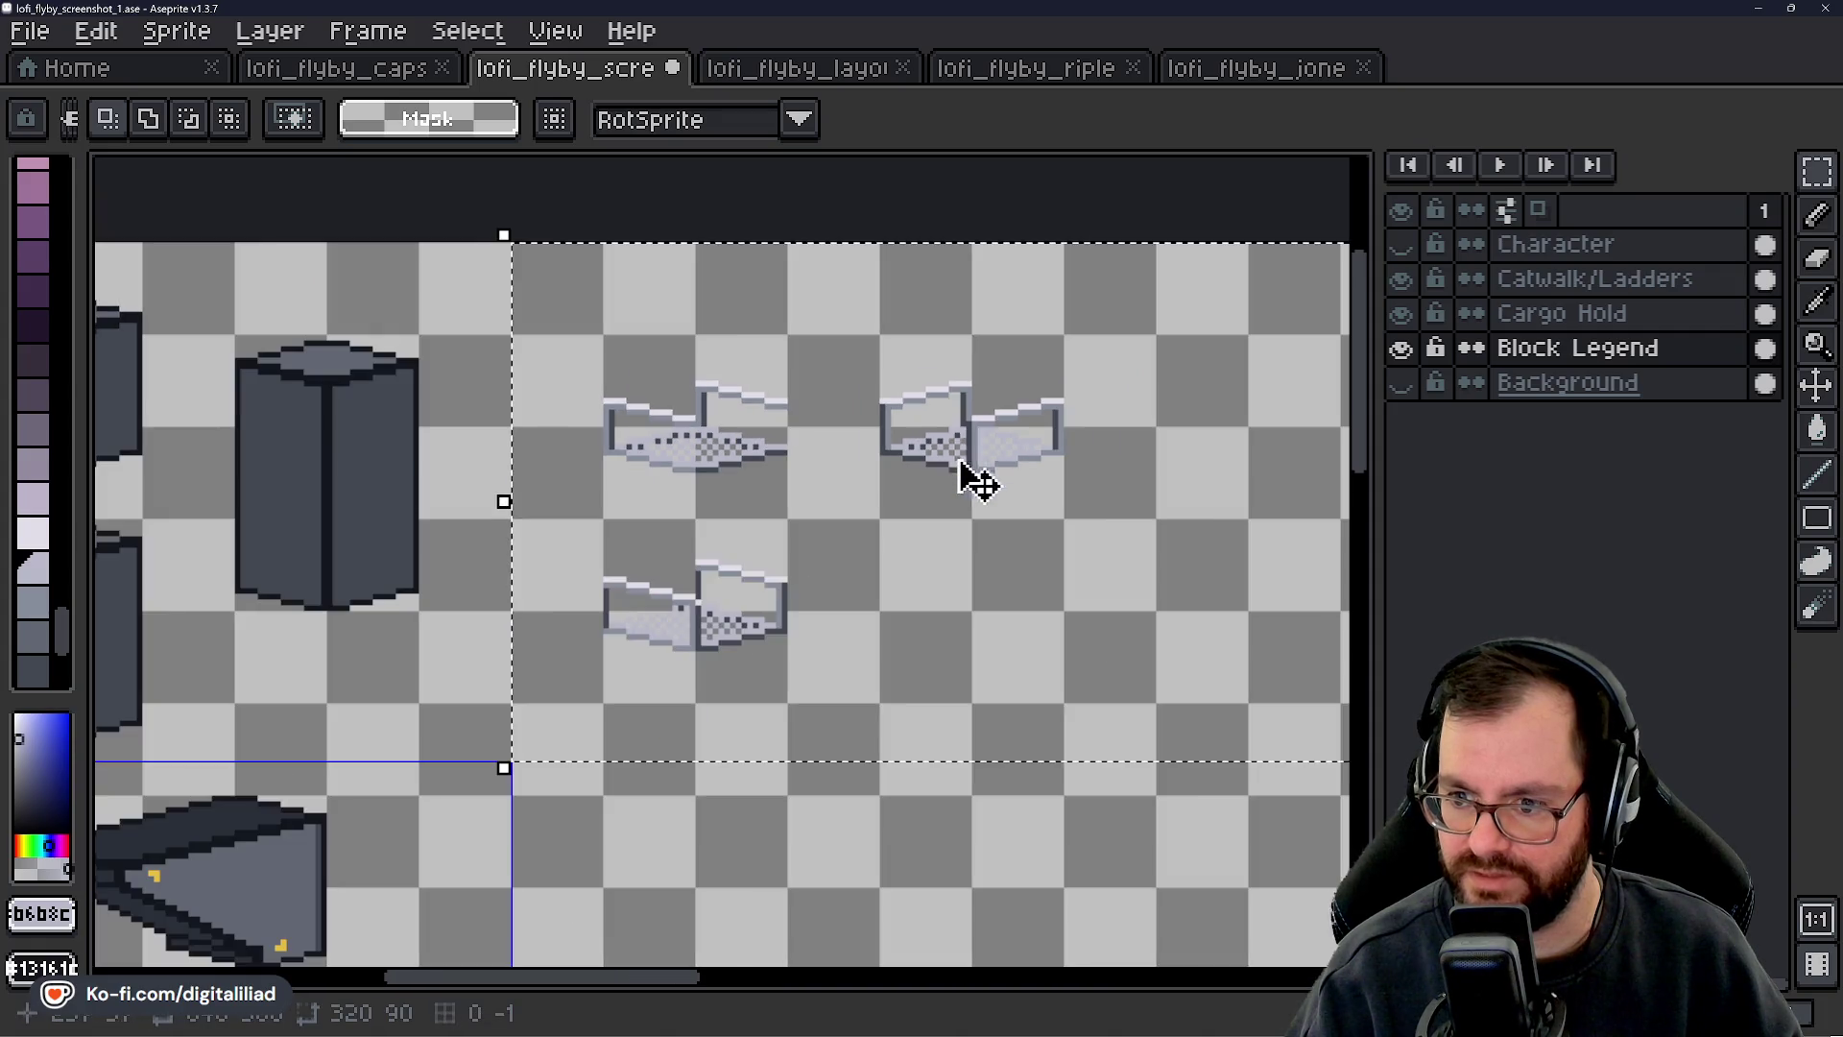
- Move the right-hand catwalk sprite further to the right
{"action": "left_click_drag", "start_coordinate": [883, 330], "coordinate": [1065, 523]}
{"action": "left_click_drag", "start_coordinate": [1181, 533], "coordinate": [721, 558]}
{"action": "left_click_drag", "start_coordinate": [575, 481], "coordinate": [852, 484]}
{"action": "left_click", "coordinate": [950, 481]}
{"action": "left_click_drag", "start_coordinate": [449, 534], "coordinate": [950, 555]}
- Shift the lower catwalk sprite down and slightly left, centred between the other two
{"action": "scroll", "coordinate": [761, 567], "scroll_direction": "up", "scroll_amount": 1}
{"action": "left_click_drag", "start_coordinate": [588, 526], "coordinate": [999, 802]}
{"action": "mouse_move", "coordinate": [864, 753]}
{"action": "left_mouse_down"}
{"action": "mouse_move", "coordinate": [852, 768]}
{"action": "mouse_move", "coordinate": [1211, 680]}
{"action": "mouse_move", "coordinate": [729, 645]}
{"action": "mouse_move", "coordinate": [1049, 659]}
{"action": "mouse_move", "coordinate": [1020, 625]}
{"action": "mouse_move", "coordinate": [1007, 722]}
{"action": "left_mouse_up"}
{"action": "mouse_move", "coordinate": [999, 707]}
{"action": "left_mouse_down"}
{"action": "mouse_move", "coordinate": [825, 613]}
{"action": "mouse_move", "coordinate": [701, 576]}
{"action": "mouse_move", "coordinate": [986, 711]}
{"action": "left_mouse_up"}
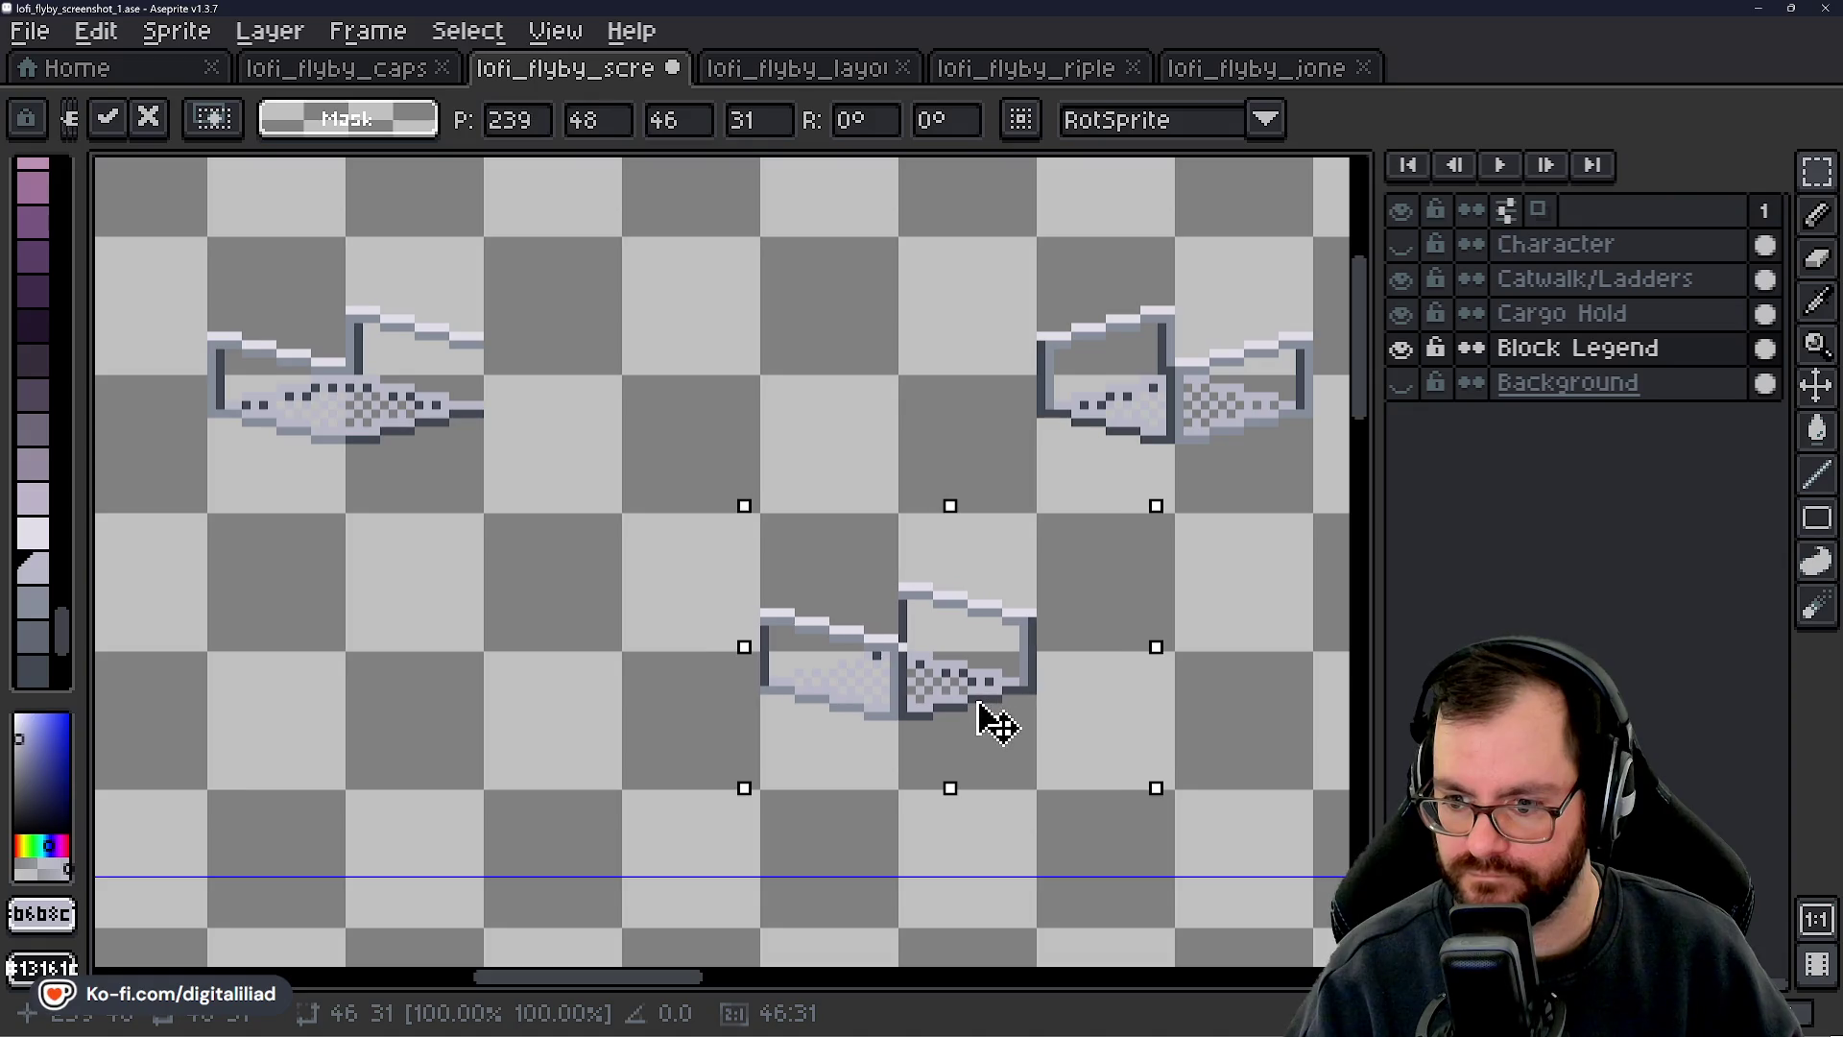
{"action": "left_click", "coordinate": [687, 473]}
{"action": "mouse_move", "coordinate": [749, 573]}
{"action": "left_mouse_down"}
{"action": "mouse_move", "coordinate": [611, 550]}
{"action": "mouse_move", "coordinate": [538, 580]}
{"action": "left_mouse_up"}
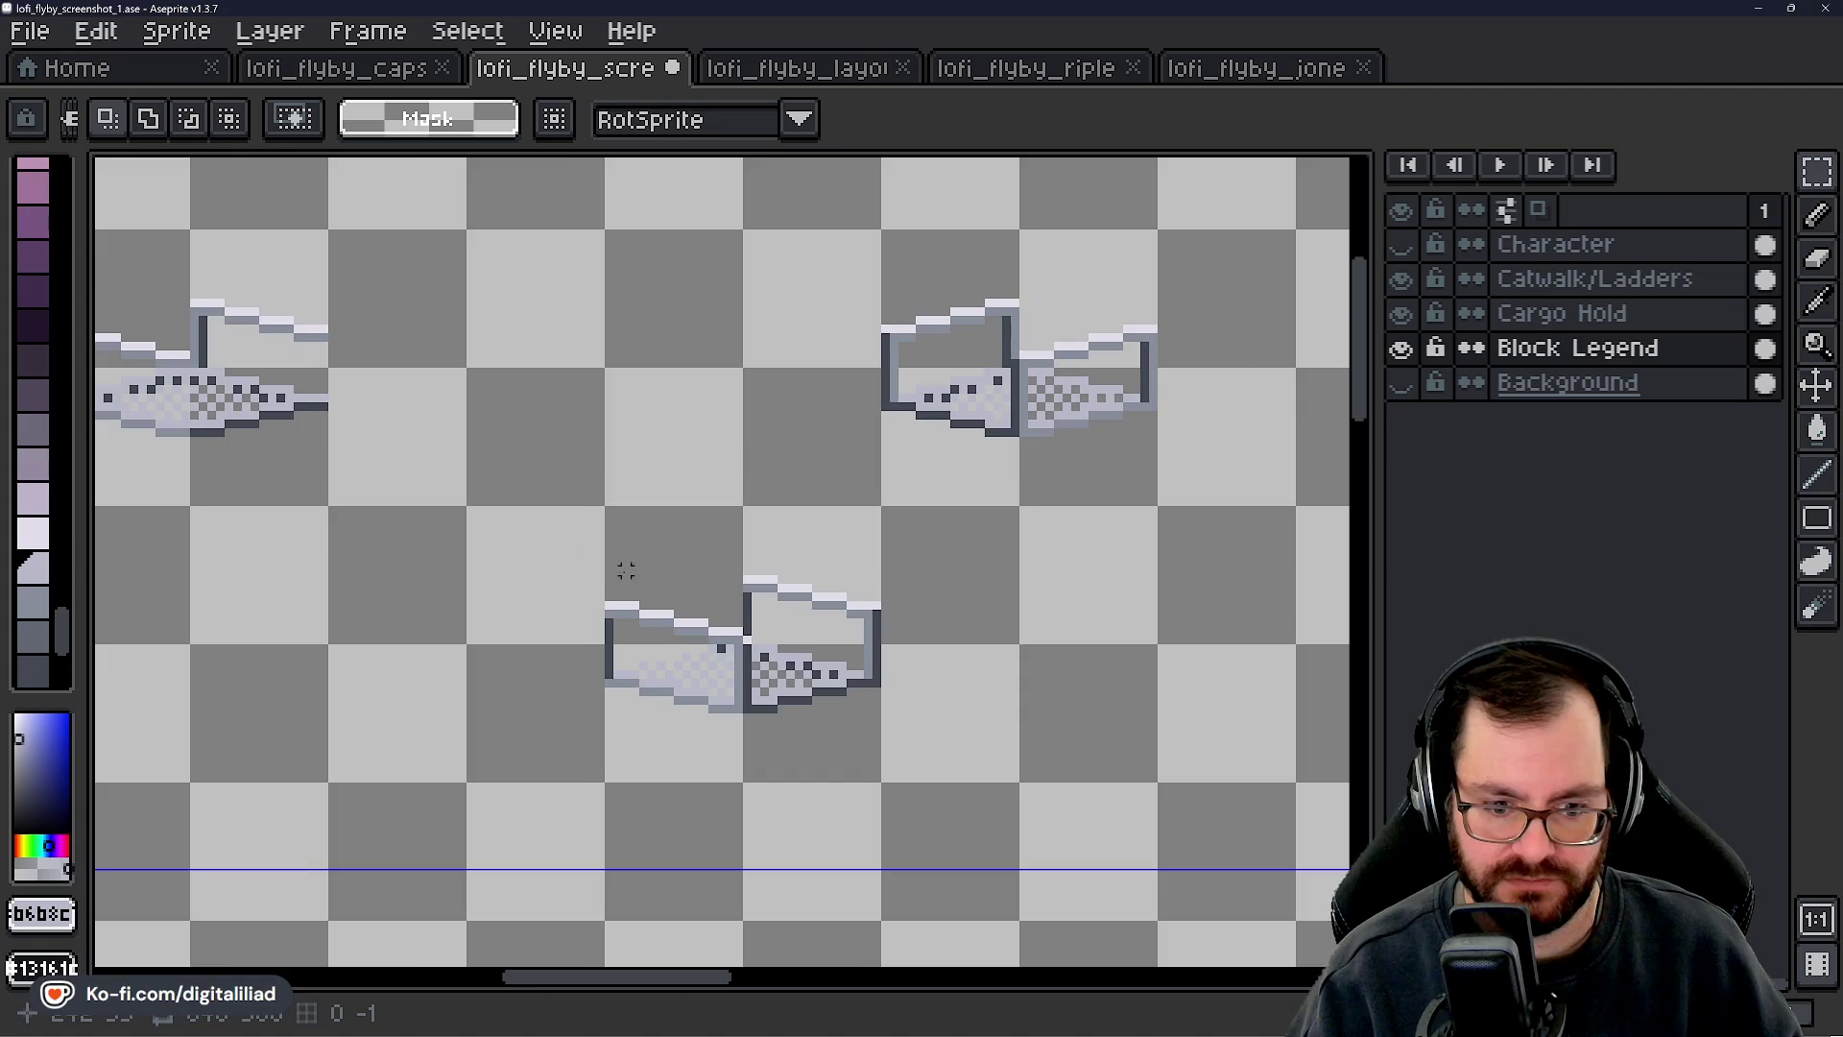
- Paint over the dark left column of the lower corner piece
{"action": "scroll", "coordinate": [695, 533], "scroll_direction": "up", "scroll_amount": 2}
{"action": "left_click_drag", "start_coordinate": [696, 533], "coordinate": [522, 605]}
{"action": "scroll", "coordinate": [732, 585], "scroll_direction": "down", "scroll_amount": 2}
{"action": "mouse_move", "coordinate": [732, 585]}
{"action": "left_mouse_down"}
{"action": "mouse_move", "coordinate": [691, 617]}
{"action": "mouse_move", "coordinate": [875, 466]}
{"action": "left_mouse_up"}
{"action": "scroll", "coordinate": [709, 583], "scroll_direction": "up", "scroll_amount": 2}
{"action": "scroll", "coordinate": [710, 583], "scroll_direction": "down", "scroll_amount": 2}
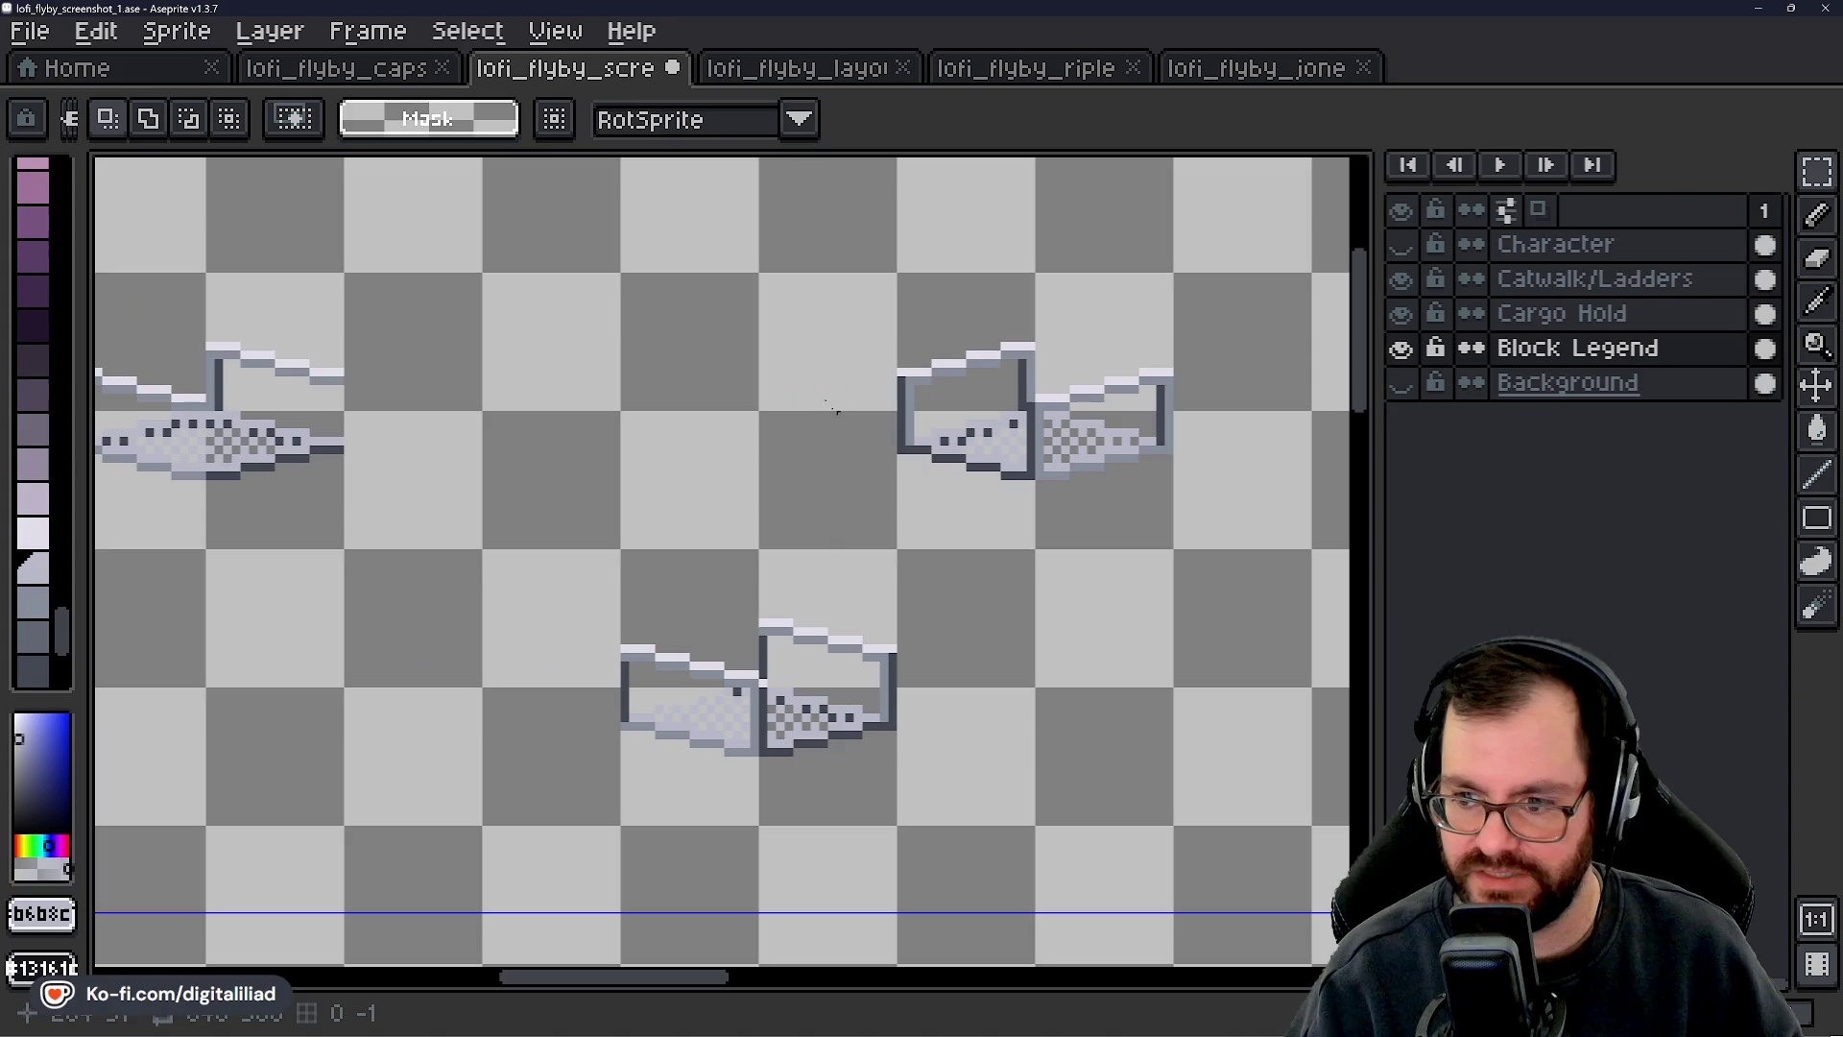
{"action": "left_click_drag", "start_coordinate": [841, 596], "coordinate": [946, 527]}
{"action": "scroll", "coordinate": [681, 690], "scroll_direction": "up", "scroll_amount": 4}
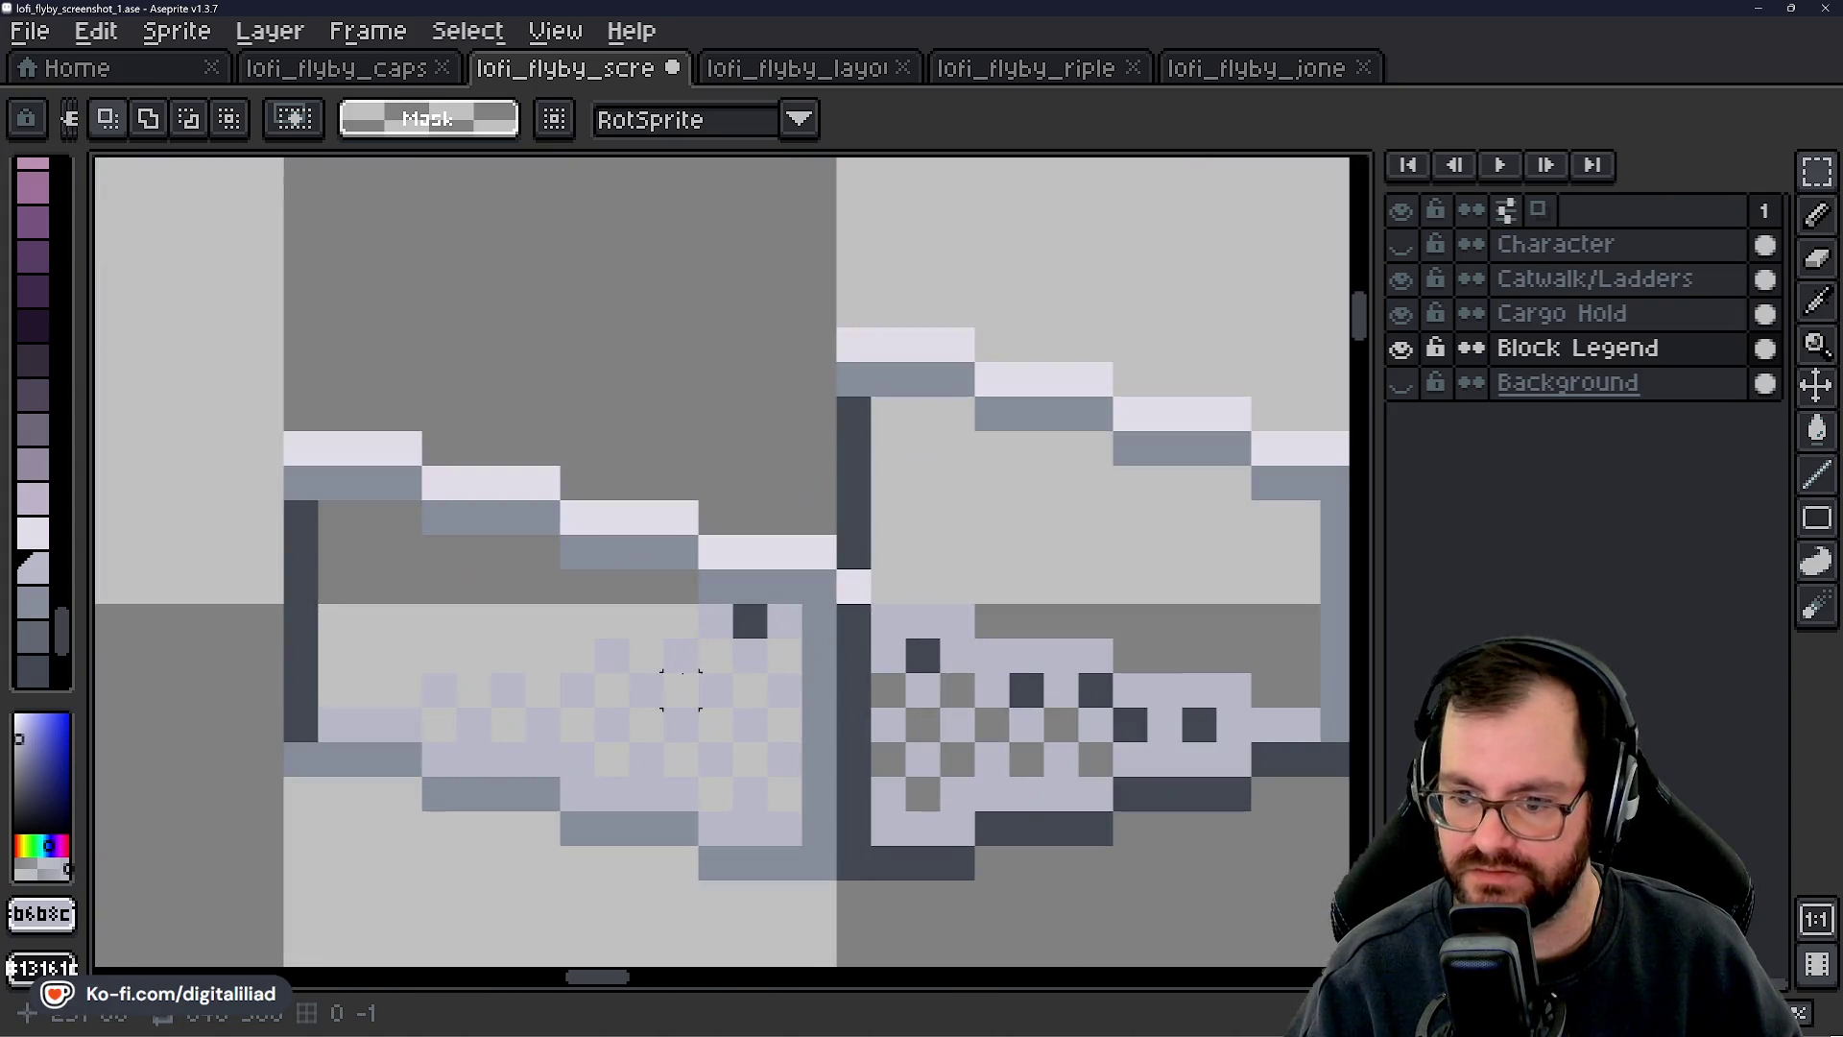
{"action": "key", "text": "b"}
{"action": "mouse_move", "coordinate": [301, 509]}
{"action": "left_mouse_down"}
{"action": "mouse_move", "coordinate": [329, 687]}
{"action": "mouse_move", "coordinate": [457, 635]}
{"action": "left_mouse_up"}
- Show the Background layer again and lighten the dark end pixel of the bottom row
{"action": "left_click", "coordinate": [1404, 383]}
{"action": "key", "text": "i"}
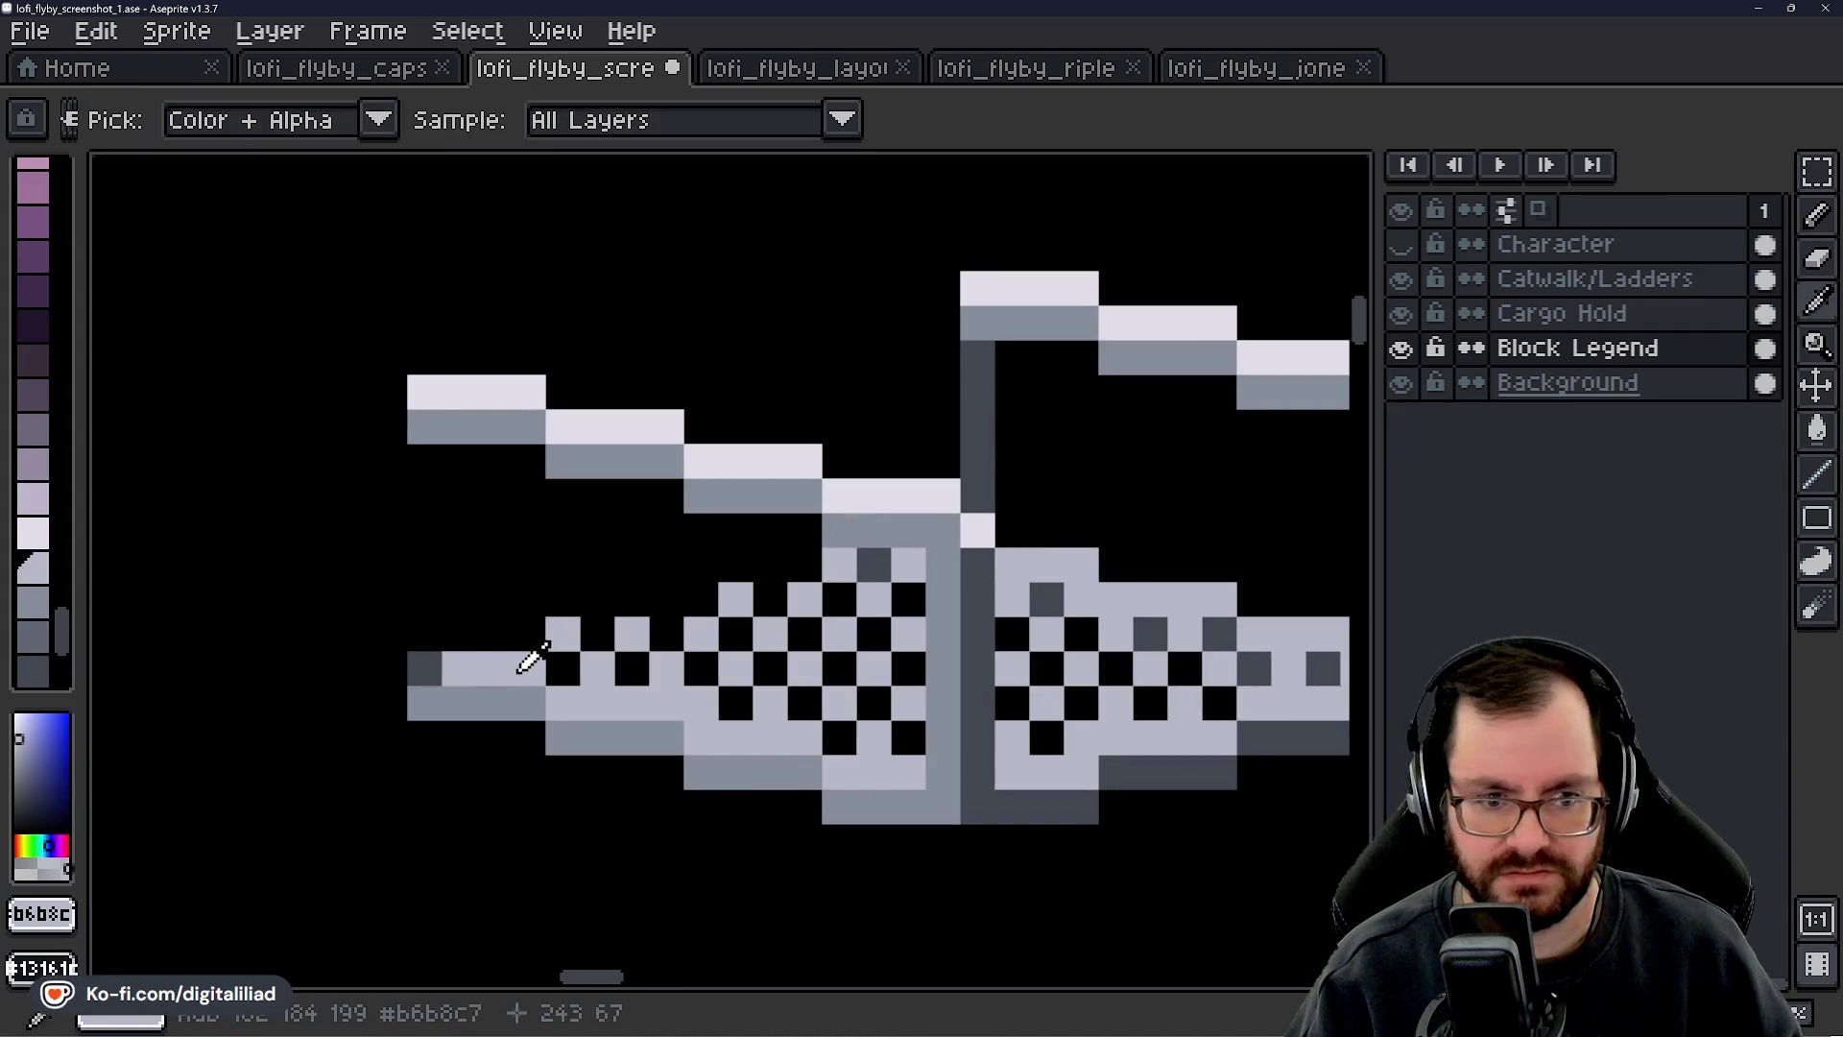
{"action": "key", "text": "b"}
{"action": "left_click", "coordinate": [424, 669]}
- Extend the checker pattern with dark grey cells along the corner piece's tail
{"action": "mouse_move", "coordinate": [470, 618]}
{"action": "left_mouse_down"}
{"action": "mouse_move", "coordinate": [414, 580]}
{"action": "mouse_move", "coordinate": [349, 584]}
{"action": "left_mouse_up"}
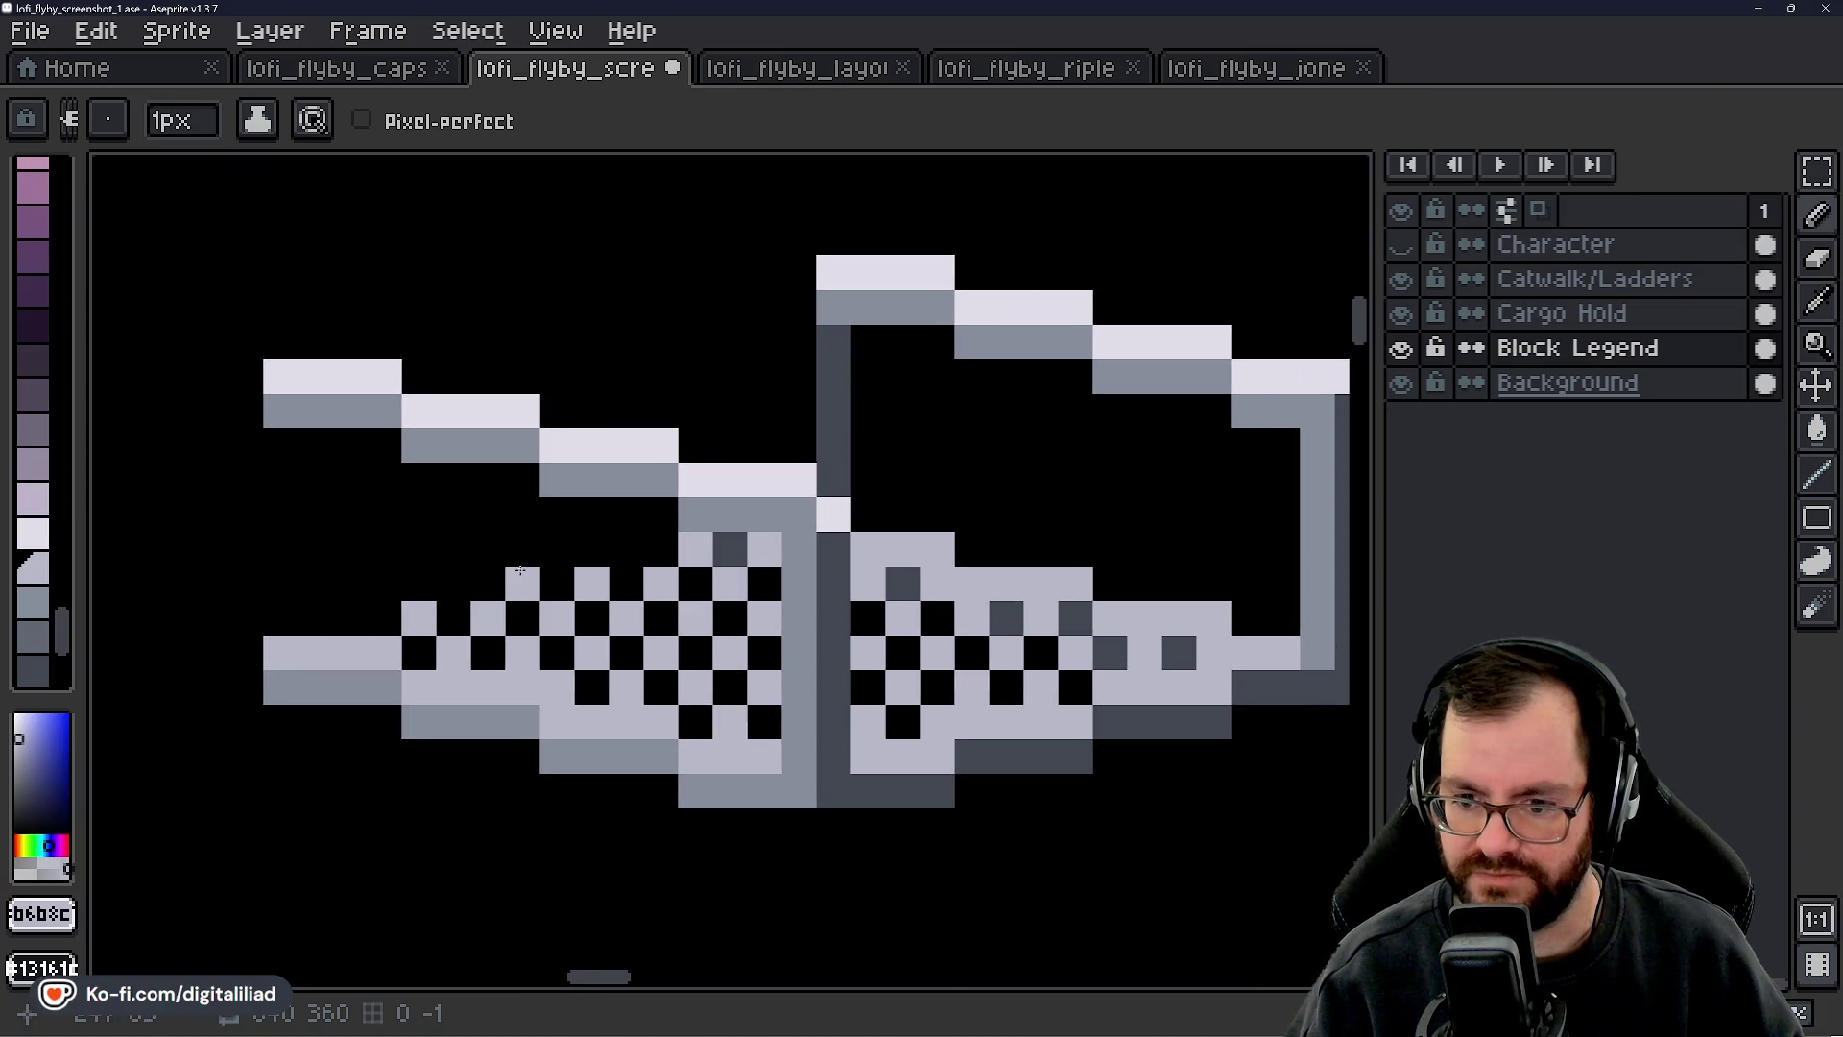
{"action": "scroll", "coordinate": [860, 569], "scroll_direction": "down", "scroll_amount": 3}
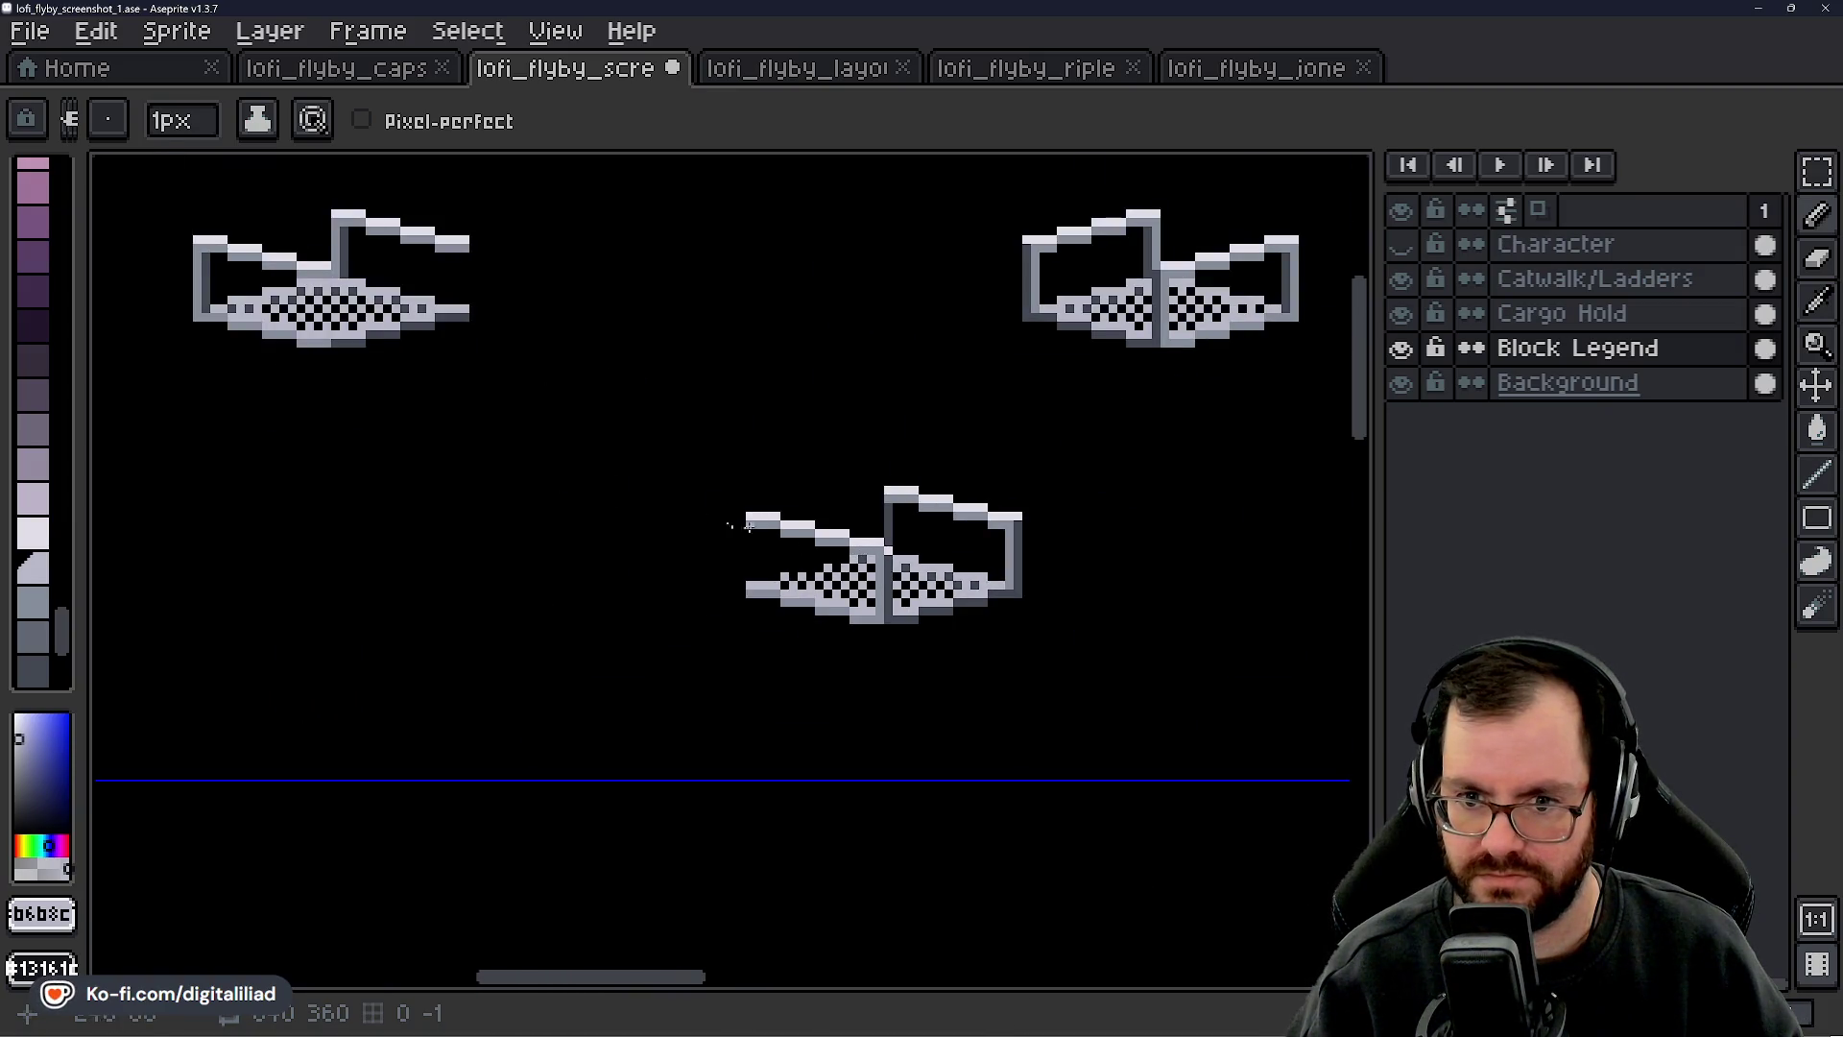
{"action": "scroll", "coordinate": [826, 550], "scroll_direction": "up", "scroll_amount": 3}
{"action": "scroll", "coordinate": [625, 683], "scroll_direction": "up", "scroll_amount": 1}
{"action": "left_click", "coordinate": [625, 683]}
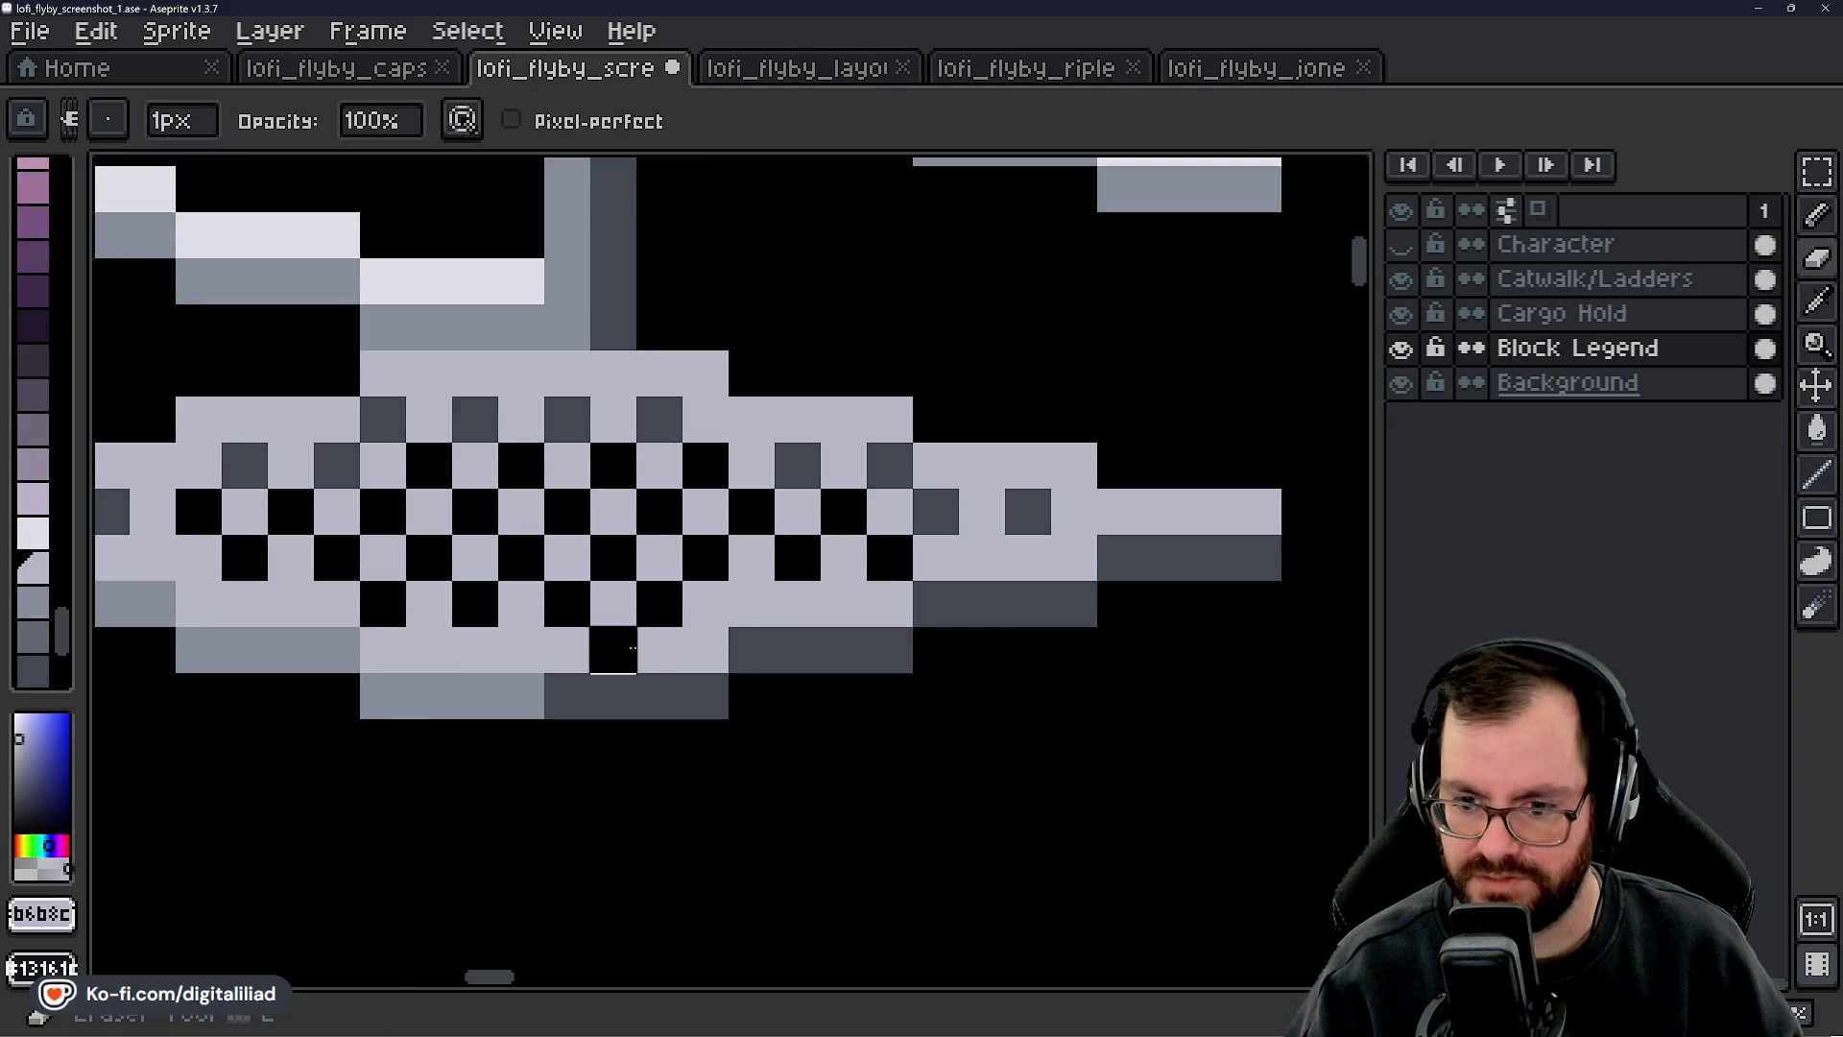
{"action": "left_click", "coordinate": [613, 649]}
{"action": "left_click", "coordinate": [706, 649]}
{"action": "left_click", "coordinate": [752, 602]}
{"action": "left_click", "coordinate": [844, 604]}
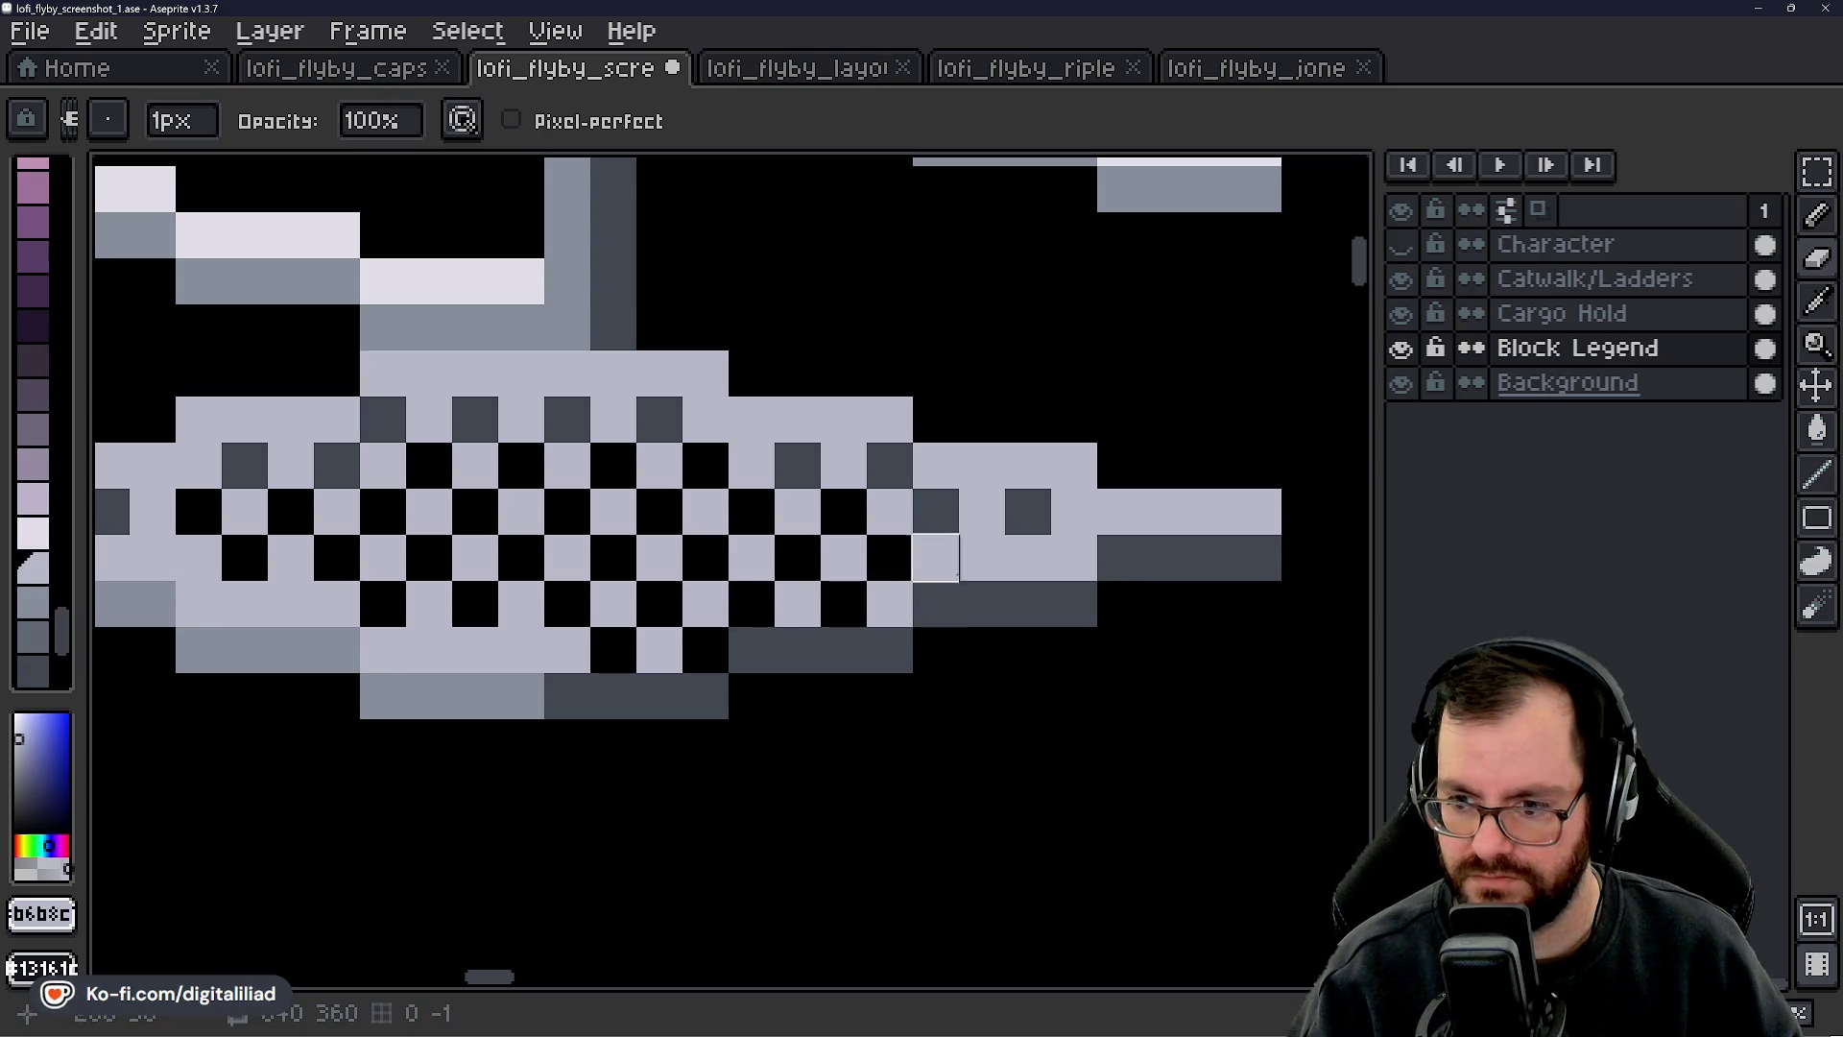
{"action": "left_click_drag", "start_coordinate": [981, 557], "coordinate": [1027, 556]}
{"action": "left_click_drag", "start_coordinate": [981, 695], "coordinate": [827, 656]}
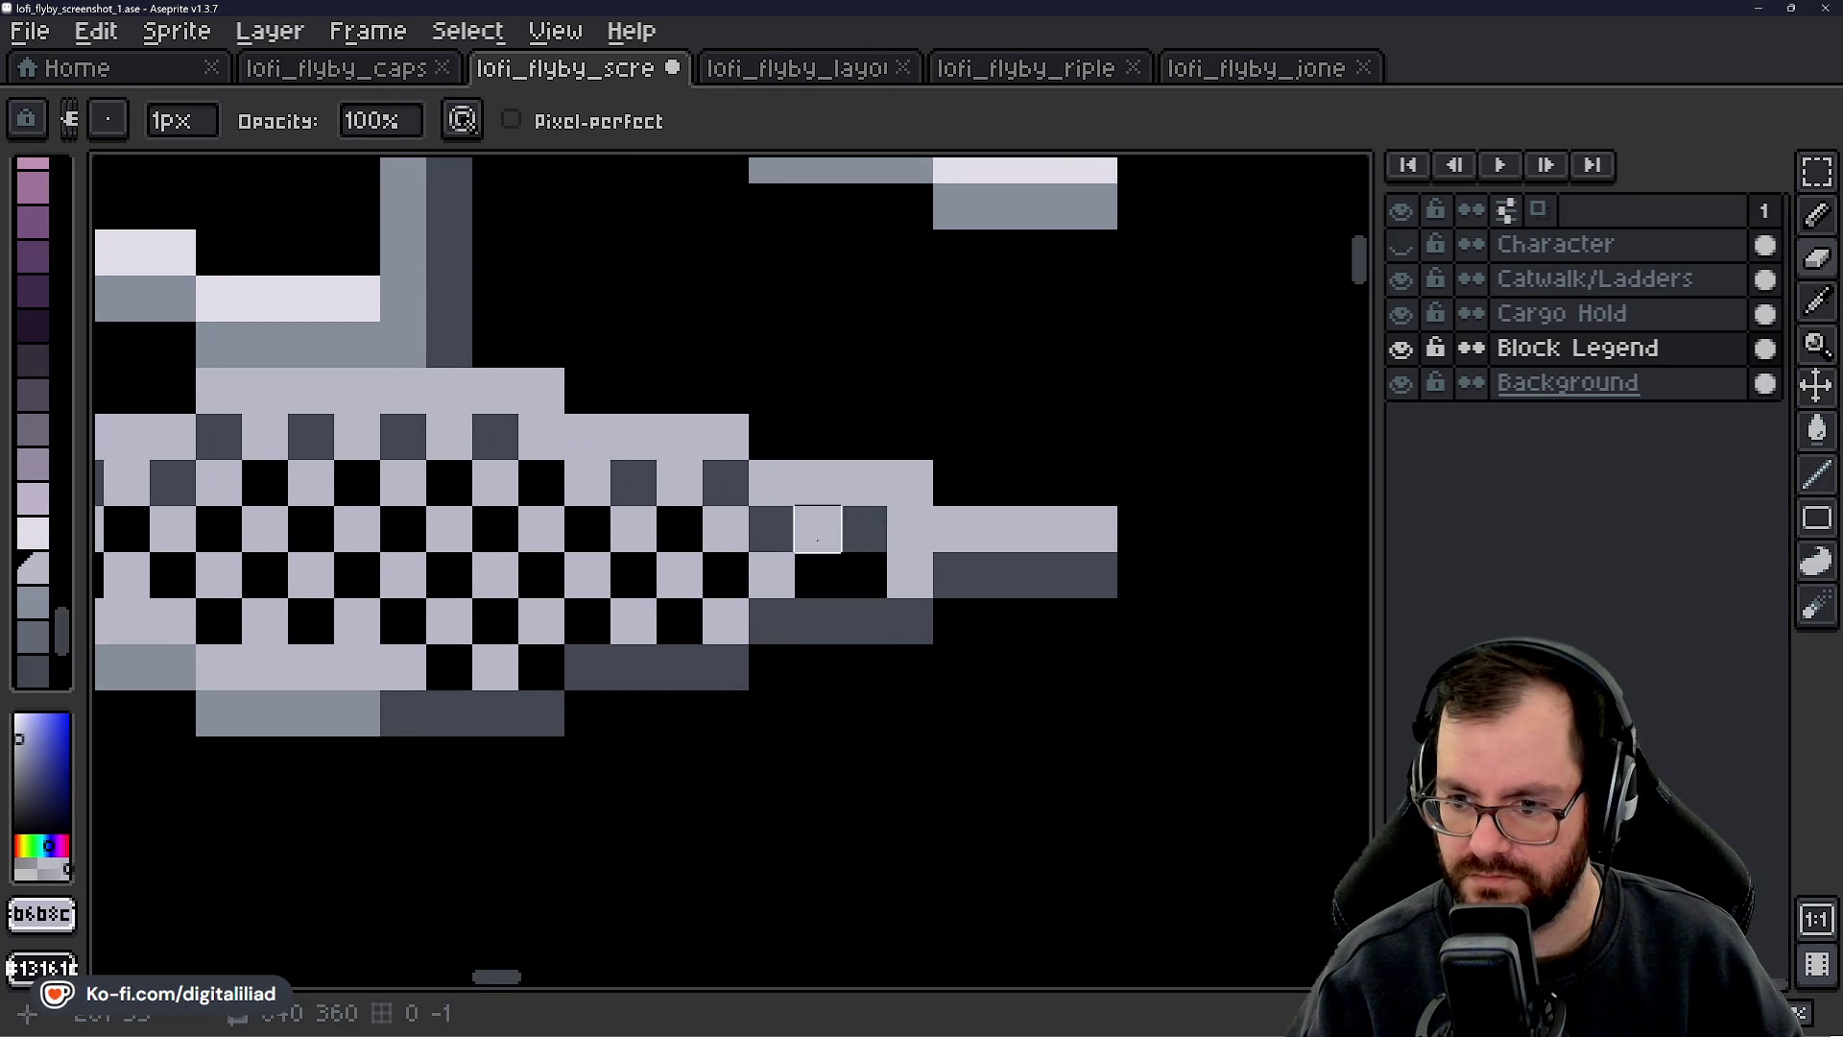
{"action": "left_click", "coordinate": [864, 576]}
- Erase the dark lower-edge pixels into a dithered fringe
{"action": "key", "text": "e"}
{"action": "left_click", "coordinate": [910, 576]}
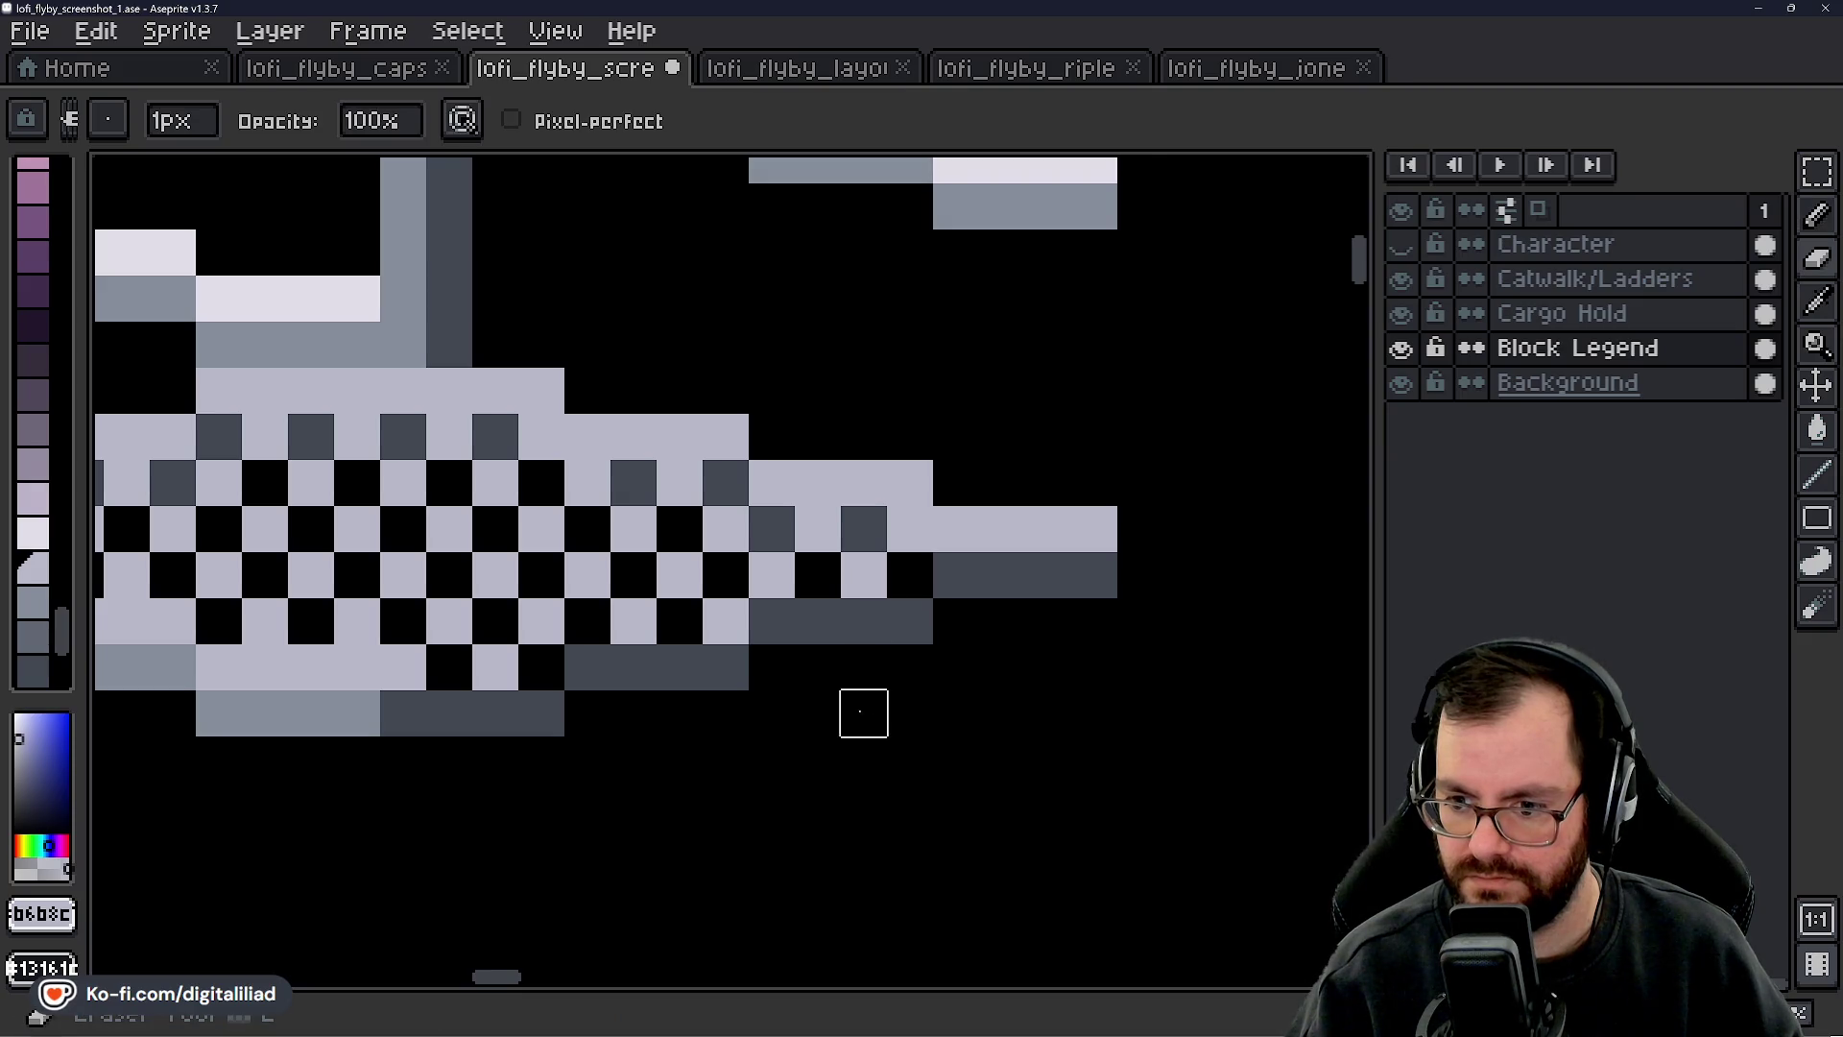
{"action": "left_click_drag", "start_coordinate": [864, 712], "coordinate": [896, 695]}
{"action": "mouse_move", "coordinate": [437, 695]}
{"action": "left_mouse_down"}
{"action": "mouse_move", "coordinate": [574, 695]}
{"action": "mouse_move", "coordinate": [758, 650]}
{"action": "mouse_move", "coordinate": [805, 603]}
{"action": "mouse_move", "coordinate": [937, 604]}
{"action": "mouse_move", "coordinate": [989, 557]}
{"action": "mouse_move", "coordinate": [1126, 558]}
{"action": "left_mouse_up"}
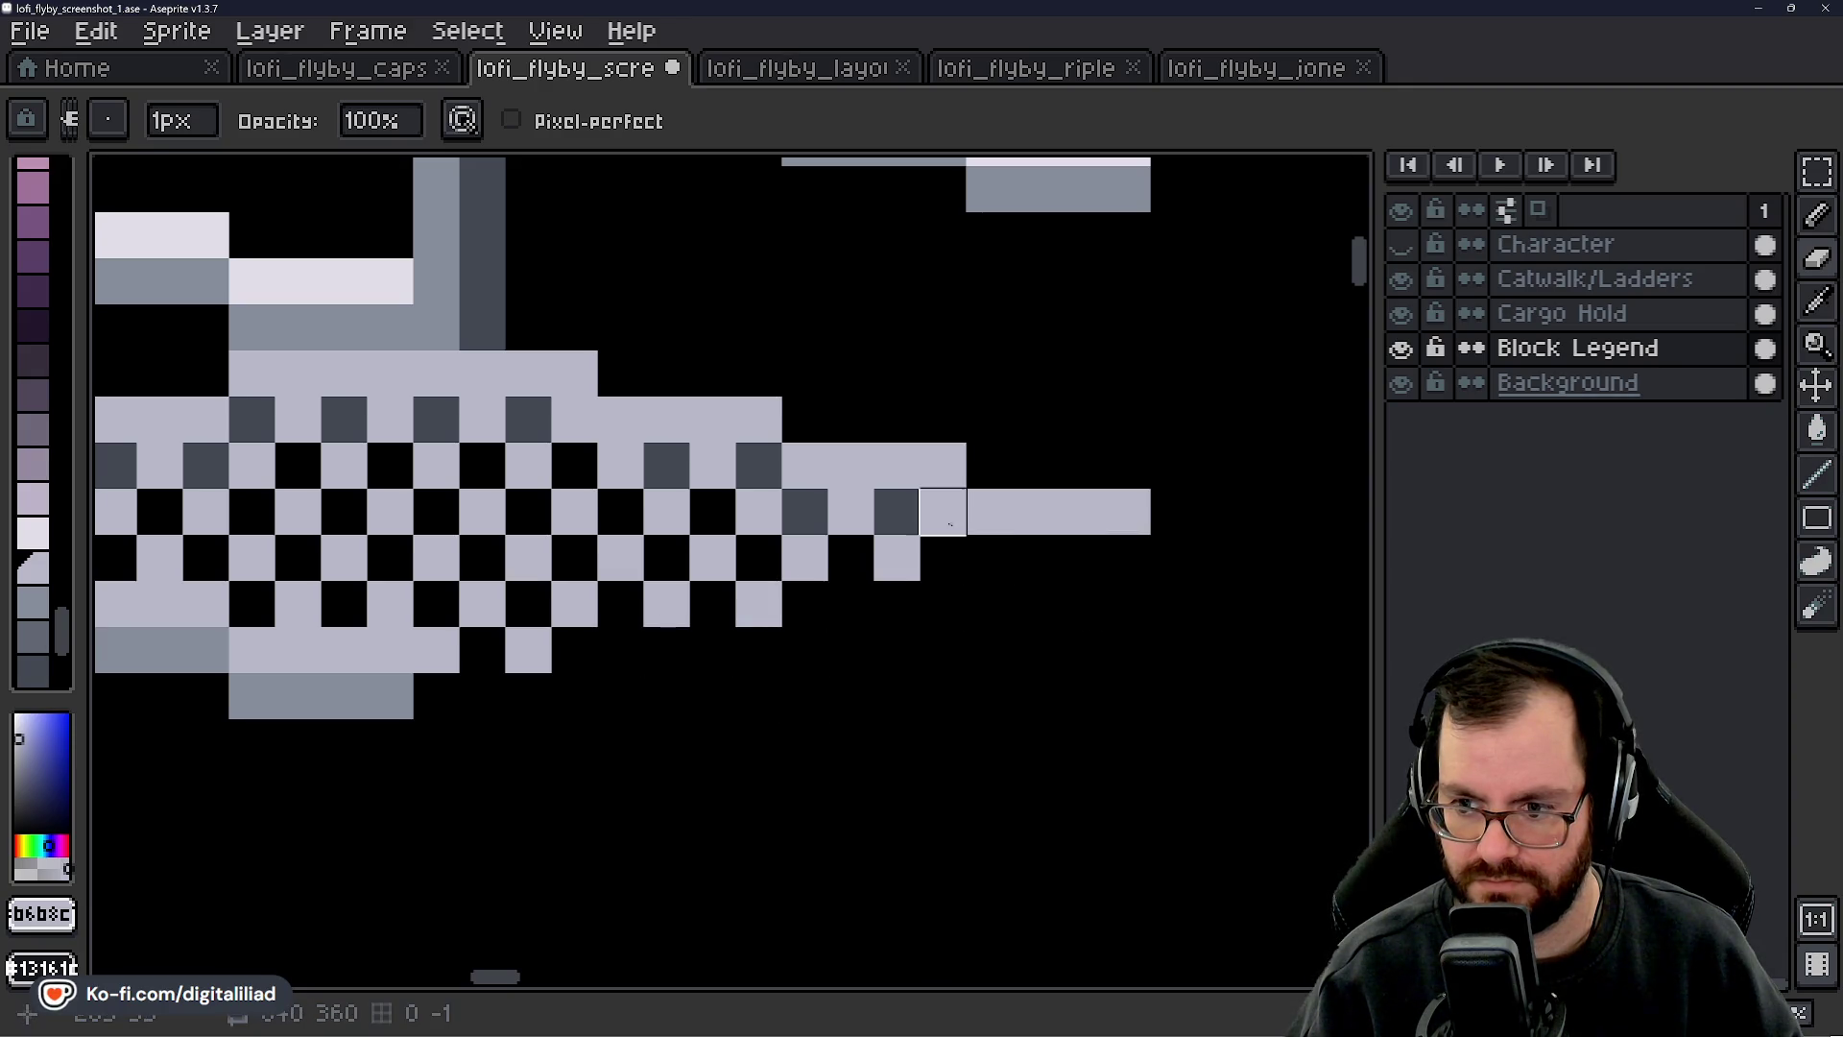
{"action": "scroll", "coordinate": [864, 557], "scroll_direction": "down", "scroll_amount": 4}
{"action": "left_click_drag", "start_coordinate": [905, 633], "coordinate": [728, 658]}
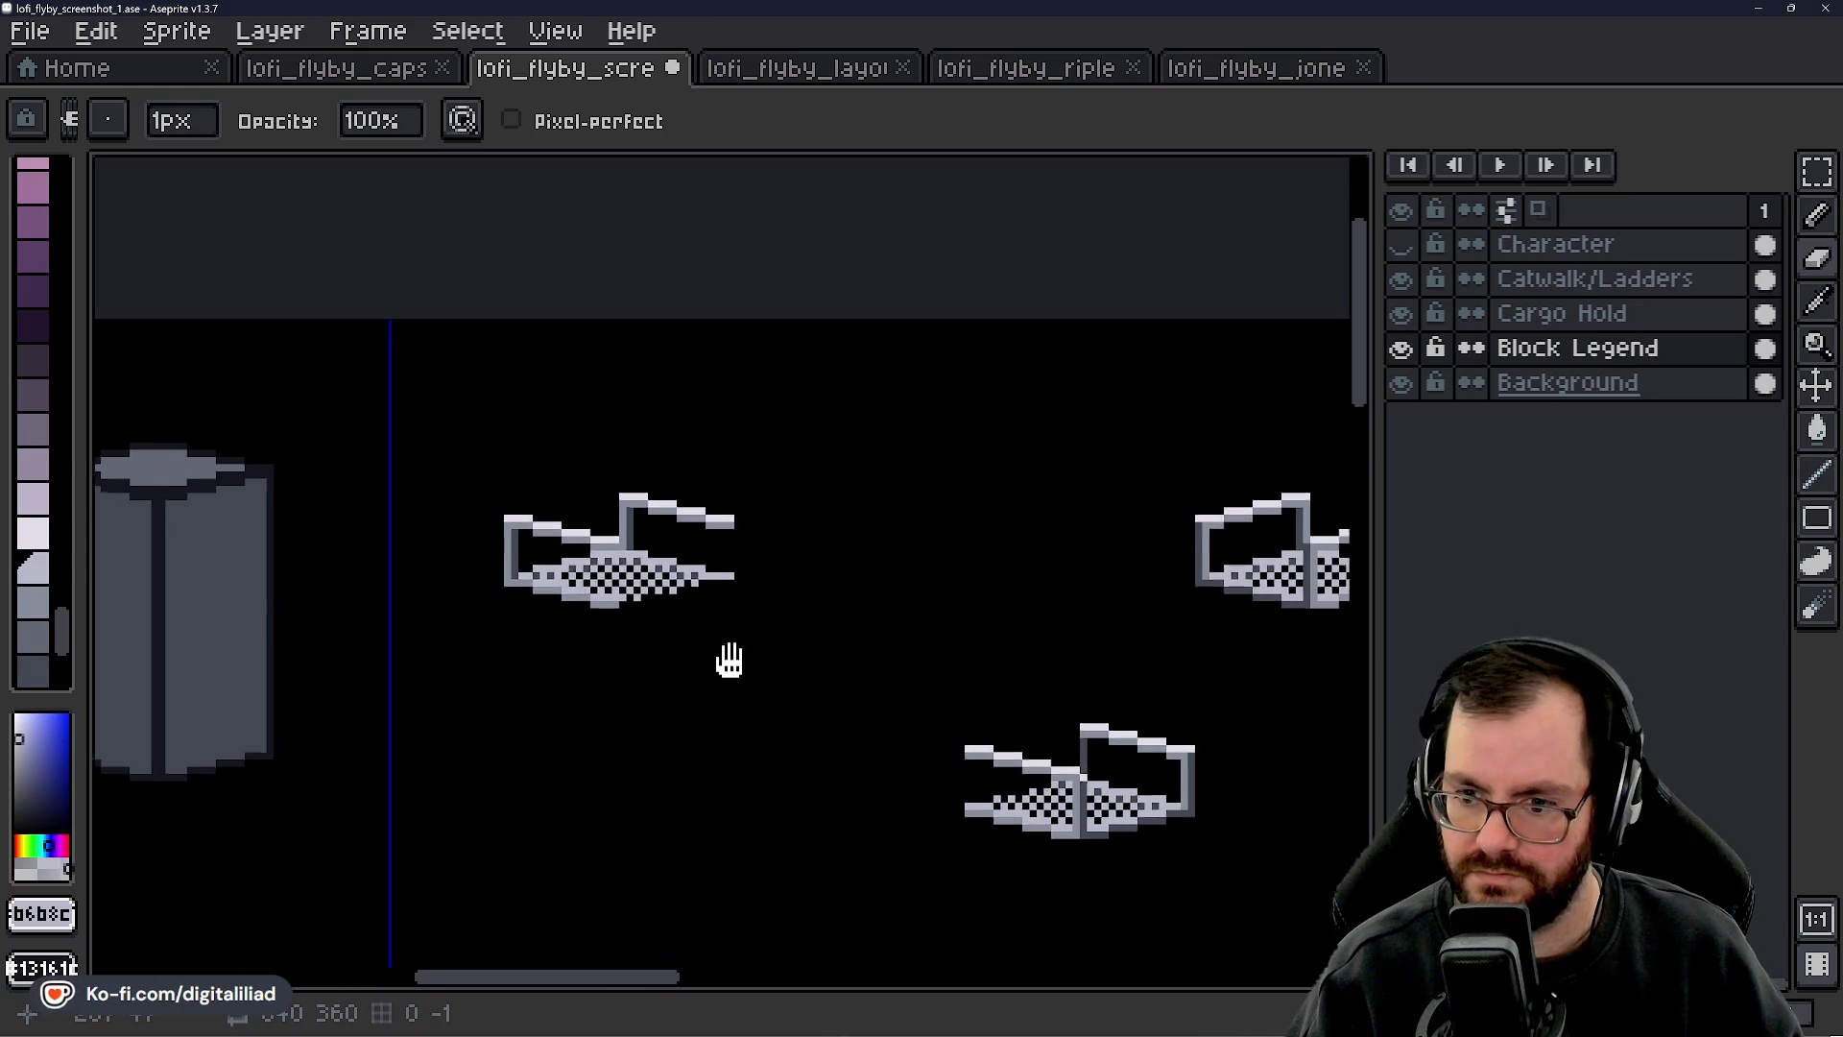
- Make the Catwalk/Ladders layer active and select the bottom catwalk piece
{"action": "left_click", "coordinate": [1764, 245]}
{"action": "left_click", "coordinate": [1594, 279]}
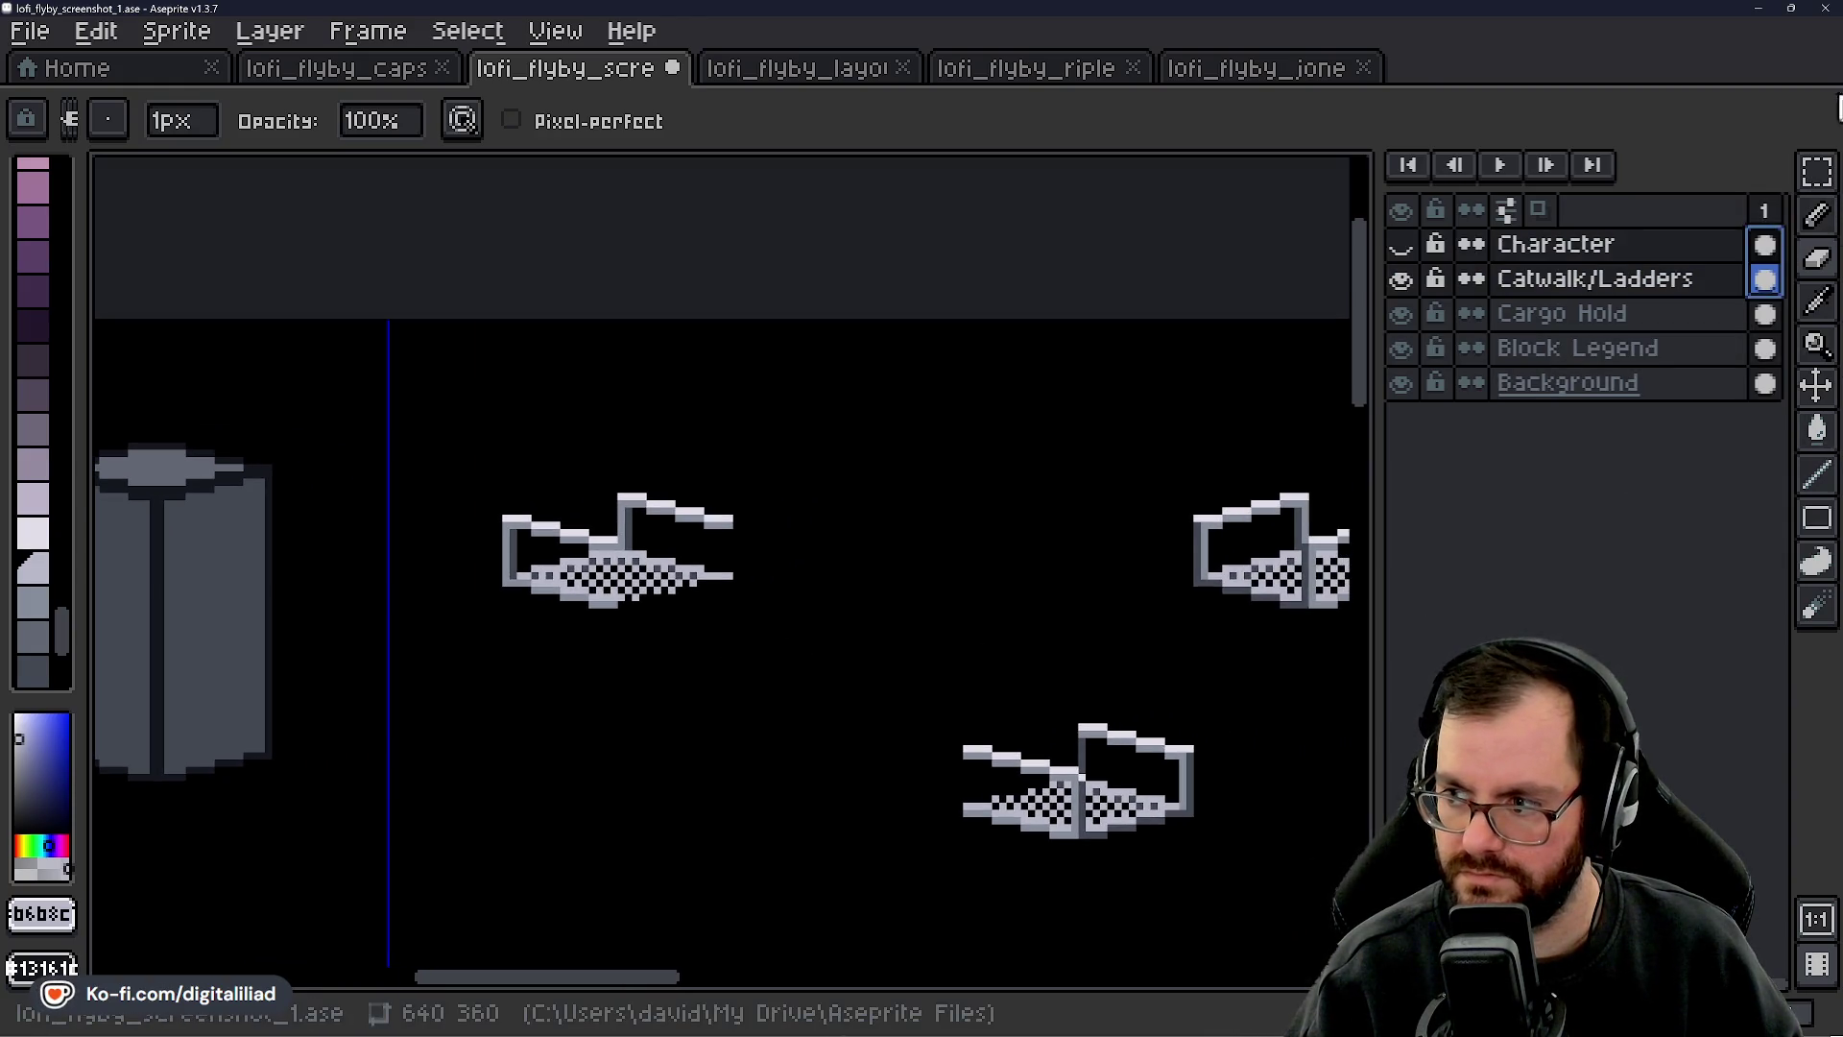
{"action": "left_click", "coordinate": [1817, 173]}
{"action": "scroll", "coordinate": [995, 604], "scroll_direction": "down", "scroll_amount": 2}
{"action": "left_click_drag", "start_coordinate": [831, 567], "coordinate": [1185, 769]}
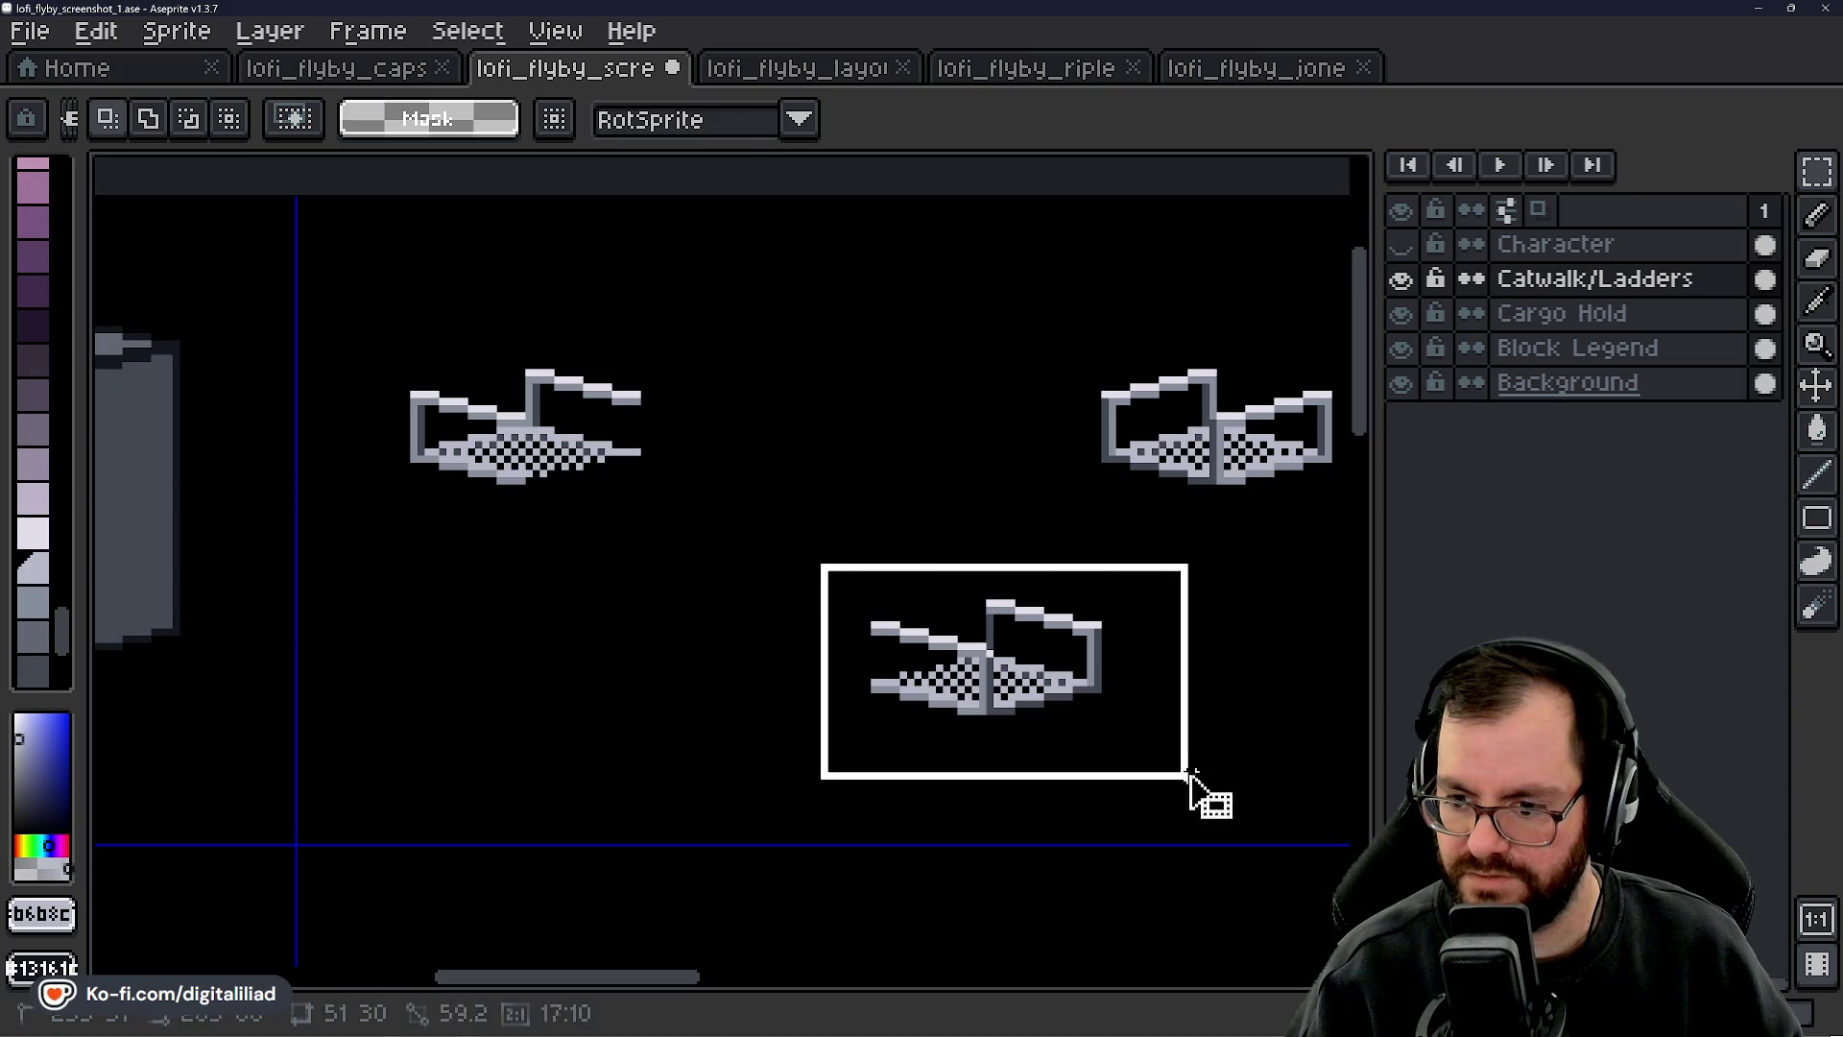
{"action": "scroll", "coordinate": [1123, 753], "scroll_direction": "up", "scroll_amount": 1}
{"action": "scroll", "coordinate": [904, 612], "scroll_direction": "up", "scroll_amount": 4}
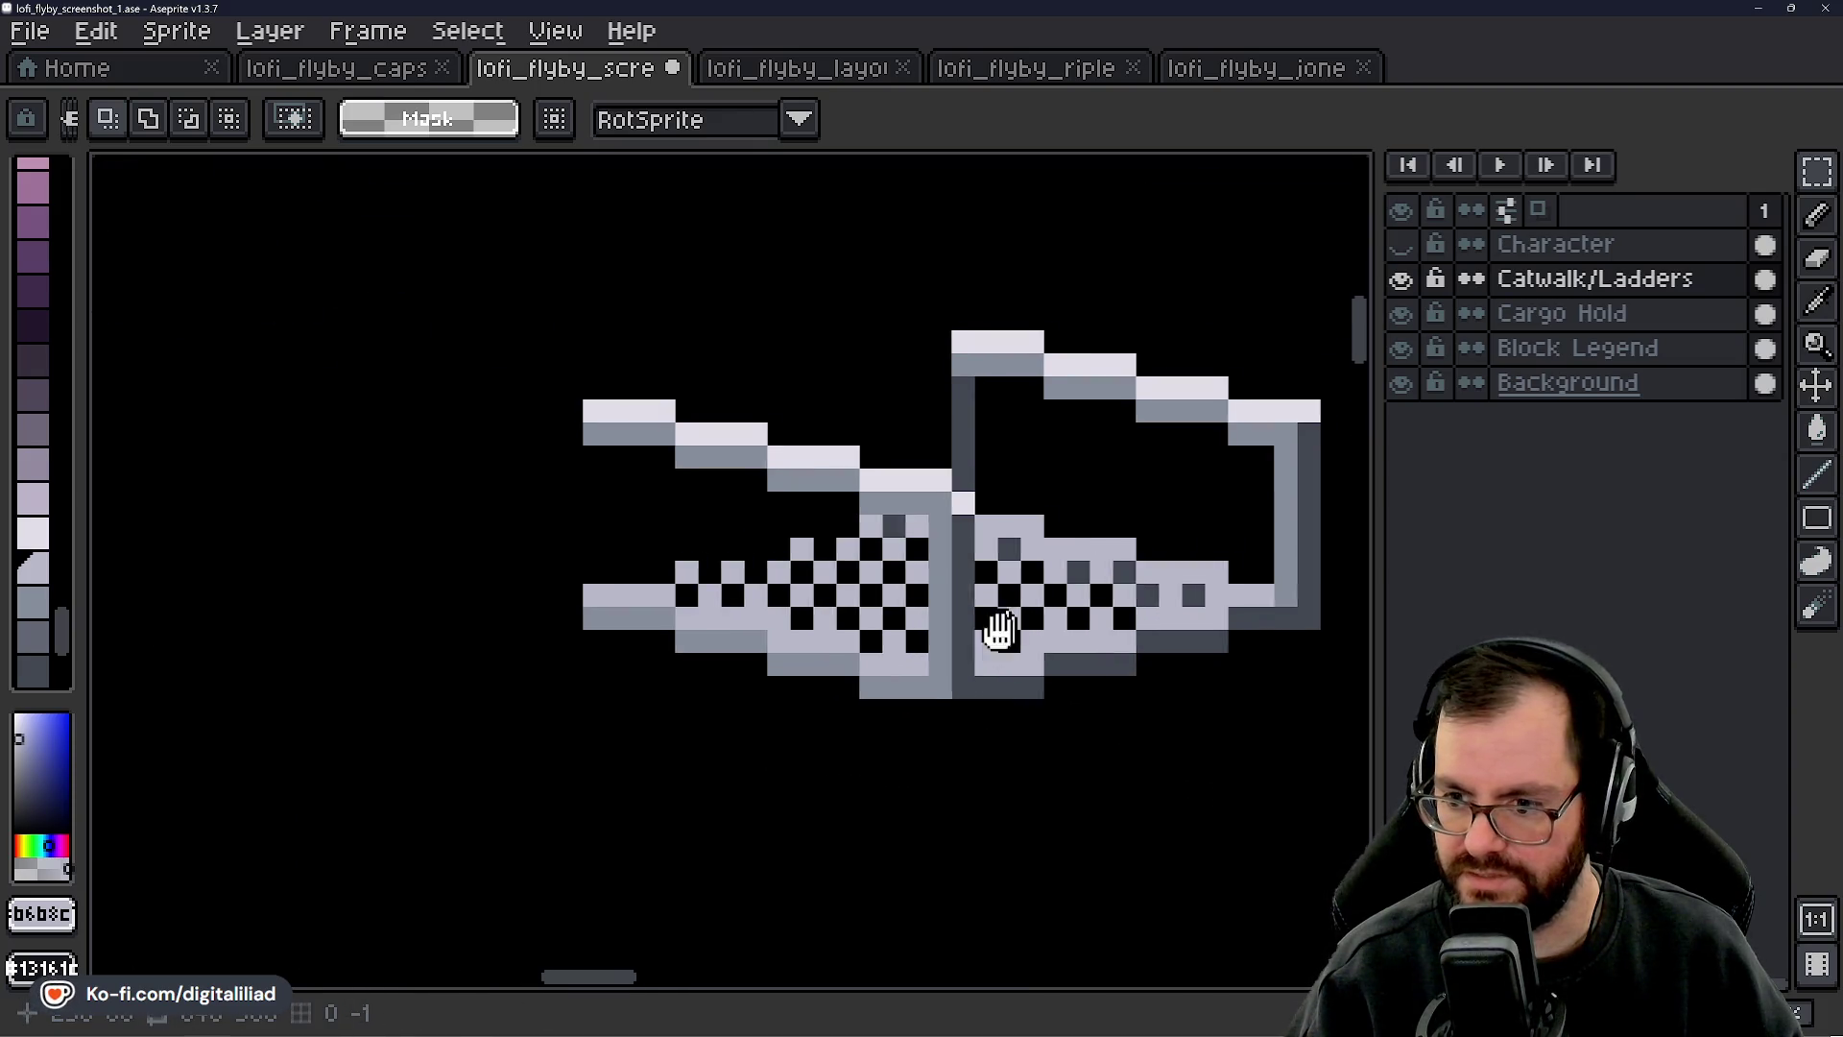
{"action": "scroll", "coordinate": [799, 560], "scroll_direction": "up", "scroll_amount": 1}
{"action": "scroll", "coordinate": [729, 538], "scroll_direction": "down", "scroll_amount": 3}
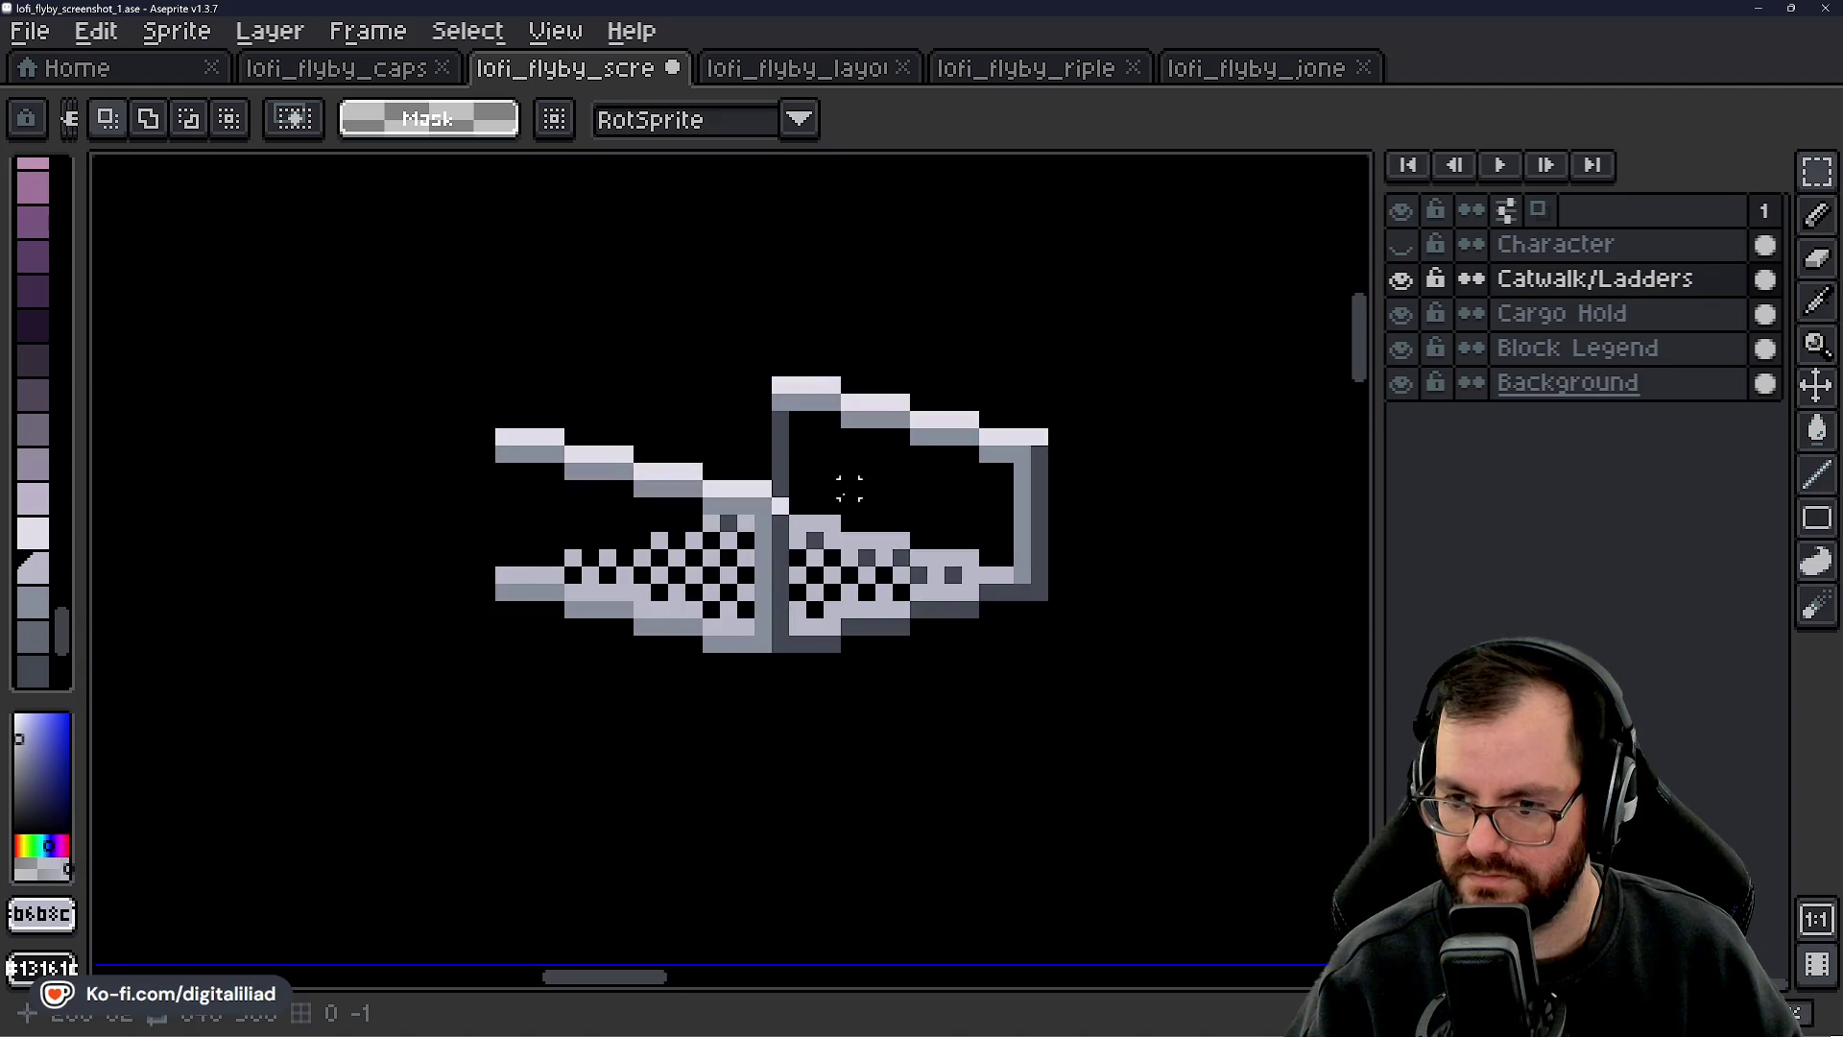
{"action": "scroll", "coordinate": [672, 528], "scroll_direction": "up", "scroll_amount": 3}
- Repaint the ladder column in the sampled darker mid grey up to the rail
{"action": "key", "text": "i"}
{"action": "left_click", "coordinate": [629, 535]}
{"action": "key", "text": "b"}
{"action": "left_click_drag", "start_coordinate": [674, 526], "coordinate": [685, 302]}
{"action": "scroll", "coordinate": [847, 467], "scroll_direction": "down", "scroll_amount": 5}
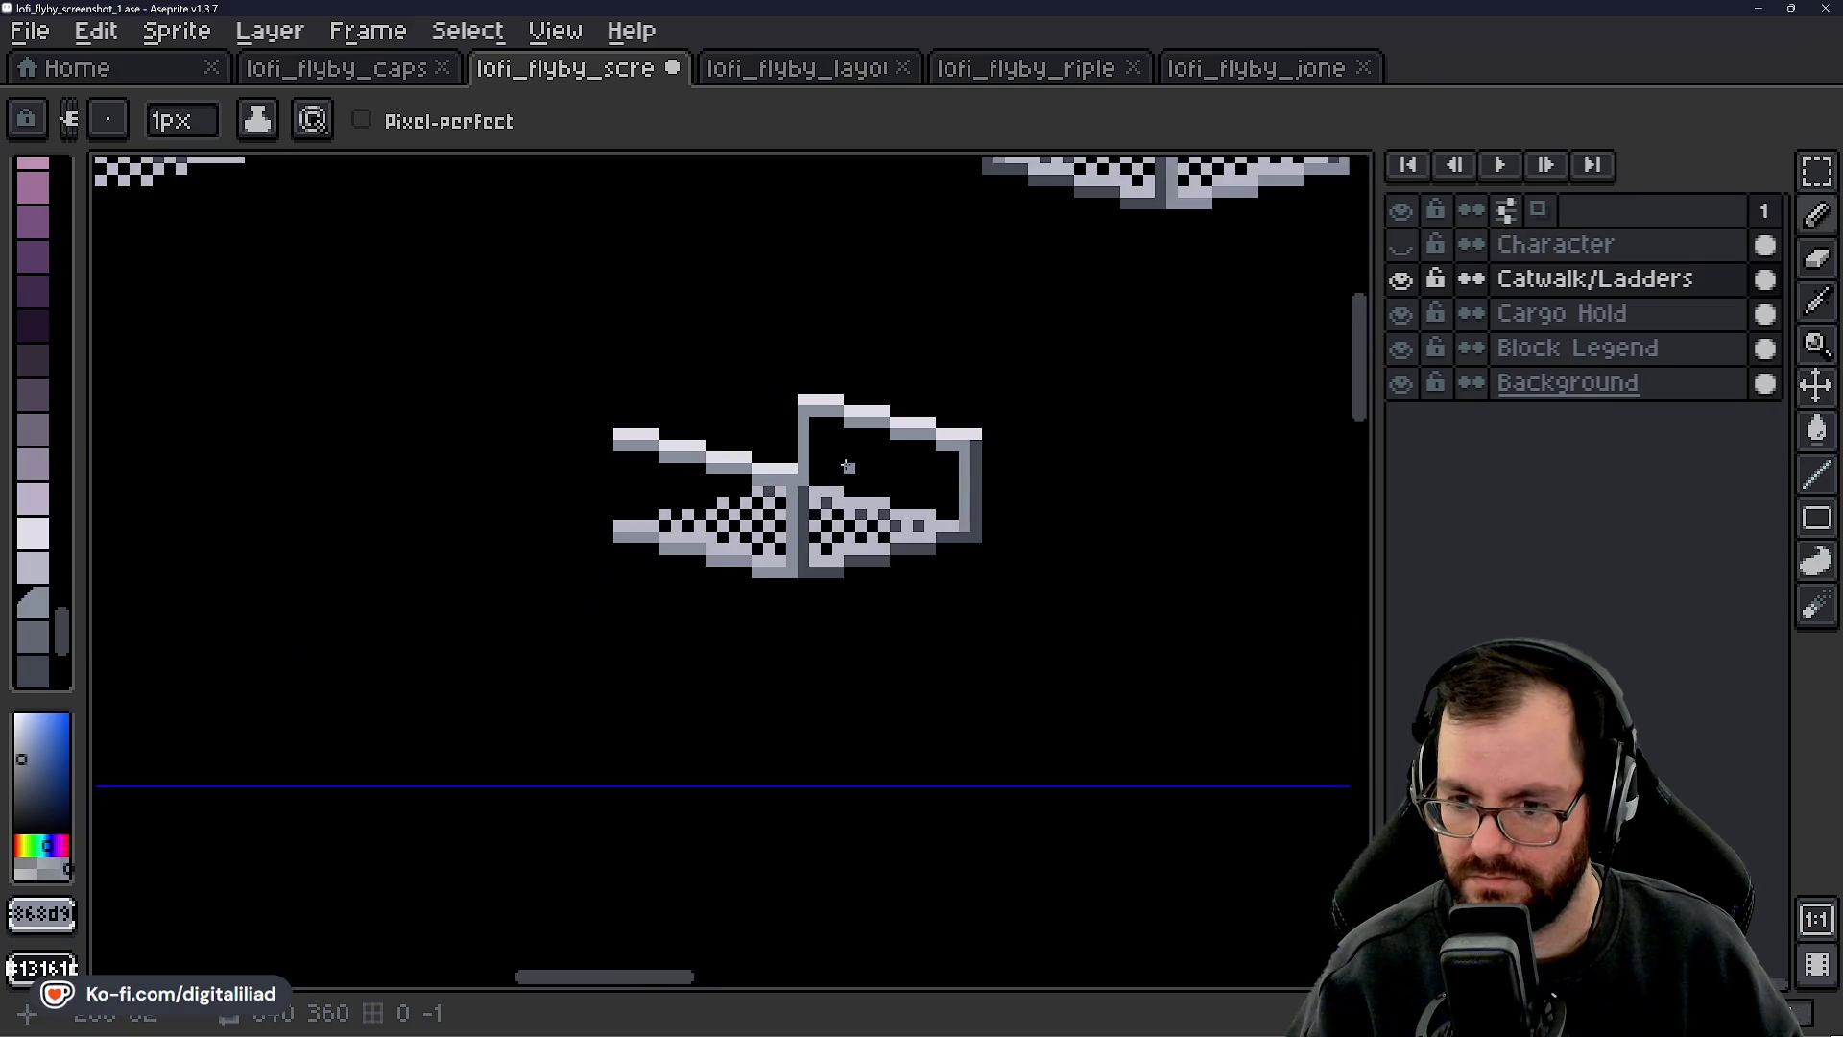
{"action": "scroll", "coordinate": [859, 468], "scroll_direction": "up", "scroll_amount": 4}
{"action": "left_click_drag", "start_coordinate": [756, 514], "coordinate": [758, 362]}
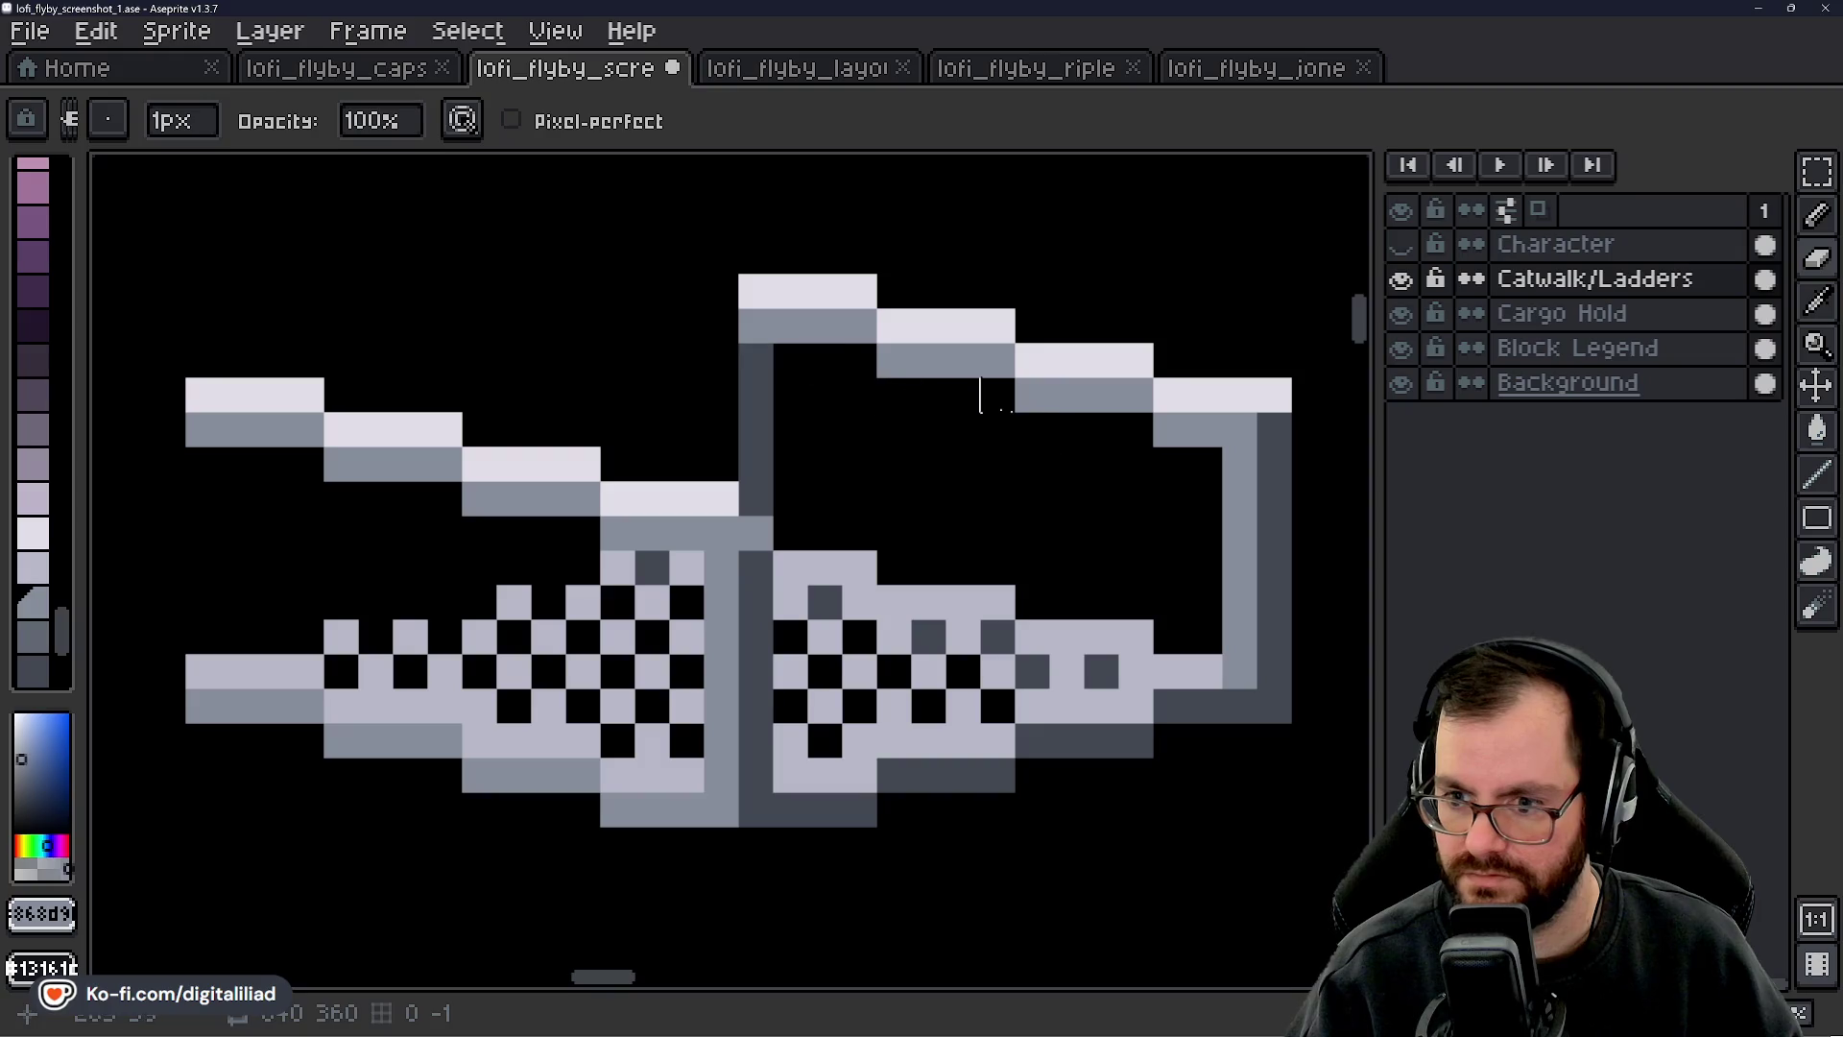
{"action": "scroll", "coordinate": [1254, 445], "scroll_direction": "down", "scroll_amount": 5}
- Hide the Catwalk/Ladders layer and make Block Legend the active layer
{"action": "left_click", "coordinate": [1401, 279]}
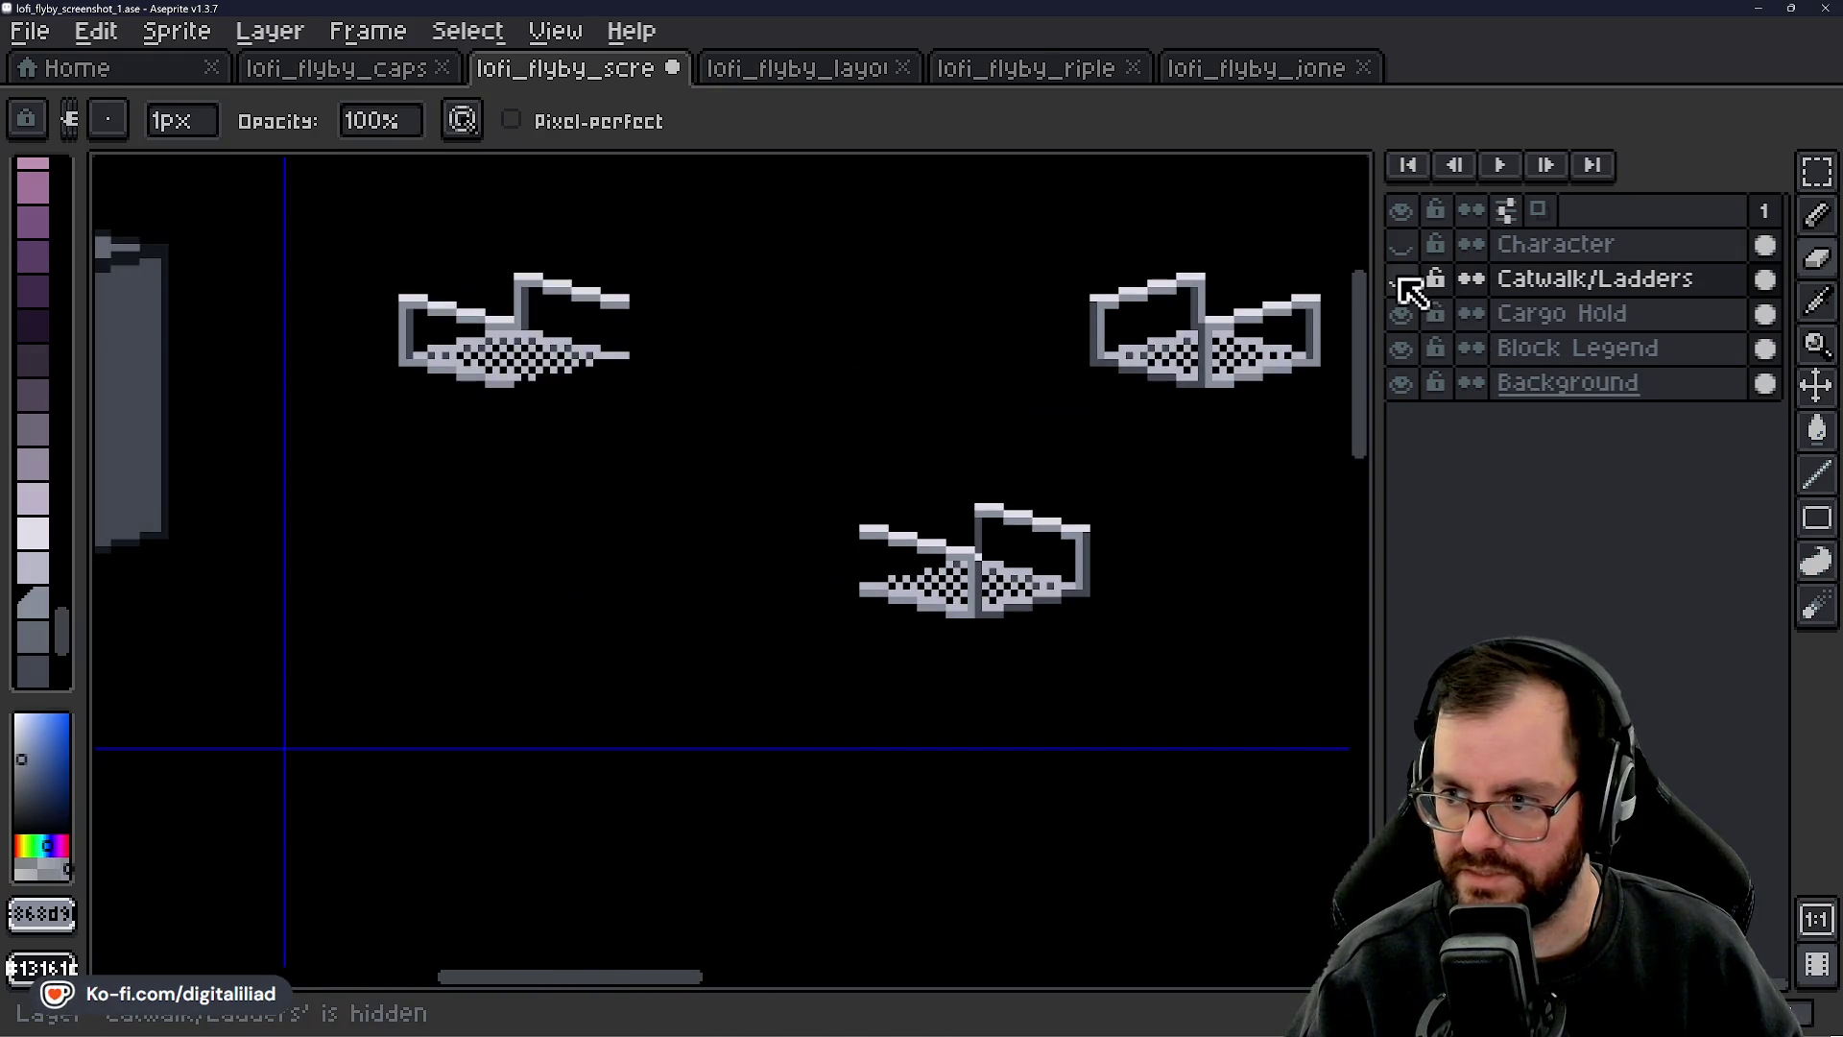
{"action": "left_click", "coordinate": [1402, 279]}
{"action": "left_click", "coordinate": [1401, 279]}
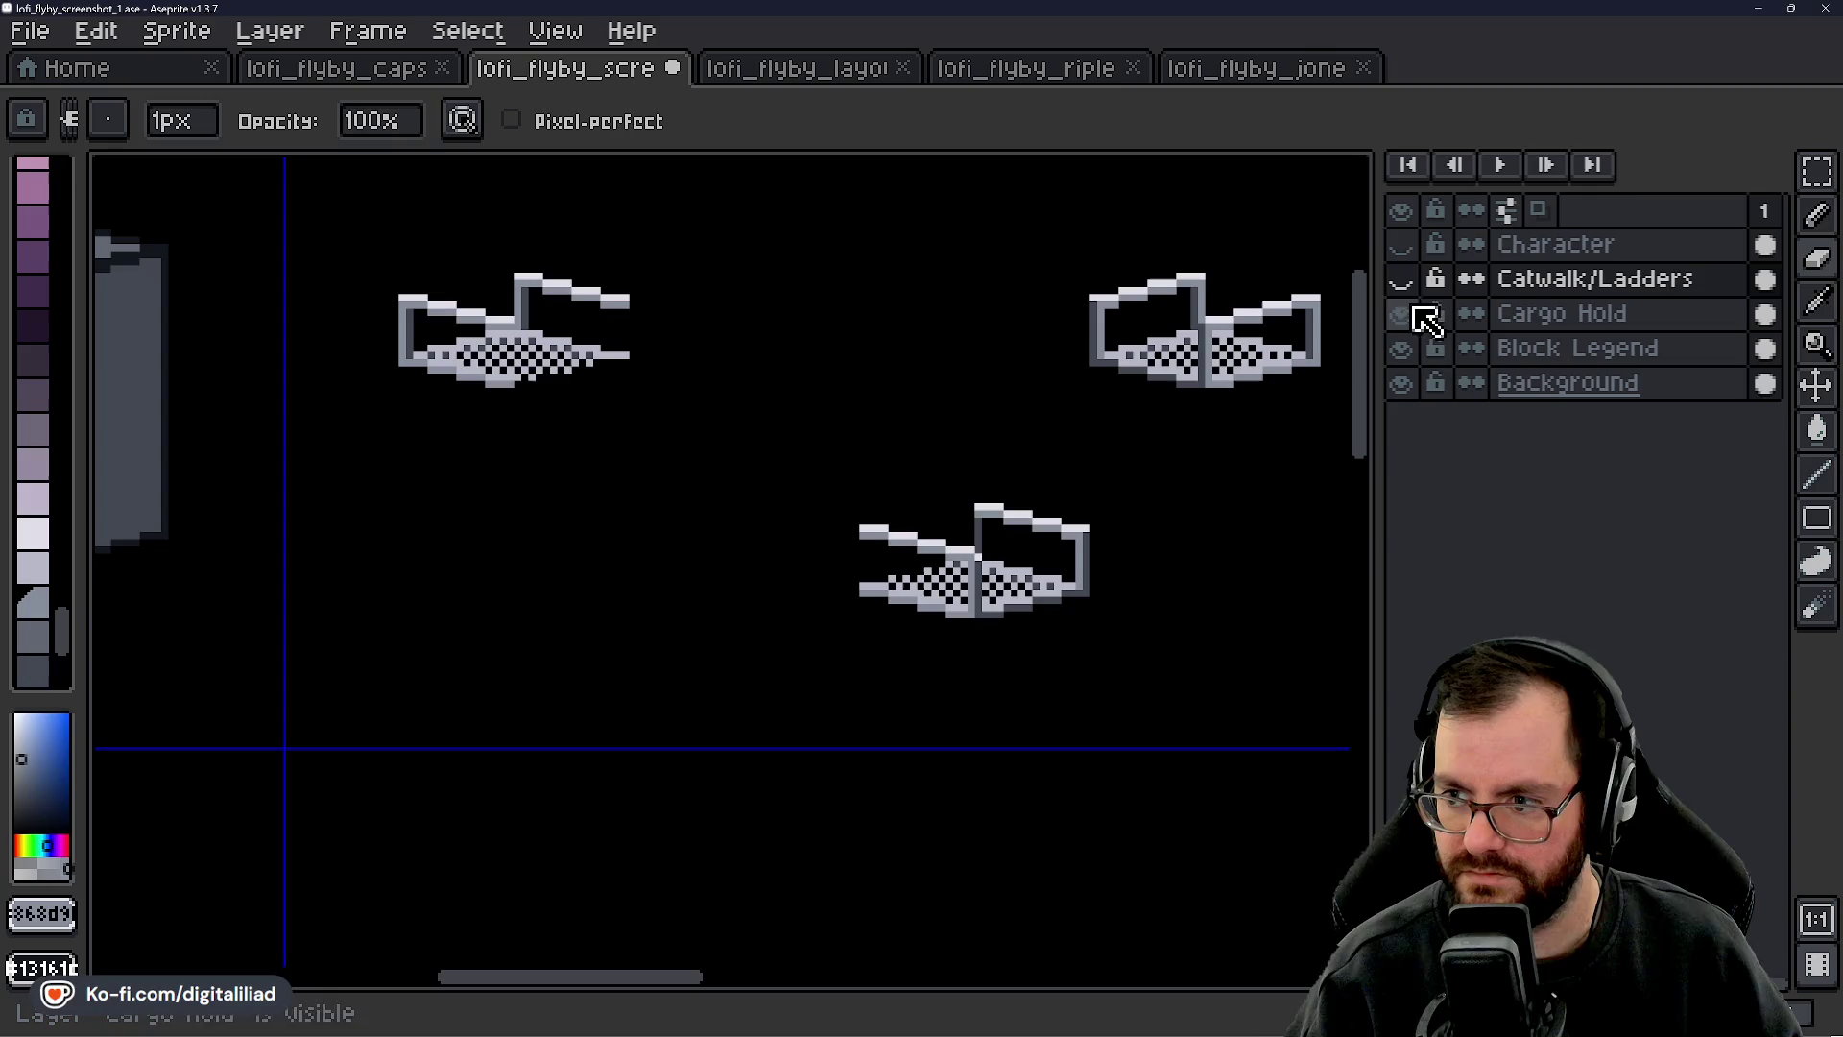
{"action": "left_click", "coordinate": [1401, 314]}
{"action": "left_click", "coordinate": [1401, 279]}
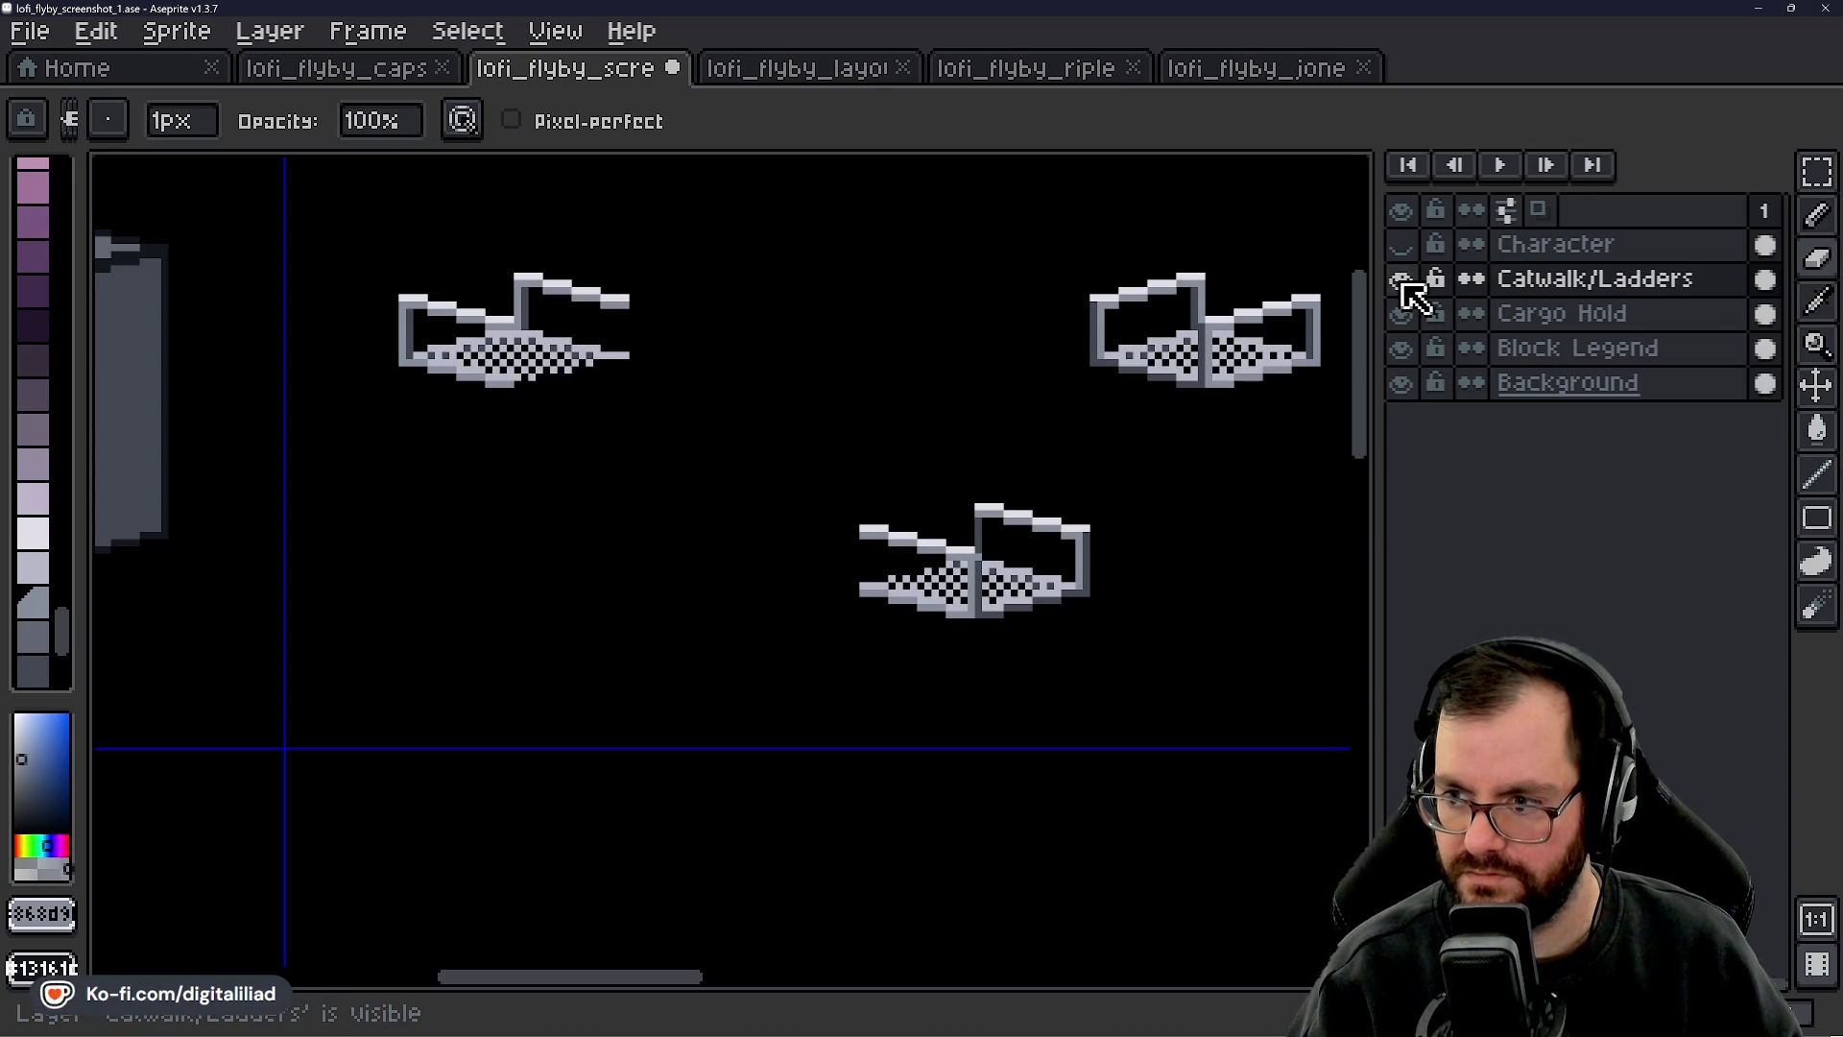
{"action": "left_click", "coordinate": [1401, 280]}
{"action": "scroll", "coordinate": [1036, 558], "scroll_direction": "up", "scroll_amount": 5}
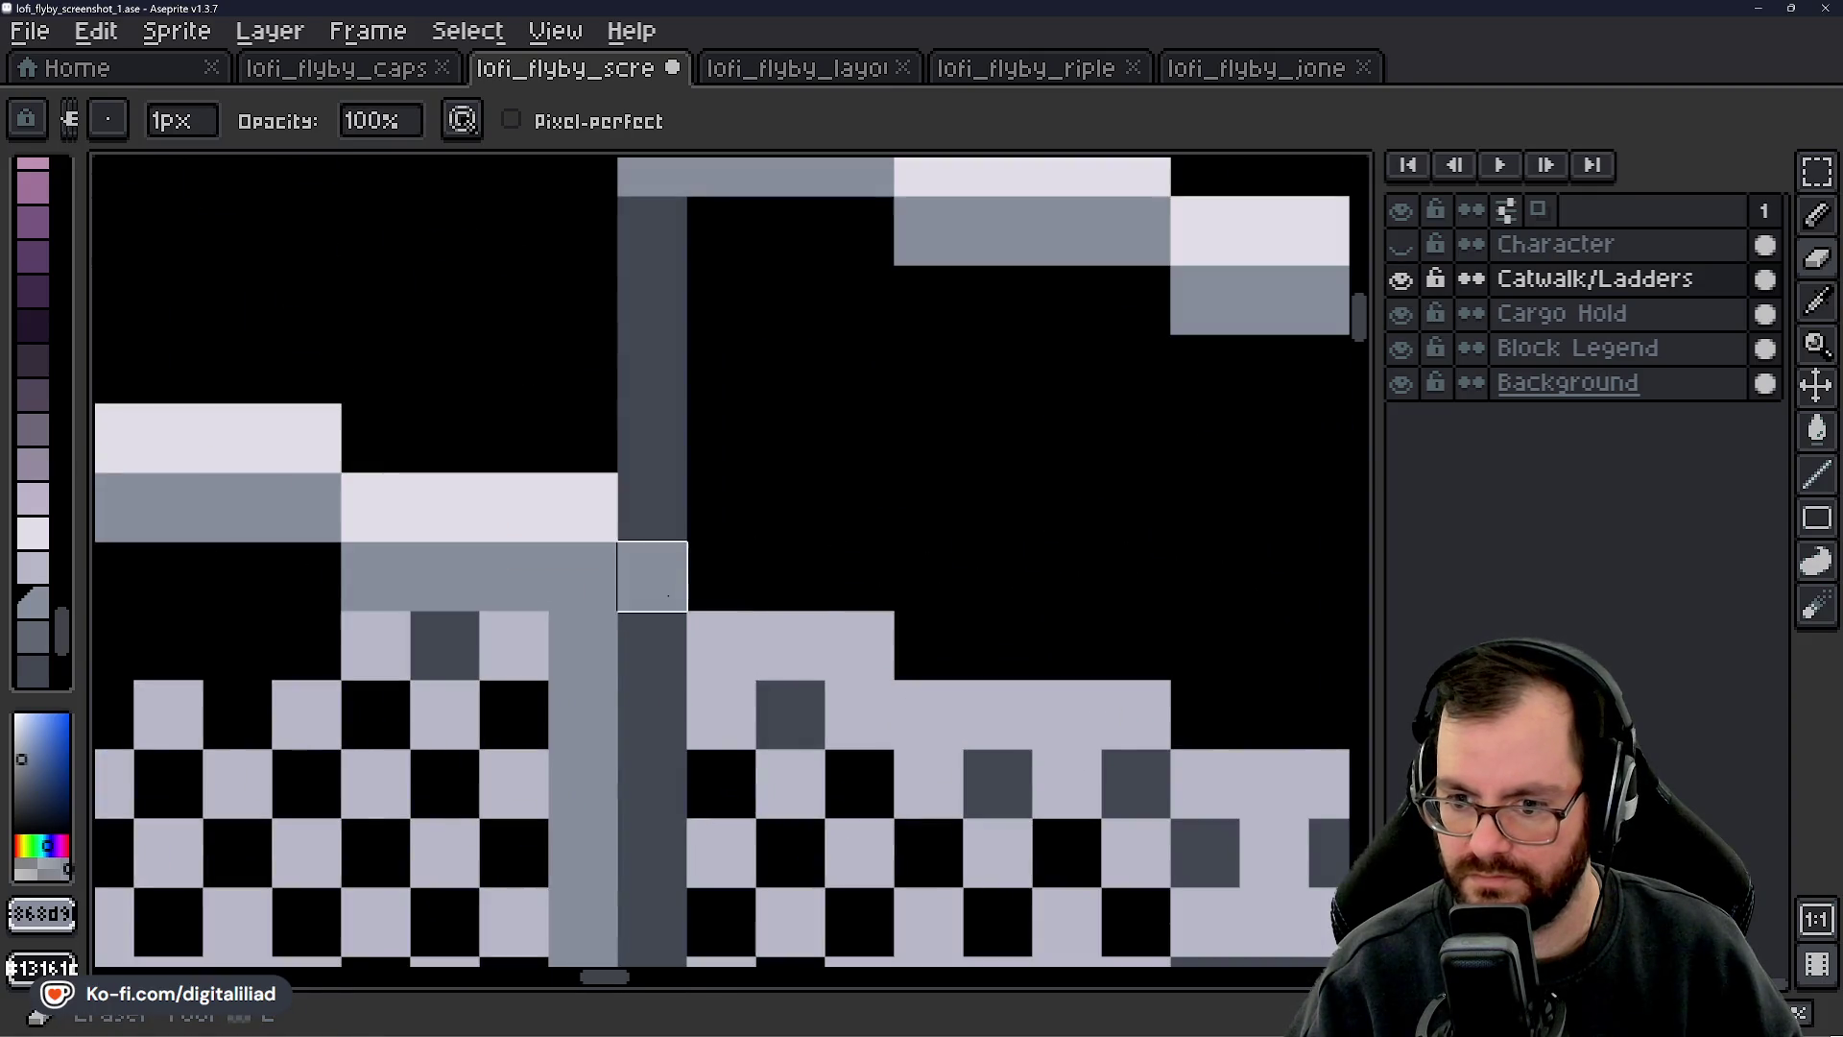
{"action": "scroll", "coordinate": [672, 576], "scroll_direction": "down", "scroll_amount": 3}
{"action": "left_click", "coordinate": [1402, 279]}
{"action": "left_click", "coordinate": [1402, 348]}
{"action": "scroll", "coordinate": [1218, 509], "scroll_direction": "down", "scroll_amount": 2}
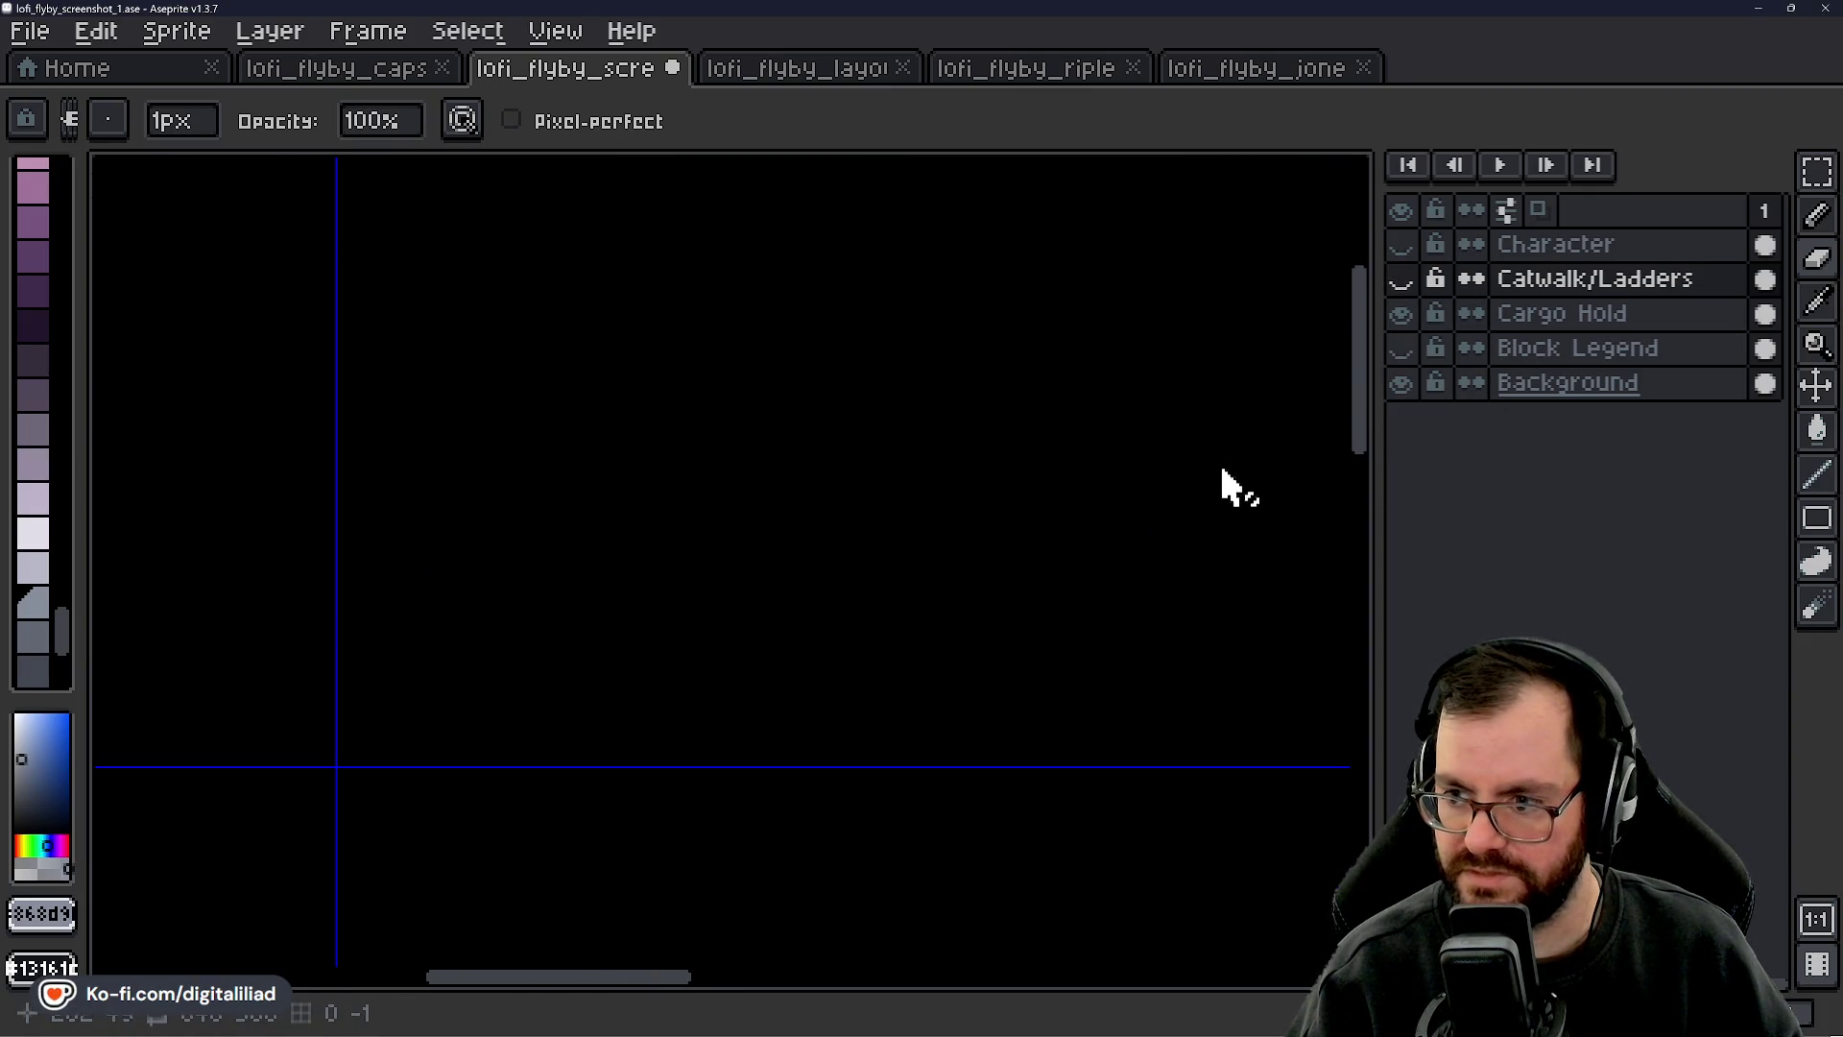
{"action": "left_click", "coordinate": [1402, 349]}
{"action": "left_click", "coordinate": [1478, 350]}
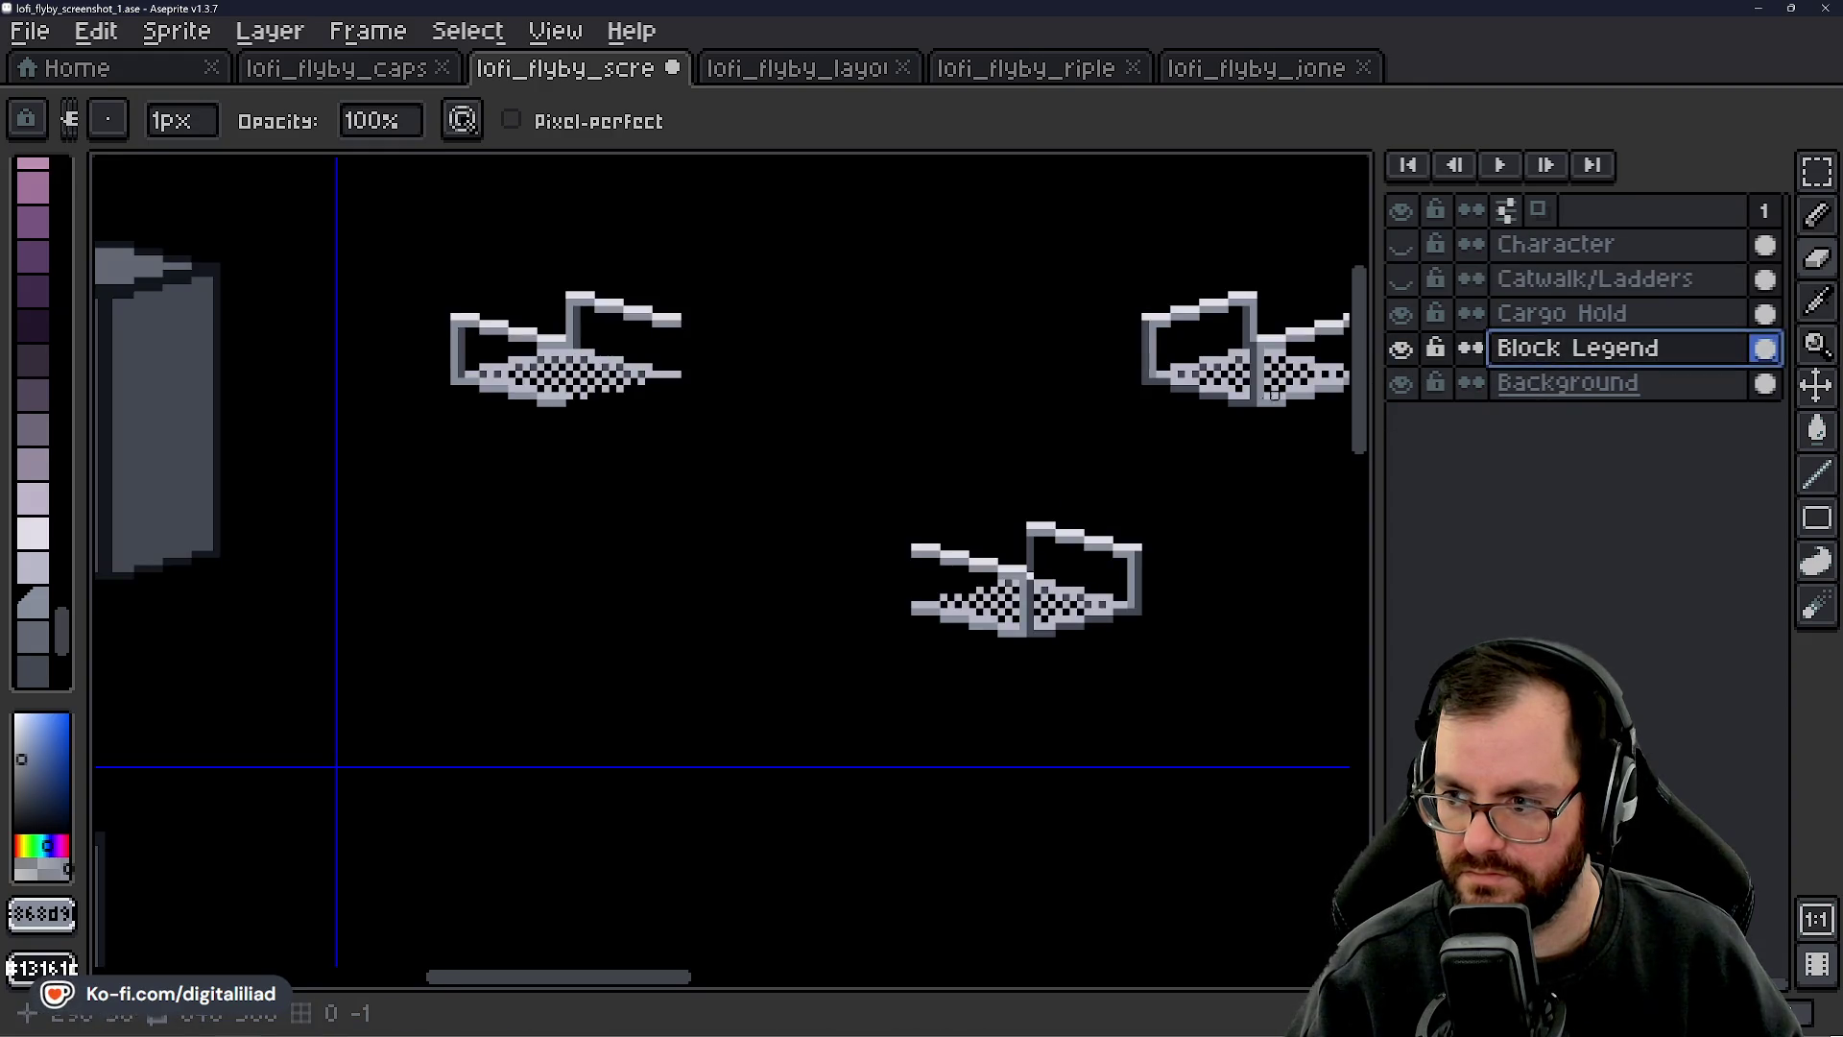
- Erase the dark post rising above the lower catwalk piece's platform
{"action": "scroll", "coordinate": [1041, 628], "scroll_direction": "up", "scroll_amount": 3}
{"action": "scroll", "coordinate": [892, 576], "scroll_direction": "up", "scroll_amount": 3}
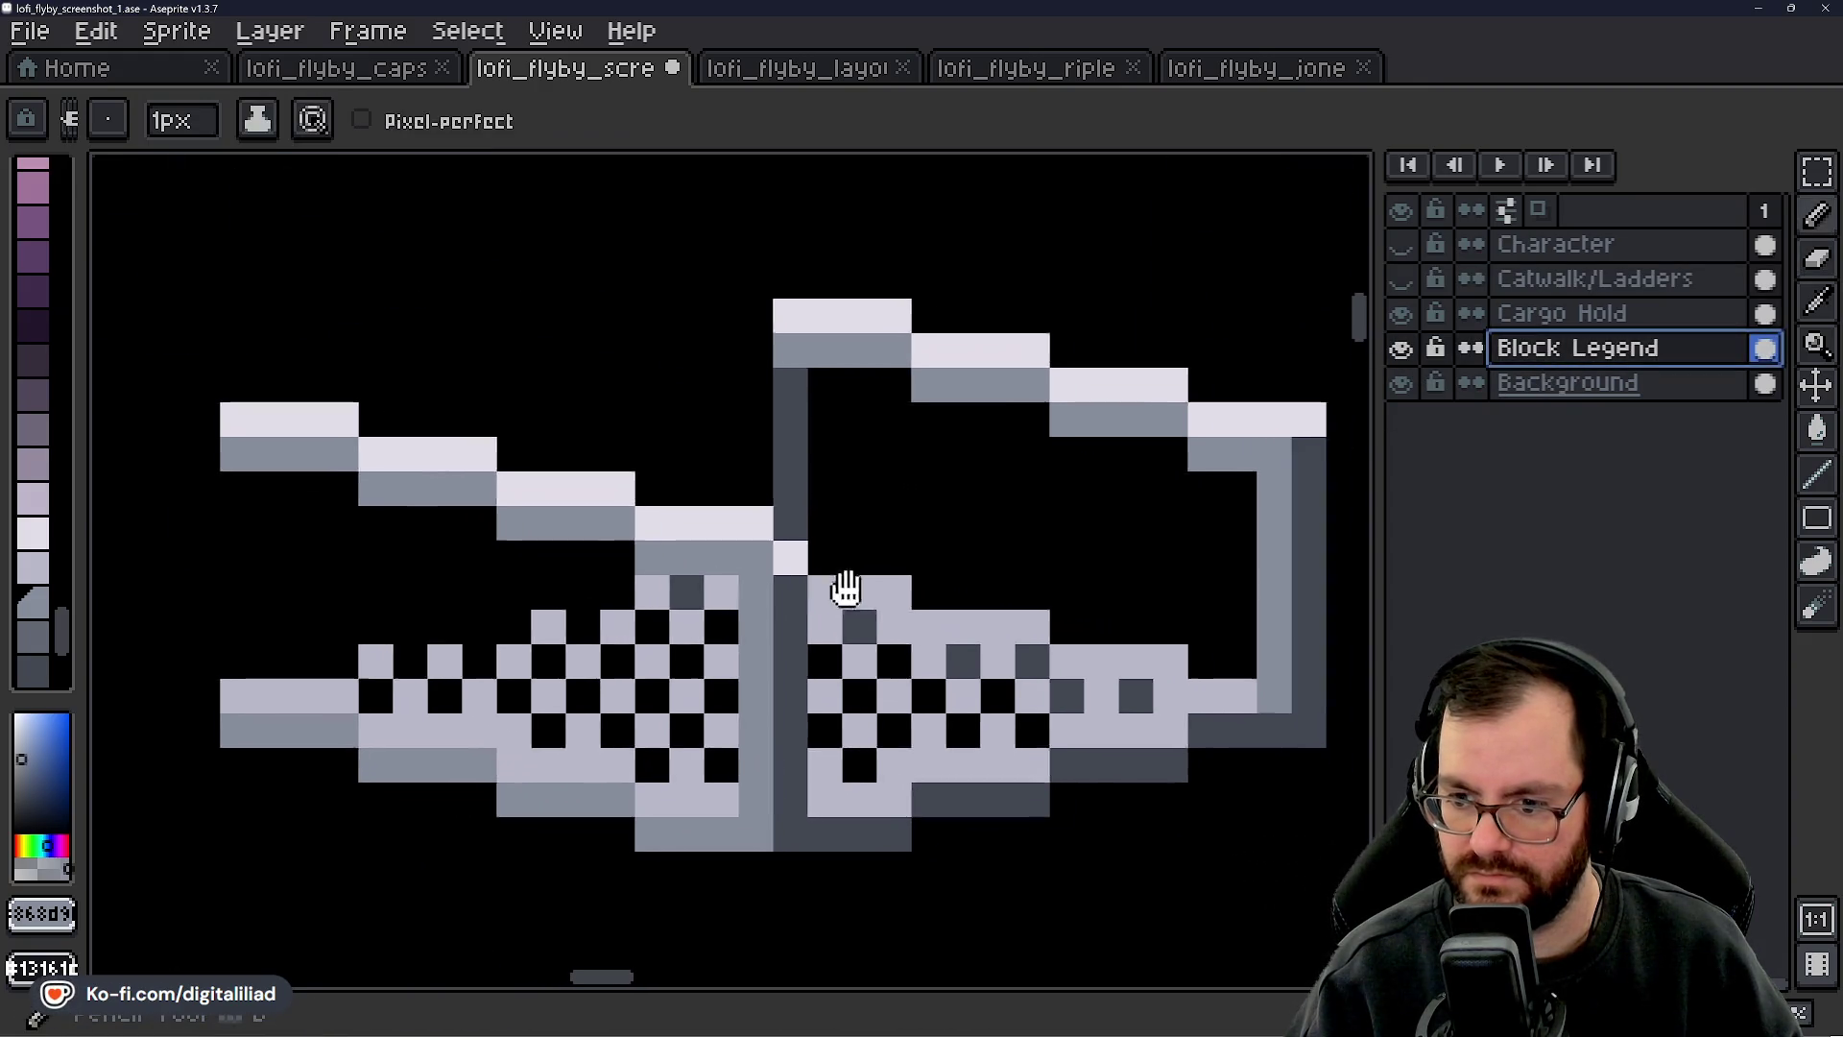
{"action": "scroll", "coordinate": [881, 662], "scroll_direction": "down", "scroll_amount": 3}
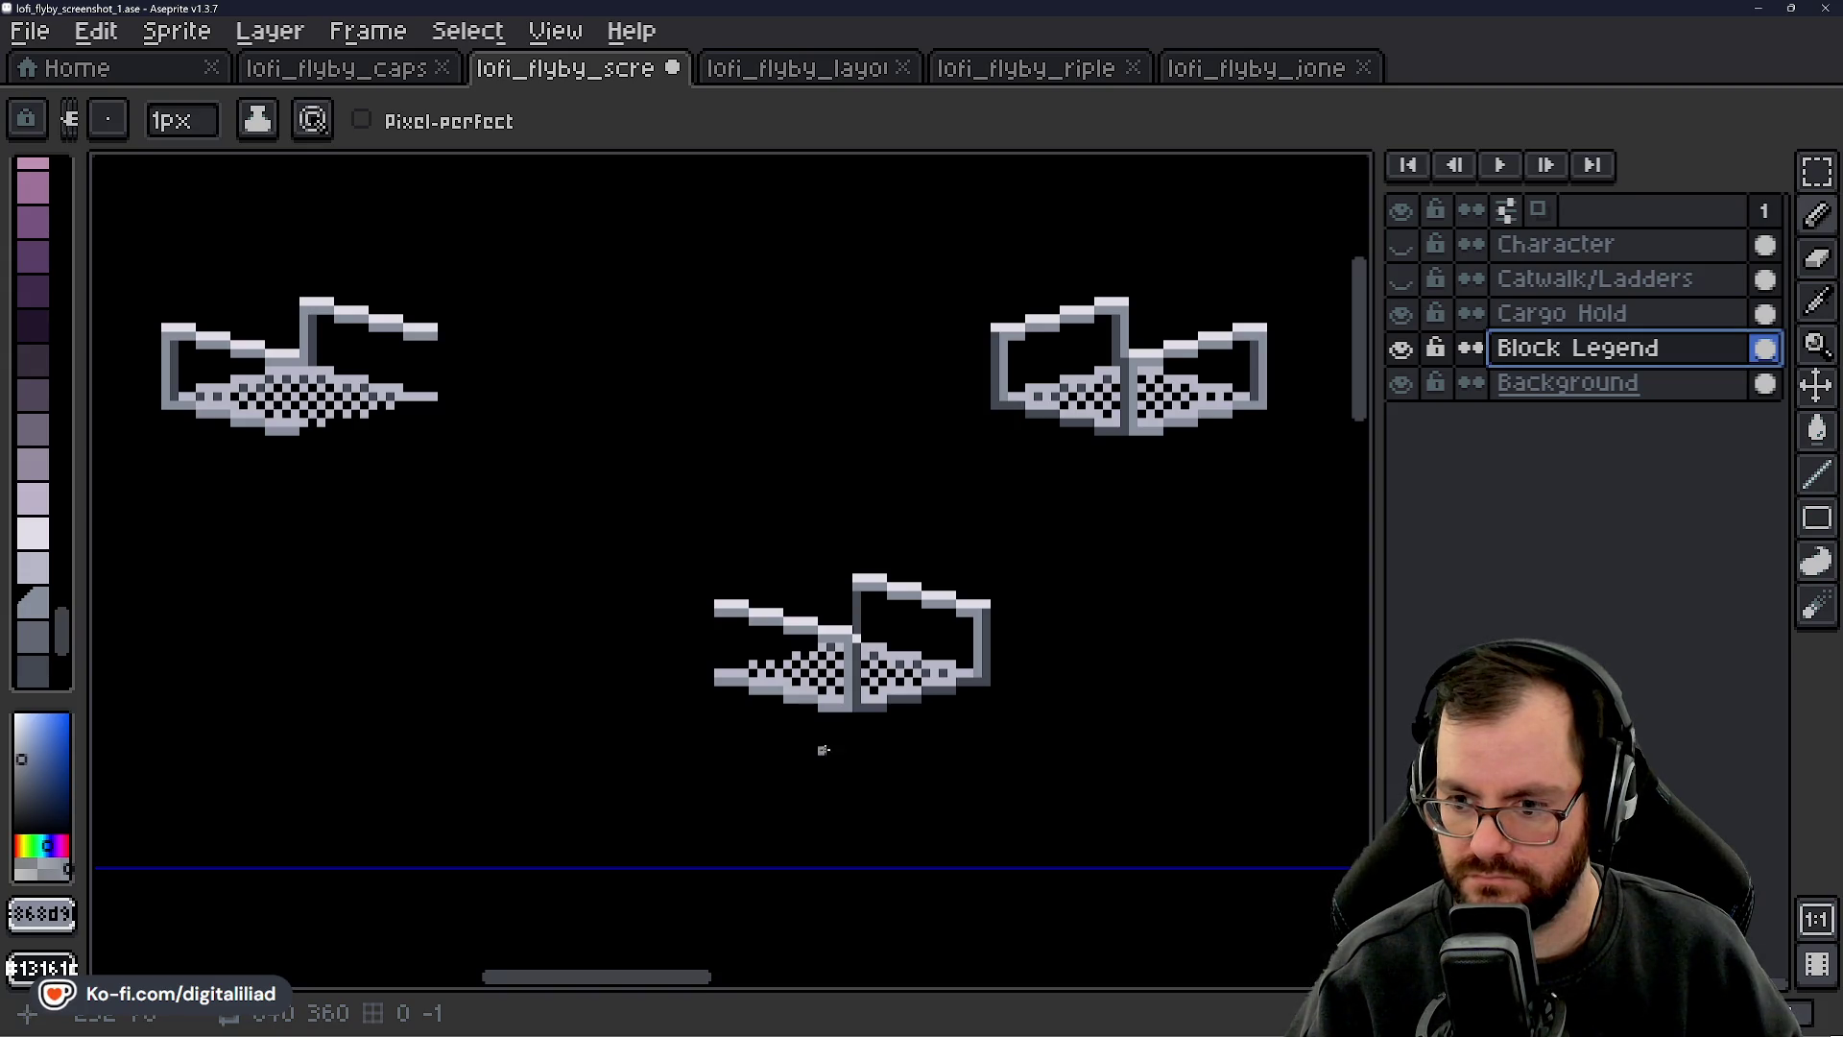
{"action": "scroll", "coordinate": [897, 610], "scroll_direction": "up", "scroll_amount": 3}
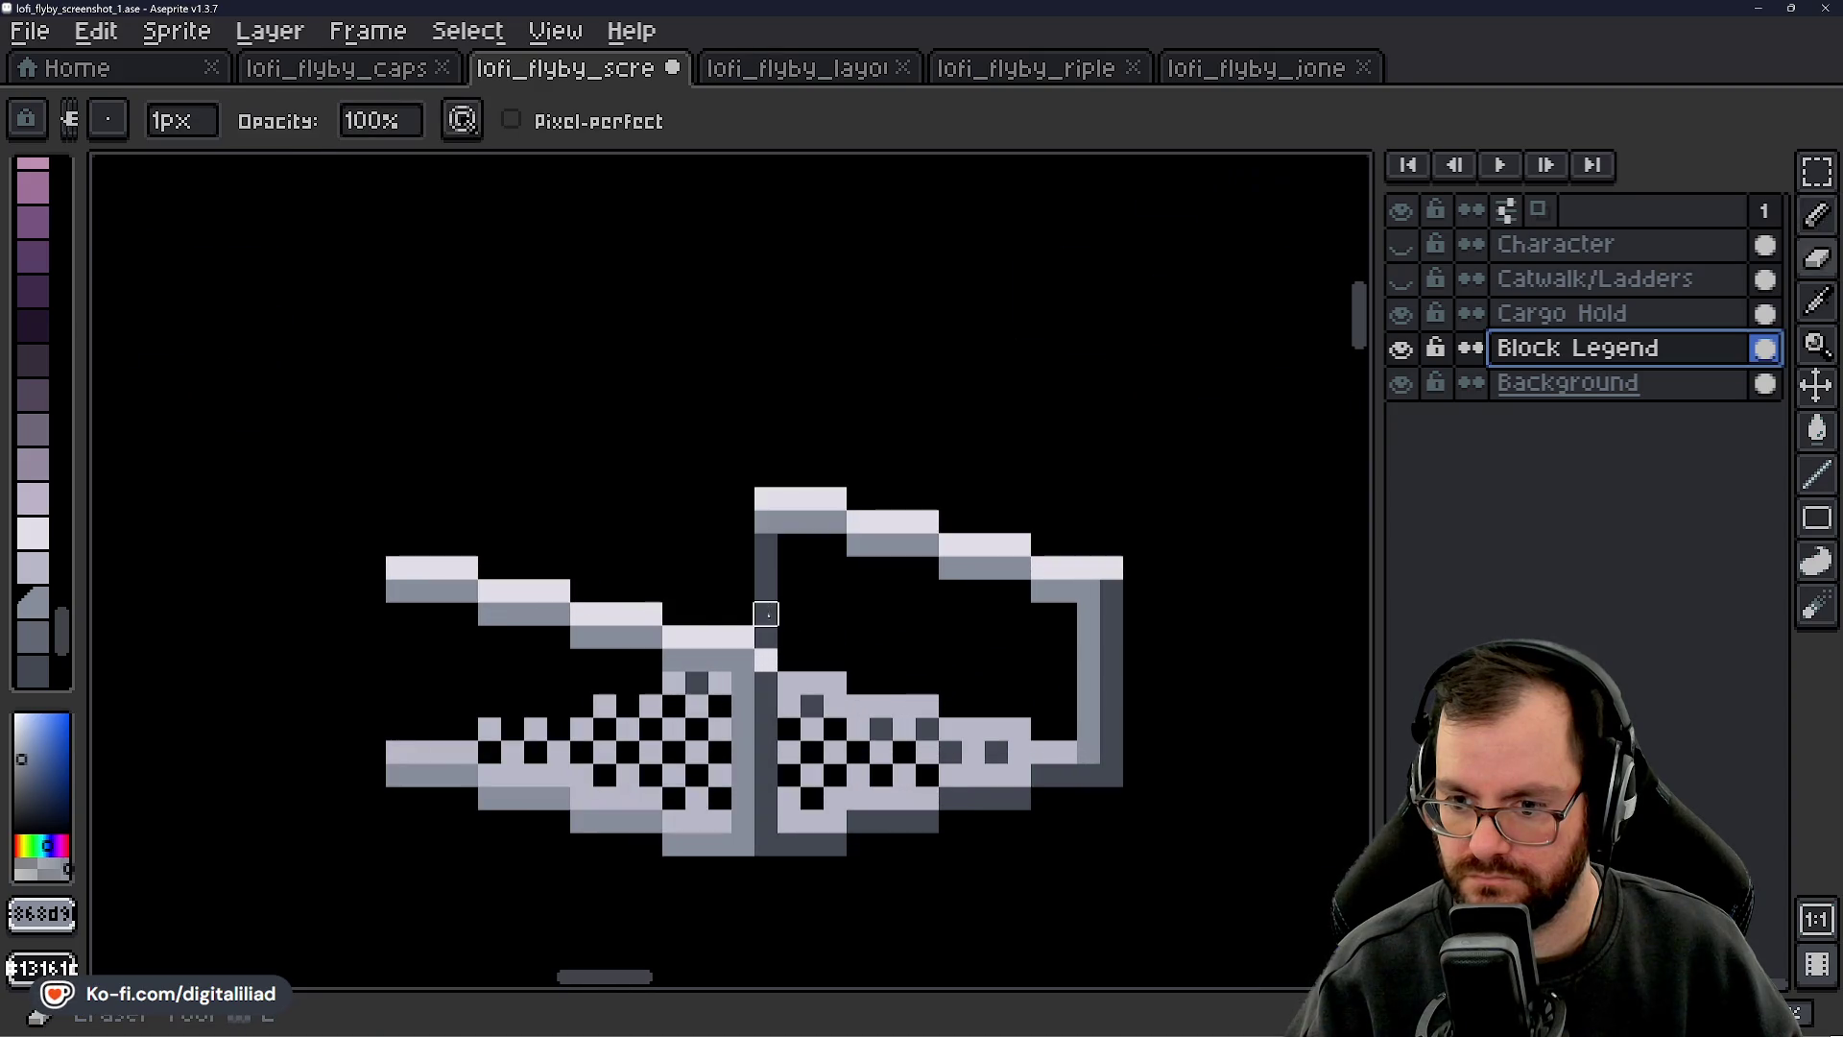
{"action": "left_click", "coordinate": [789, 660]}
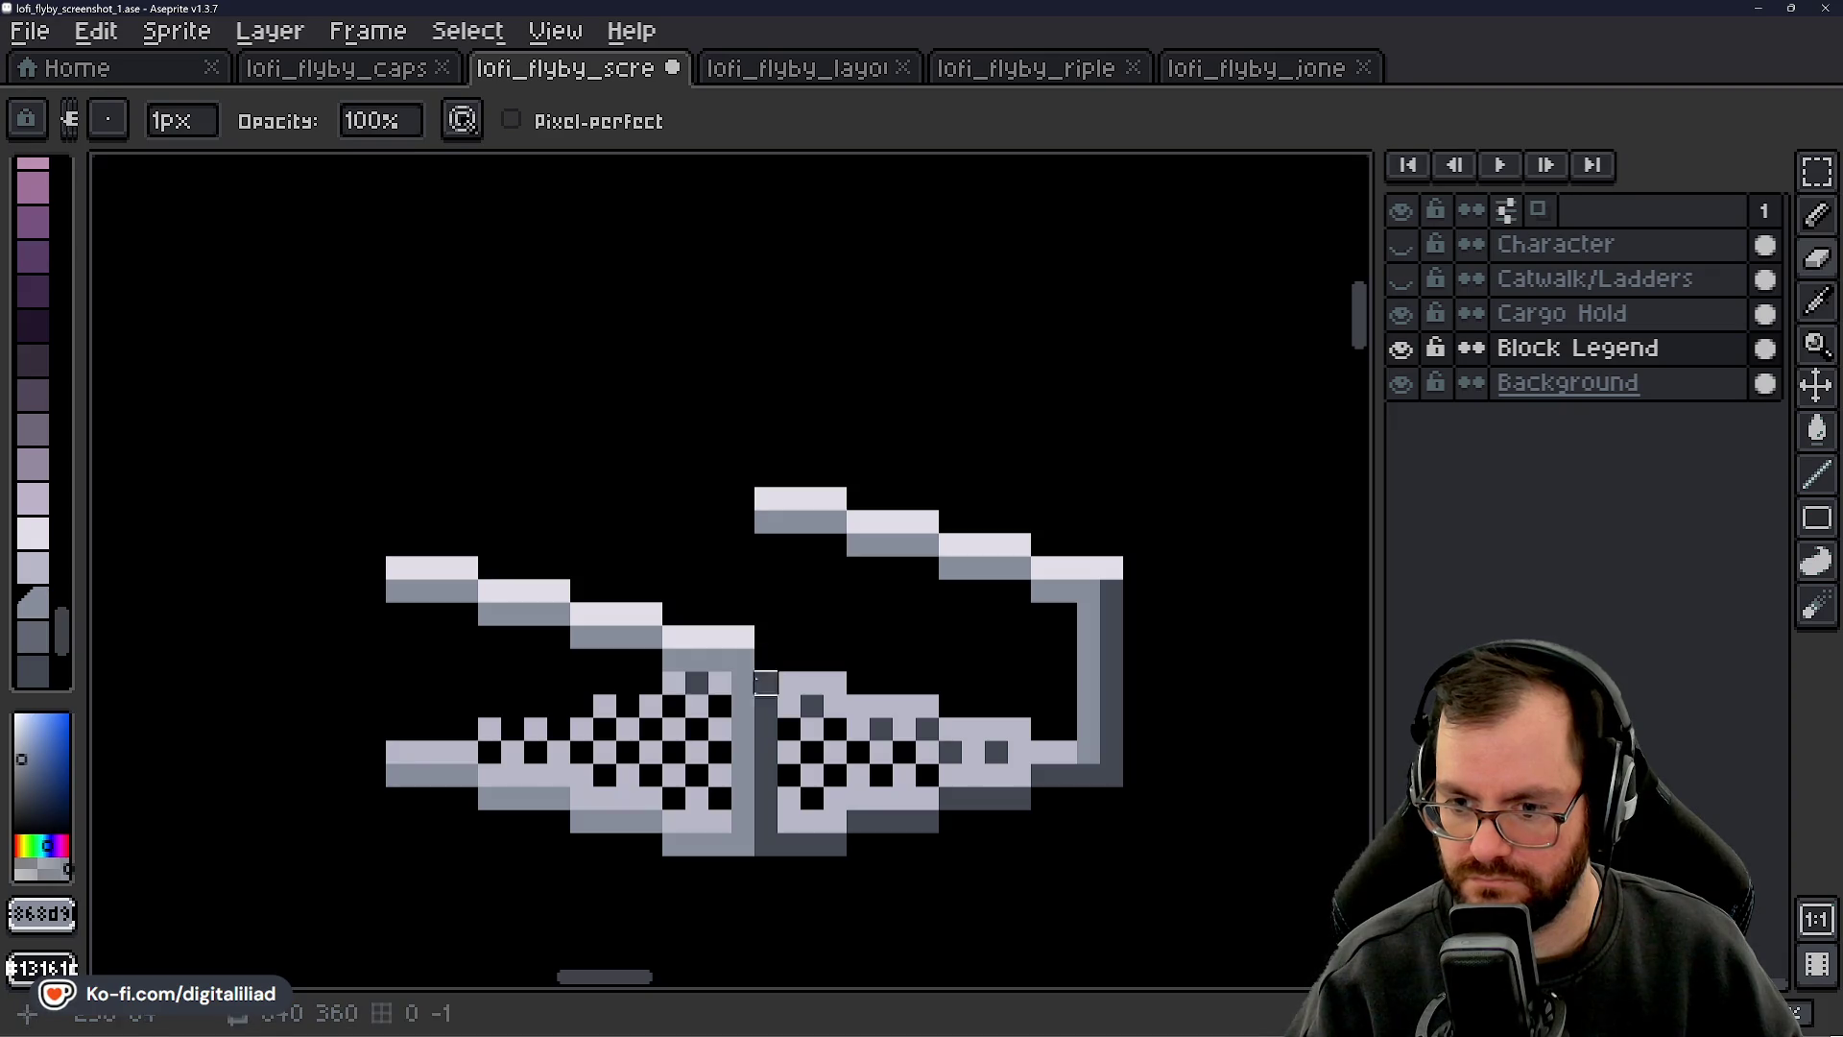
- Sample the dark grey and pencil it down the walkway's central seam on Block Legend
{"action": "left_click", "coordinate": [745, 722], "text": "alt"}
{"action": "left_click_drag", "start_coordinate": [743, 684], "coordinate": [743, 734]}
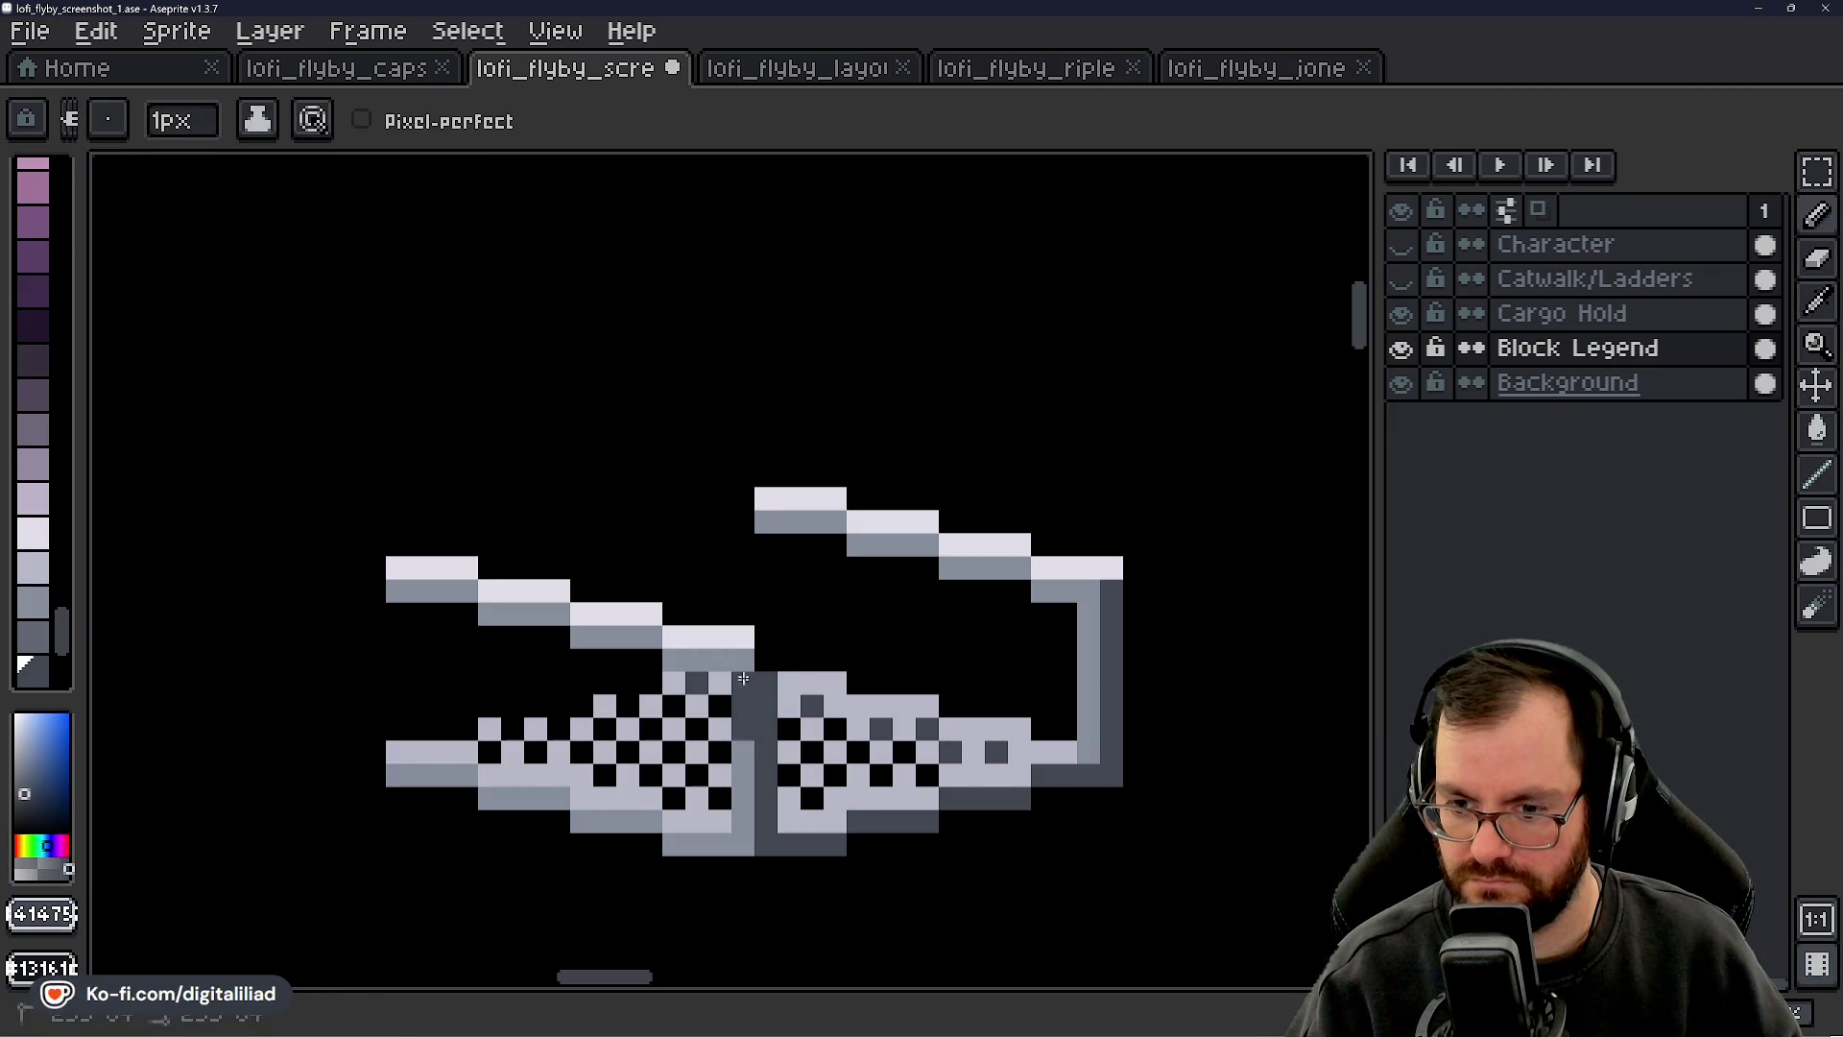
{"action": "left_click", "coordinate": [716, 826], "text": "alt"}
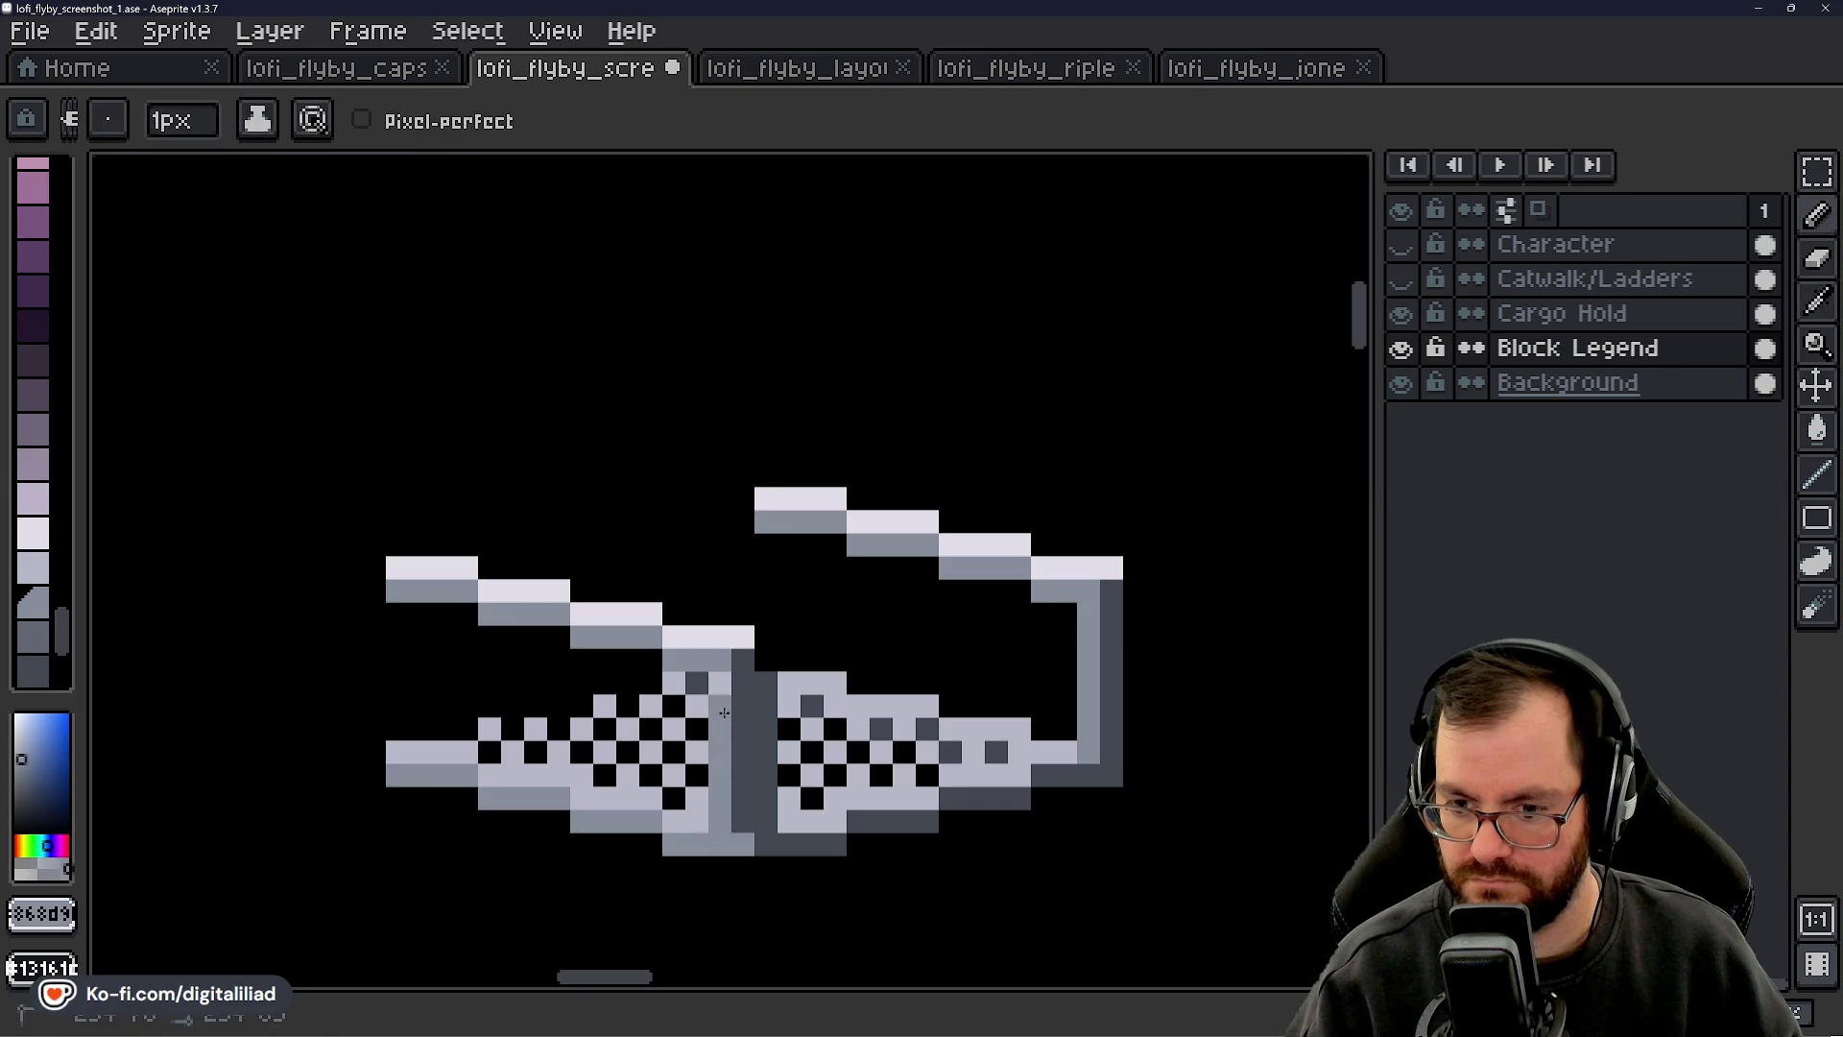
- Zoom and pan over the lower catwalk tile to inspect it, sampling its lightest grey
{"action": "scroll", "coordinate": [789, 639], "scroll_direction": "down", "scroll_amount": 3}
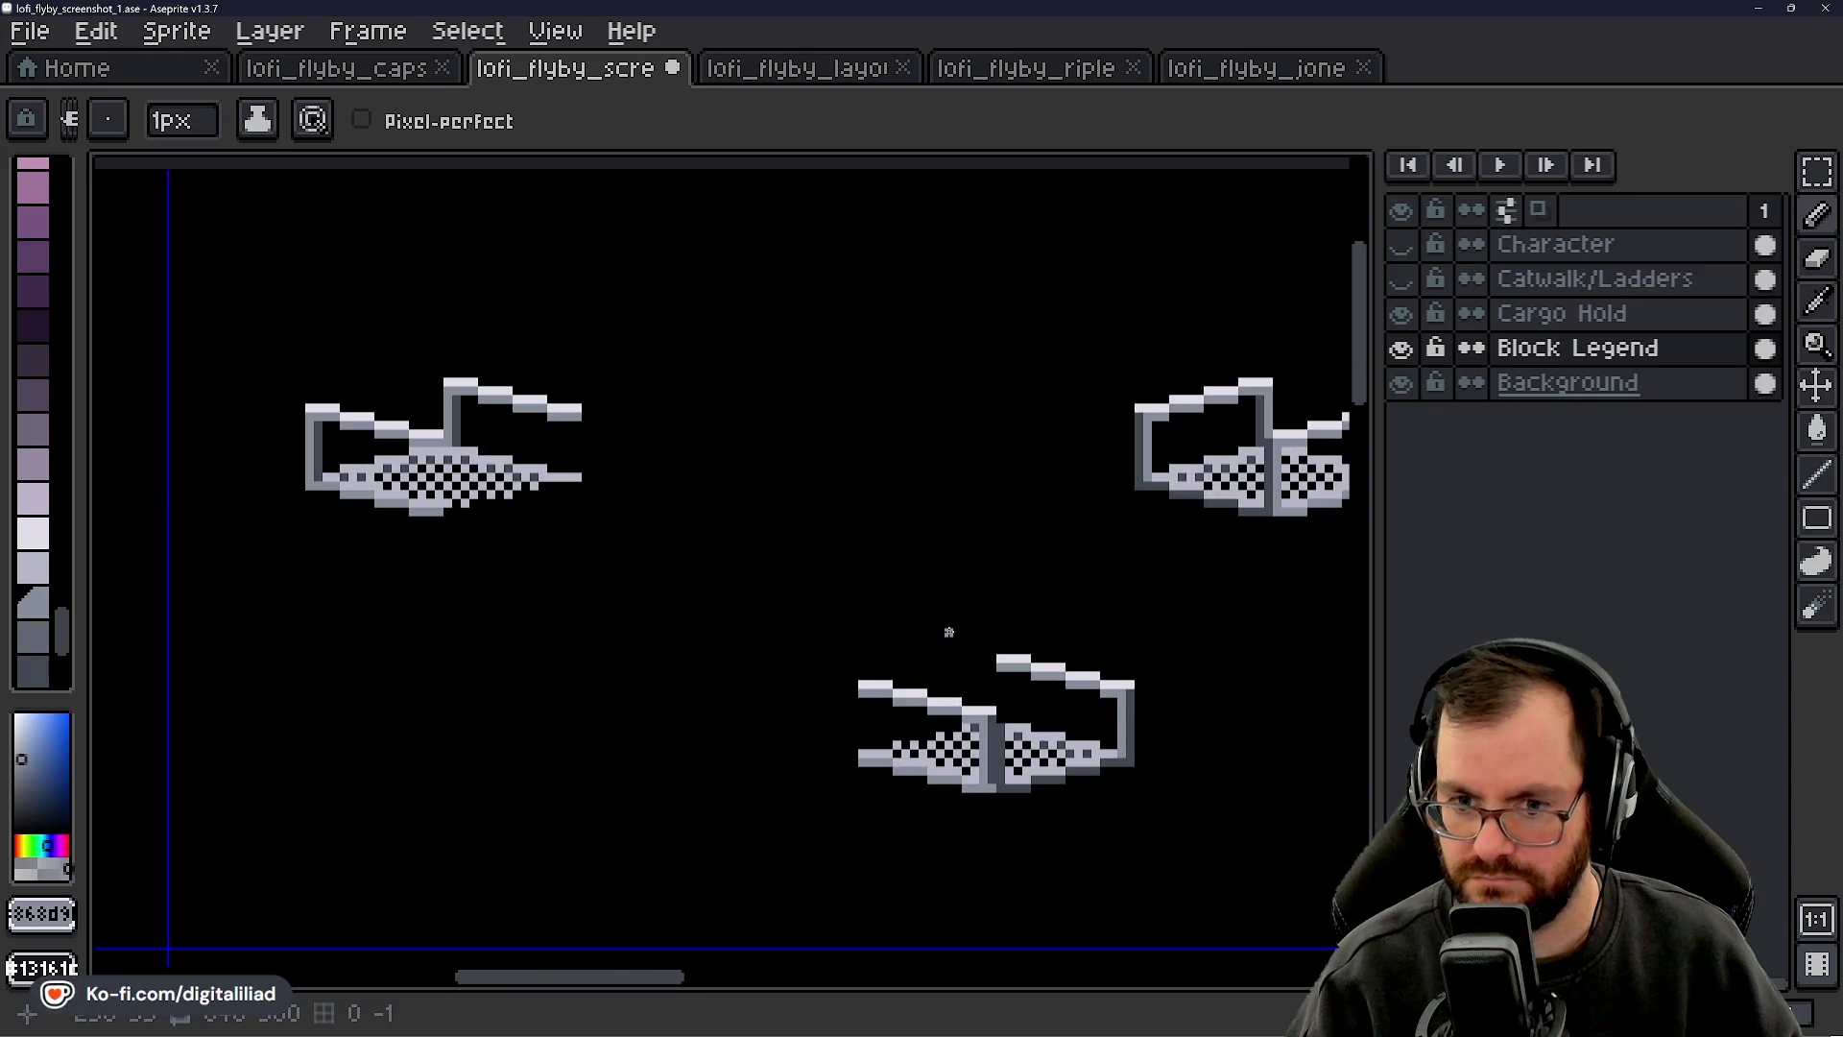
{"action": "left_click_drag", "start_coordinate": [946, 631], "coordinate": [898, 603]}
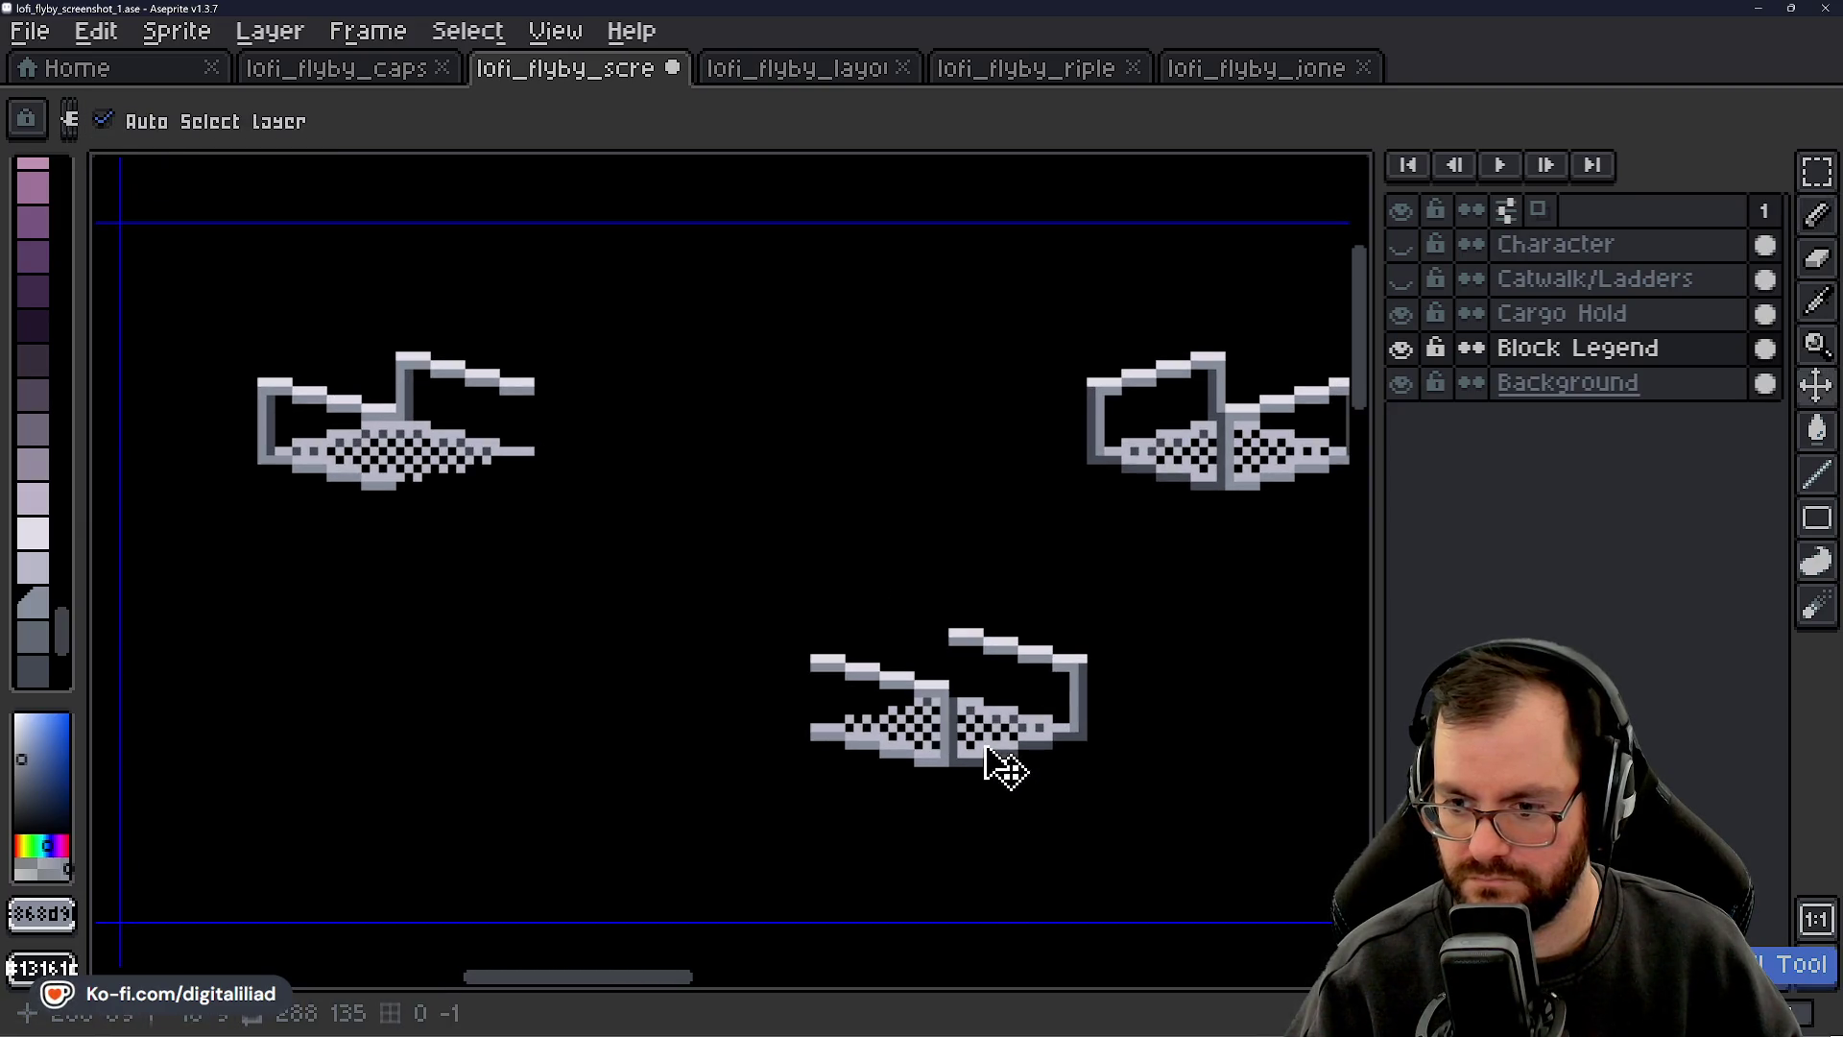
{"action": "scroll", "coordinate": [977, 739], "scroll_direction": "up", "scroll_amount": 7}
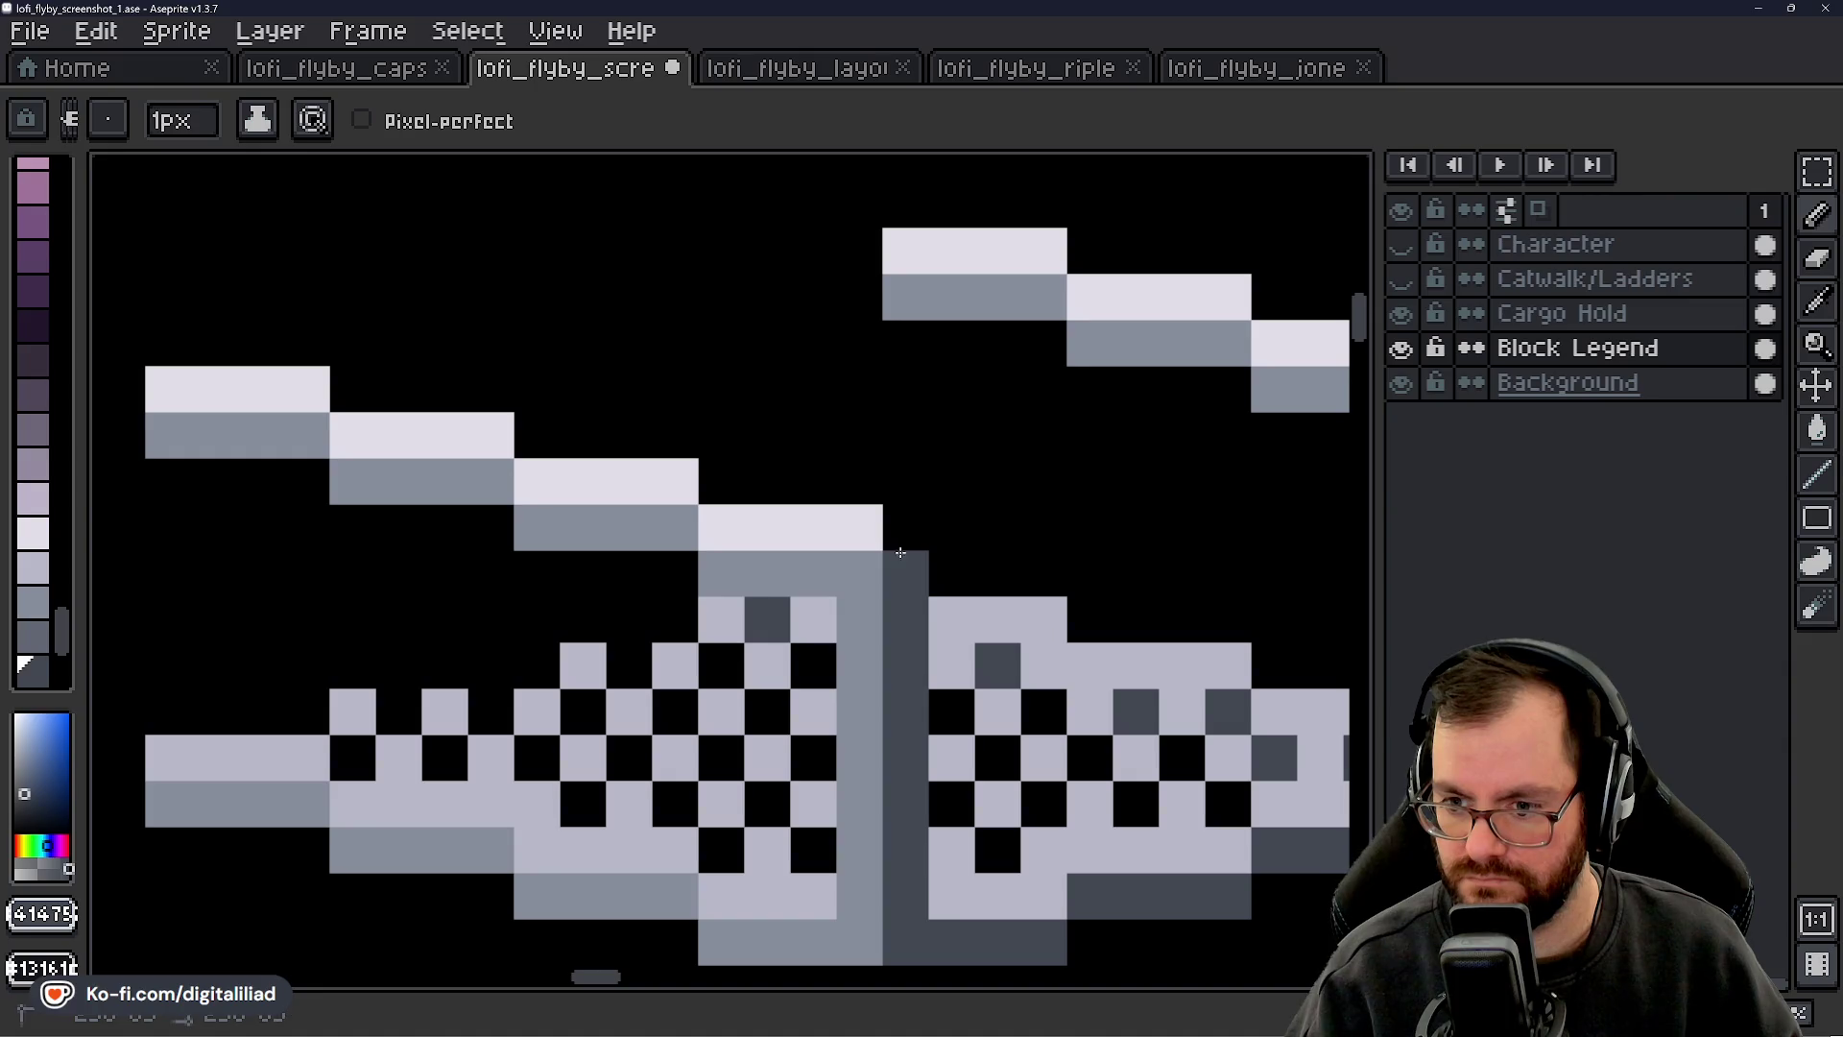
{"action": "scroll", "coordinate": [692, 620], "scroll_direction": "down", "scroll_amount": 3}
{"action": "scroll", "coordinate": [751, 653], "scroll_direction": "down", "scroll_amount": 3}
{"action": "scroll", "coordinate": [825, 688], "scroll_direction": "up", "scroll_amount": 4}
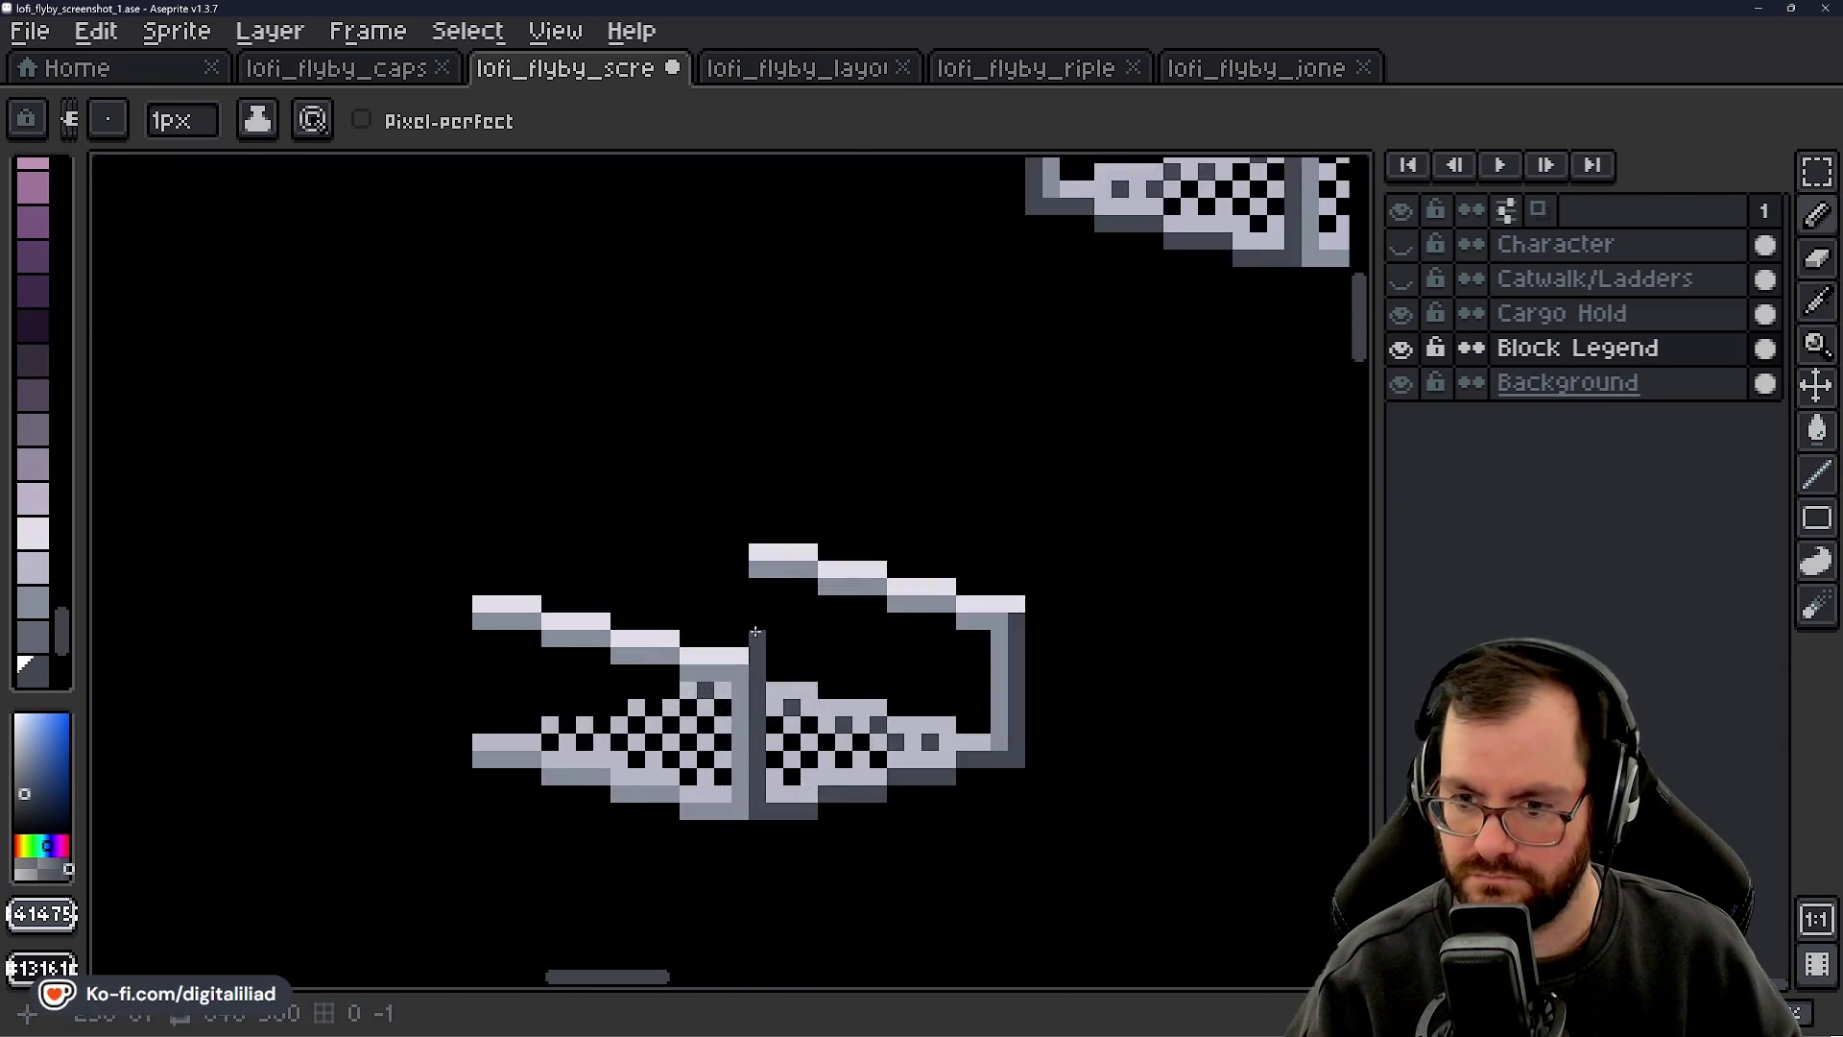
{"action": "left_click", "coordinate": [708, 664], "text": "alt"}
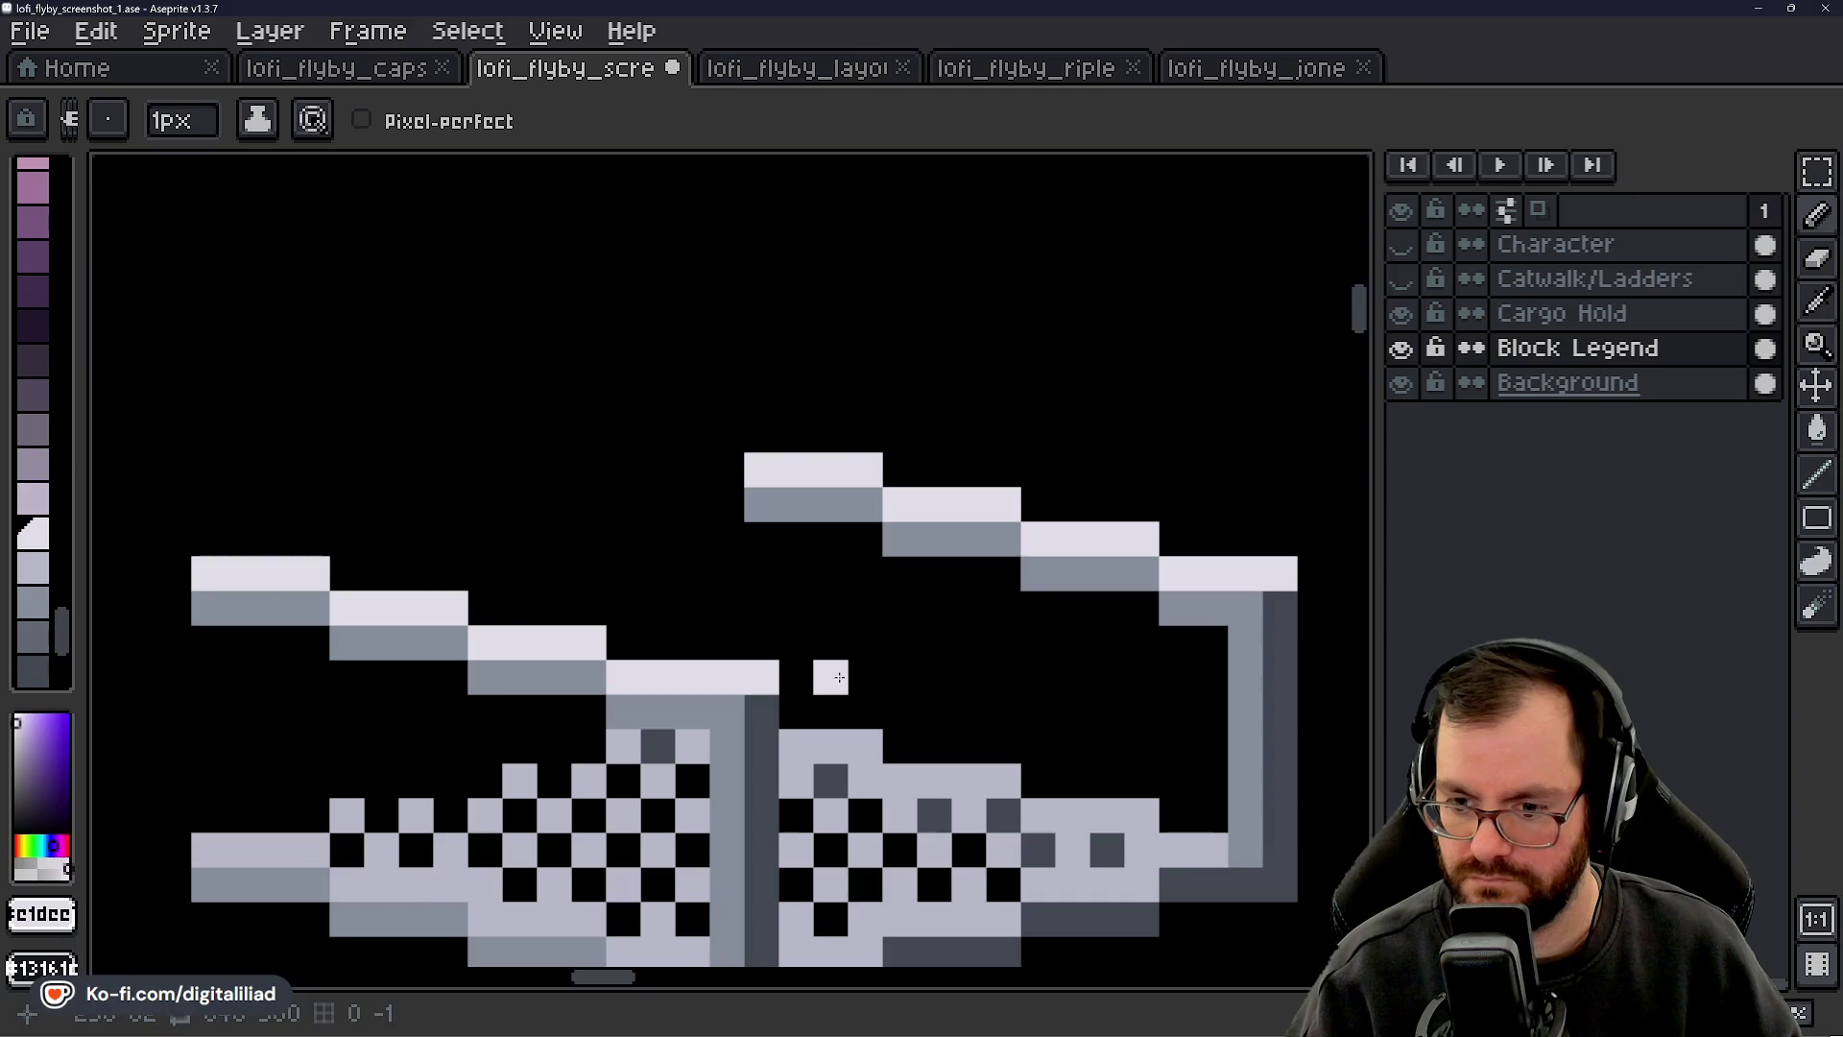
{"action": "scroll", "coordinate": [869, 670], "scroll_direction": "down", "scroll_amount": 4}
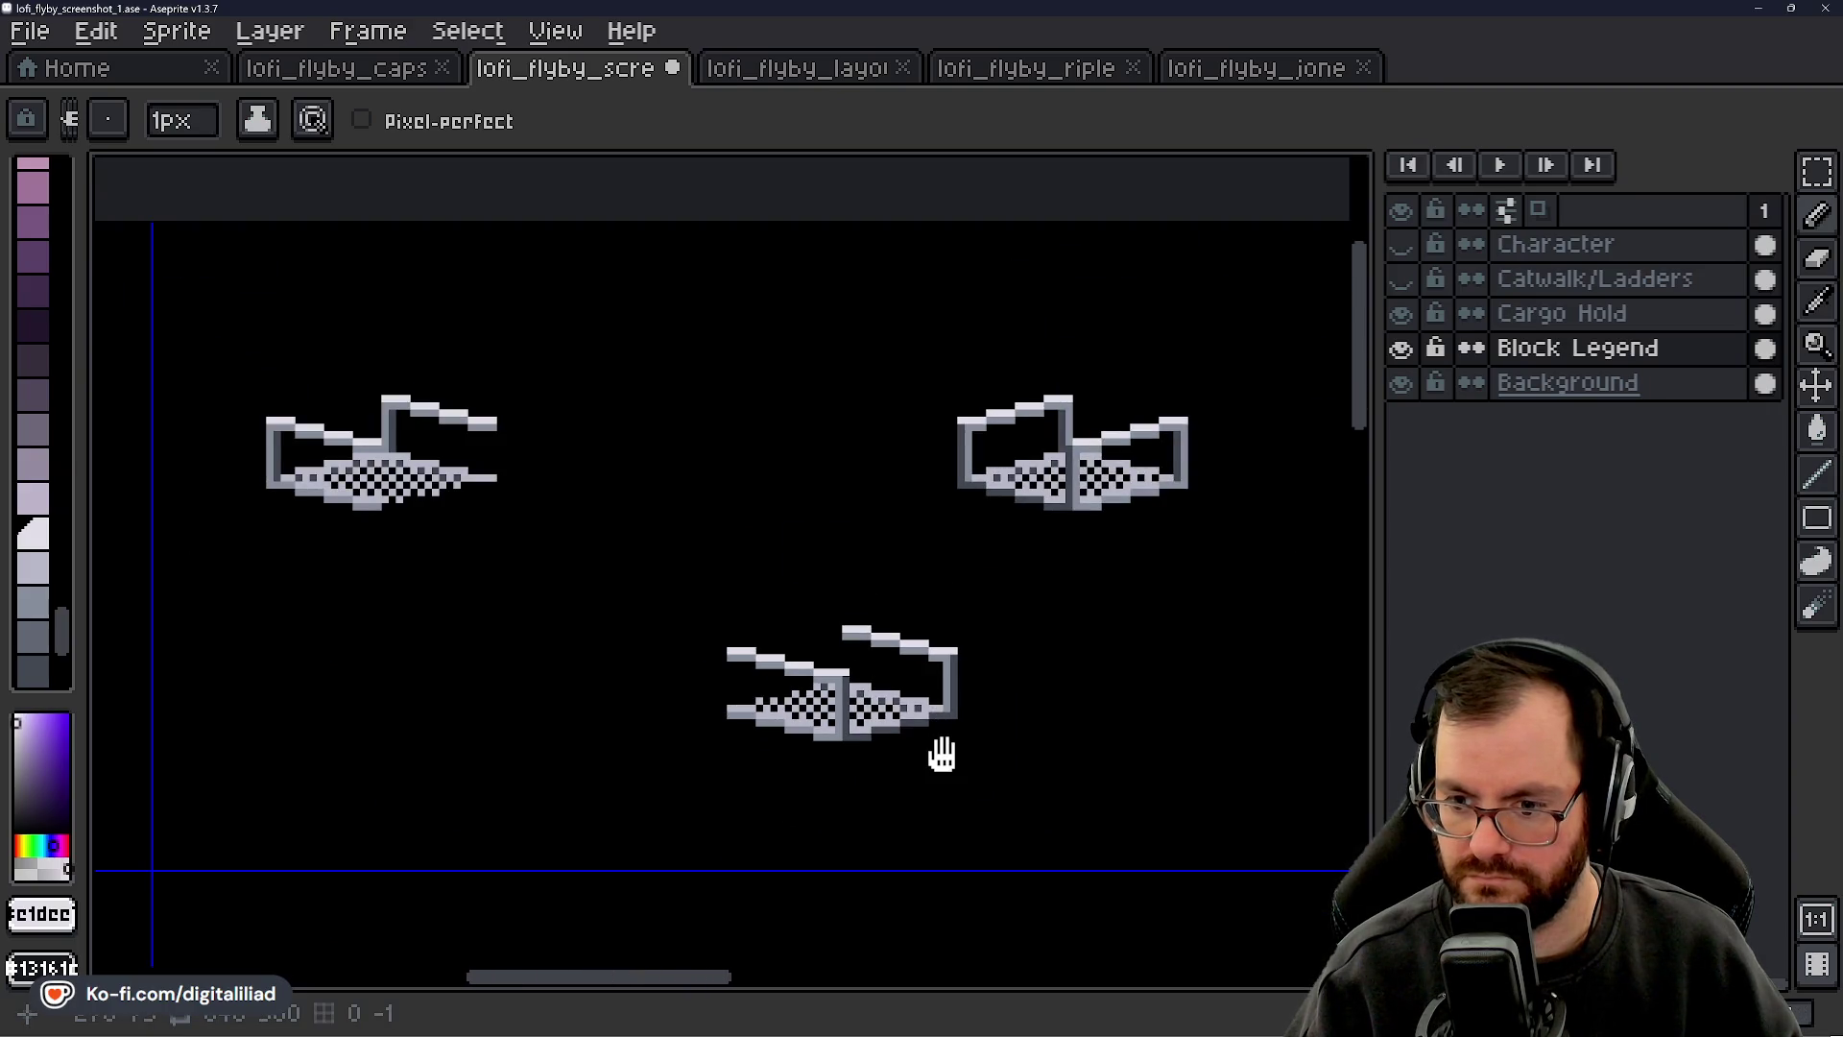
{"action": "scroll", "coordinate": [915, 669], "scroll_direction": "up", "scroll_amount": 3}
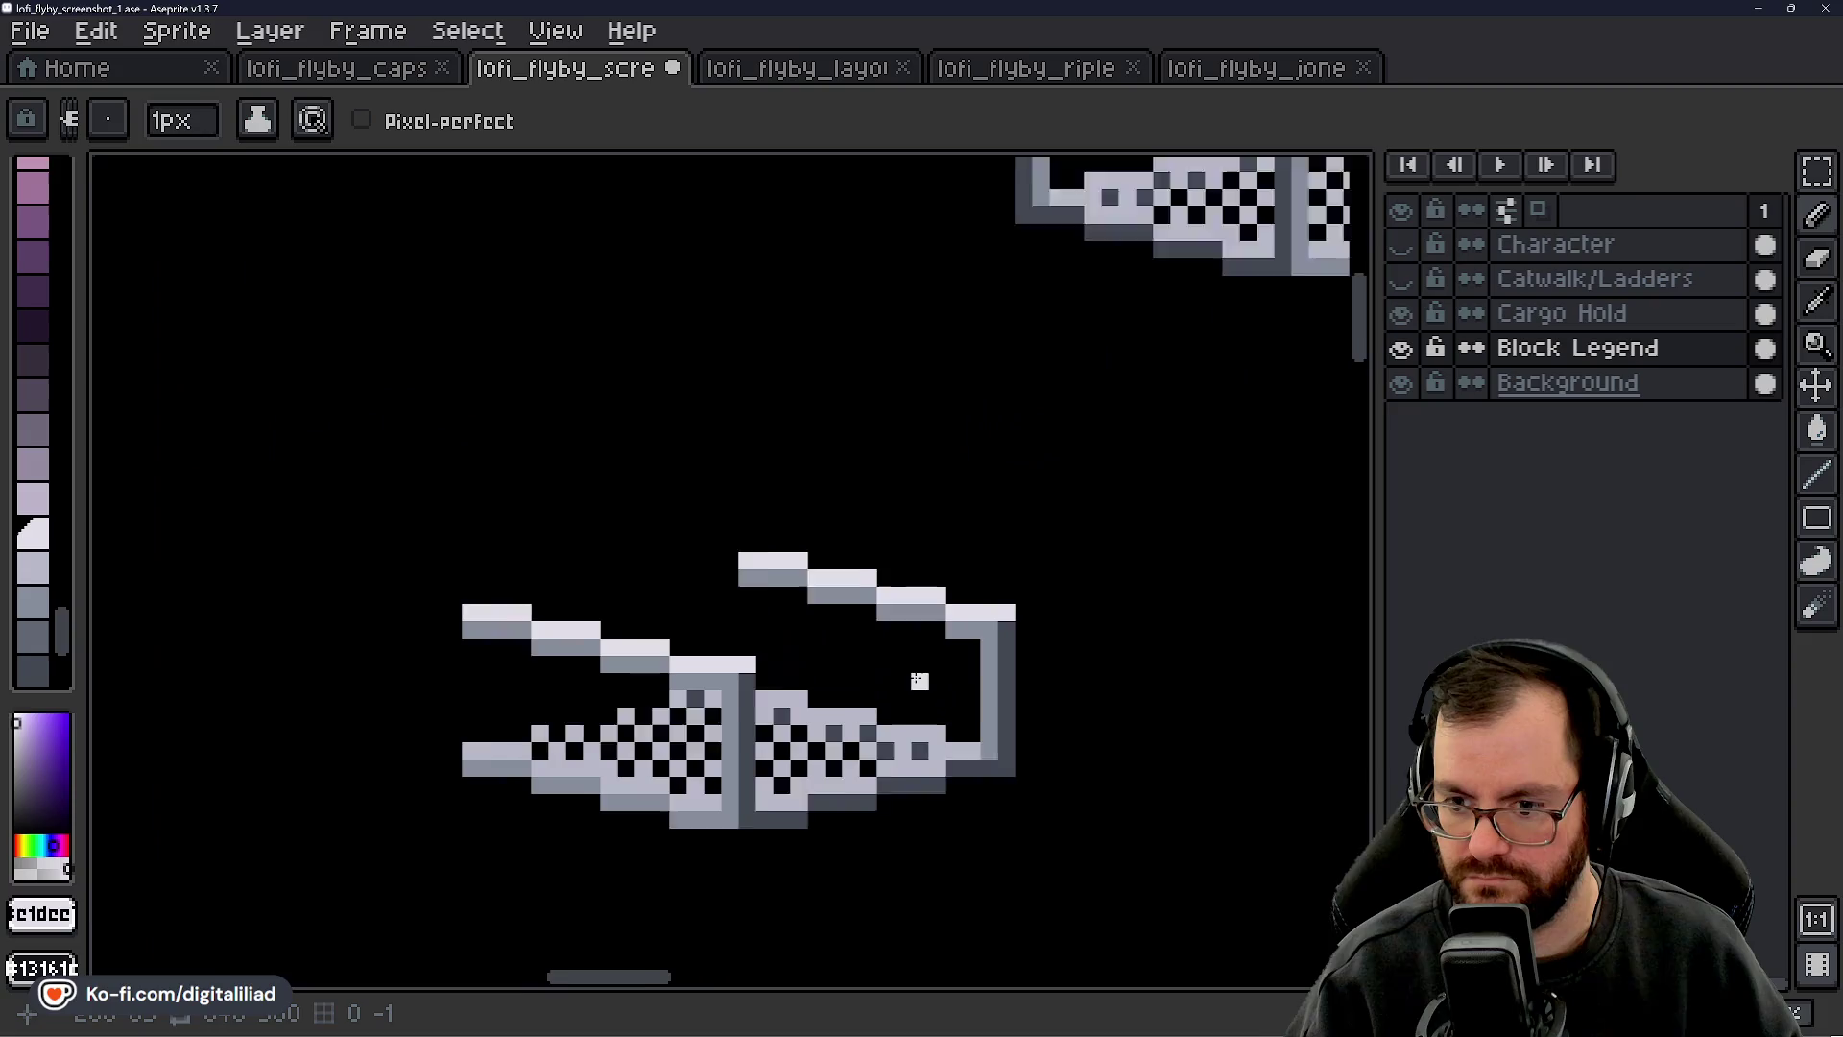
{"action": "scroll", "coordinate": [893, 646], "scroll_direction": "down", "scroll_amount": 4}
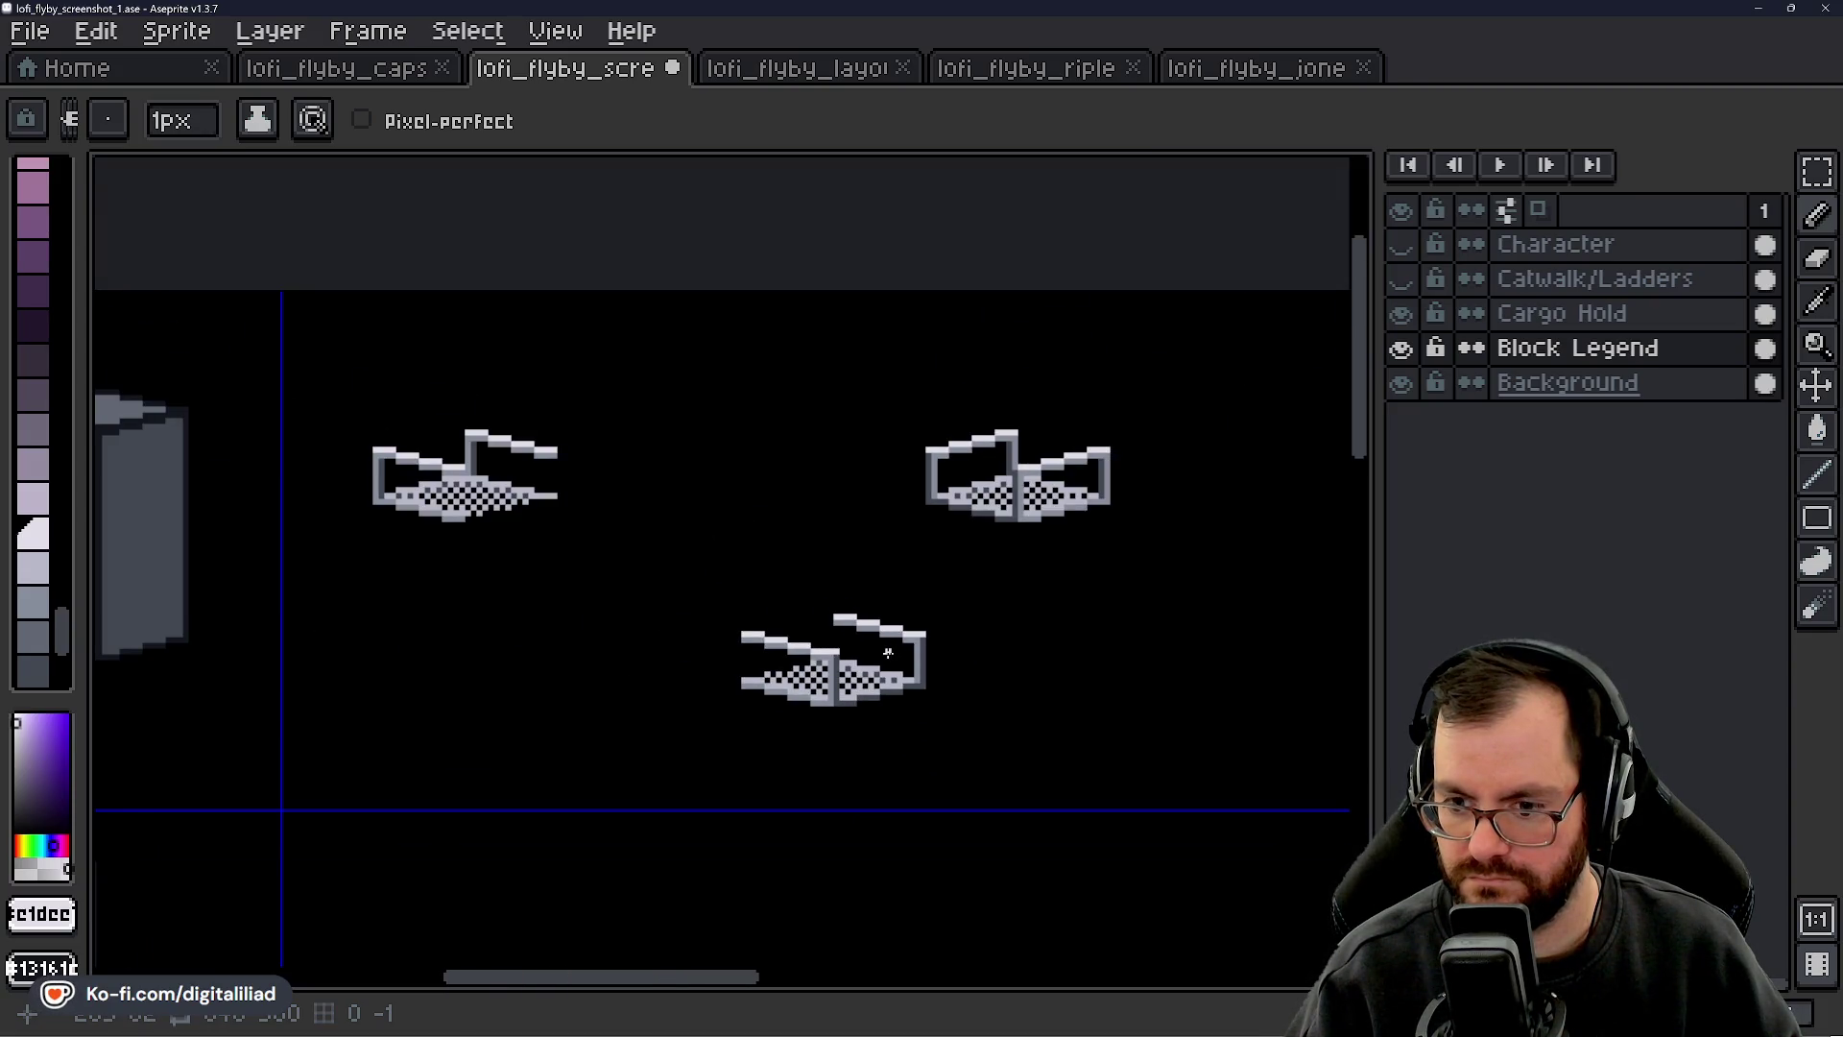
{"action": "scroll", "coordinate": [888, 652], "scroll_direction": "up", "scroll_amount": 3}
{"action": "left_click_drag", "start_coordinate": [893, 662], "coordinate": [887, 662]}
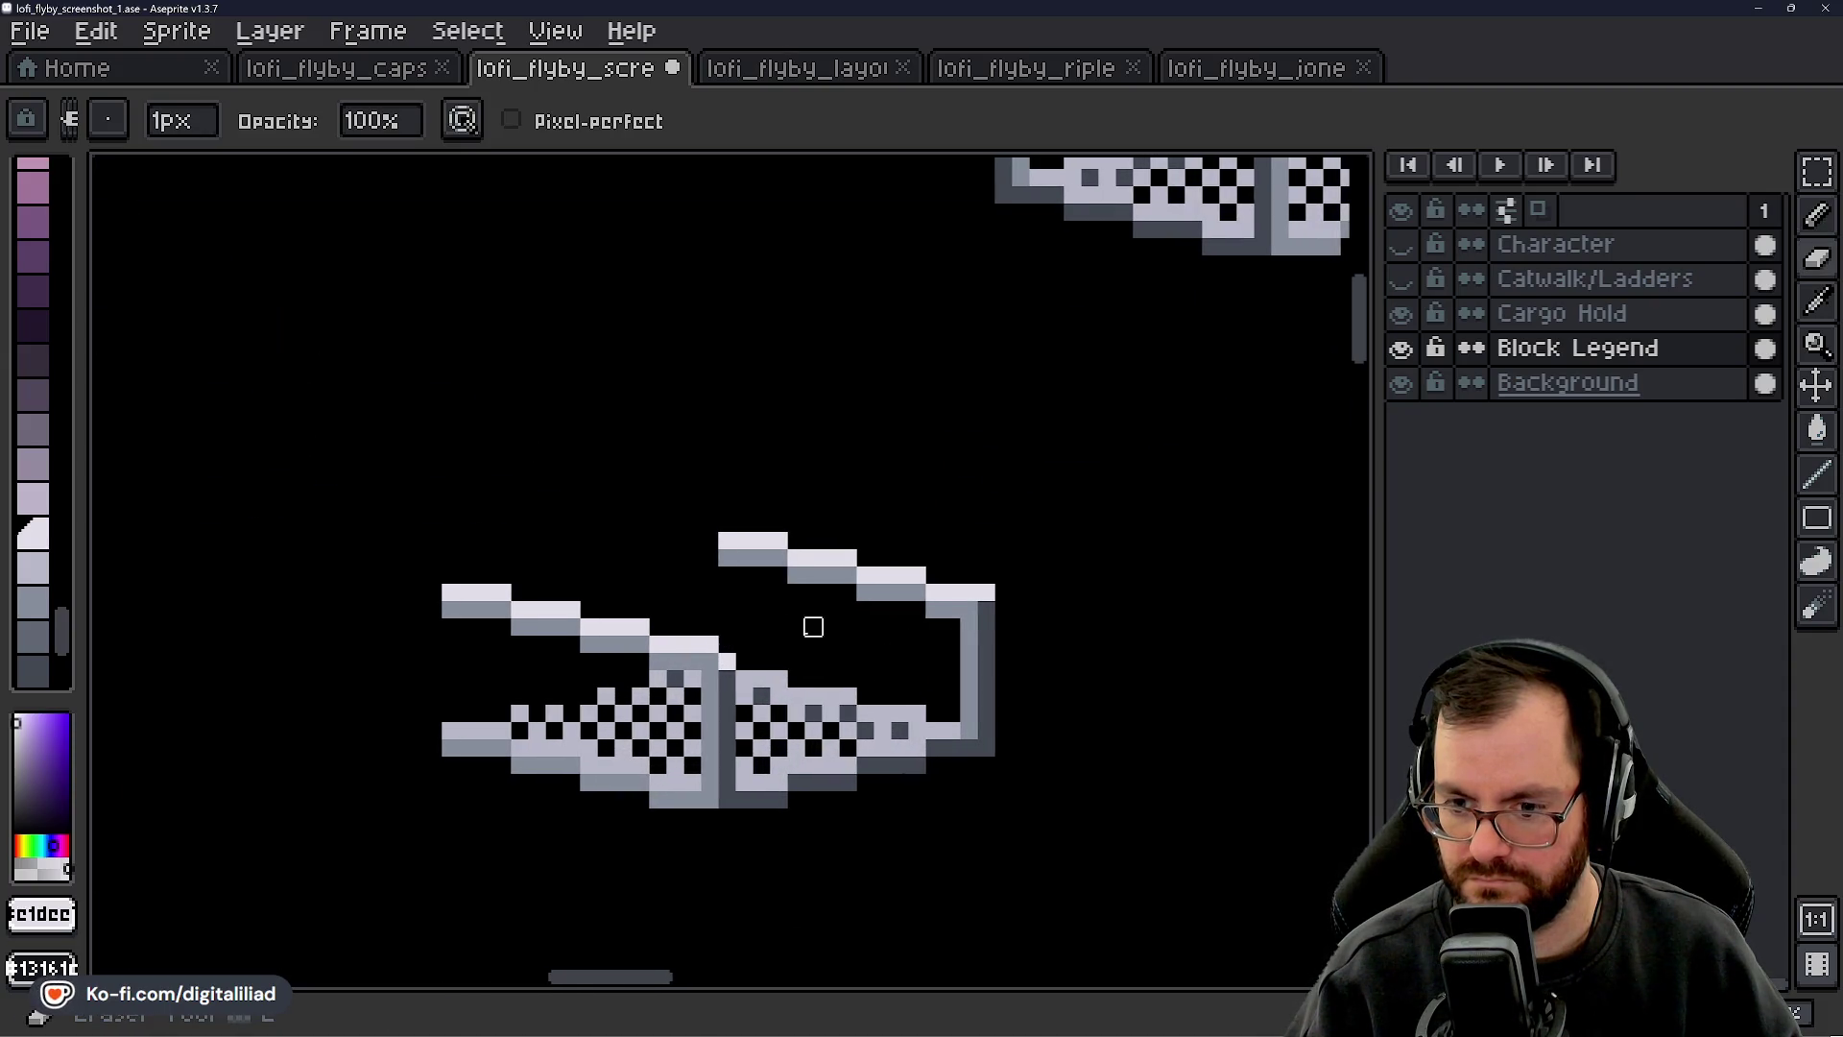
{"action": "scroll", "coordinate": [864, 663], "scroll_direction": "down", "scroll_amount": 5}
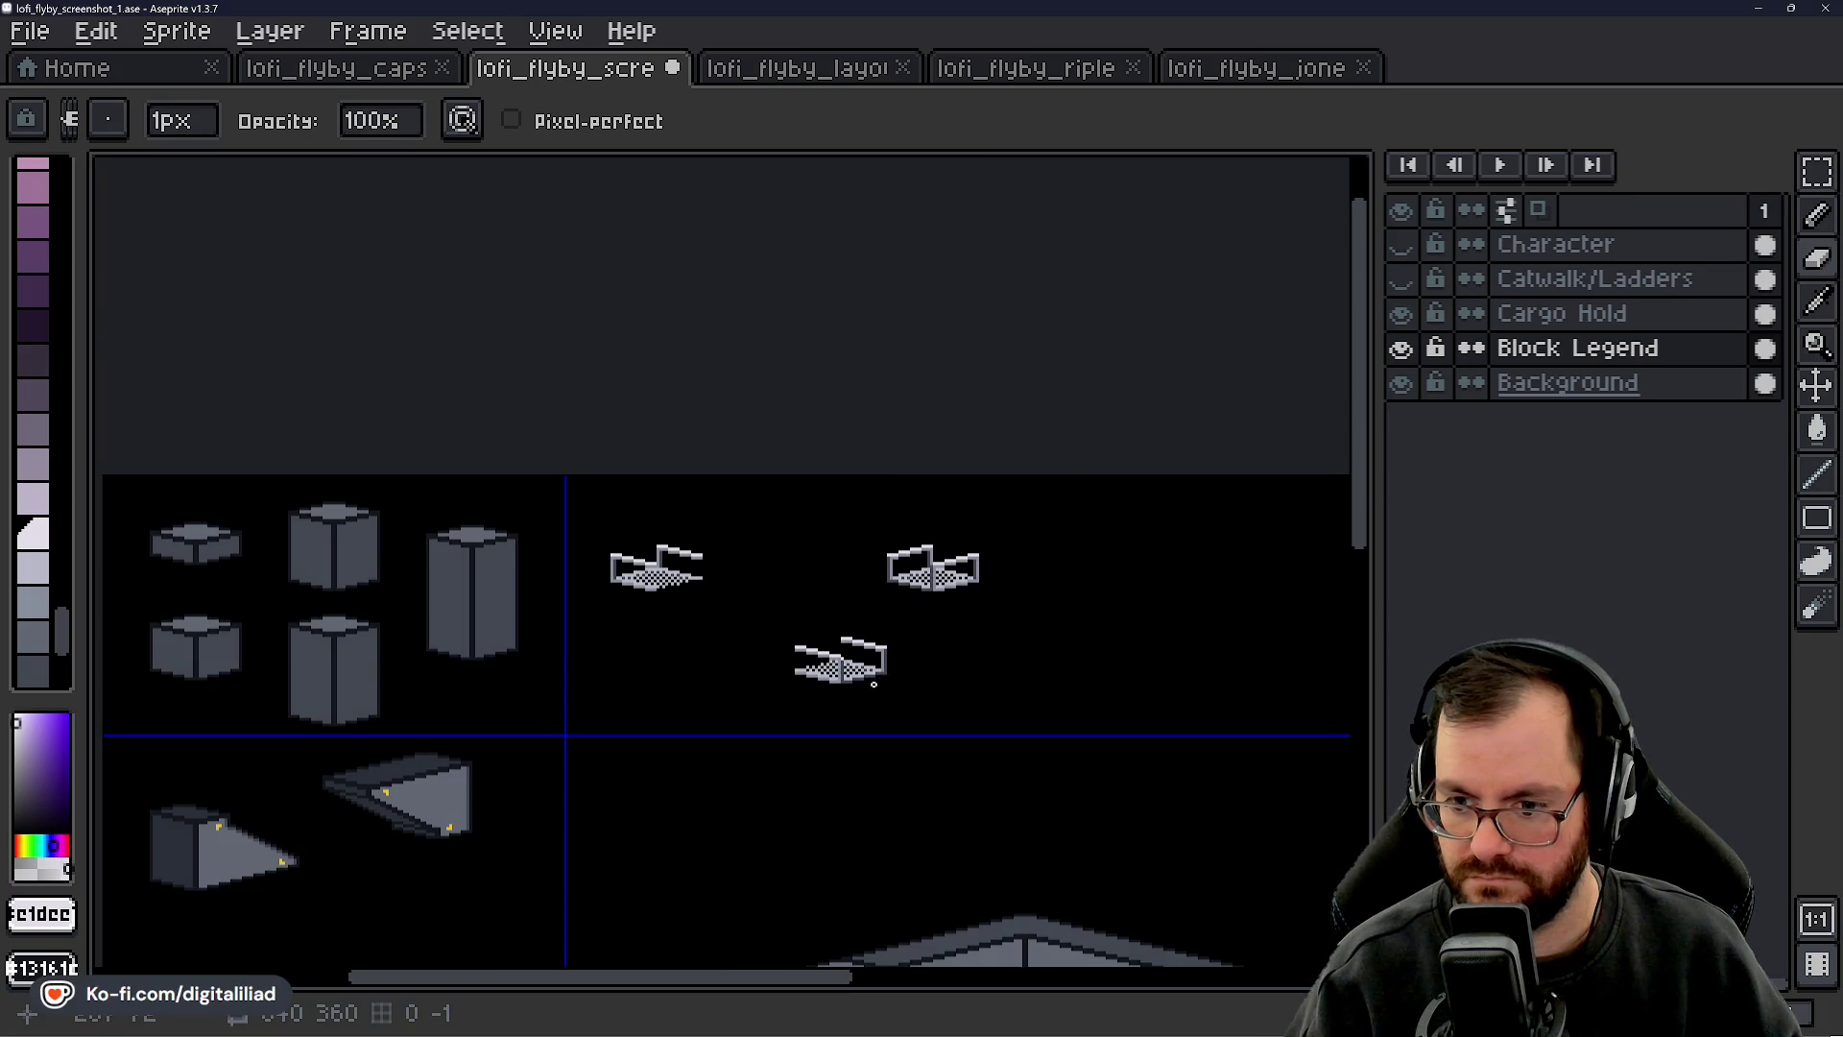
{"action": "scroll", "coordinate": [874, 683], "scroll_direction": "up", "scroll_amount": 4}
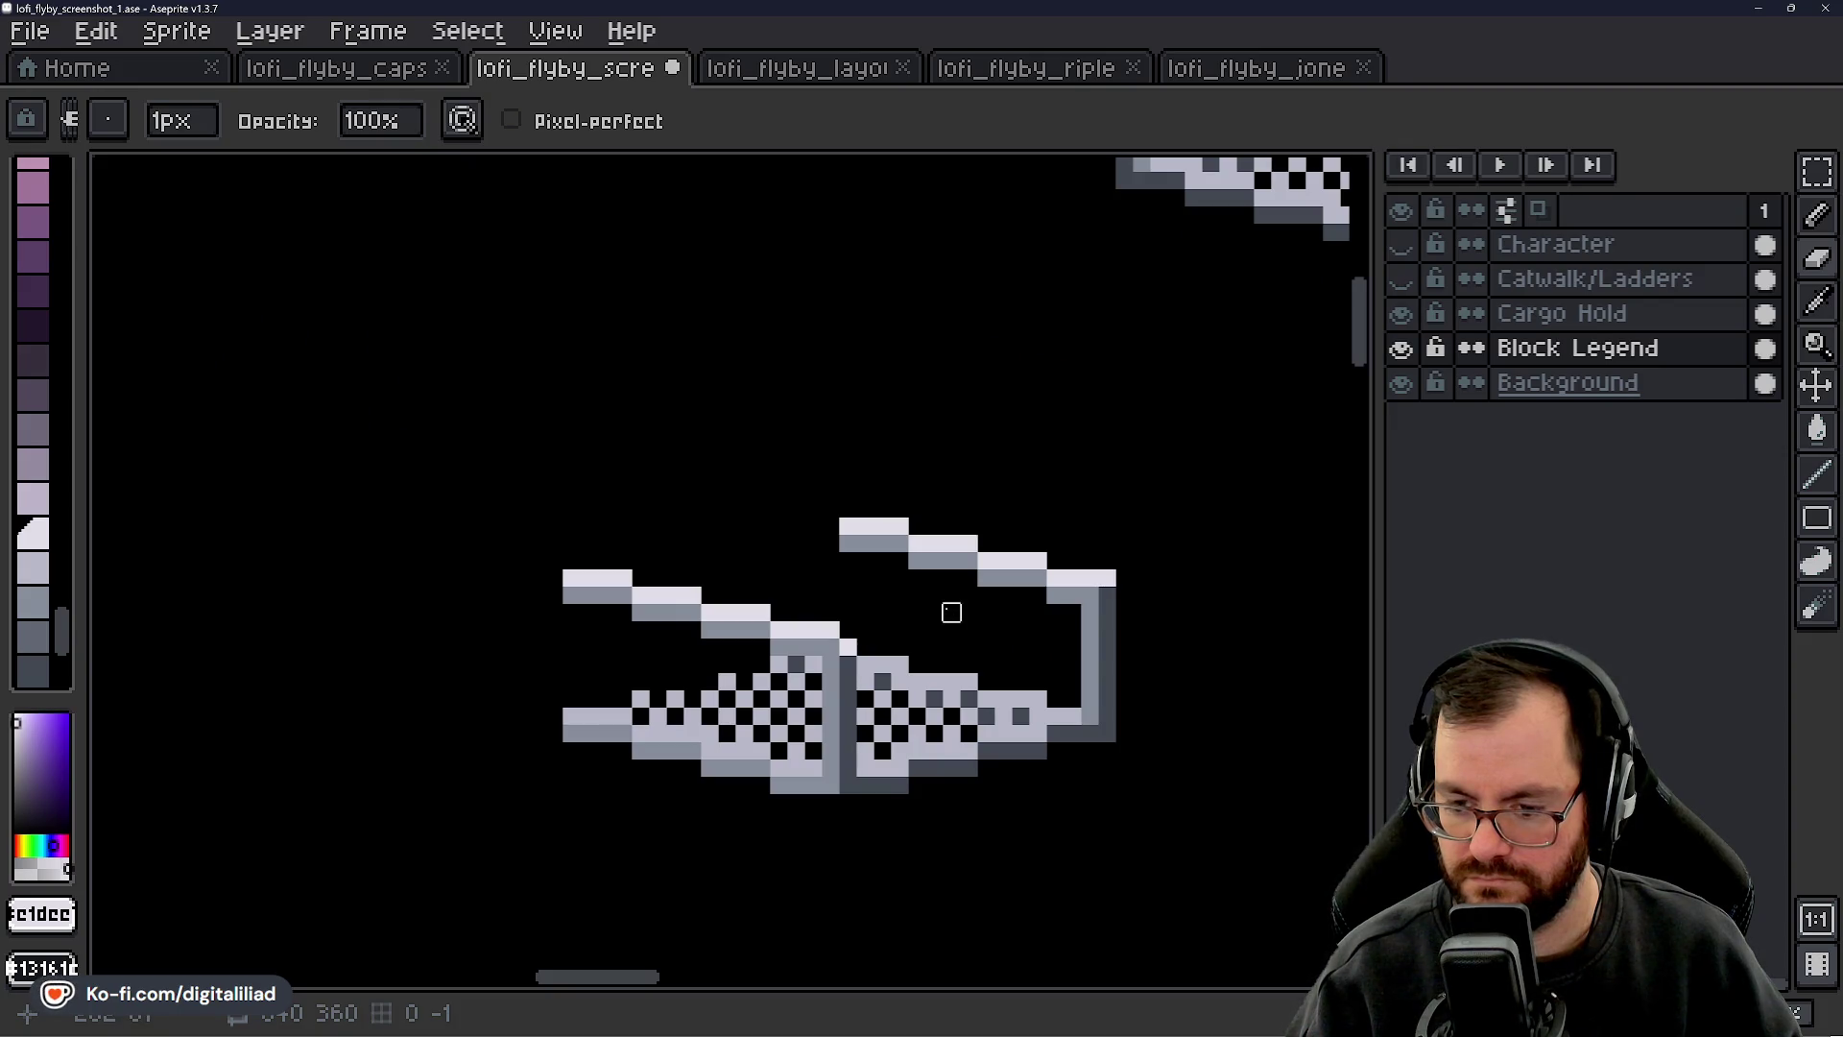
{"action": "mouse_move", "coordinate": [921, 614]}
{"action": "left_mouse_down"}
{"action": "mouse_move", "coordinate": [730, 608]}
{"action": "mouse_move", "coordinate": [773, 617]}
{"action": "mouse_move", "coordinate": [954, 564]}
{"action": "mouse_move", "coordinate": [908, 562]}
{"action": "left_mouse_up"}
{"action": "scroll", "coordinate": [787, 611], "scroll_direction": "up", "scroll_amount": 3}
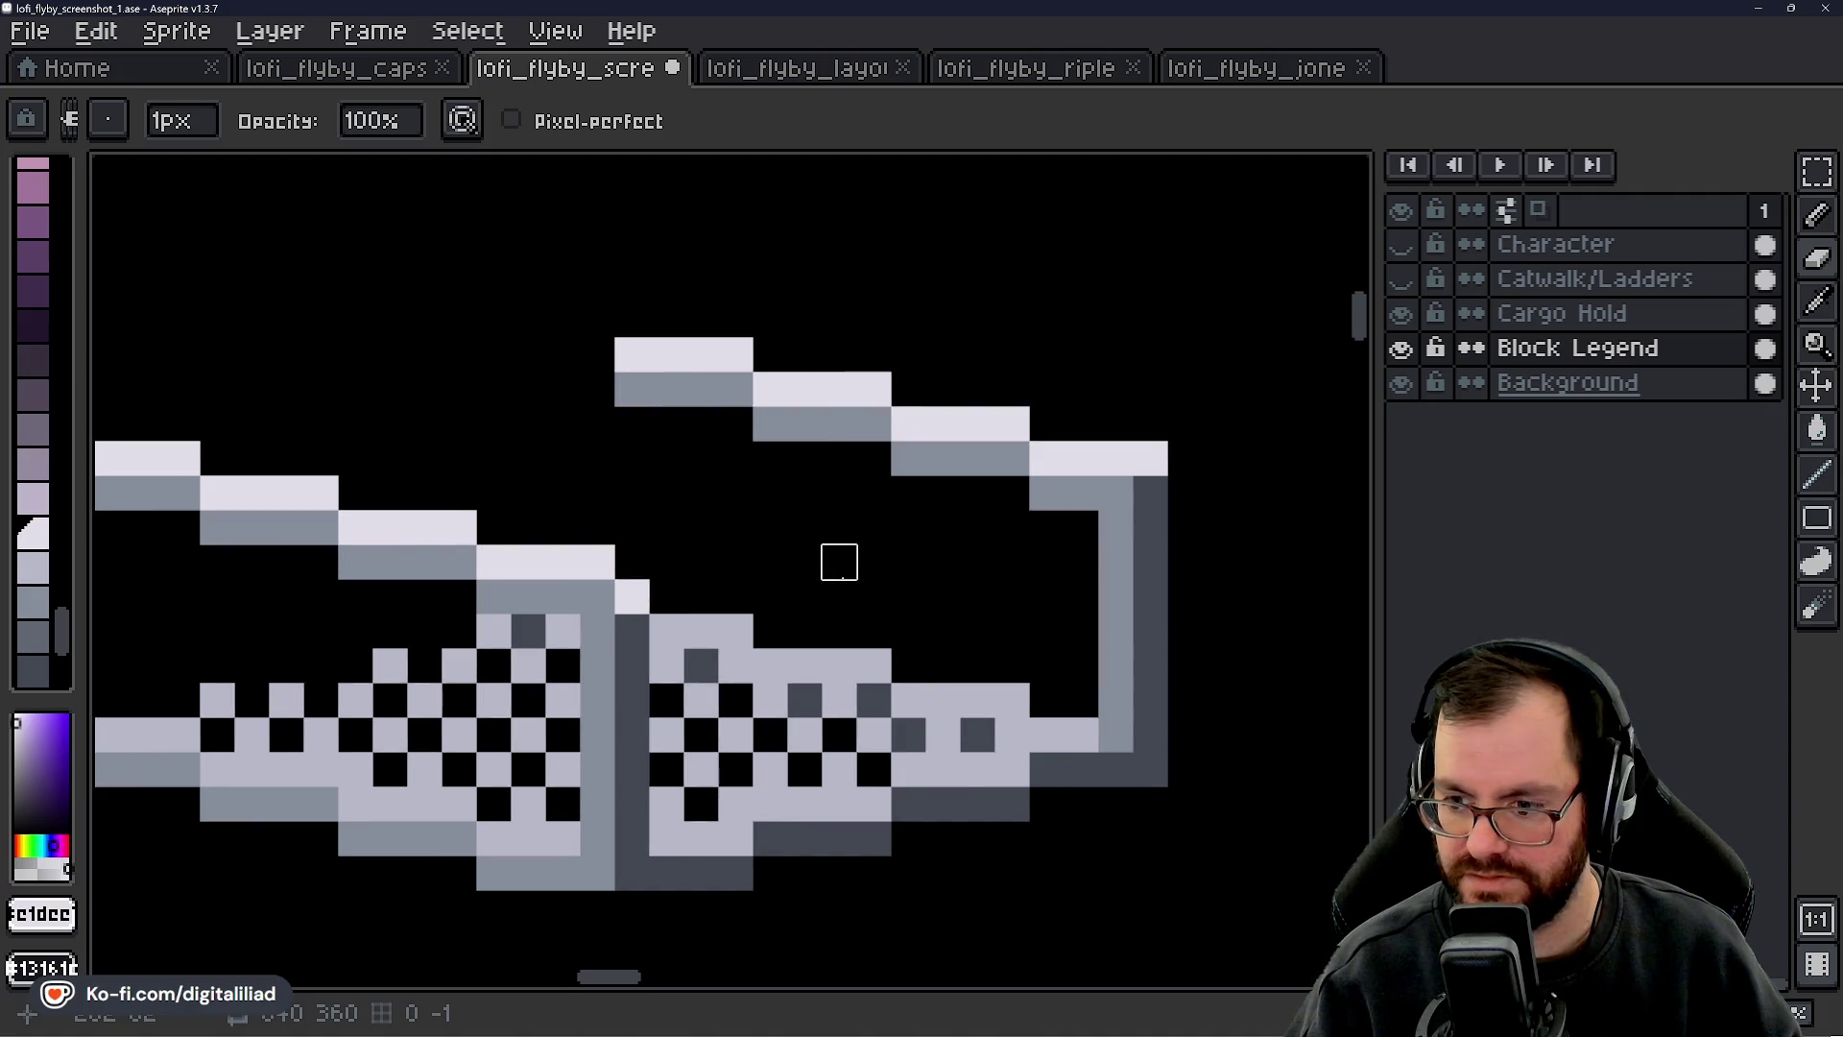
- Undo the last change, select Block Legend and zoom in on the tile's central post
{"action": "key", "text": "v"}
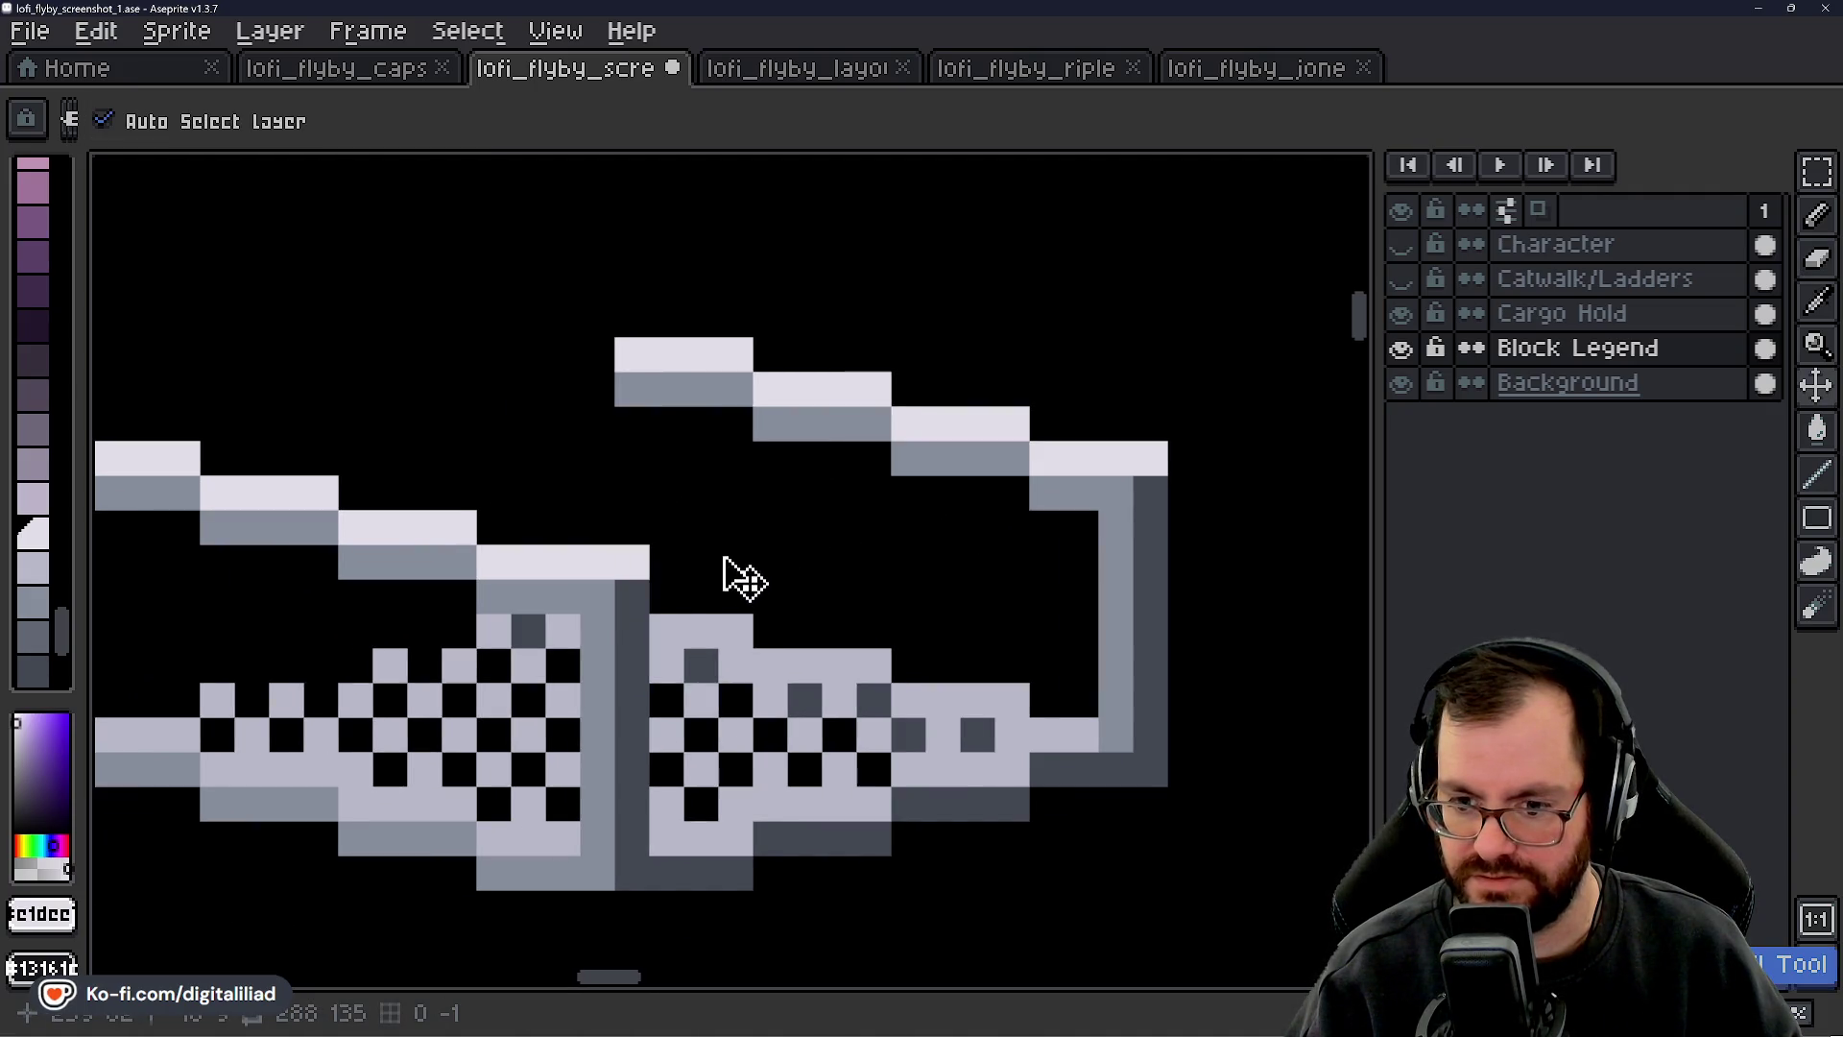
{"action": "key", "text": "ctrl+z"}
{"action": "key", "text": "e"}
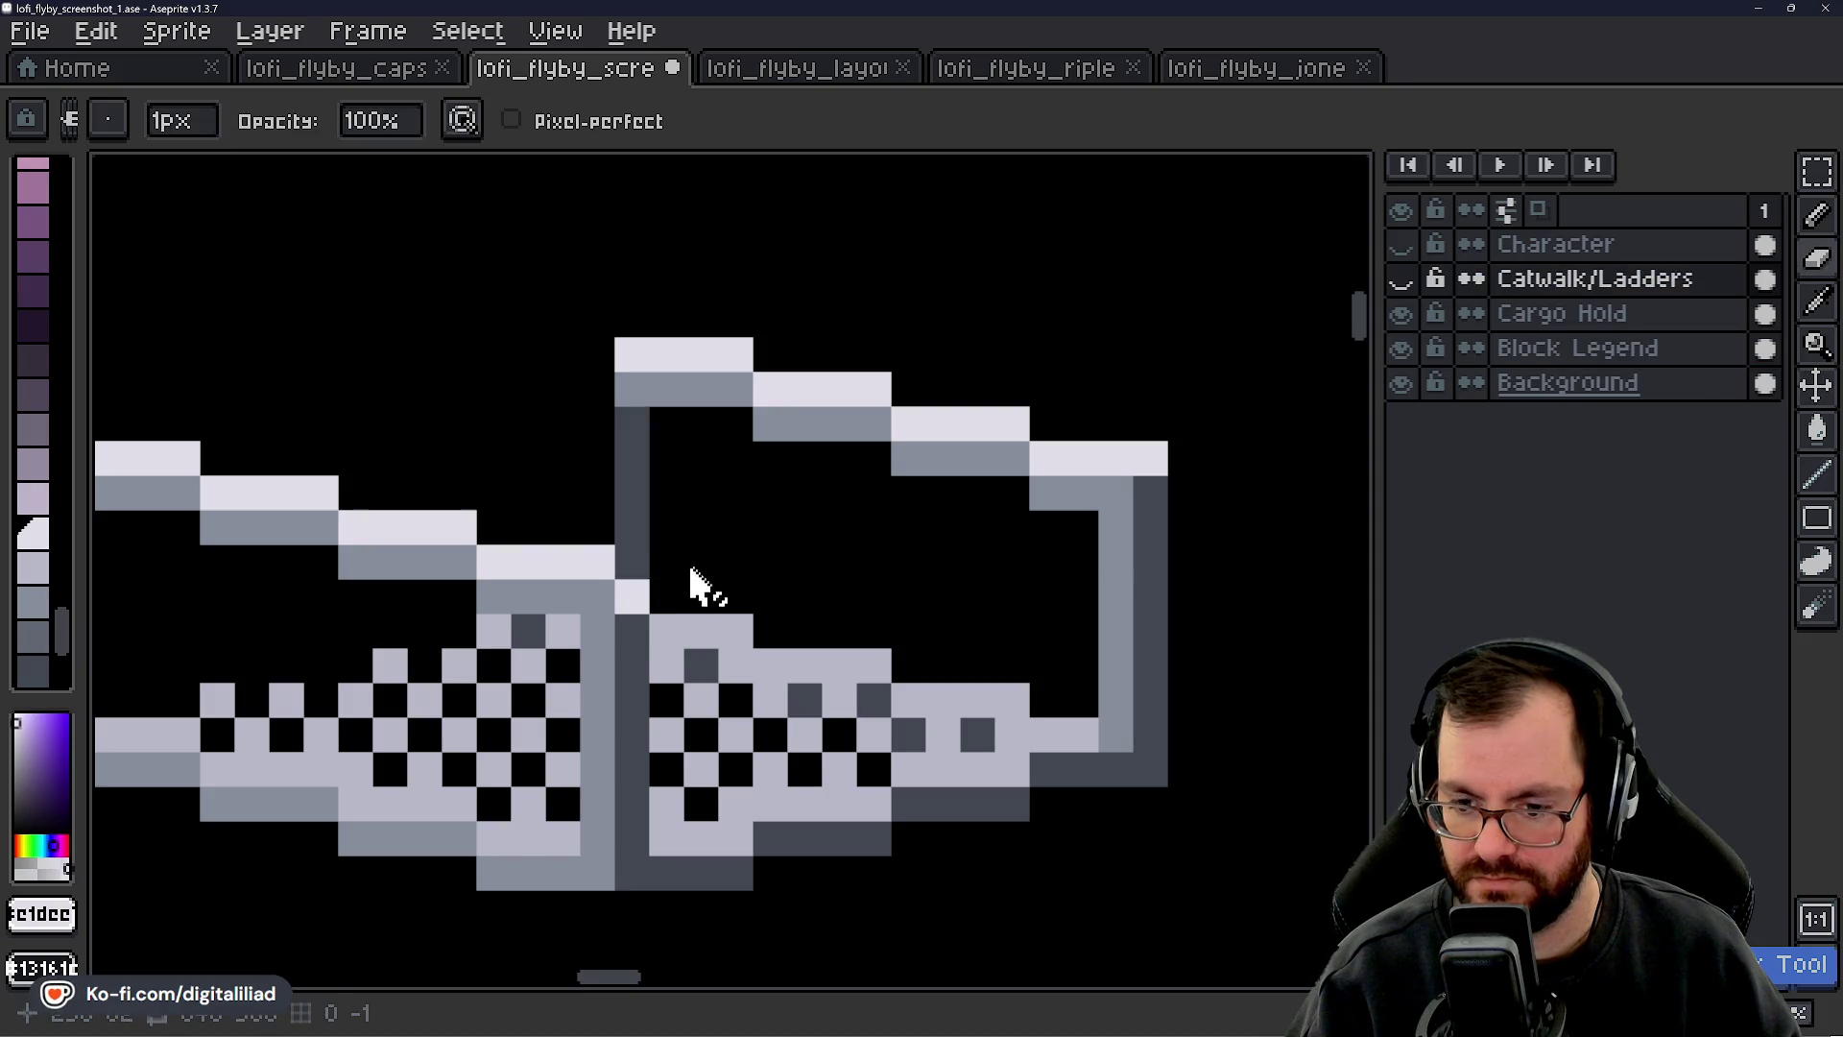
{"action": "left_click", "coordinate": [1594, 352]}
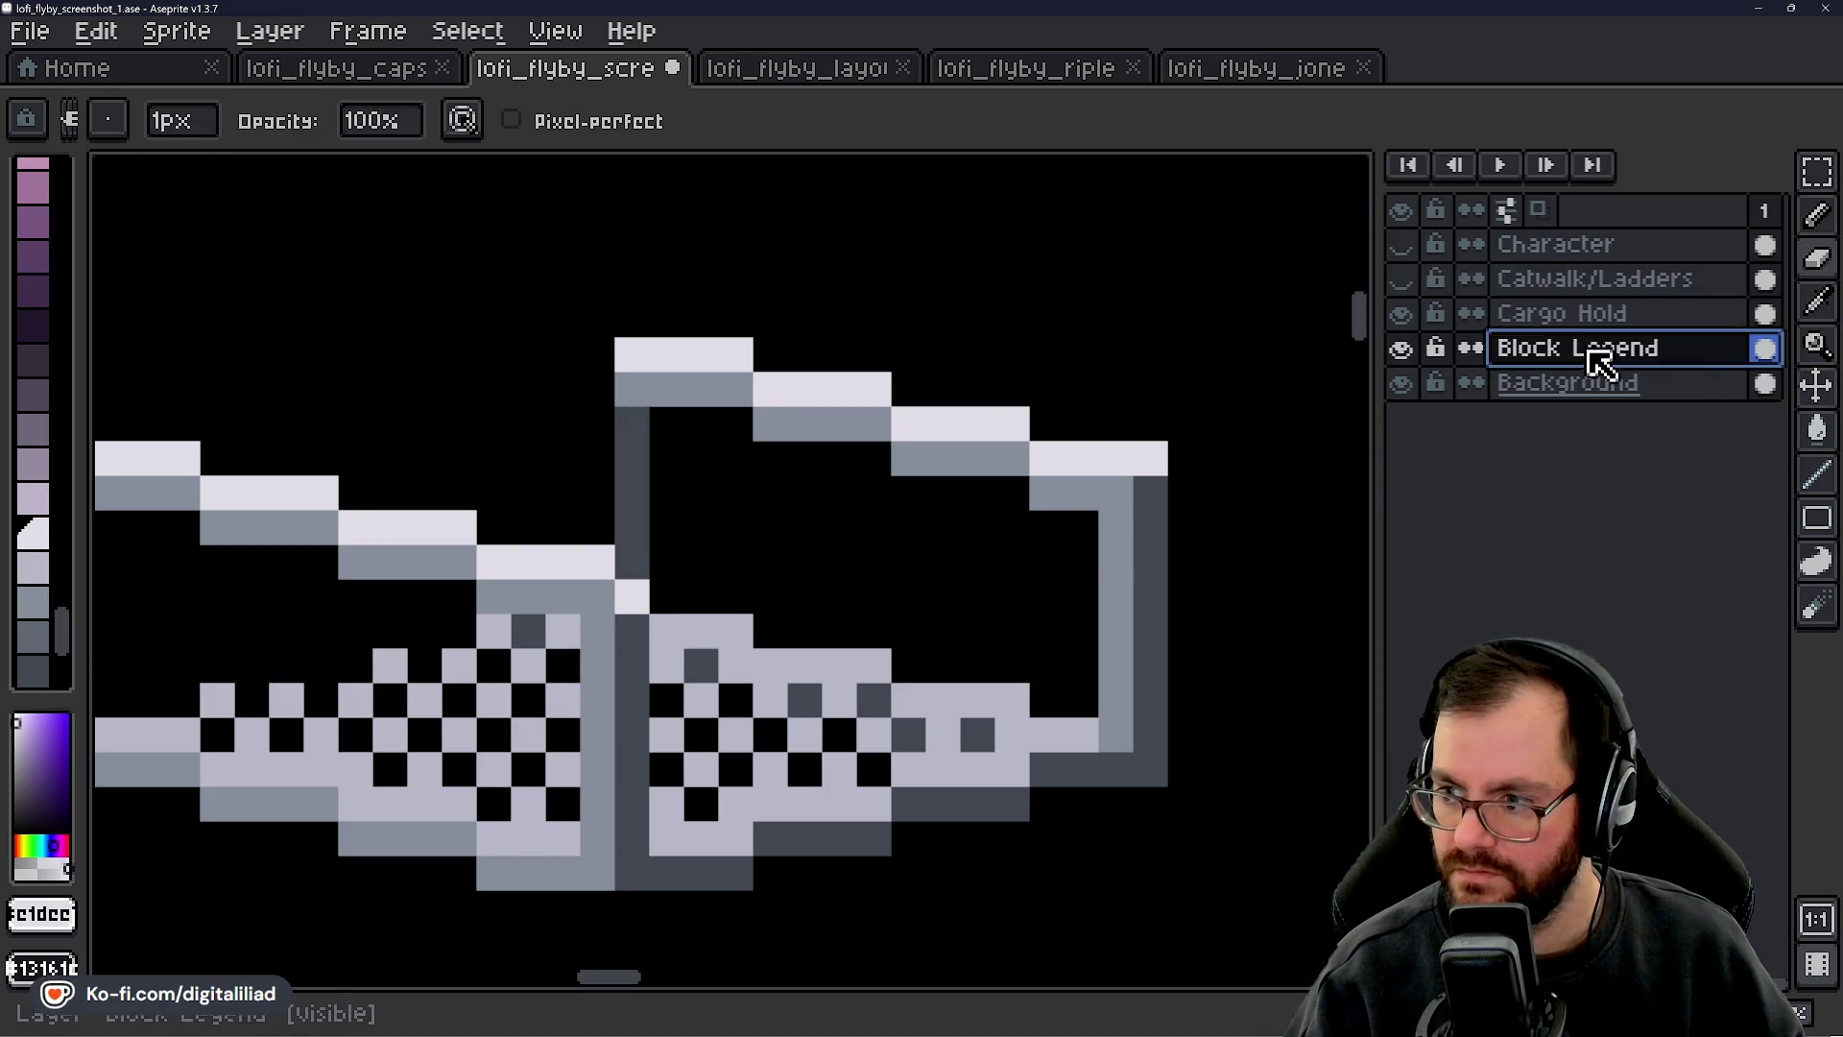
{"action": "key", "text": "minus"}
{"action": "left_click", "coordinate": [1817, 173]}
{"action": "key", "text": "Up"}
{"action": "key", "text": "Up"}
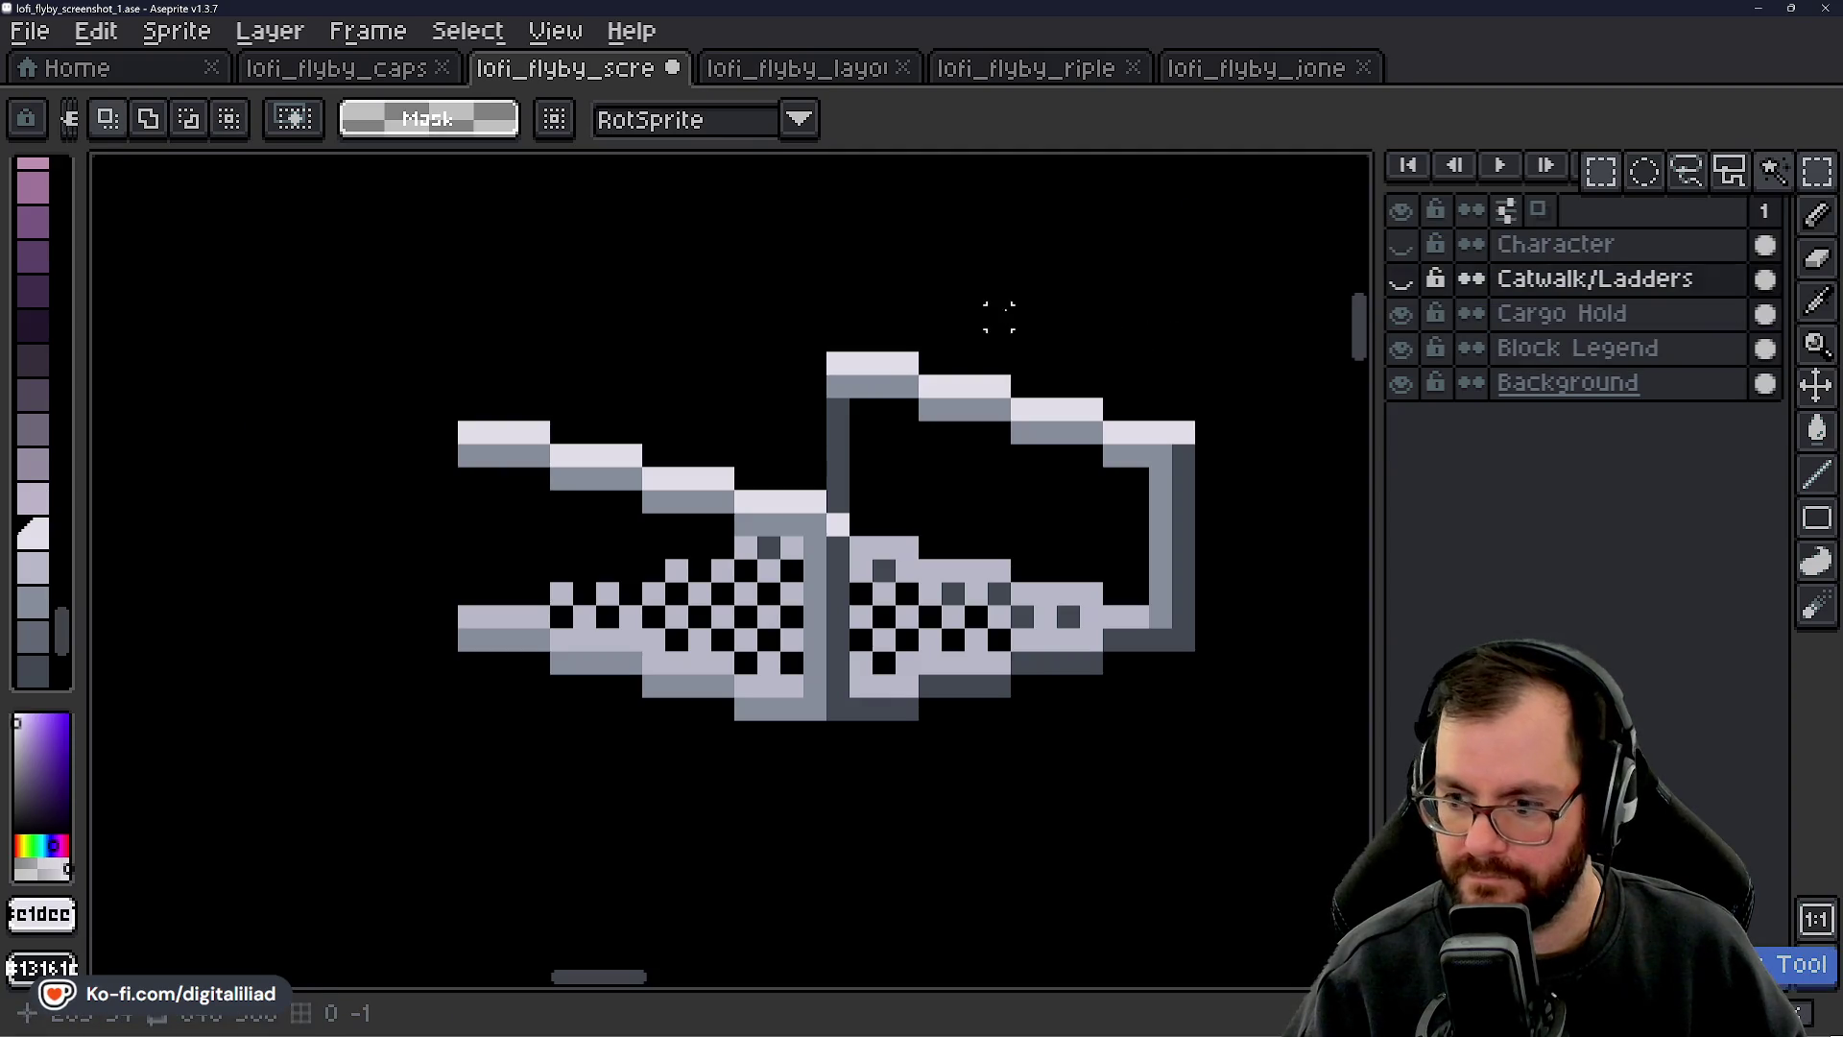
{"action": "key", "text": "plus"}
{"action": "scroll", "coordinate": [803, 659], "scroll_direction": "up", "scroll_amount": 1}
{"action": "left_click_drag", "start_coordinate": [803, 659], "coordinate": [960, 488]}
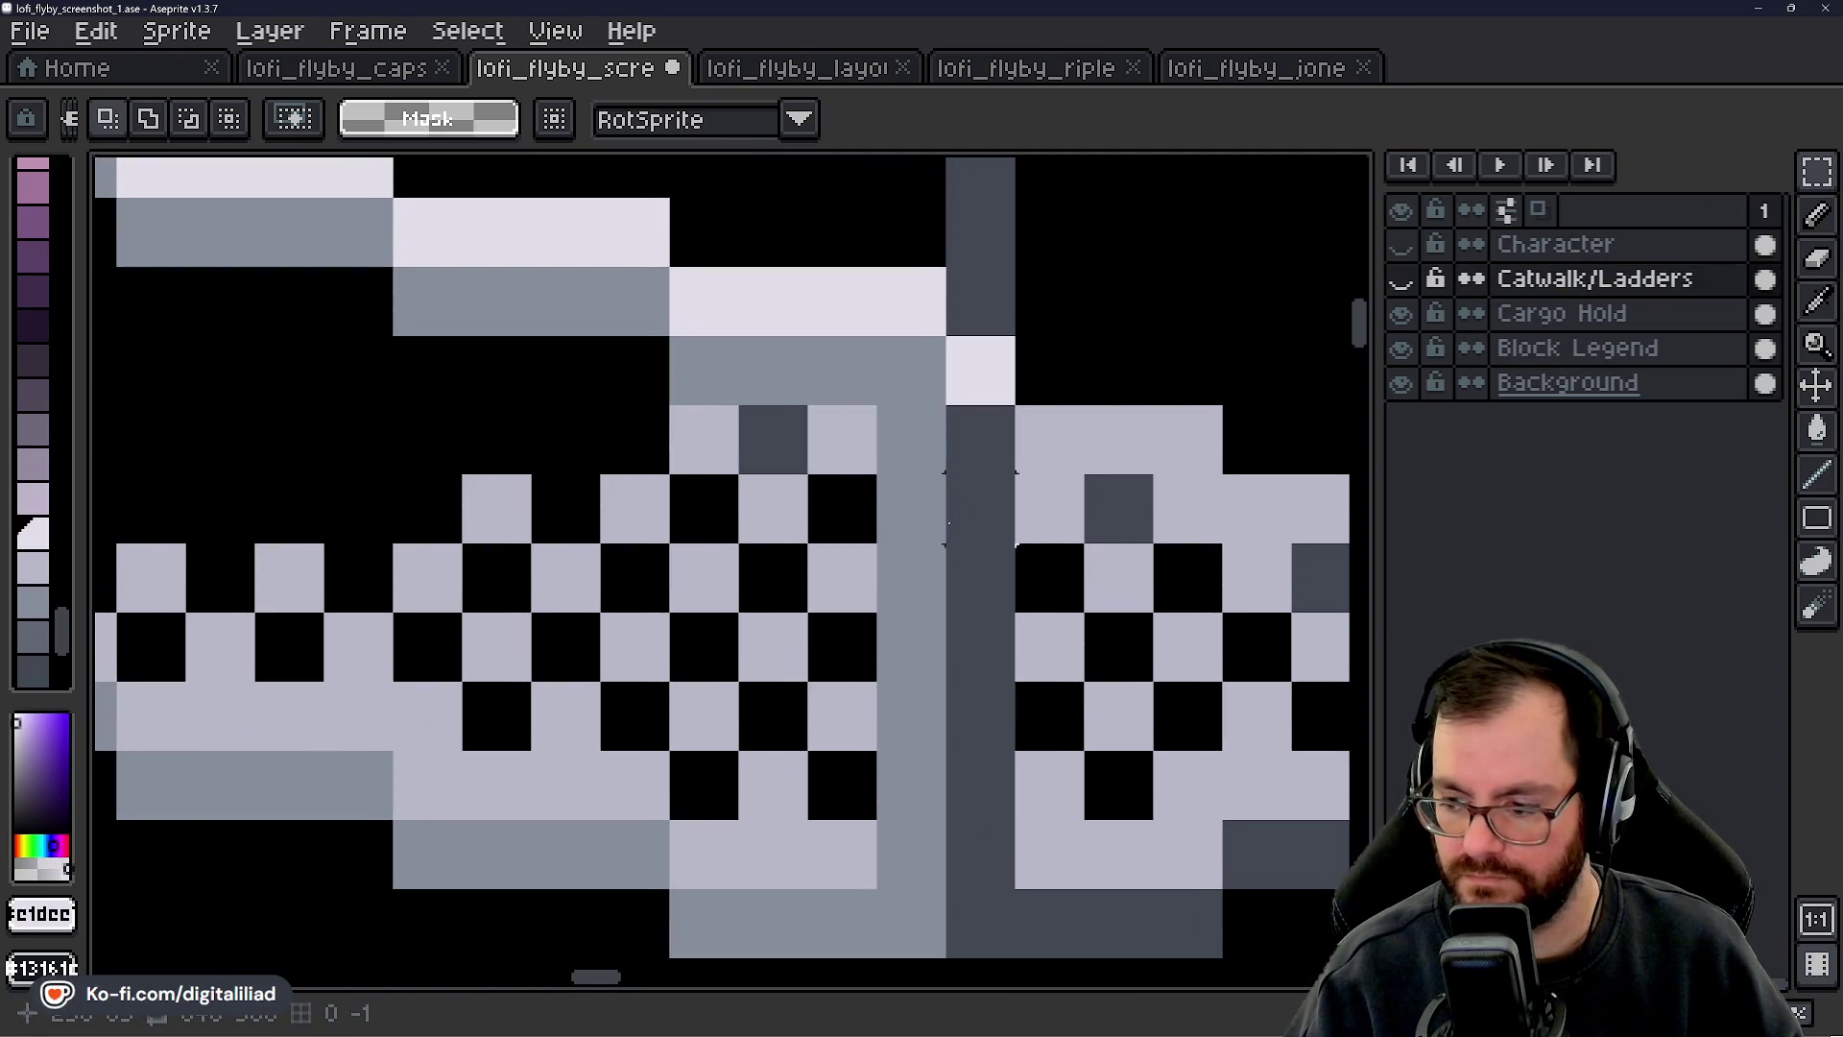
- Hide Catwalk/Ladders, make Block Legend active and erase the post's dark column
{"action": "left_click", "coordinate": [1400, 286]}
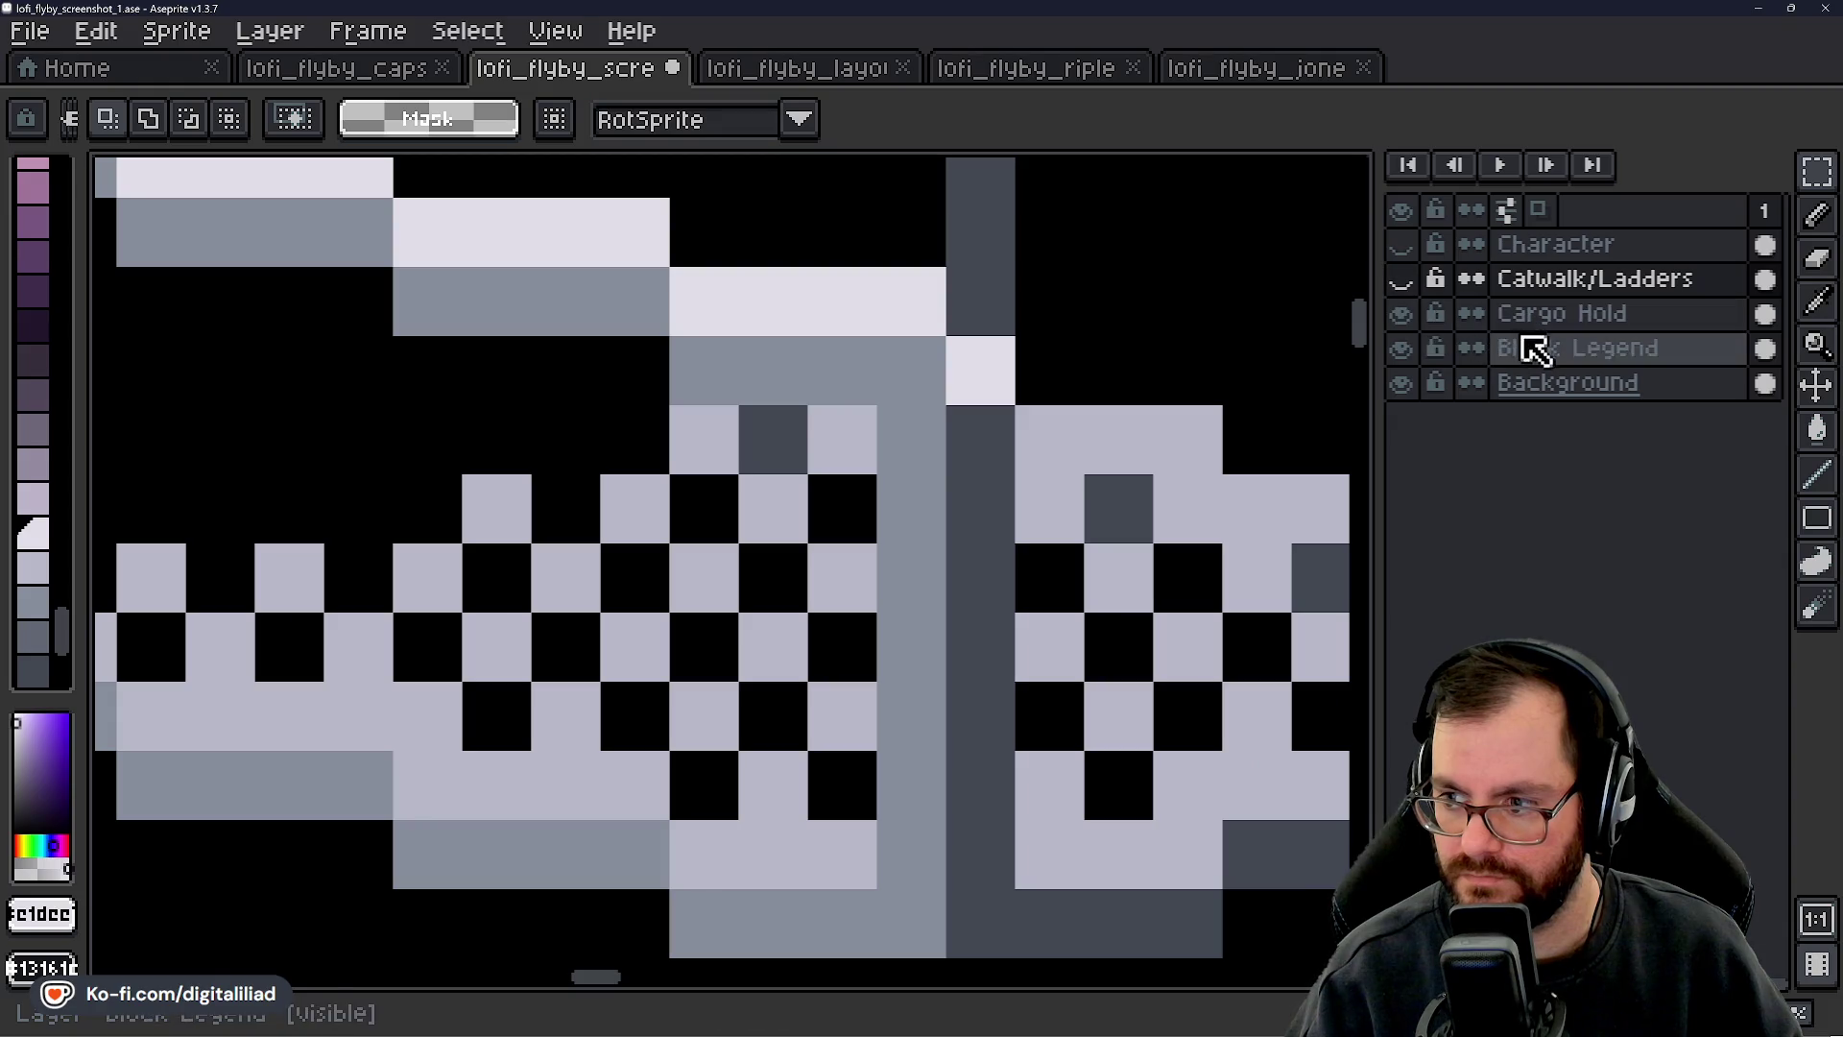
{"action": "left_click", "coordinate": [1530, 348]}
{"action": "left_click_drag", "start_coordinate": [955, 442], "coordinate": [969, 408]}
{"action": "key", "text": "e"}
{"action": "mouse_move", "coordinate": [887, 336]}
{"action": "left_mouse_down"}
{"action": "mouse_move", "coordinate": [887, 811]}
{"action": "mouse_move", "coordinate": [823, 781]}
{"action": "mouse_move", "coordinate": [823, 362]}
{"action": "left_mouse_up"}
- Repaint the post column in medium grey sampled from the tile
{"action": "key", "text": "b"}
{"action": "left_click", "coordinate": [801, 824]}
{"action": "left_click", "coordinate": [781, 827], "text": "alt"}
{"action": "mouse_move", "coordinate": [816, 844]}
{"action": "left_mouse_down"}
{"action": "mouse_move", "coordinate": [761, 625]}
{"action": "mouse_move", "coordinate": [761, 383]}
{"action": "left_mouse_up"}
{"action": "left_click", "coordinate": [965, 545]}
{"action": "left_click_drag", "start_coordinate": [964, 545], "coordinate": [809, 658]}
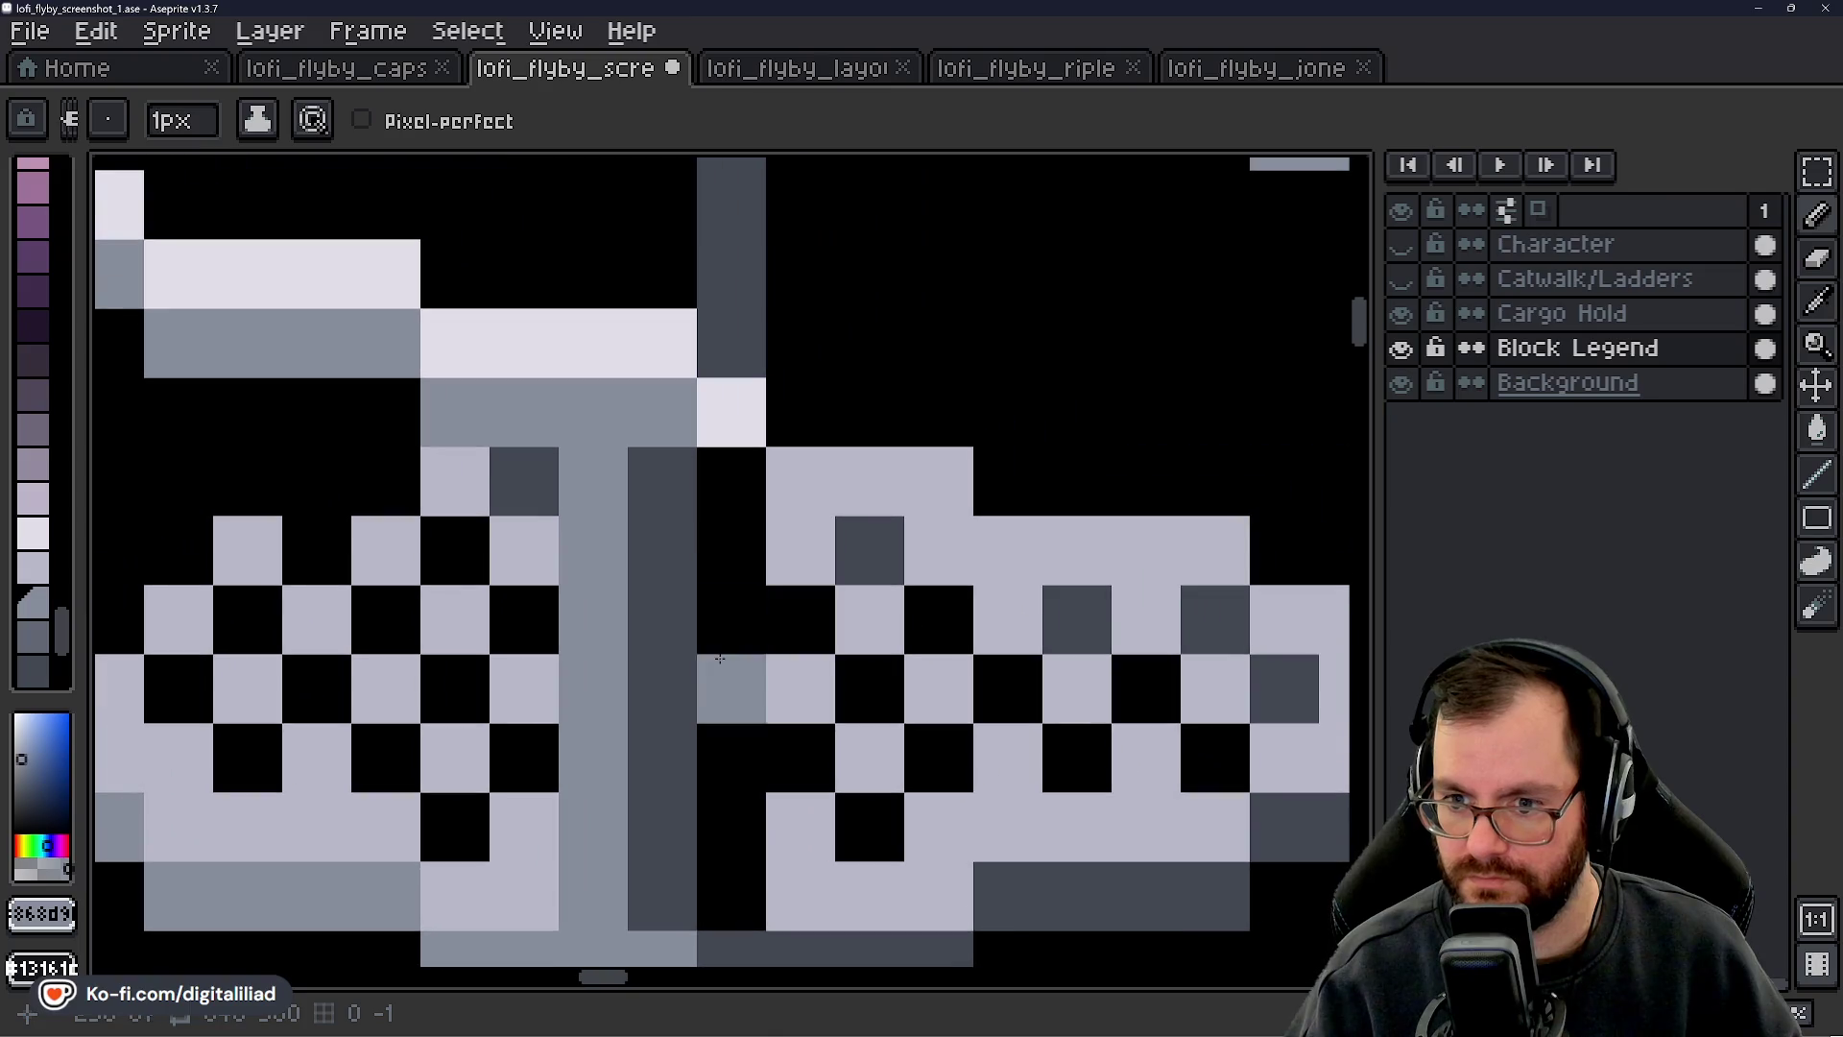
- Erase the light cell and dark column above it, leaving a black gap beside the seam
{"action": "left_click", "coordinate": [672, 480], "text": "alt"}
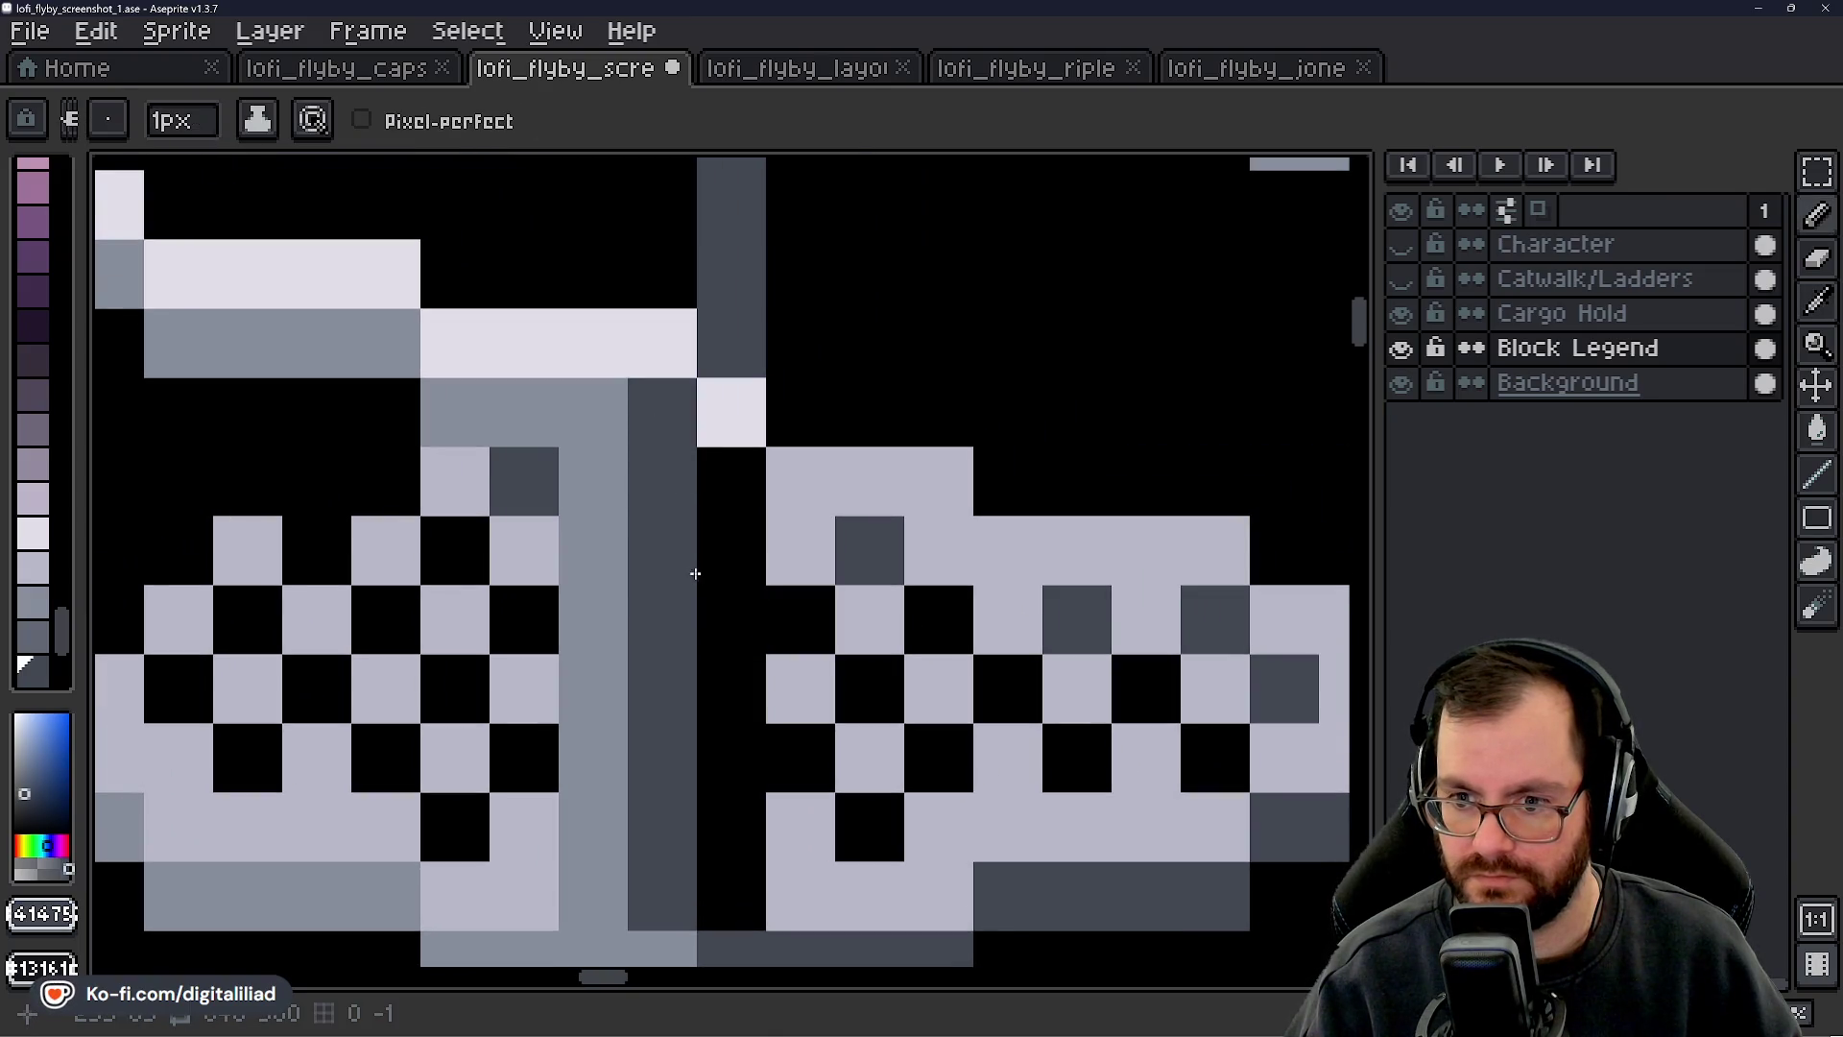
{"action": "key", "text": "e"}
{"action": "left_click_drag", "start_coordinate": [732, 413], "coordinate": [730, 182]}
{"action": "scroll", "coordinate": [797, 650], "scroll_direction": "down", "scroll_amount": 4}
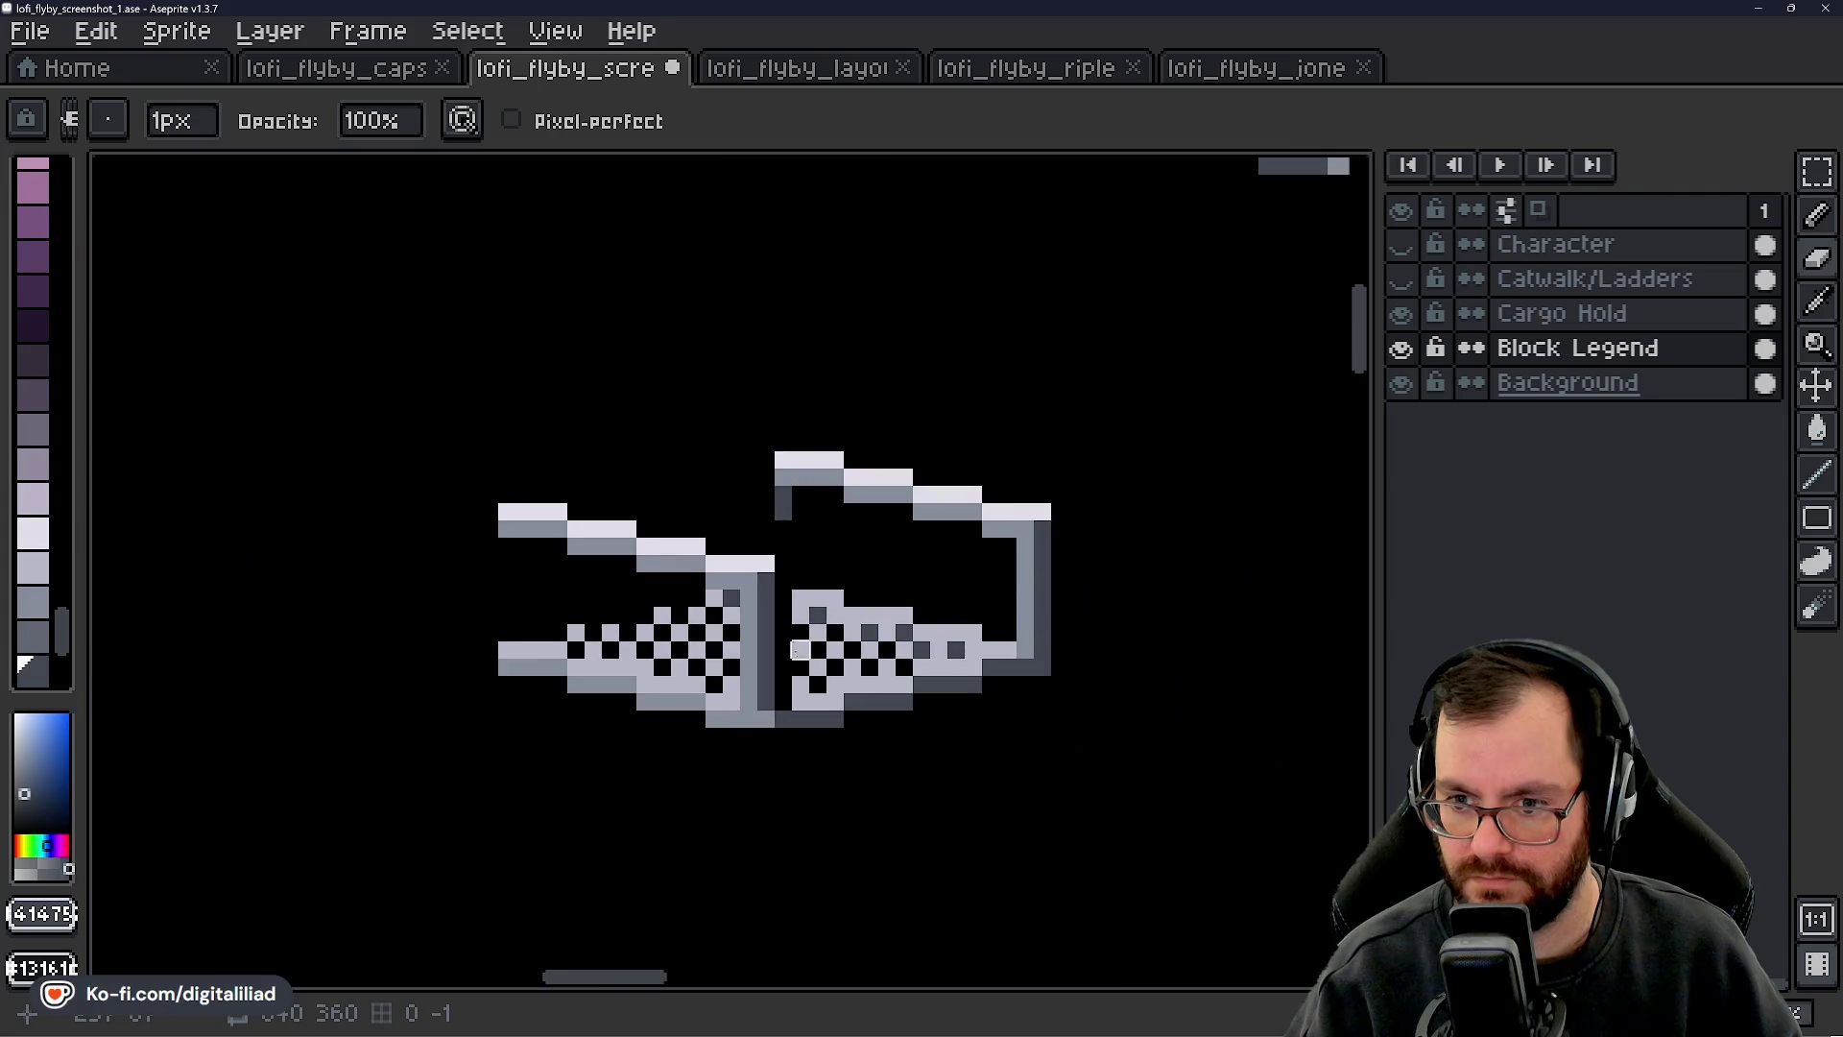
- Fill the upper gap cells beside the post with sampled grey and dark grey
{"action": "scroll", "coordinate": [797, 650], "scroll_direction": "up", "scroll_amount": 1}
{"action": "left_click_drag", "start_coordinate": [847, 659], "coordinate": [786, 544]}
{"action": "key", "text": "i"}
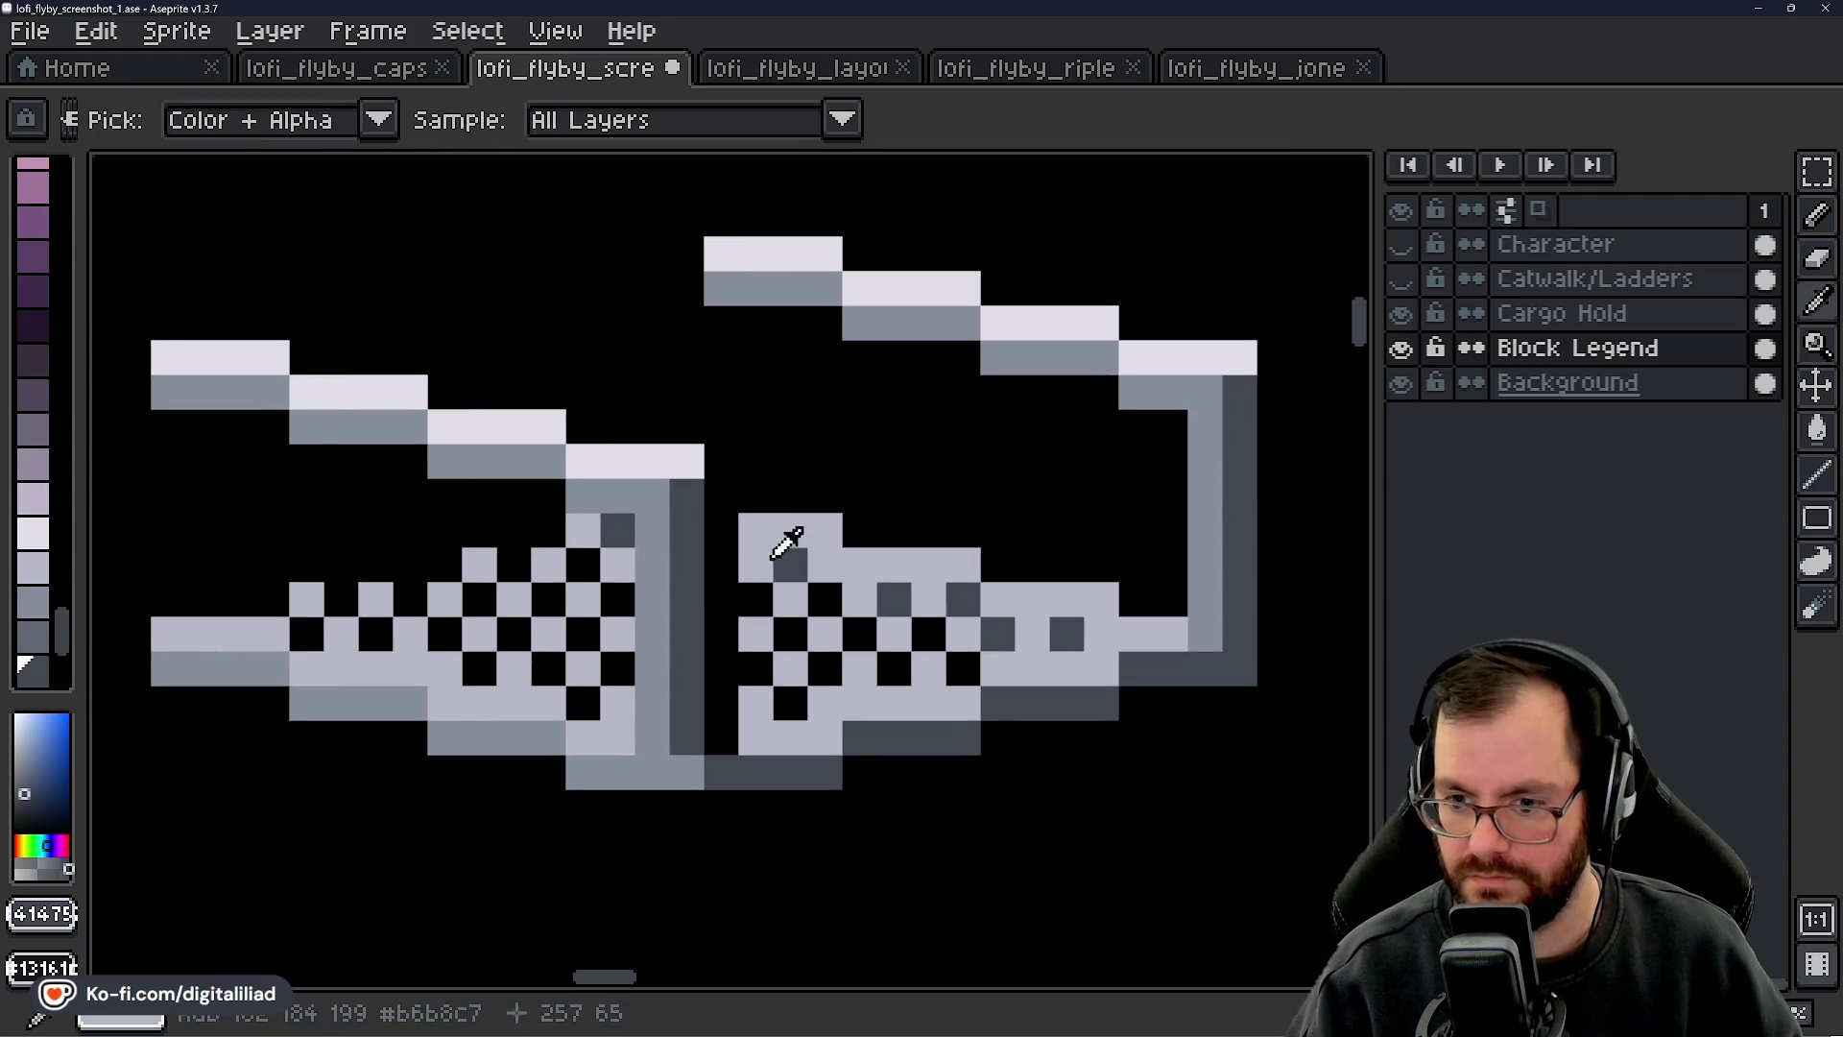
{"action": "left_click", "coordinate": [785, 544]}
{"action": "key", "text": "b"}
{"action": "scroll", "coordinate": [785, 545], "scroll_direction": "up", "scroll_amount": 1}
{"action": "left_click", "coordinate": [700, 509]}
{"action": "left_click", "coordinate": [803, 568], "text": "alt"}
{"action": "left_click", "coordinate": [767, 674]}
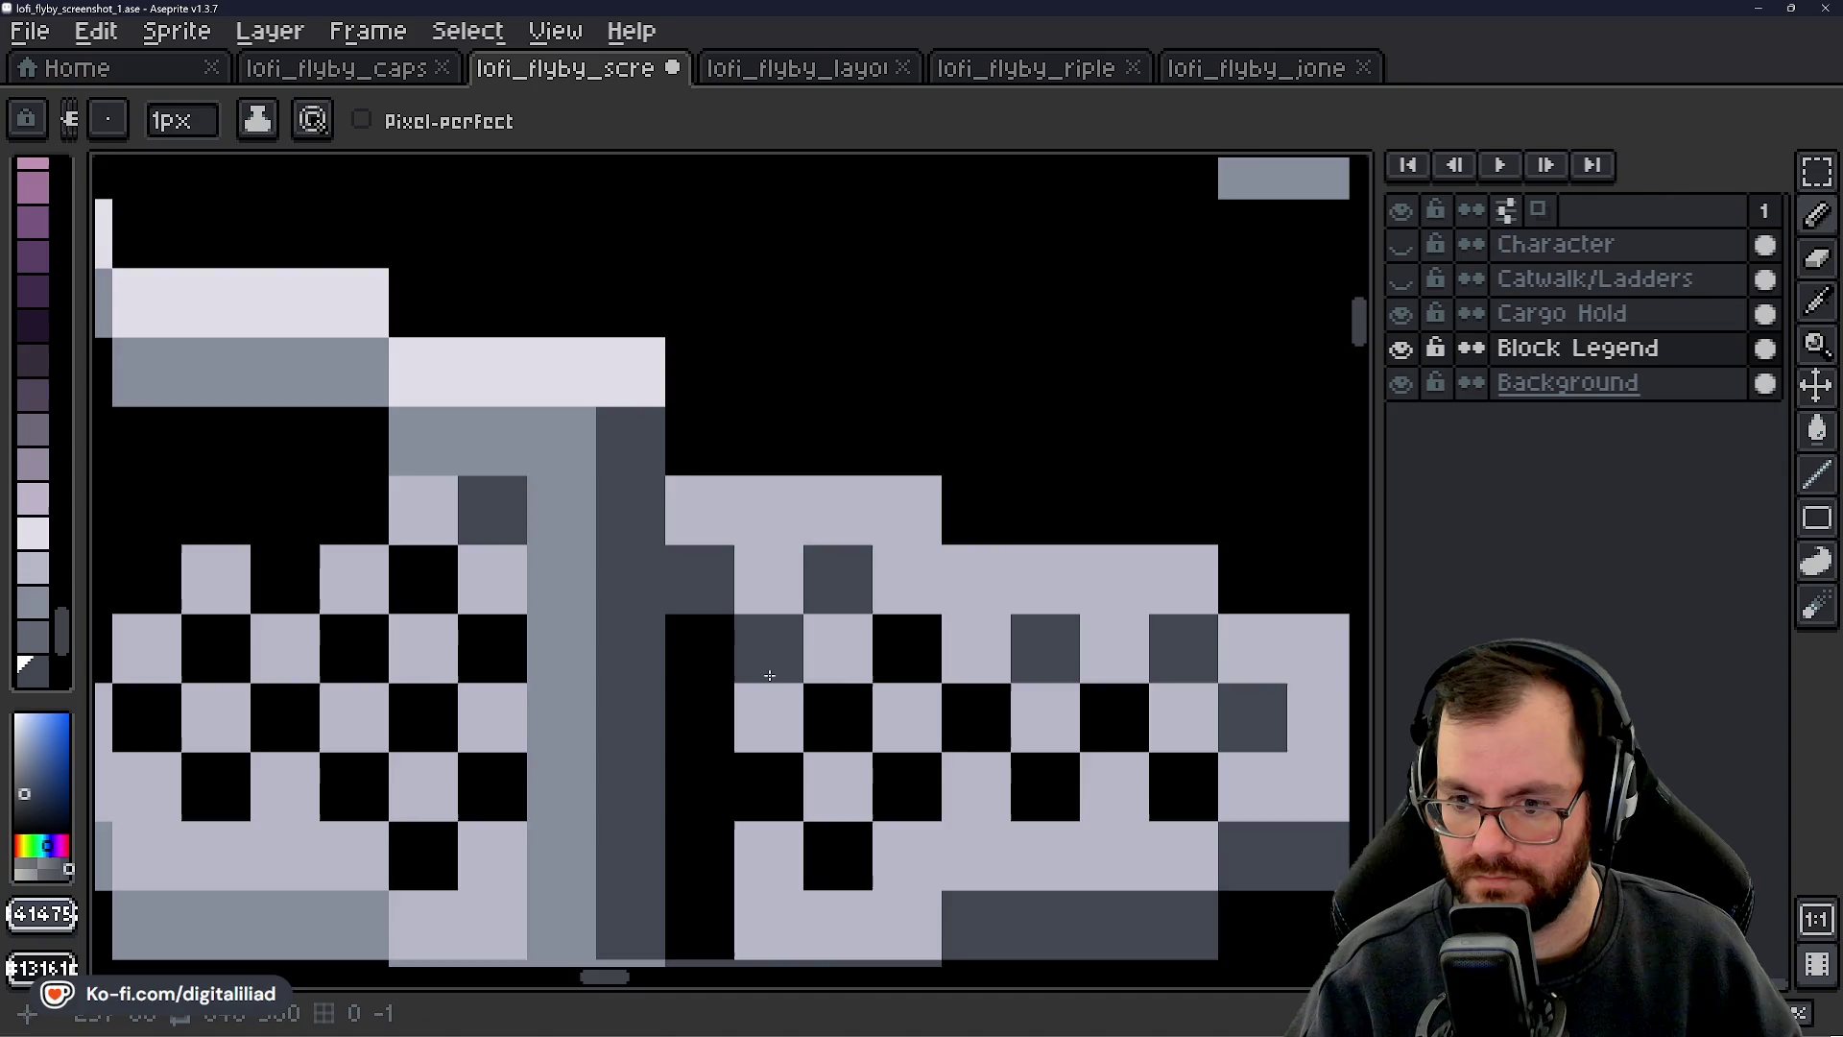
{"action": "left_click_drag", "start_coordinate": [767, 674], "coordinate": [808, 494]}
- Fill the remaining three black gap cells with light walkway grey
{"action": "left_click", "coordinate": [893, 453], "text": "alt"}
{"action": "left_click", "coordinate": [740, 469]}
{"action": "left_click", "coordinate": [756, 607]}
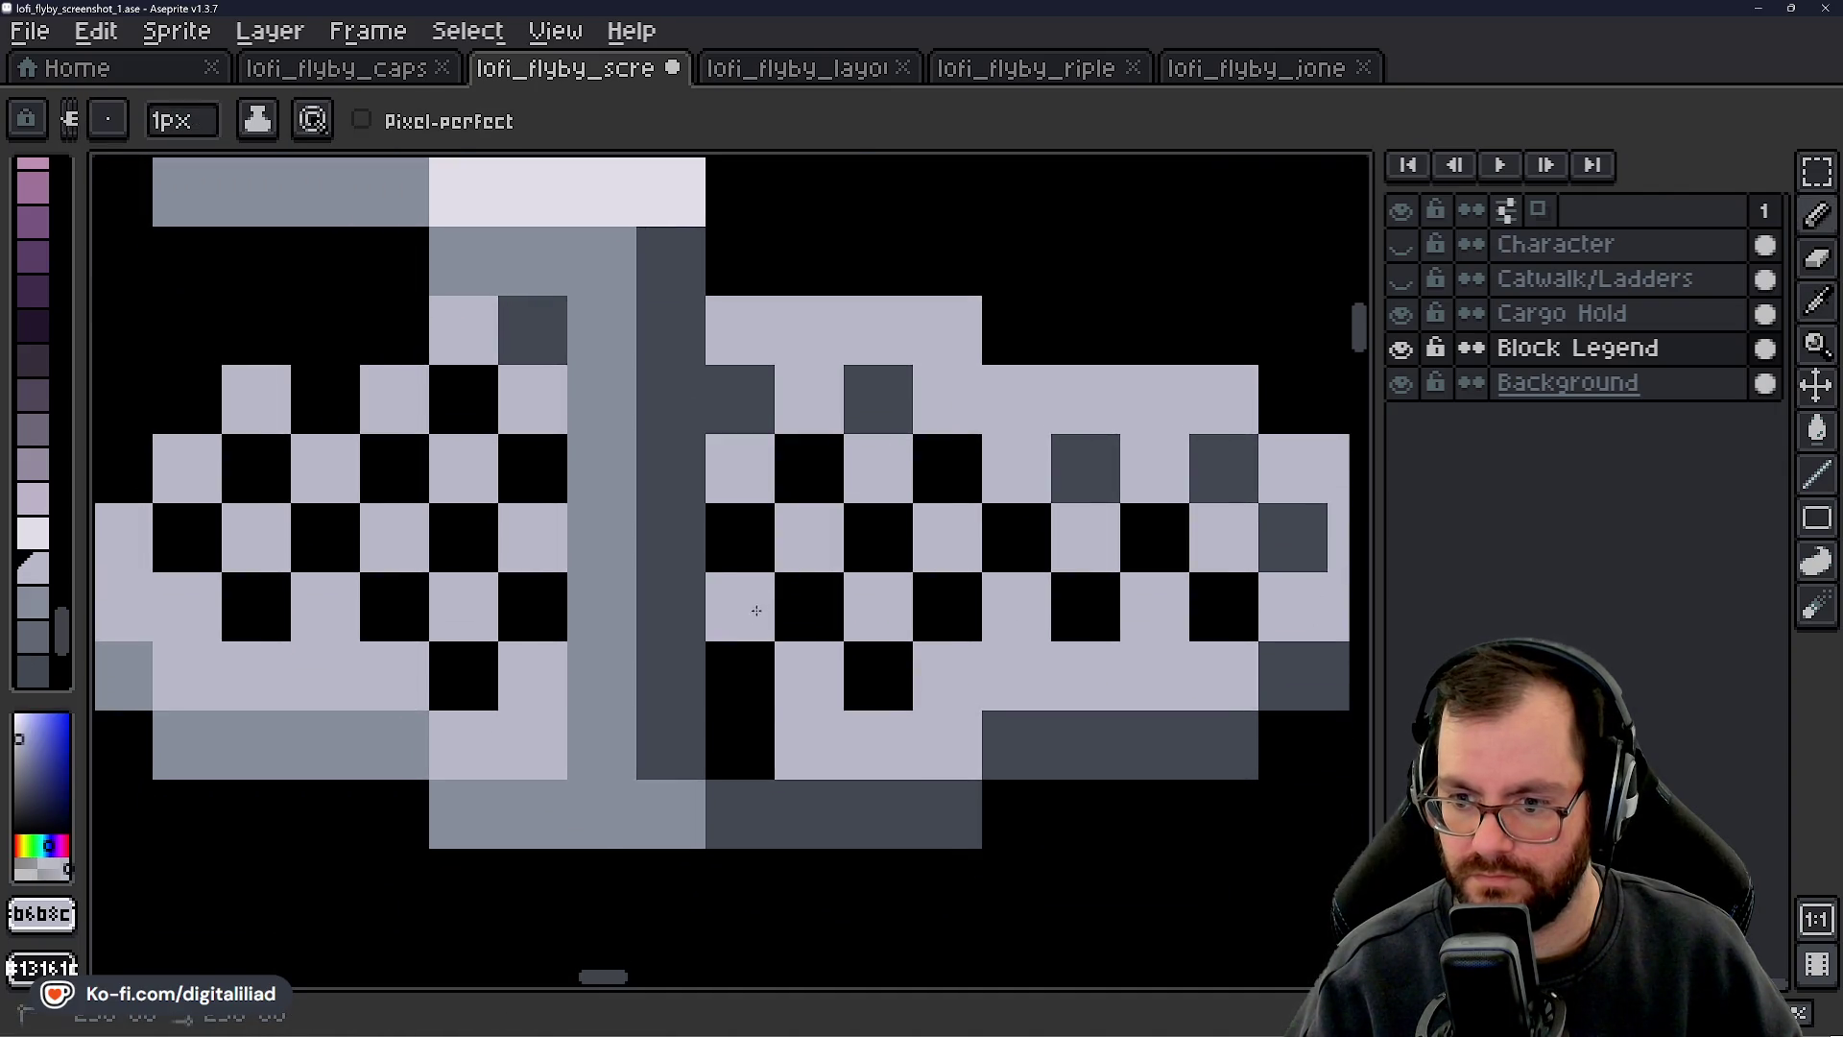
{"action": "left_click", "coordinate": [755, 738]}
- Zoom out and centre the three catwalk tiles to compare them, sampling the post's mid-grey
{"action": "scroll", "coordinate": [856, 639], "scroll_direction": "down", "scroll_amount": 6}
{"action": "left_click_drag", "start_coordinate": [855, 720], "coordinate": [831, 707]}
{"action": "scroll", "coordinate": [779, 666], "scroll_direction": "down", "scroll_amount": 2}
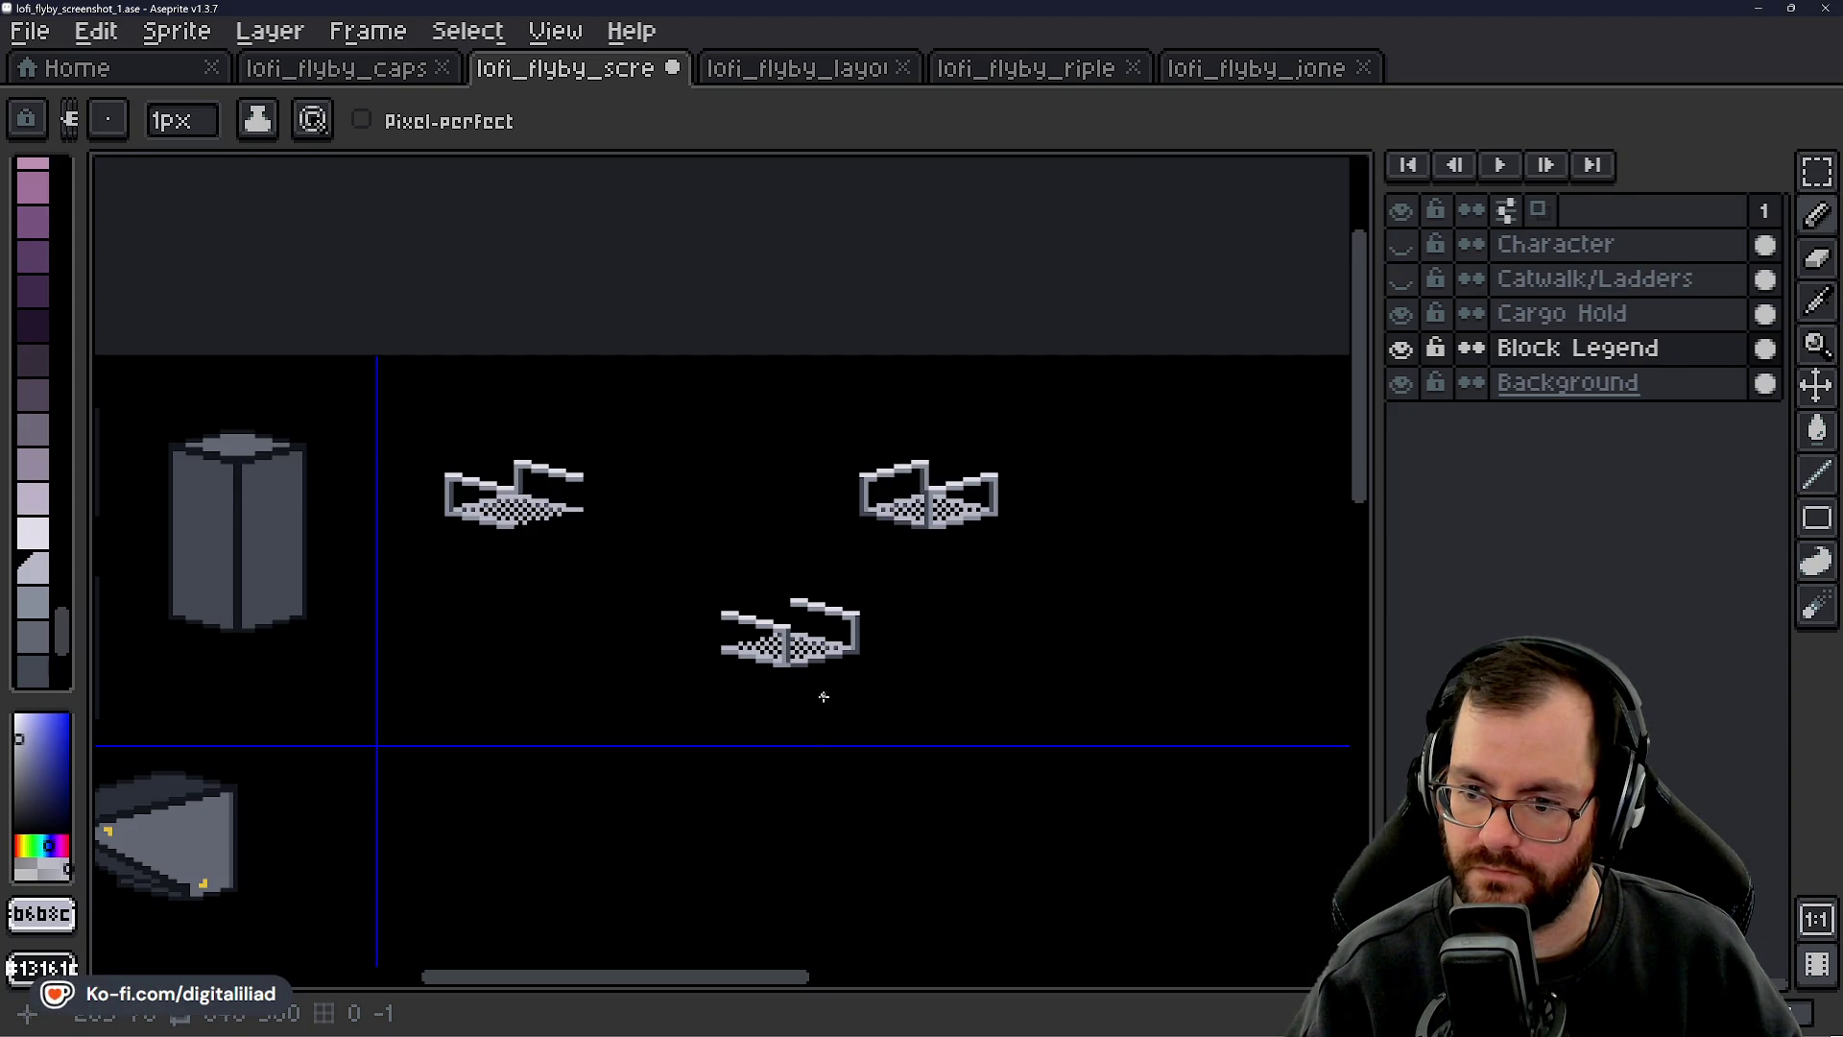
{"action": "scroll", "coordinate": [821, 695], "scroll_direction": "up", "scroll_amount": 4}
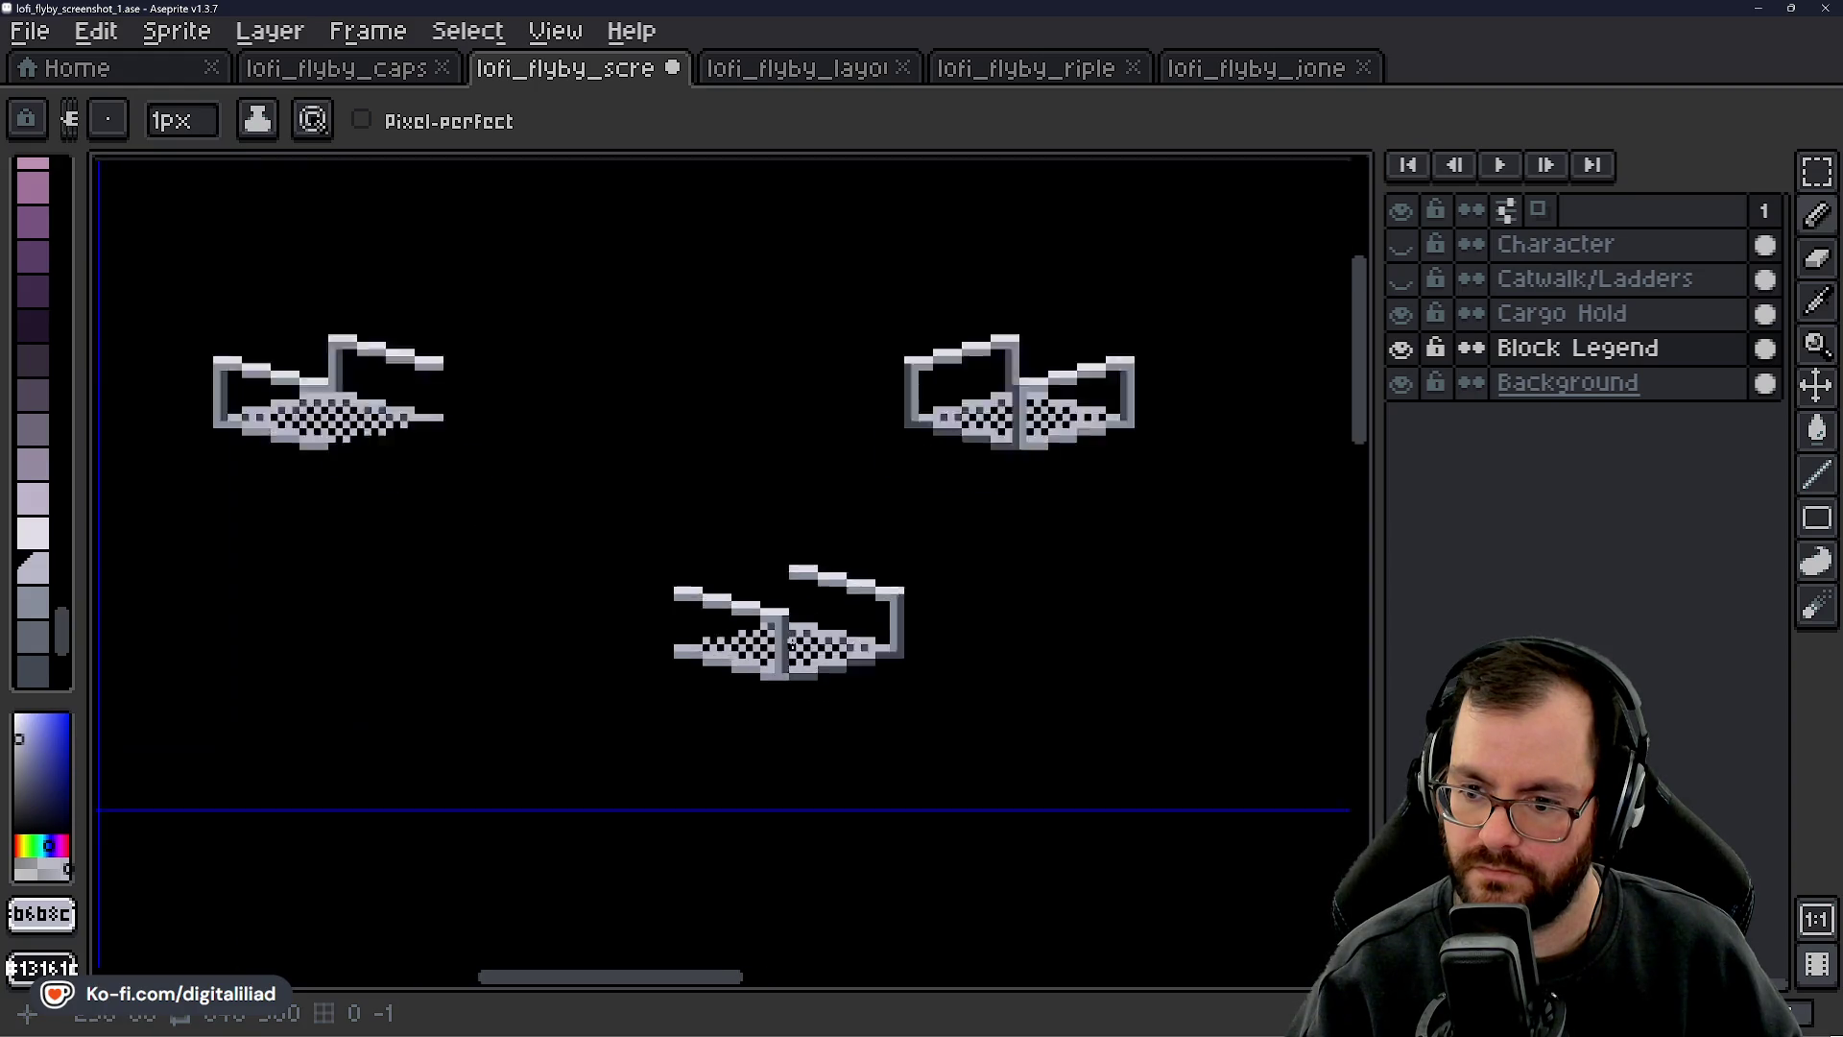
{"action": "scroll", "coordinate": [736, 642], "scroll_direction": "up", "scroll_amount": 1}
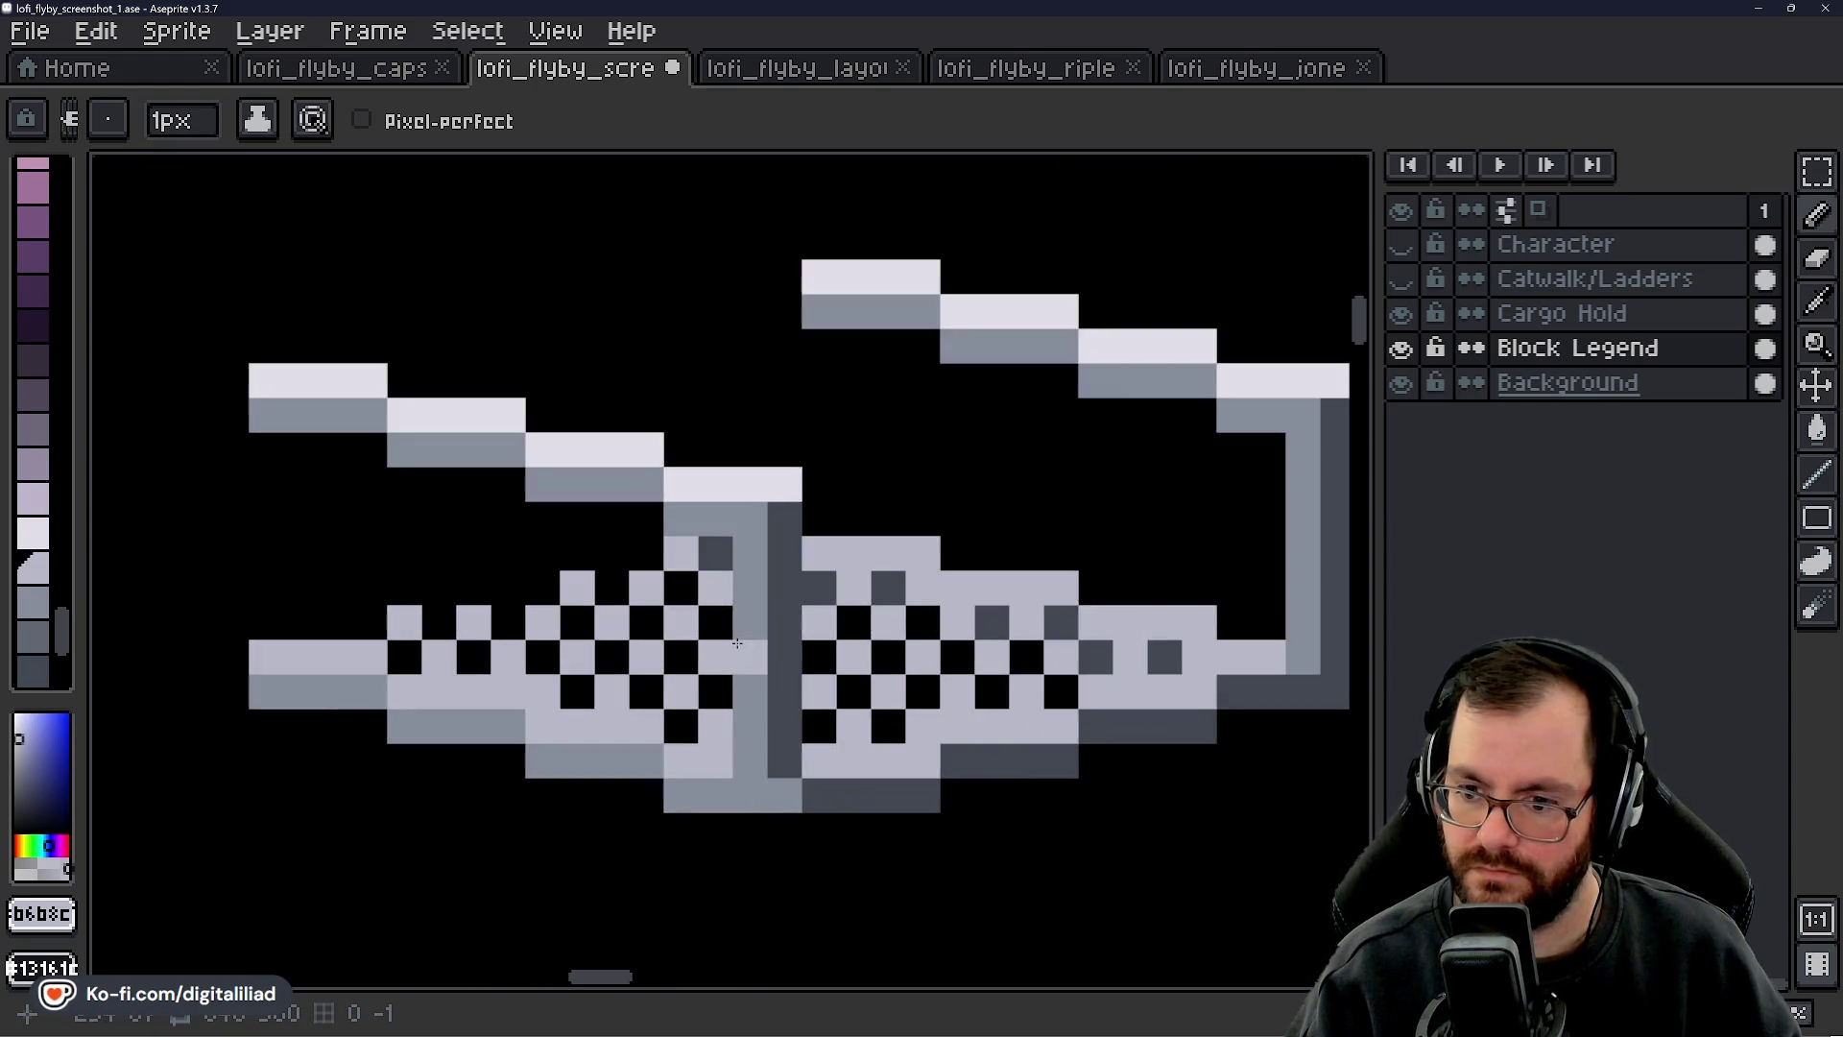
{"action": "left_click", "coordinate": [759, 543], "text": "alt"}
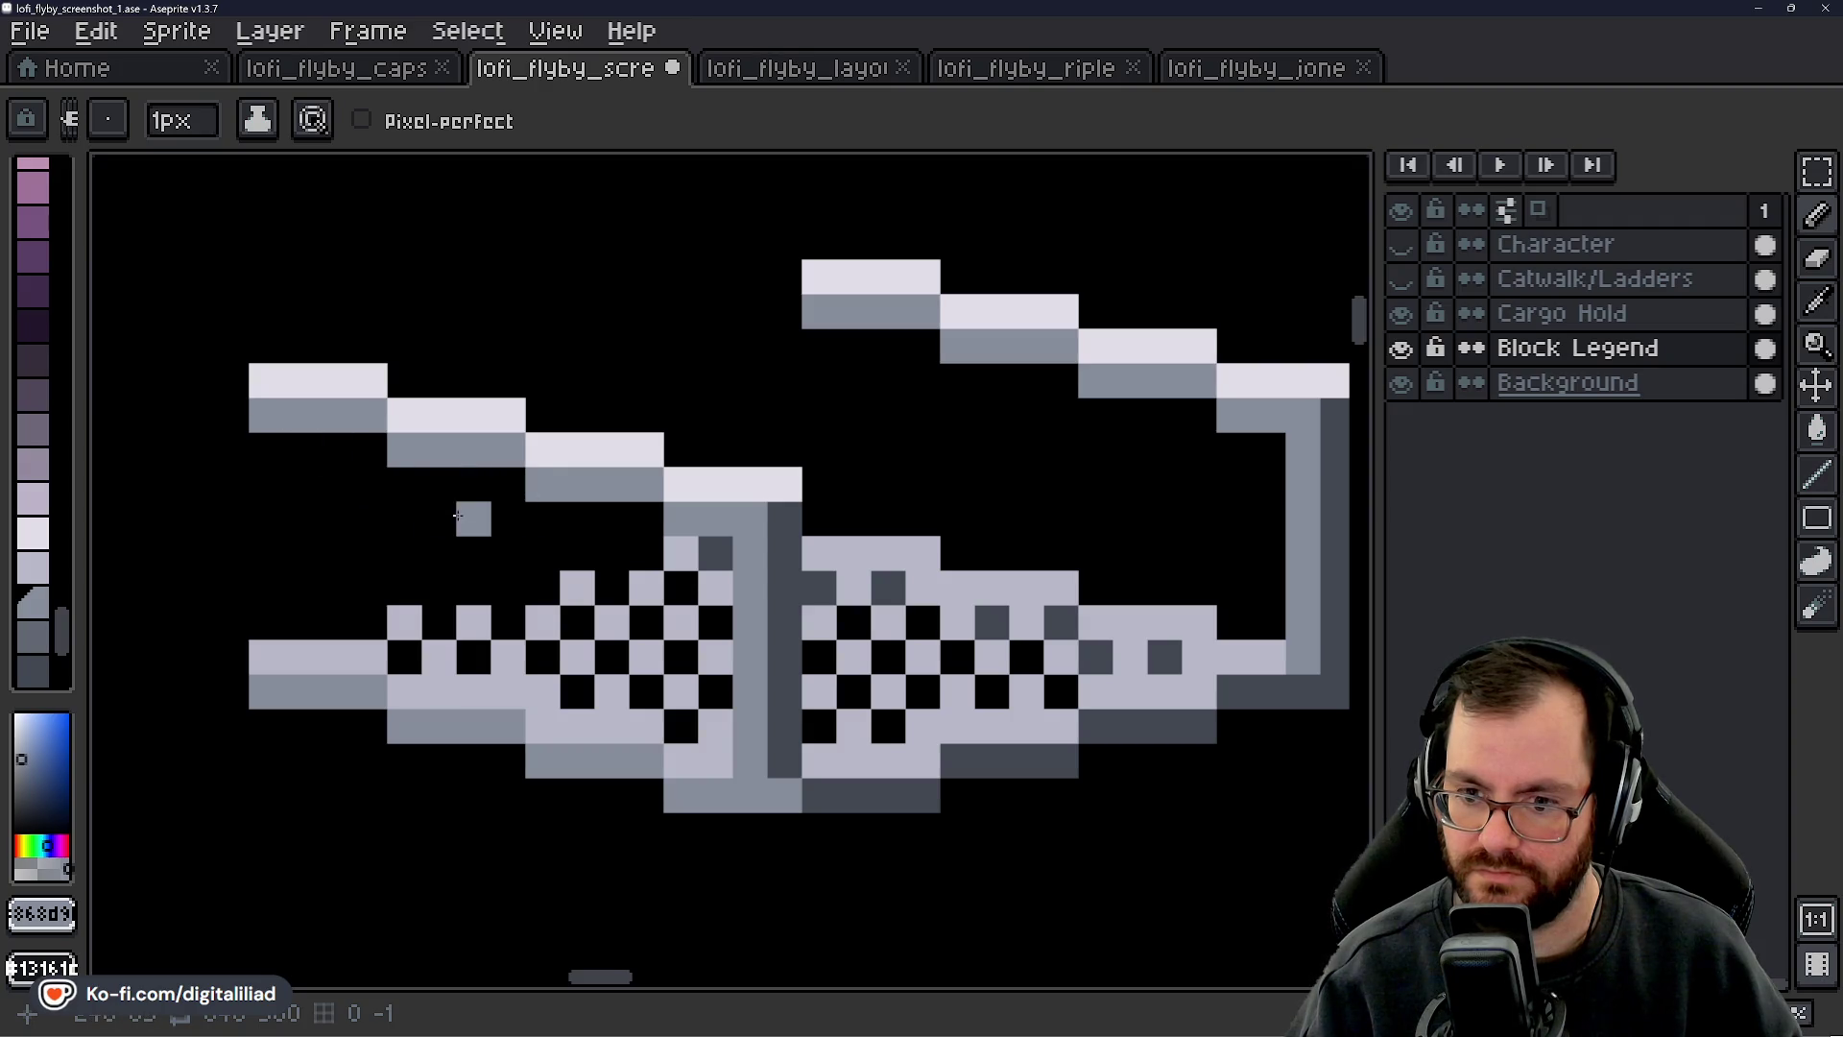
{"action": "scroll", "coordinate": [506, 637], "scroll_direction": "down", "scroll_amount": 4}
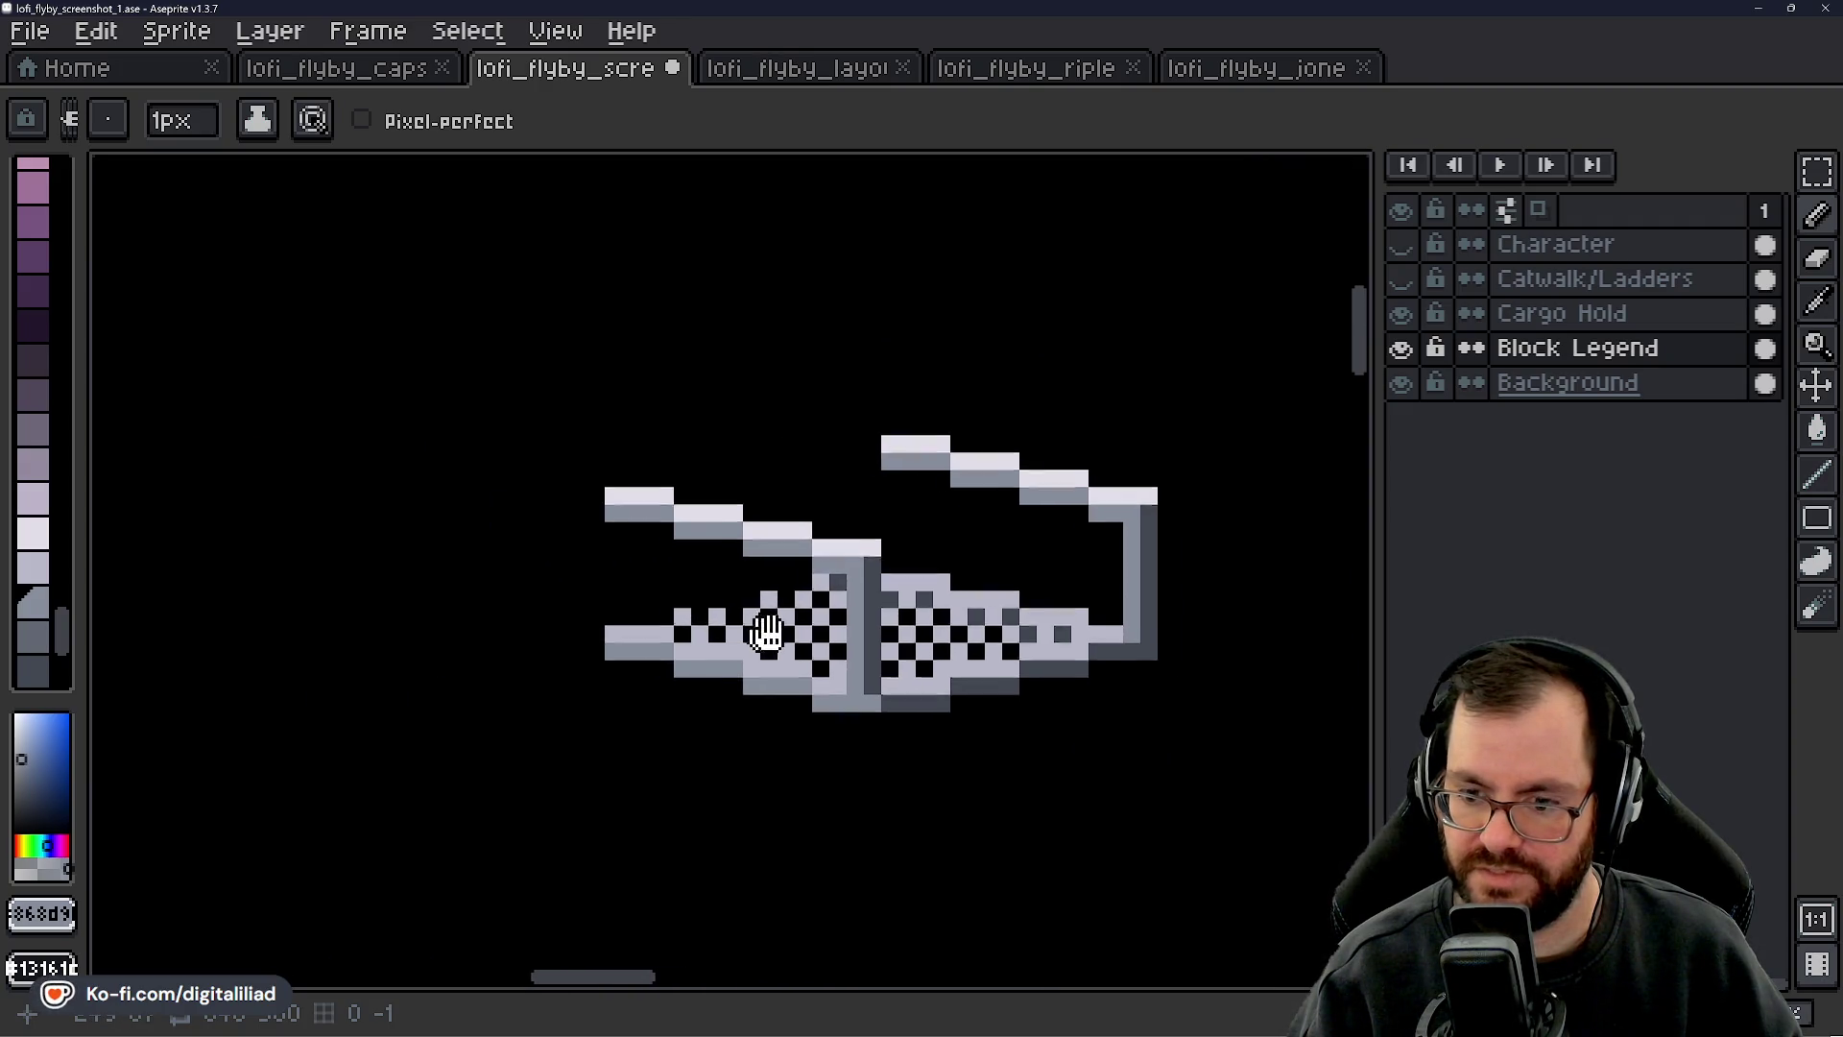
{"action": "scroll", "coordinate": [730, 591], "scroll_direction": "down", "scroll_amount": 3}
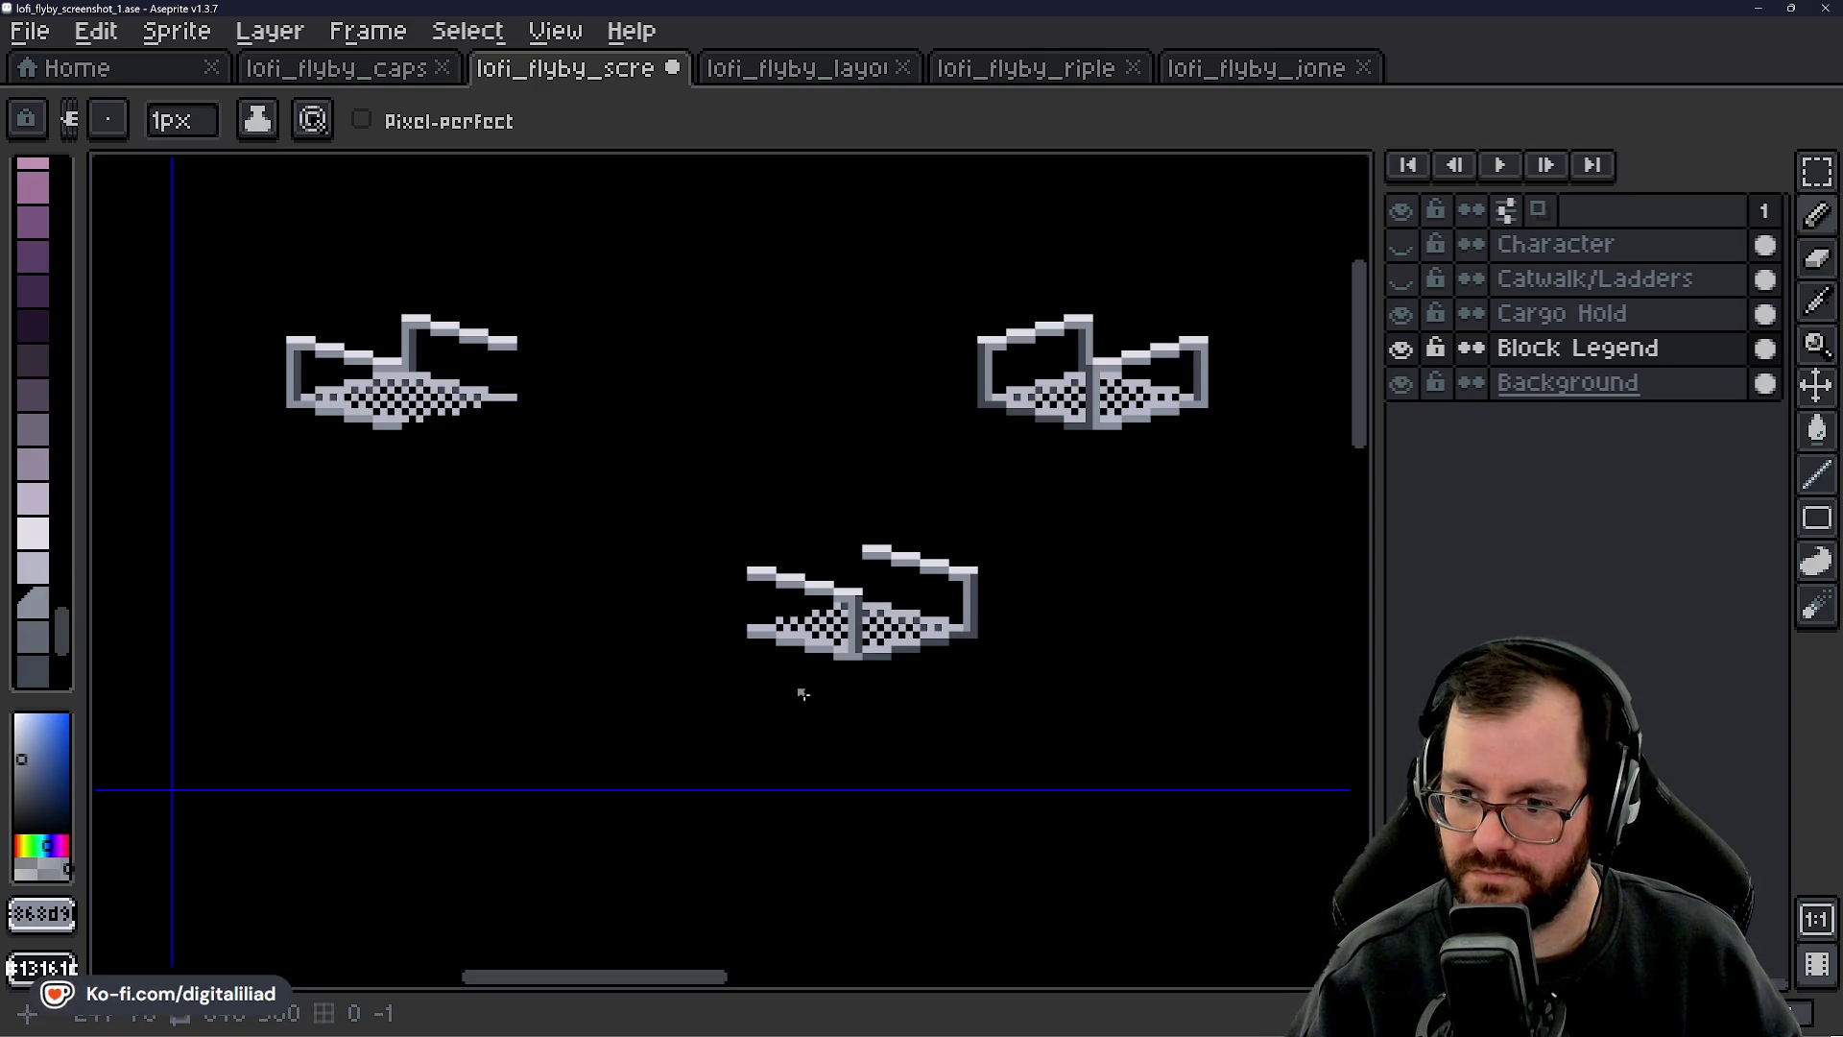
{"action": "scroll", "coordinate": [847, 618], "scroll_direction": "up", "scroll_amount": 3}
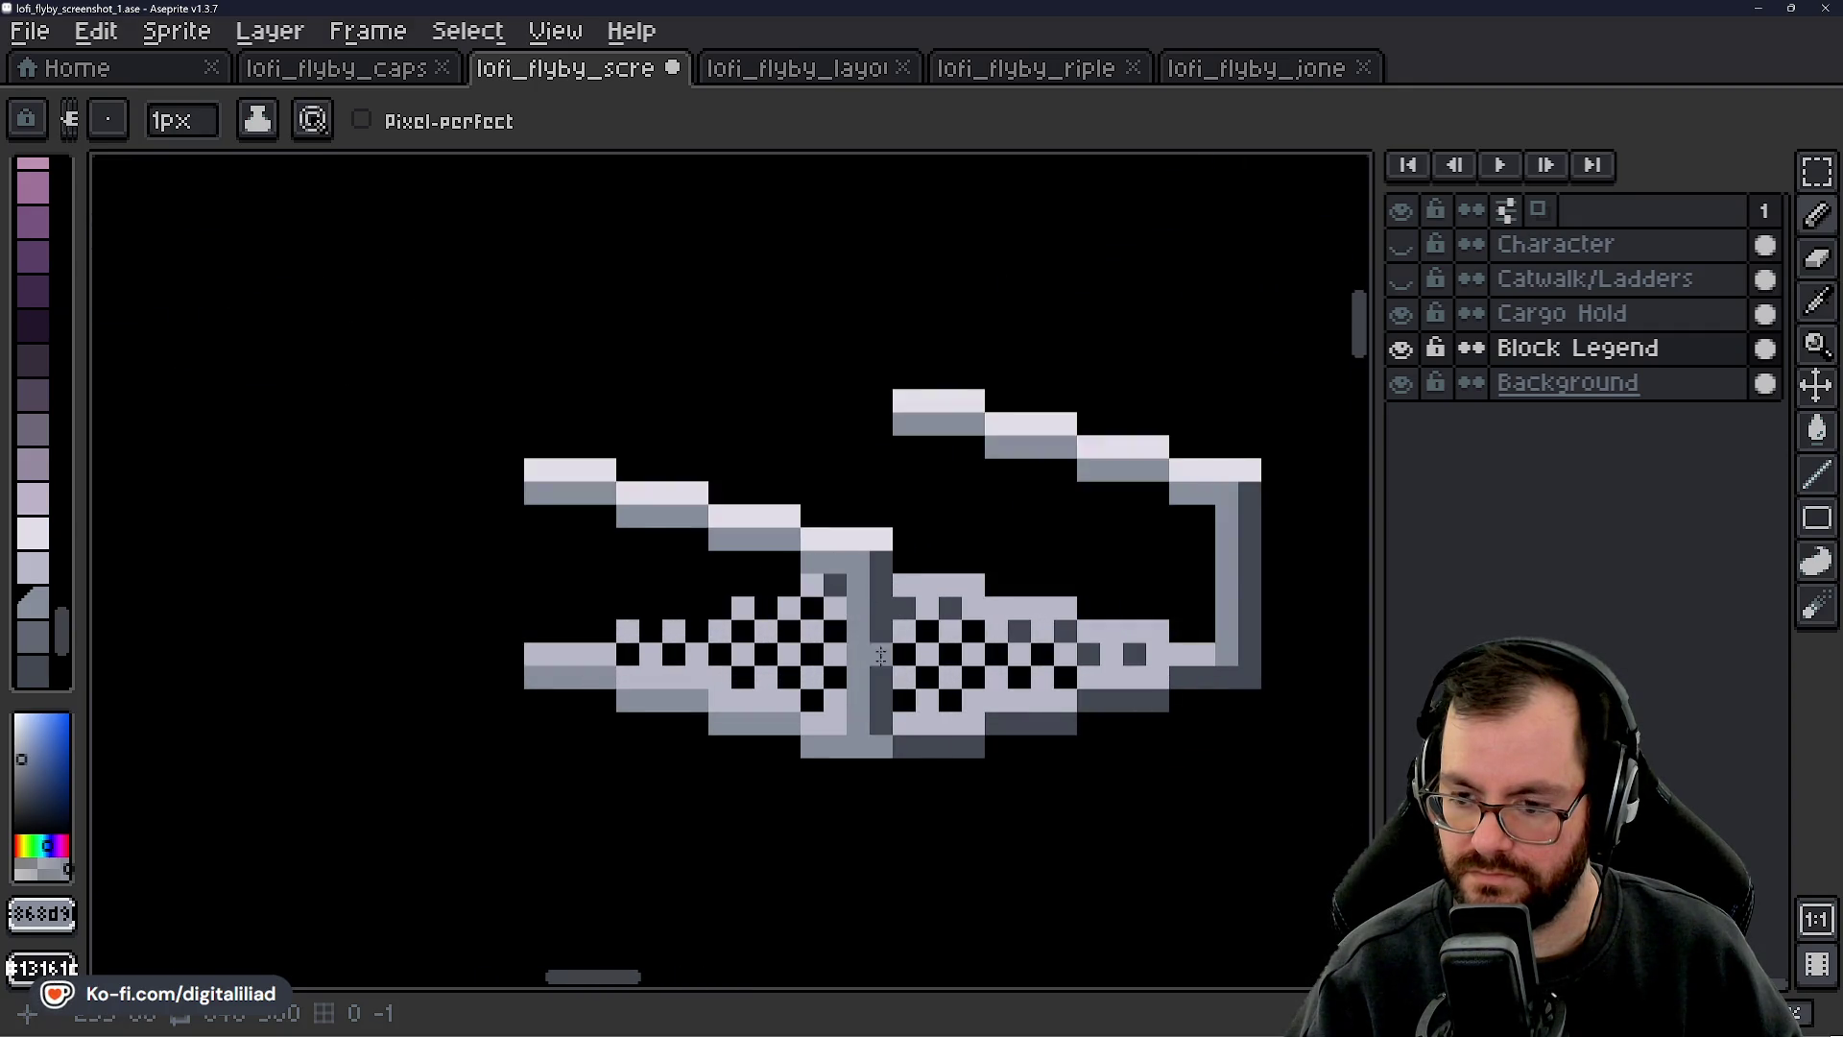
{"action": "scroll", "coordinate": [880, 769], "scroll_direction": "up", "scroll_amount": 1}
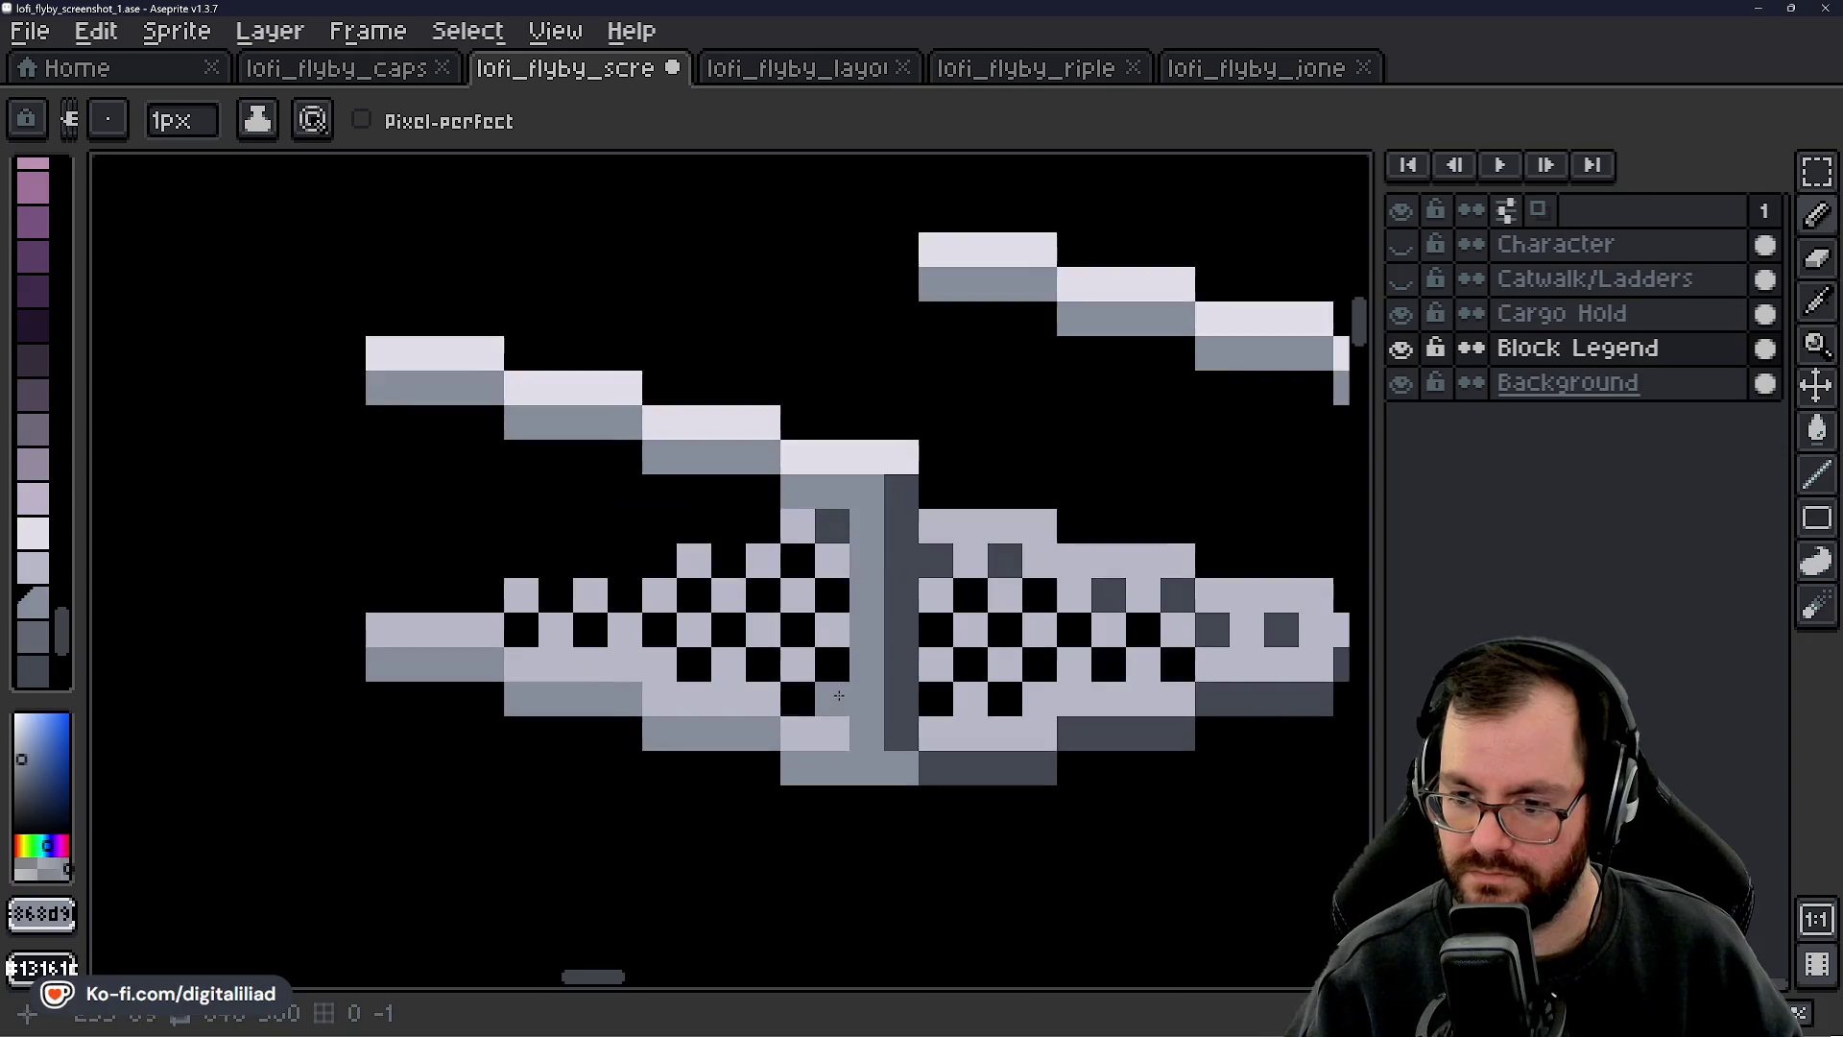
{"action": "scroll", "coordinate": [788, 669], "scroll_direction": "down", "scroll_amount": 3}
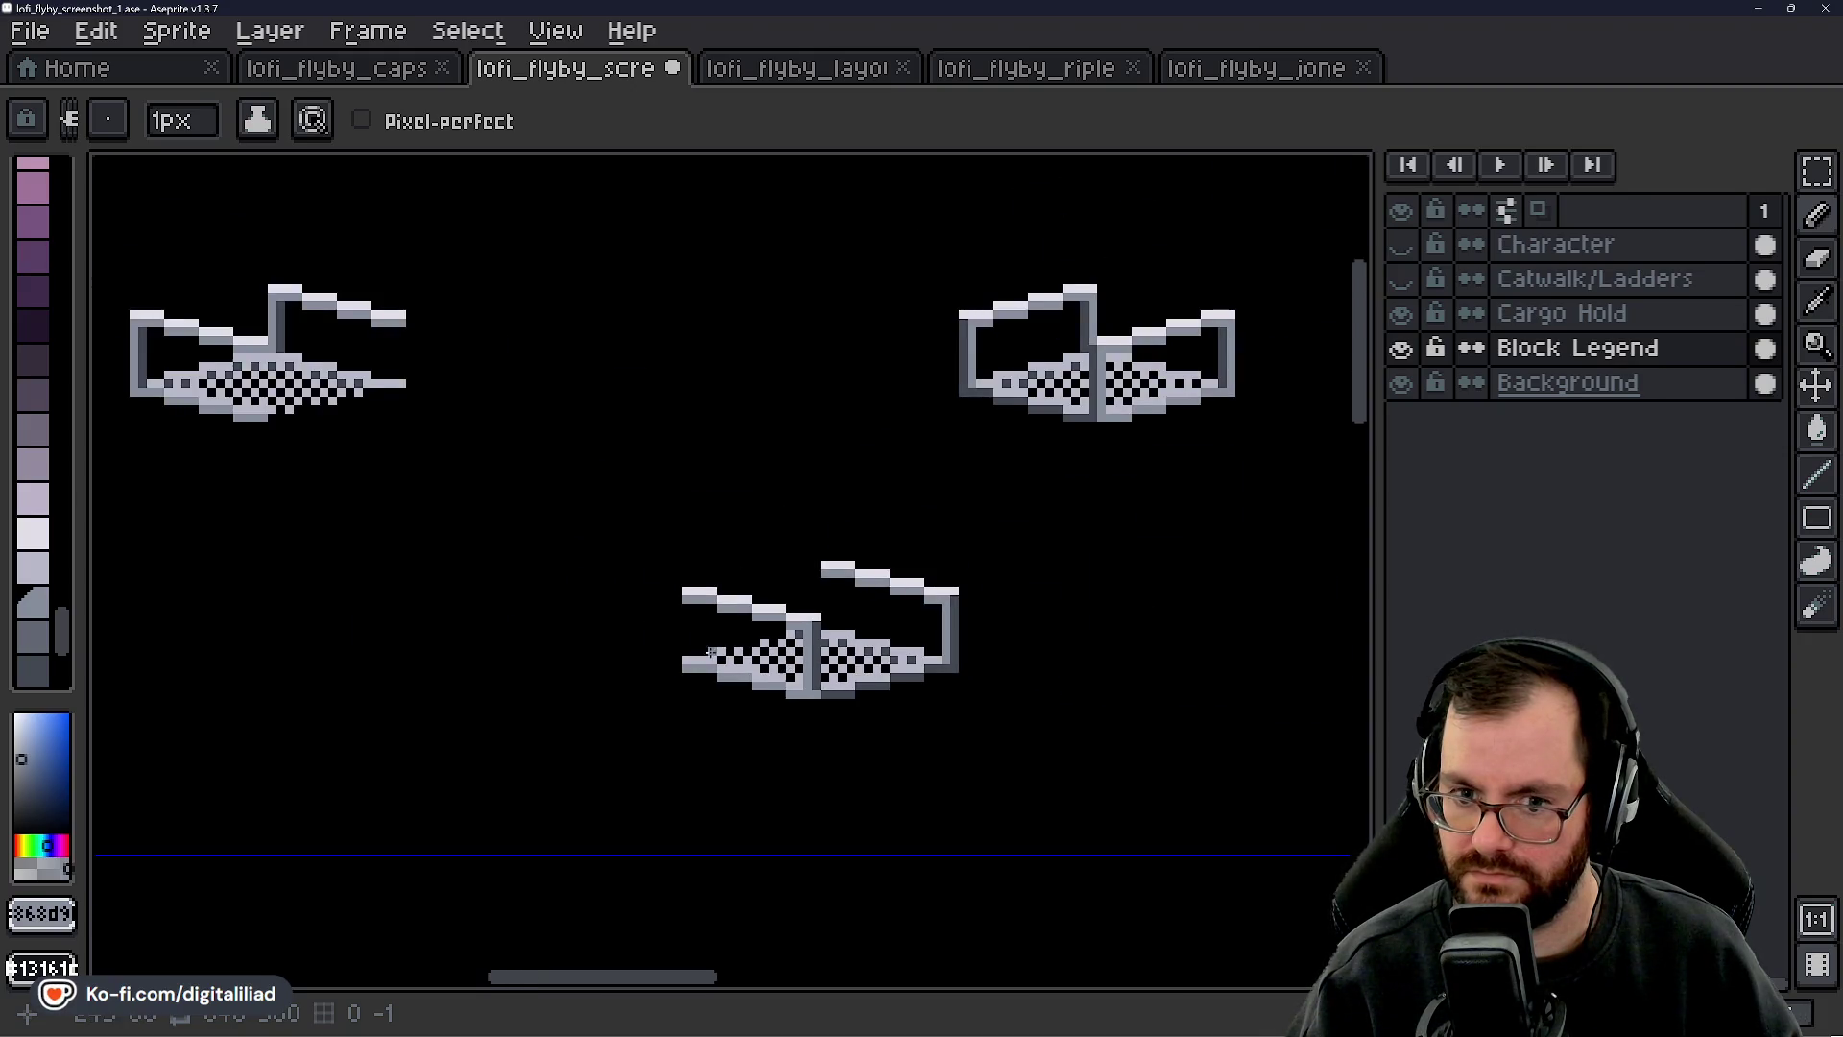
{"action": "left_click_drag", "start_coordinate": [711, 653], "coordinate": [879, 715]}
{"action": "scroll", "coordinate": [266, 454], "scroll_direction": "up", "scroll_amount": 5}
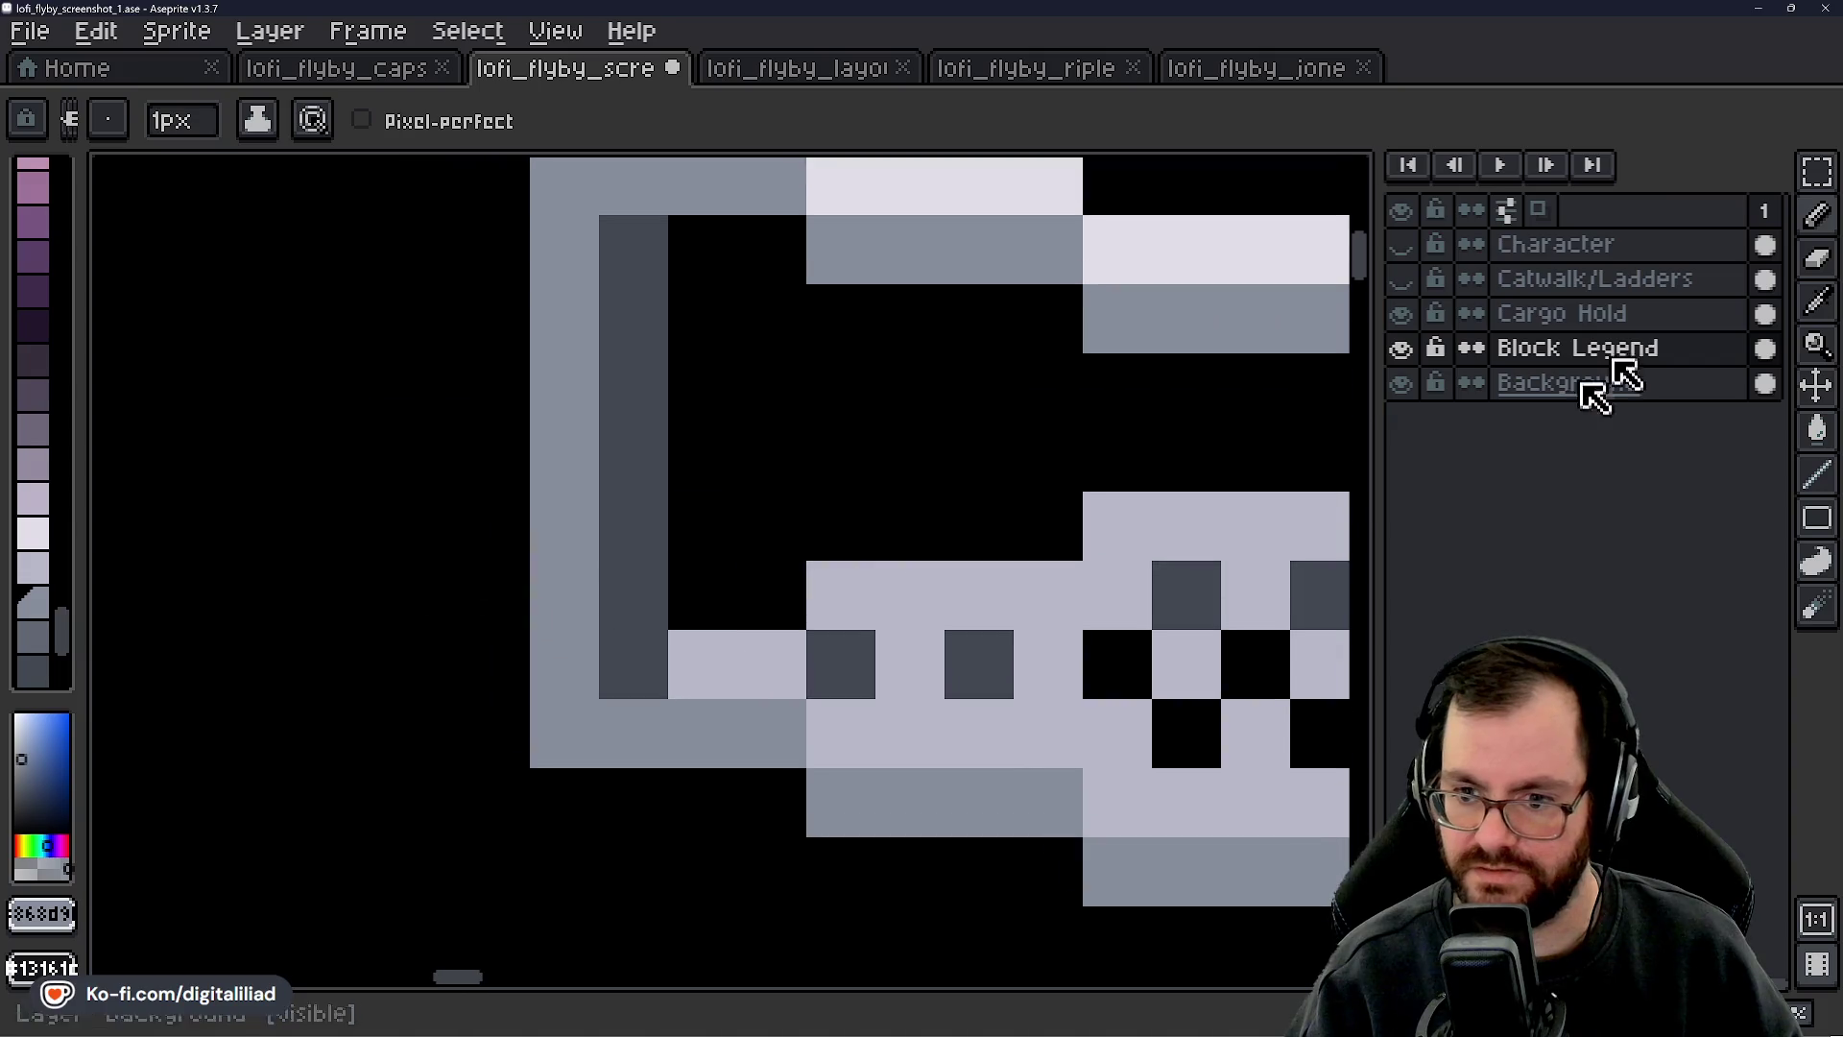
- Select the tile's left wall column and move it about one cell right
{"action": "key", "text": "m"}
{"action": "scroll", "coordinate": [978, 526], "scroll_direction": "down", "scroll_amount": 1}
{"action": "mouse_move", "coordinate": [732, 377]}
{"action": "left_mouse_down"}
{"action": "mouse_move", "coordinate": [813, 527]}
{"action": "mouse_move", "coordinate": [812, 632]}
{"action": "left_mouse_up"}
{"action": "left_click_drag", "start_coordinate": [779, 533], "coordinate": [908, 547]}
{"action": "key", "text": "b"}
- Add a dark grey pixel at the top of the moved wall and sample the mid-grey
{"action": "key", "text": "m"}
{"action": "key", "text": "i"}
{"action": "left_click", "coordinate": [907, 437]}
{"action": "key", "text": "m"}
{"action": "key", "text": "b"}
{"action": "left_click", "coordinate": [858, 398]}
{"action": "key", "text": "i"}
{"action": "left_click", "coordinate": [873, 440]}
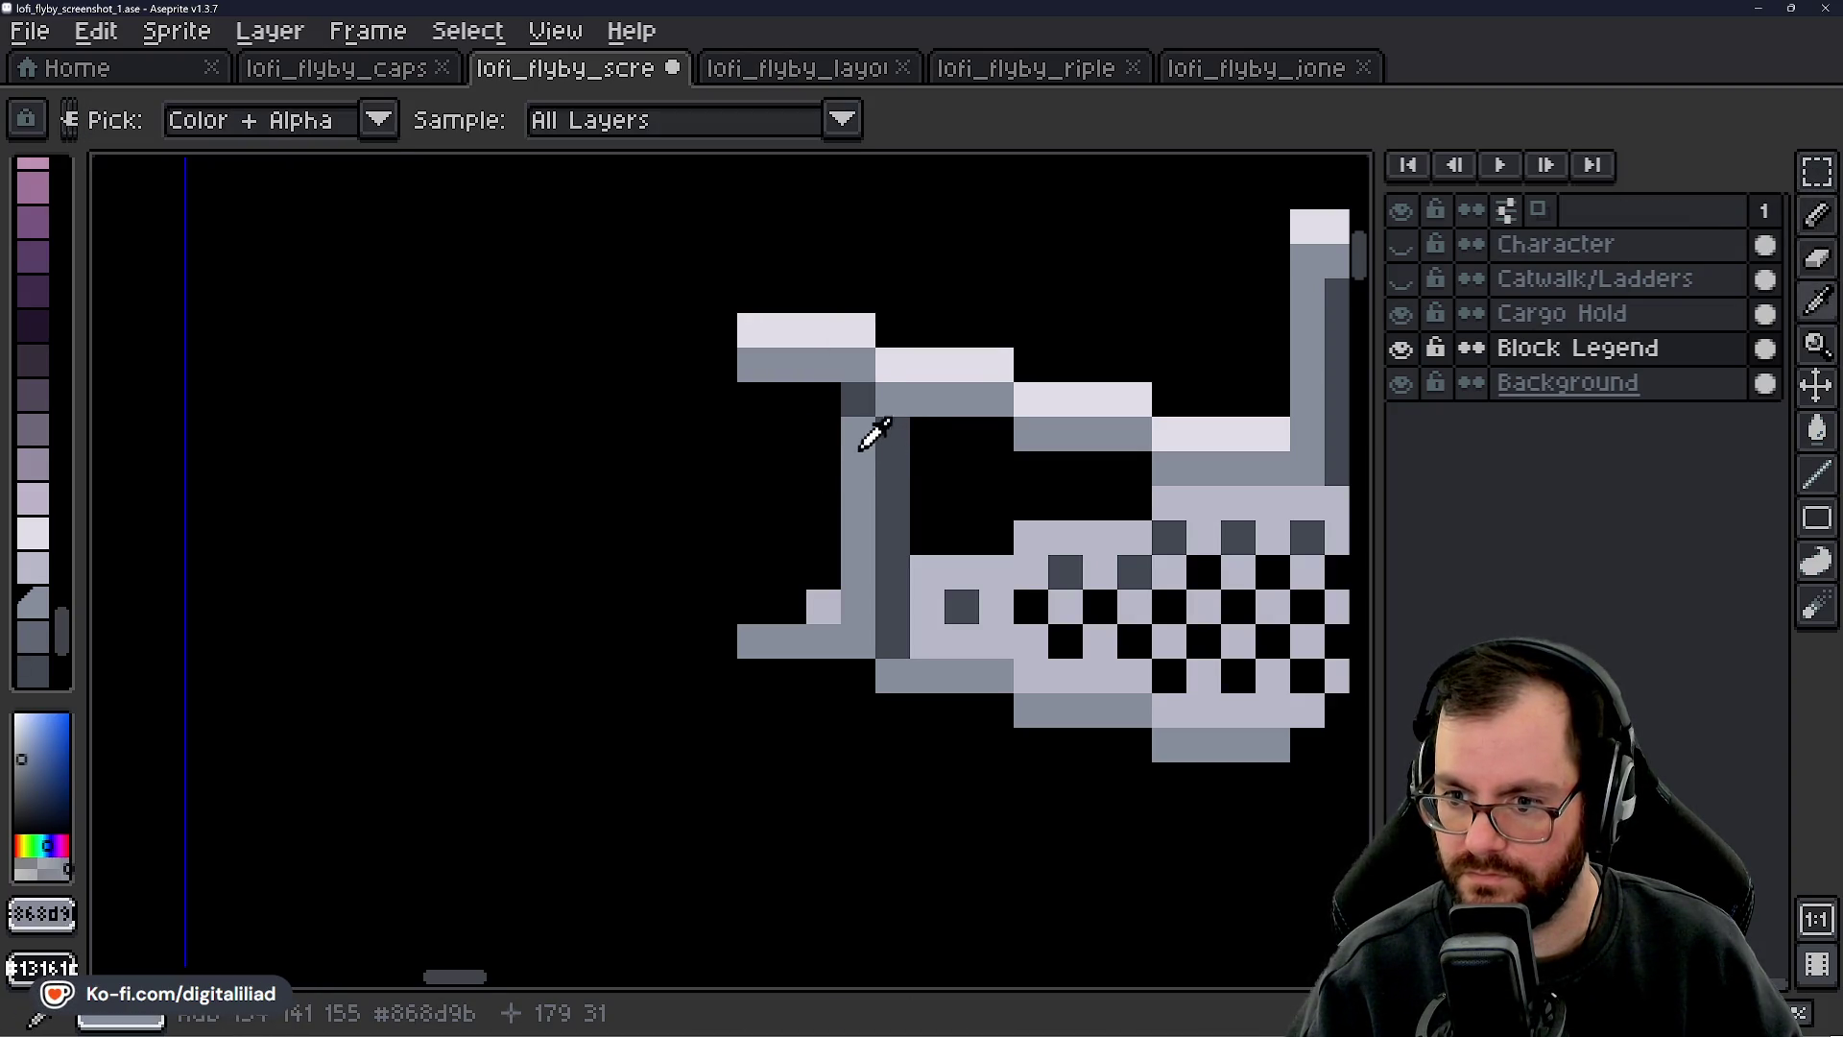
{"action": "key", "text": "b"}
- Fill the lower-left notch with a light grey pixel
{"action": "scroll", "coordinate": [873, 439], "scroll_direction": "down", "scroll_amount": 3}
{"action": "scroll", "coordinate": [778, 493], "scroll_direction": "up", "scroll_amount": 3}
{"action": "key", "text": "i"}
{"action": "left_click", "coordinate": [698, 636]}
{"action": "key", "text": "b"}
{"action": "left_click", "coordinate": [620, 645]}
- Draw a mid-grey column down the tile's left side and a dark column inside the wall opening
{"action": "scroll", "coordinate": [746, 607], "scroll_direction": "down", "scroll_amount": 3}
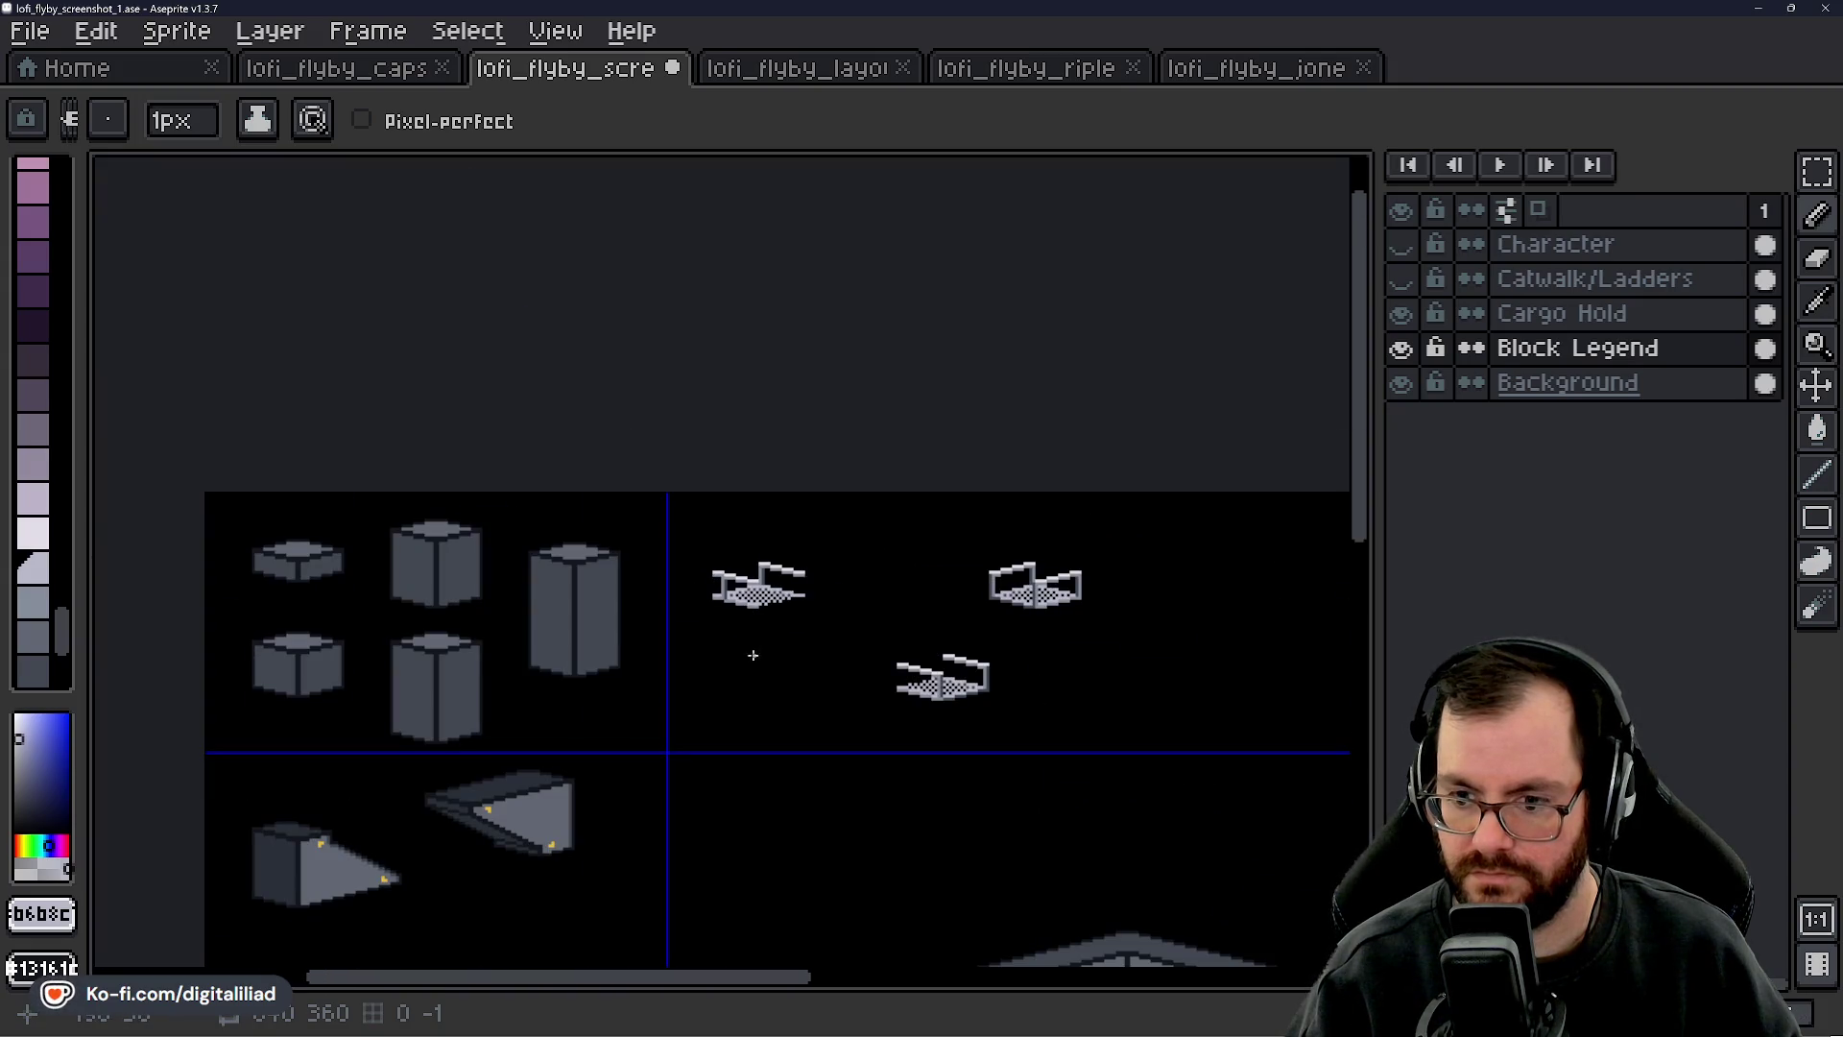
{"action": "scroll", "coordinate": [727, 638], "scroll_direction": "up", "scroll_amount": 3}
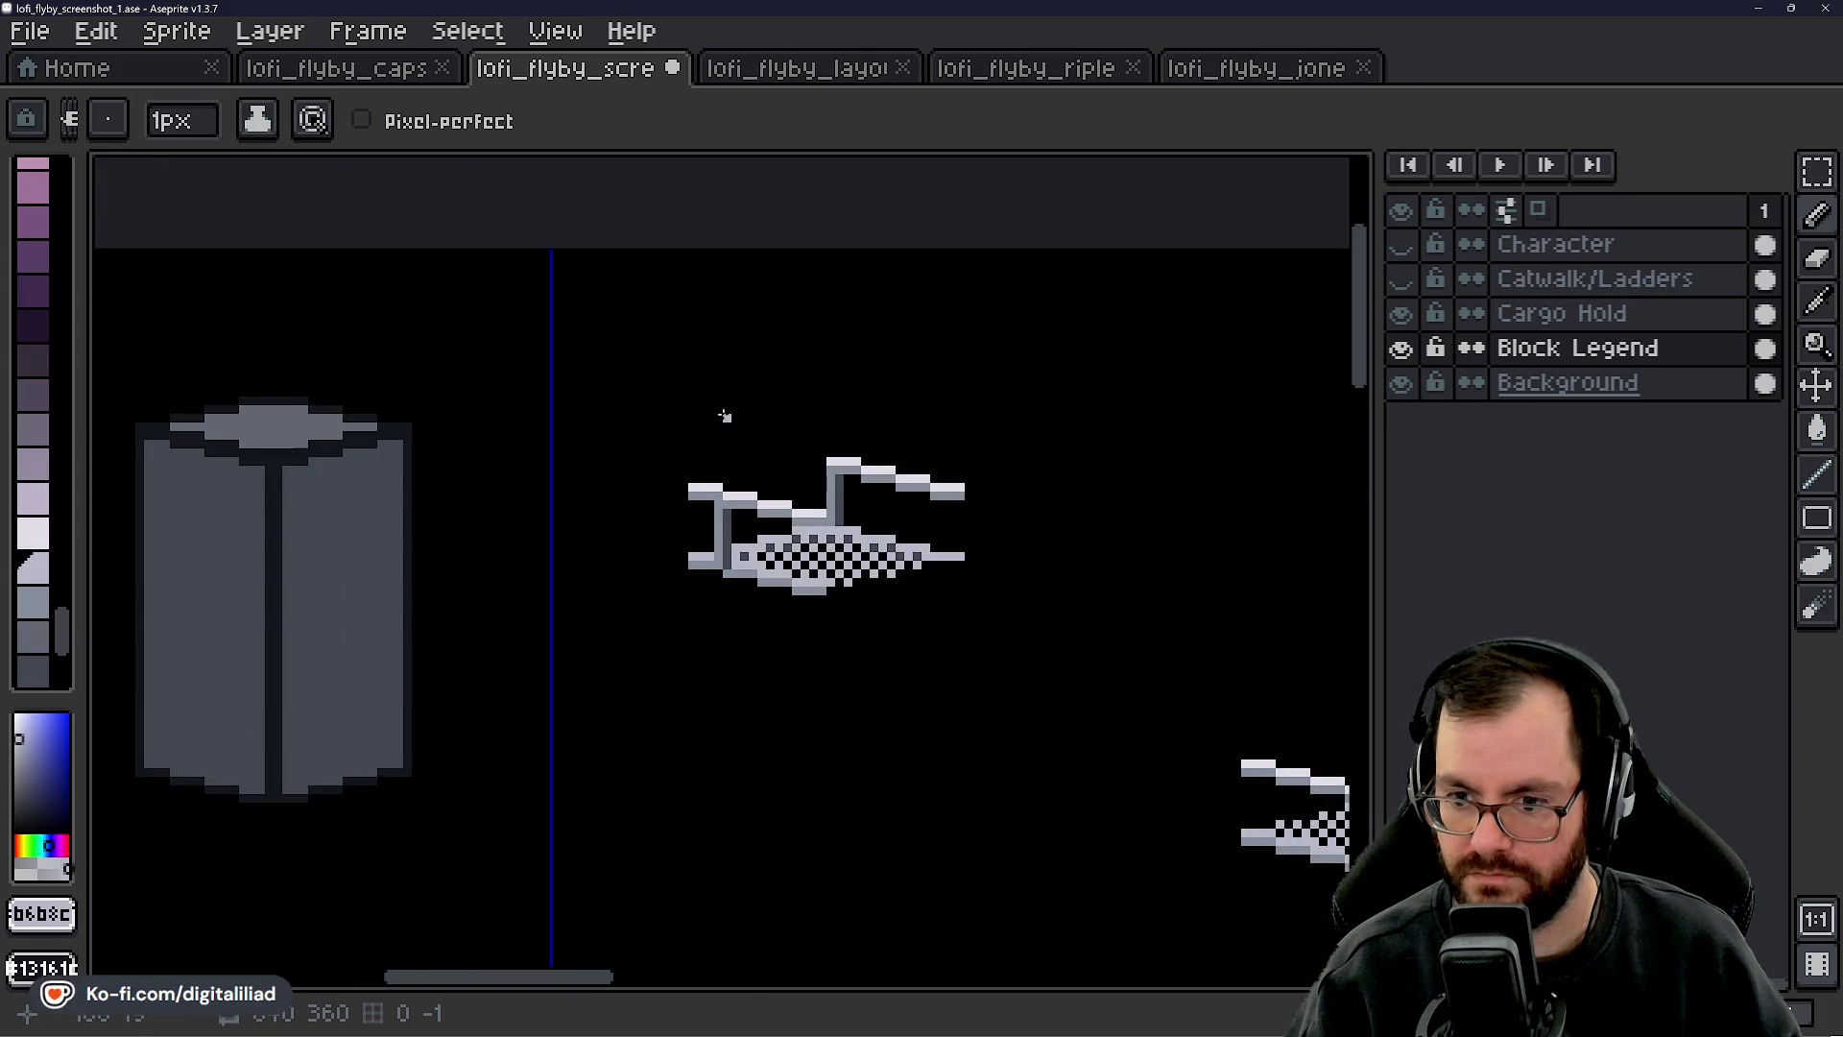
{"action": "scroll", "coordinate": [700, 538], "scroll_direction": "up", "scroll_amount": 3}
{"action": "key", "text": "i"}
{"action": "left_click", "coordinate": [836, 543]}
{"action": "key", "text": "b"}
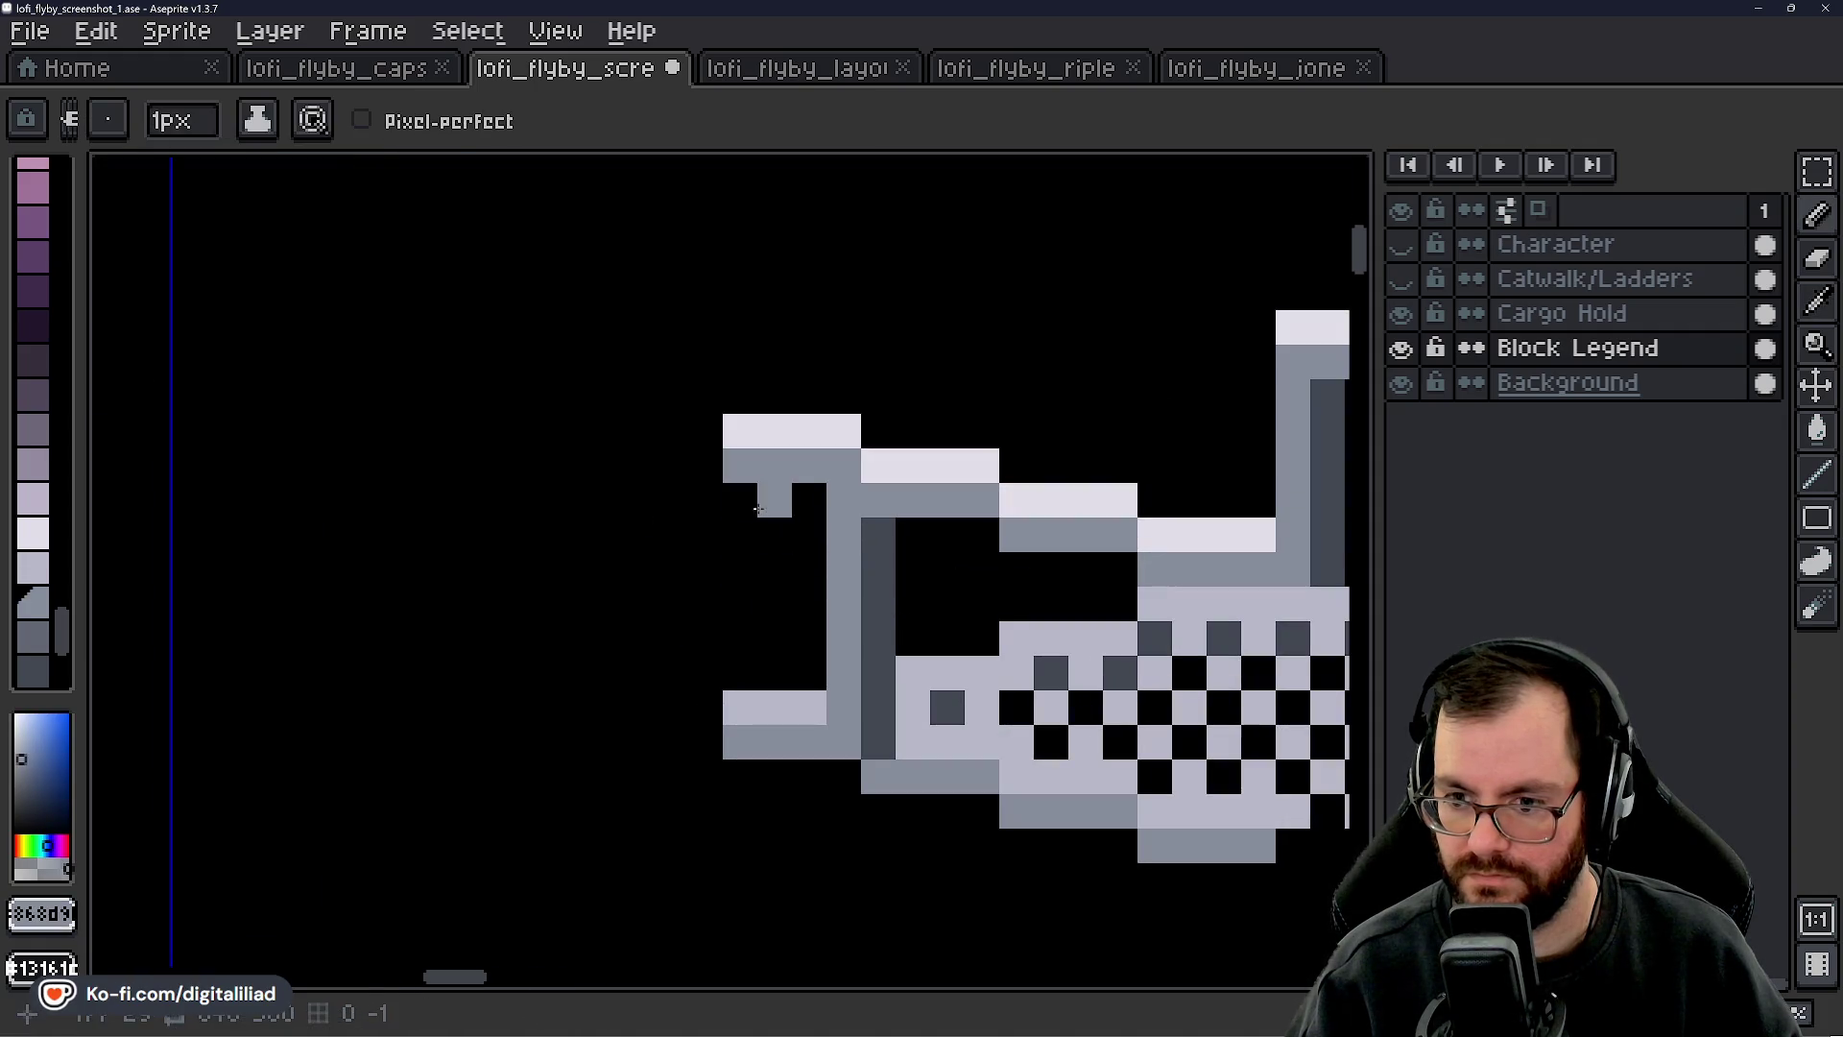
{"action": "left_click_drag", "start_coordinate": [740, 501], "coordinate": [747, 679]}
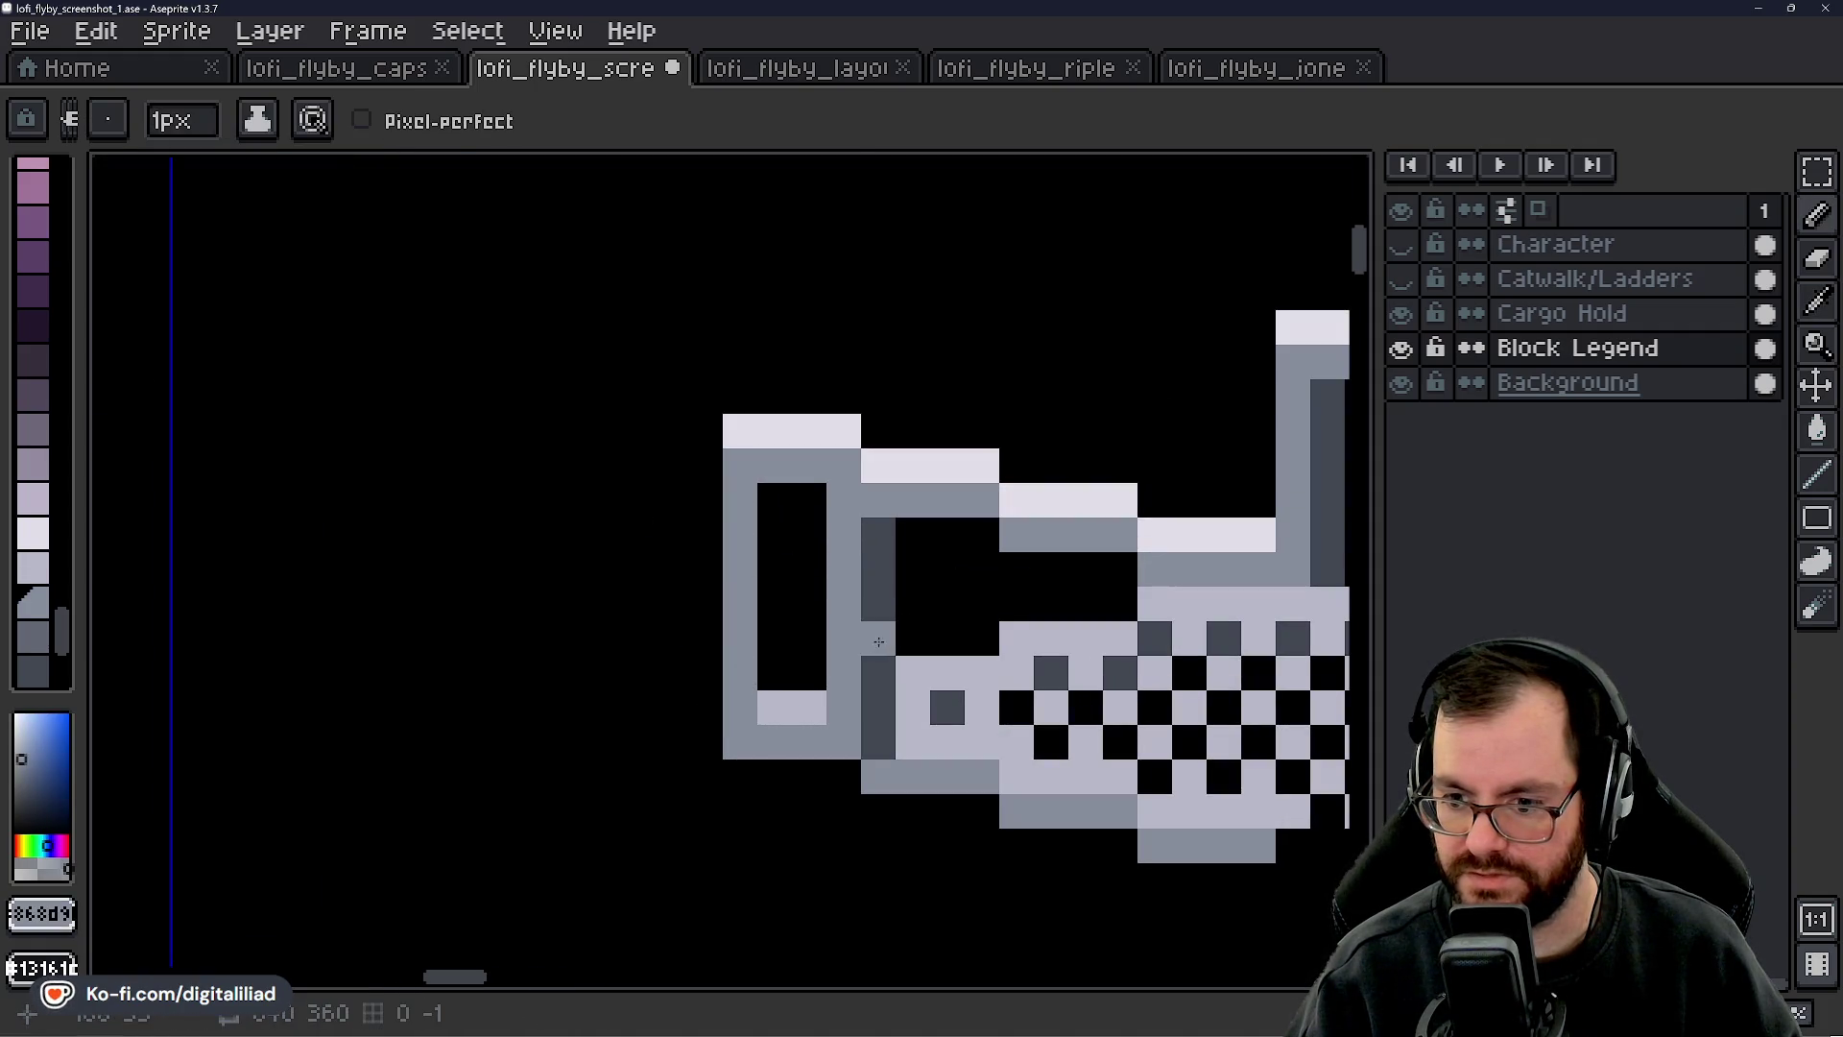
{"action": "key", "text": "i"}
{"action": "left_click", "coordinate": [879, 638]}
{"action": "key", "text": "b"}
{"action": "left_click_drag", "start_coordinate": [774, 494], "coordinate": [767, 643]}
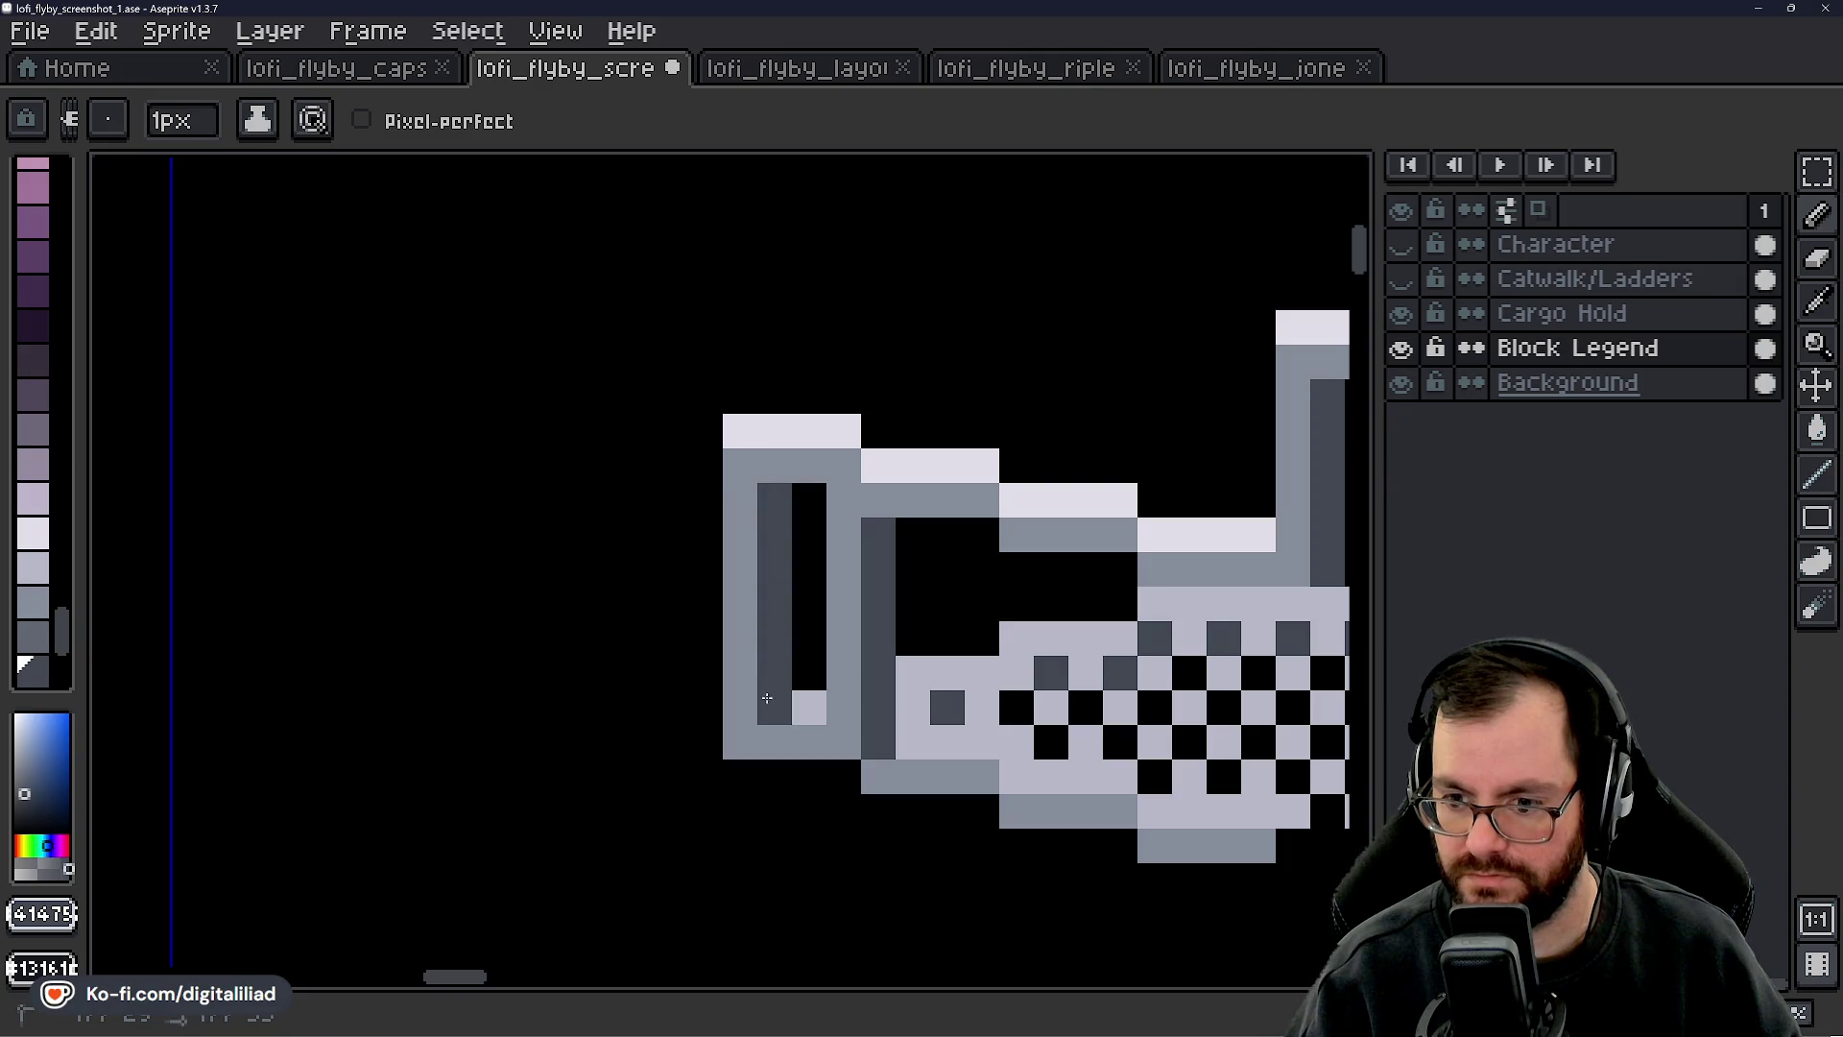
- Erase the post's light and dark columns
{"action": "scroll", "coordinate": [794, 608], "scroll_direction": "down", "scroll_amount": 3}
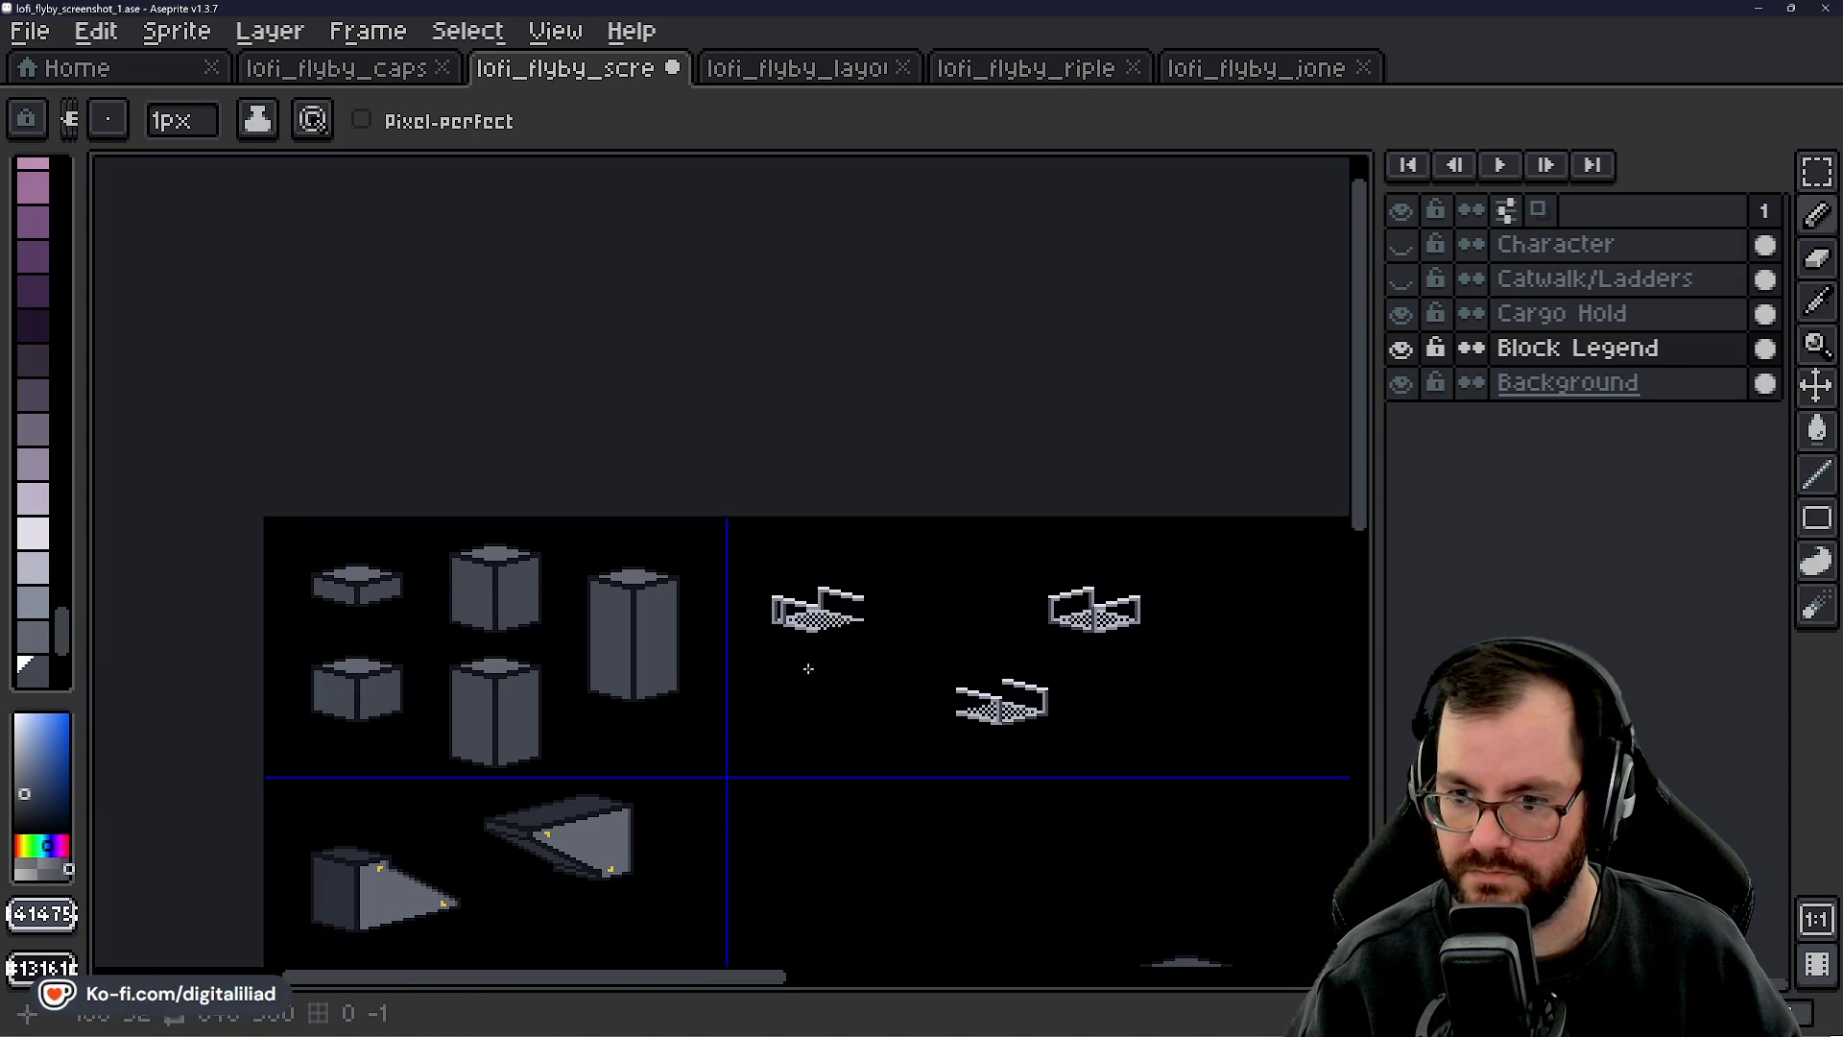
{"action": "scroll", "coordinate": [808, 699], "scroll_direction": "up", "scroll_amount": 3}
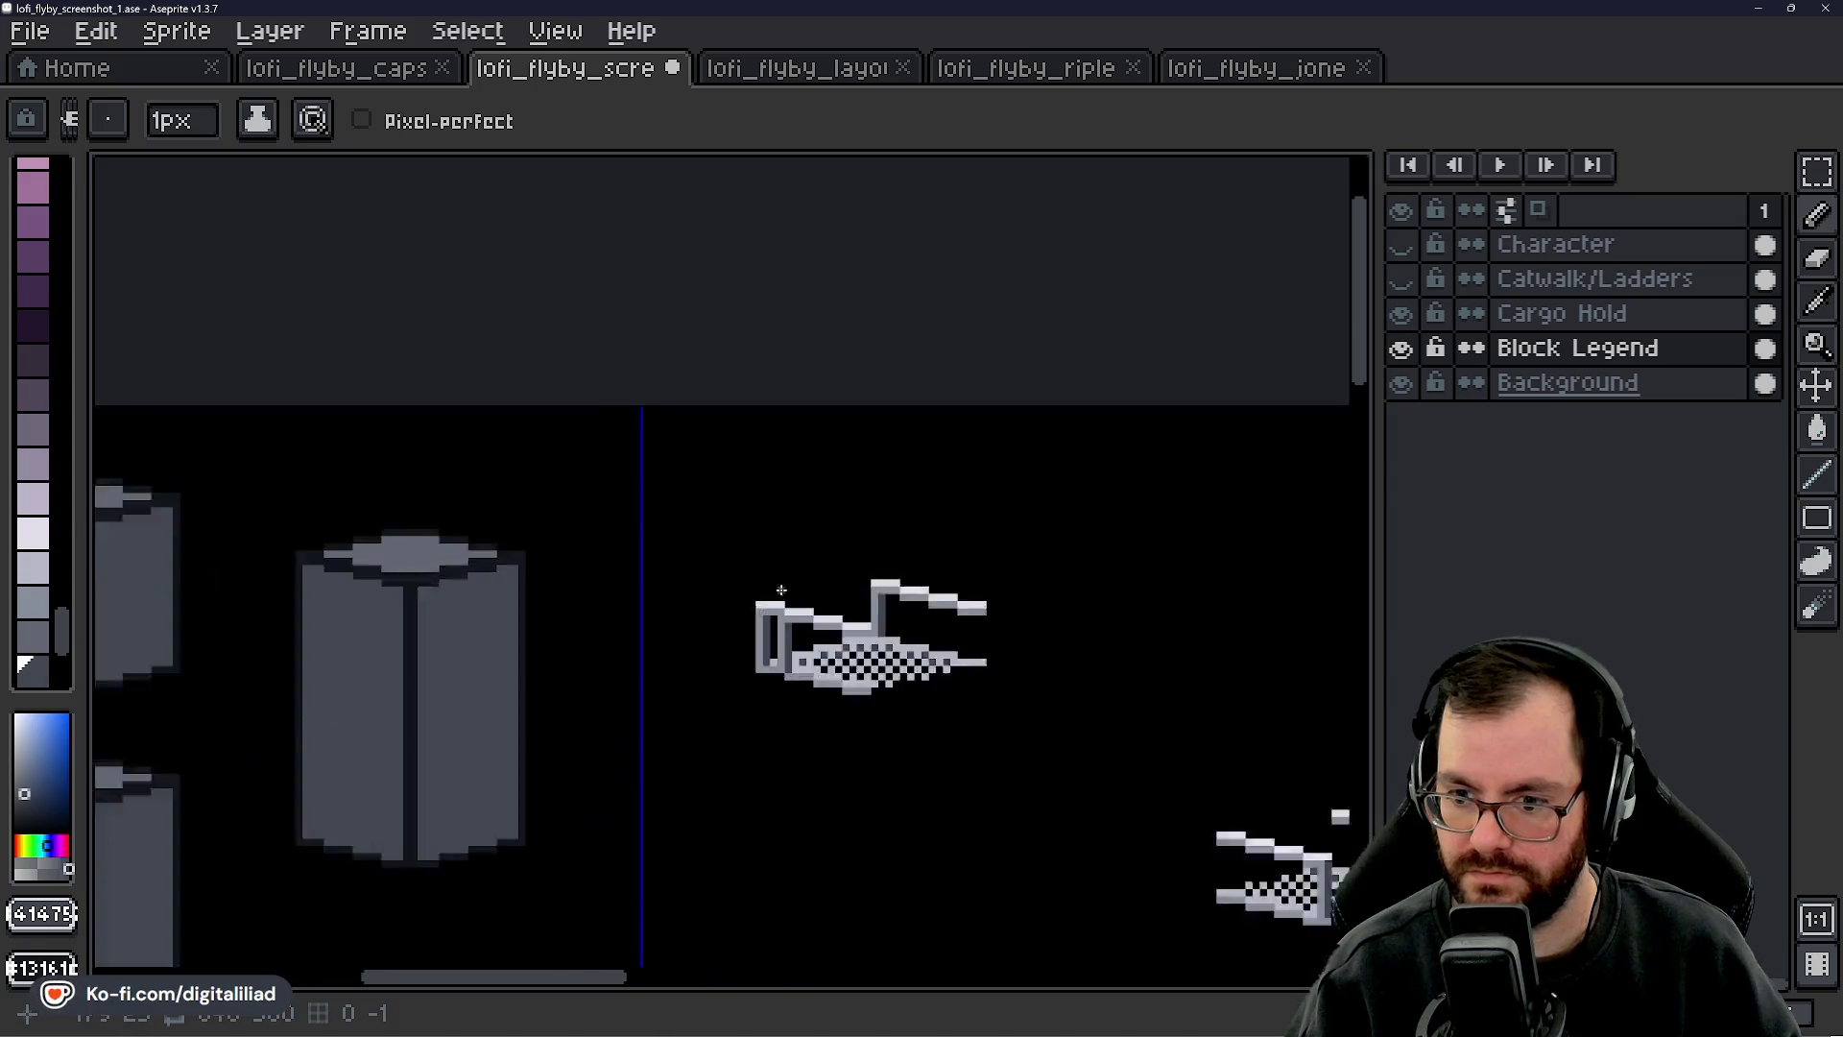
{"action": "scroll", "coordinate": [790, 596], "scroll_direction": "down", "scroll_amount": 2}
{"action": "scroll", "coordinate": [768, 521], "scroll_direction": "down", "scroll_amount": 2}
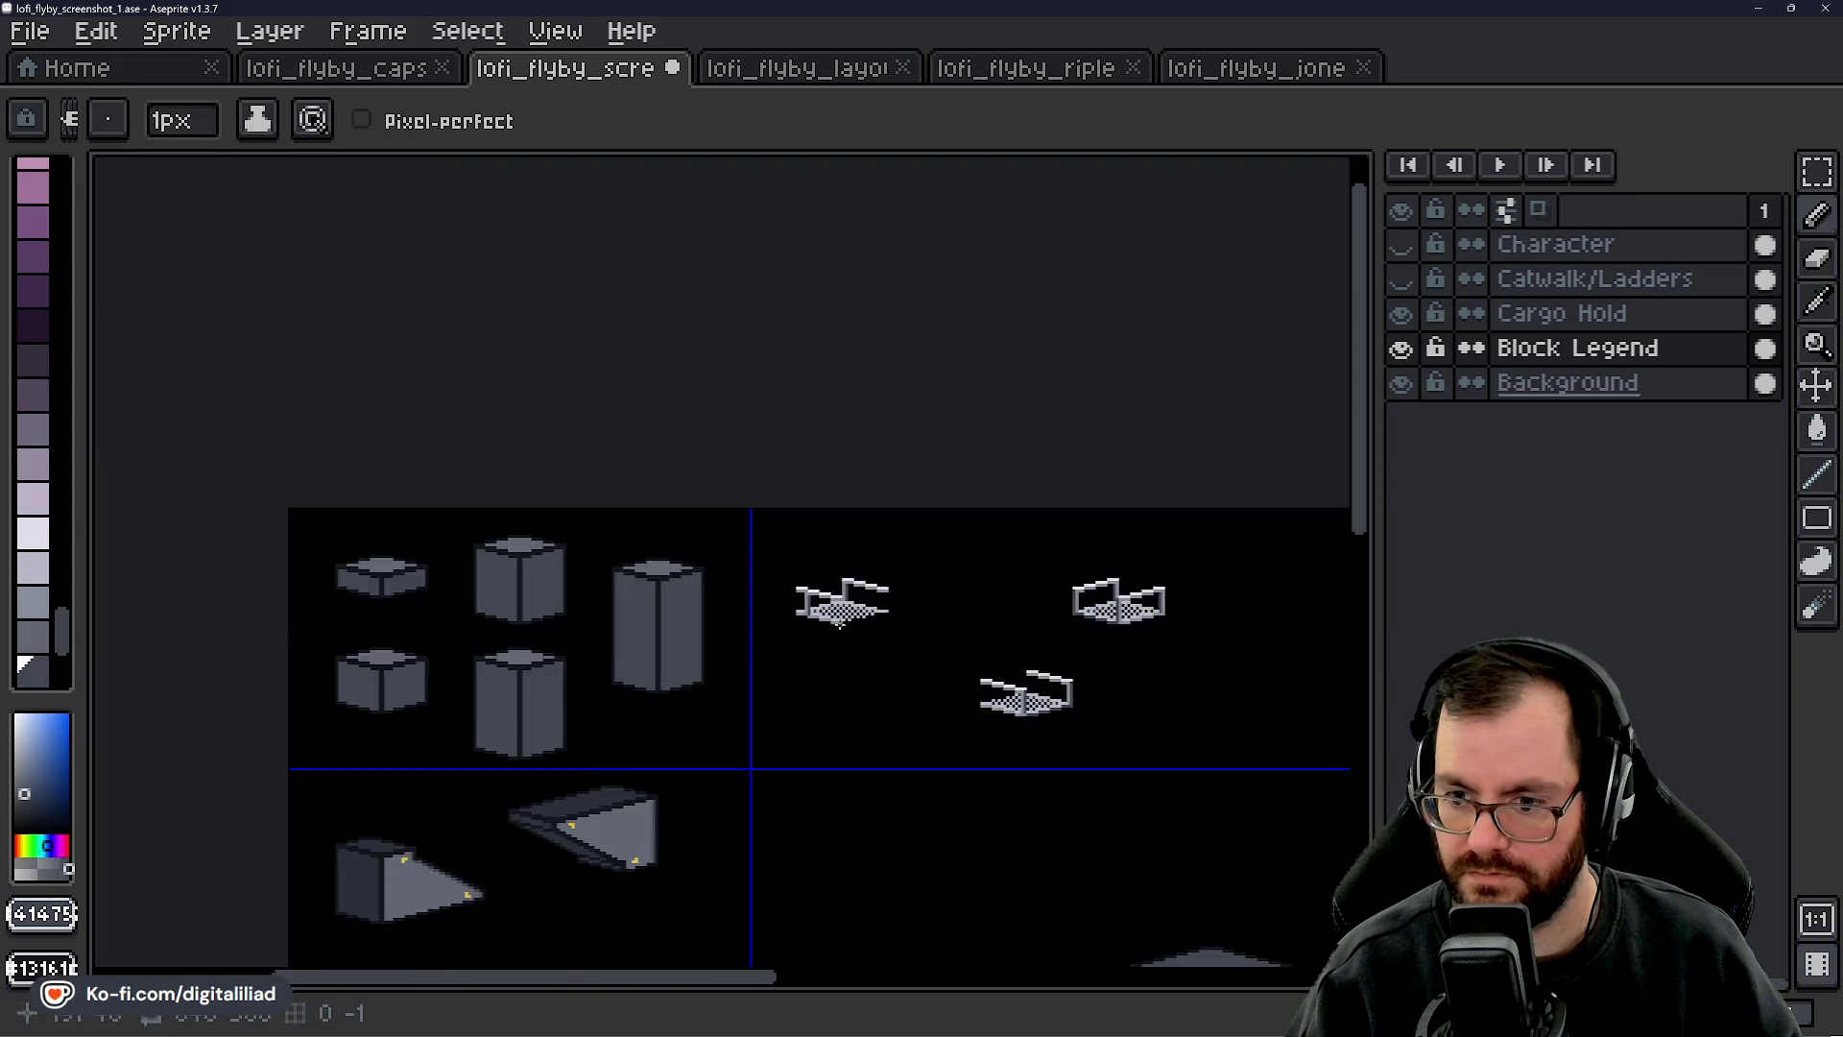
{"action": "scroll", "coordinate": [834, 624], "scroll_direction": "up", "scroll_amount": 5}
{"action": "scroll", "coordinate": [838, 565], "scroll_direction": "up", "scroll_amount": 3}
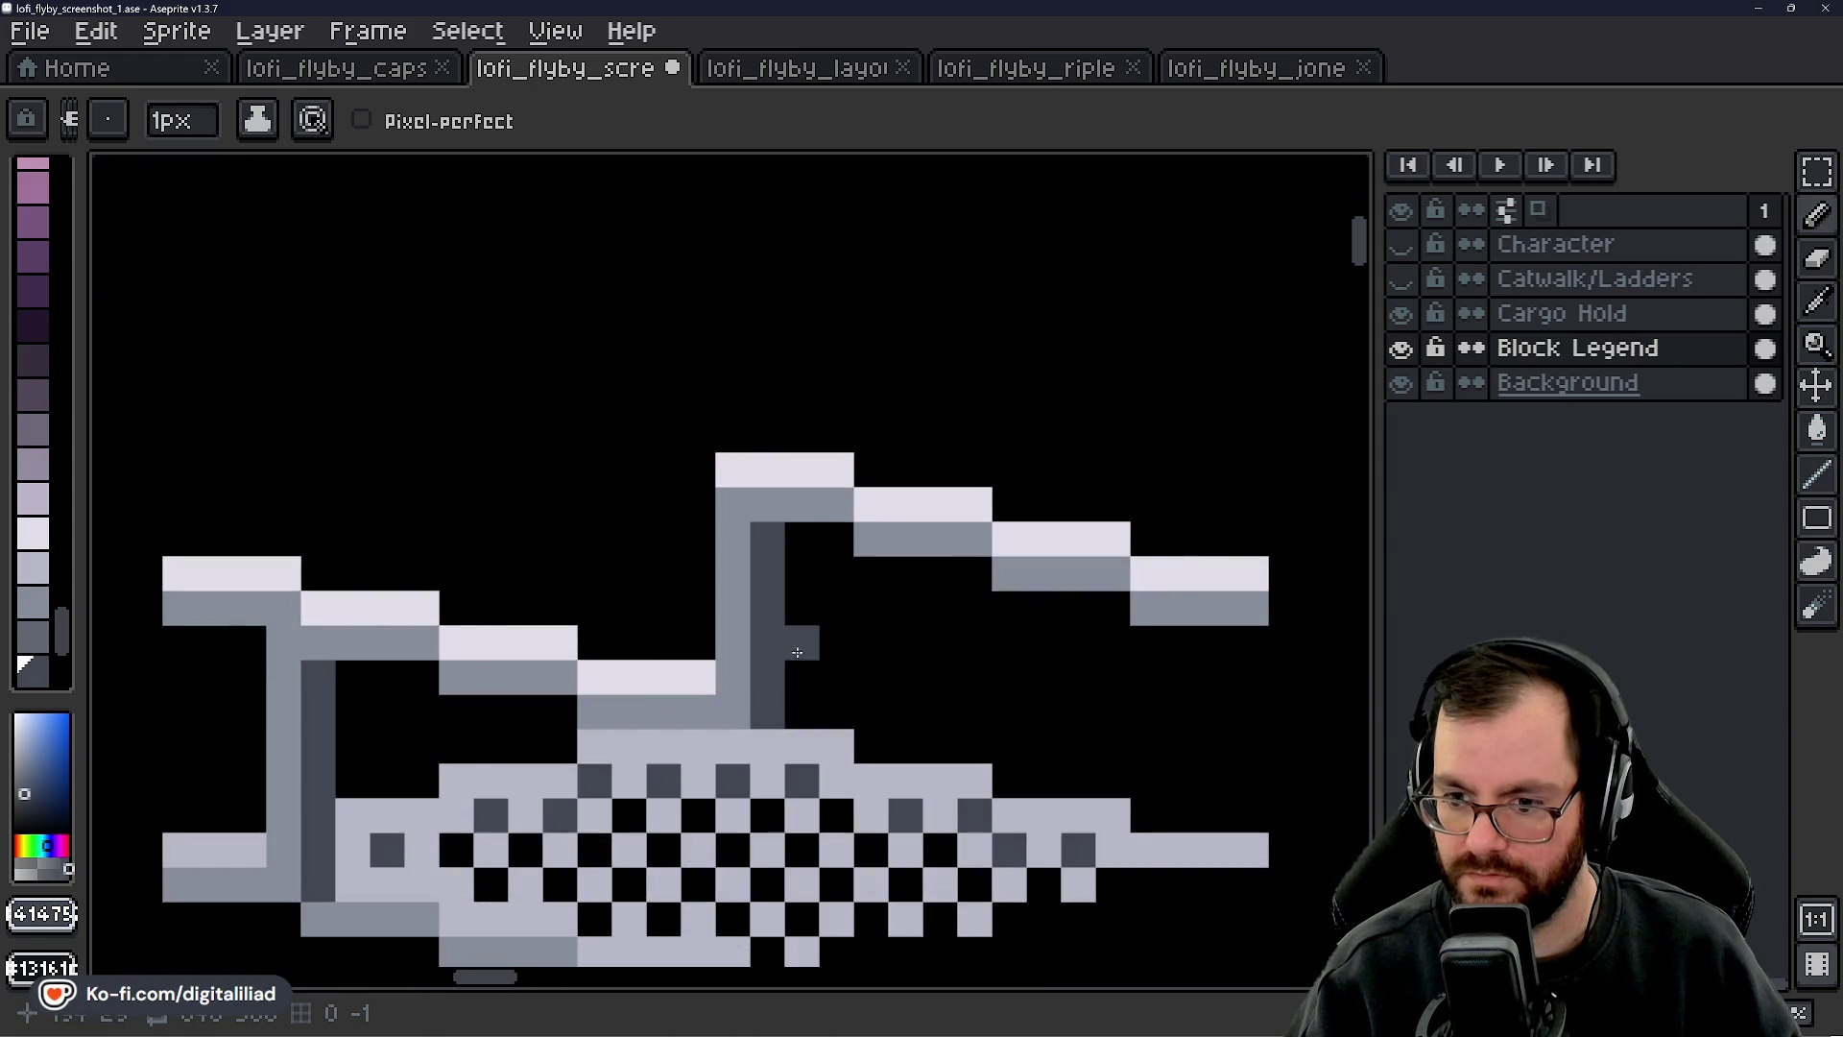
{"action": "key", "text": "e"}
{"action": "left_click_drag", "start_coordinate": [819, 686], "coordinate": [853, 509]}
{"action": "left_click_drag", "start_coordinate": [853, 571], "coordinate": [853, 696]}
- Draw a light grey line, then a dark grey edge line down the deck's left edge
{"action": "scroll", "coordinate": [851, 609], "scroll_direction": "down", "scroll_amount": 1}
{"action": "scroll", "coordinate": [884, 498], "scroll_direction": "up", "scroll_amount": 1}
{"action": "key", "text": "alt"}
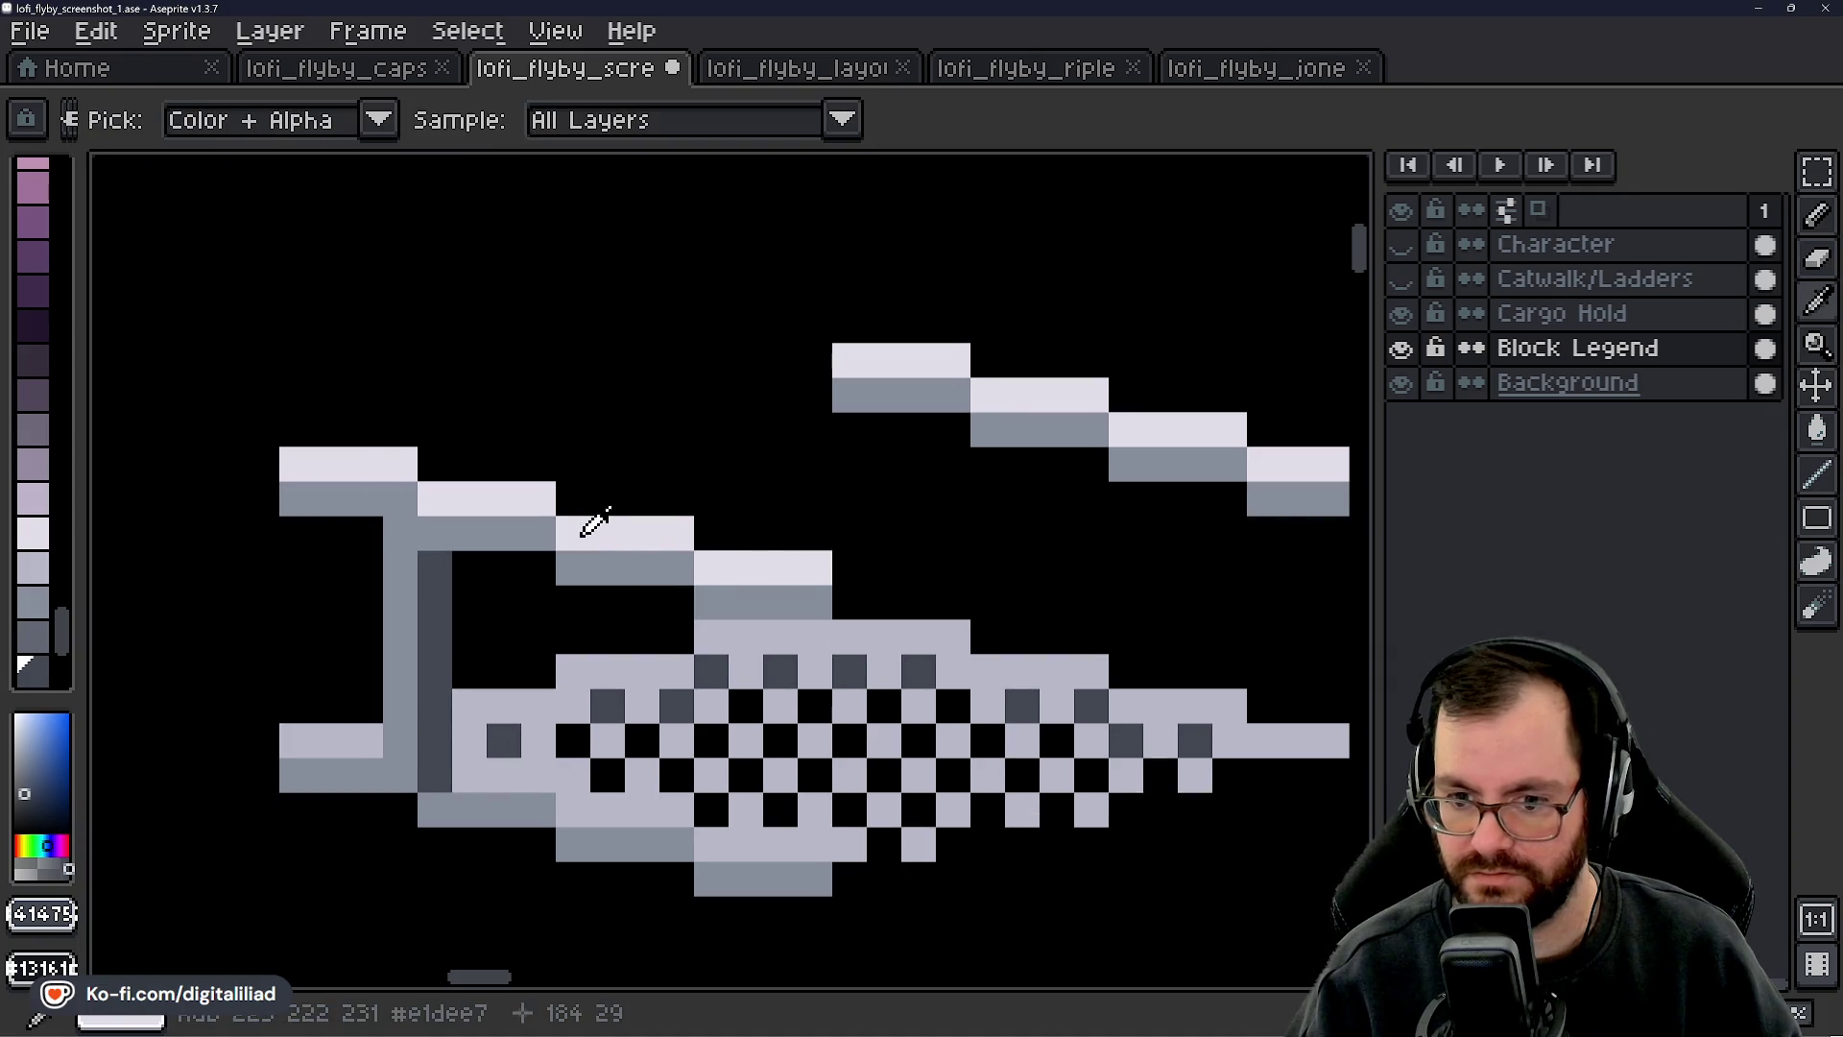
{"action": "left_click", "coordinate": [581, 534], "text": "alt"}
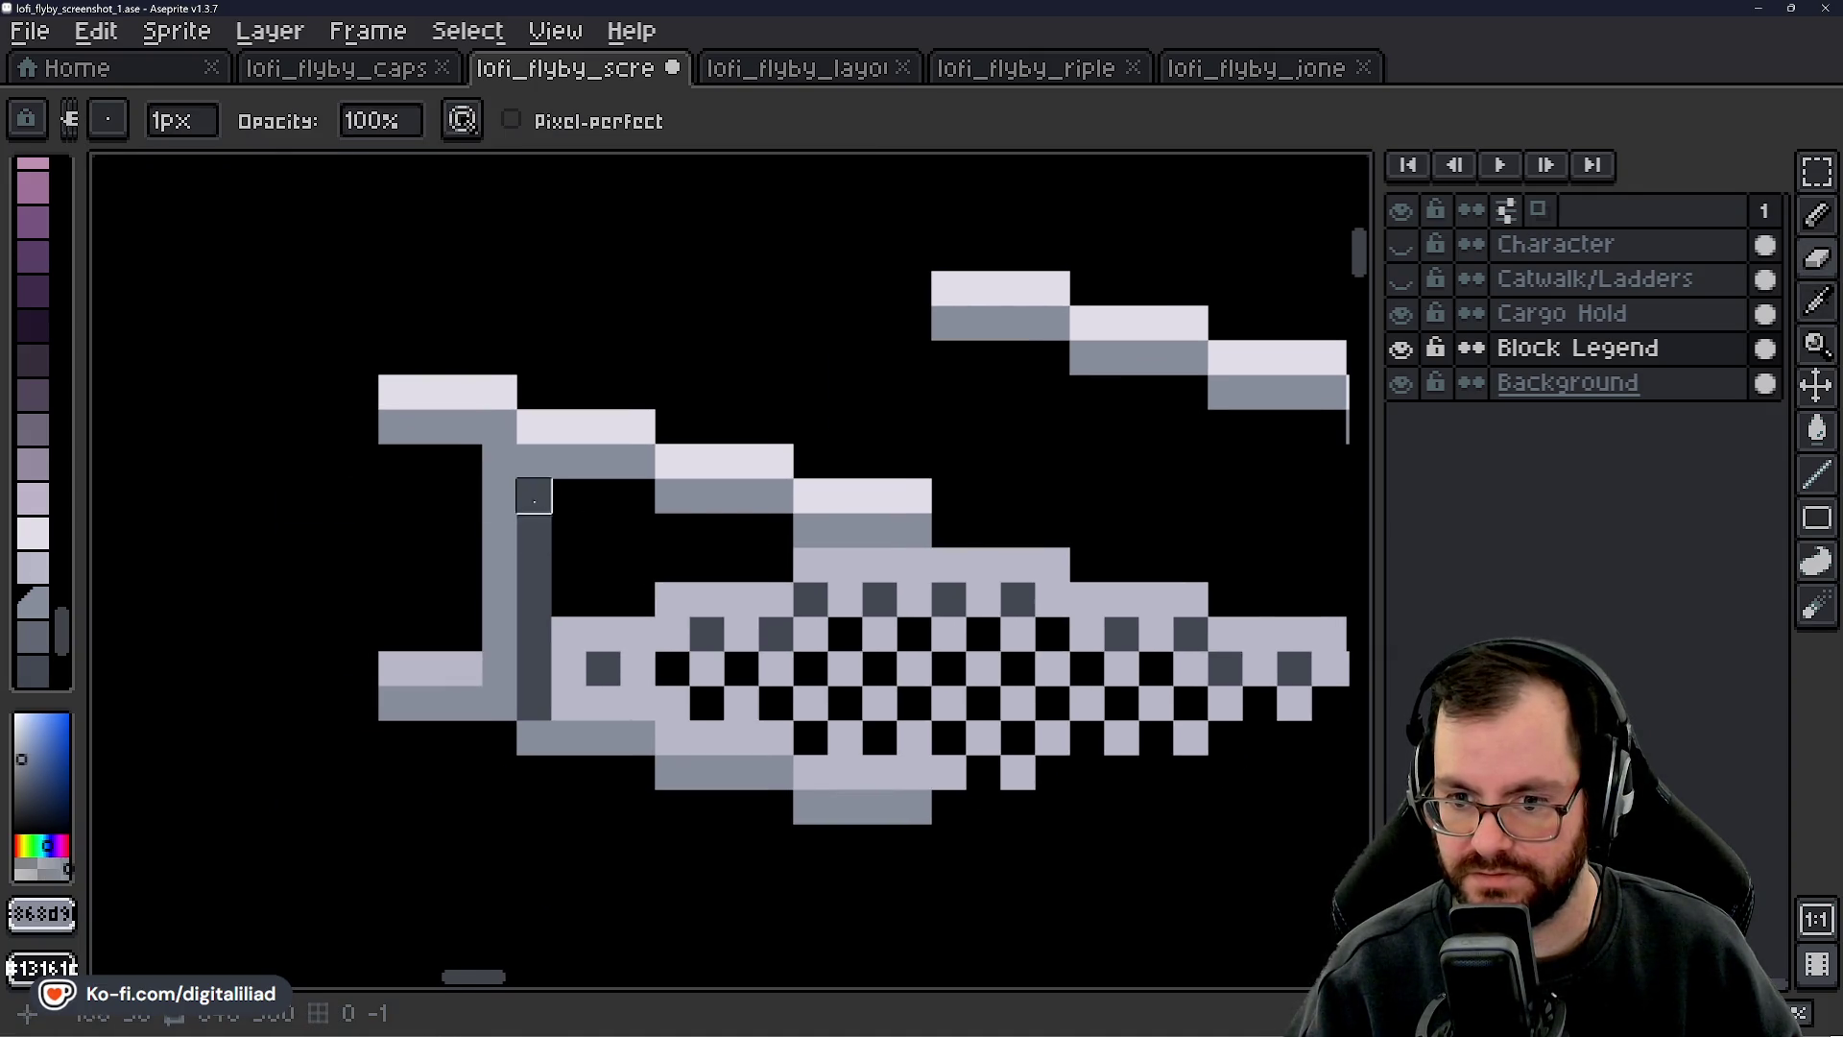
{"action": "key", "text": "e"}
{"action": "key", "text": "v"}
{"action": "left_click_drag", "start_coordinate": [776, 530], "coordinate": [776, 768]}
{"action": "left_click", "coordinate": [753, 615], "text": "alt"}
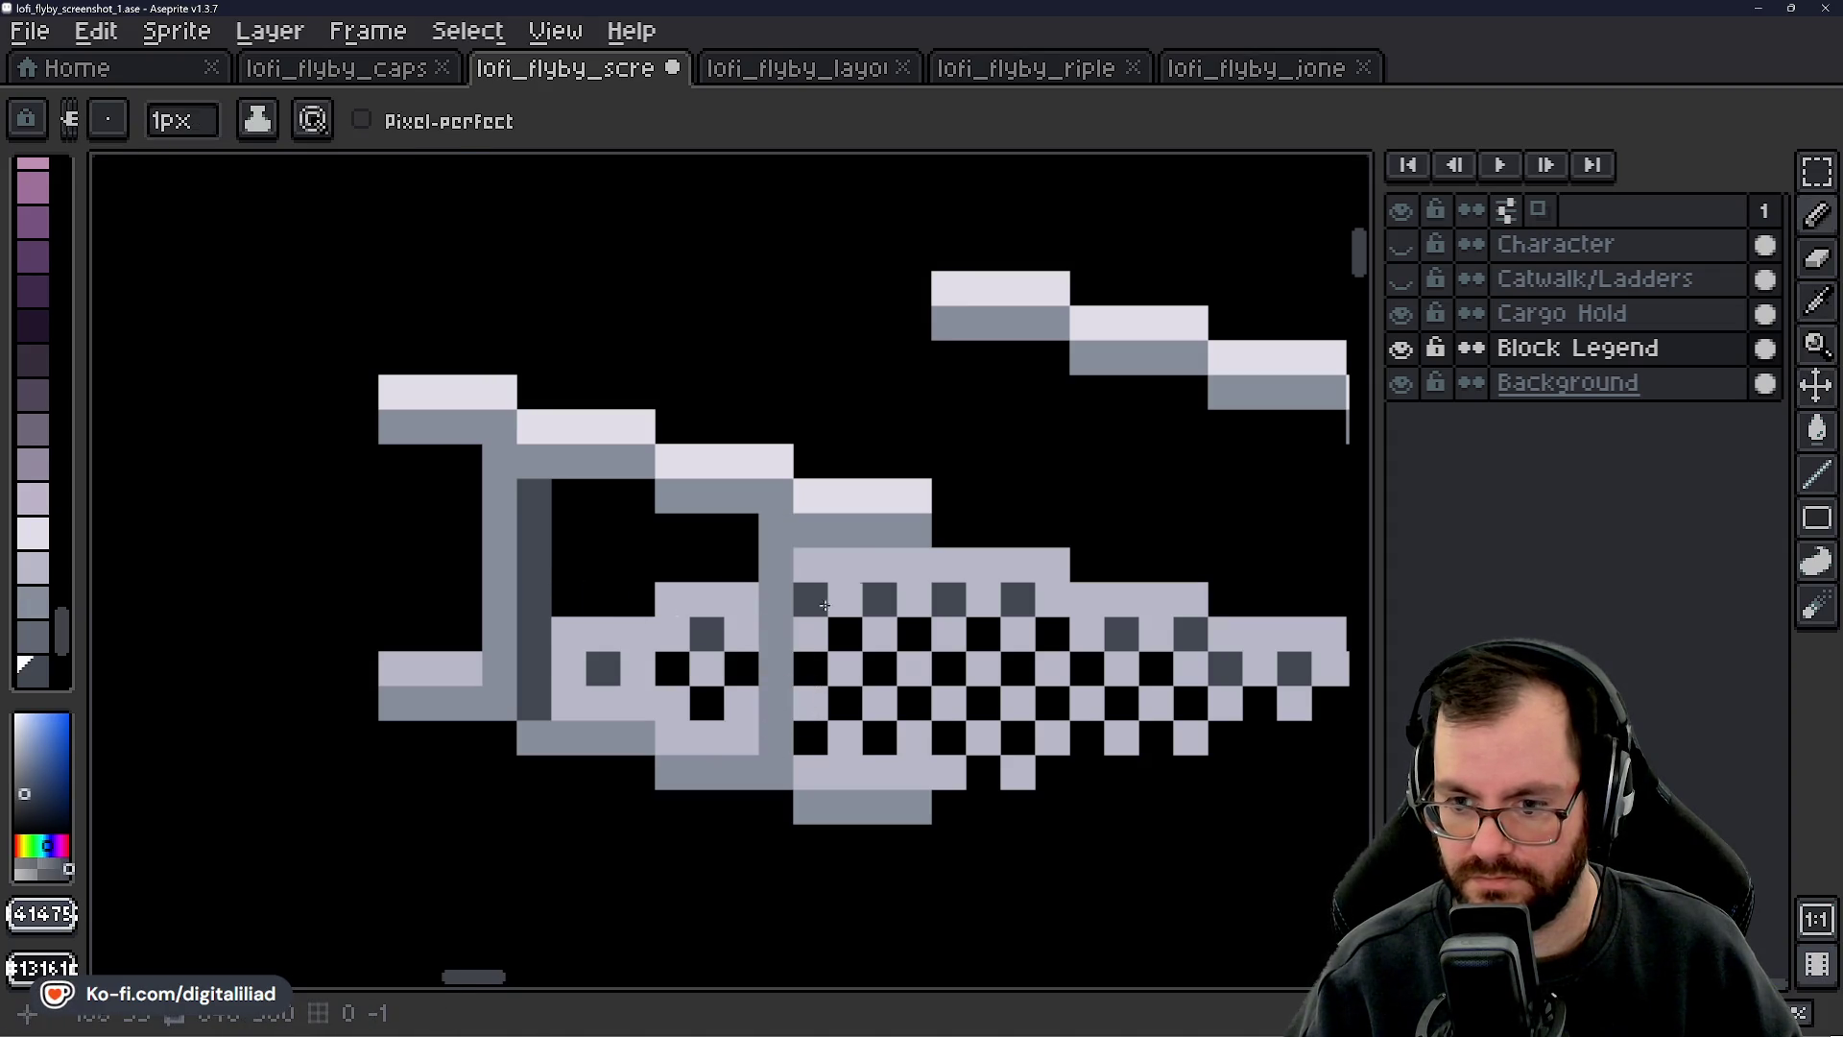
{"action": "left_click_drag", "start_coordinate": [810, 564], "coordinate": [810, 772]}
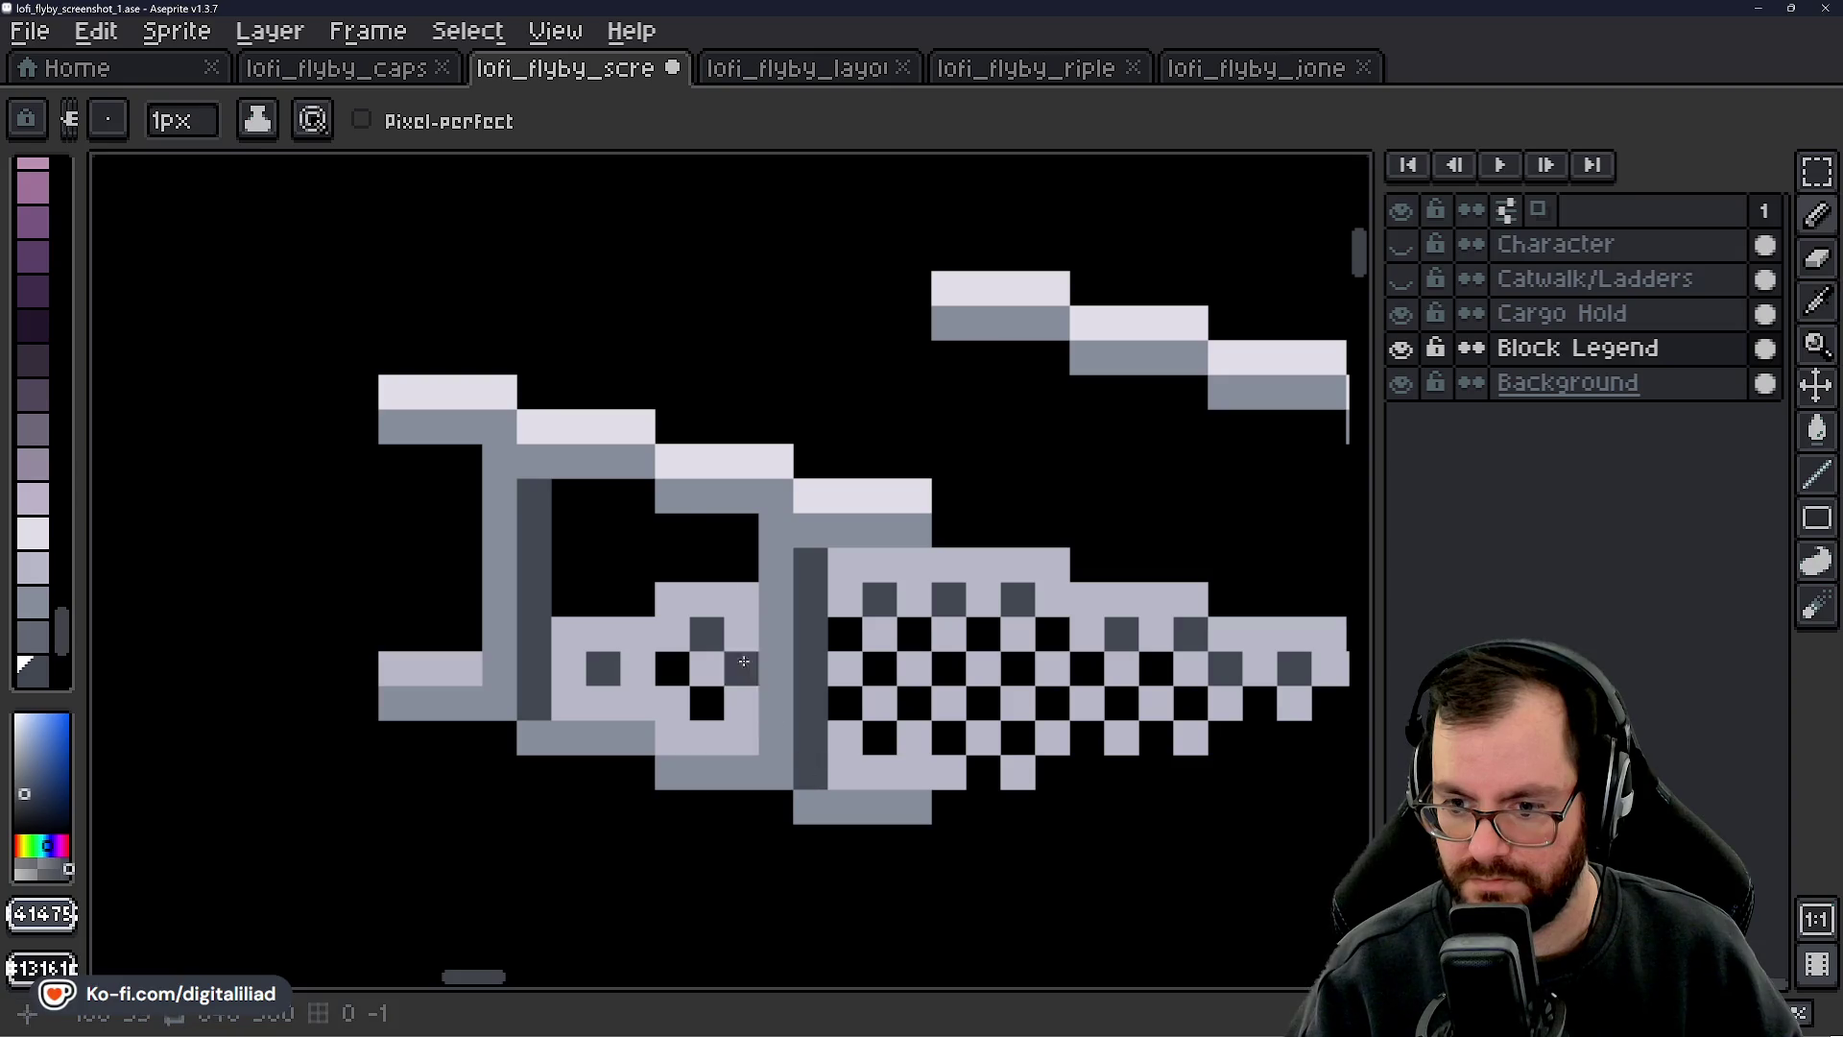
{"action": "scroll", "coordinate": [757, 683], "scroll_direction": "down", "scroll_amount": 5}
{"action": "scroll", "coordinate": [742, 555], "scroll_direction": "up", "scroll_amount": 5}
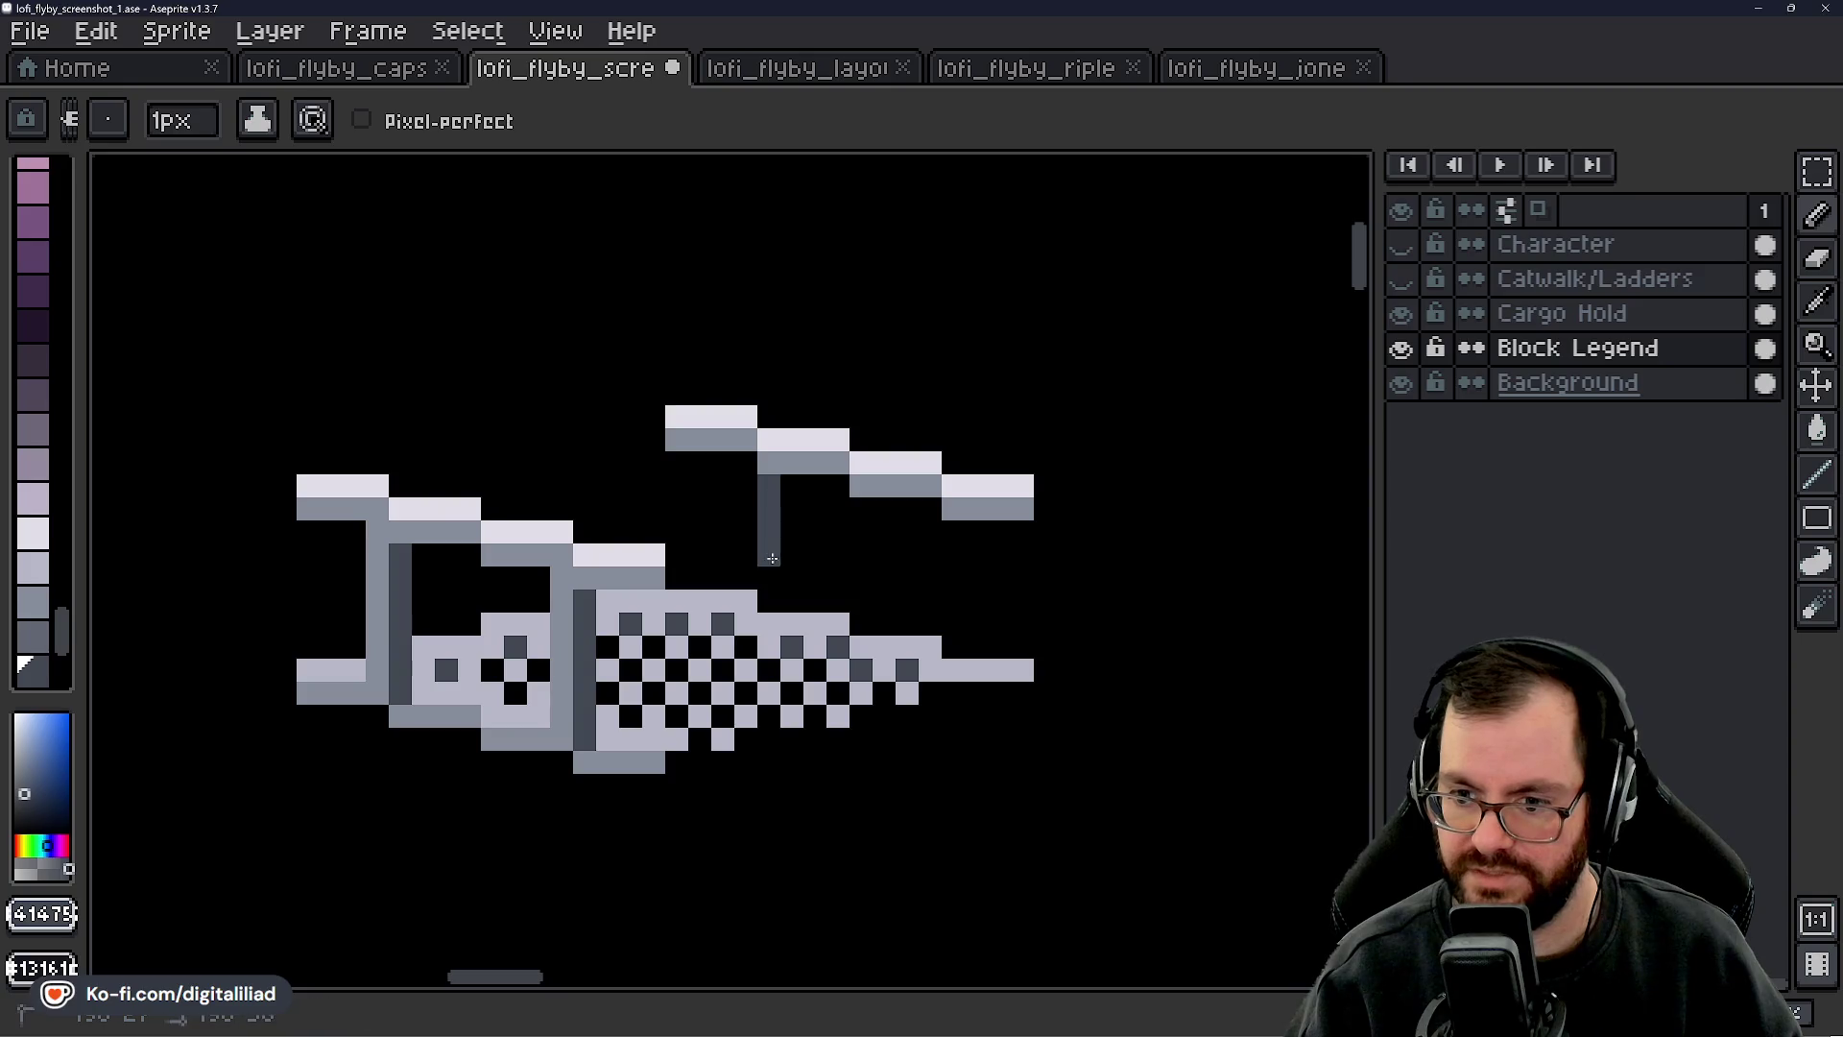
- Draw a medium grey support post under the back railing, removing a stray pixel
{"action": "left_click", "coordinate": [753, 440], "text": "alt"}
{"action": "left_click_drag", "start_coordinate": [746, 463], "coordinate": [747, 491]}
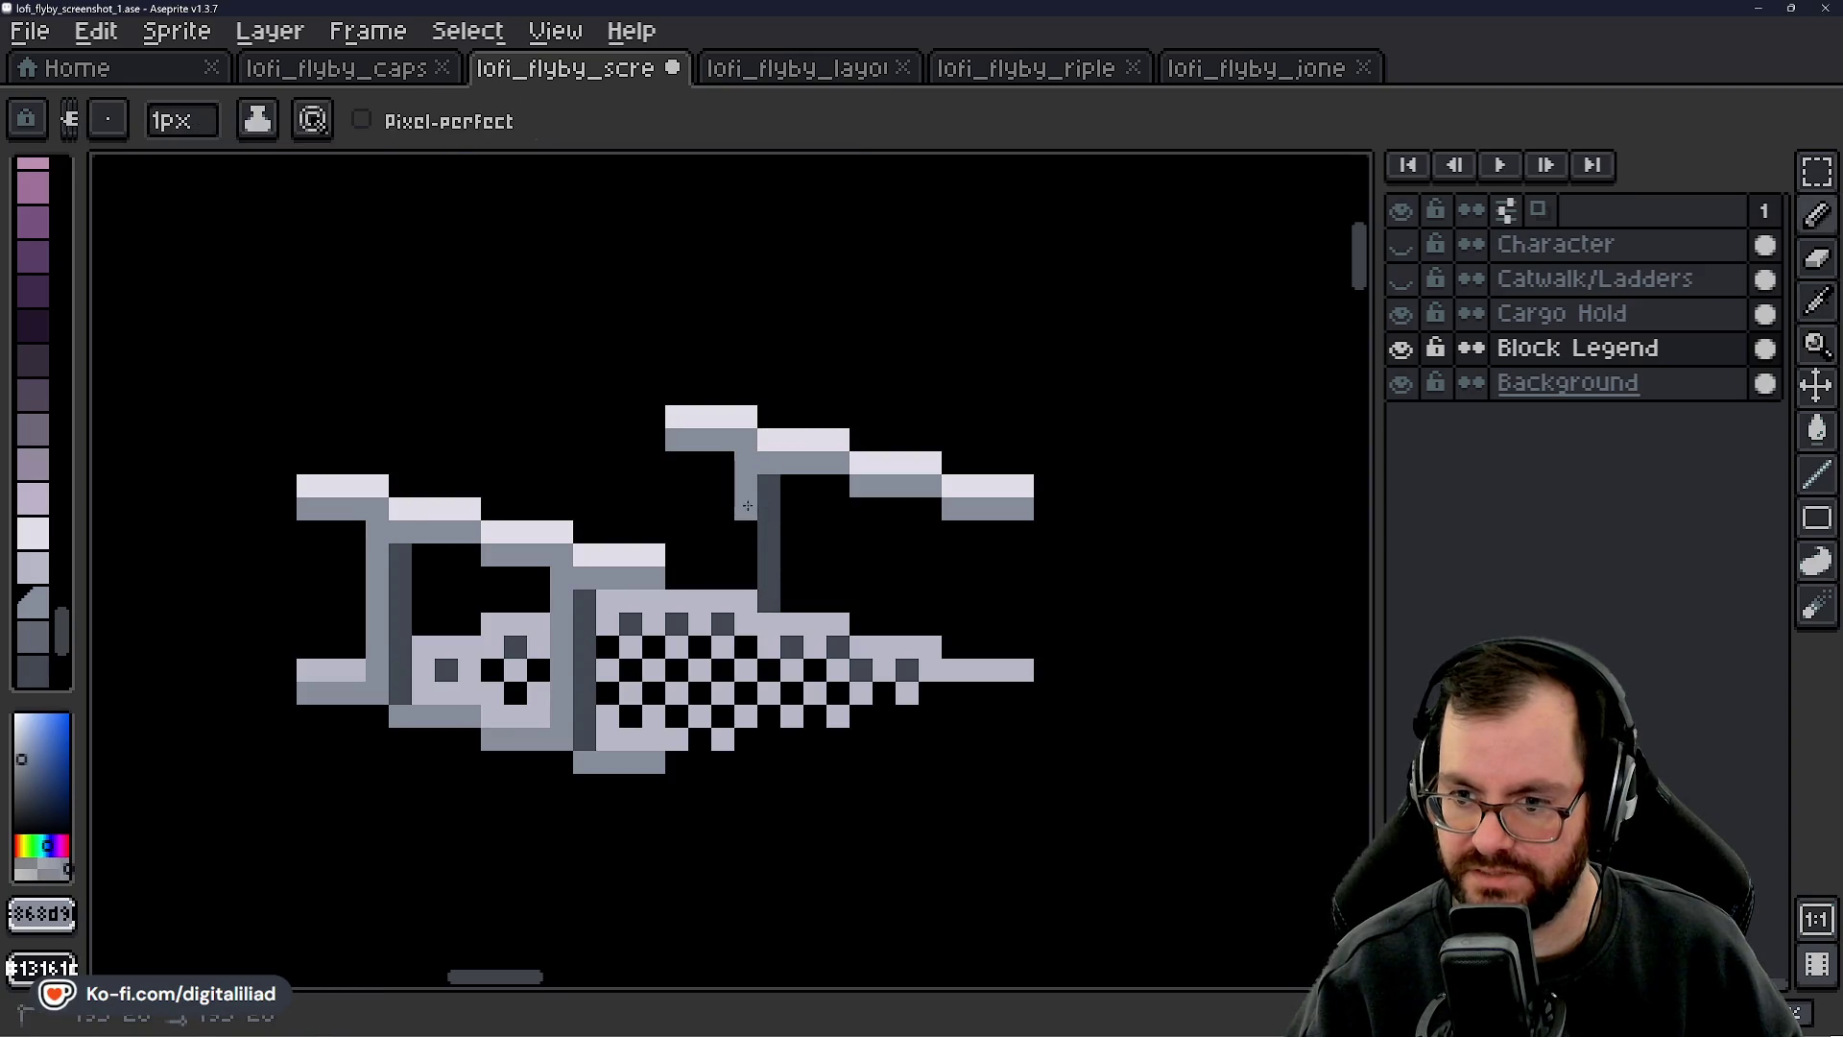
{"action": "left_click", "coordinate": [746, 568]}
{"action": "left_click", "coordinate": [673, 459]}
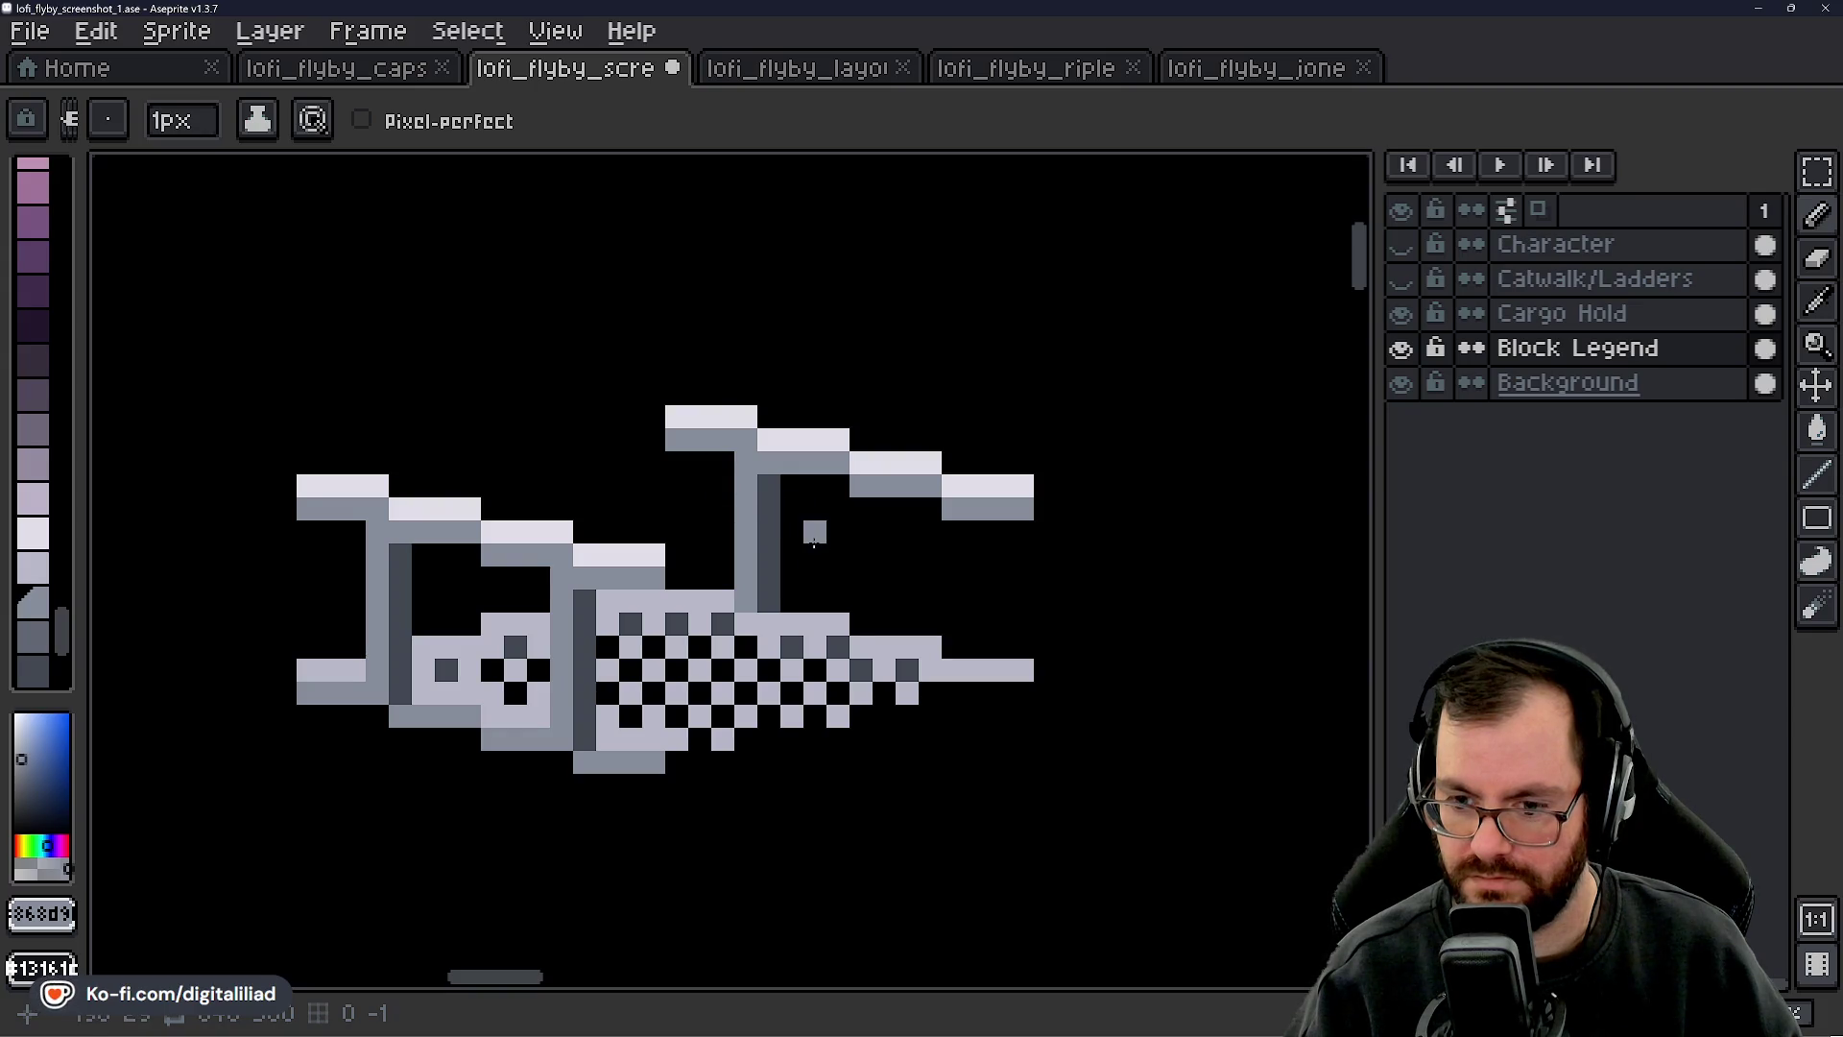
{"action": "right_click", "coordinate": [814, 533]}
- Draw the right post with a dark grey shadow side and a mid grey lit face
{"action": "left_click", "coordinate": [774, 595], "text": "alt"}
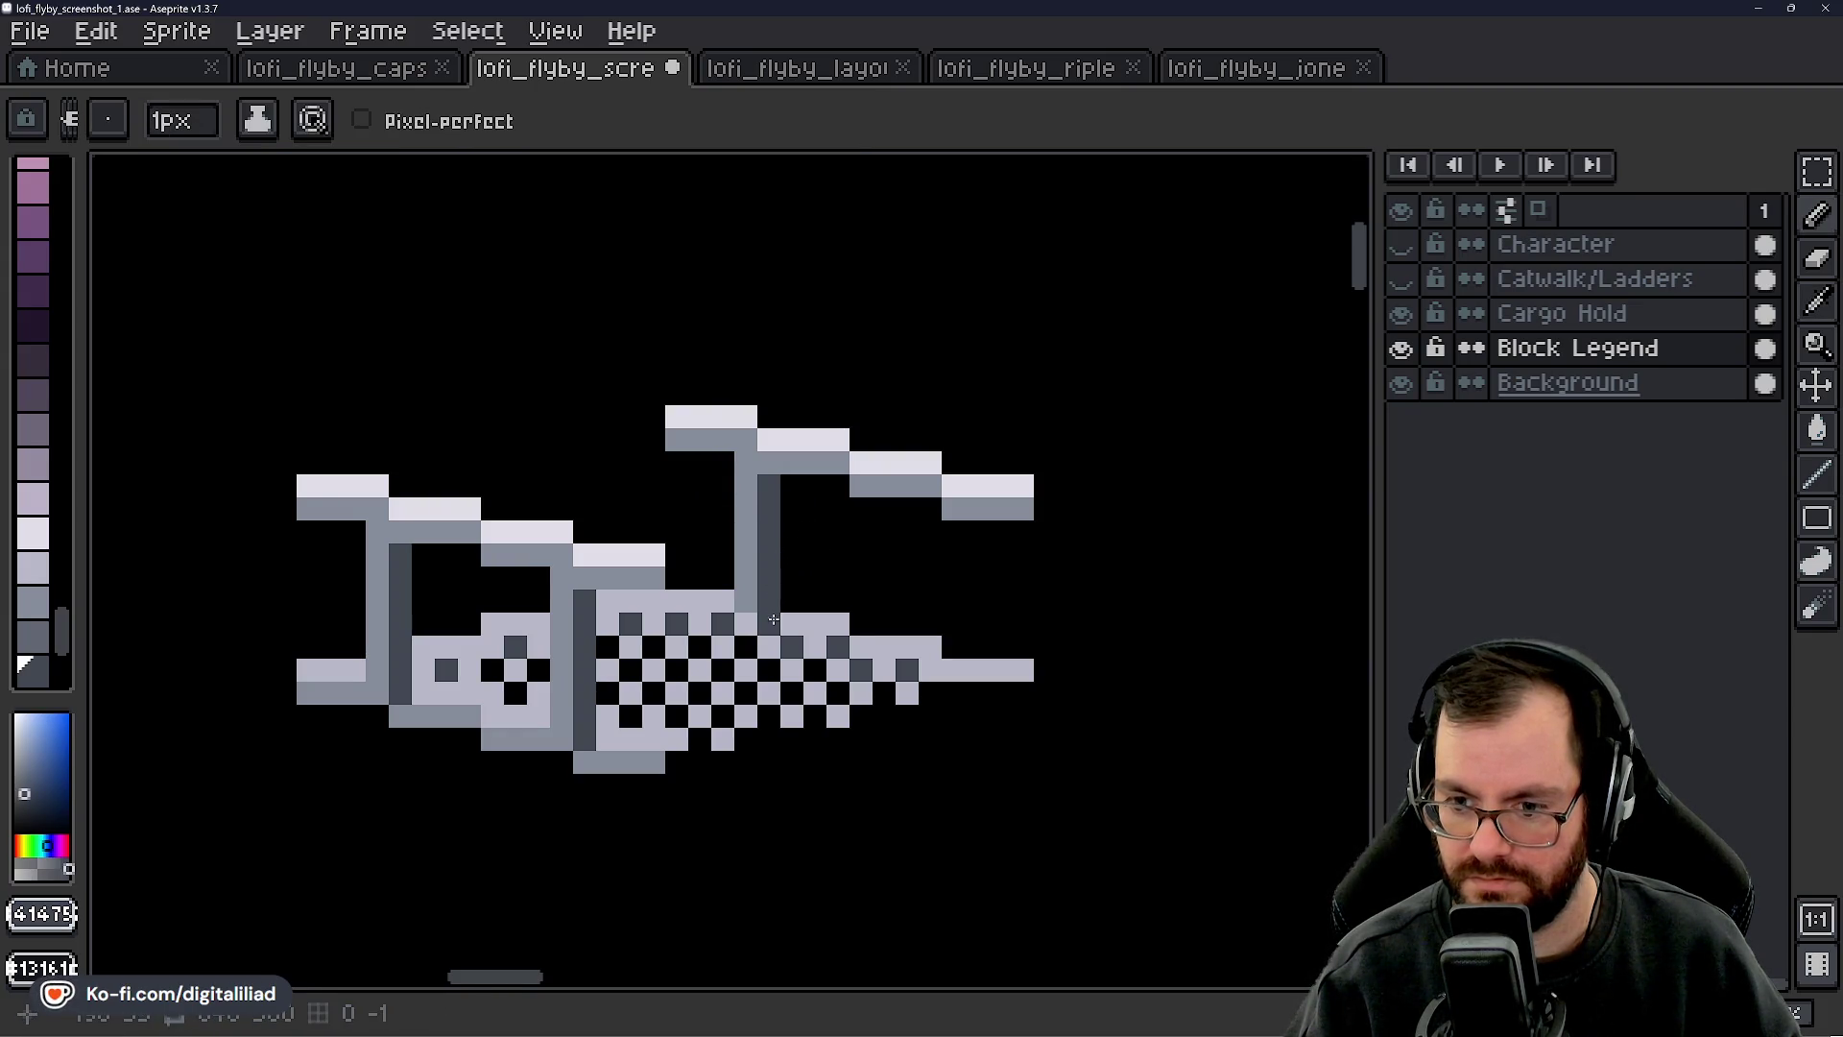
{"action": "scroll", "coordinate": [774, 619], "scroll_direction": "down", "scroll_amount": 4}
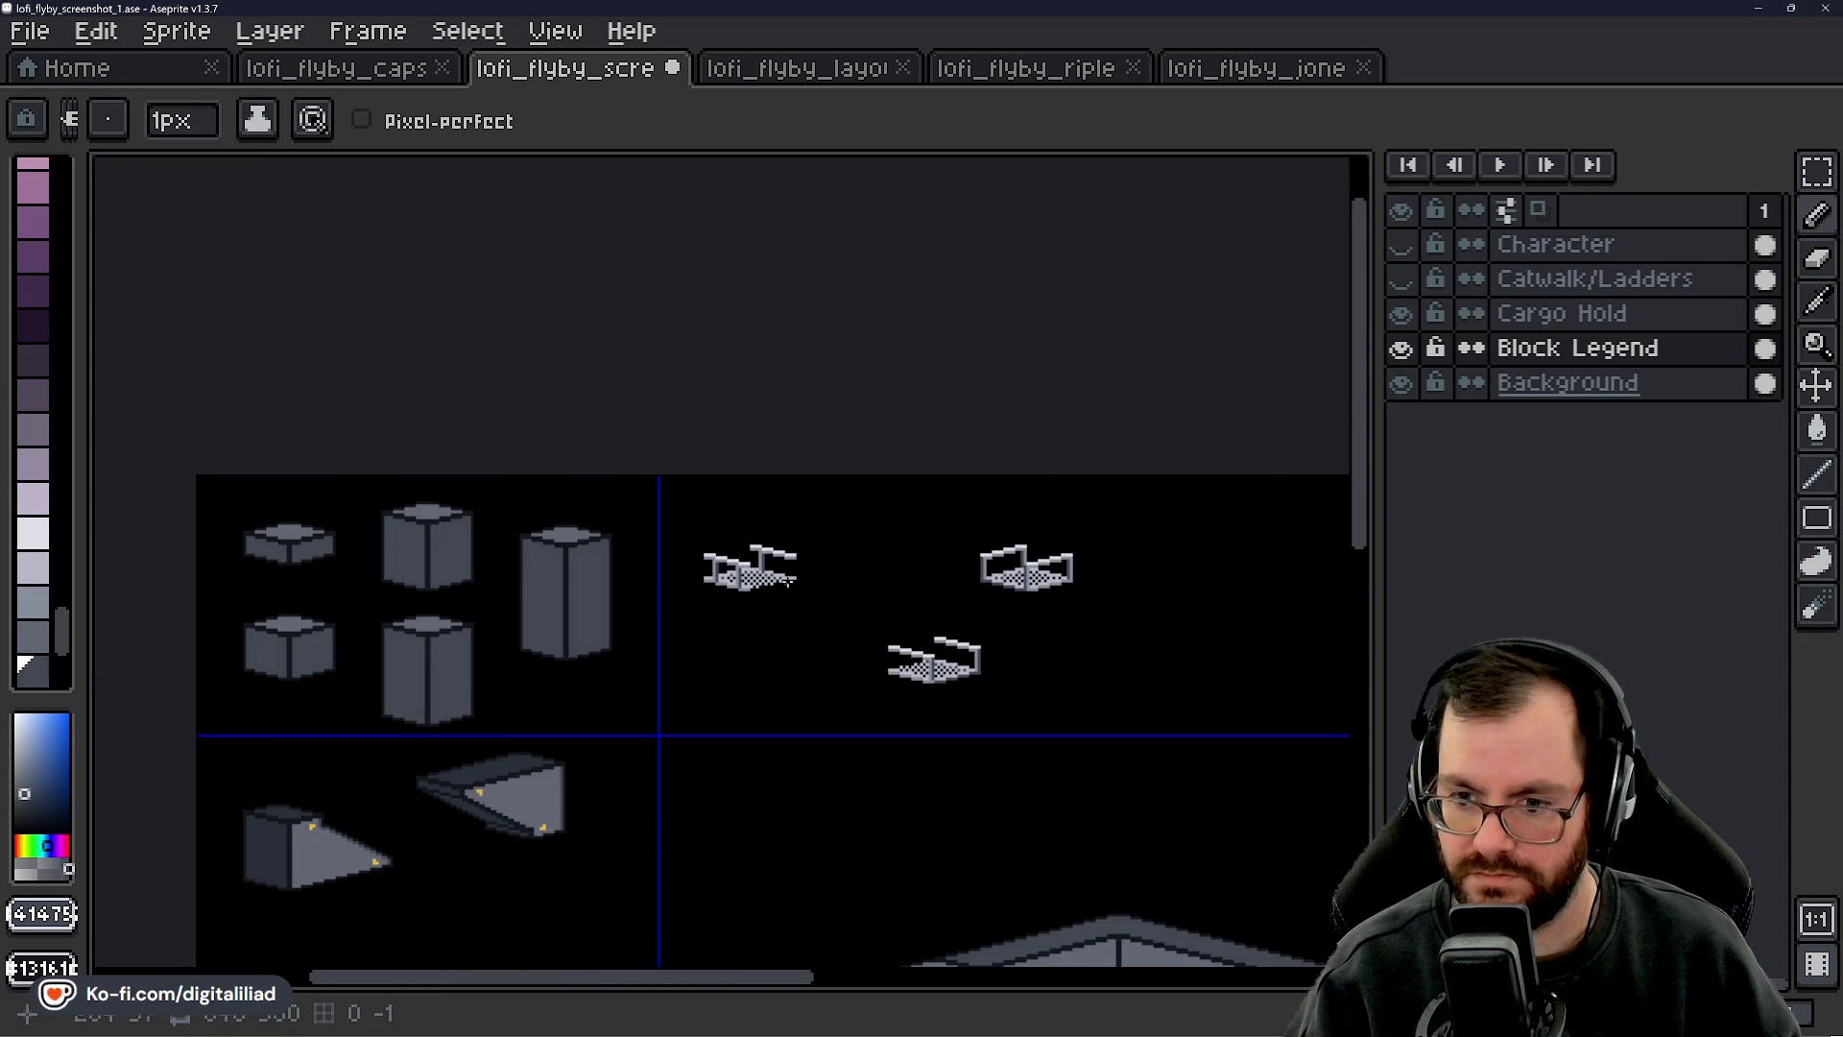
{"action": "scroll", "coordinate": [789, 579], "scroll_direction": "up", "scroll_amount": 4}
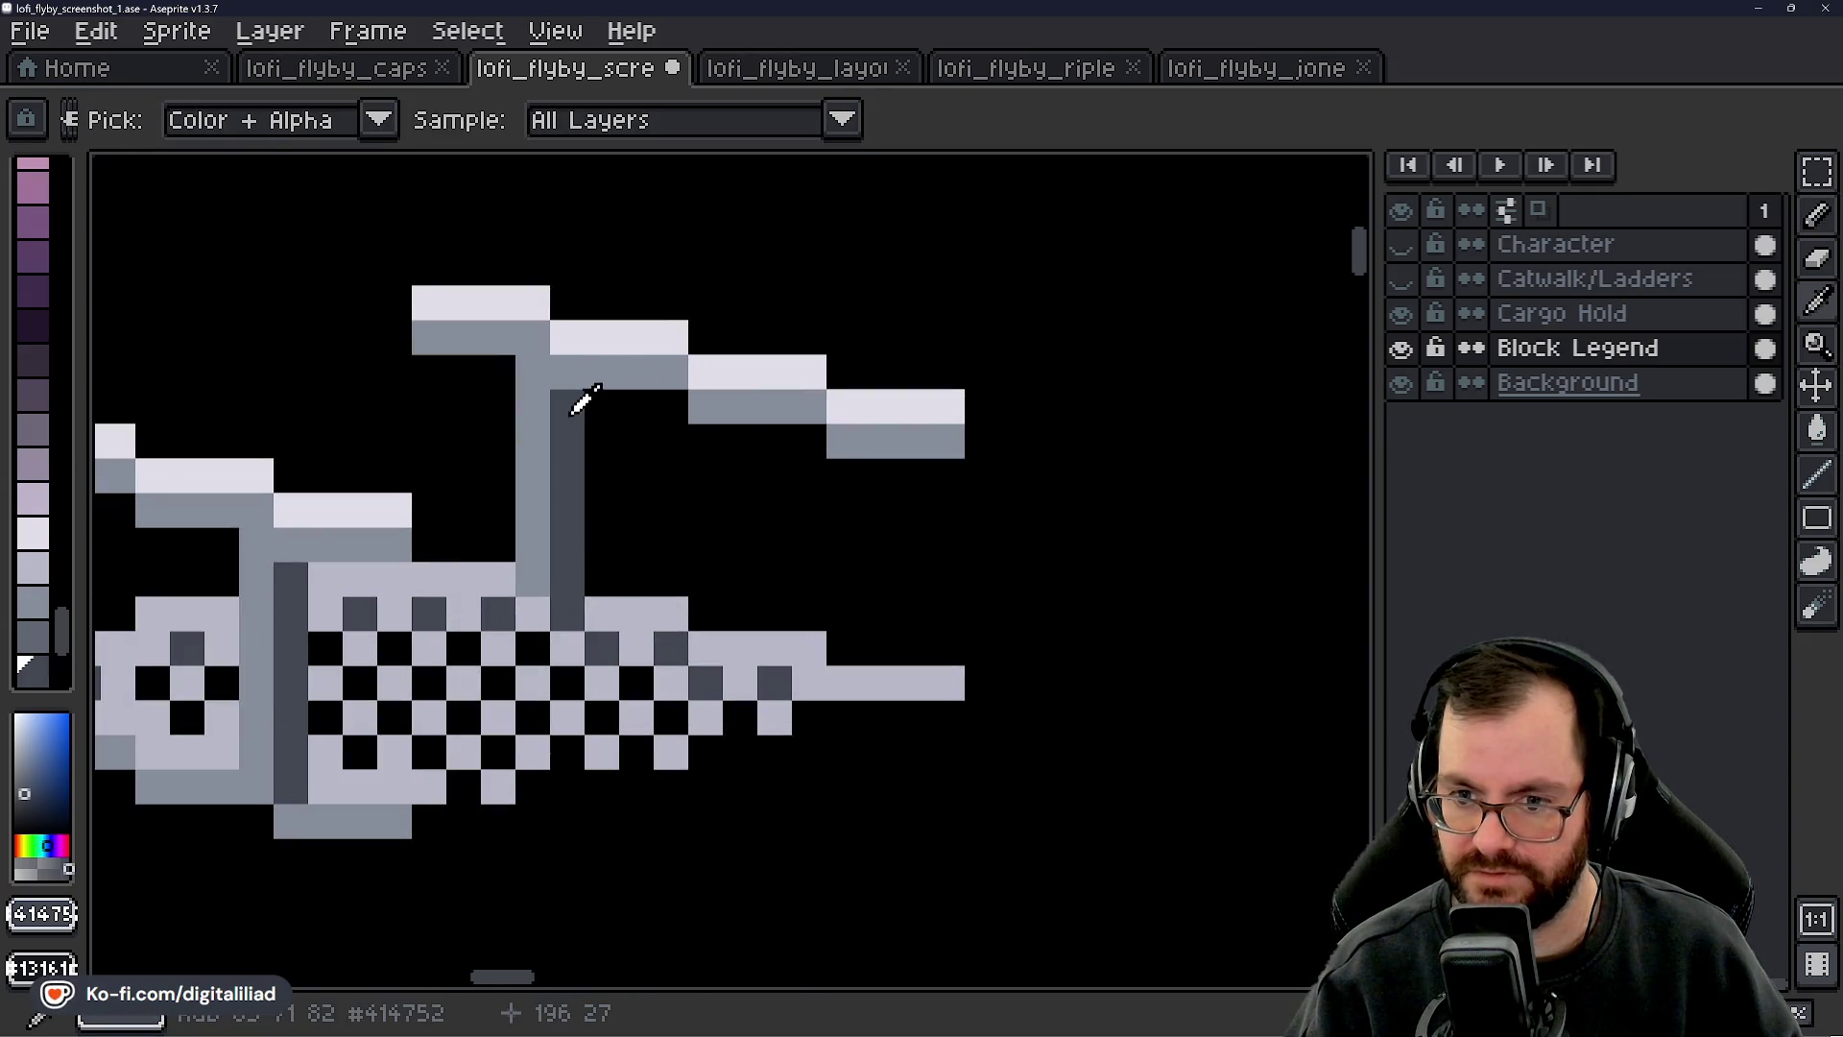
{"action": "left_click", "coordinate": [844, 510]}
{"action": "left_click_drag", "start_coordinate": [850, 516], "coordinate": [842, 660]}
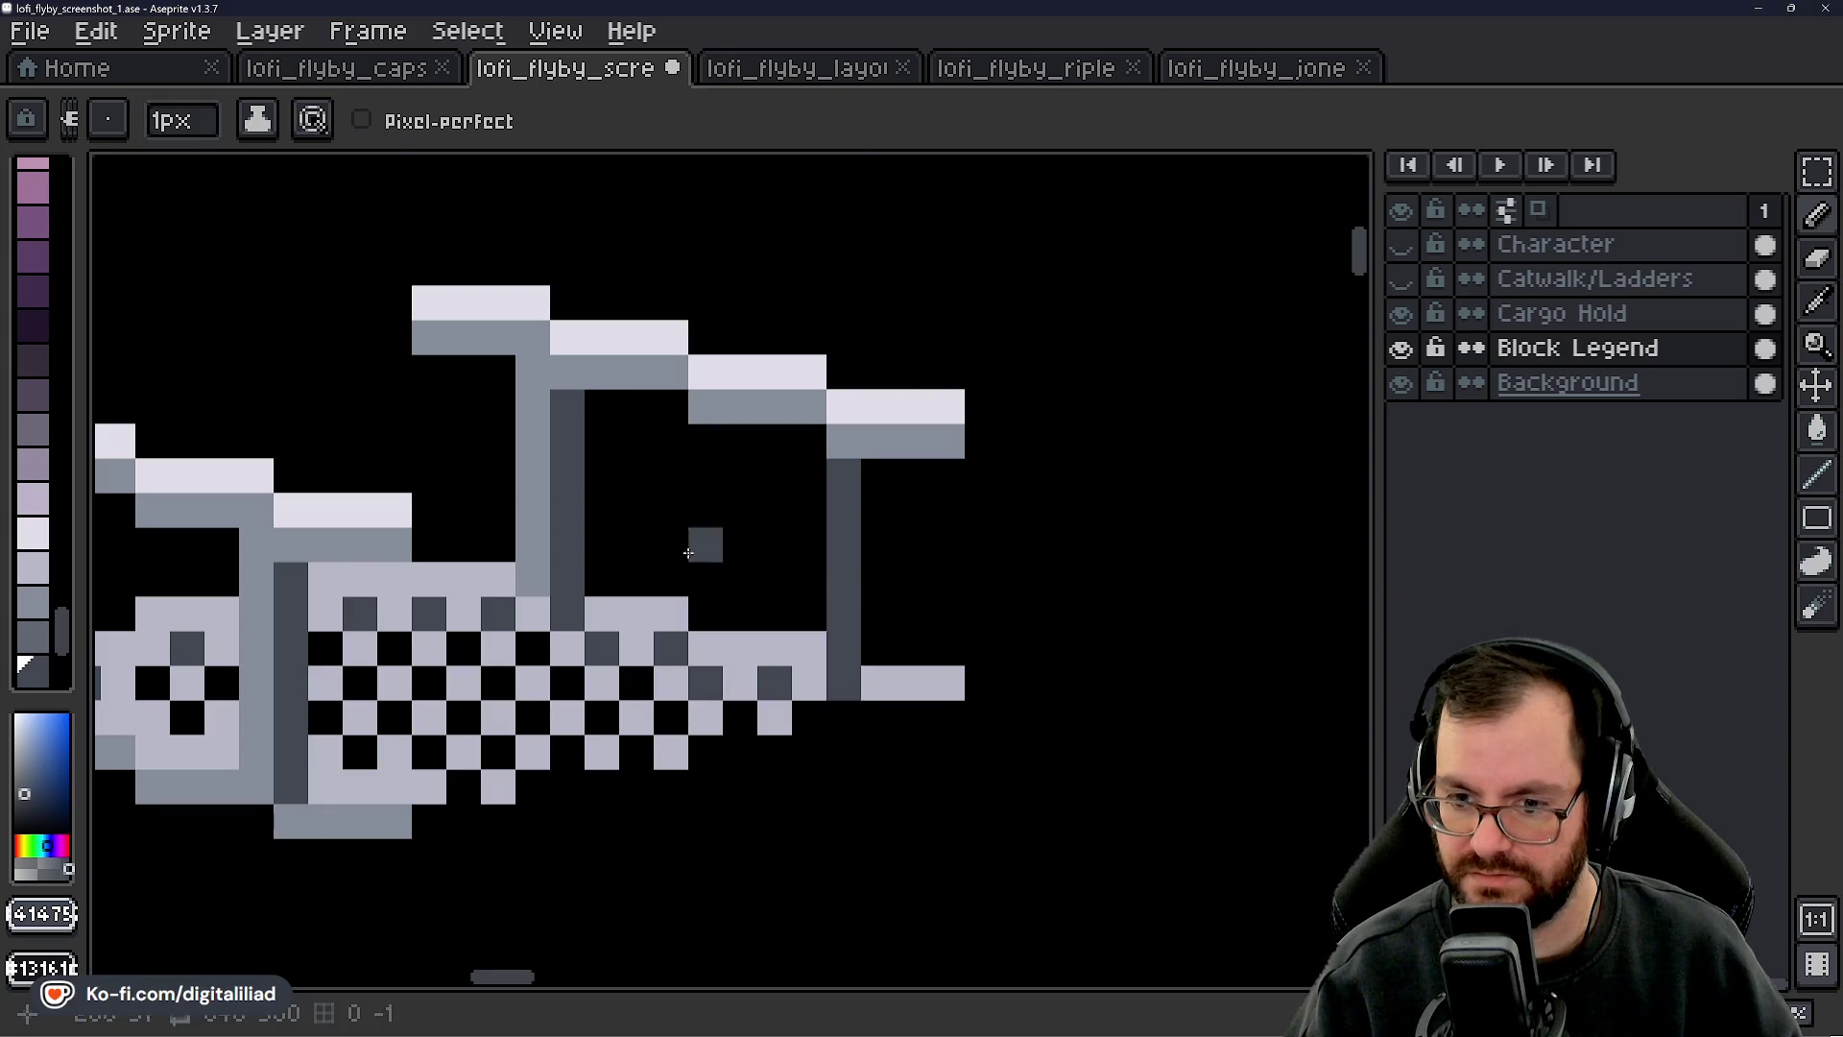
{"action": "left_click", "coordinate": [536, 463], "text": "alt"}
{"action": "left_click_drag", "start_coordinate": [795, 454], "coordinate": [810, 662]}
{"action": "scroll", "coordinate": [855, 660], "scroll_direction": "down", "scroll_amount": 3}
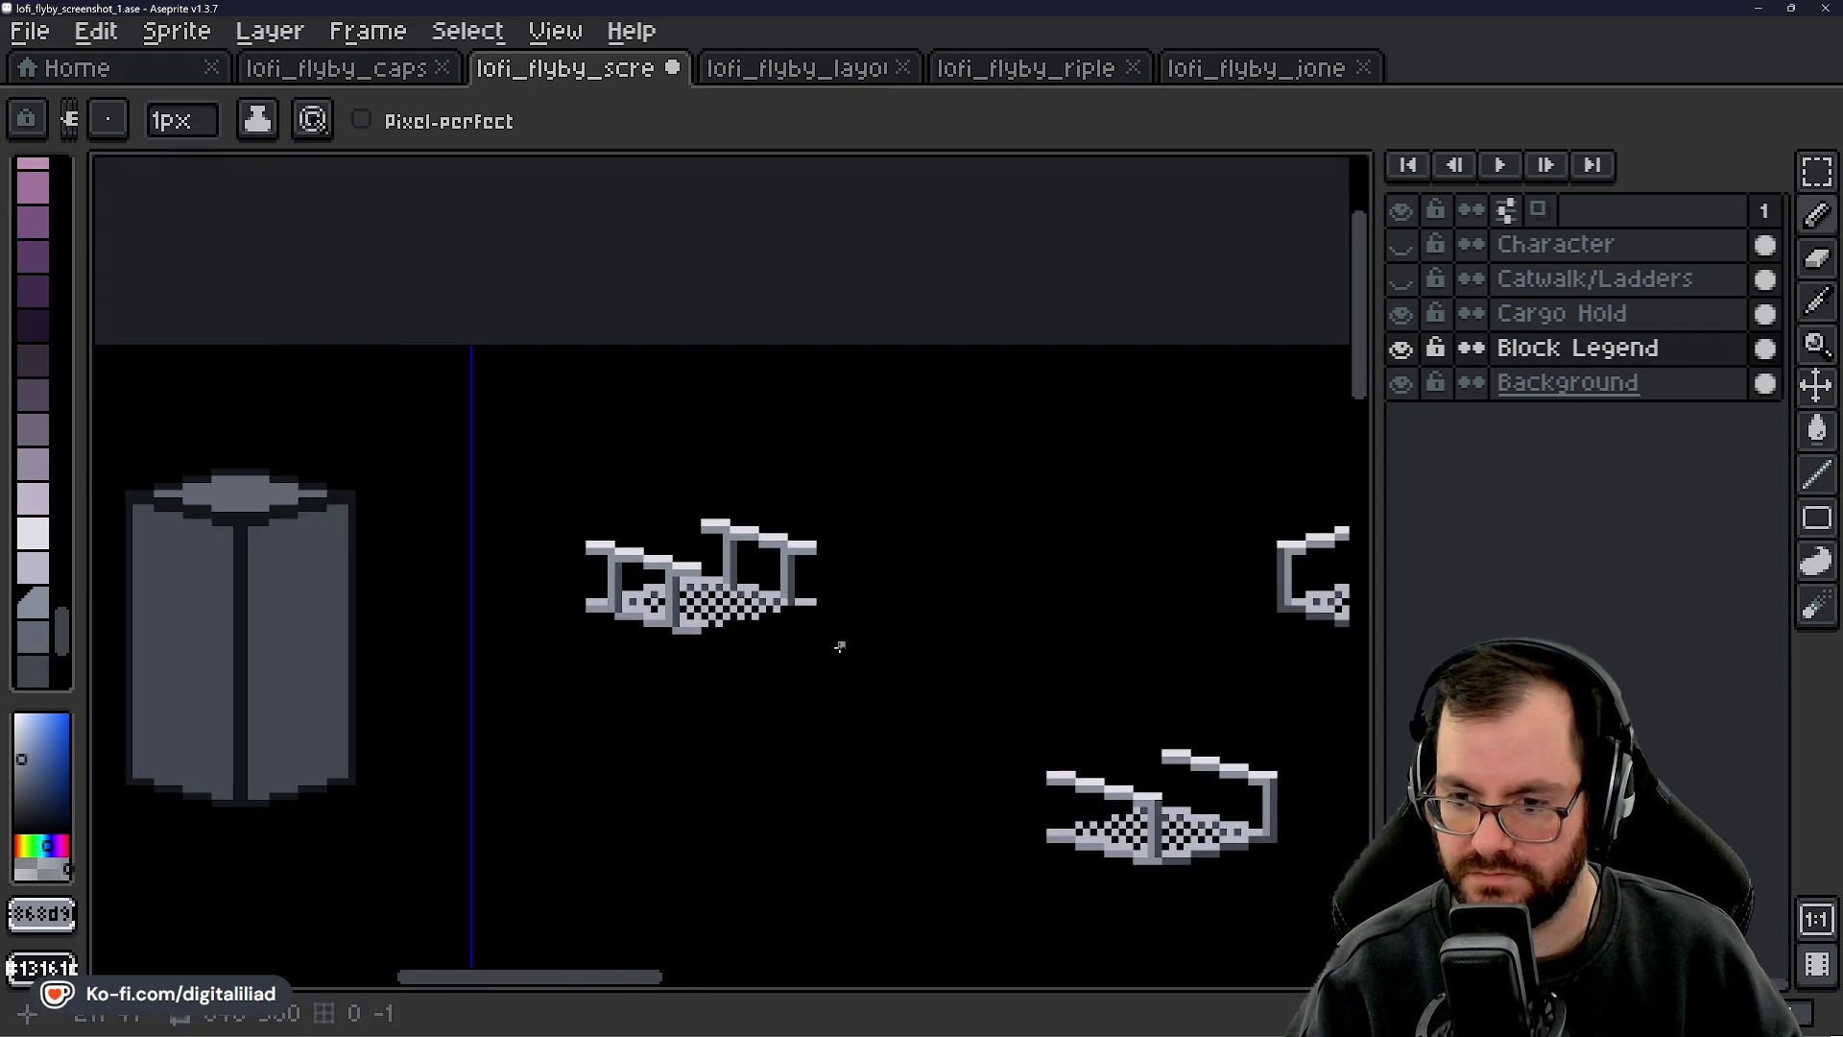
- Sample the light grey deck colour from the corner tile
{"action": "scroll", "coordinate": [828, 667], "scroll_direction": "down", "scroll_amount": 2}
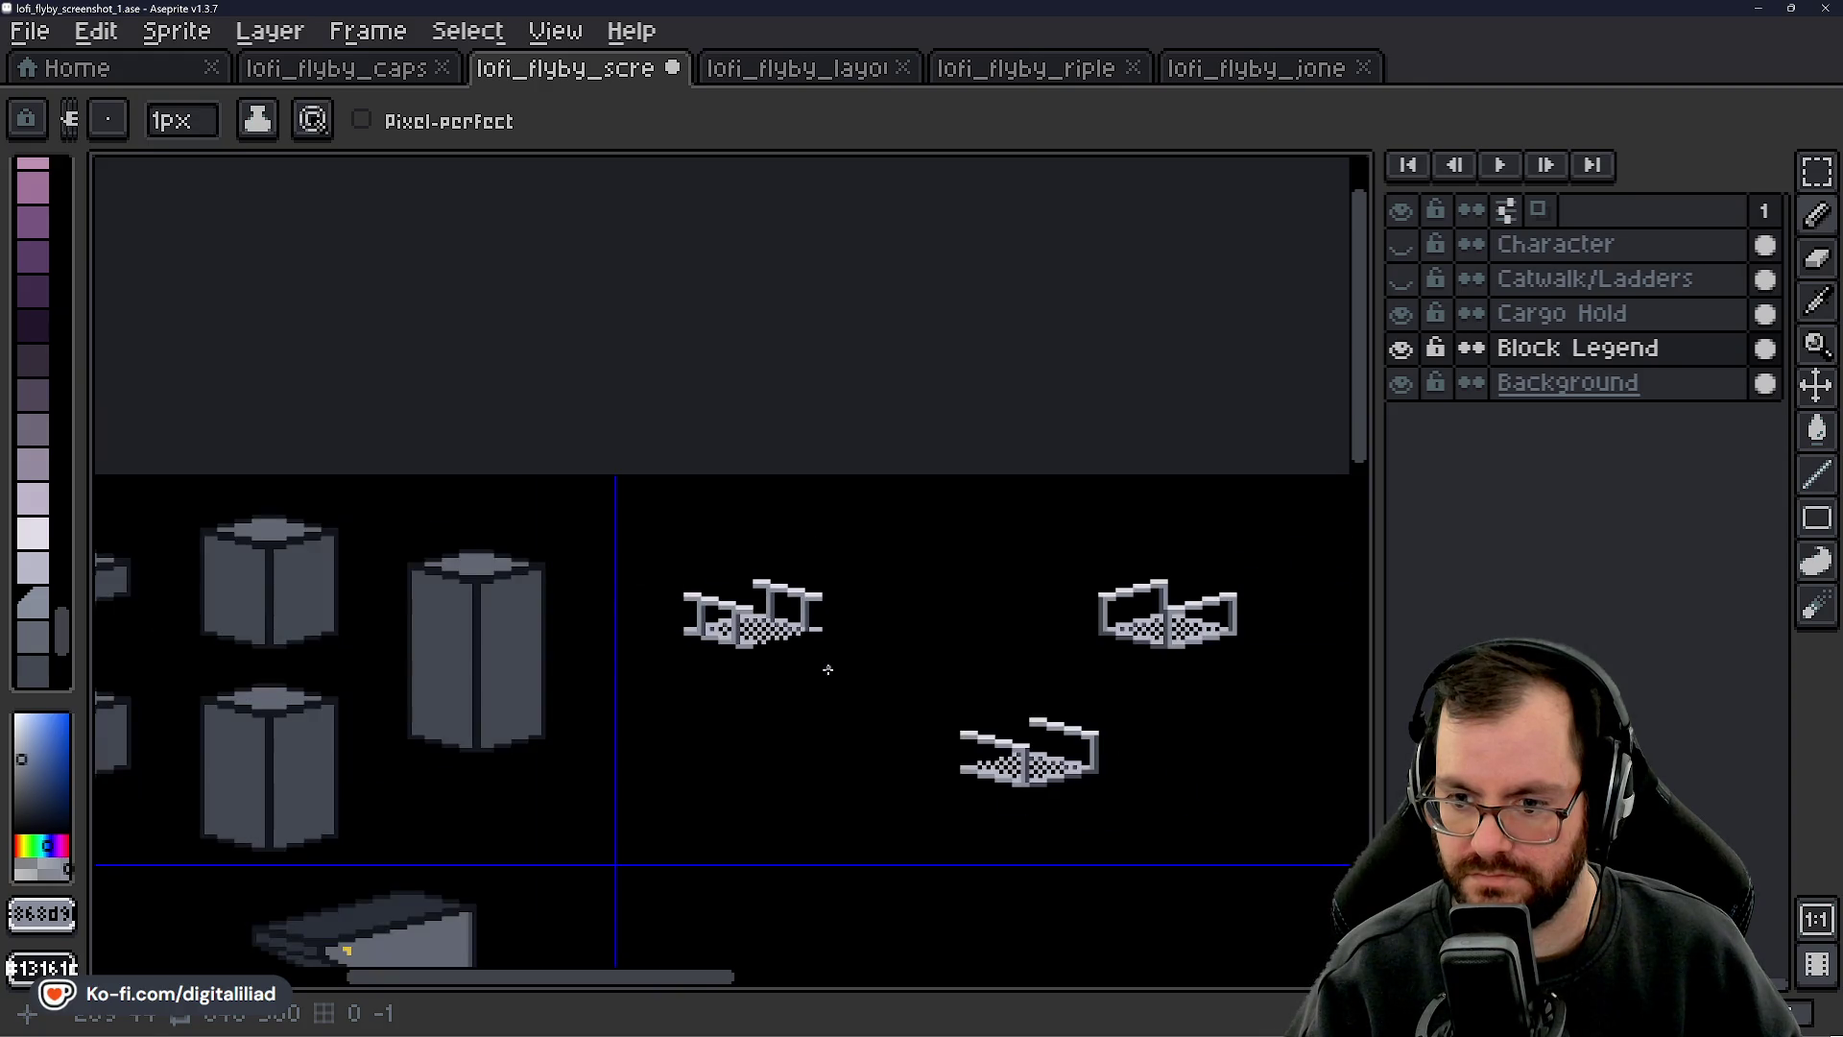
{"action": "left_click_drag", "start_coordinate": [823, 676], "coordinate": [808, 673]}
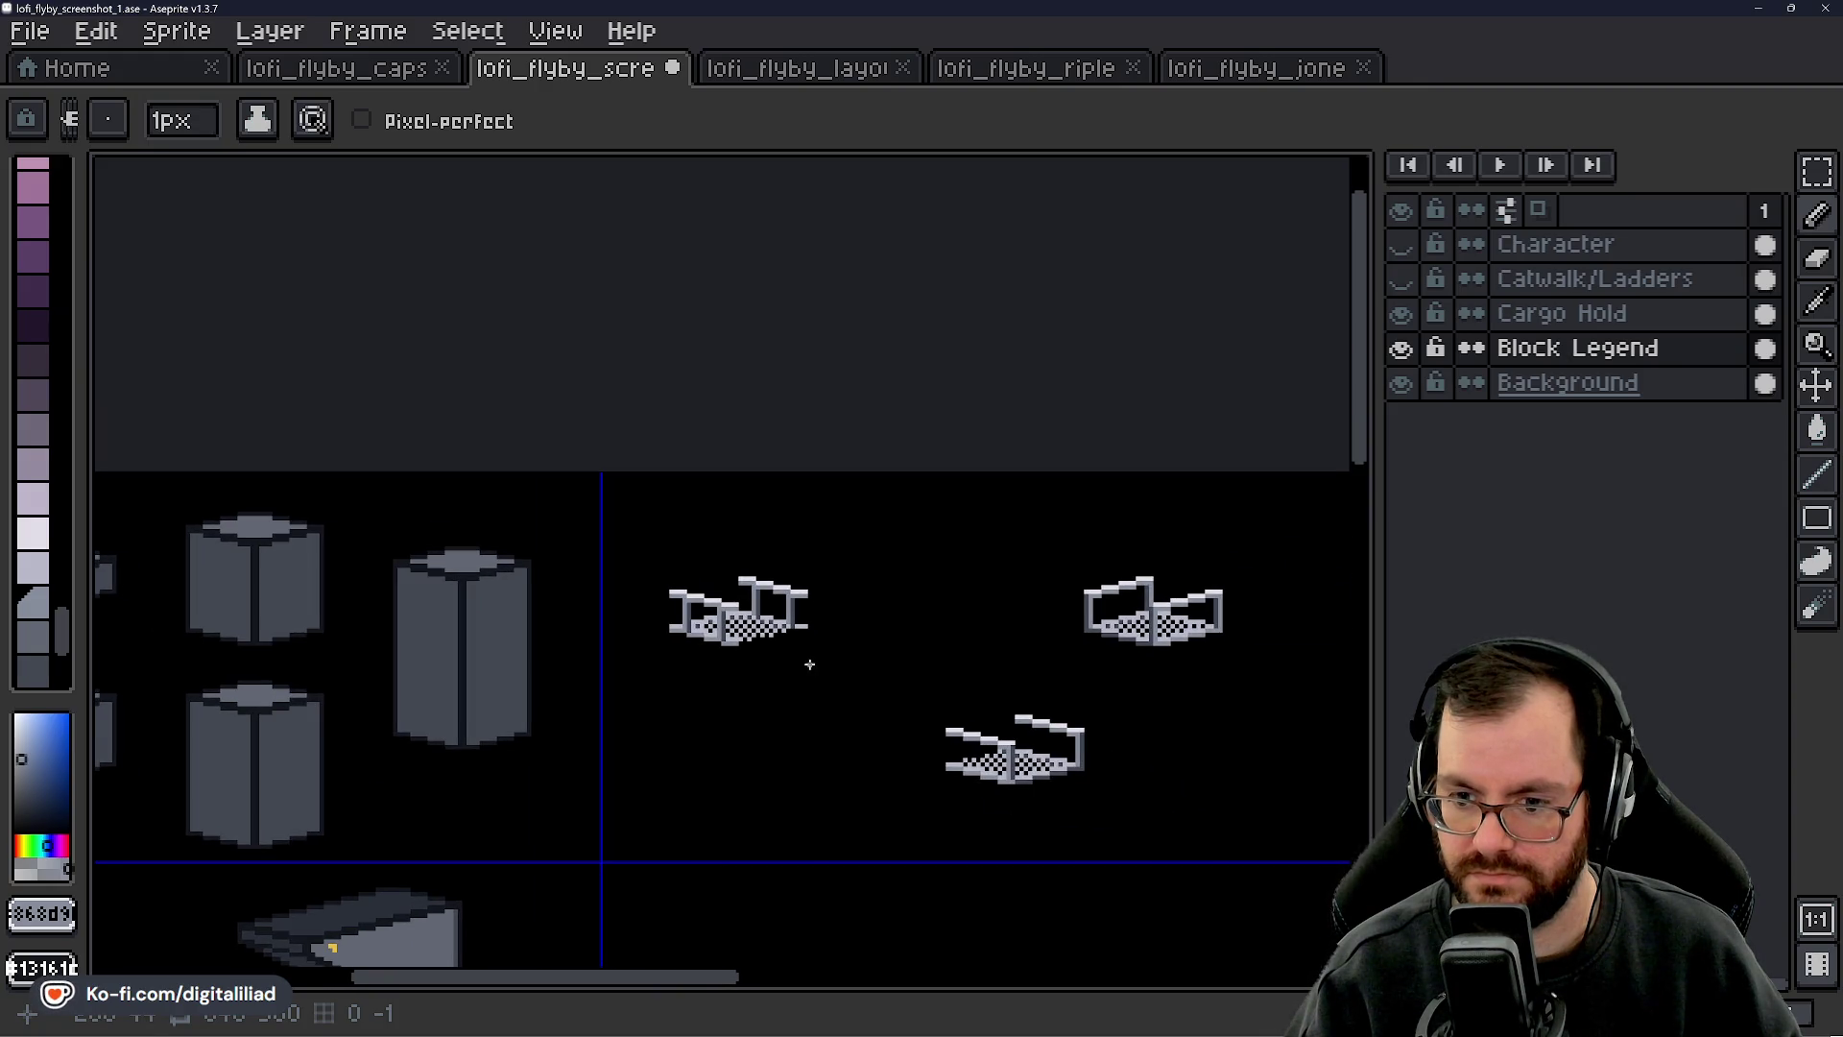
{"action": "scroll", "coordinate": [806, 664], "scroll_direction": "up", "scroll_amount": 5}
{"action": "left_click", "coordinate": [699, 534], "text": "alt"}
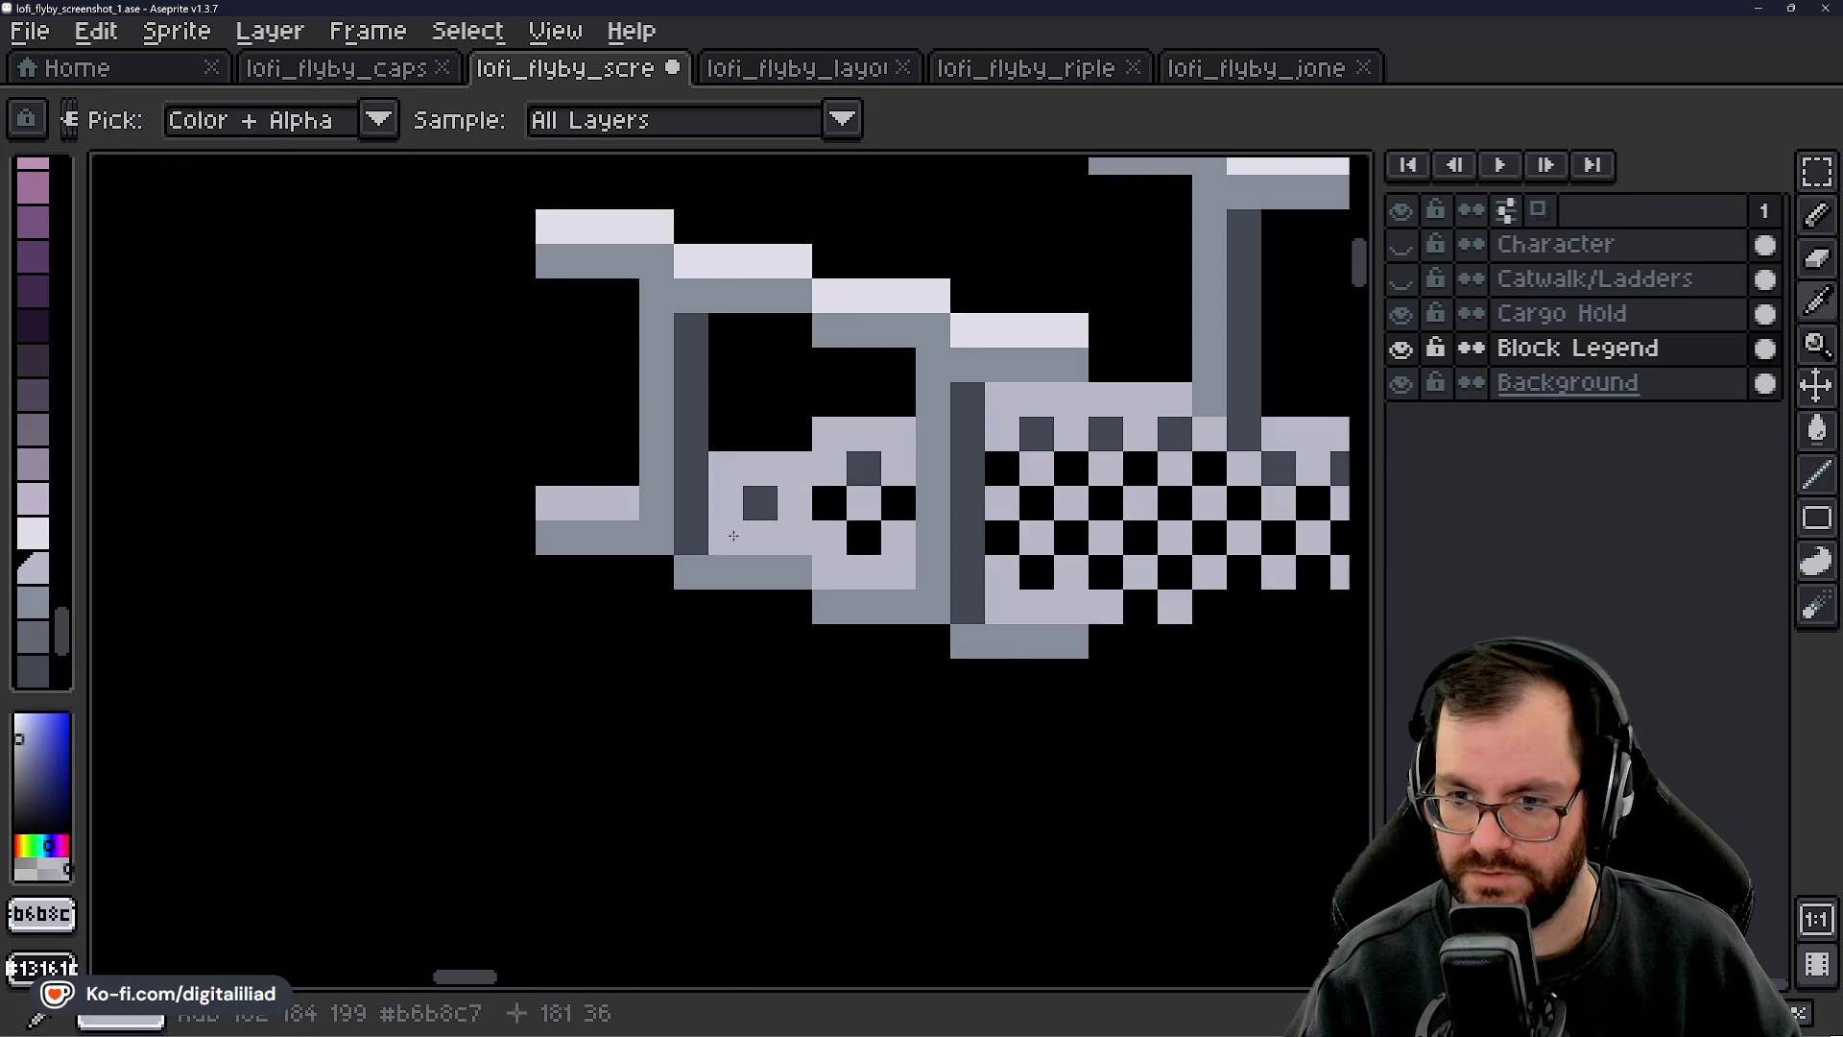
{"action": "scroll", "coordinate": [699, 534], "scroll_direction": "down", "scroll_amount": 5}
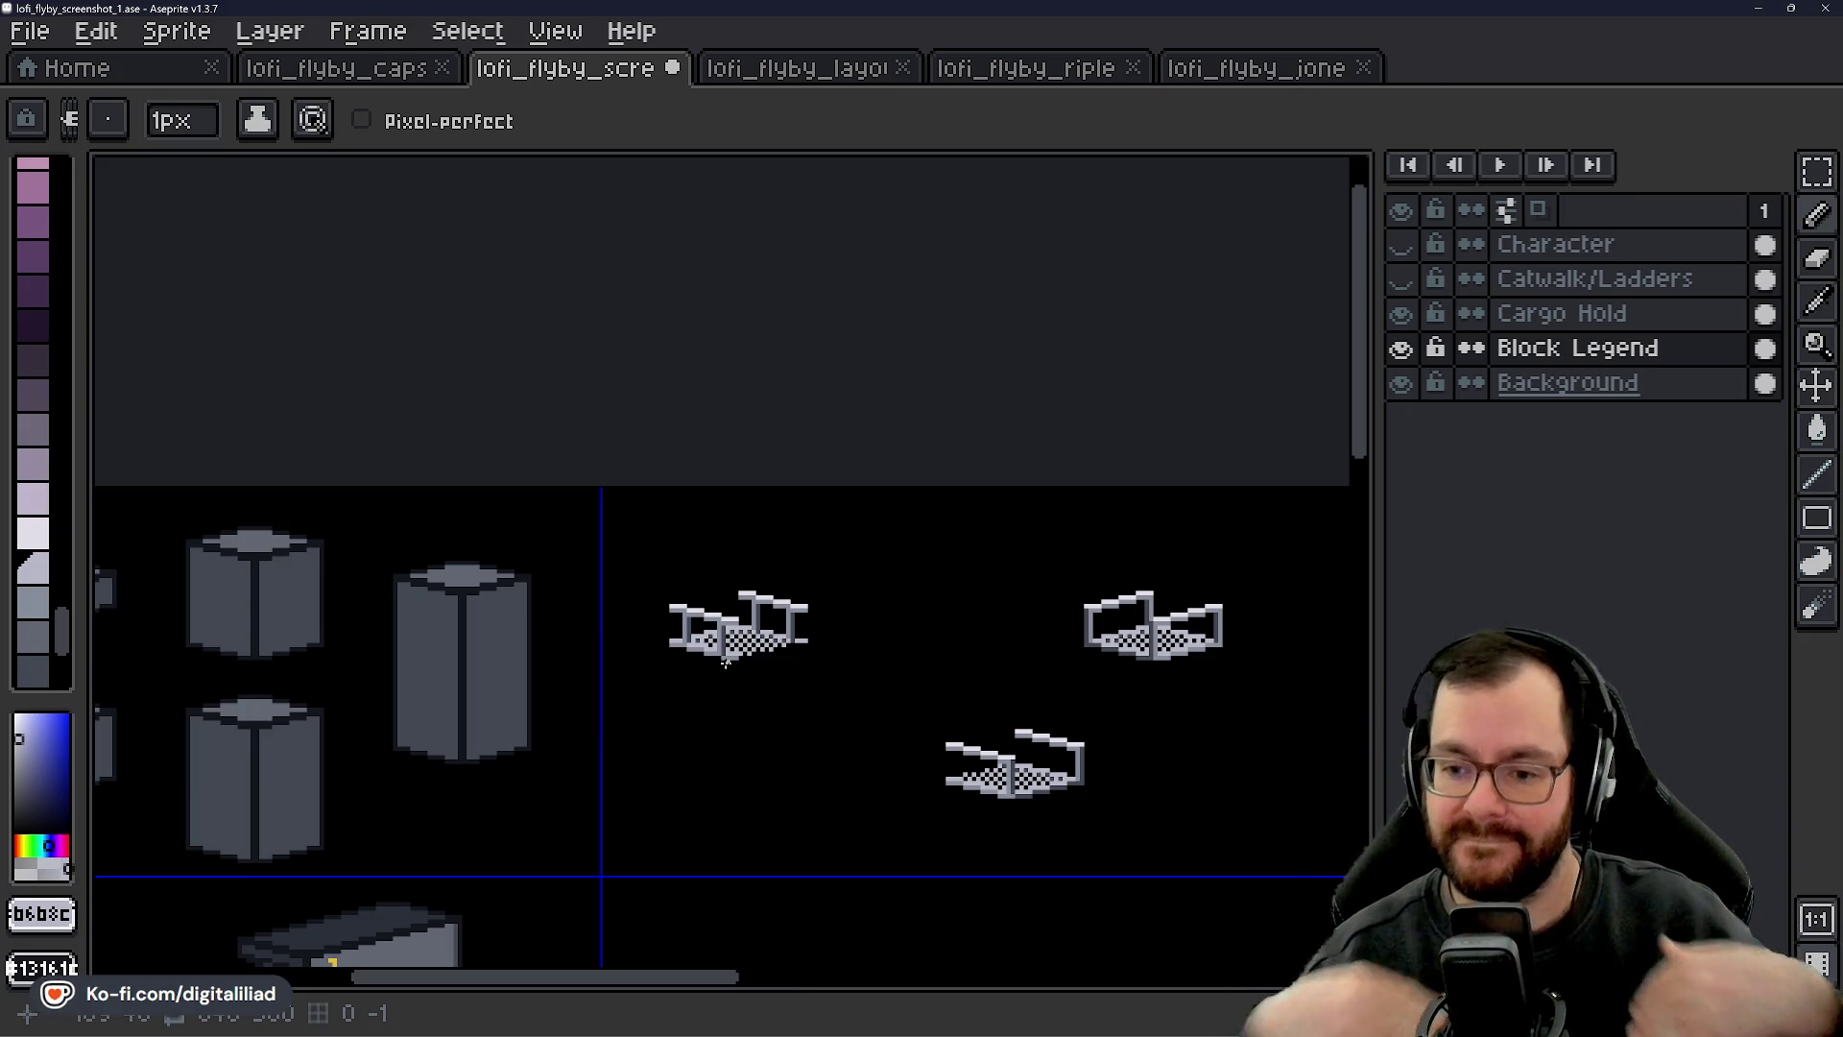
{"action": "scroll", "coordinate": [726, 661], "scroll_direction": "up", "scroll_amount": 5}
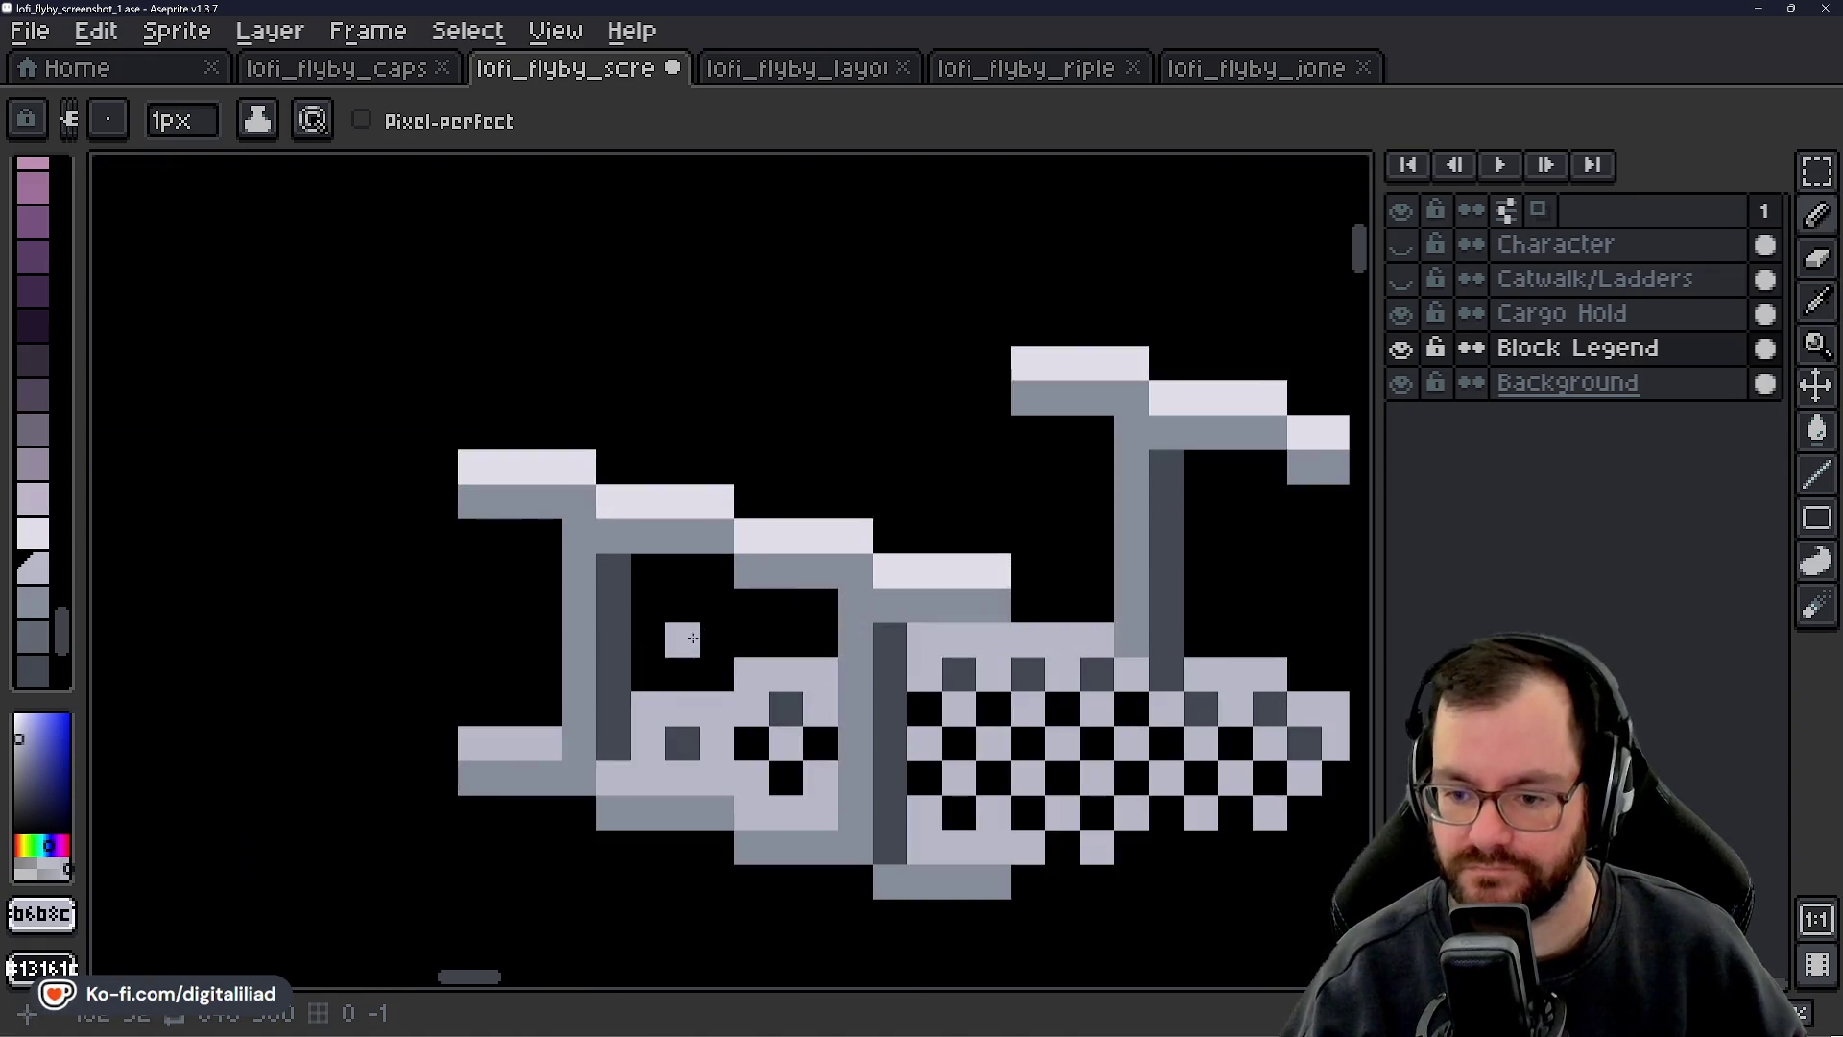
{"action": "scroll", "coordinate": [721, 683], "scroll_direction": "down", "scroll_amount": 5}
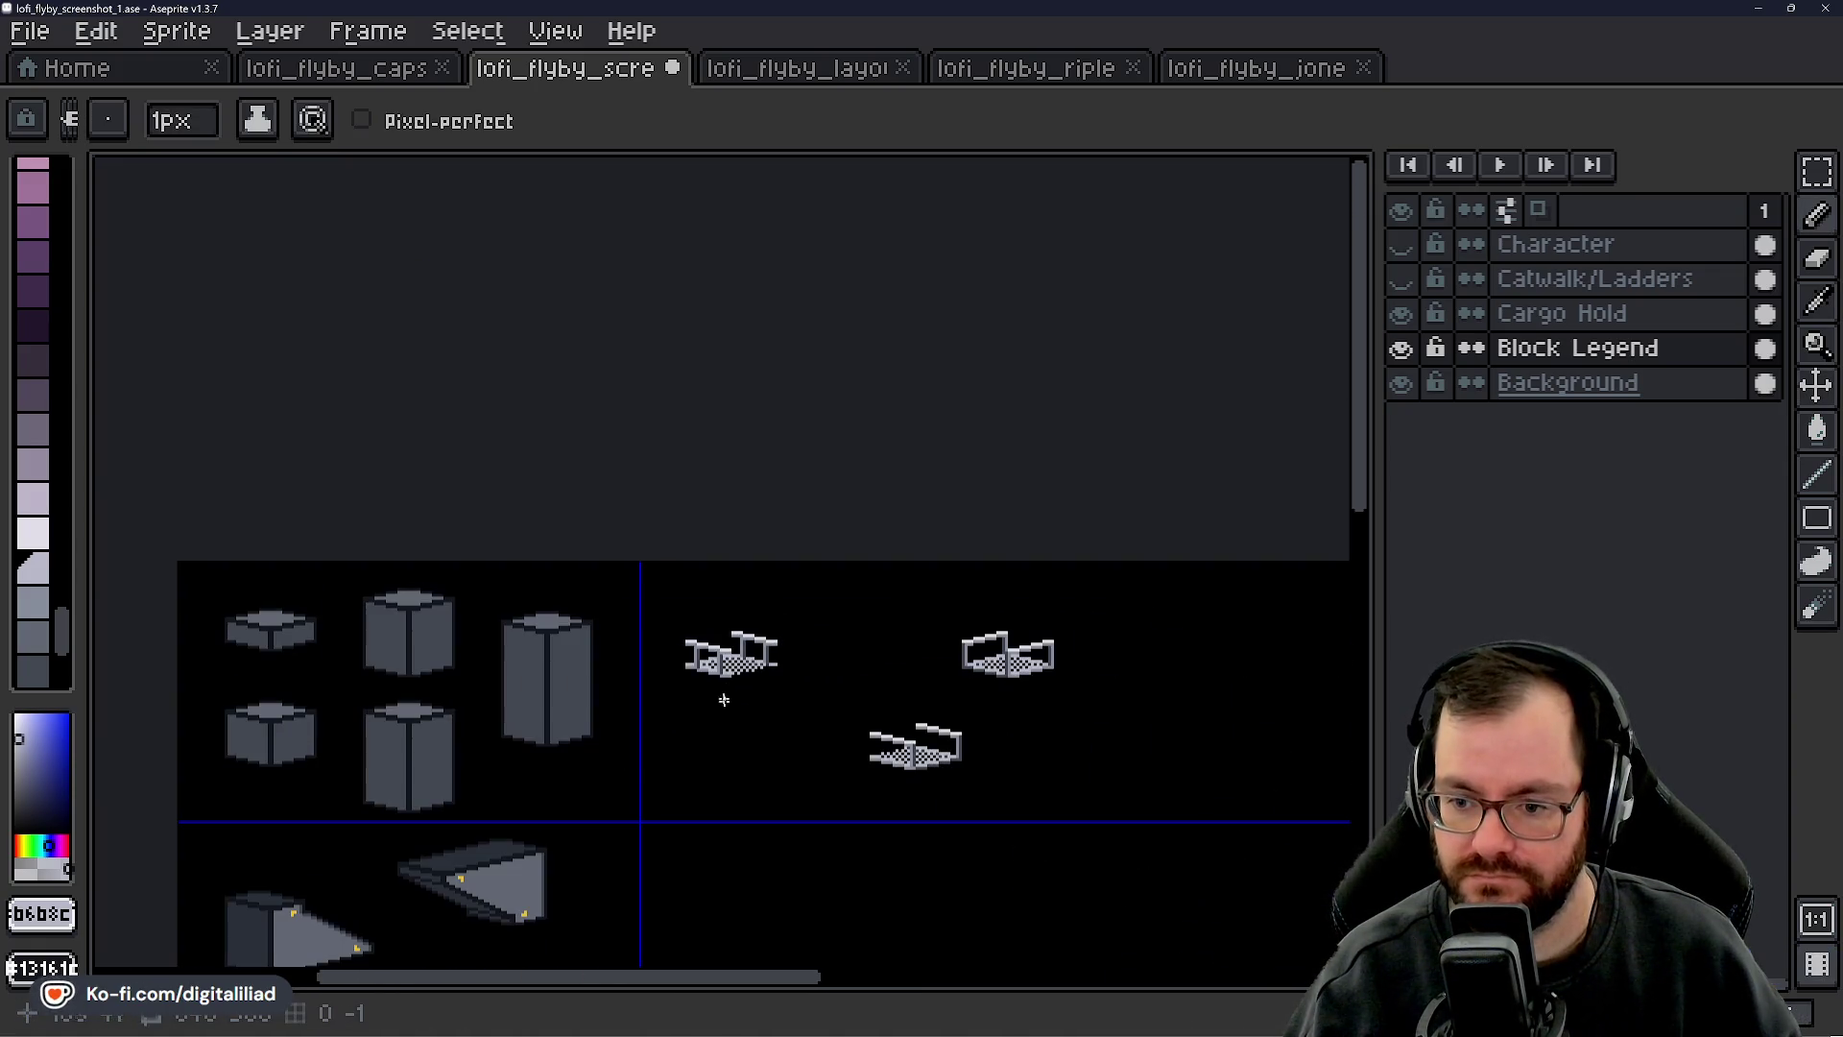
- Extend the corner tile's deck at its lower right with light grey pixels
{"action": "left_click_drag", "start_coordinate": [721, 683], "coordinate": [732, 700]}
{"action": "scroll", "coordinate": [758, 653], "scroll_direction": "up", "scroll_amount": 5}
{"action": "left_click_drag", "start_coordinate": [777, 631], "coordinate": [669, 630]}
{"action": "scroll", "coordinate": [641, 601], "scroll_direction": "up", "scroll_amount": 2}
{"action": "scroll", "coordinate": [651, 635], "scroll_direction": "down", "scroll_amount": 2}
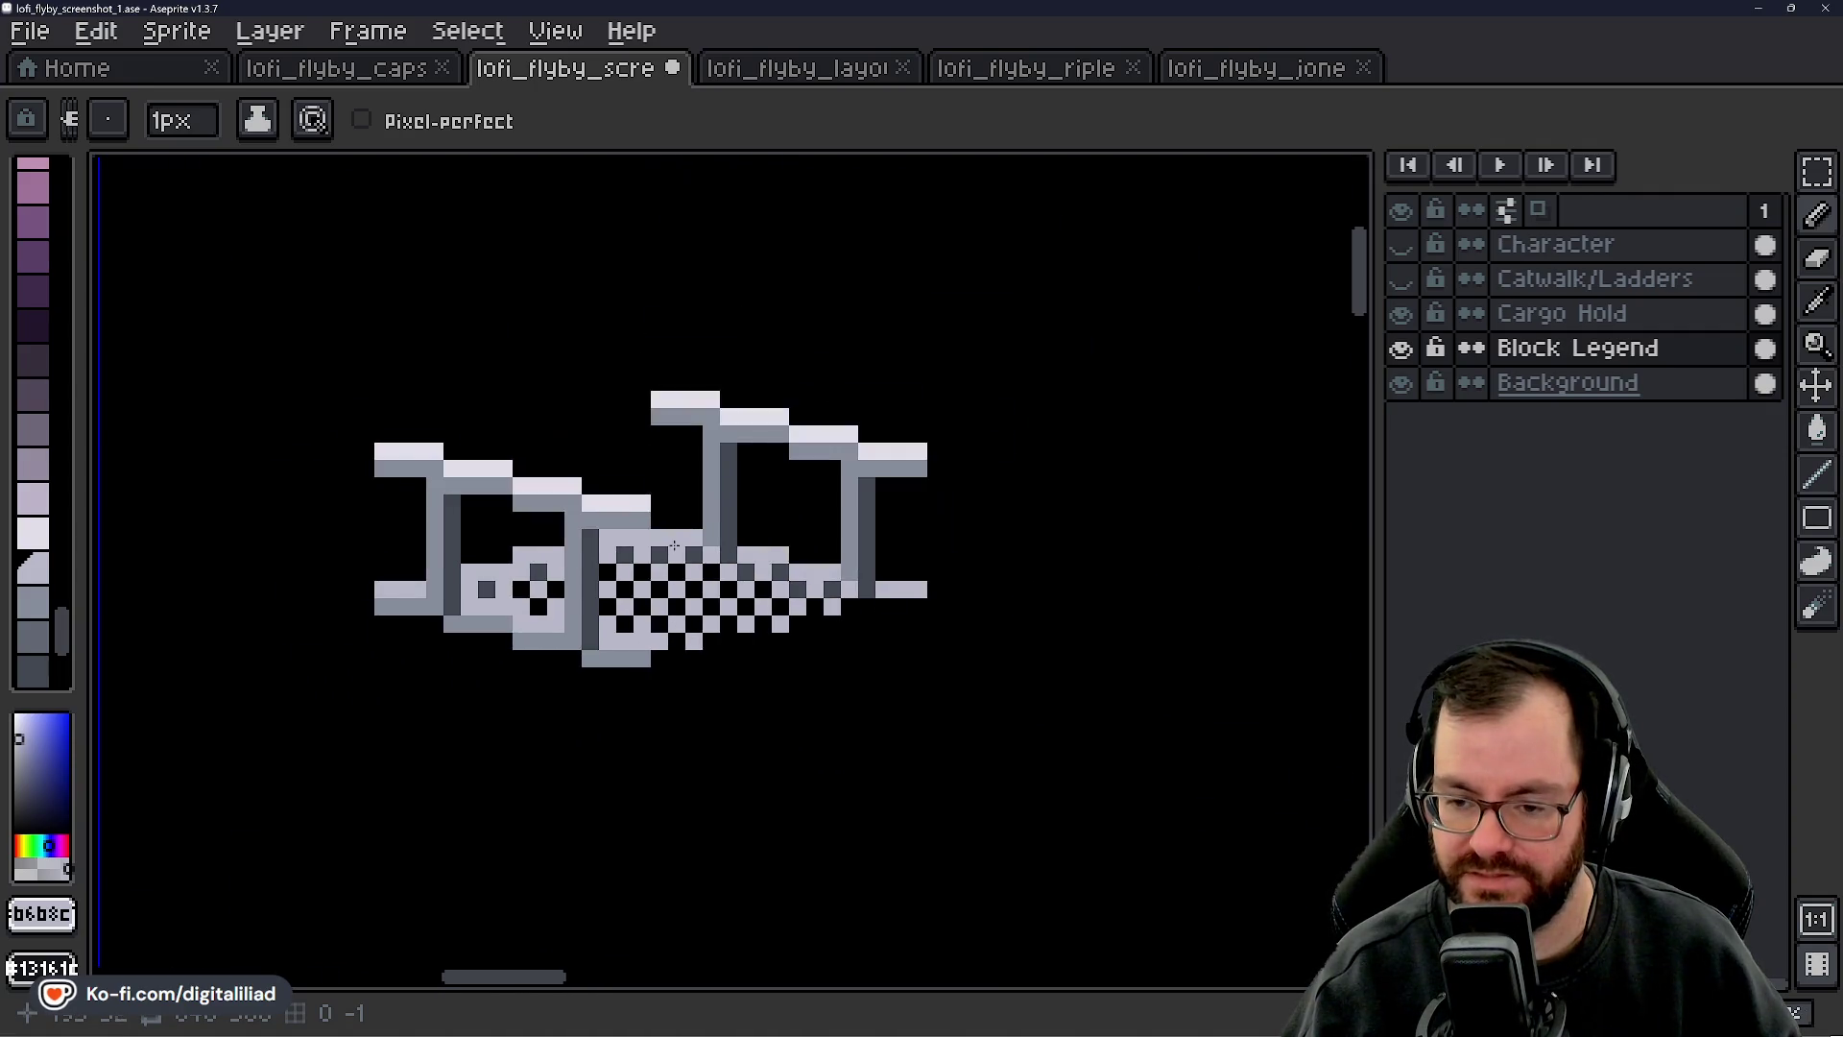
{"action": "scroll", "coordinate": [662, 614], "scroll_direction": "up", "scroll_amount": 1}
{"action": "left_click_drag", "start_coordinate": [815, 764], "coordinate": [649, 716]}
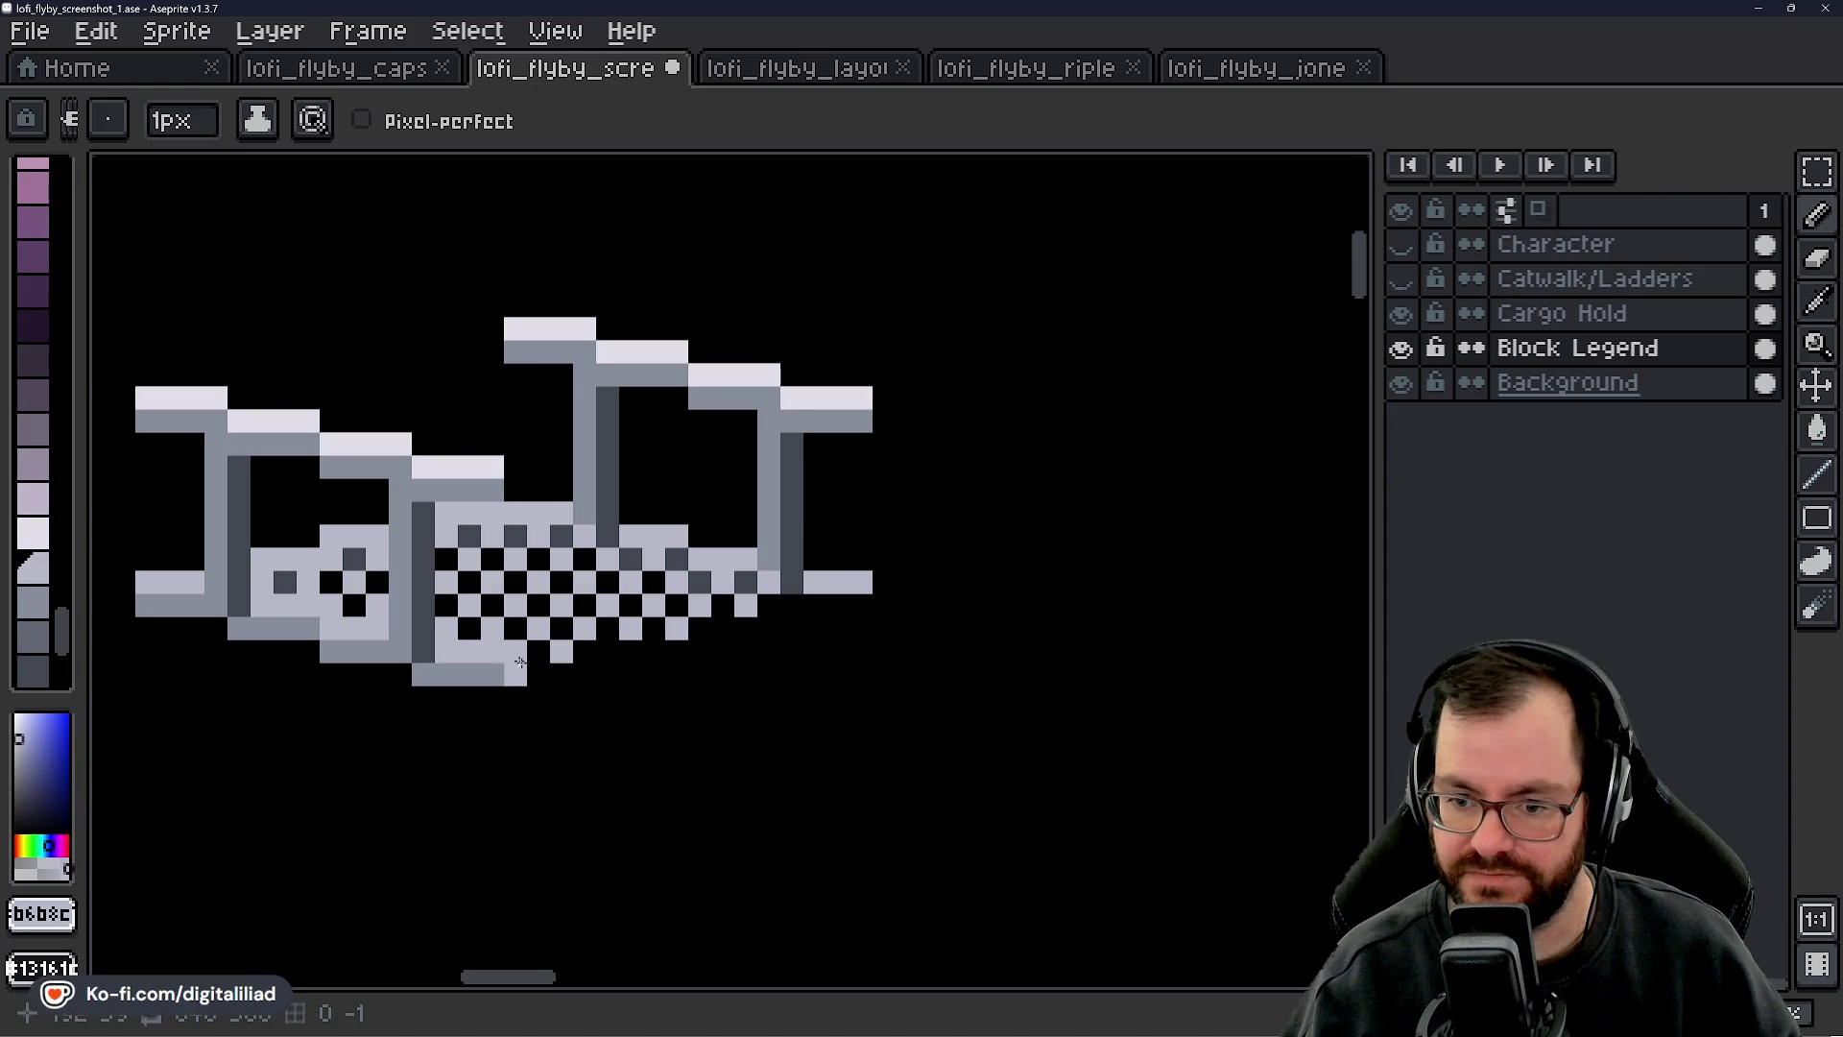
{"action": "scroll", "coordinate": [537, 662], "scroll_direction": "up", "scroll_amount": 2}
{"action": "left_click", "coordinate": [630, 640]}
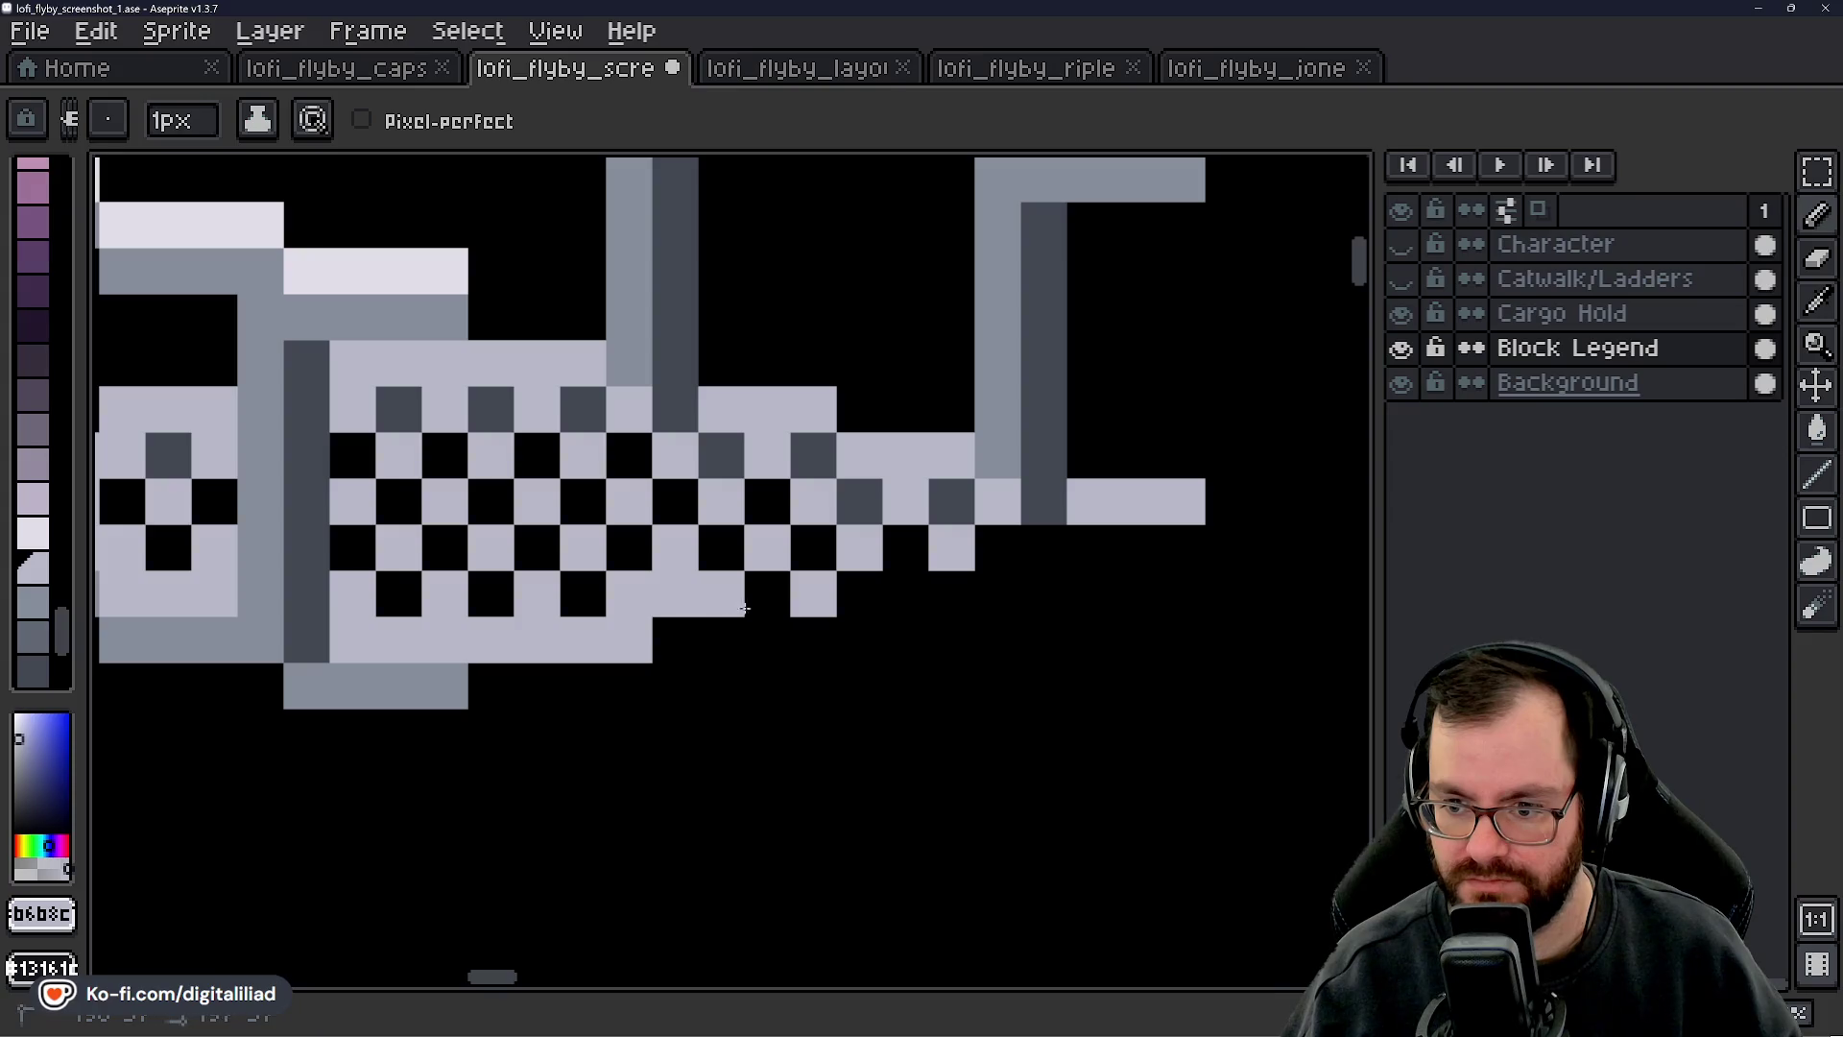
{"action": "left_click", "coordinate": [768, 593]}
{"action": "left_click", "coordinate": [906, 547]}
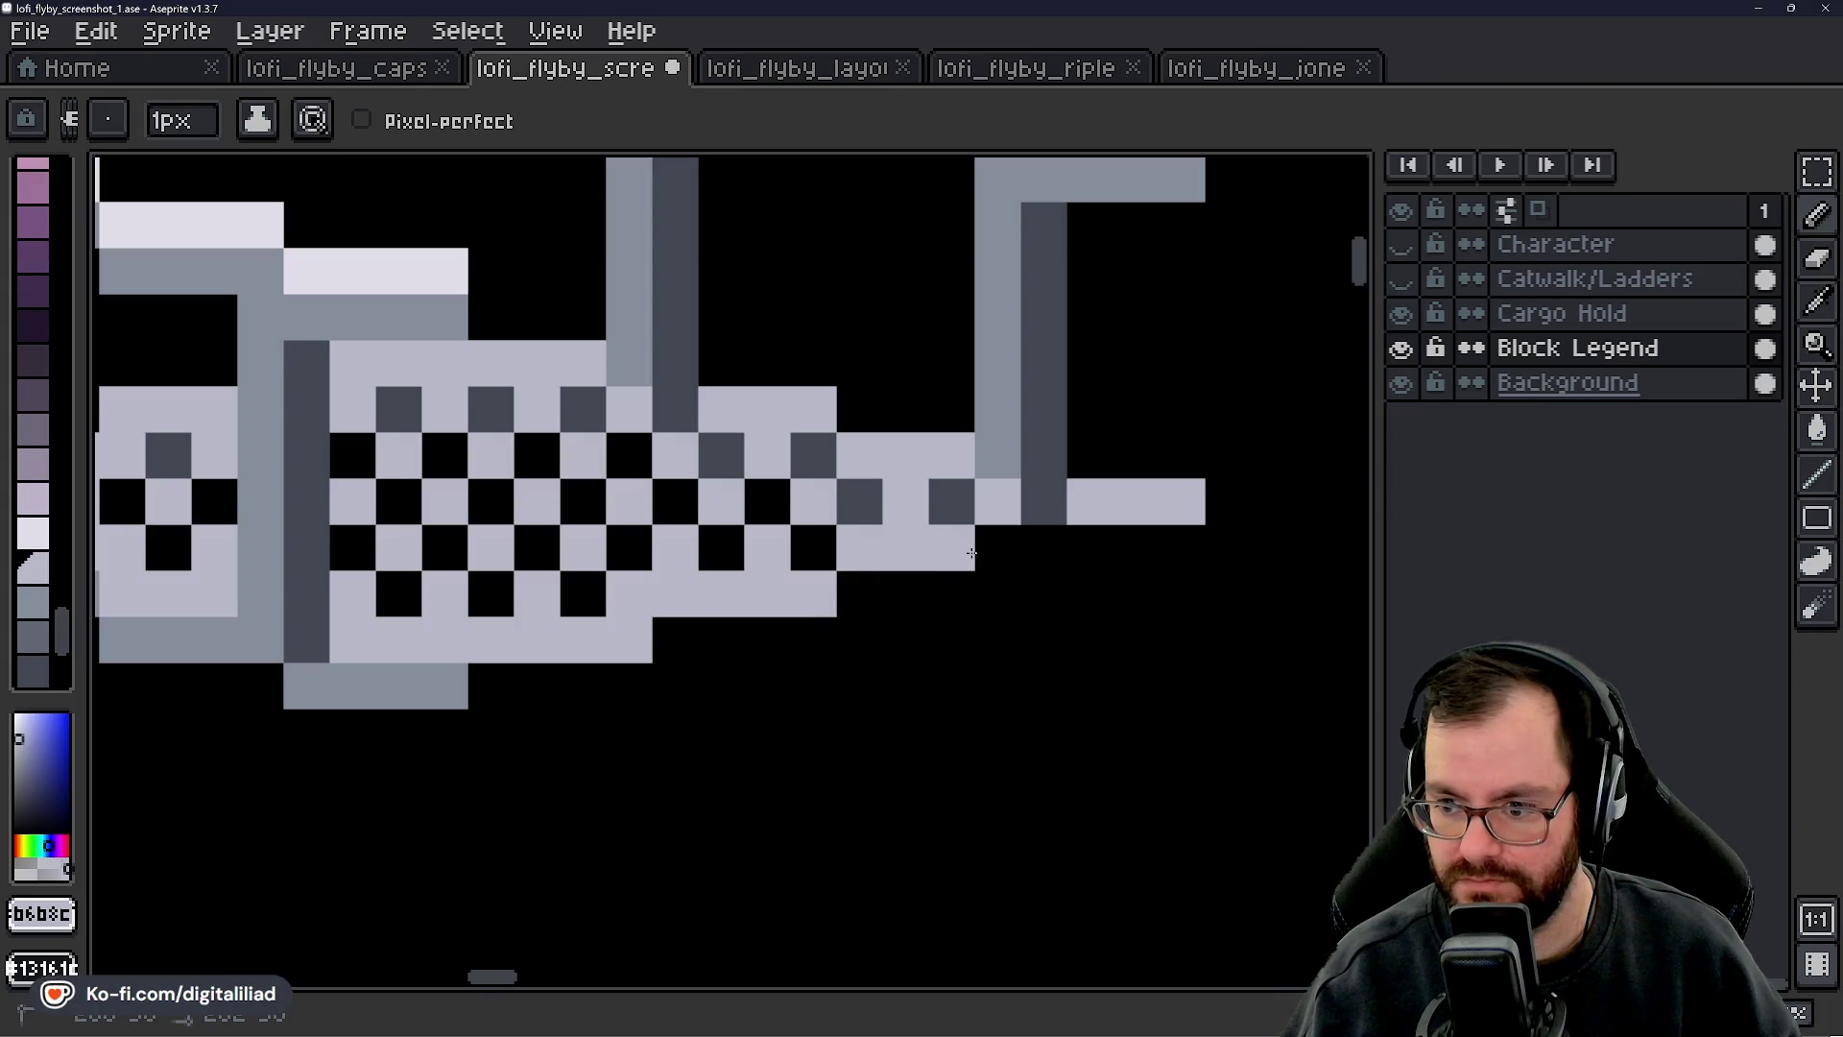
{"action": "left_click", "coordinate": [985, 553]}
- Paint a dark grey shading stroke along the underside of the deck
{"action": "scroll", "coordinate": [859, 530], "scroll_direction": "down", "scroll_amount": 5}
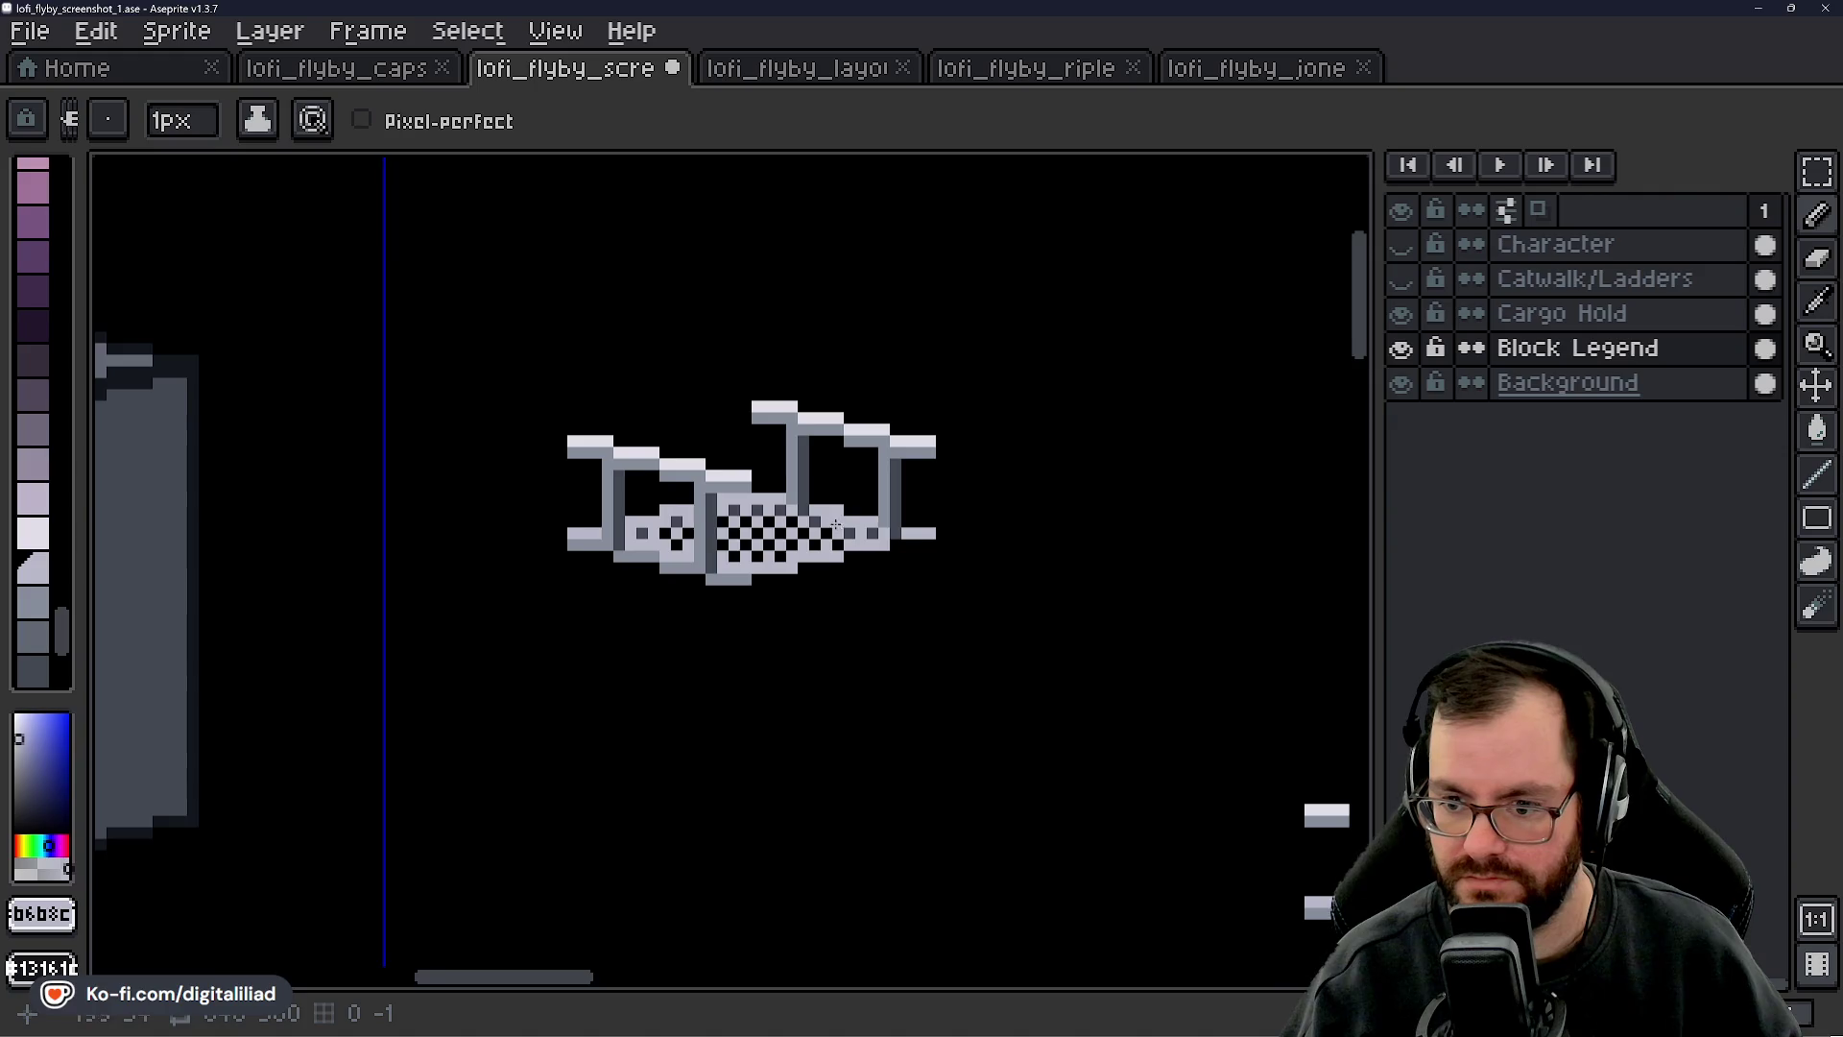
{"action": "scroll", "coordinate": [837, 525], "scroll_direction": "up", "scroll_amount": 5}
{"action": "left_click", "coordinate": [938, 518], "text": "alt"}
{"action": "scroll", "coordinate": [938, 519], "scroll_direction": "up", "scroll_amount": 1}
{"action": "mouse_move", "coordinate": [725, 650]}
{"action": "left_mouse_down"}
{"action": "mouse_move", "coordinate": [843, 656]}
{"action": "mouse_move", "coordinate": [653, 704]}
{"action": "mouse_move", "coordinate": [518, 700]}
{"action": "left_mouse_up"}
{"action": "scroll", "coordinate": [871, 606], "scroll_direction": "down", "scroll_amount": 5}
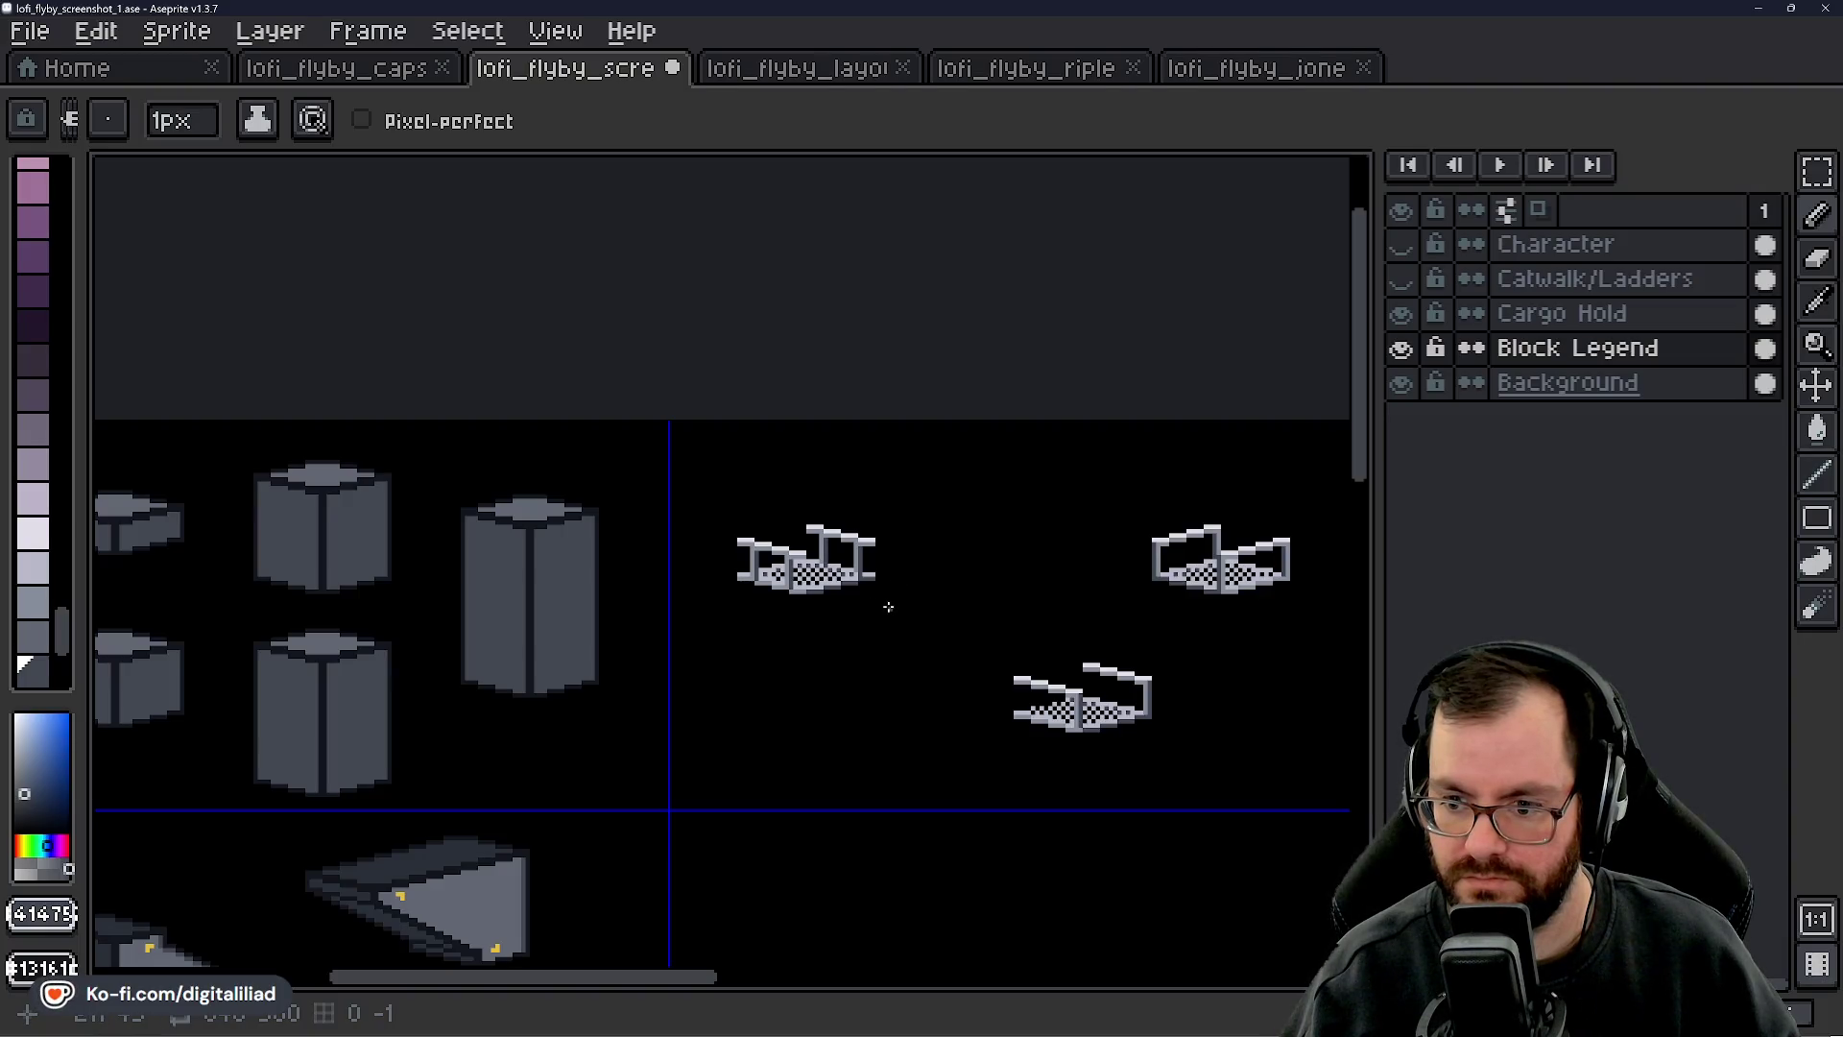
- Sample the light railing colour and choose a light grey from the palette
{"action": "scroll", "coordinate": [888, 606], "scroll_direction": "up", "scroll_amount": 2}
{"action": "scroll", "coordinate": [883, 606], "scroll_direction": "down", "scroll_amount": 1}
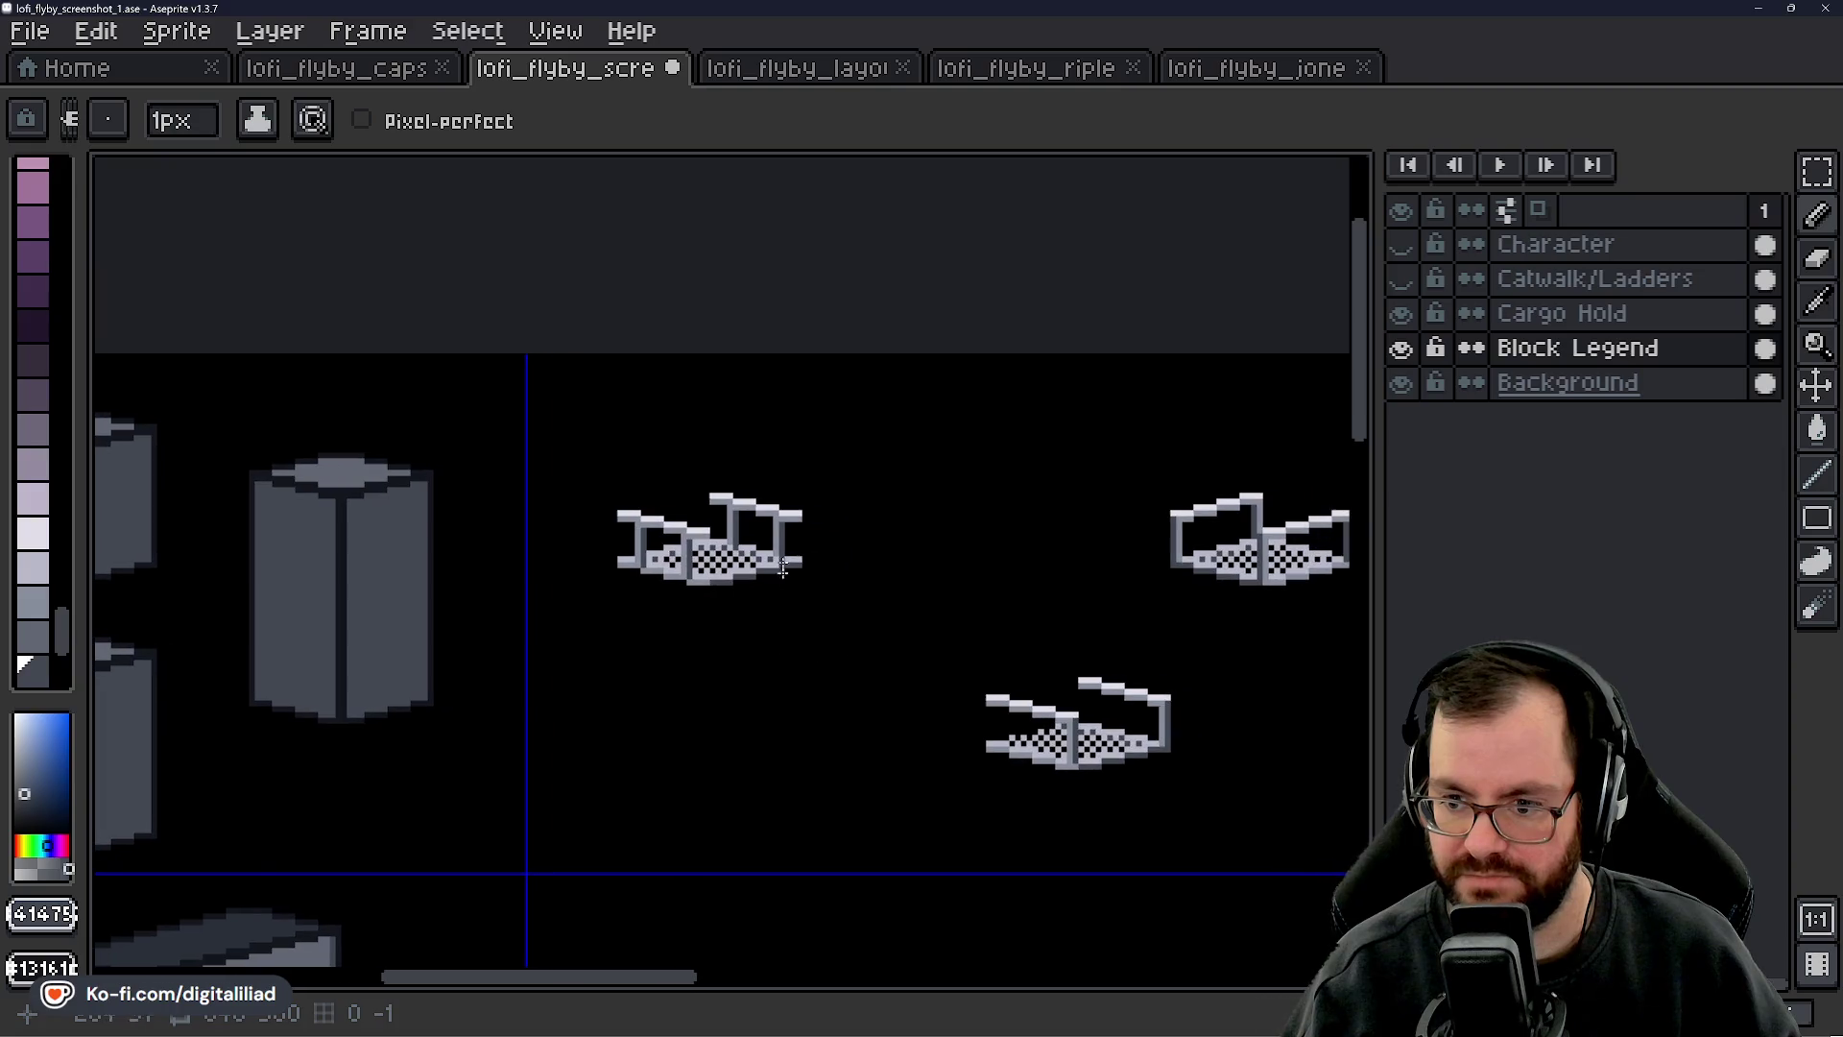
{"action": "scroll", "coordinate": [868, 573], "scroll_direction": "up", "scroll_amount": 3}
{"action": "scroll", "coordinate": [766, 639], "scroll_direction": "up", "scroll_amount": 1}
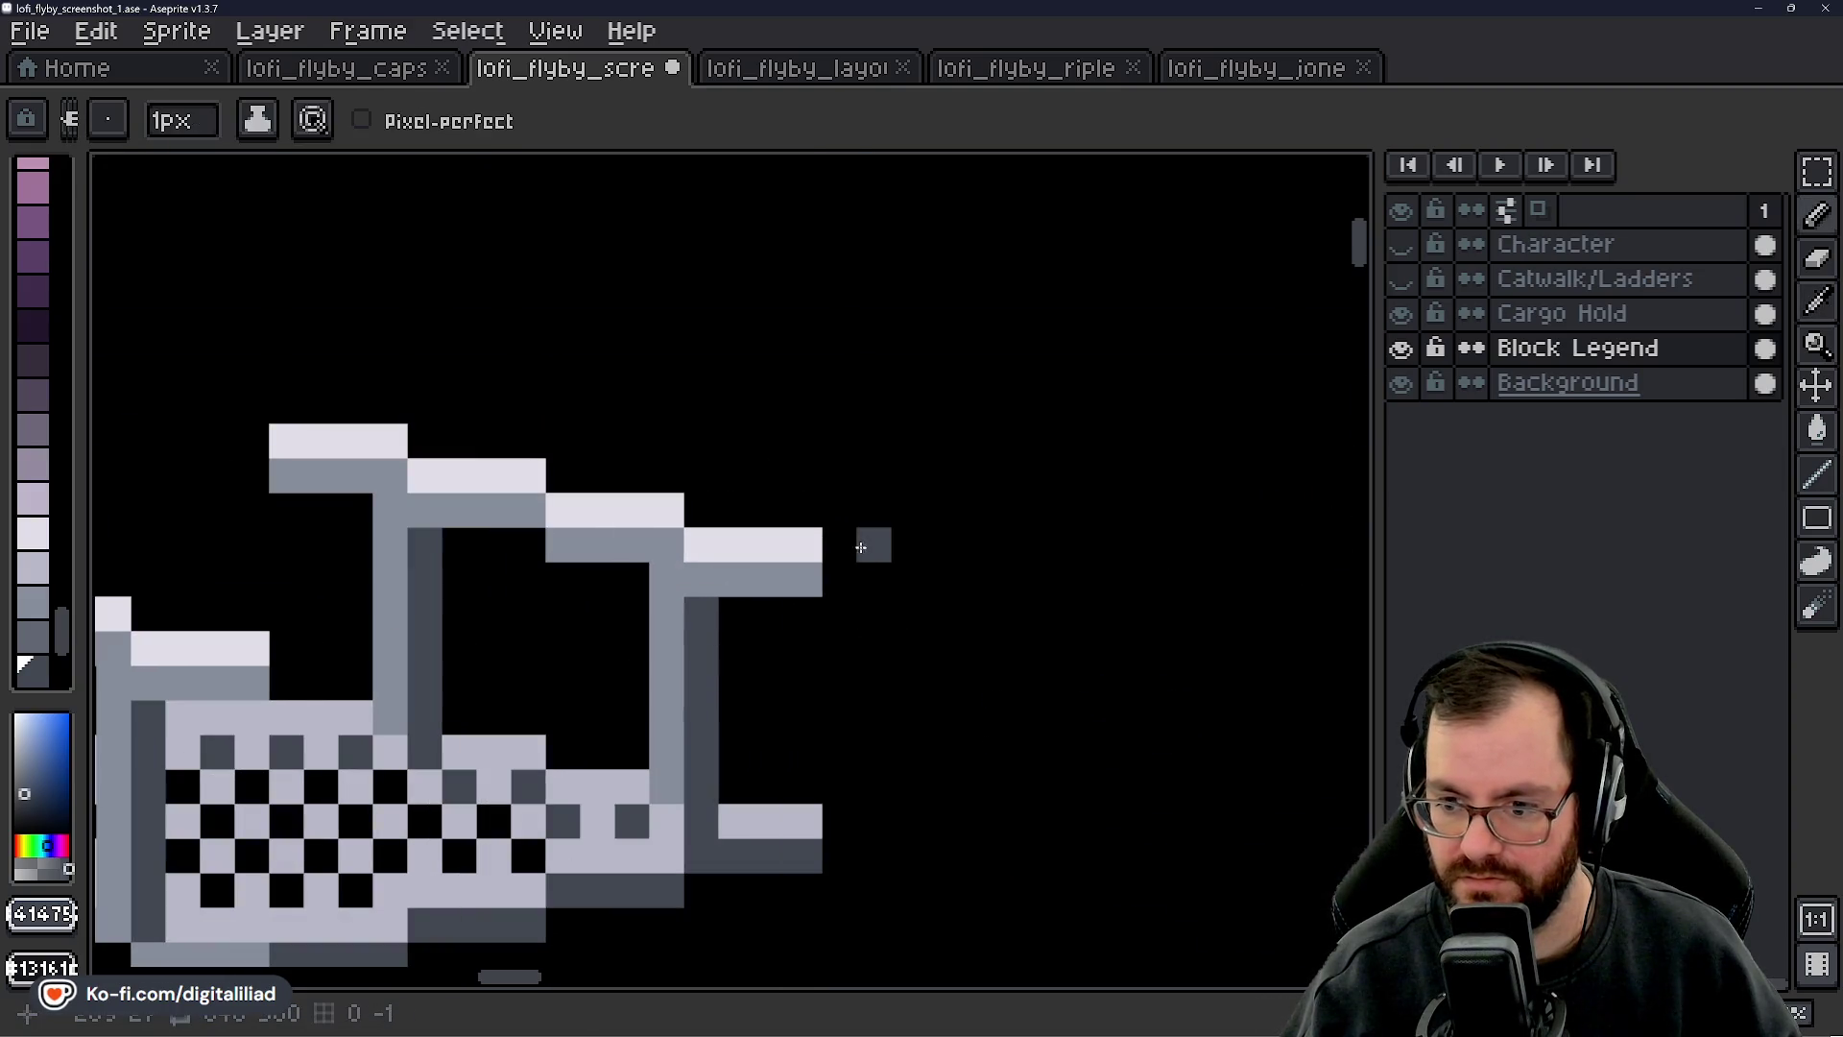
{"action": "scroll", "coordinate": [741, 621], "scroll_direction": "down", "scroll_amount": 1}
{"action": "scroll", "coordinate": [843, 646], "scroll_direction": "down", "scroll_amount": 3}
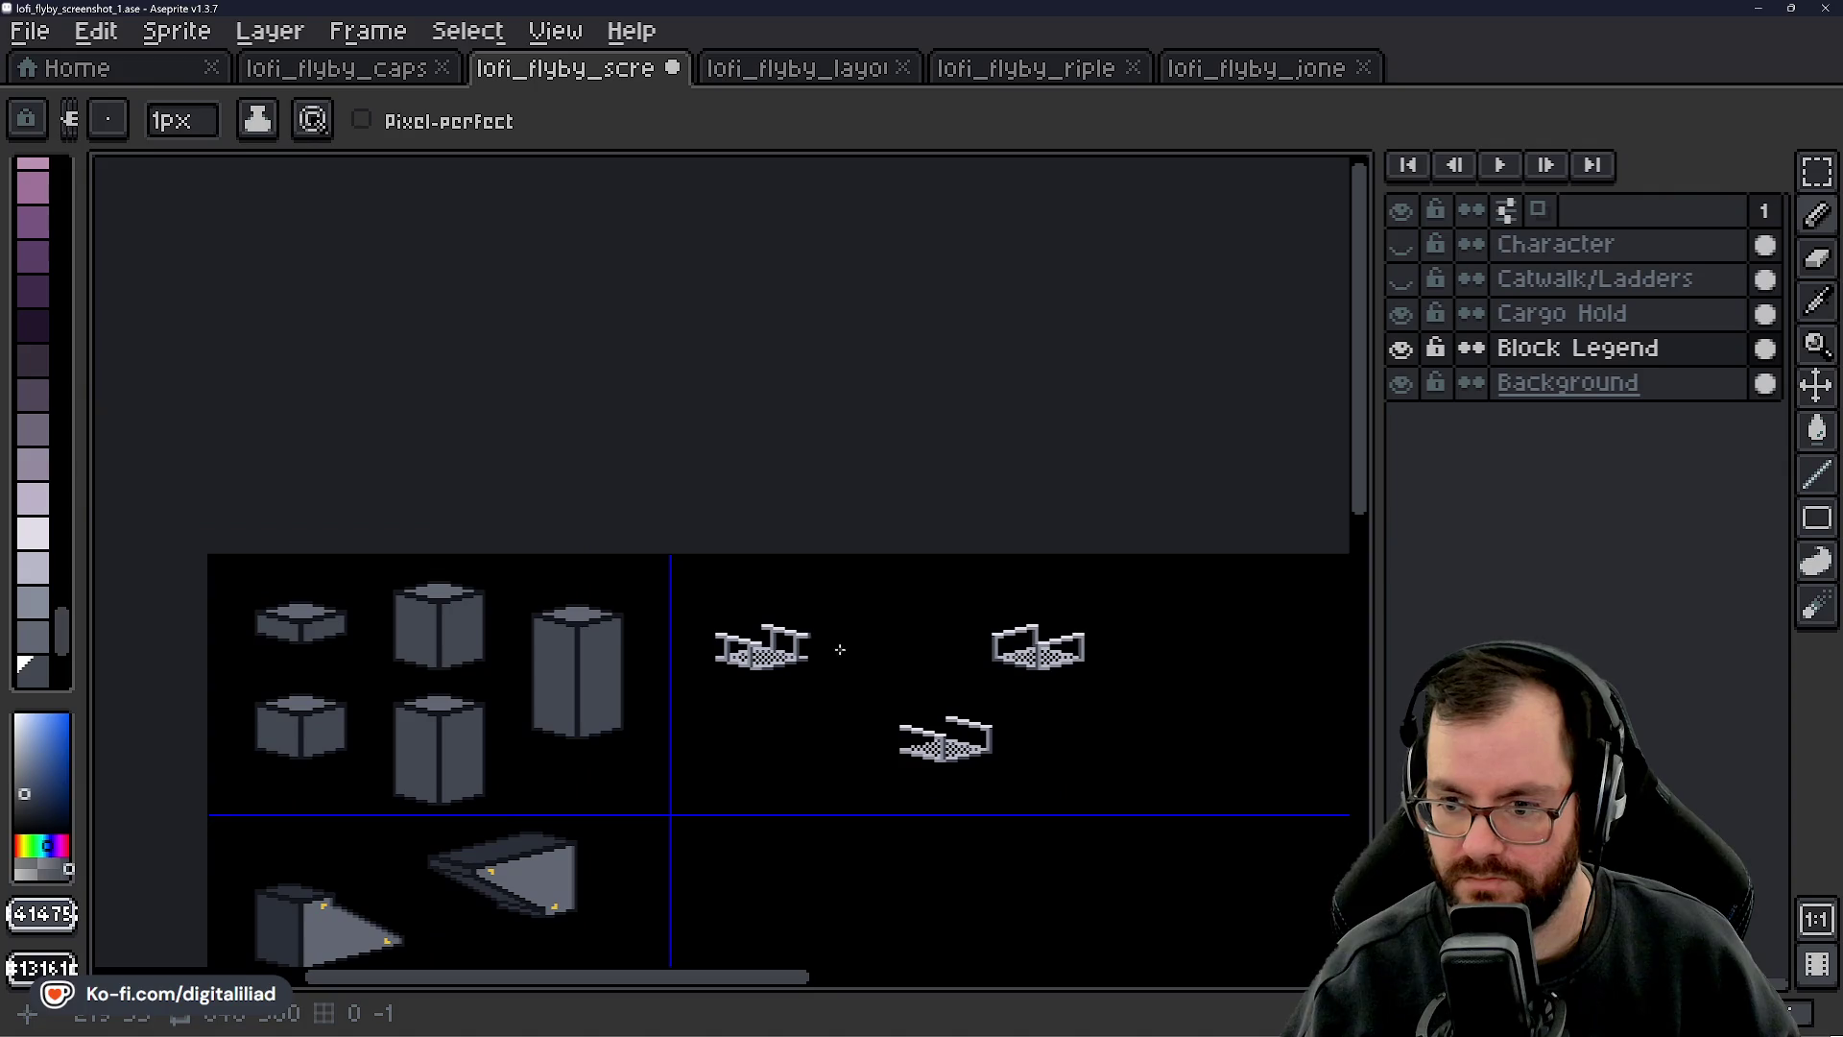
{"action": "scroll", "coordinate": [832, 637], "scroll_direction": "up", "scroll_amount": 4}
{"action": "key", "text": "ctrl"}
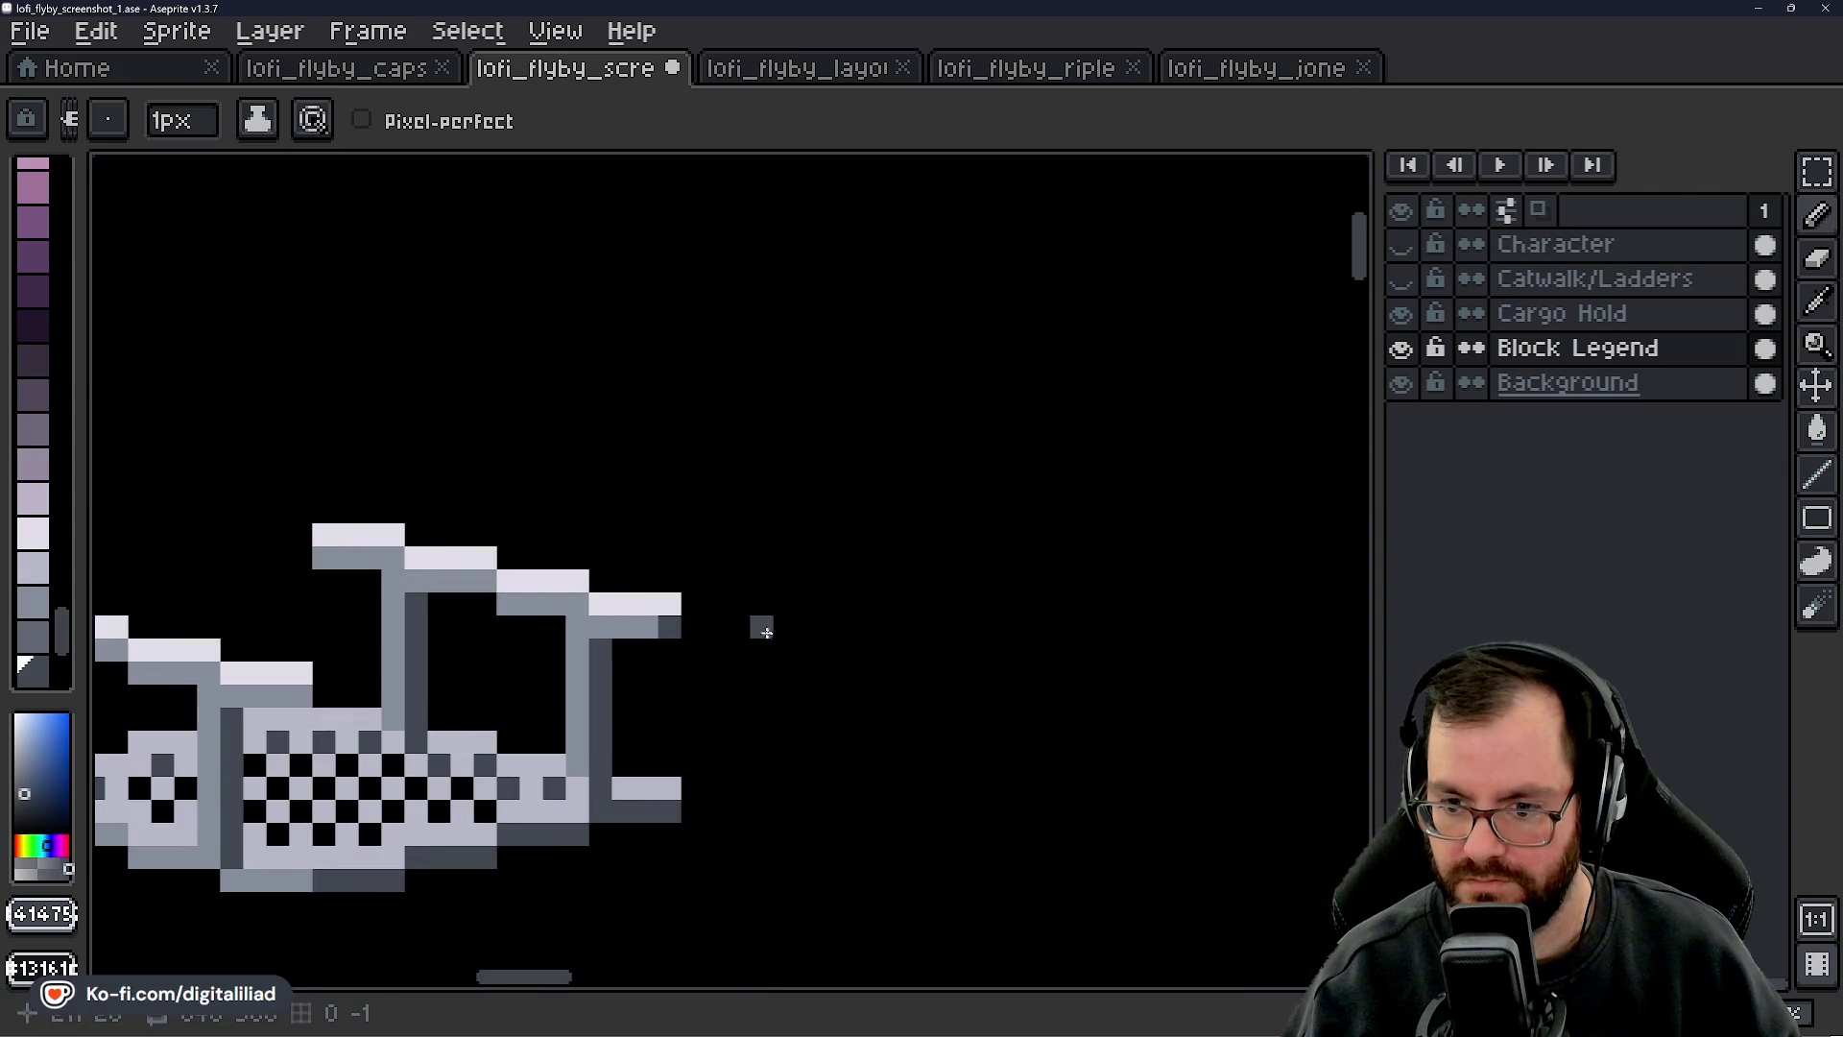
{"action": "scroll", "coordinate": [805, 646], "scroll_direction": "down", "scroll_amount": 2}
{"action": "scroll", "coordinate": [800, 641], "scroll_direction": "up", "scroll_amount": 2}
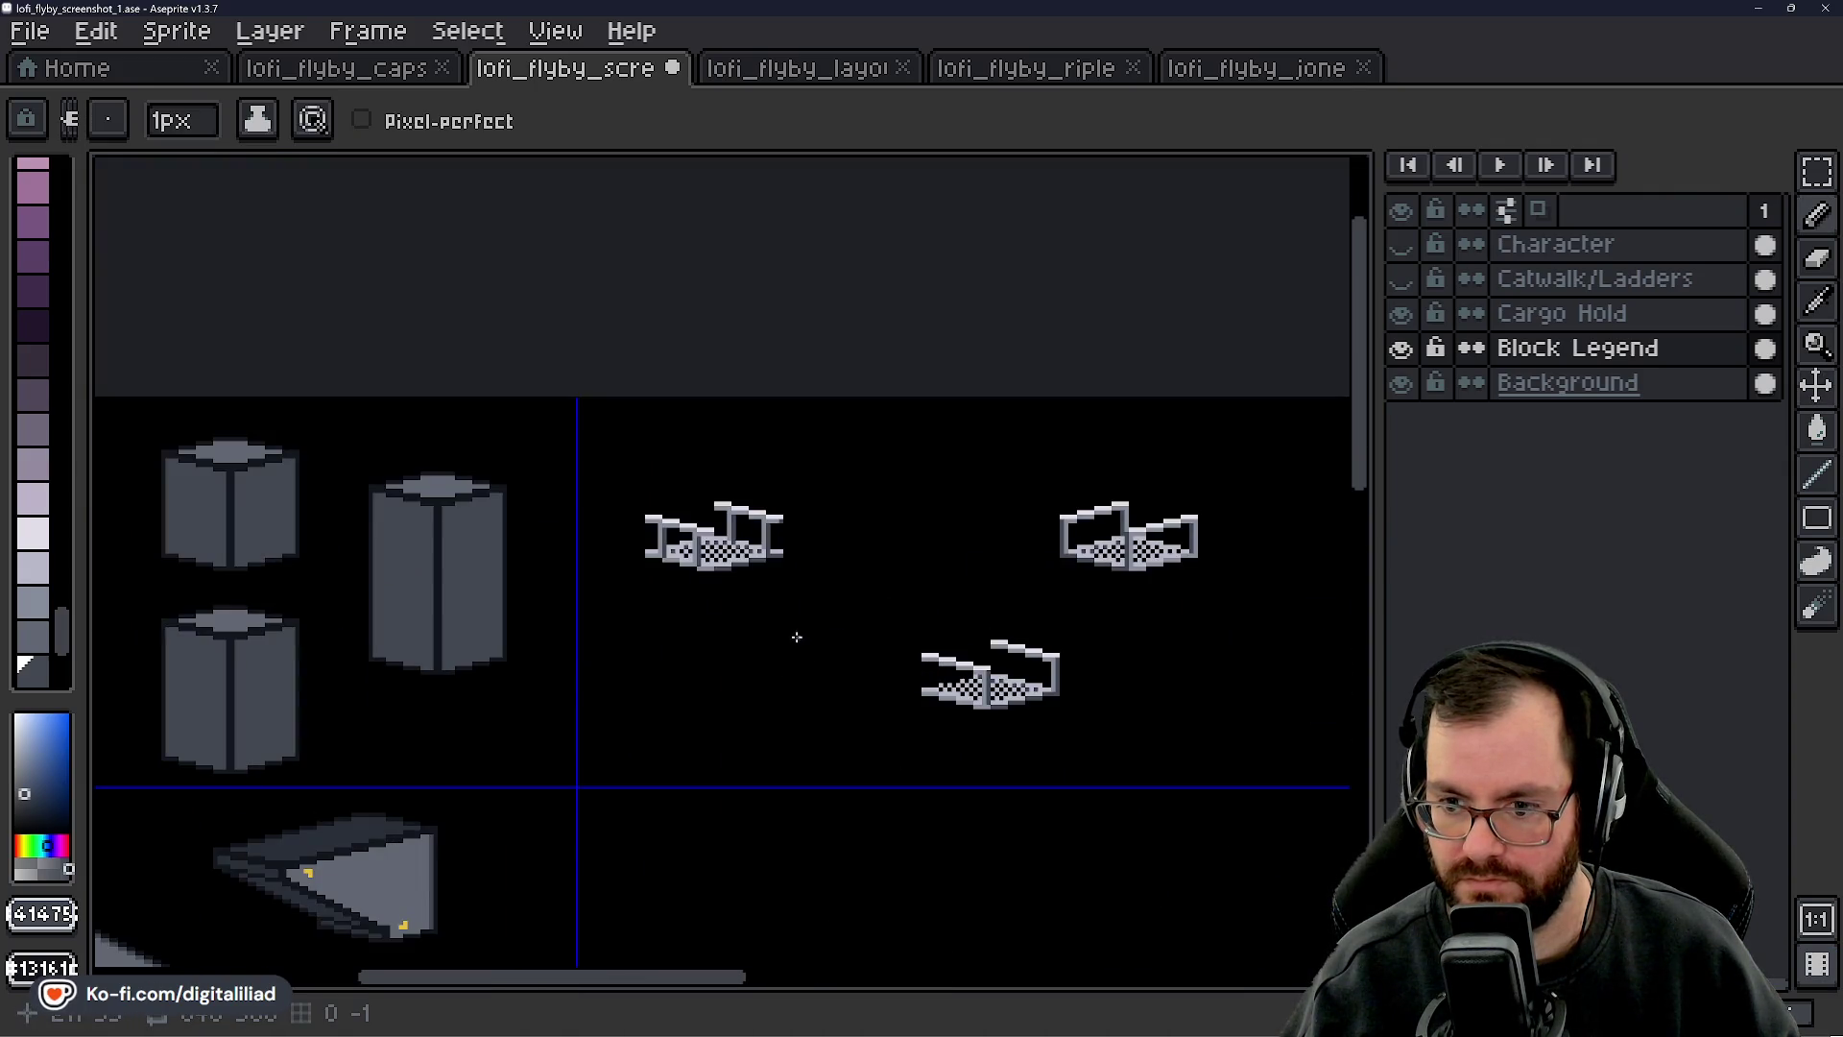
{"action": "scroll", "coordinate": [792, 632], "scroll_direction": "up", "scroll_amount": 3}
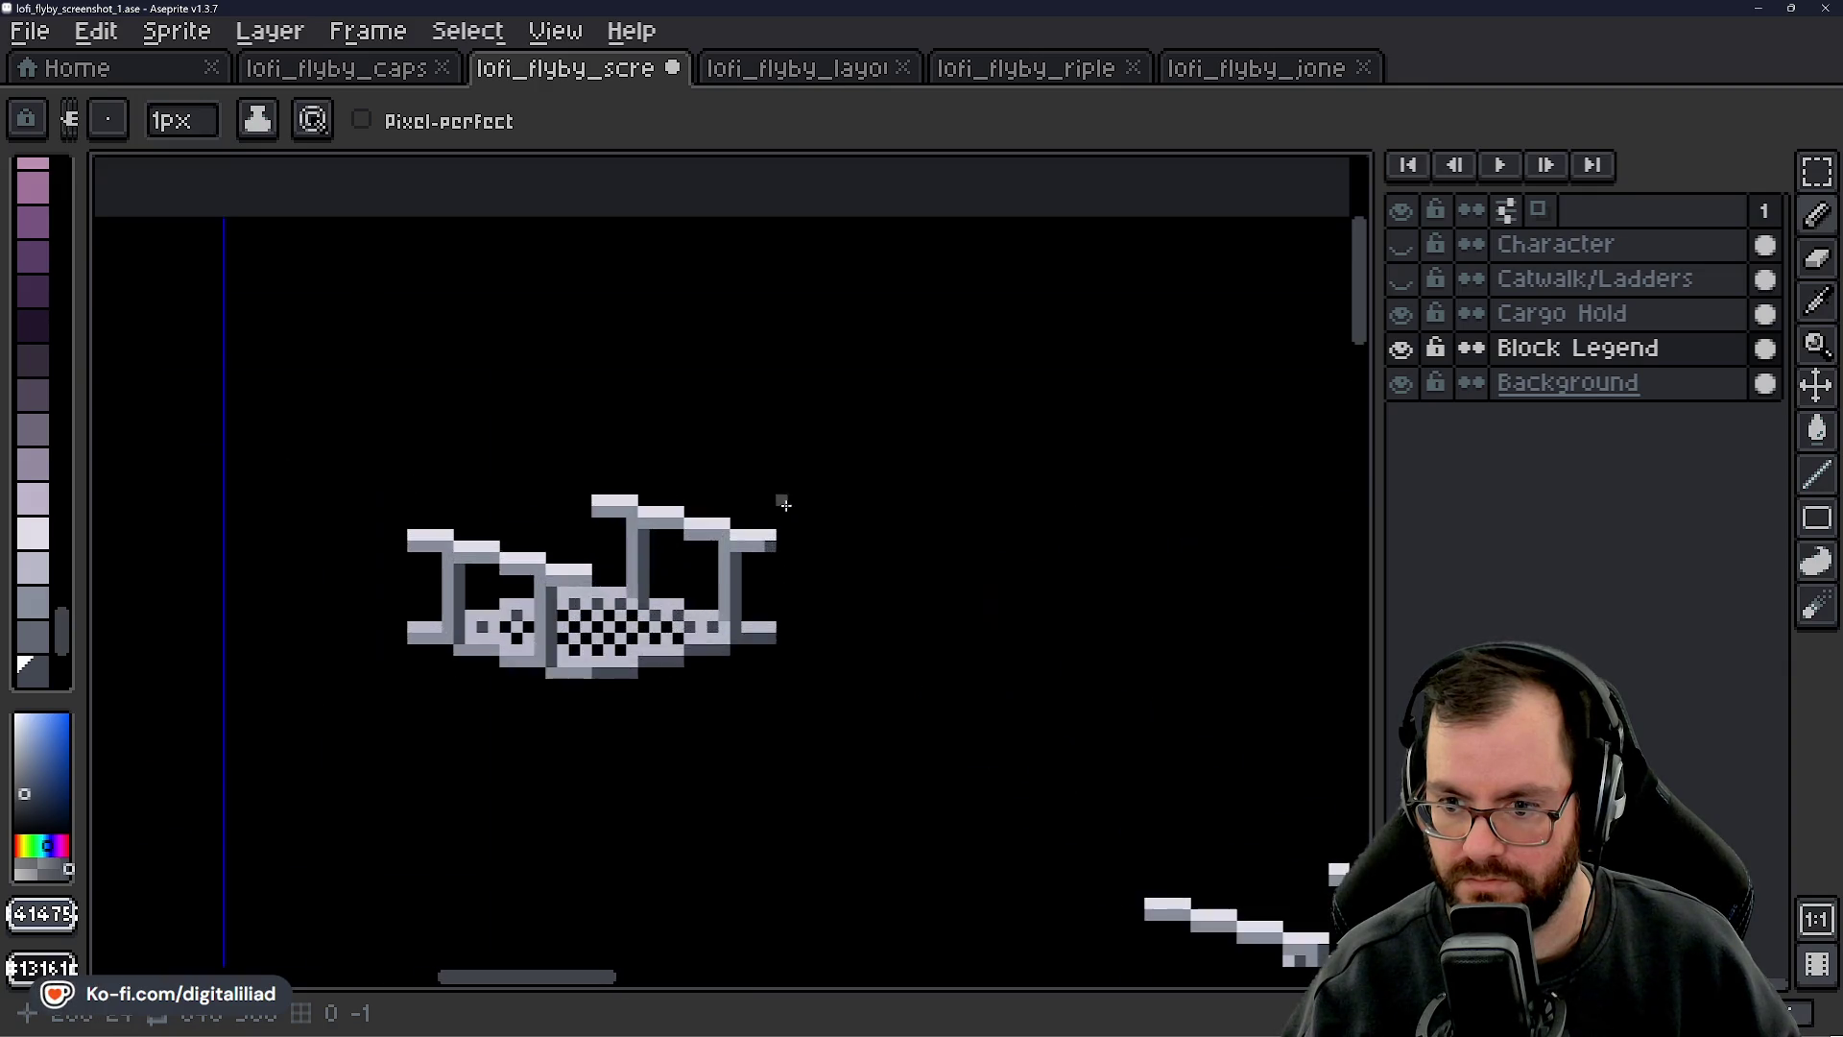
{"action": "left_click", "coordinate": [617, 547], "text": "alt"}
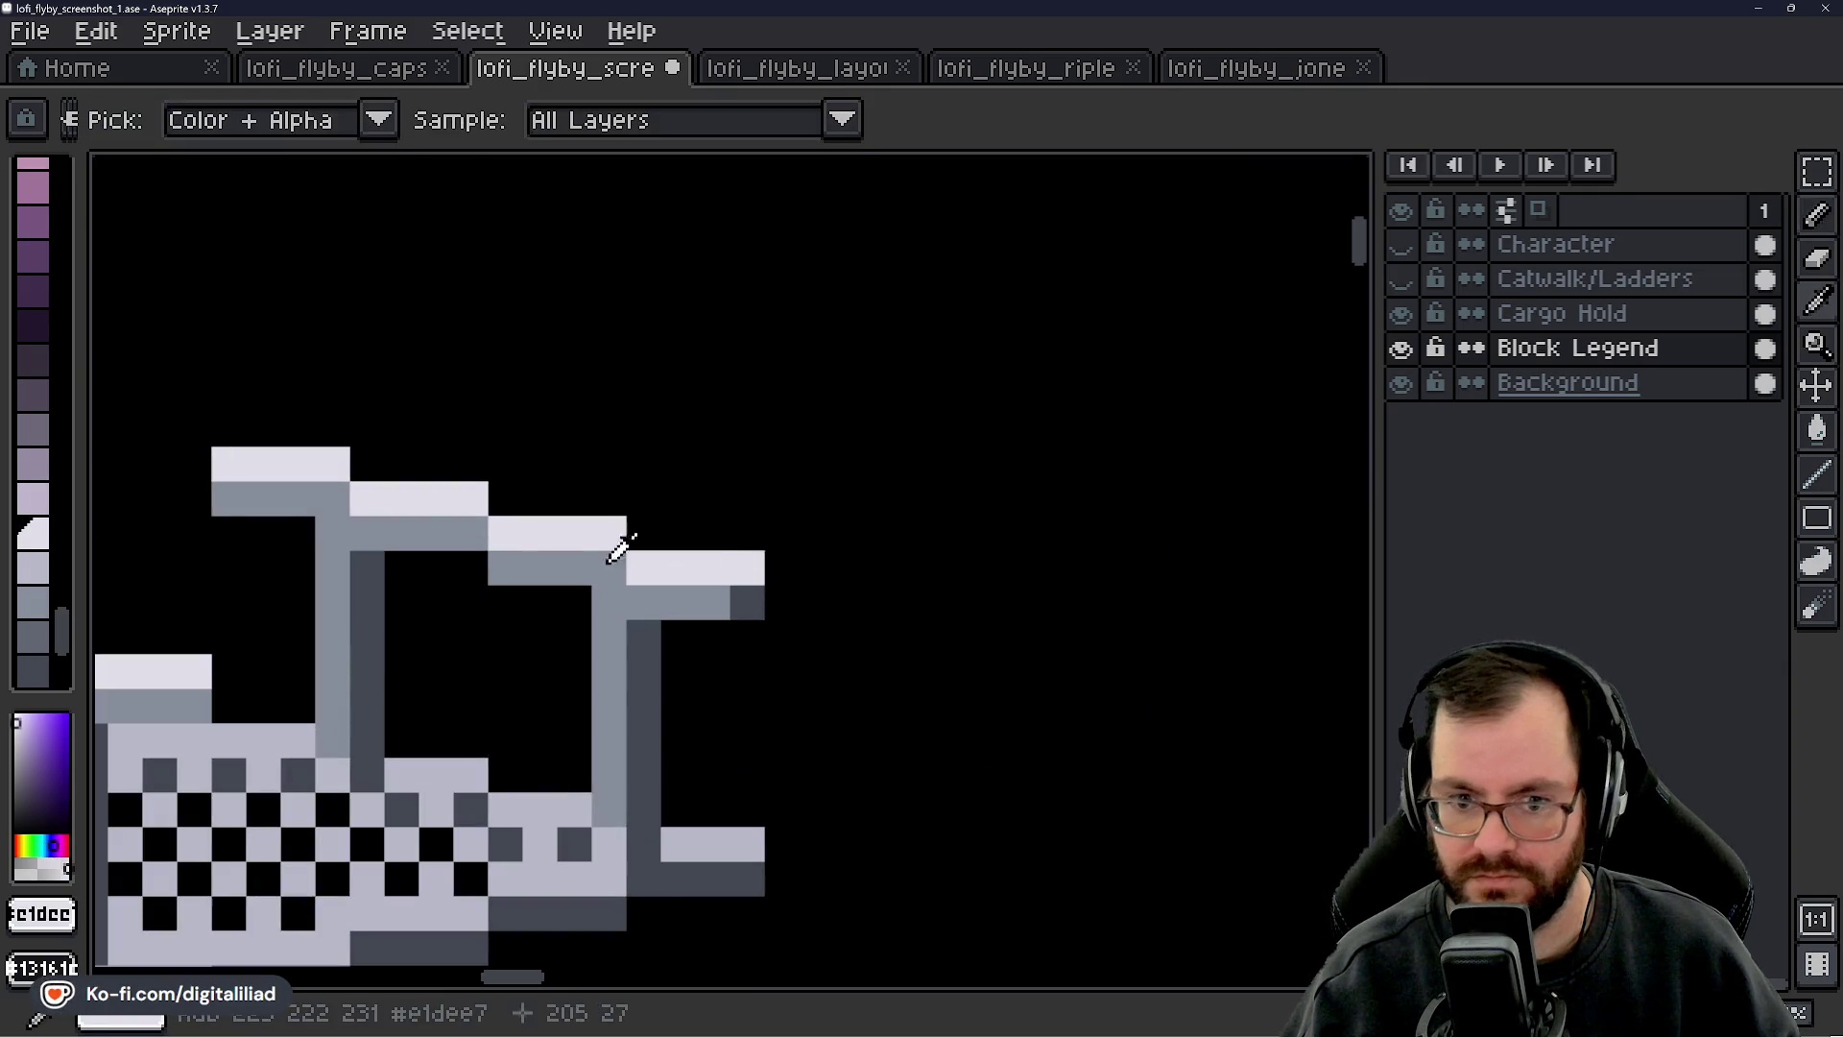
{"action": "left_click", "coordinate": [38, 566]}
- Retouch the railing top with a mid-grey pixel and a light-grey corner pixel
{"action": "scroll", "coordinate": [863, 492], "scroll_direction": "down", "scroll_amount": 4}
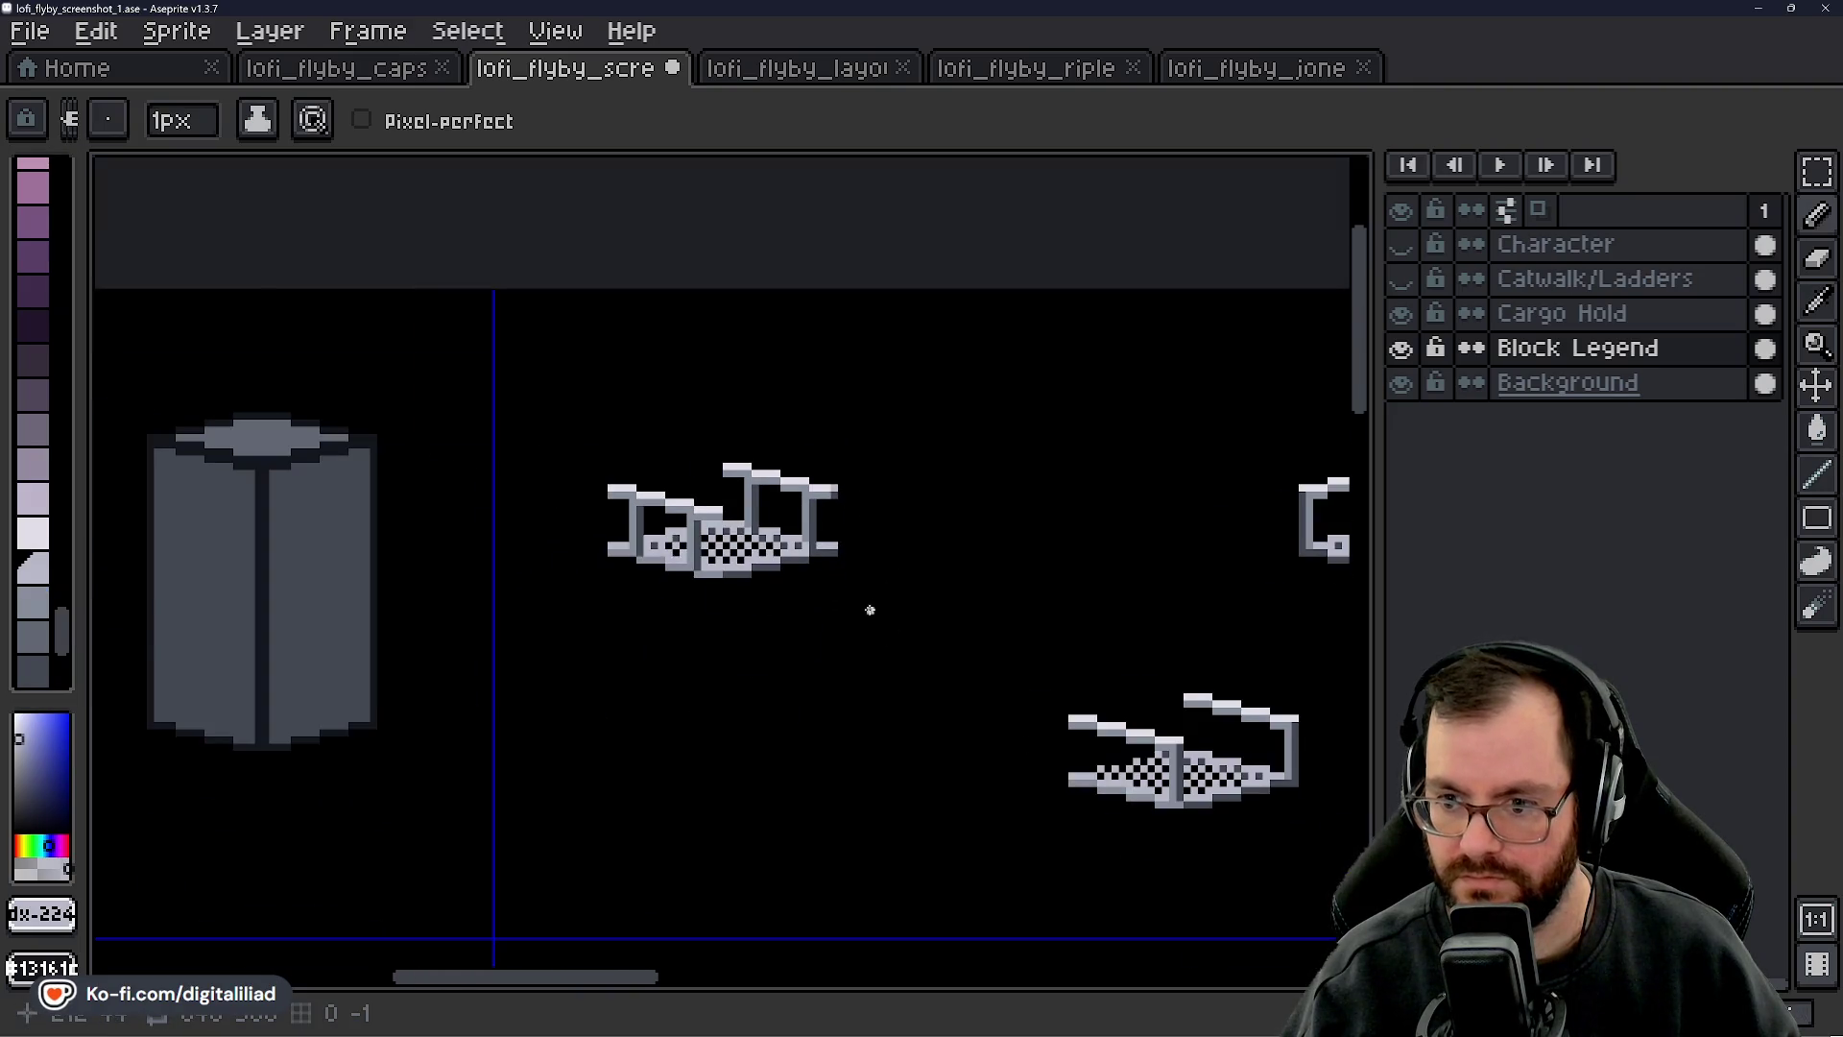
{"action": "scroll", "coordinate": [869, 619], "scroll_direction": "down", "scroll_amount": 2}
{"action": "scroll", "coordinate": [844, 625], "scroll_direction": "up", "scroll_amount": 4}
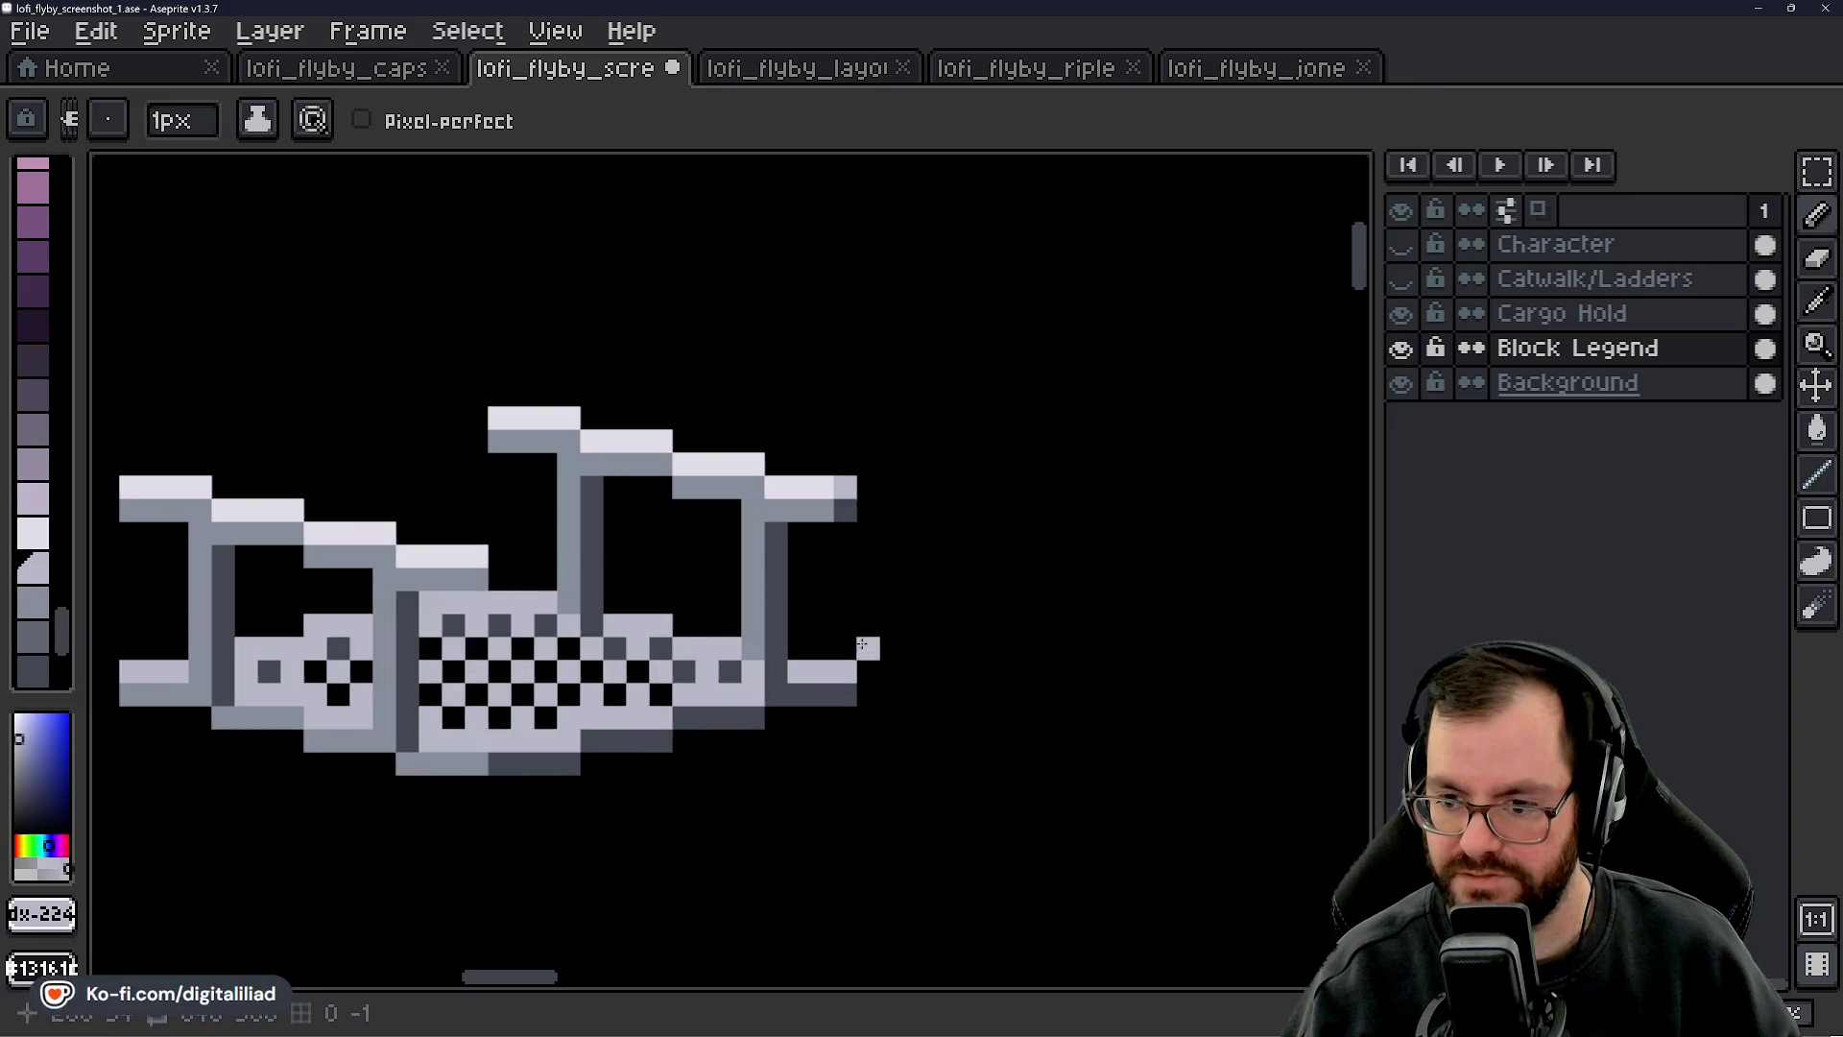
{"action": "left_click_drag", "start_coordinate": [891, 600], "coordinate": [982, 608]}
{"action": "left_click", "coordinate": [475, 662], "text": "alt"}
{"action": "scroll", "coordinate": [678, 612], "scroll_direction": "up", "scroll_amount": 1}
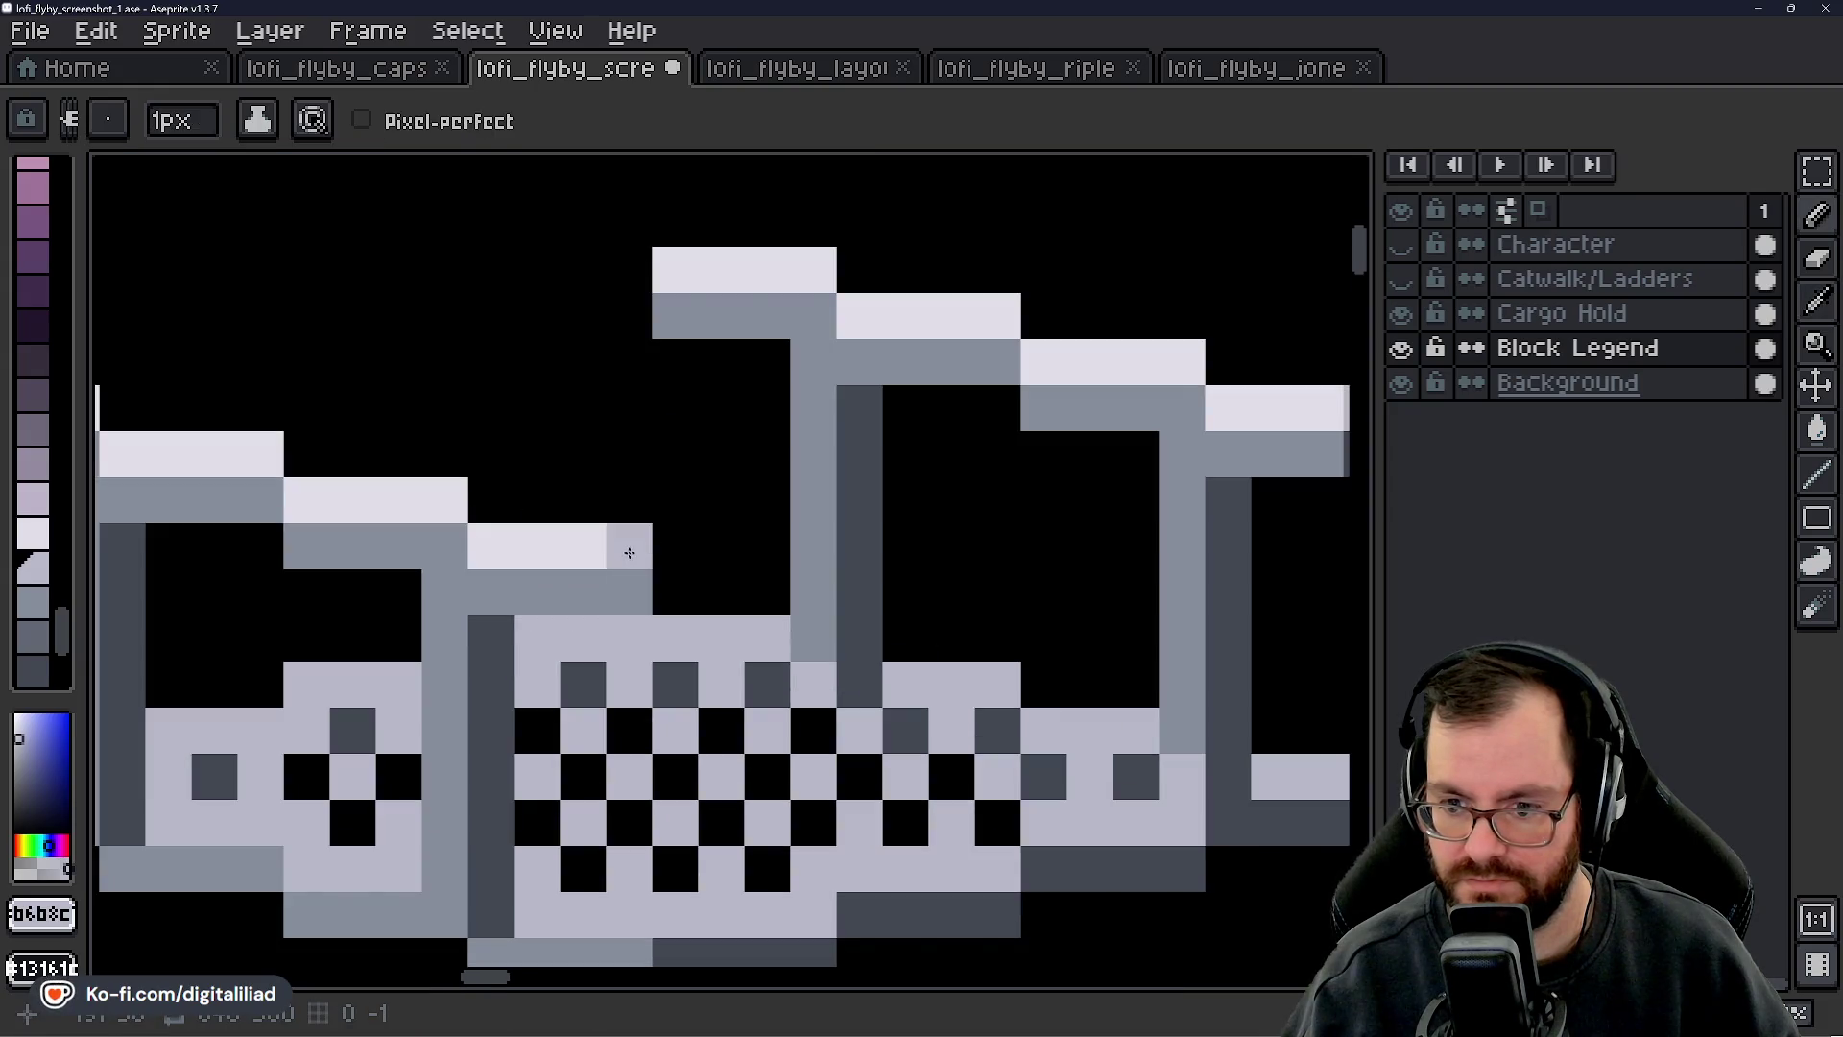
{"action": "scroll", "coordinate": [672, 591], "scroll_direction": "down", "scroll_amount": 1}
{"action": "left_click", "coordinate": [1206, 490], "text": "alt"}
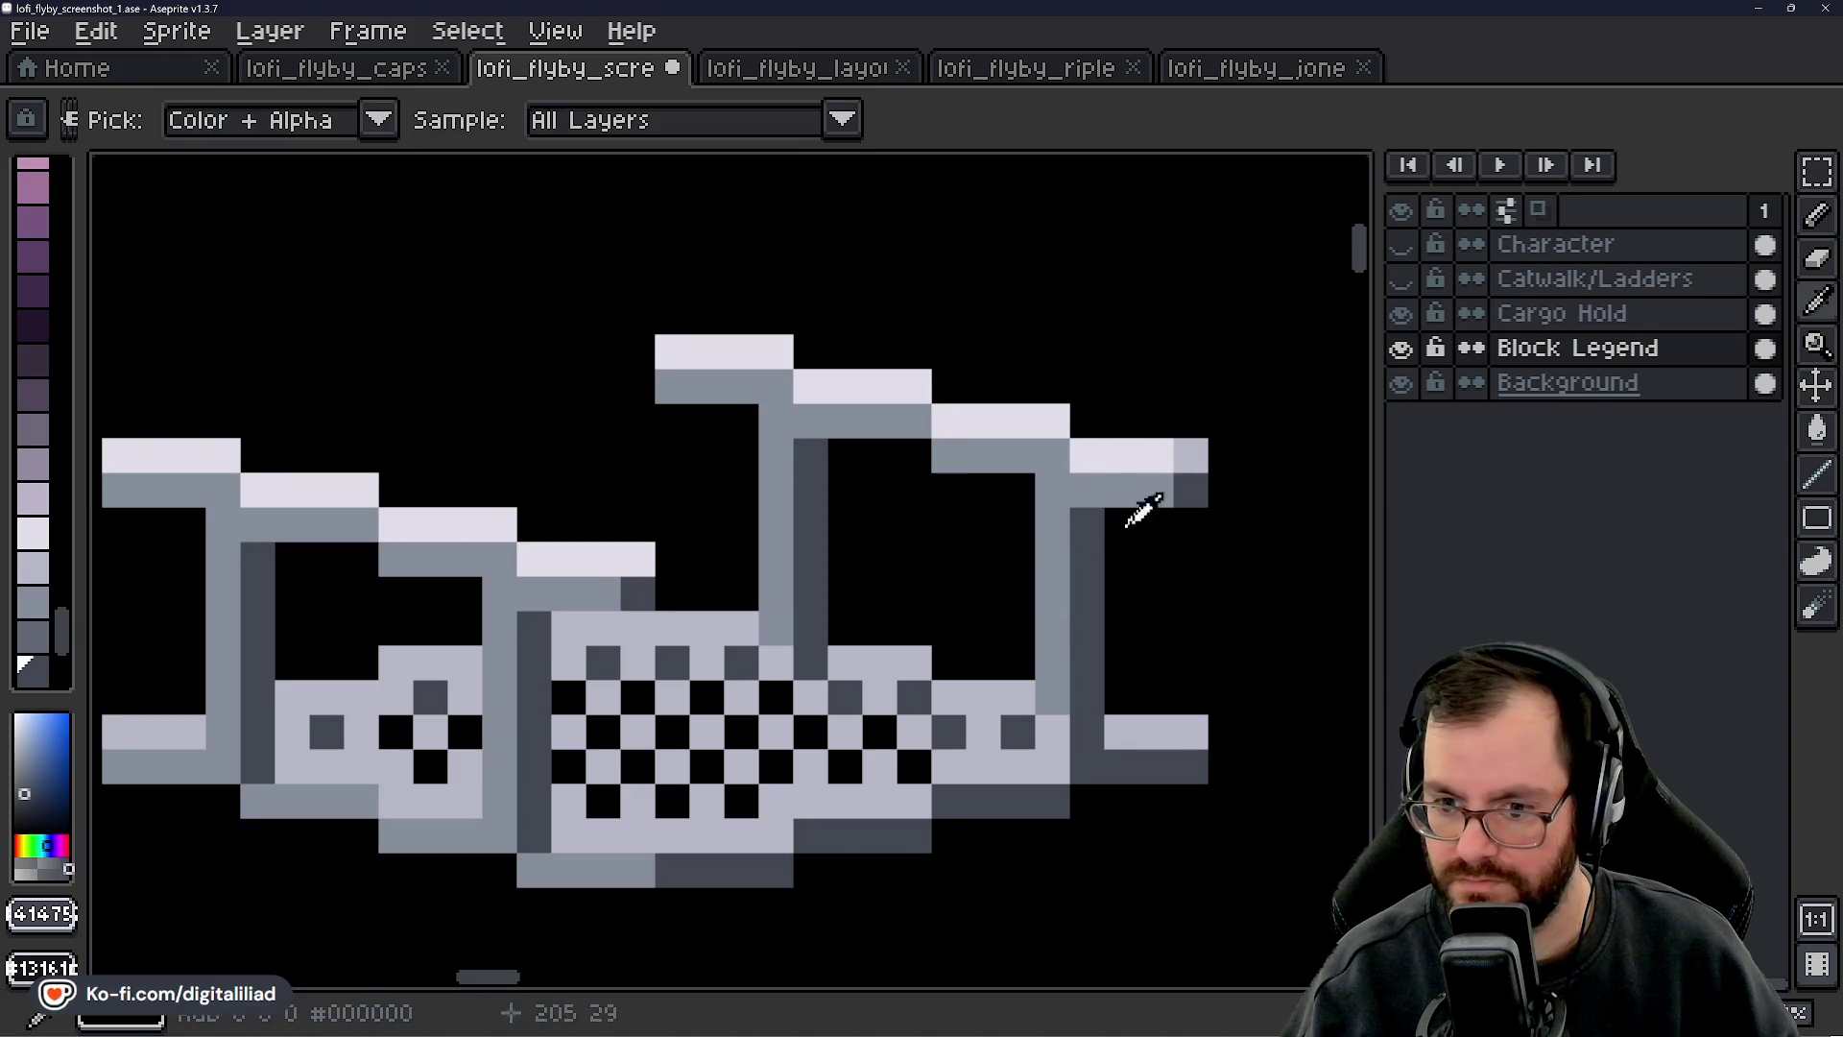
{"action": "left_click", "coordinate": [1192, 452], "text": "alt"}
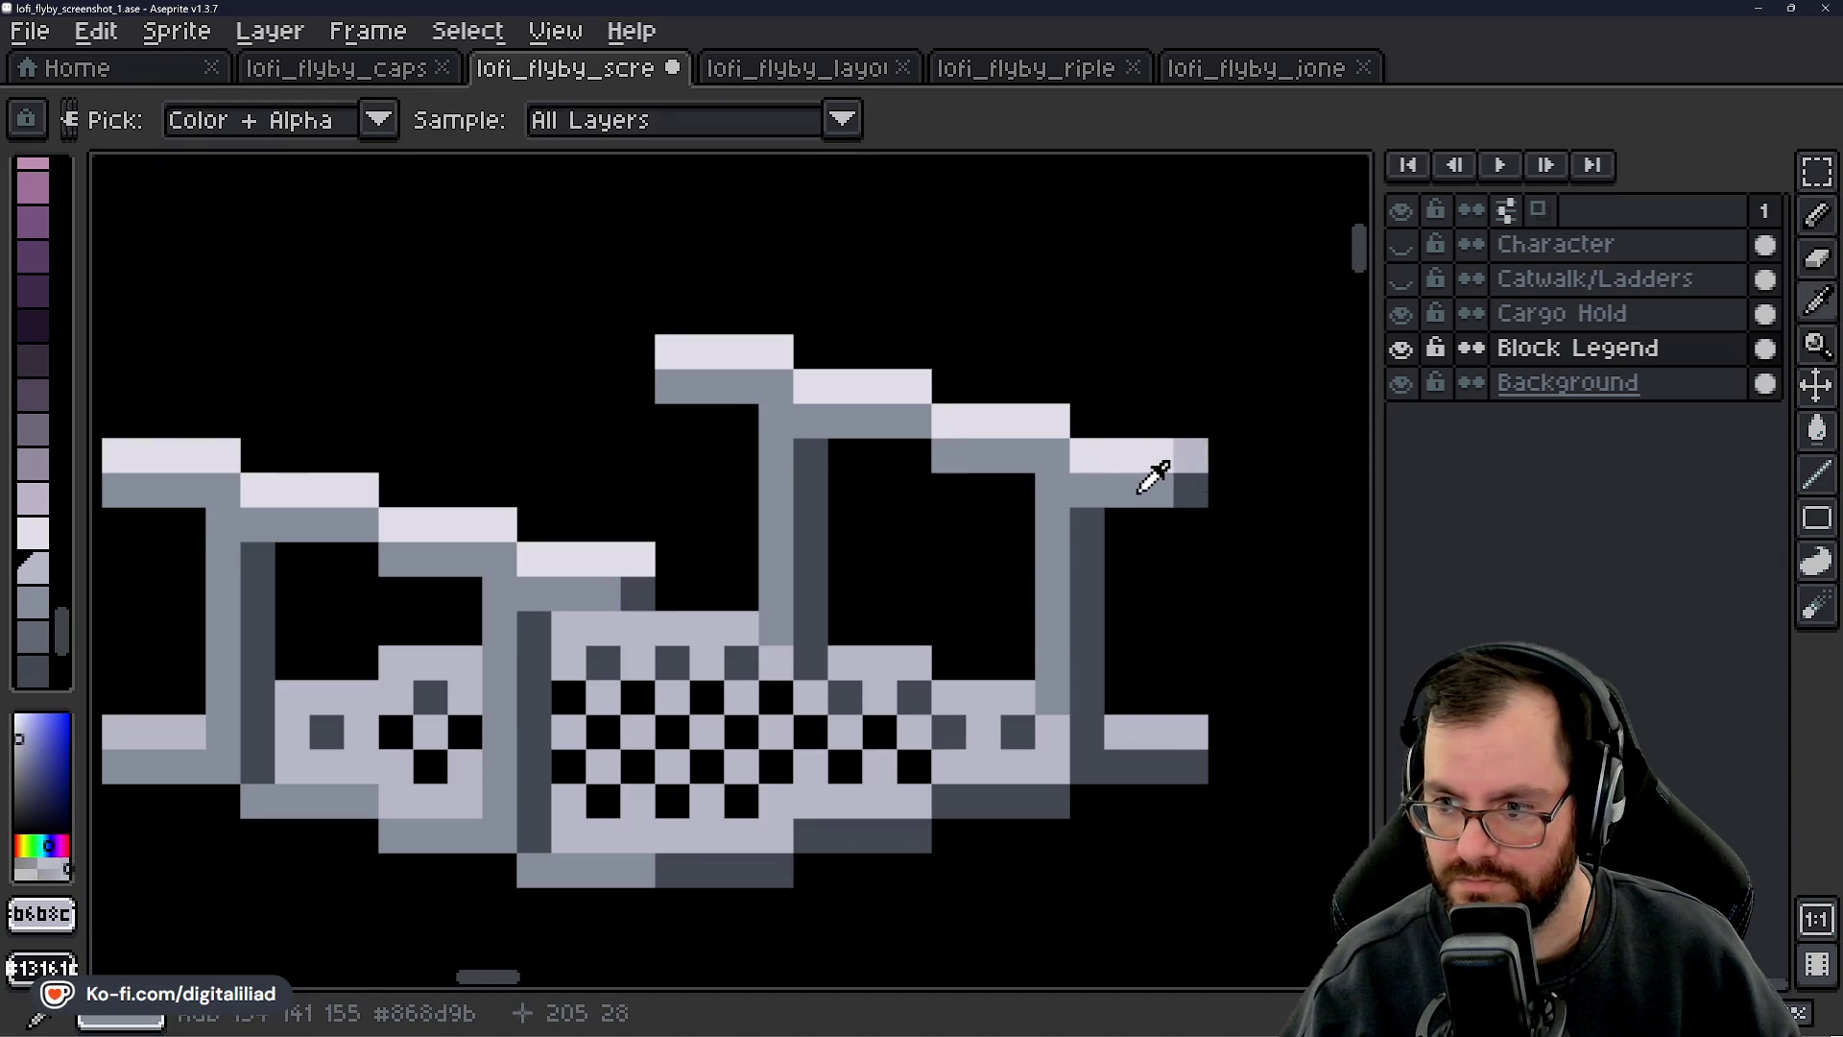
{"action": "left_click", "coordinate": [1152, 473], "text": "alt"}
{"action": "left_click", "coordinate": [641, 563]}
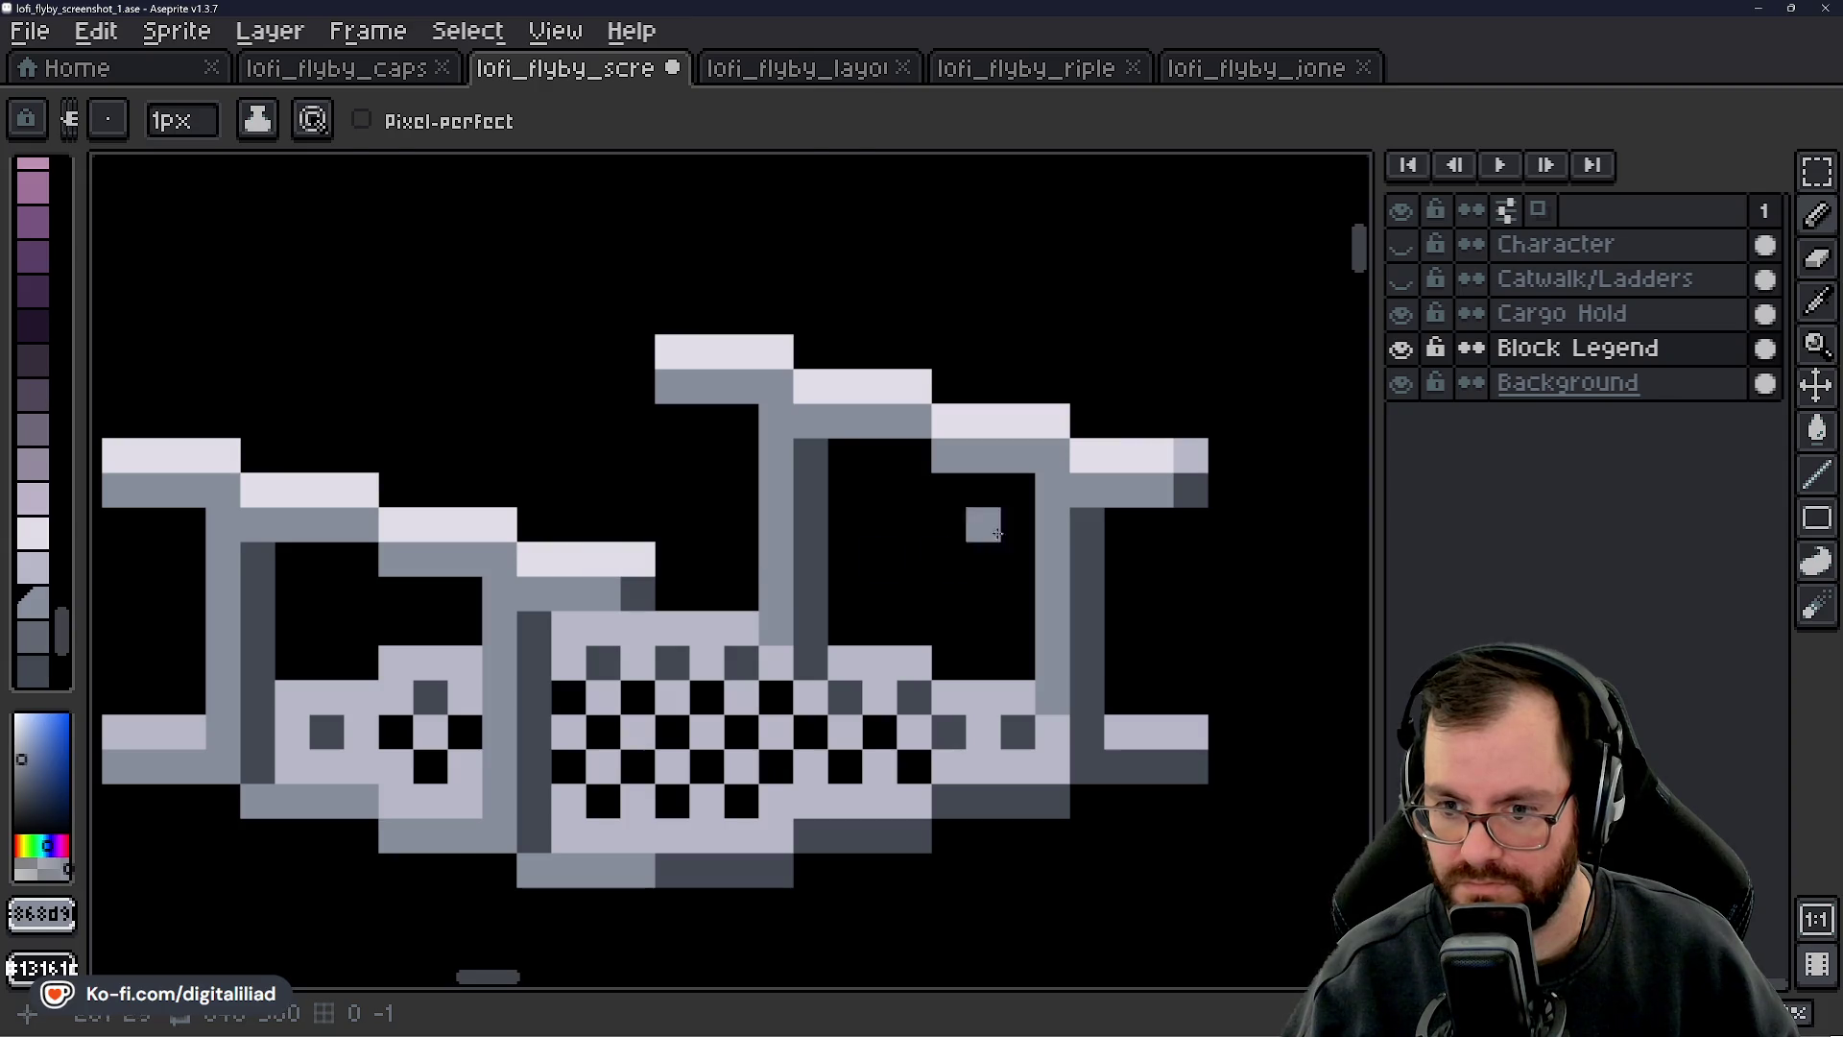
{"action": "left_click", "coordinate": [1193, 452], "text": "alt"}
{"action": "left_click", "coordinate": [675, 535]}
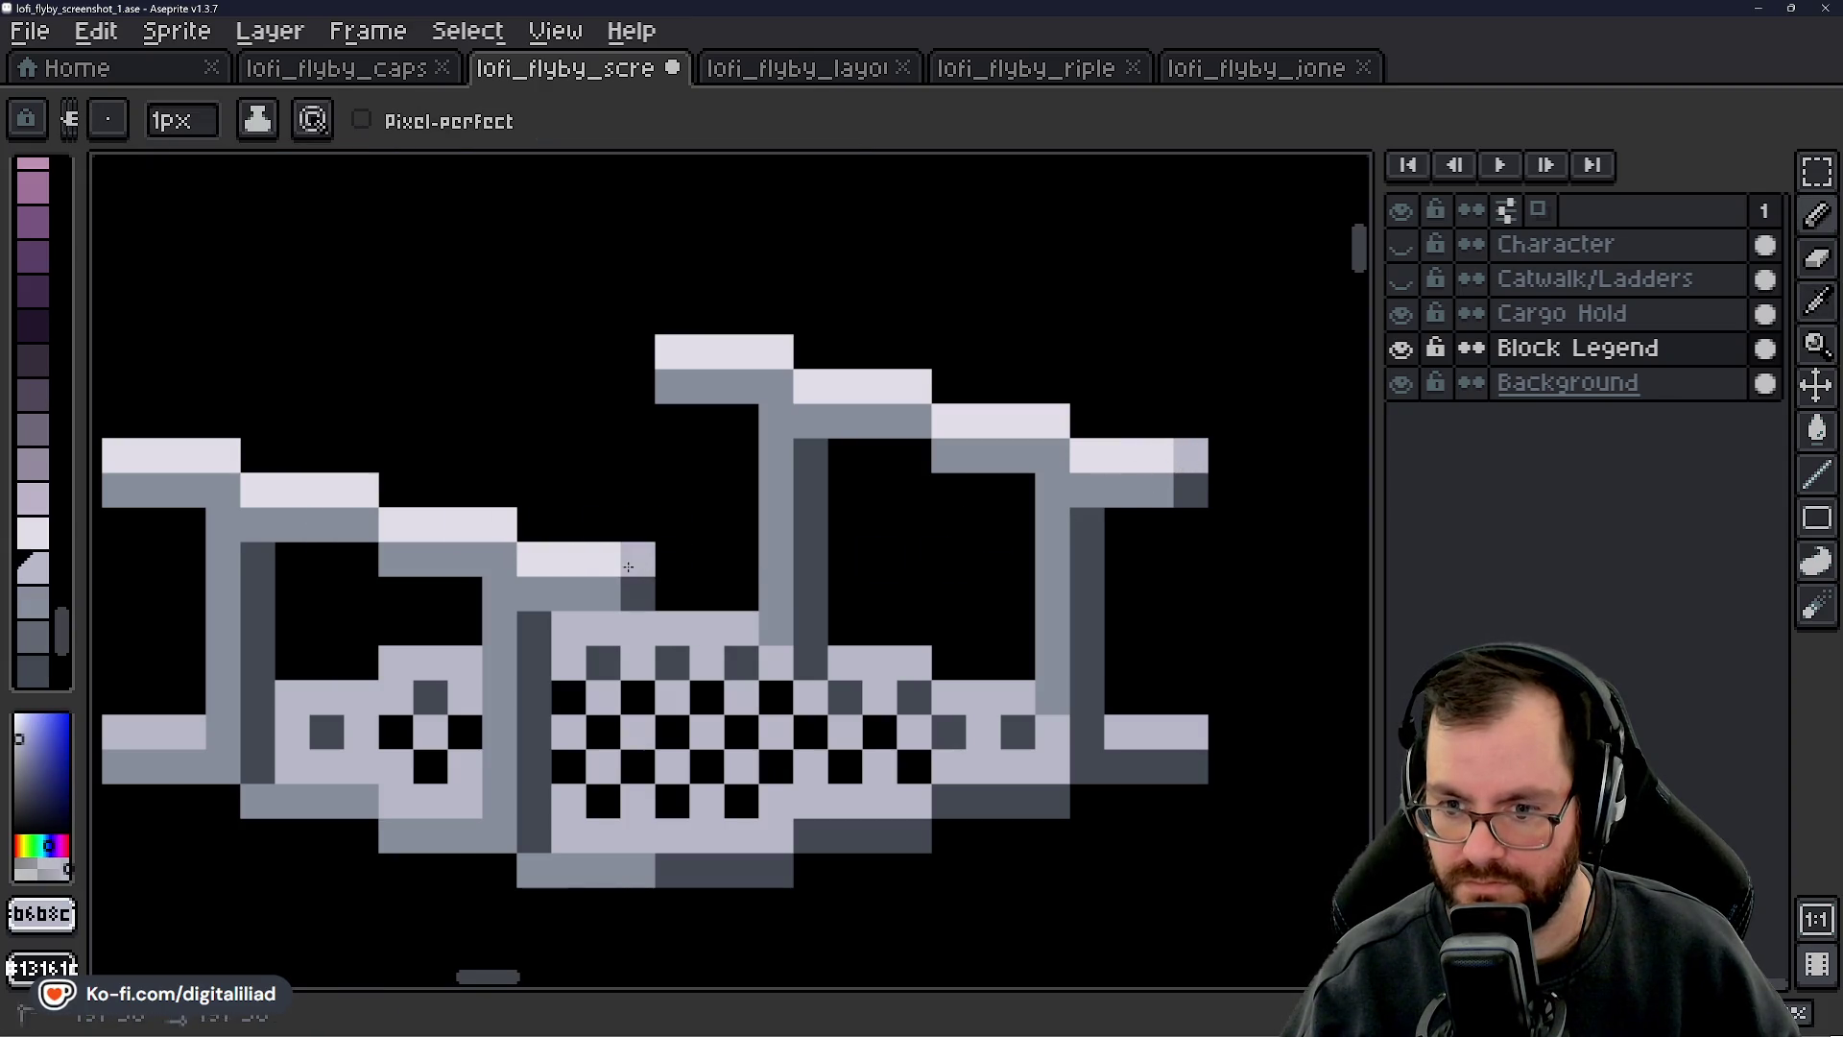
- Undo the stray pixel and add a light grey pixel on the tile
{"action": "scroll", "coordinate": [694, 613], "scroll_direction": "down", "scroll_amount": 5}
{"action": "scroll", "coordinate": [645, 569], "scroll_direction": "up", "scroll_amount": 2}
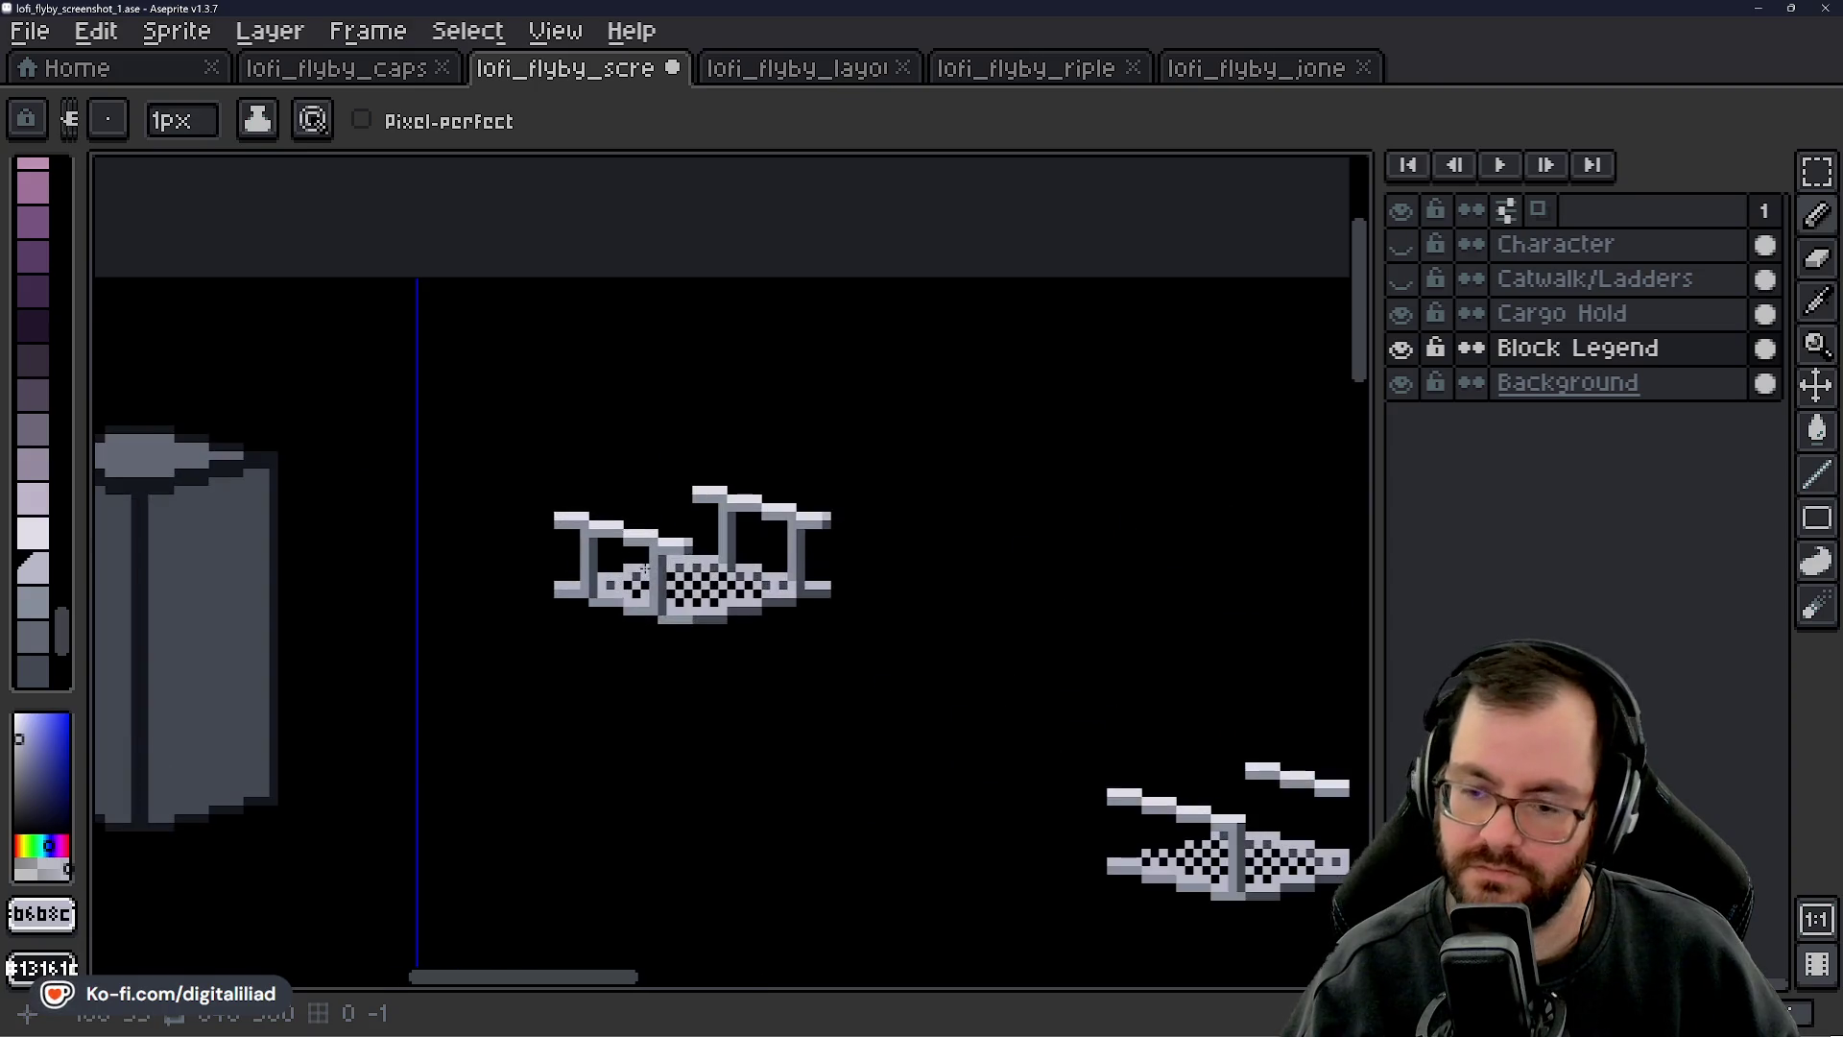
{"action": "scroll", "coordinate": [667, 621], "scroll_direction": "up", "scroll_amount": 4}
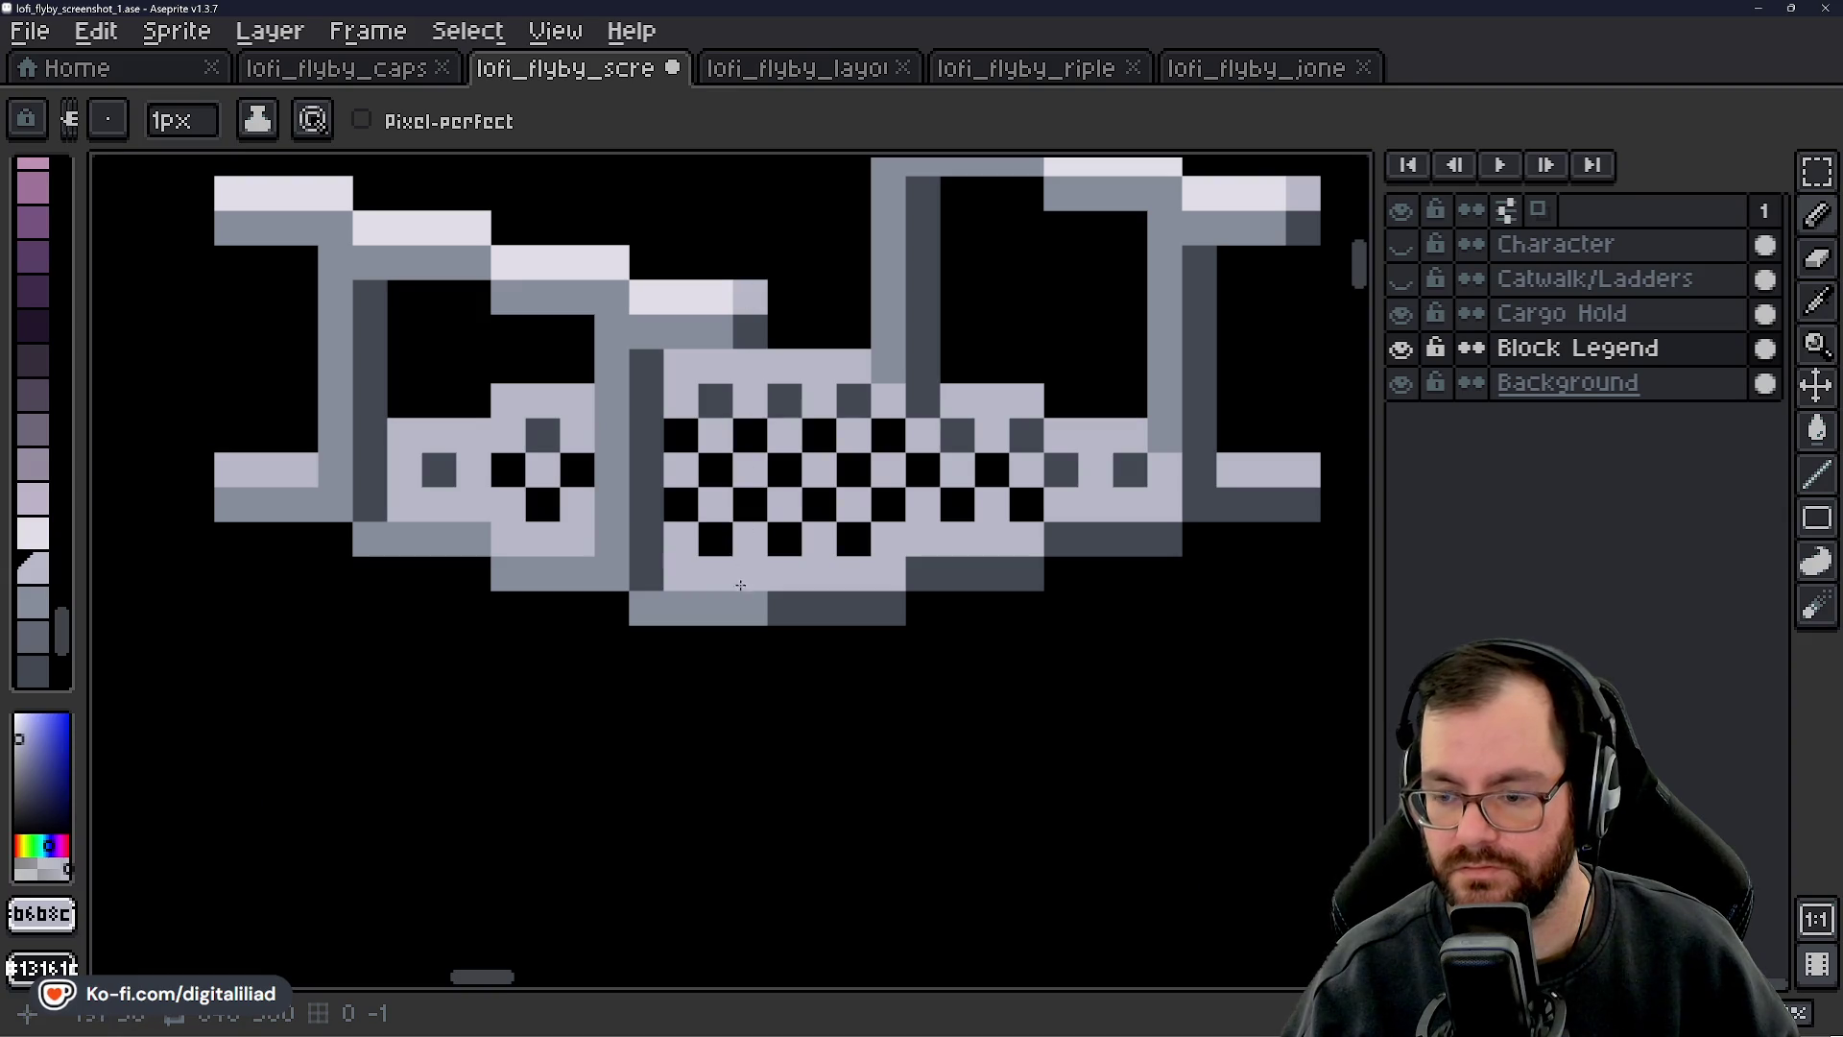
{"action": "key", "text": "ctrl+z"}
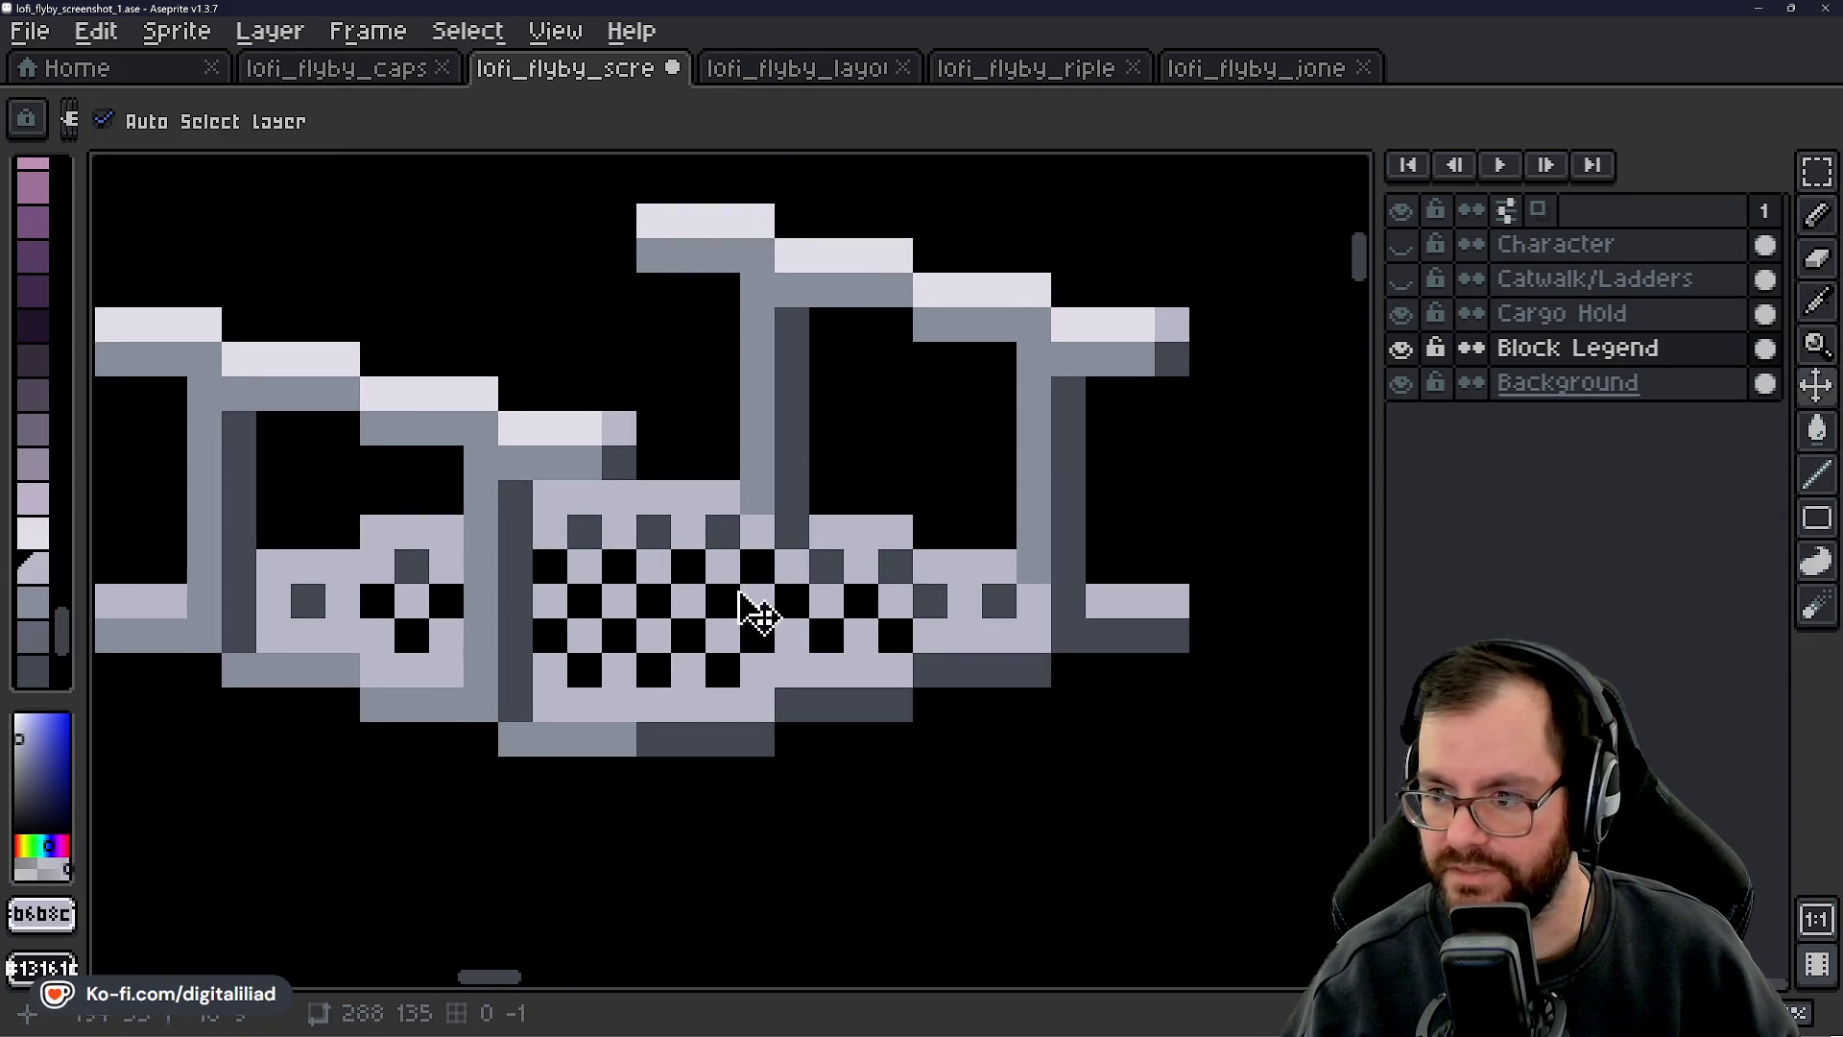
{"action": "mouse_move", "coordinate": [797, 596]}
{"action": "left_mouse_down"}
{"action": "mouse_move", "coordinate": [869, 484]}
{"action": "mouse_move", "coordinate": [1053, 561]}
{"action": "left_mouse_up"}
{"action": "left_click", "coordinate": [1025, 528]}
- Zoom out to compare the corner tile with the other catwalk and block sprites
{"action": "scroll", "coordinate": [1036, 543], "scroll_direction": "down", "scroll_amount": 5}
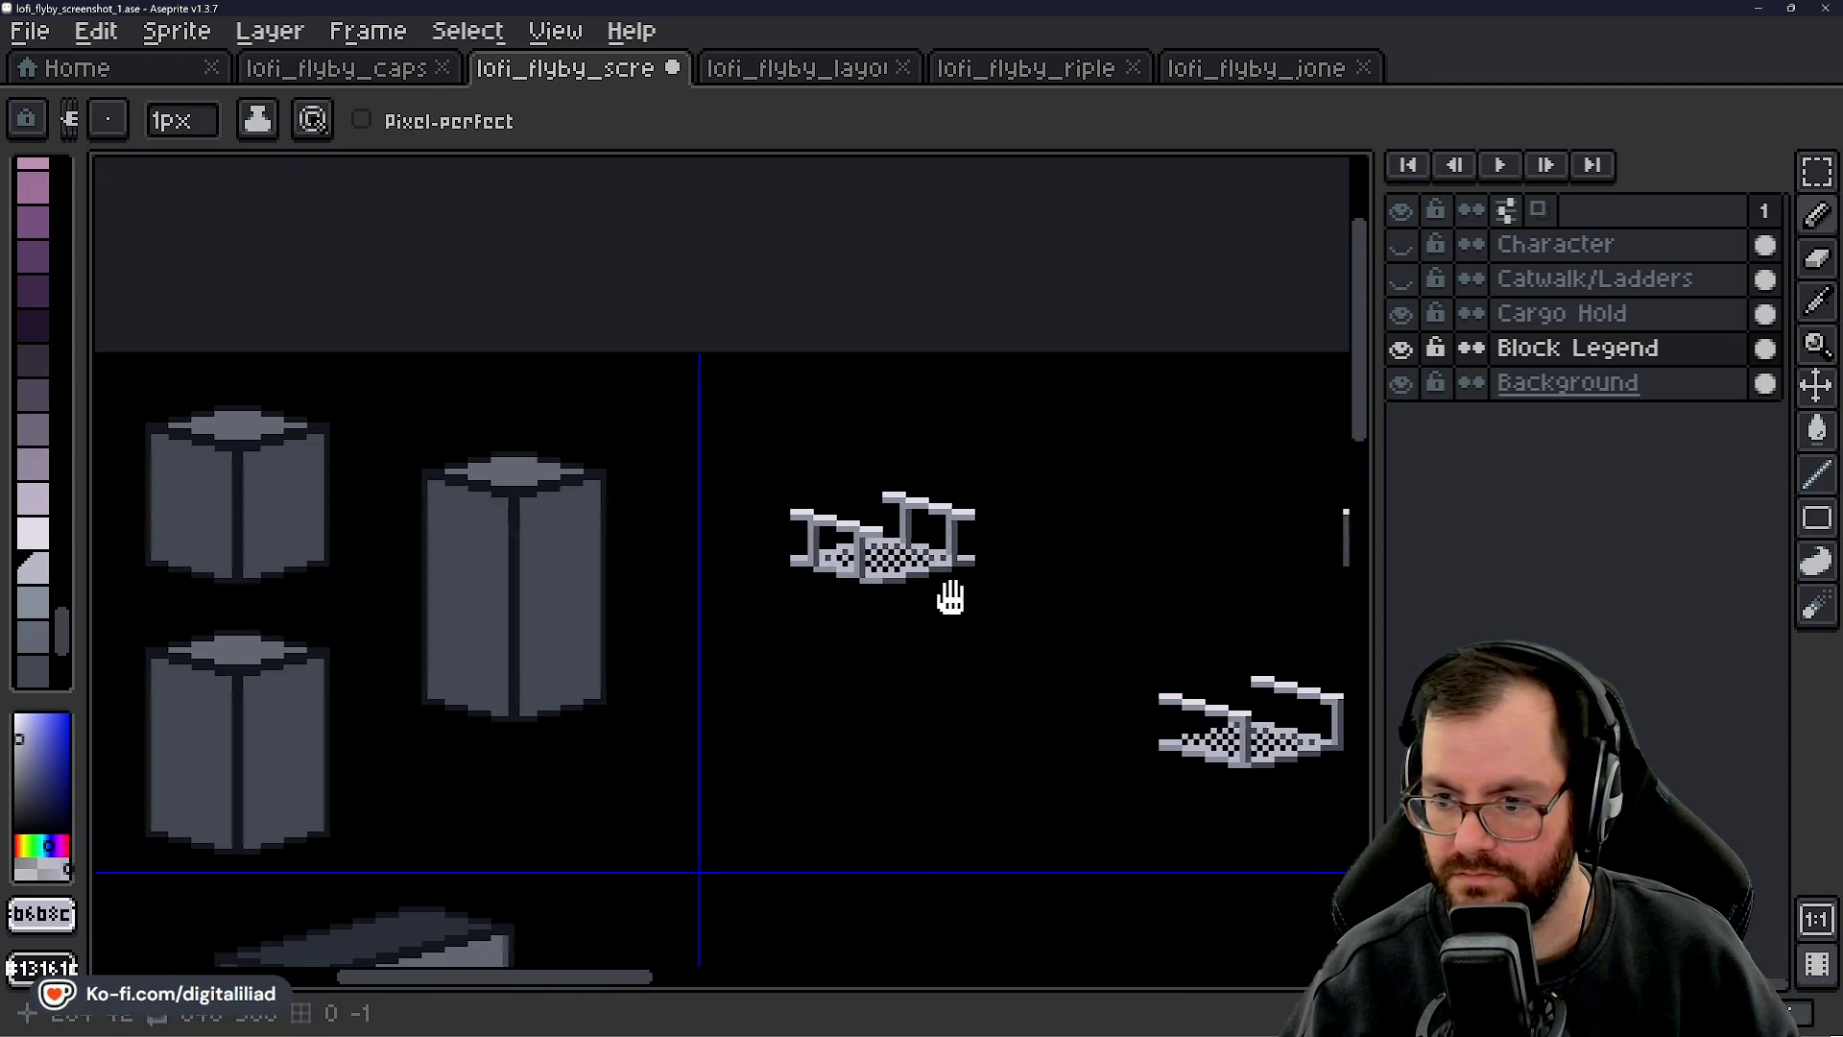
{"action": "left_click_drag", "start_coordinate": [945, 607], "coordinate": [806, 539]}
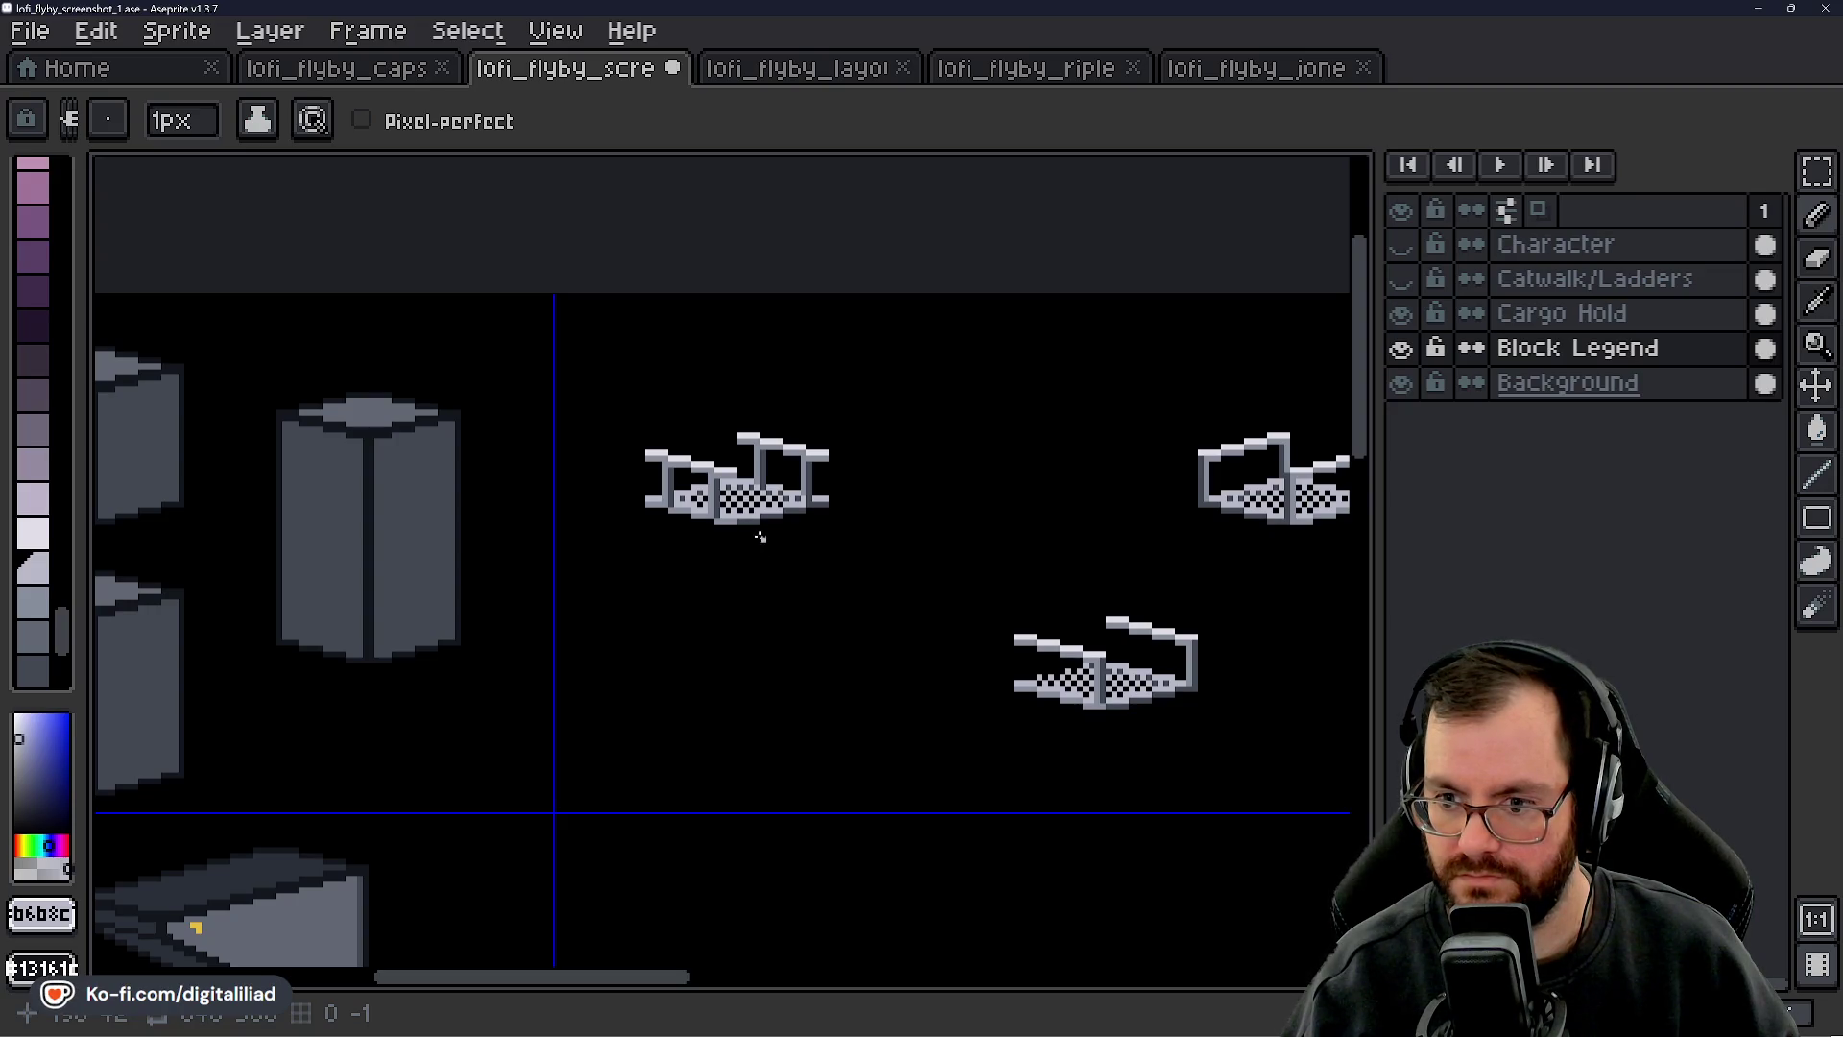
{"action": "scroll", "coordinate": [774, 433], "scroll_direction": "down", "scroll_amount": 2}
{"action": "mouse_move", "coordinate": [840, 556]}
{"action": "left_mouse_down"}
{"action": "mouse_move", "coordinate": [758, 502]}
{"action": "mouse_move", "coordinate": [672, 397]}
{"action": "left_mouse_up"}
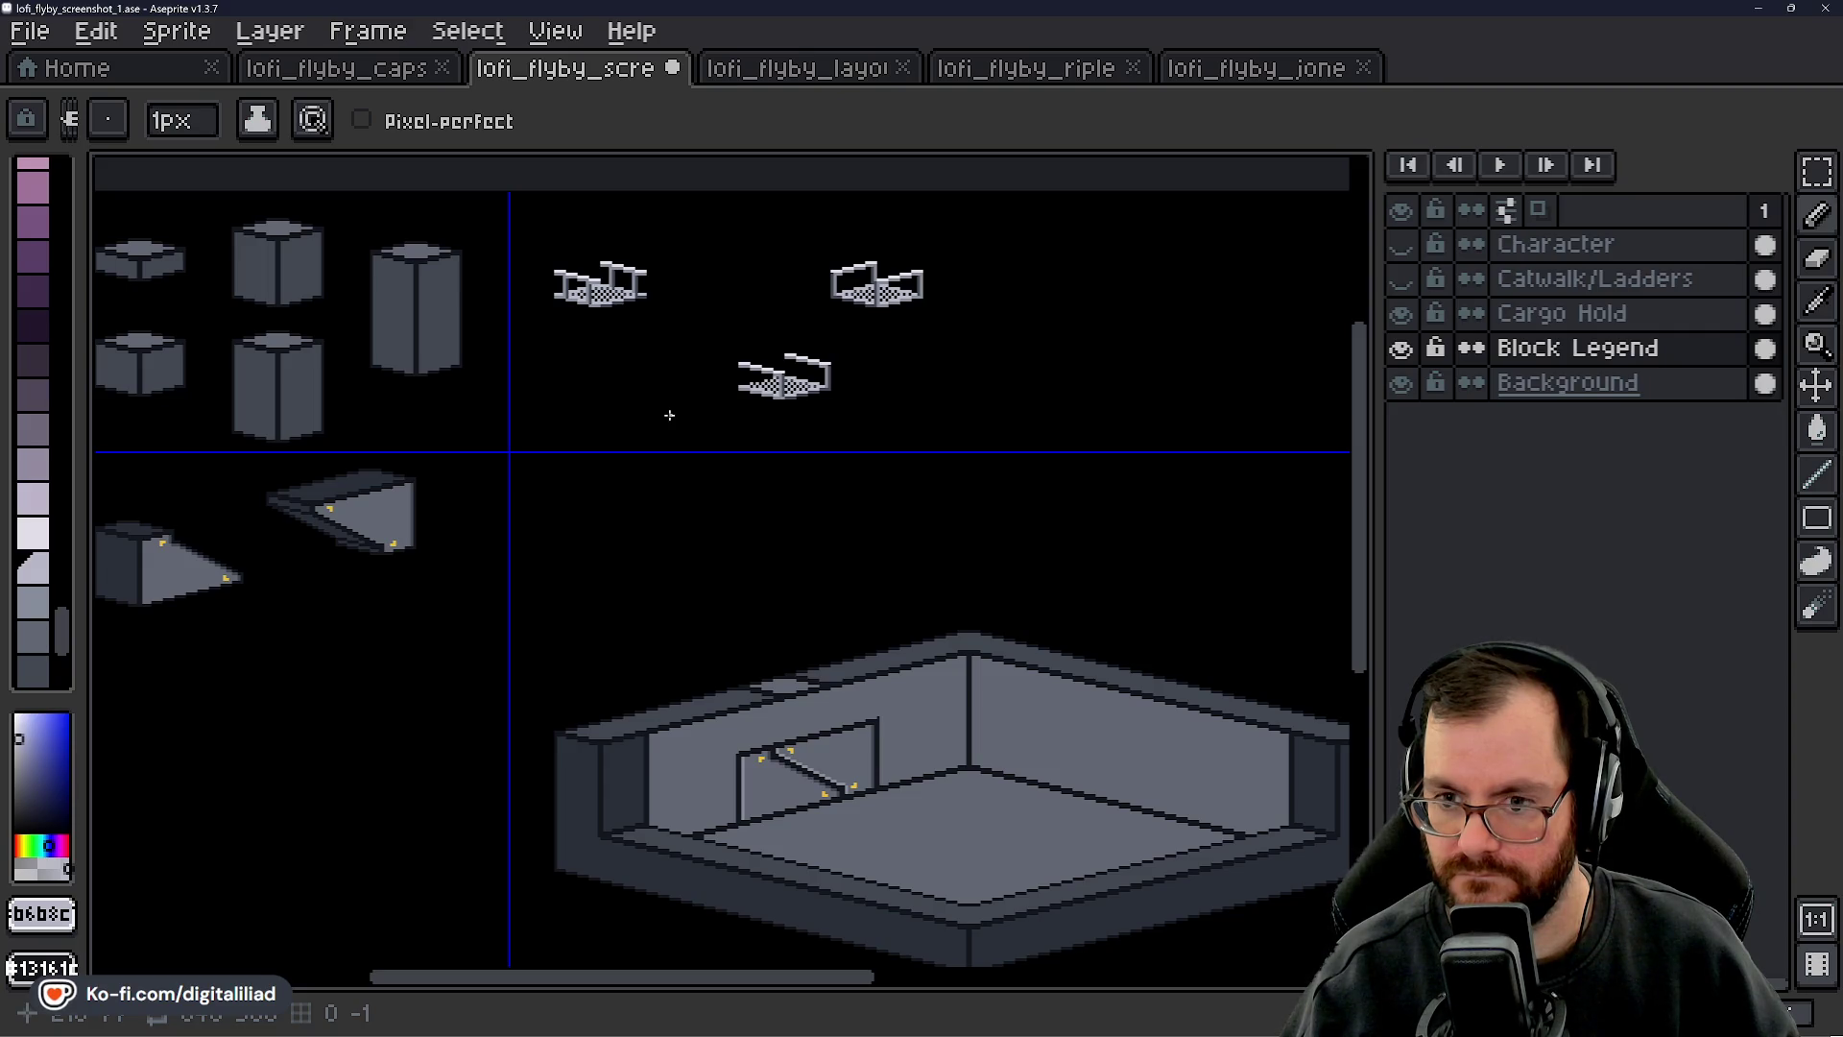
{"action": "scroll", "coordinate": [721, 422], "scroll_direction": "up", "scroll_amount": 4}
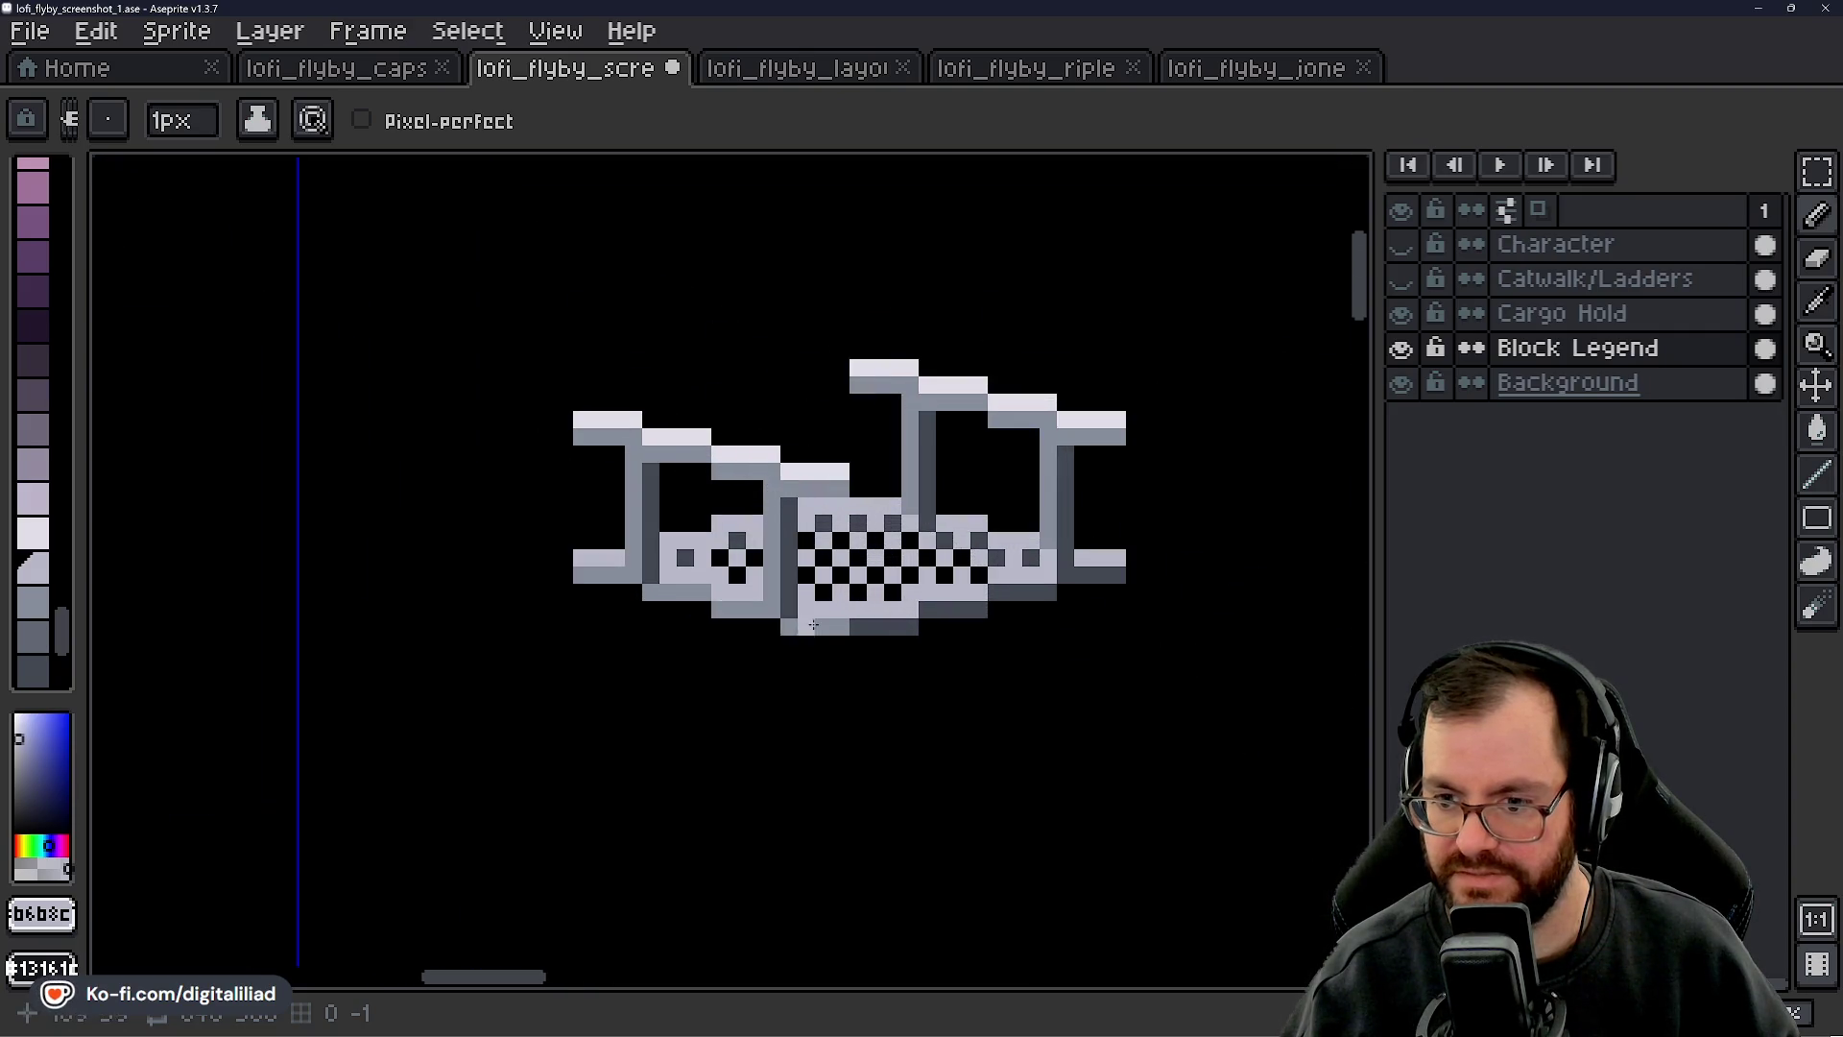
{"action": "scroll", "coordinate": [845, 519], "scroll_direction": "down", "scroll_amount": 1}
{"action": "scroll", "coordinate": [835, 547], "scroll_direction": "up", "scroll_amount": 2}
{"action": "scroll", "coordinate": [821, 595], "scroll_direction": "down", "scroll_amount": 3}
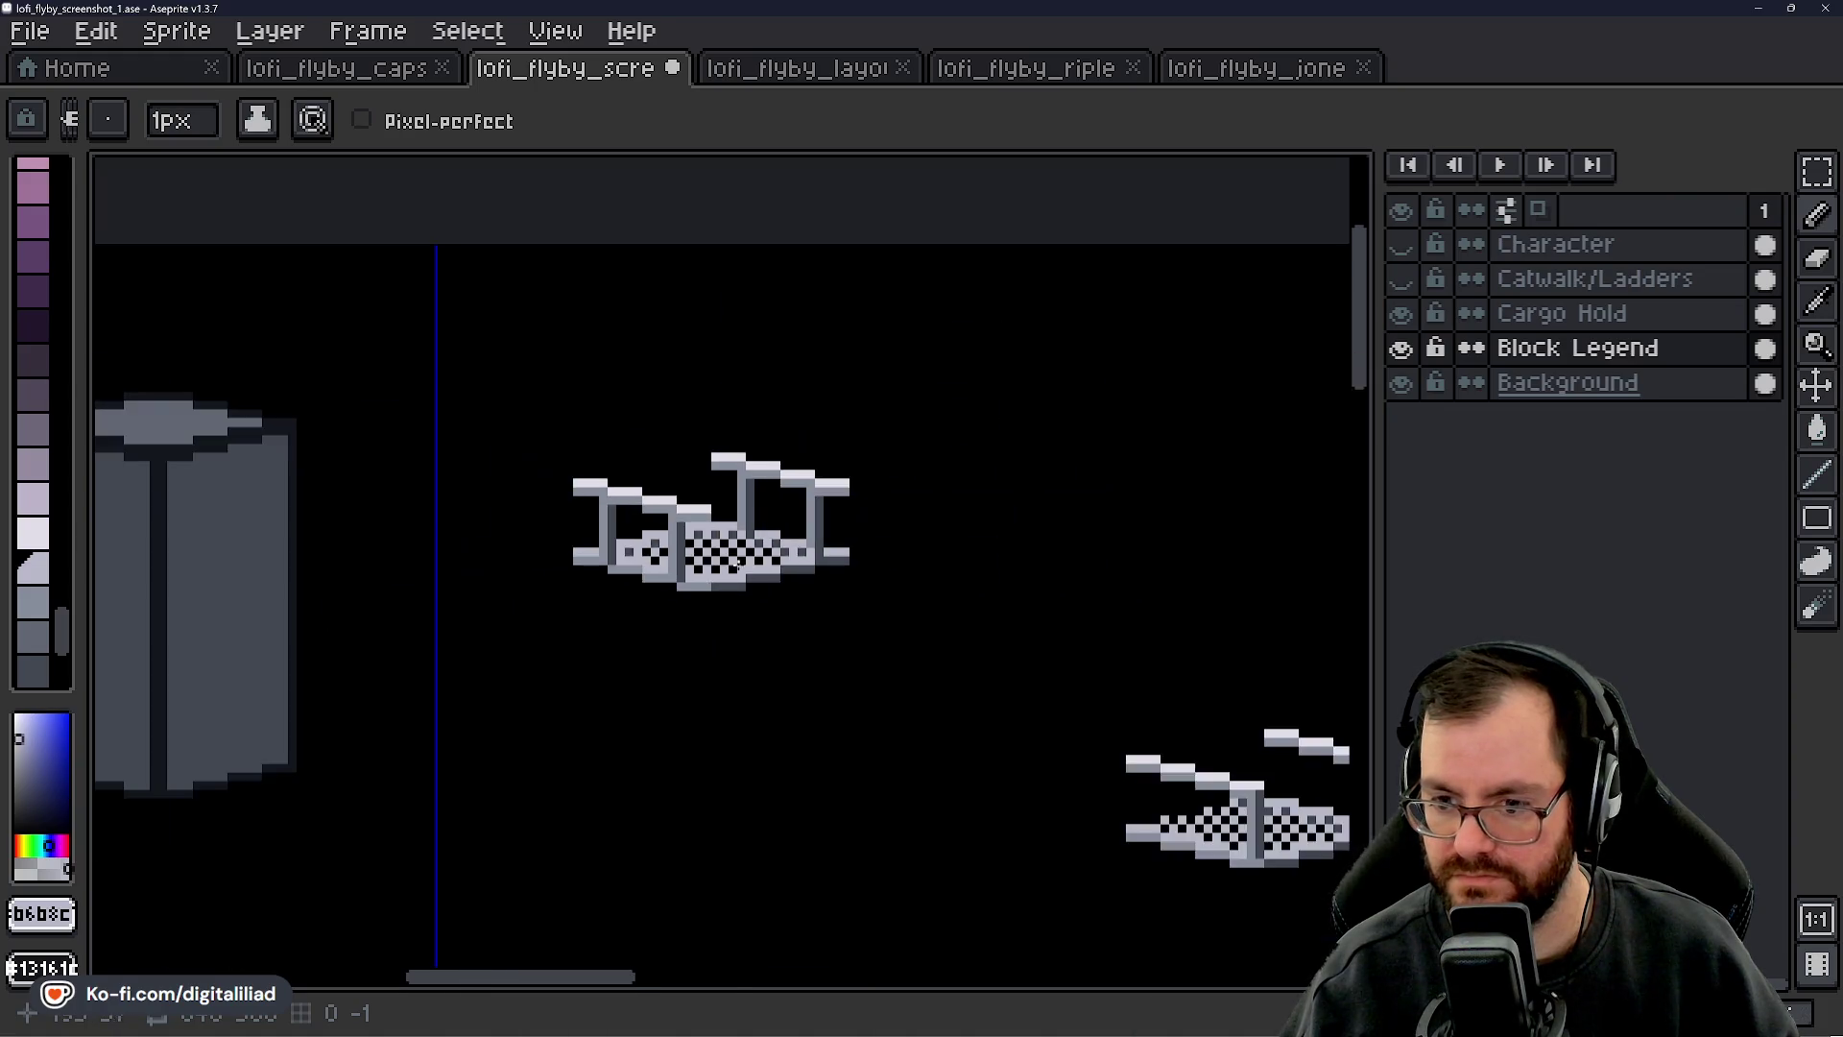
{"action": "left_click", "coordinate": [1817, 172]}
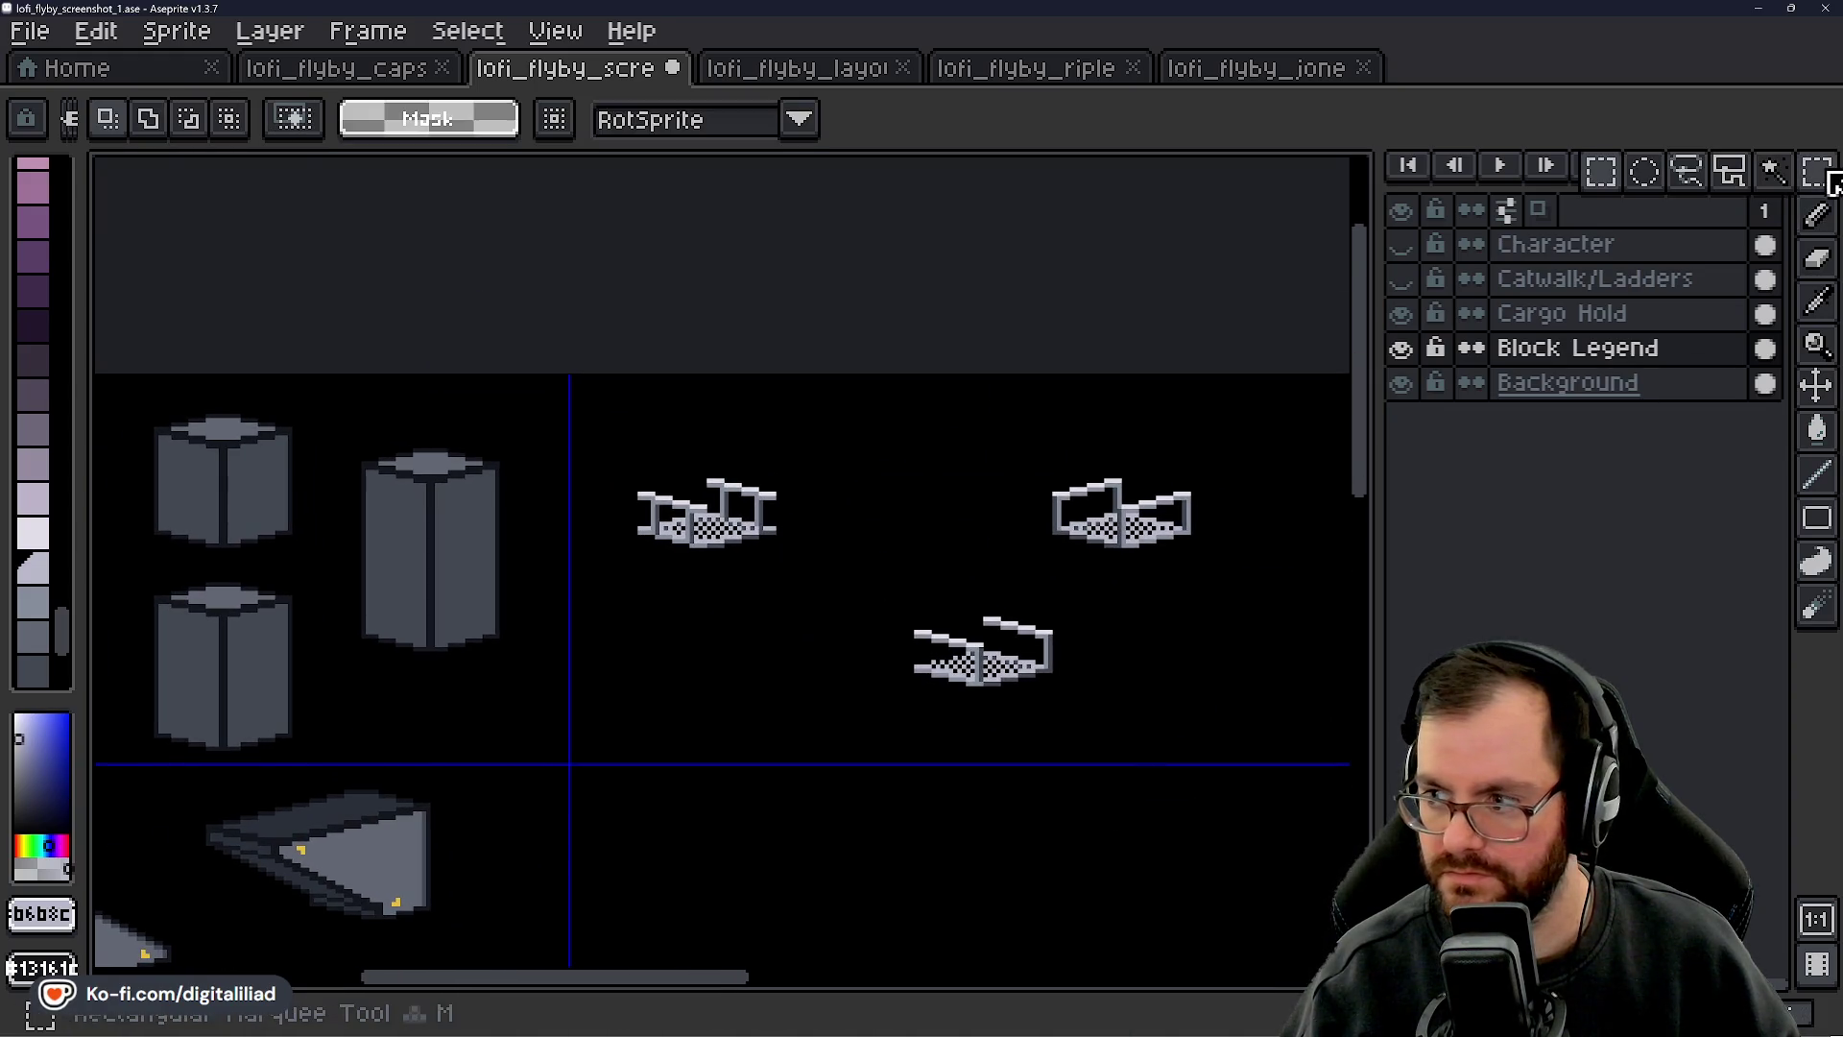
{"action": "scroll", "coordinate": [679, 512], "scroll_direction": "up", "scroll_amount": 3}
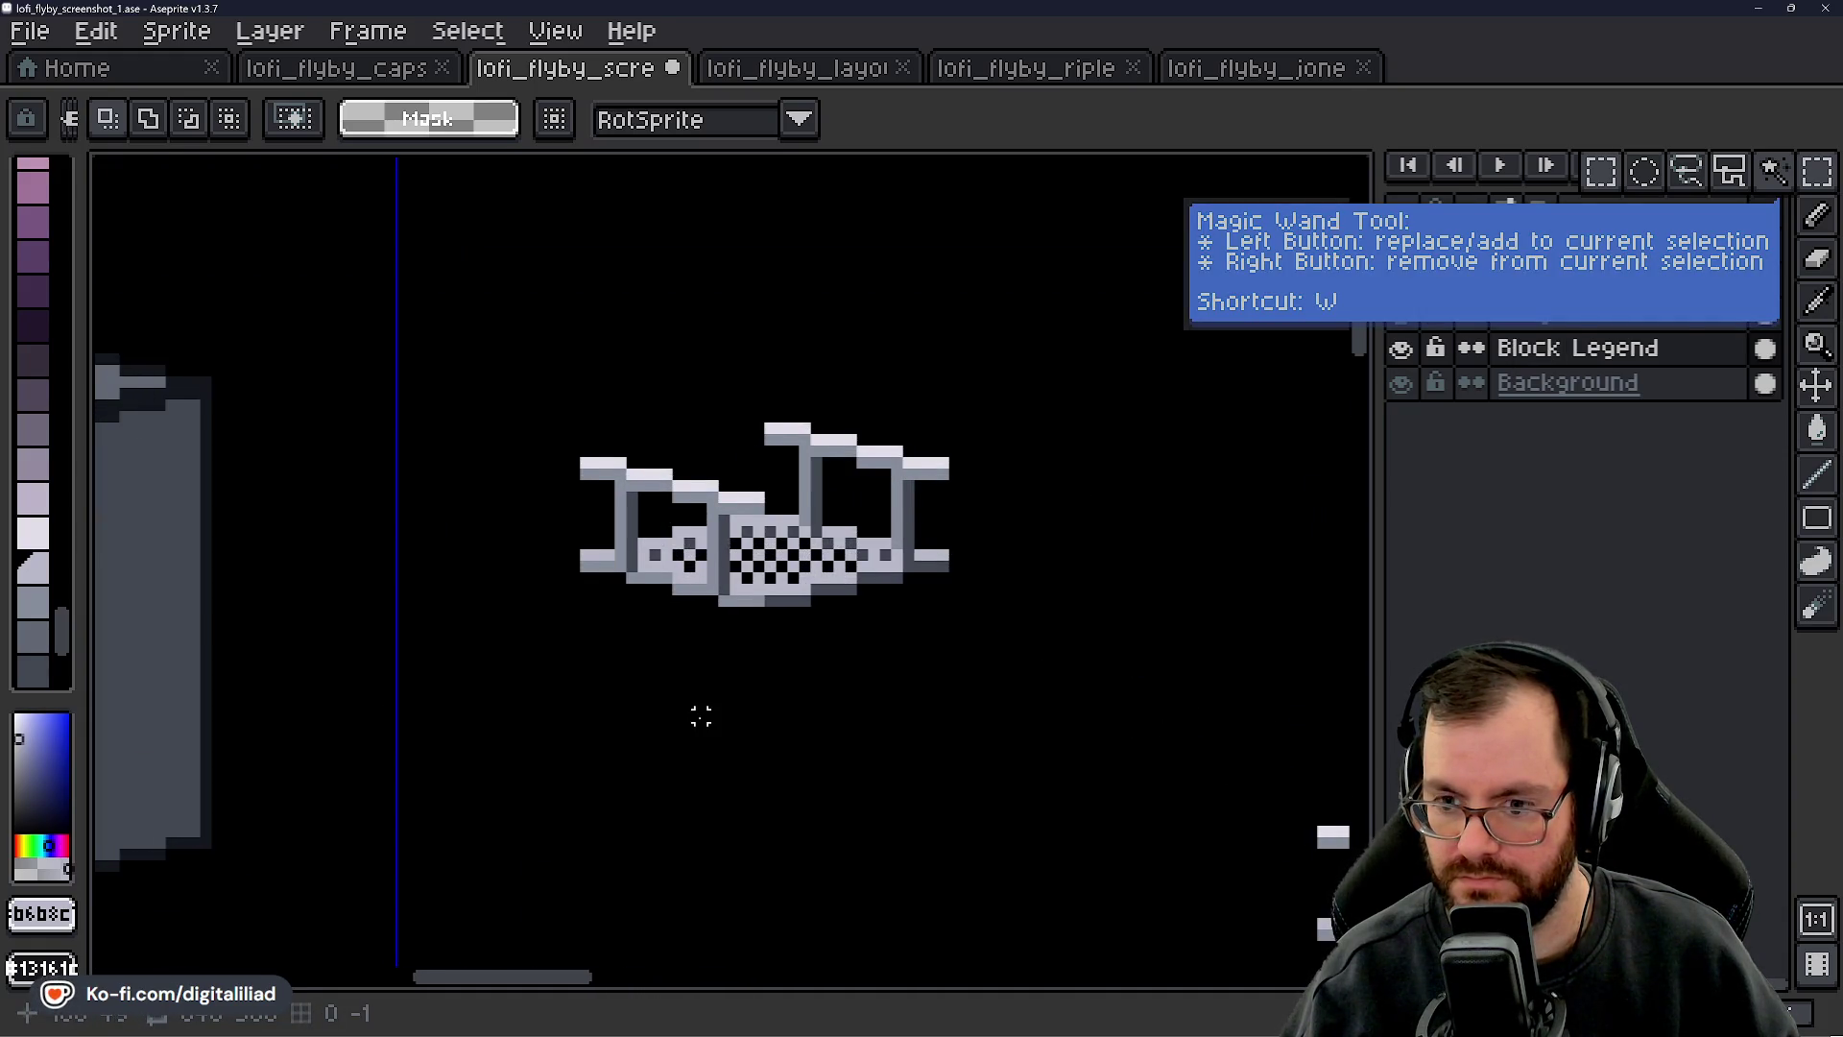
- Paint several checker cells black with the Pencil, then undo them
{"action": "left_click_drag", "start_coordinate": [701, 716], "coordinate": [644, 669]}
{"action": "scroll", "coordinate": [610, 622], "scroll_direction": "up", "scroll_amount": 4}
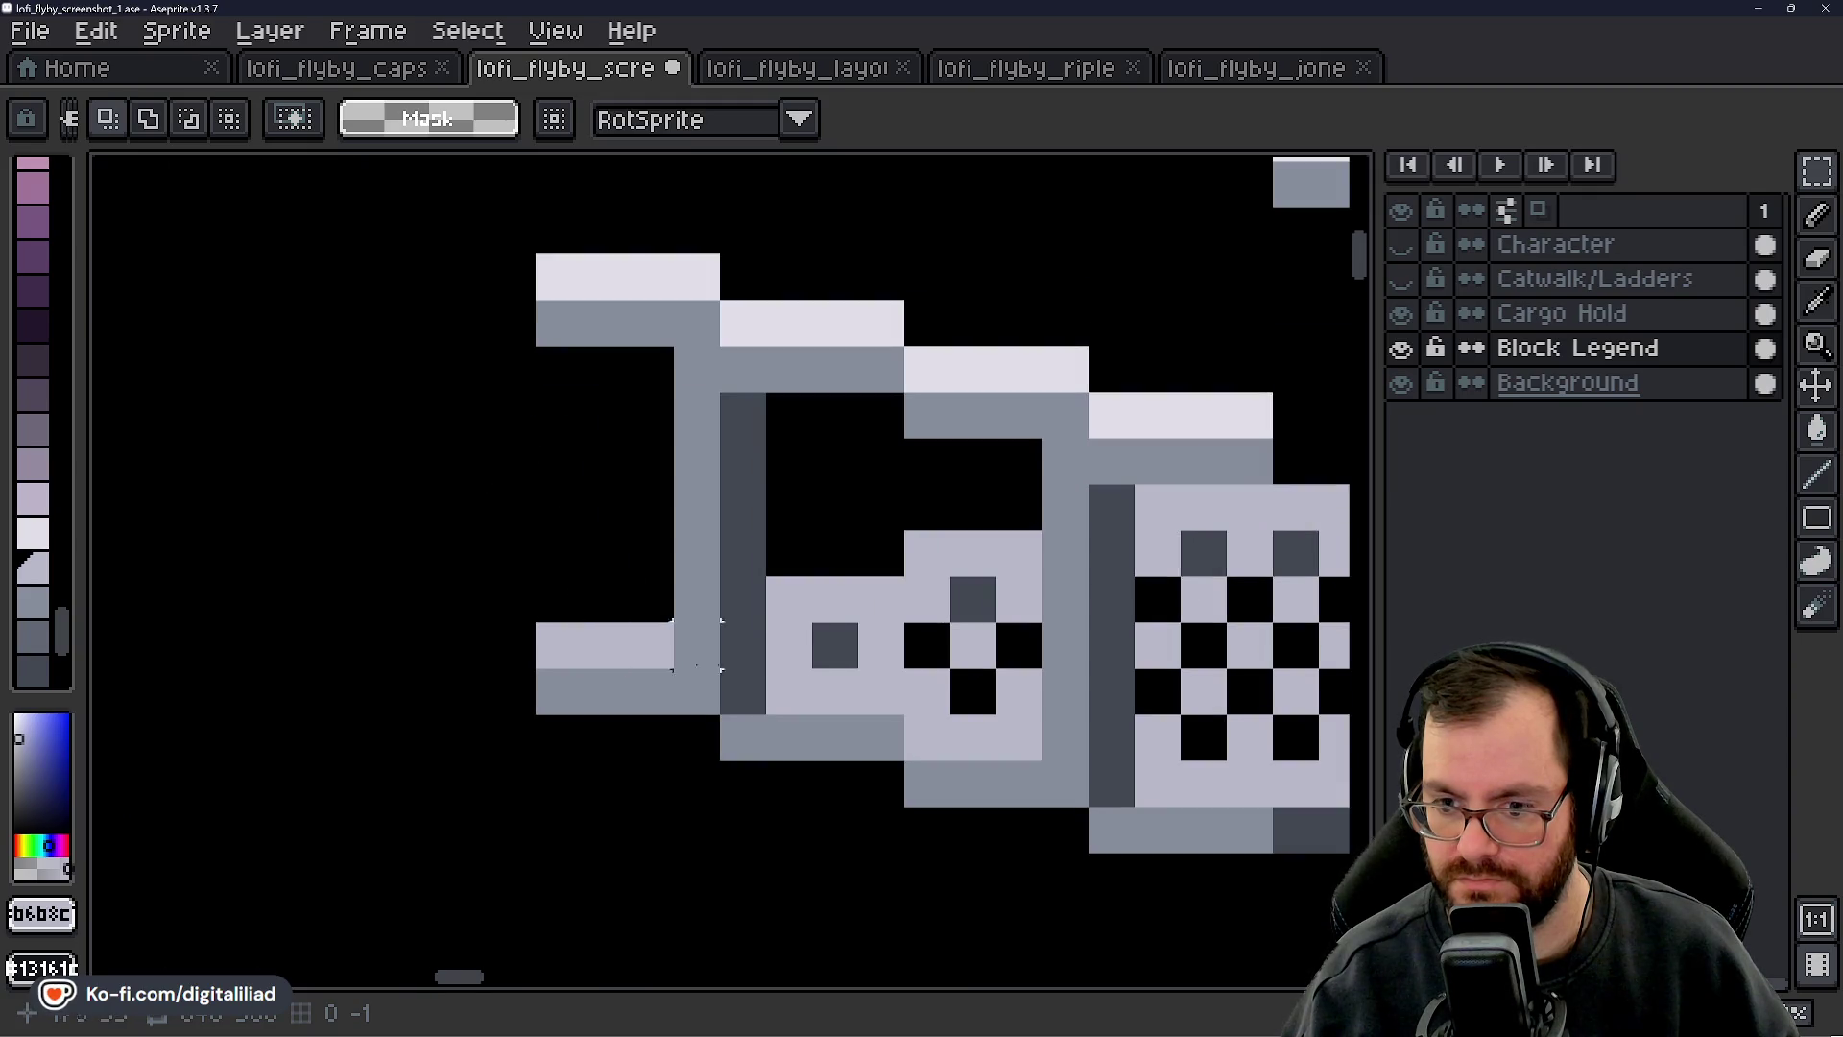
{"action": "key", "text": "b"}
{"action": "left_click", "coordinate": [615, 638]}
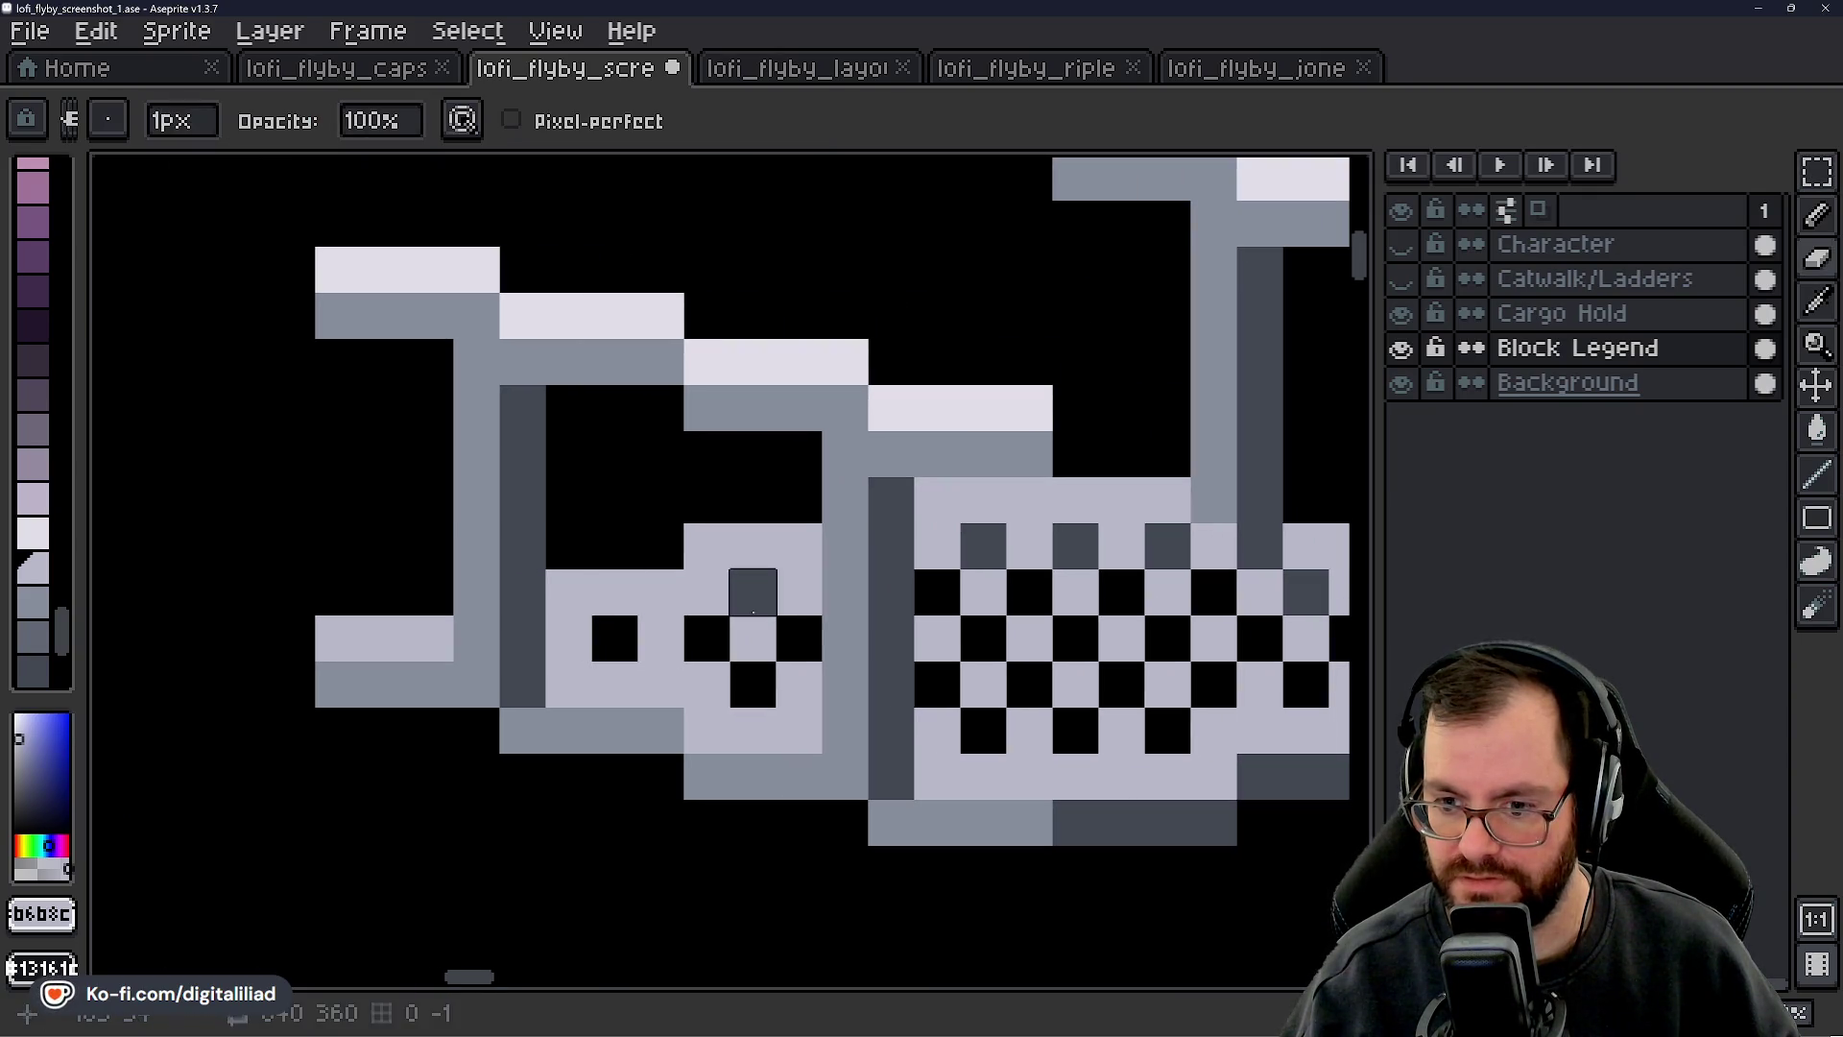
{"action": "left_click", "coordinate": [753, 592]}
{"action": "left_click", "coordinate": [983, 547]}
{"action": "left_click_drag", "start_coordinate": [1068, 638], "coordinate": [724, 596]}
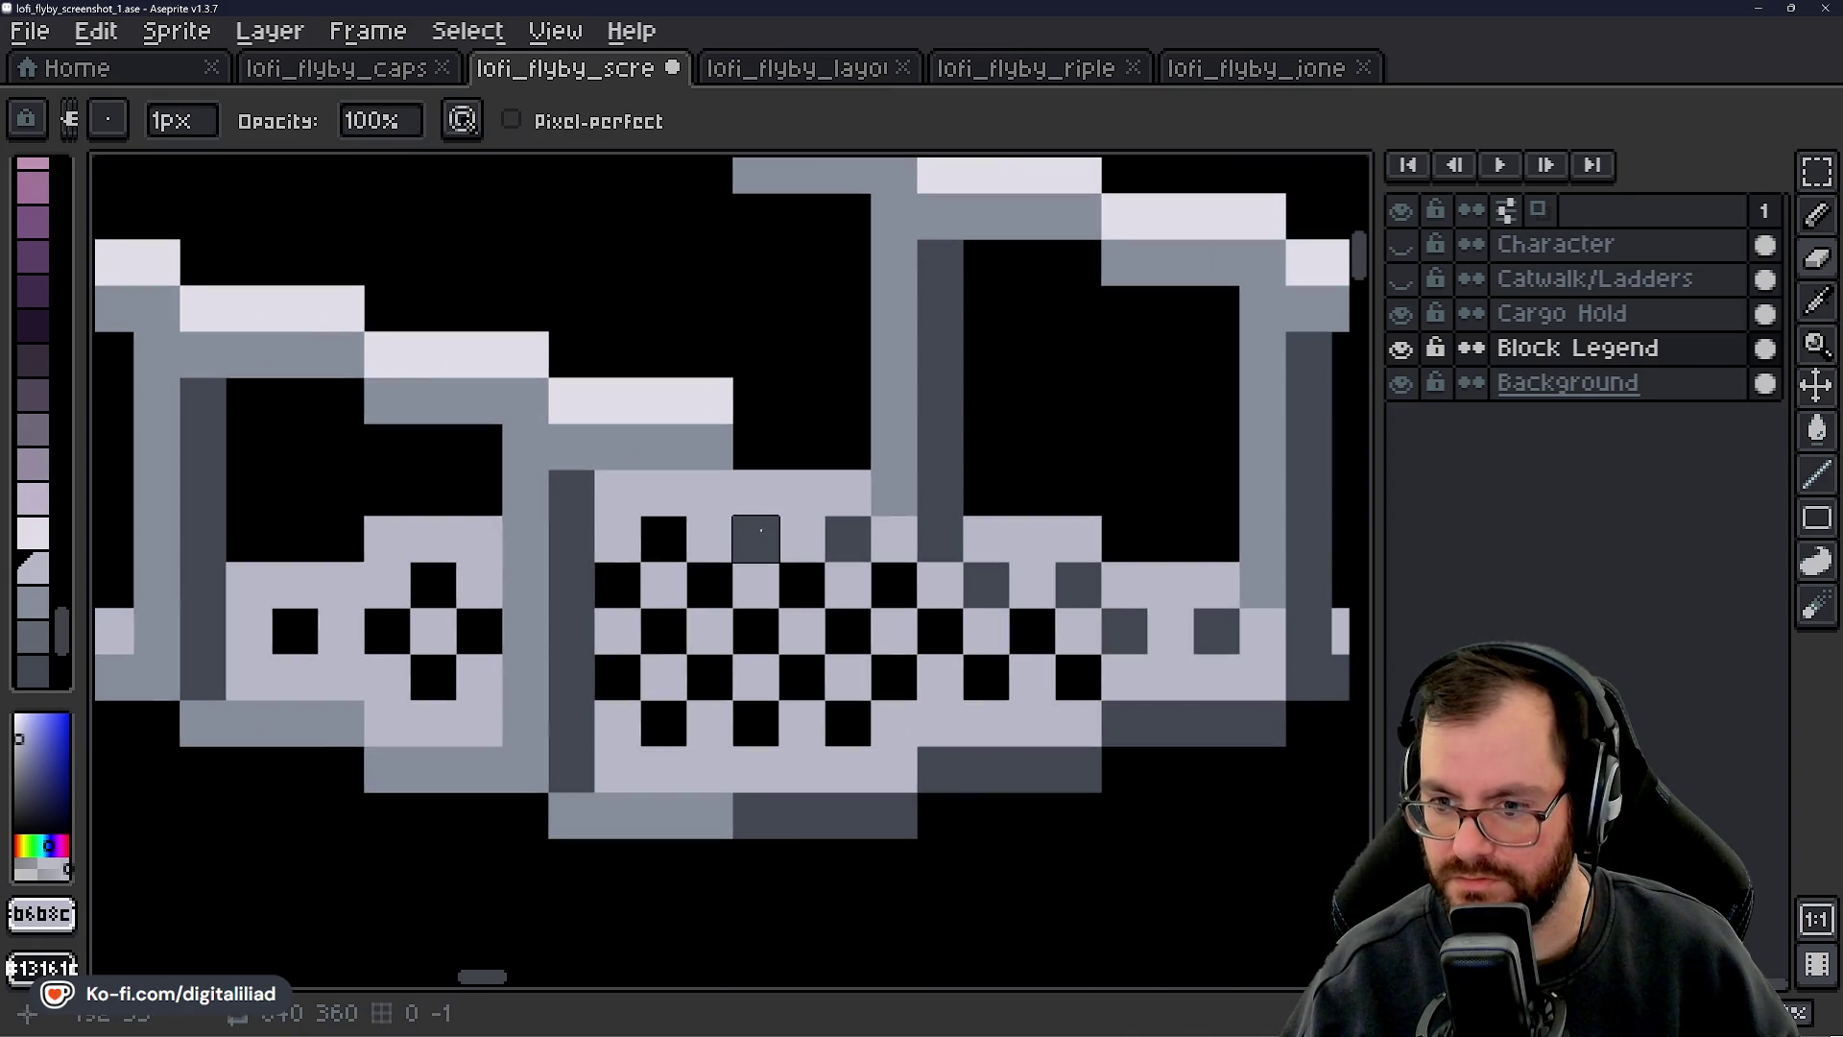
{"action": "left_click", "coordinate": [757, 530]}
{"action": "scroll", "coordinate": [756, 531], "scroll_direction": "down", "scroll_amount": 2}
{"action": "scroll", "coordinate": [767, 566], "scroll_direction": "up", "scroll_amount": 1}
{"action": "left_click", "coordinate": [842, 576]}
{"action": "left_click", "coordinate": [949, 603]}
{"action": "key", "text": "ctrl+z"}
{"action": "key", "text": "ctrl+z"}
{"action": "key", "text": "ctrl+z"}
- Repaint a run of floor pixels dark grey and add a light grey cell above the left checker
{"action": "left_click_drag", "start_coordinate": [765, 665], "coordinate": [827, 710]}
{"action": "key", "text": "i"}
{"action": "key", "text": "b"}
{"action": "left_click", "coordinate": [767, 592]}
{"action": "left_click", "coordinate": [837, 619], "text": "alt"}
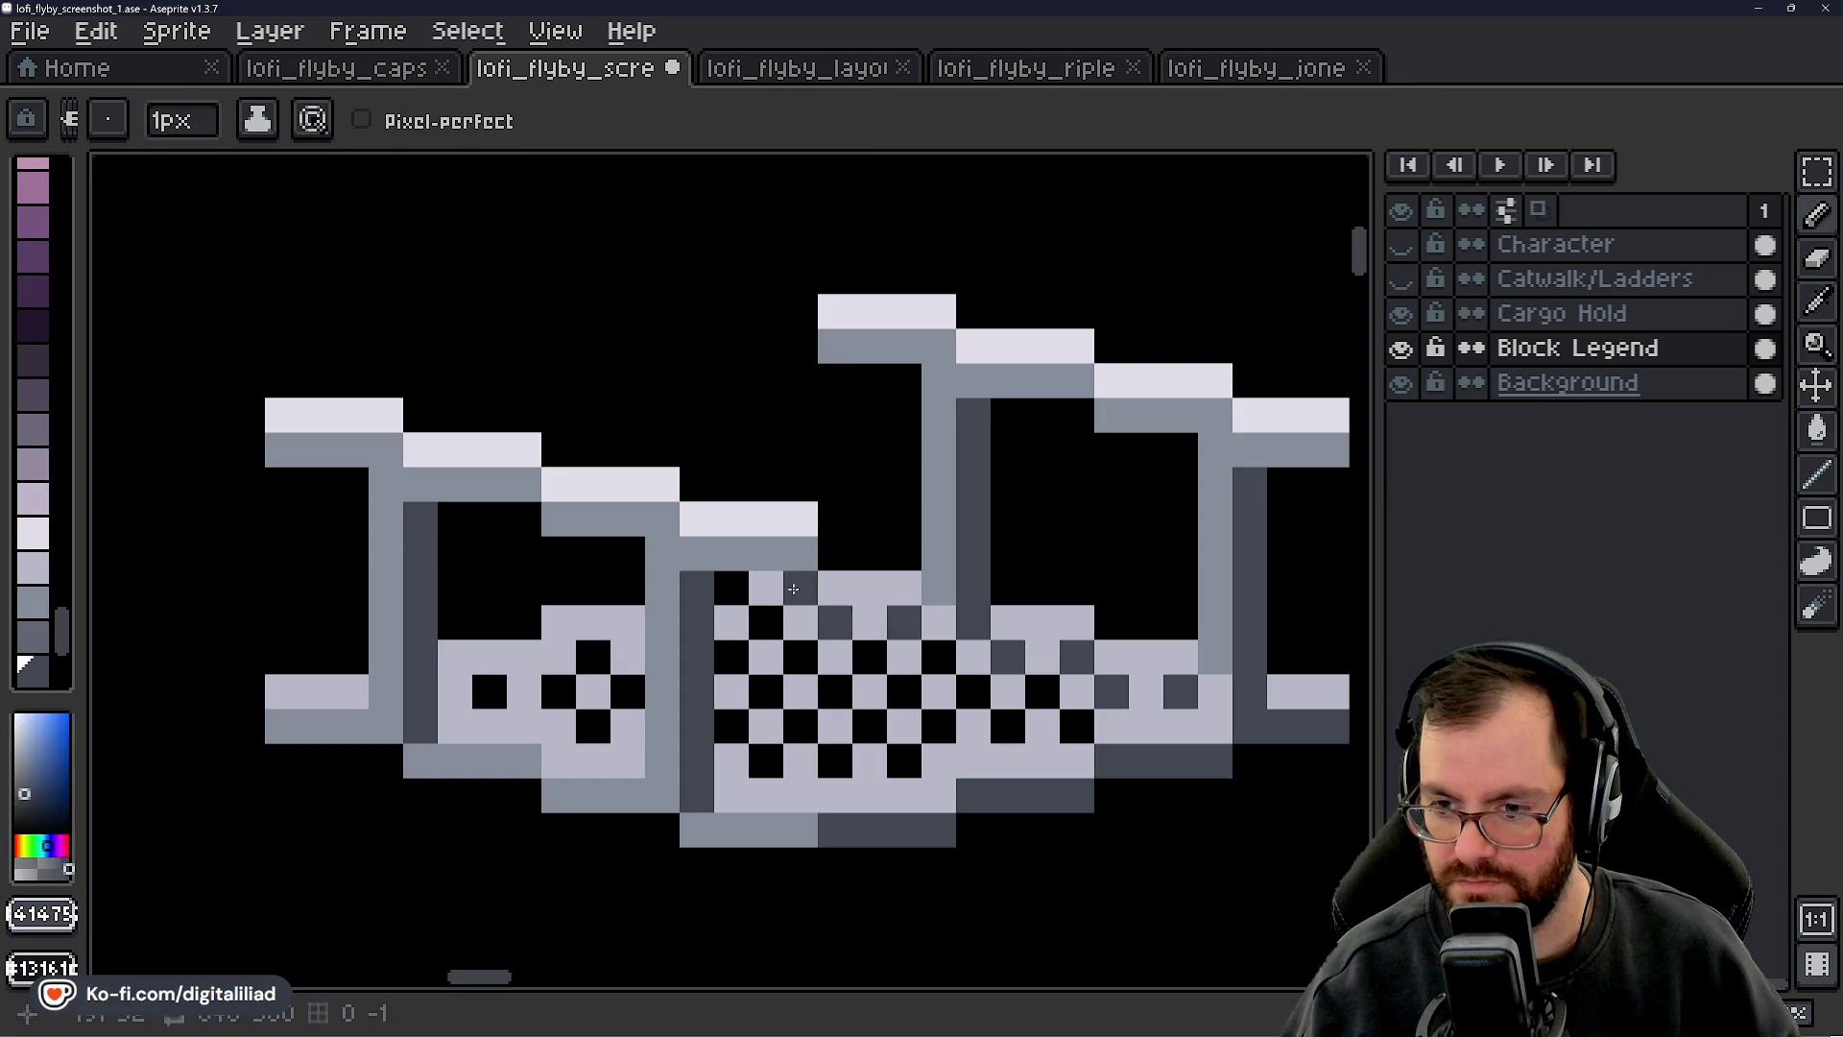
{"action": "left_click", "coordinate": [794, 588]}
{"action": "left_click", "coordinate": [731, 587]}
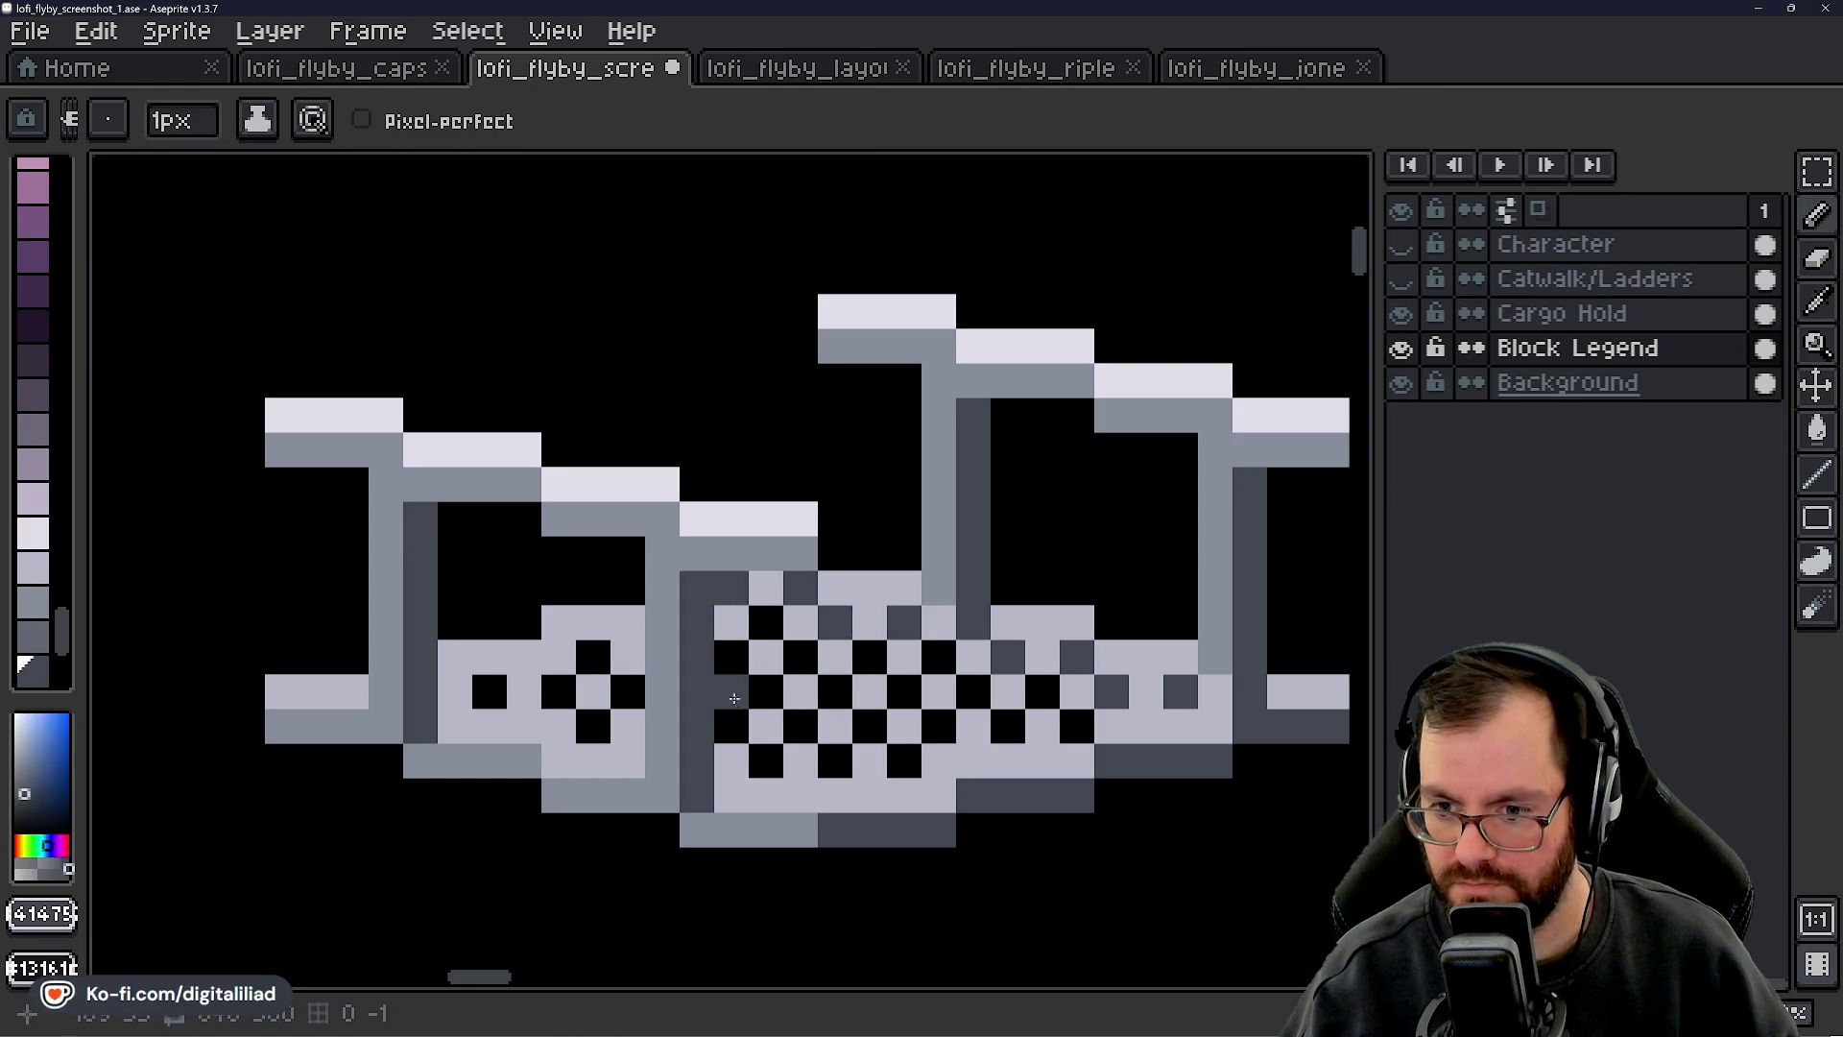
{"action": "left_click_drag", "start_coordinate": [620, 618], "coordinate": [739, 627]}
{"action": "left_click", "coordinate": [738, 627]}
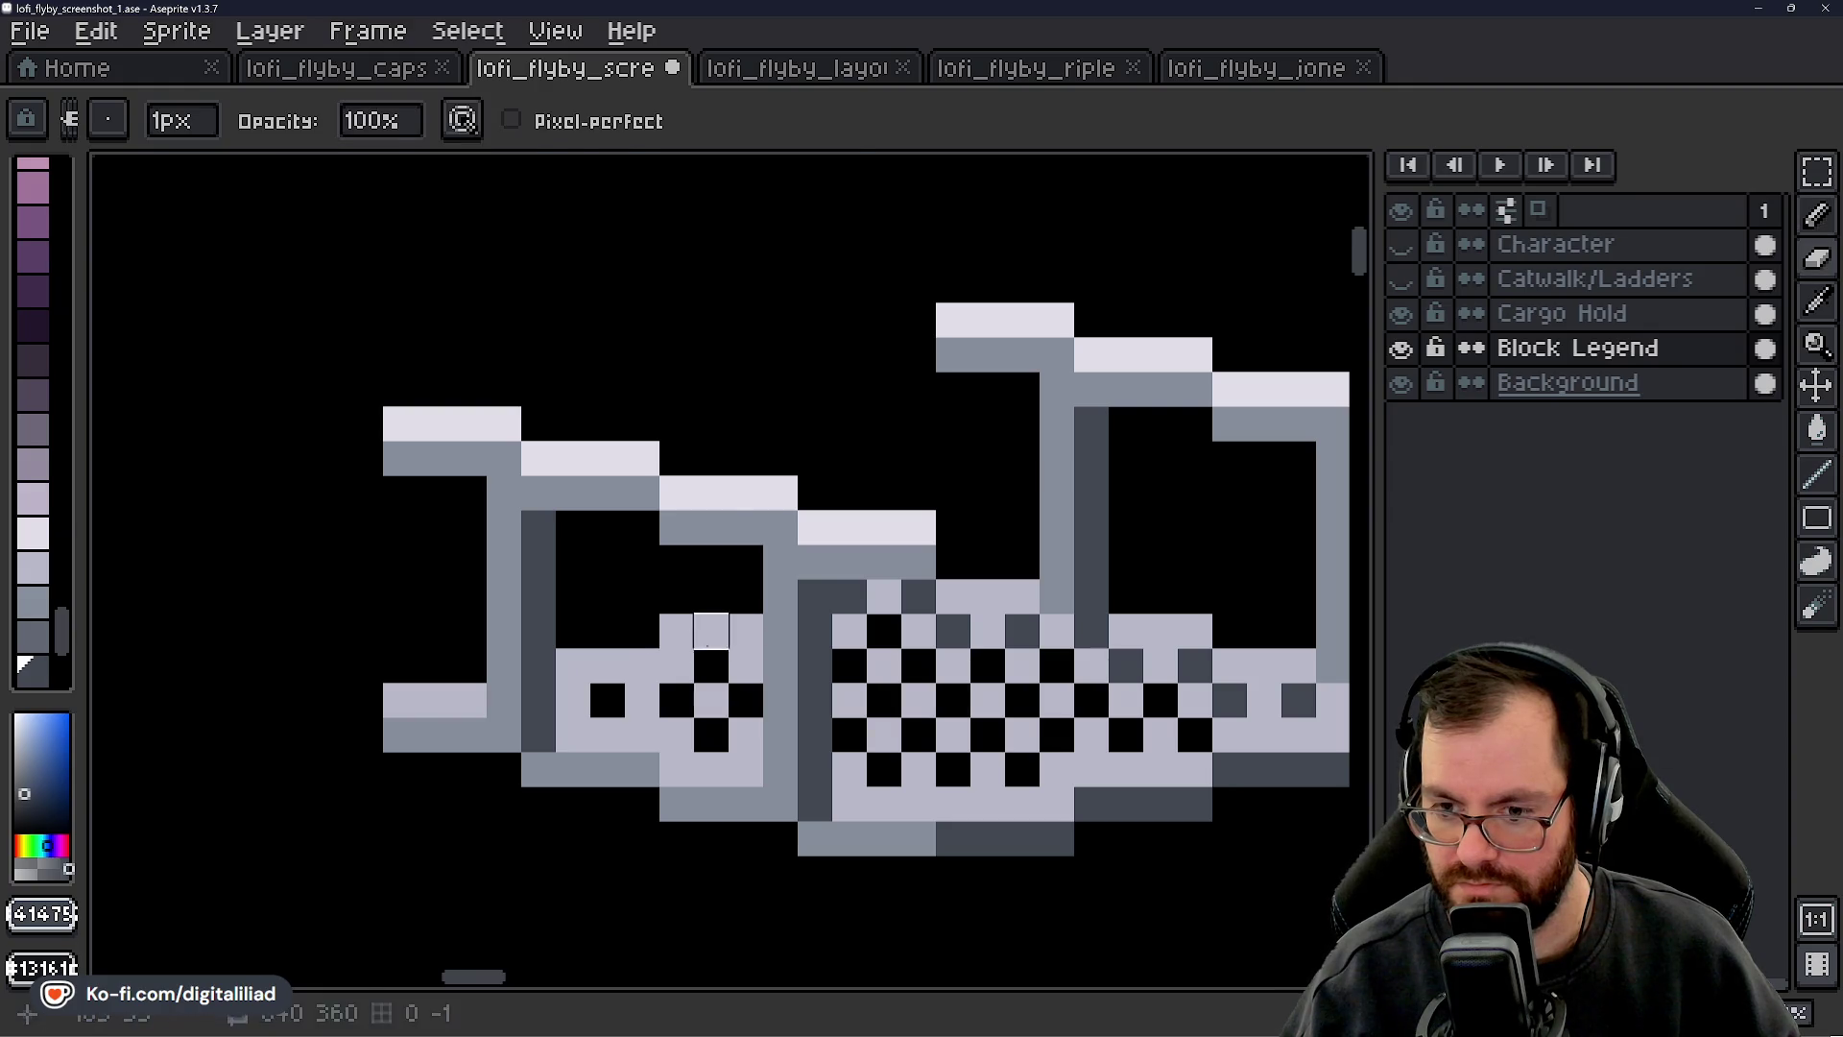
{"action": "left_click", "coordinate": [745, 631], "text": "alt"}
{"action": "left_click", "coordinate": [711, 631]}
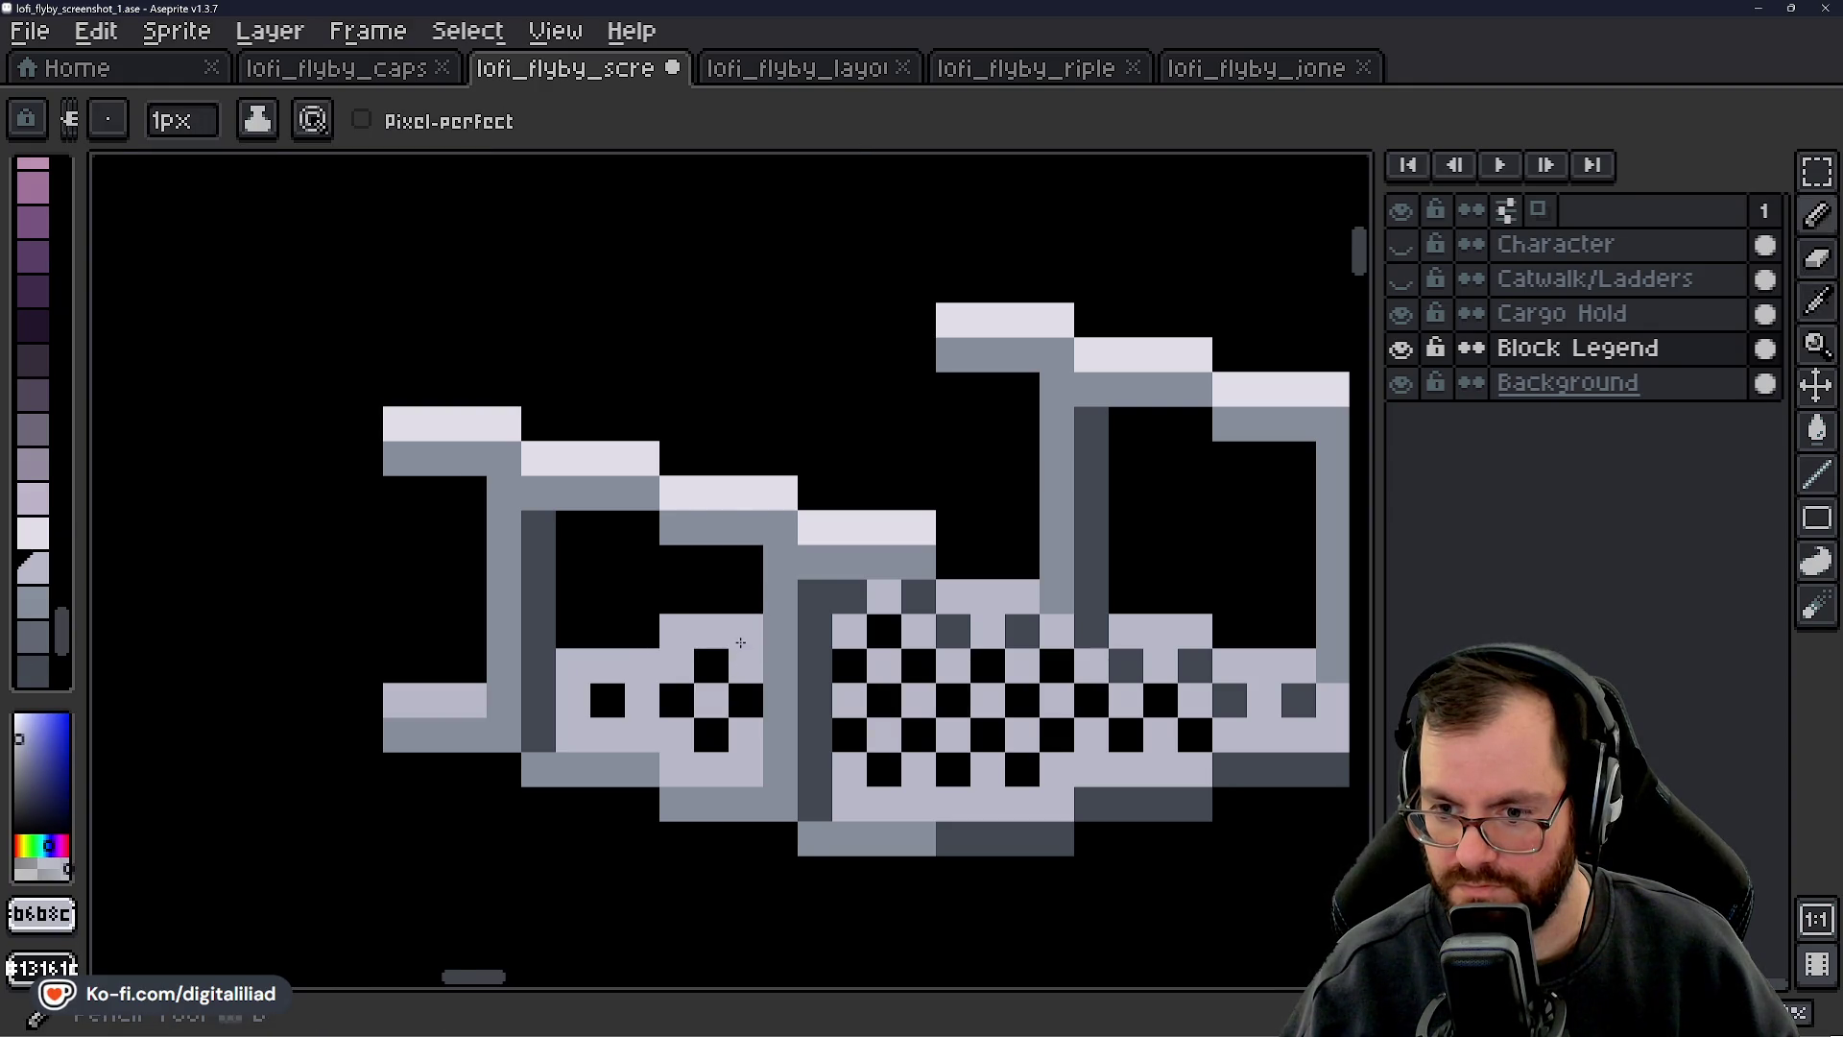
- Turn the floor's dark-grey checker cells black across the whole catwalk
{"action": "right_click", "coordinate": [746, 630]}
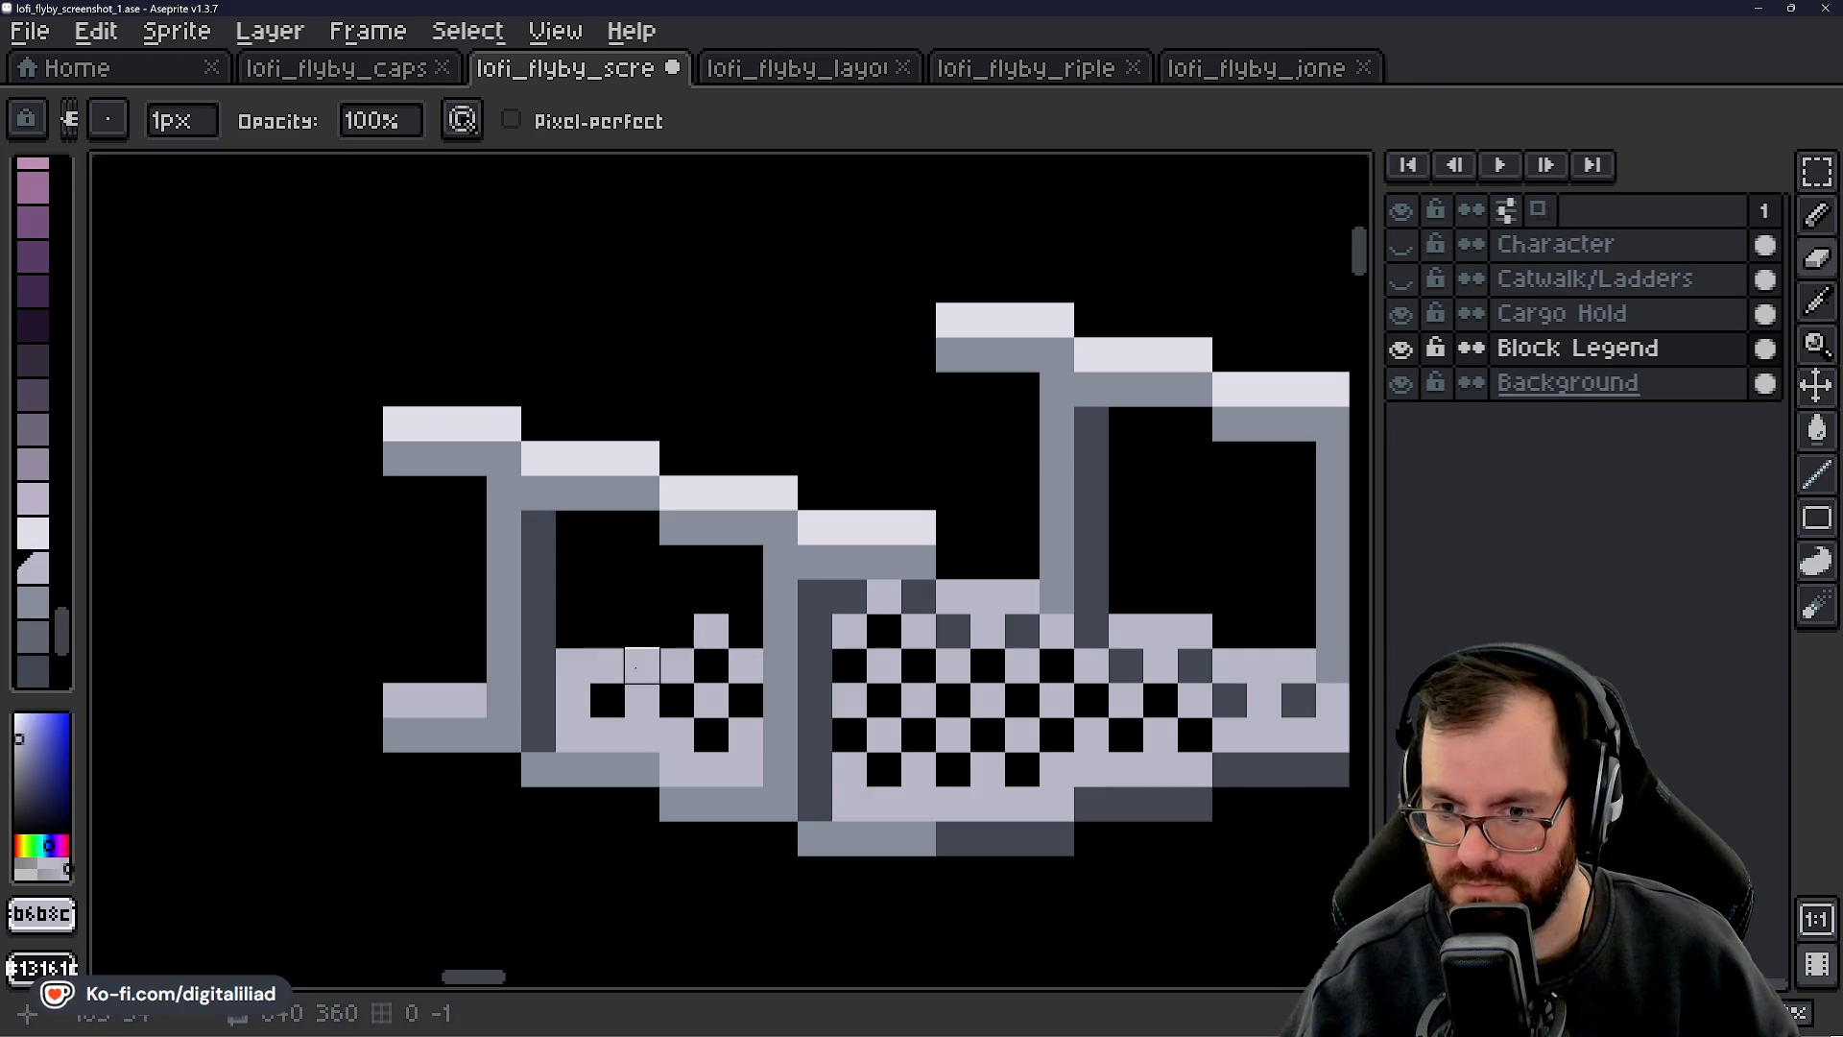
{"action": "scroll", "coordinate": [675, 596], "scroll_direction": "down", "scroll_amount": 5}
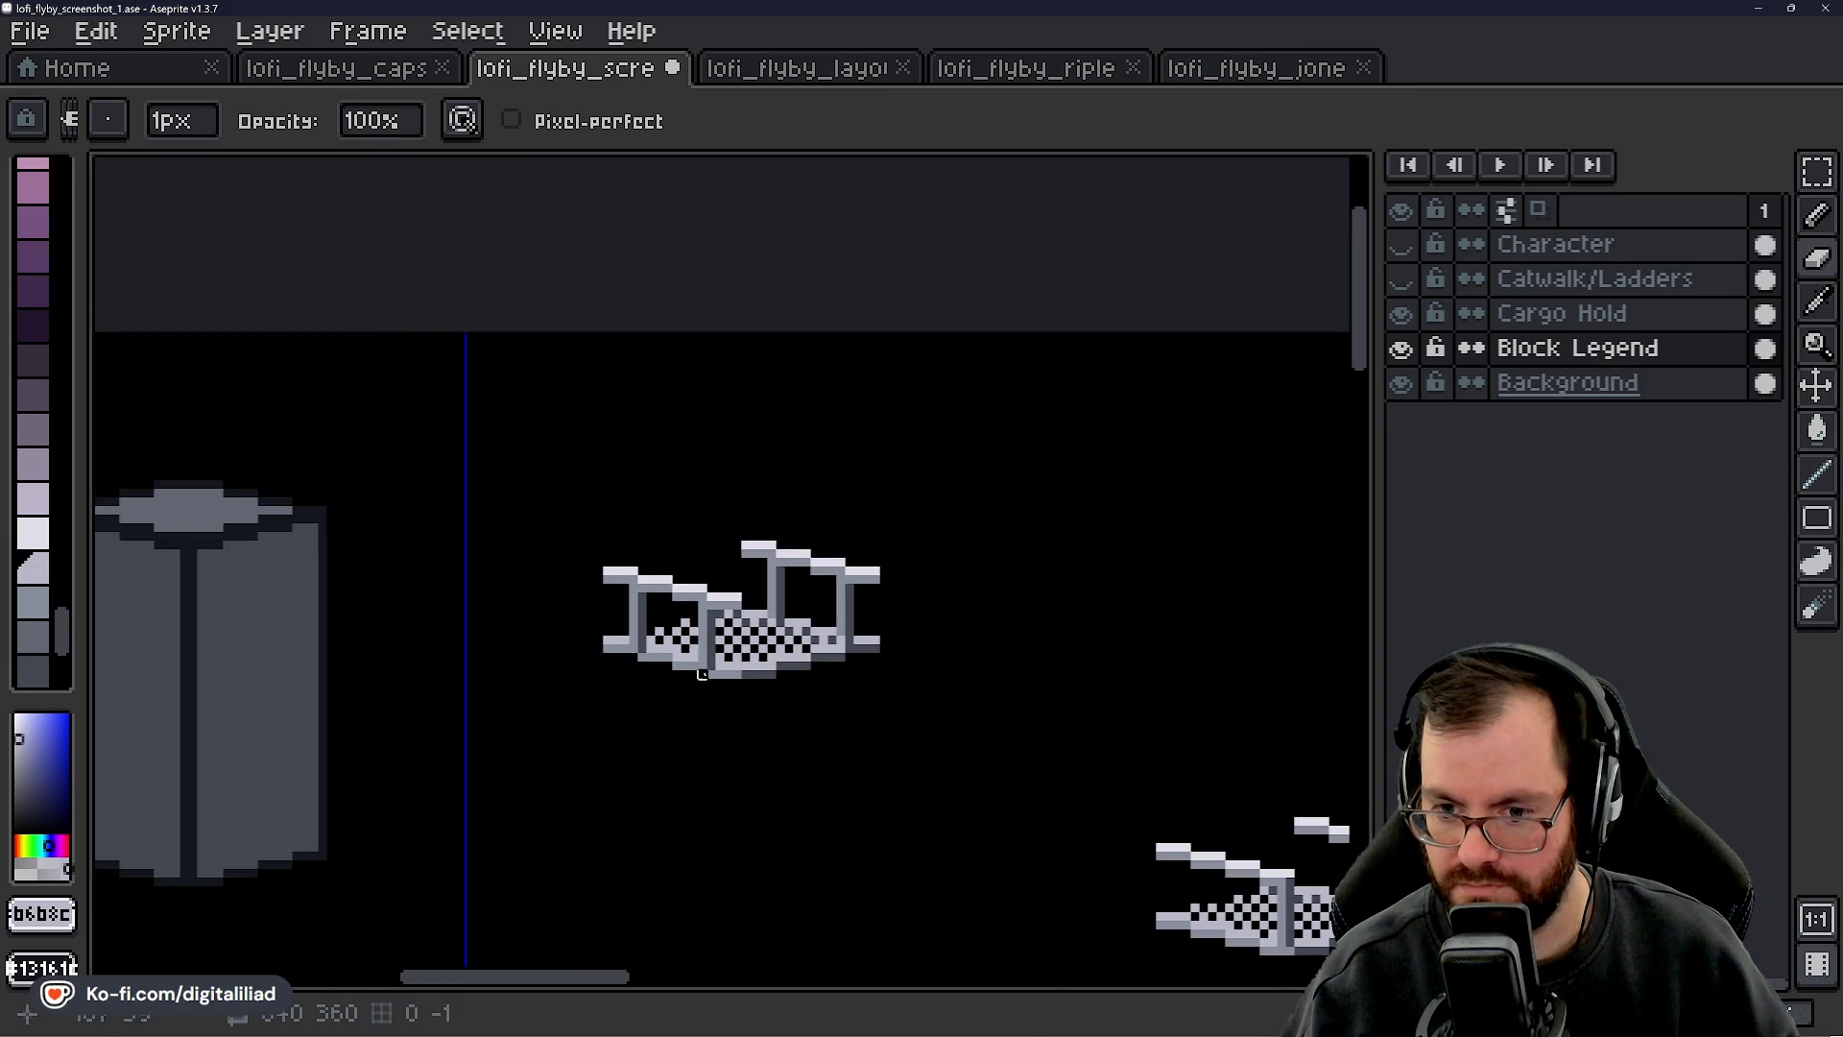
{"action": "scroll", "coordinate": [755, 713], "scroll_direction": "up", "scroll_amount": 5}
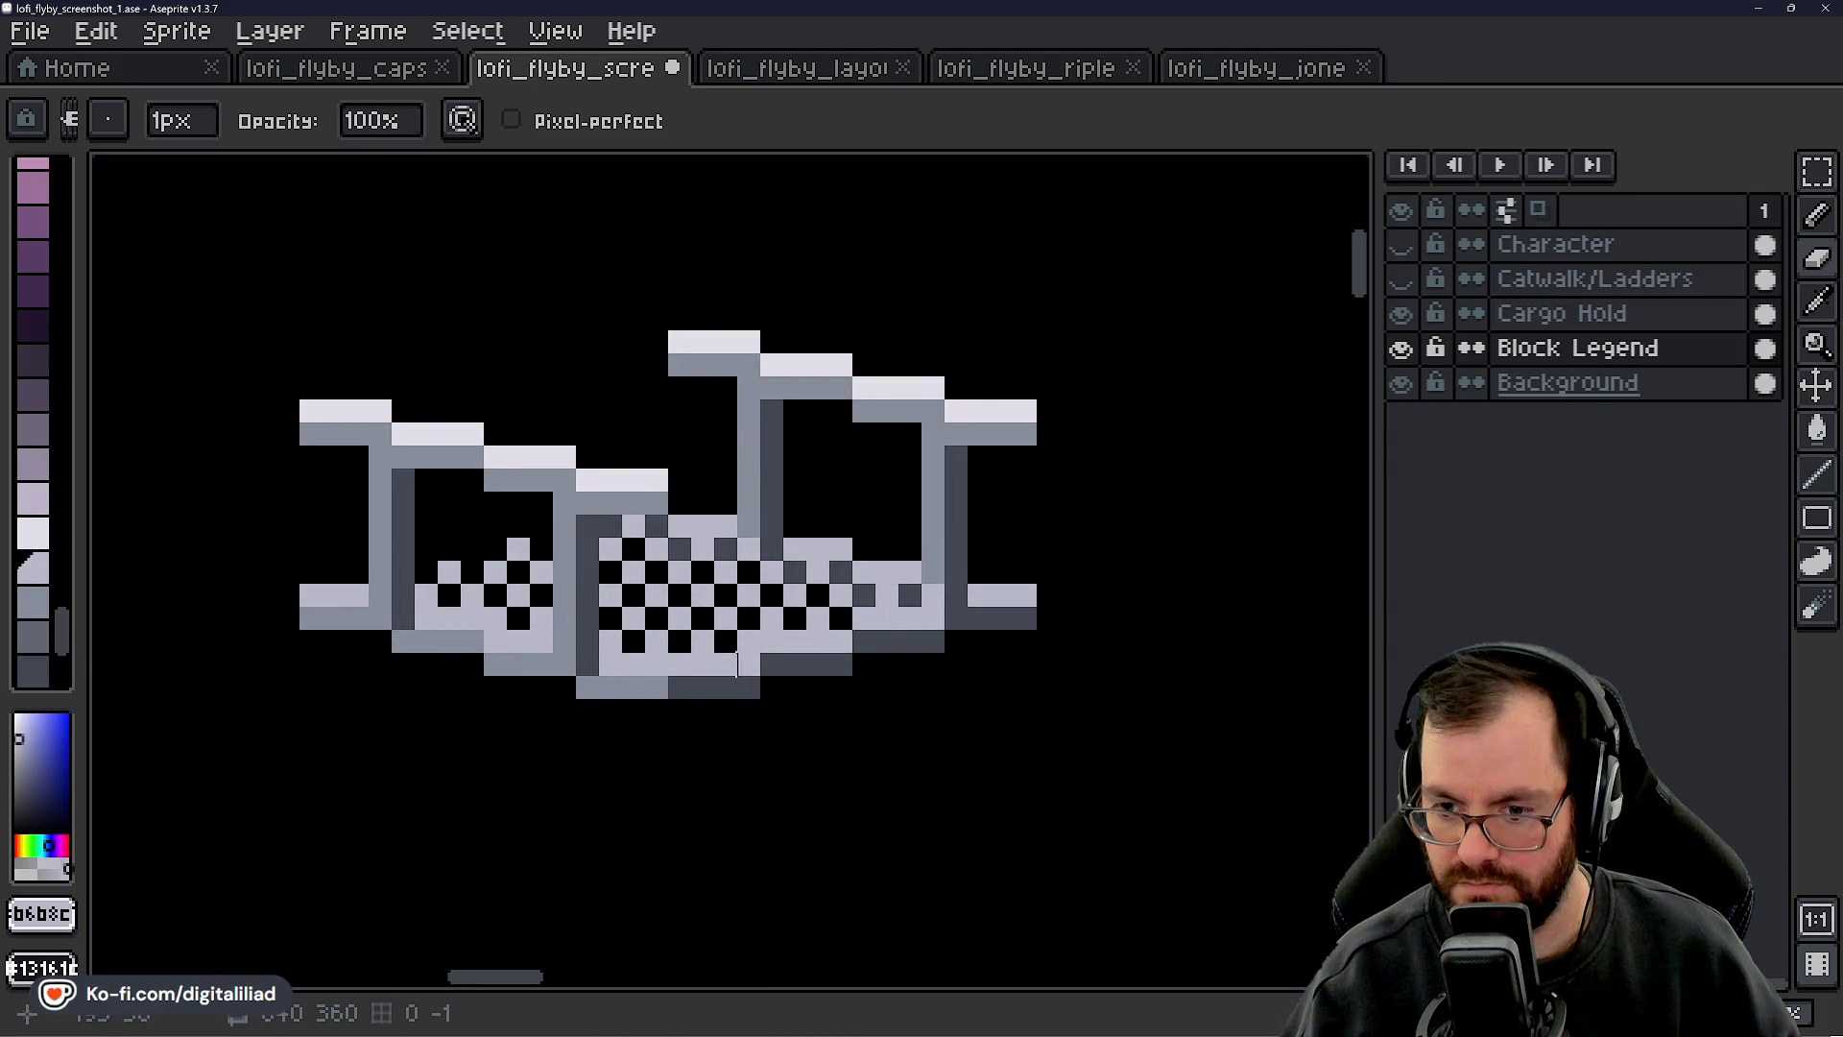
{"action": "right_click", "coordinate": [676, 687]}
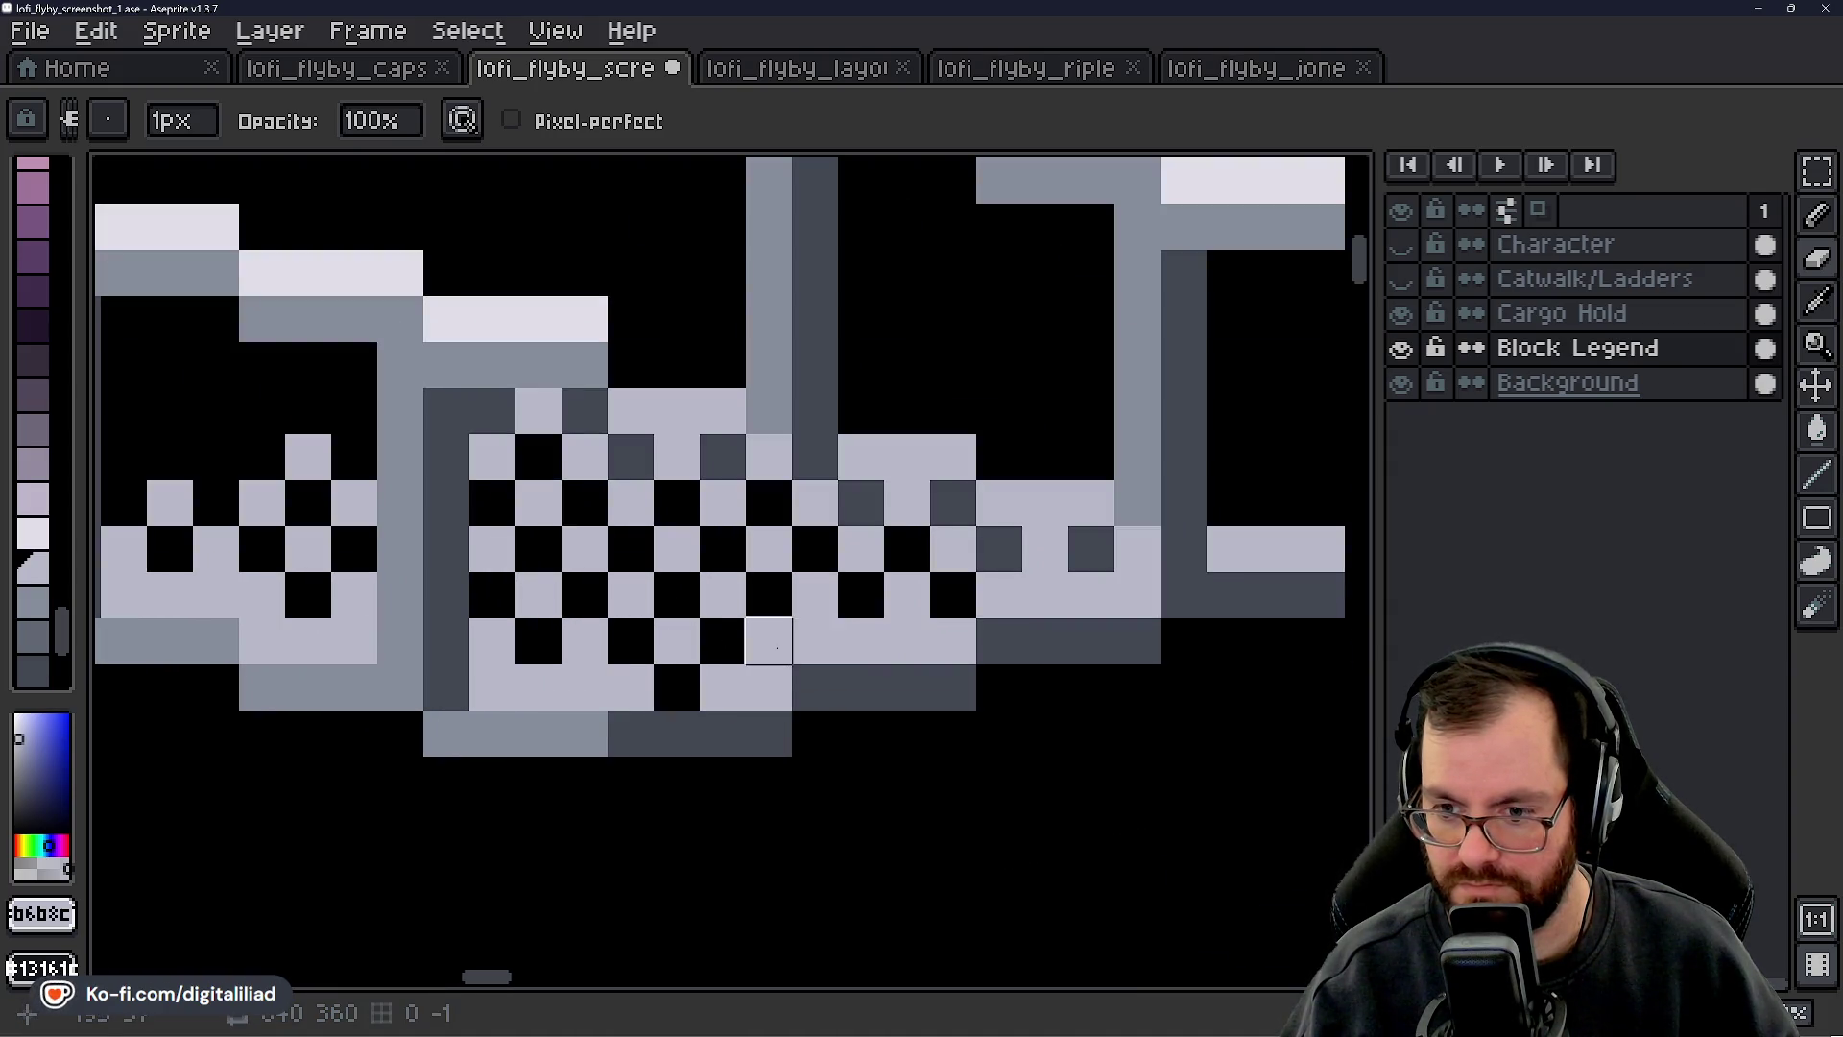
{"action": "right_click", "coordinate": [769, 687]}
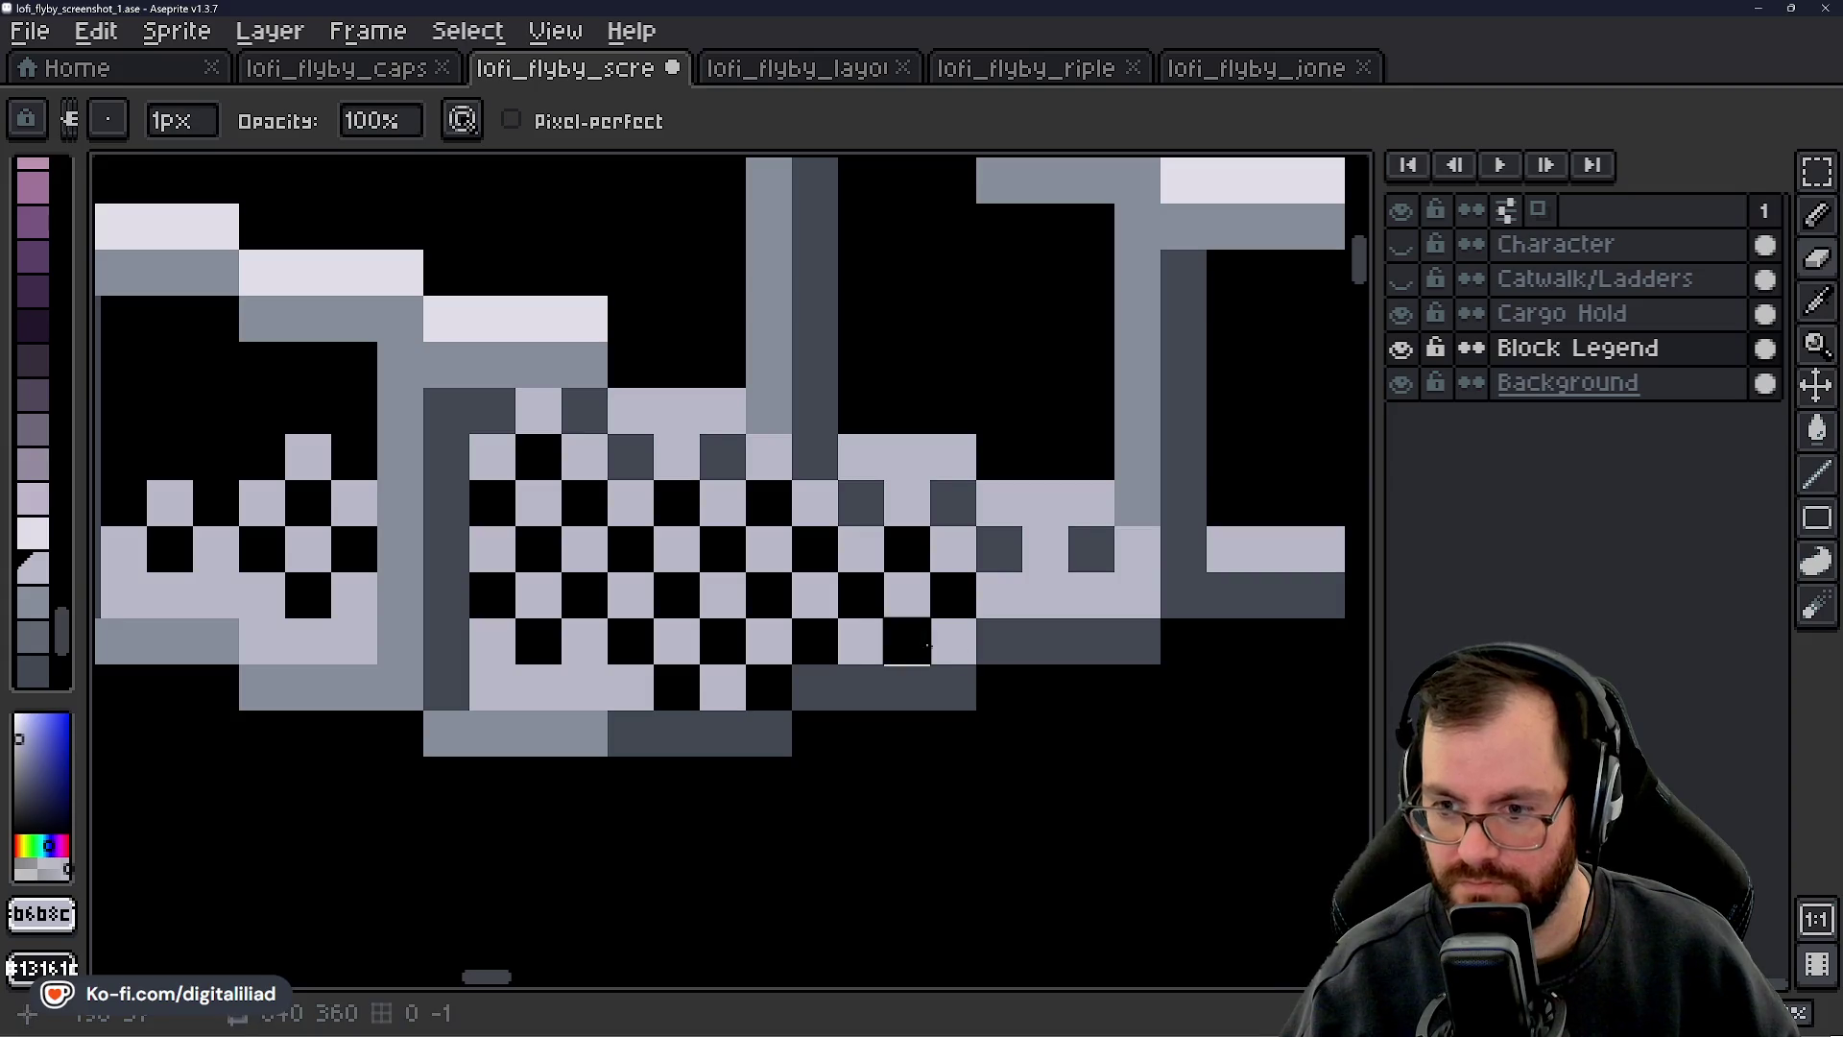
{"action": "right_click", "coordinate": [1045, 595]}
{"action": "right_click", "coordinate": [1137, 595]}
{"action": "mouse_move", "coordinate": [999, 779]}
{"action": "left_mouse_down"}
{"action": "mouse_move", "coordinate": [926, 715]}
{"action": "mouse_move", "coordinate": [825, 737]}
{"action": "left_mouse_up"}
{"action": "left_click", "coordinate": [965, 599], "text": "alt"}
{"action": "left_click_drag", "start_coordinate": [965, 599], "coordinate": [850, 600]}
{"action": "left_click_drag", "start_coordinate": [1010, 553], "coordinate": [1191, 546]}
- Erase the dark-grey cells along the tile's bottom edge and save the file
{"action": "scroll", "coordinate": [1095, 650], "scroll_direction": "down", "scroll_amount": 4}
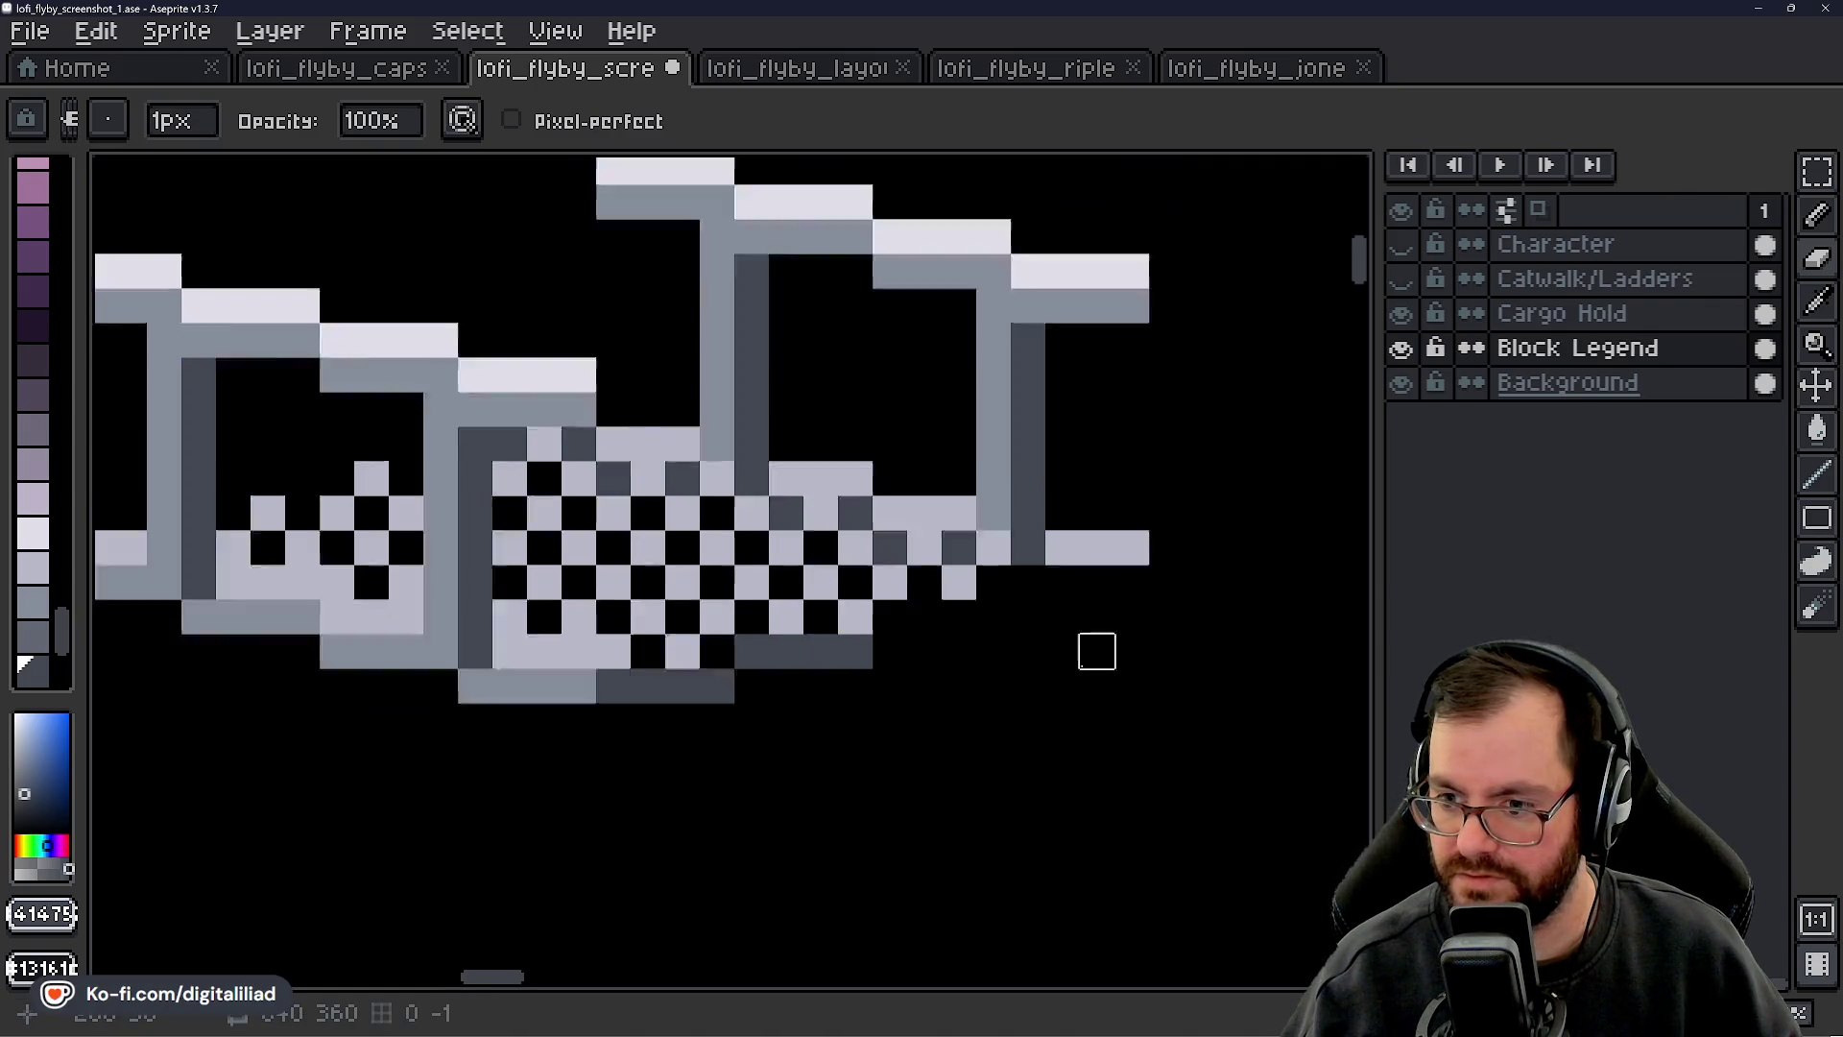
{"action": "scroll", "coordinate": [1082, 671], "scroll_direction": "up", "scroll_amount": 3}
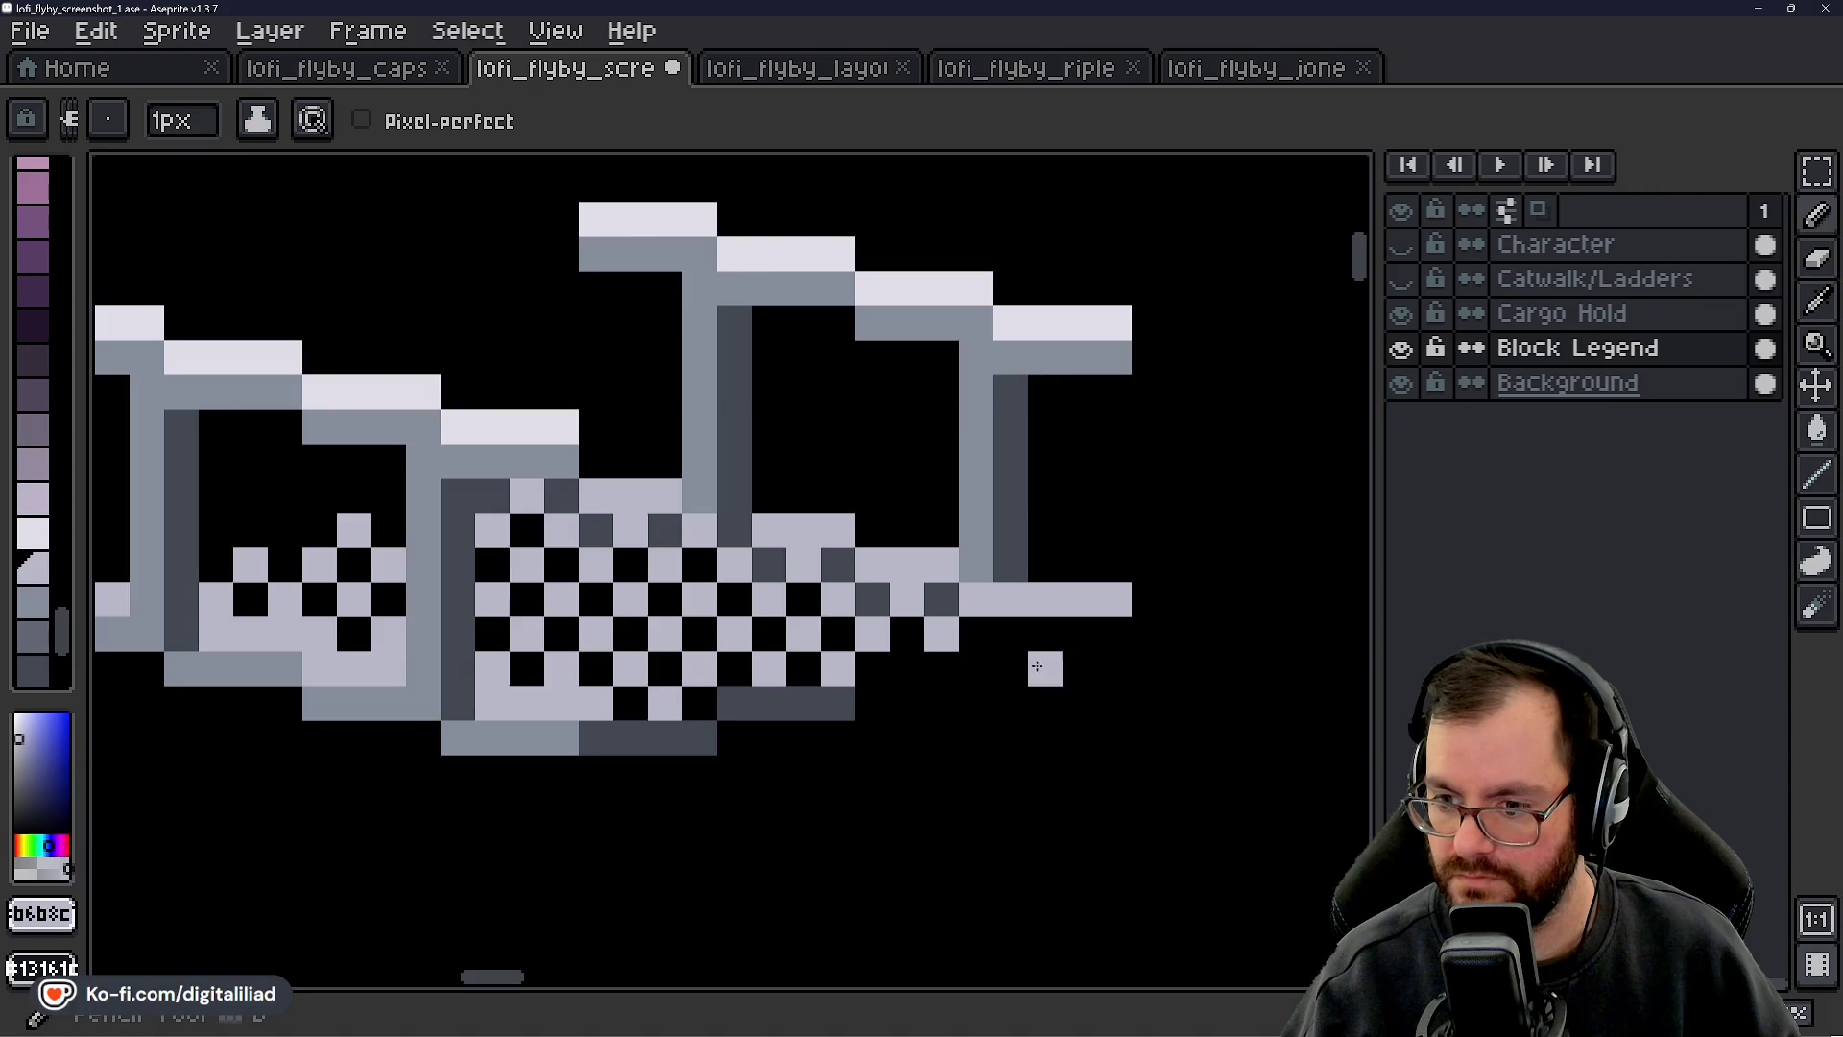
{"action": "scroll", "coordinate": [1040, 658], "scroll_direction": "down", "scroll_amount": 5}
{"action": "scroll", "coordinate": [899, 715], "scroll_direction": "up", "scroll_amount": 4}
{"action": "scroll", "coordinate": [899, 716], "scroll_direction": "up", "scroll_amount": 1}
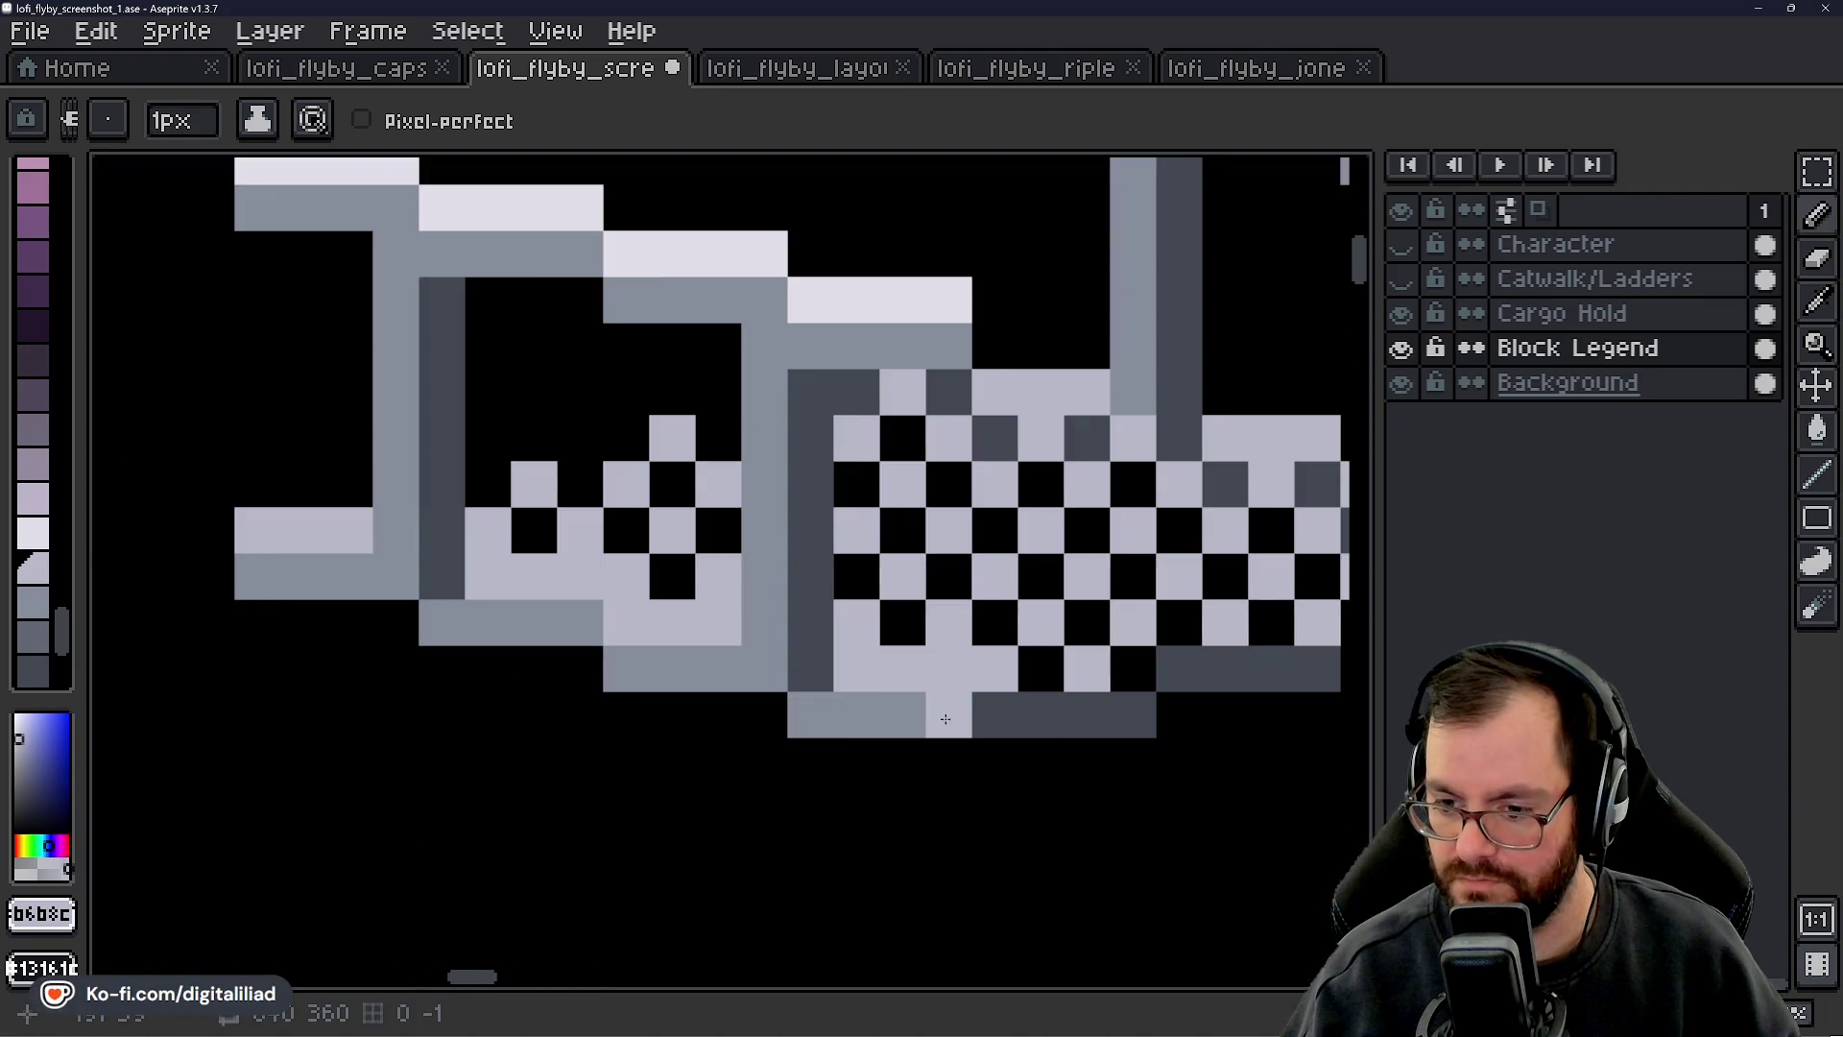
{"action": "scroll", "coordinate": [936, 790], "scroll_direction": "up", "scroll_amount": 1}
{"action": "key", "text": "e"}
{"action": "mouse_move", "coordinate": [789, 748]}
{"action": "left_mouse_down"}
{"action": "mouse_move", "coordinate": [743, 748]}
{"action": "mouse_move", "coordinate": [928, 747]}
{"action": "left_mouse_up"}
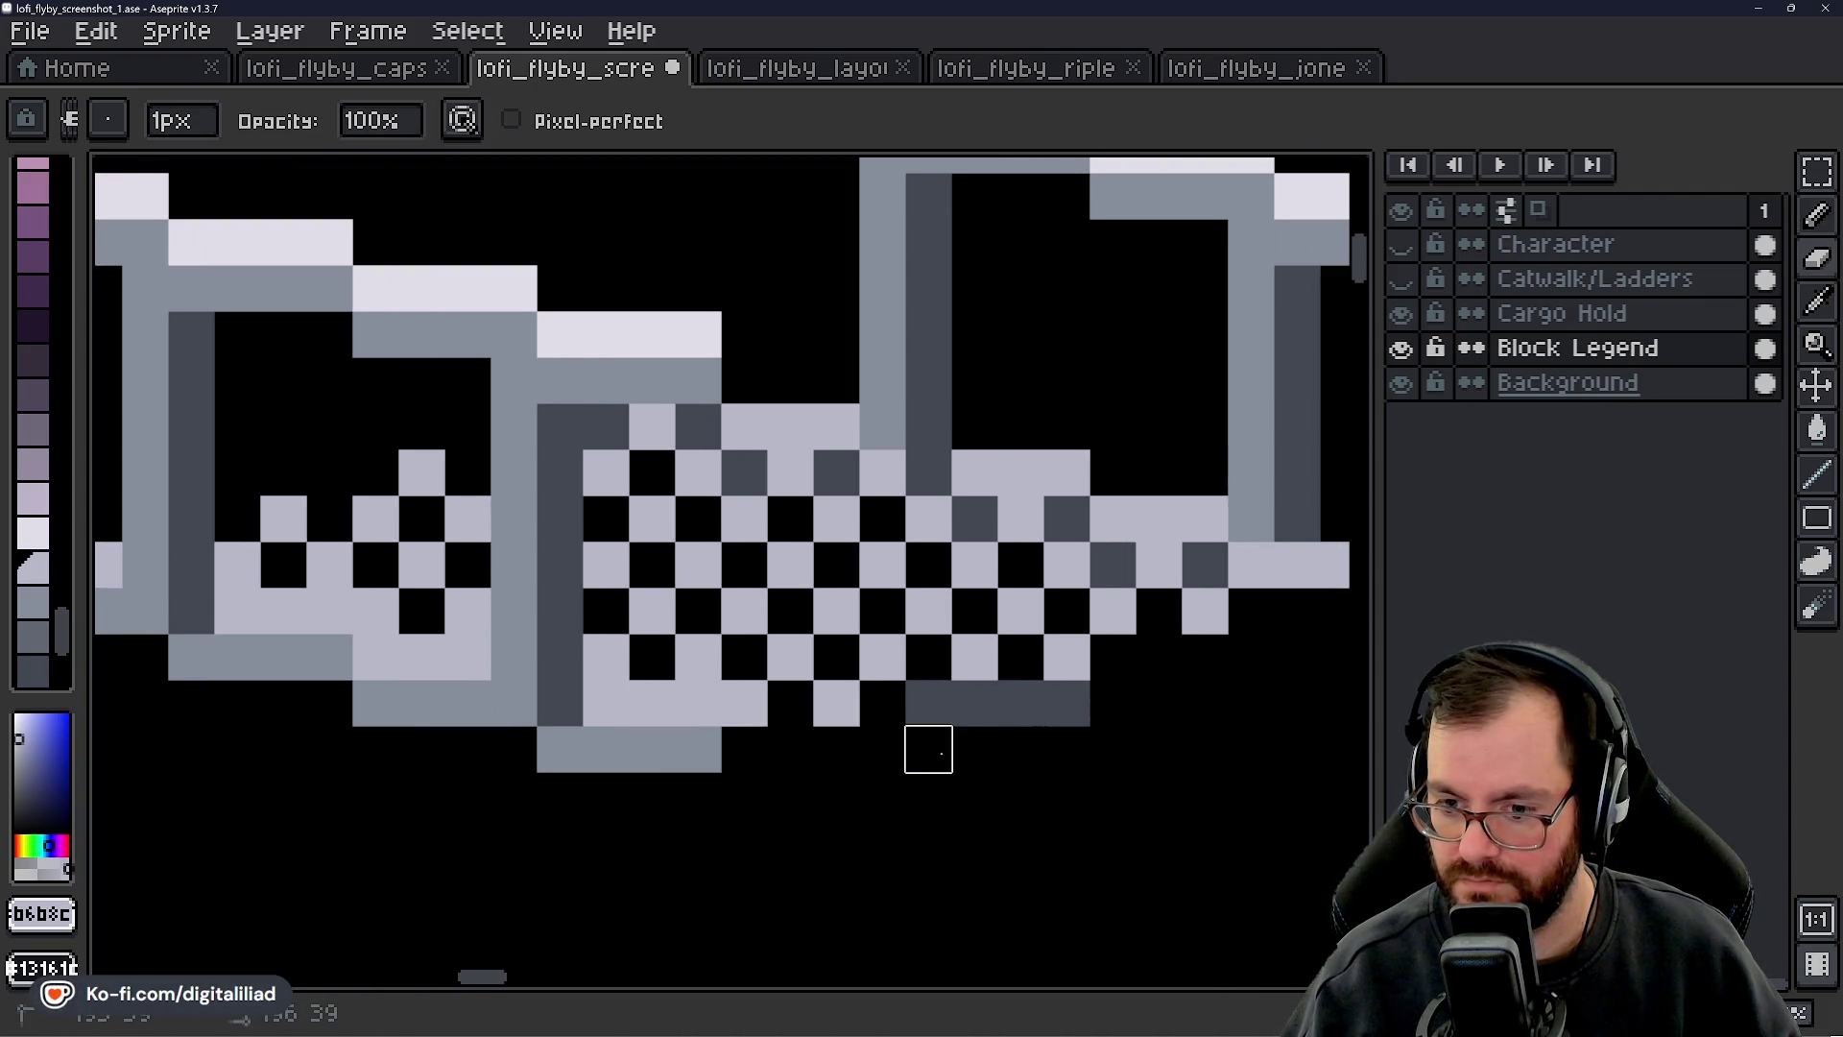
{"action": "mouse_move", "coordinate": [822, 675]}
{"action": "left_mouse_down"}
{"action": "mouse_move", "coordinate": [870, 675]}
{"action": "mouse_move", "coordinate": [817, 651]}
{"action": "left_mouse_up"}
{"action": "scroll", "coordinate": [869, 675], "scroll_direction": "down", "scroll_amount": 4}
{"action": "key", "text": "ctrl+s"}
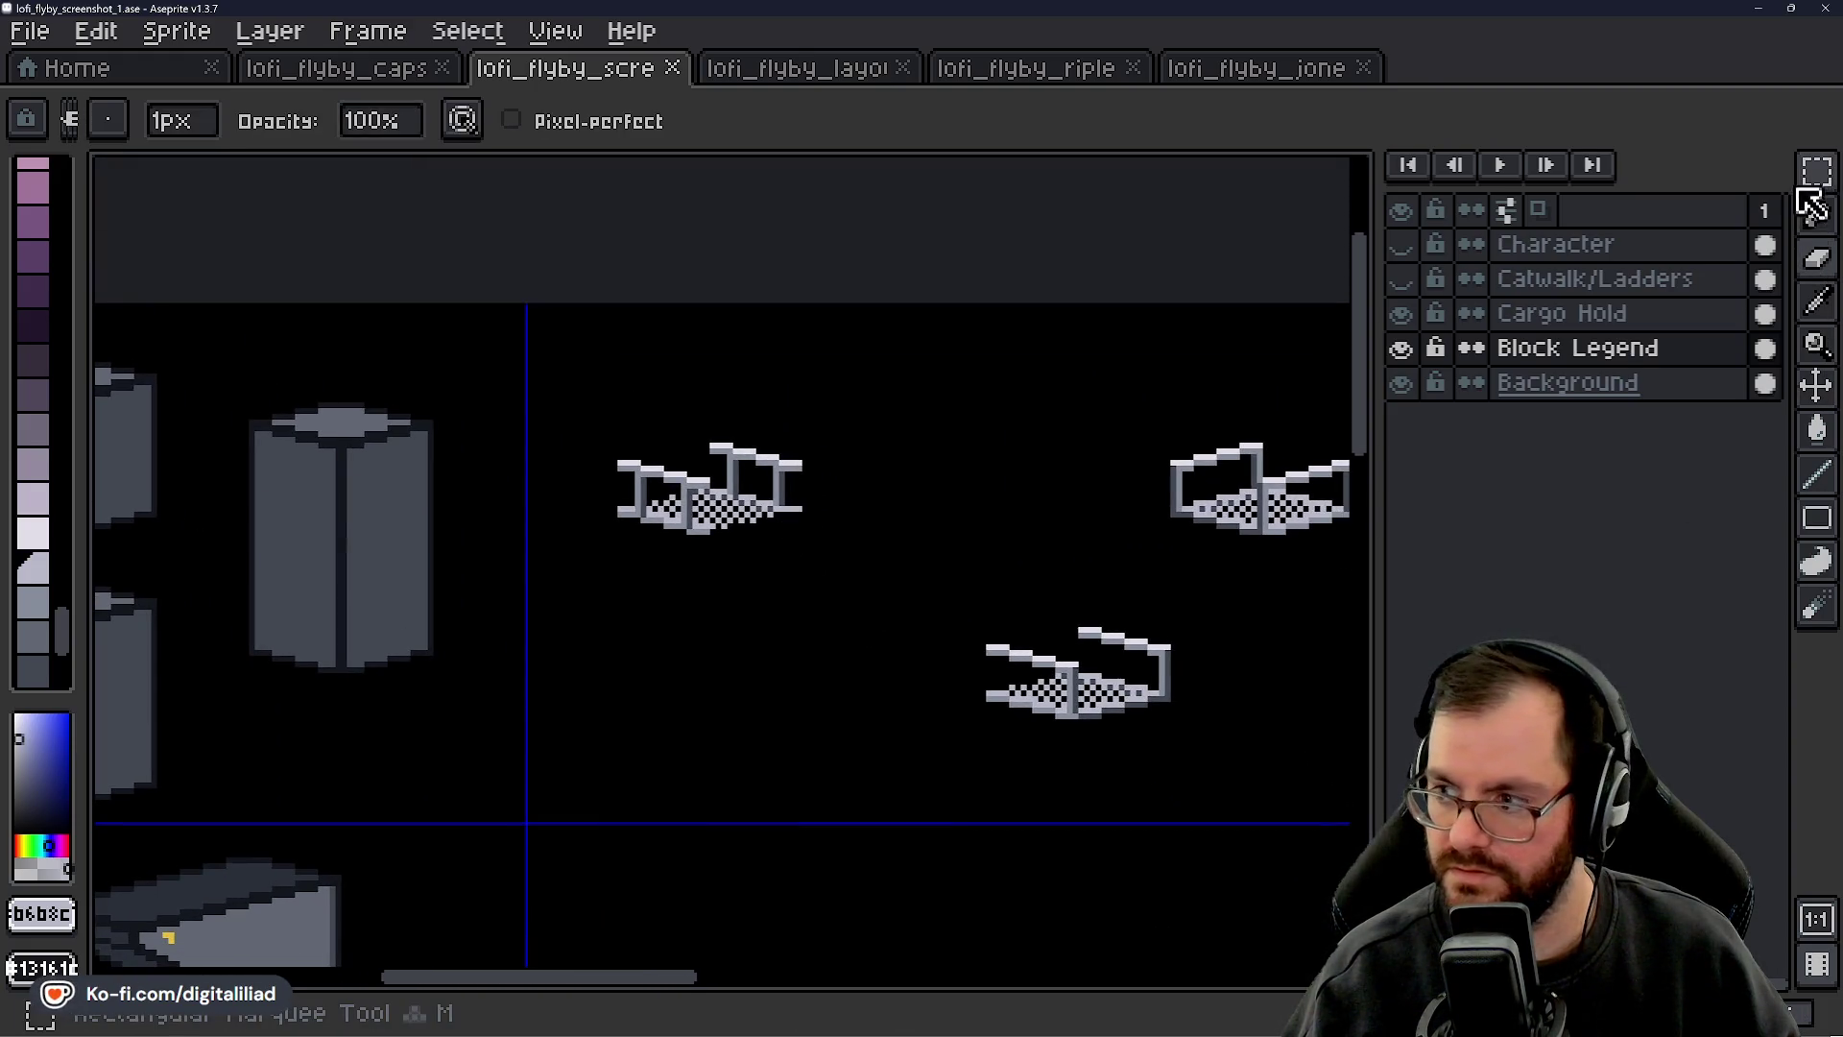
{"action": "key", "text": "w"}
{"action": "scroll", "coordinate": [682, 407], "scroll_direction": "up", "scroll_amount": 2}
{"action": "key", "text": "m"}
{"action": "left_click_drag", "start_coordinate": [461, 362], "coordinate": [1008, 638]}
{"action": "mouse_move", "coordinate": [864, 547]}
{"action": "left_mouse_down", "text": "ctrl"}
{"action": "mouse_move", "coordinate": [1041, 638]}
{"action": "mouse_move", "coordinate": [1005, 588]}
{"action": "left_mouse_up", "text": "ctrl"}
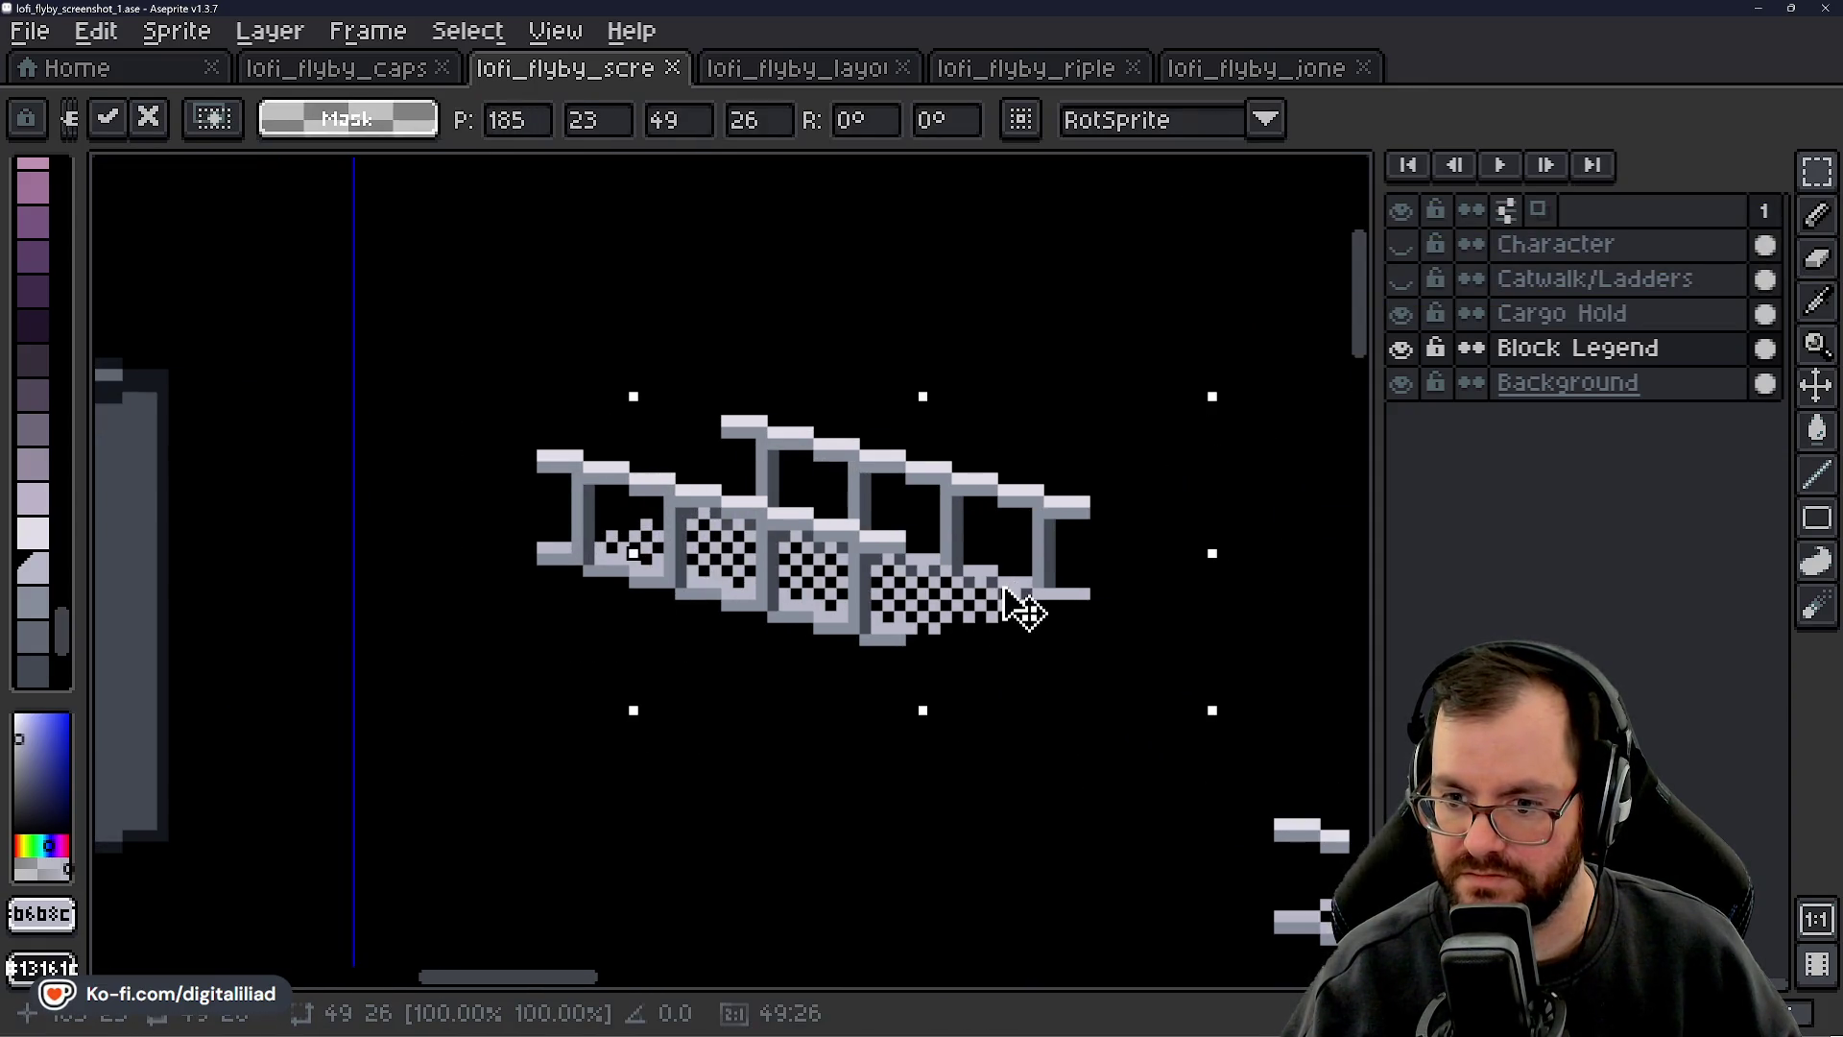
{"action": "scroll", "coordinate": [659, 646], "scroll_direction": "down", "scroll_amount": 2}
{"action": "left_click", "coordinate": [740, 716]}
{"action": "scroll", "coordinate": [741, 671], "scroll_direction": "down", "scroll_amount": 2}
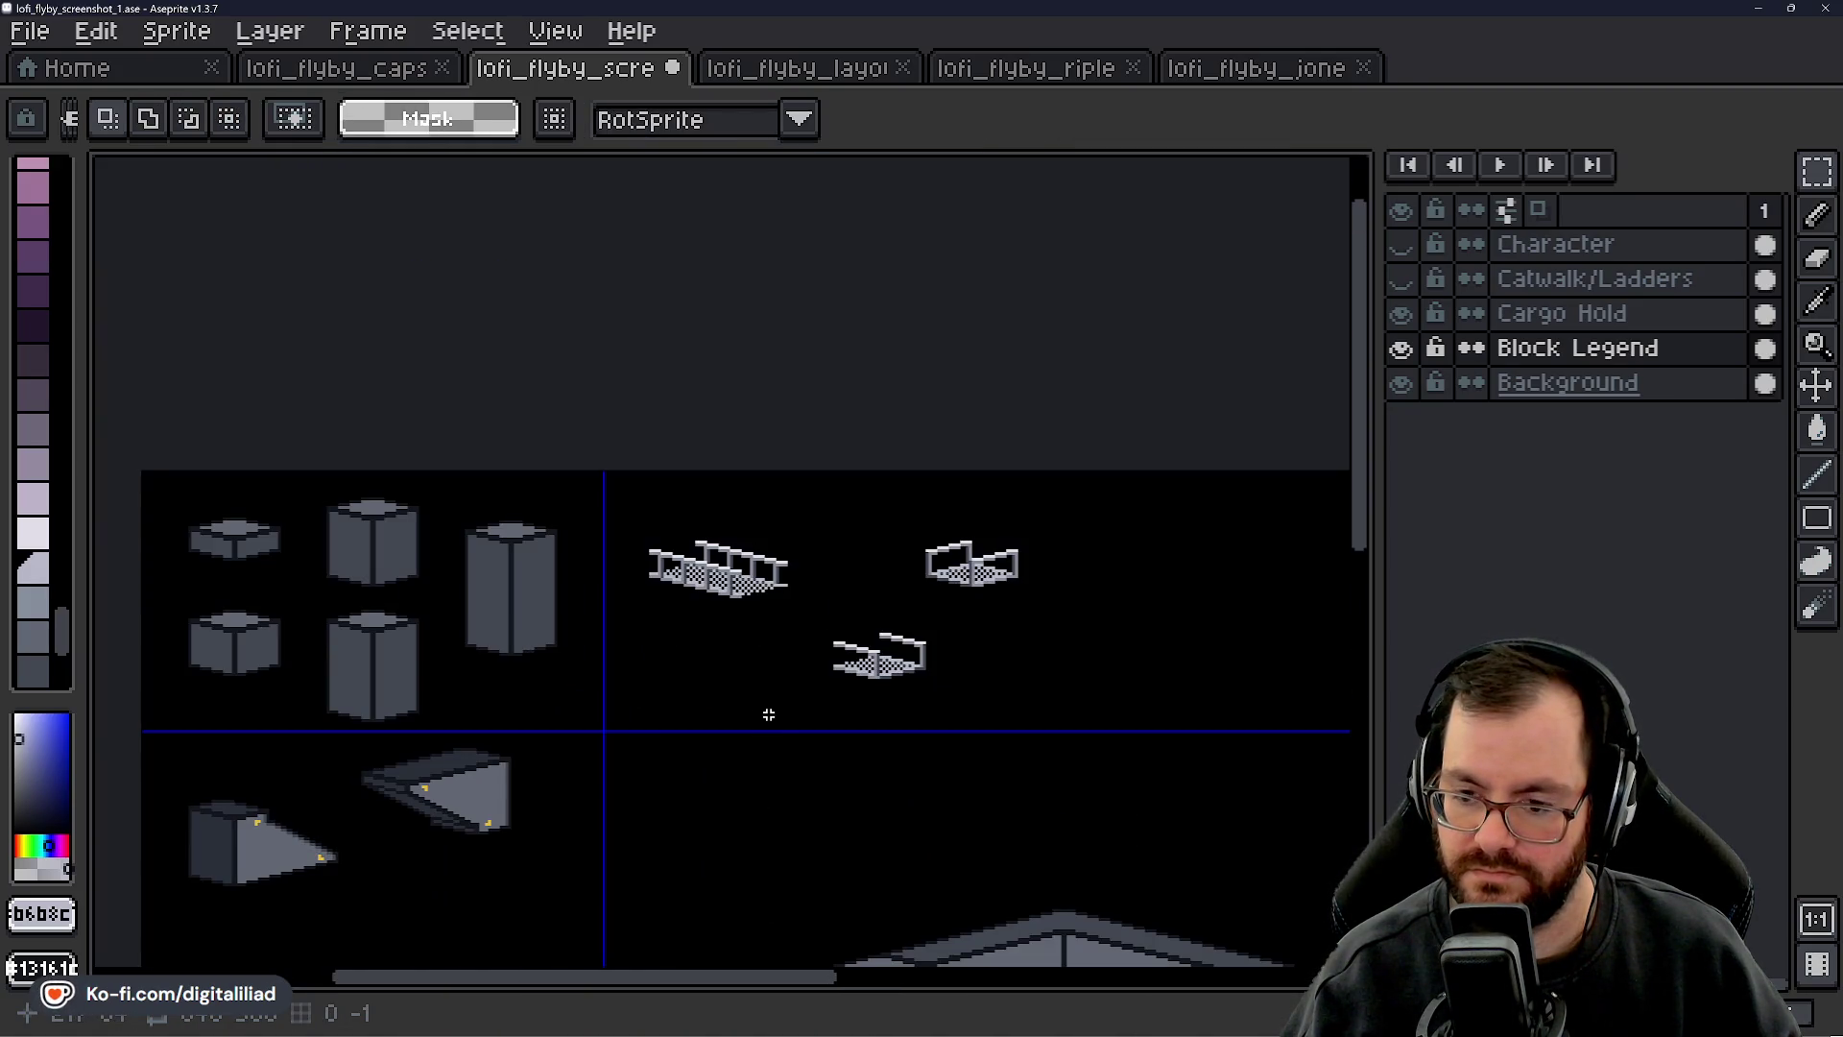
{"action": "scroll", "coordinate": [762, 691], "scroll_direction": "up", "scroll_amount": 3}
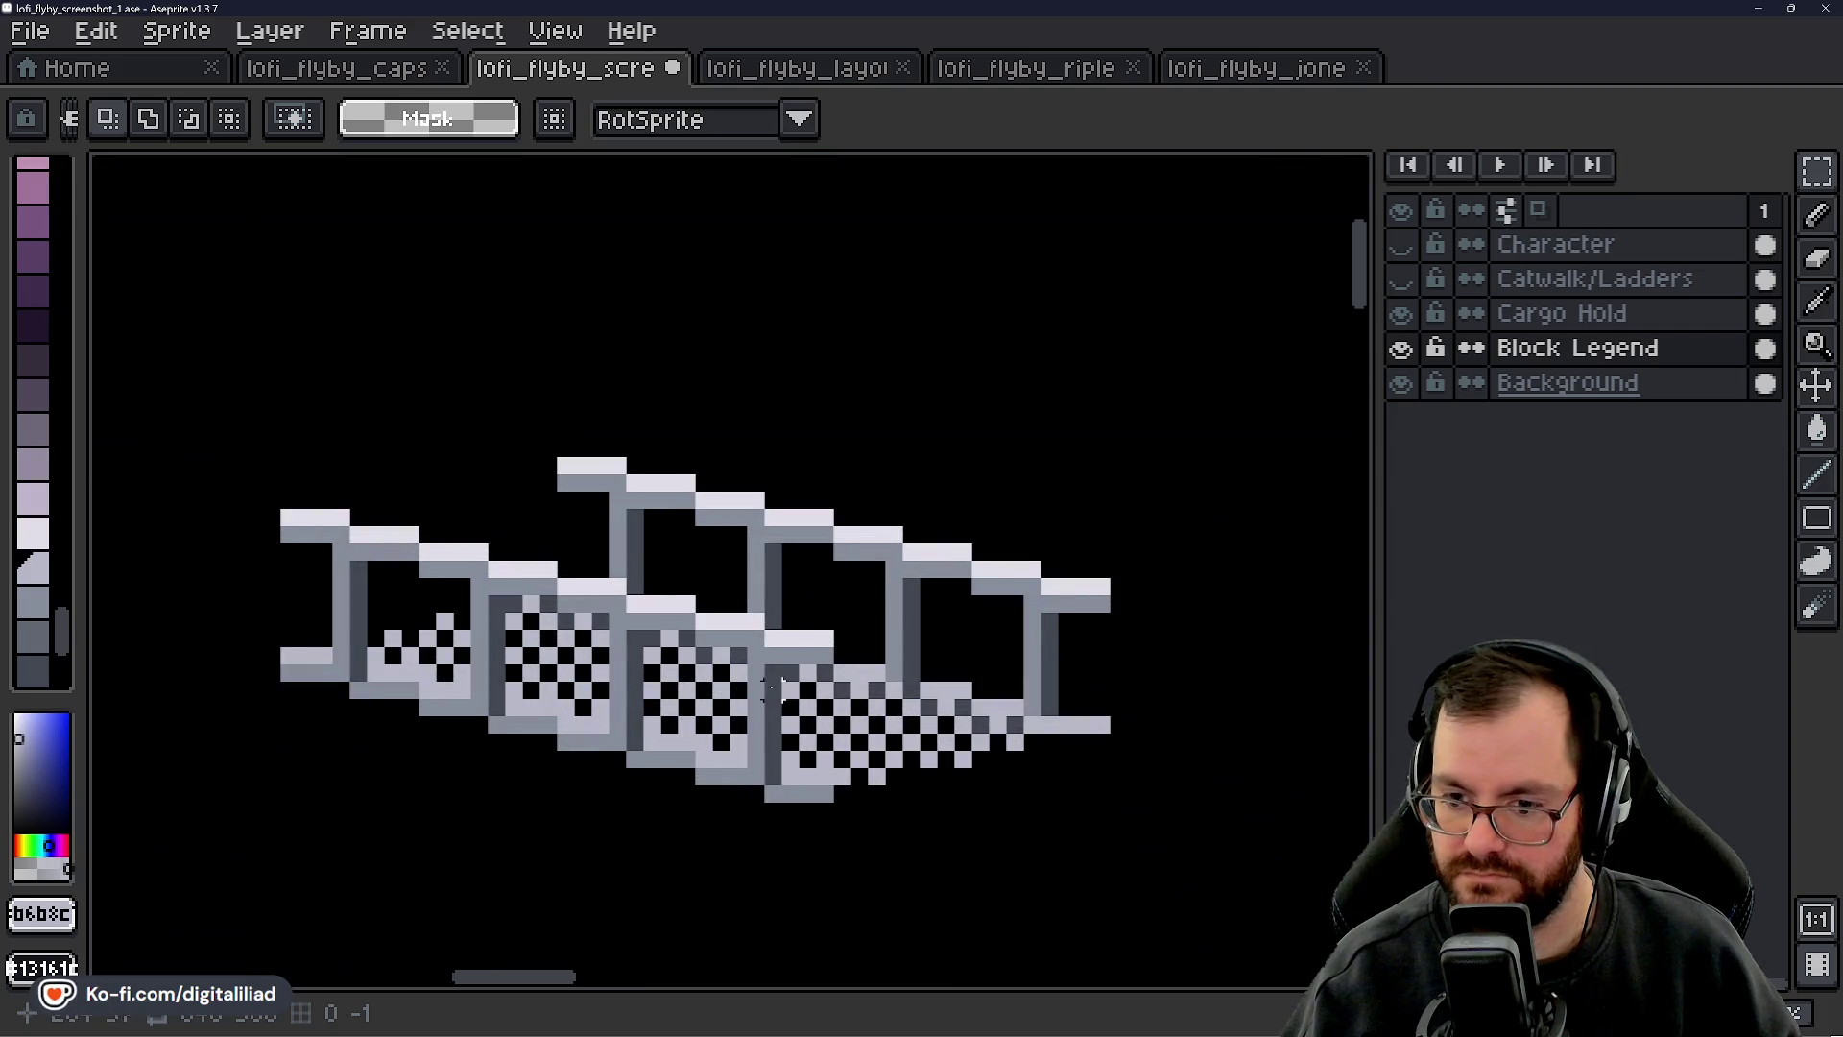
{"action": "scroll", "coordinate": [745, 624], "scroll_direction": "down", "scroll_amount": 3}
{"action": "scroll", "coordinate": [747, 629], "scroll_direction": "down", "scroll_amount": 2}
{"action": "left_click_drag", "start_coordinate": [746, 712], "coordinate": [720, 630]}
{"action": "scroll", "coordinate": [720, 626], "scroll_direction": "up", "scroll_amount": 2}
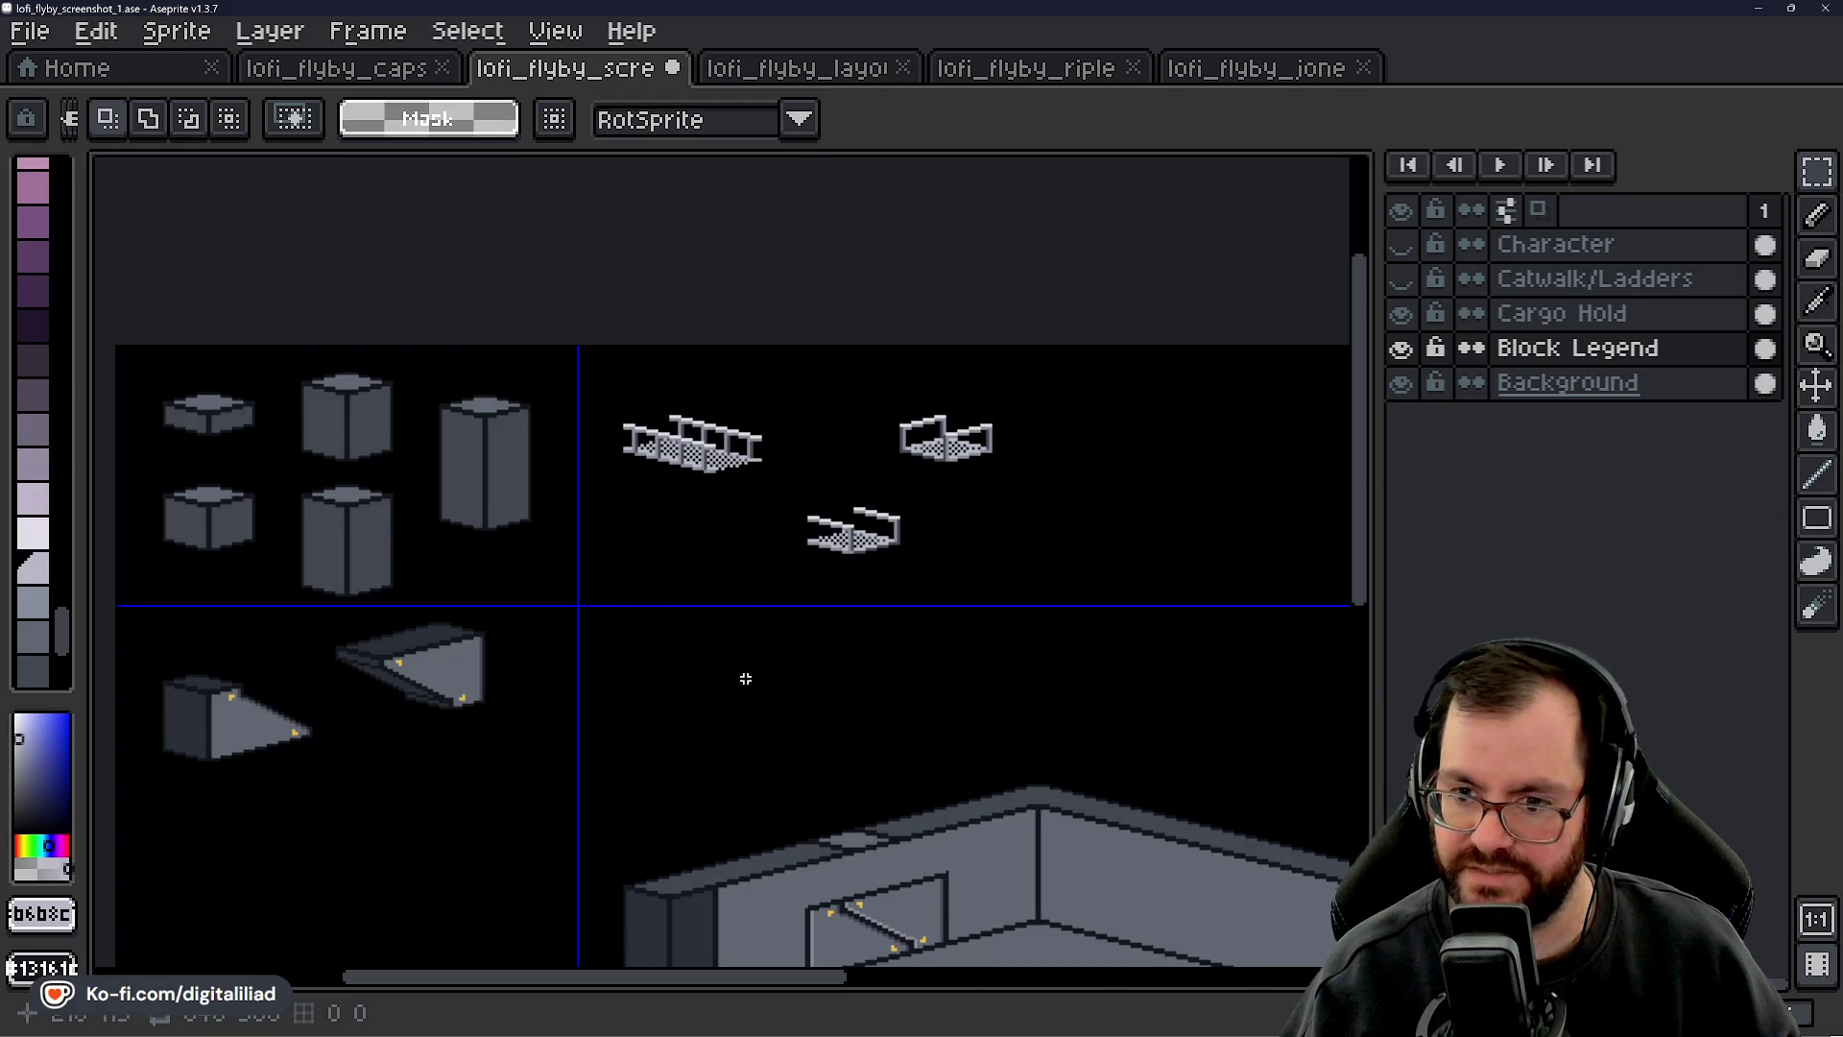
{"action": "left_click_drag", "start_coordinate": [774, 722], "coordinate": [707, 586]}
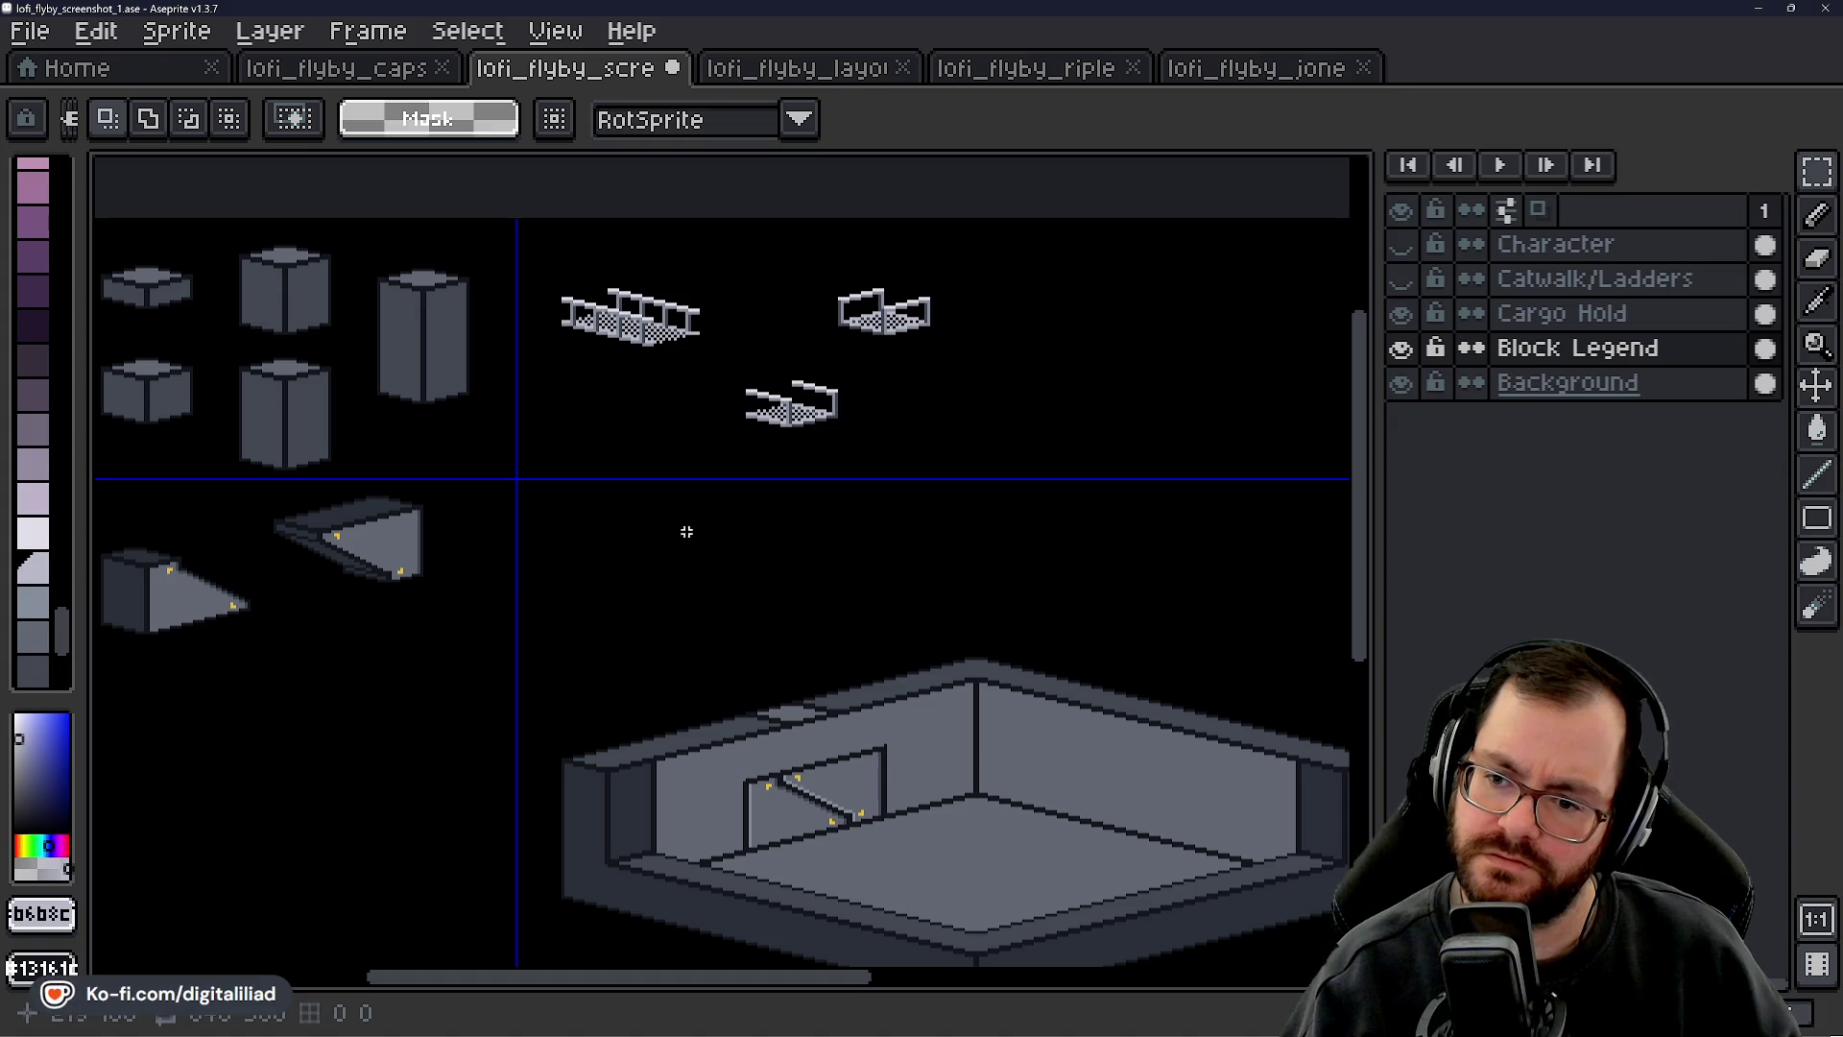
{"action": "scroll", "coordinate": [606, 351], "scroll_direction": "up", "scroll_amount": 6}
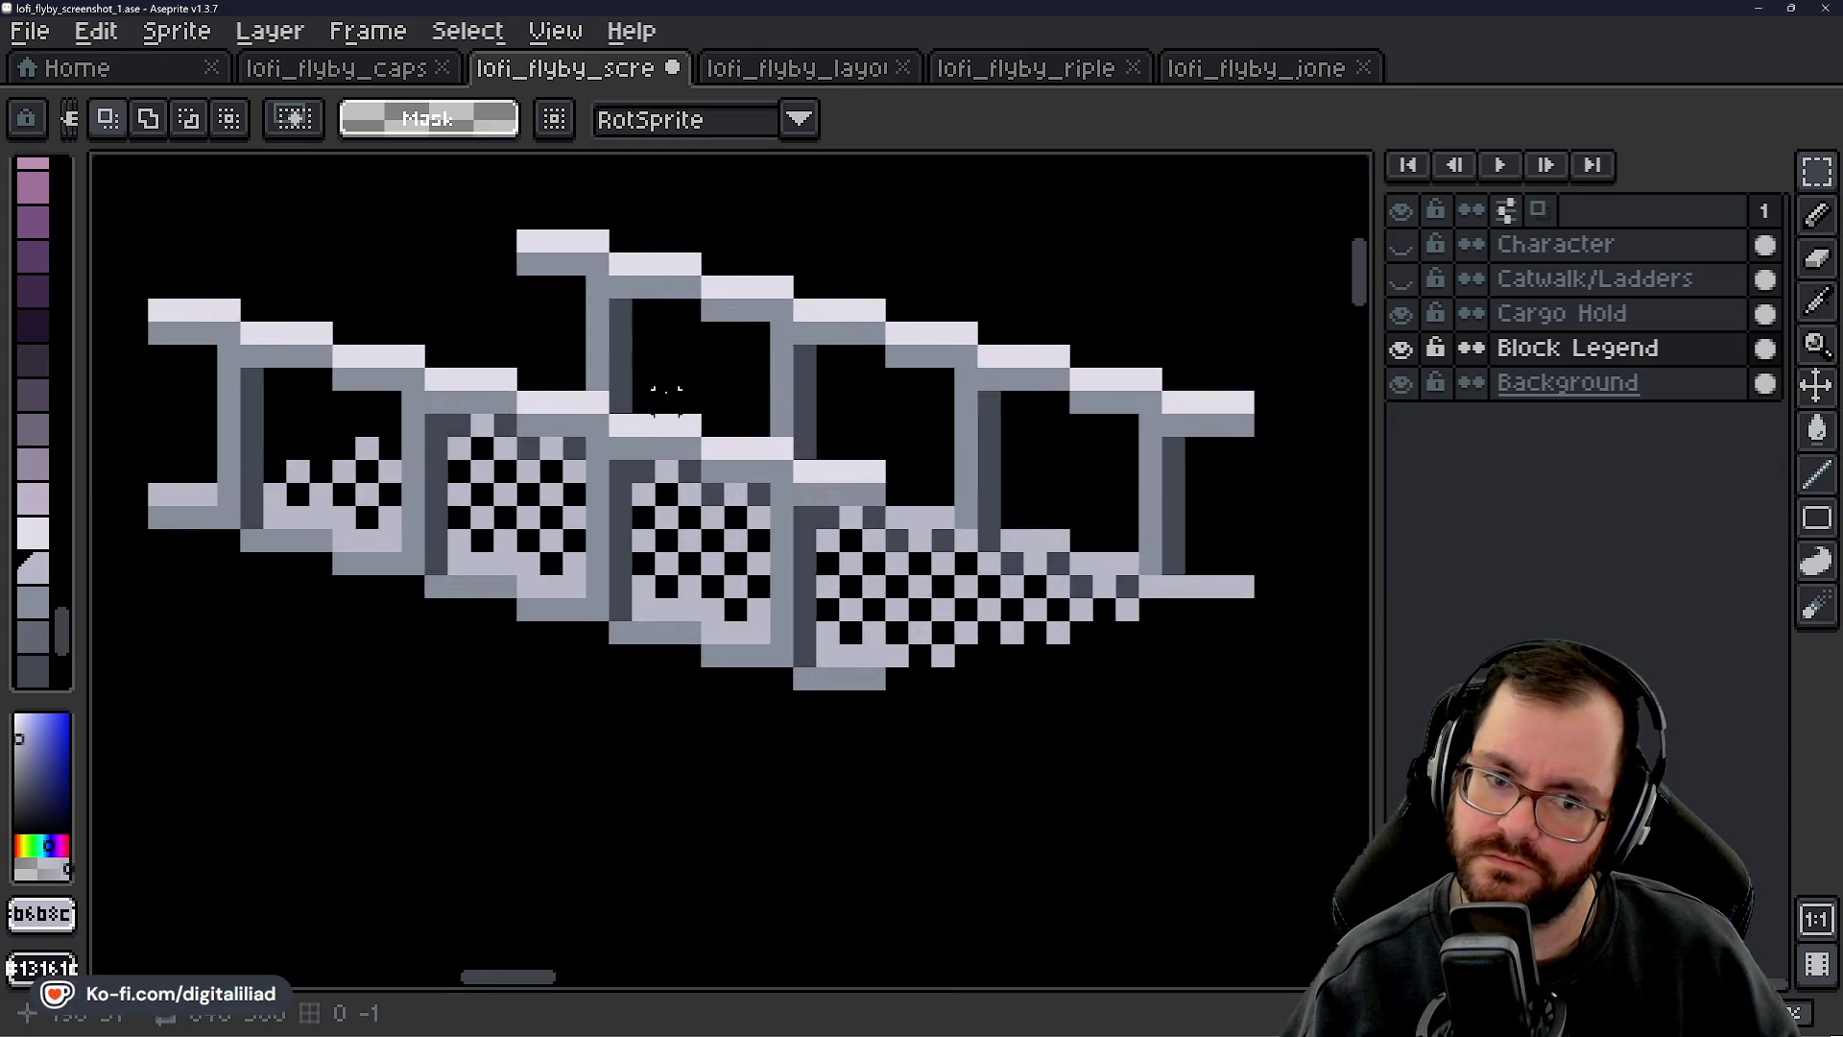
{"action": "scroll", "coordinate": [735, 423], "scroll_direction": "down", "scroll_amount": 1}
{"action": "left_click_drag", "start_coordinate": [684, 425], "coordinate": [716, 466]}
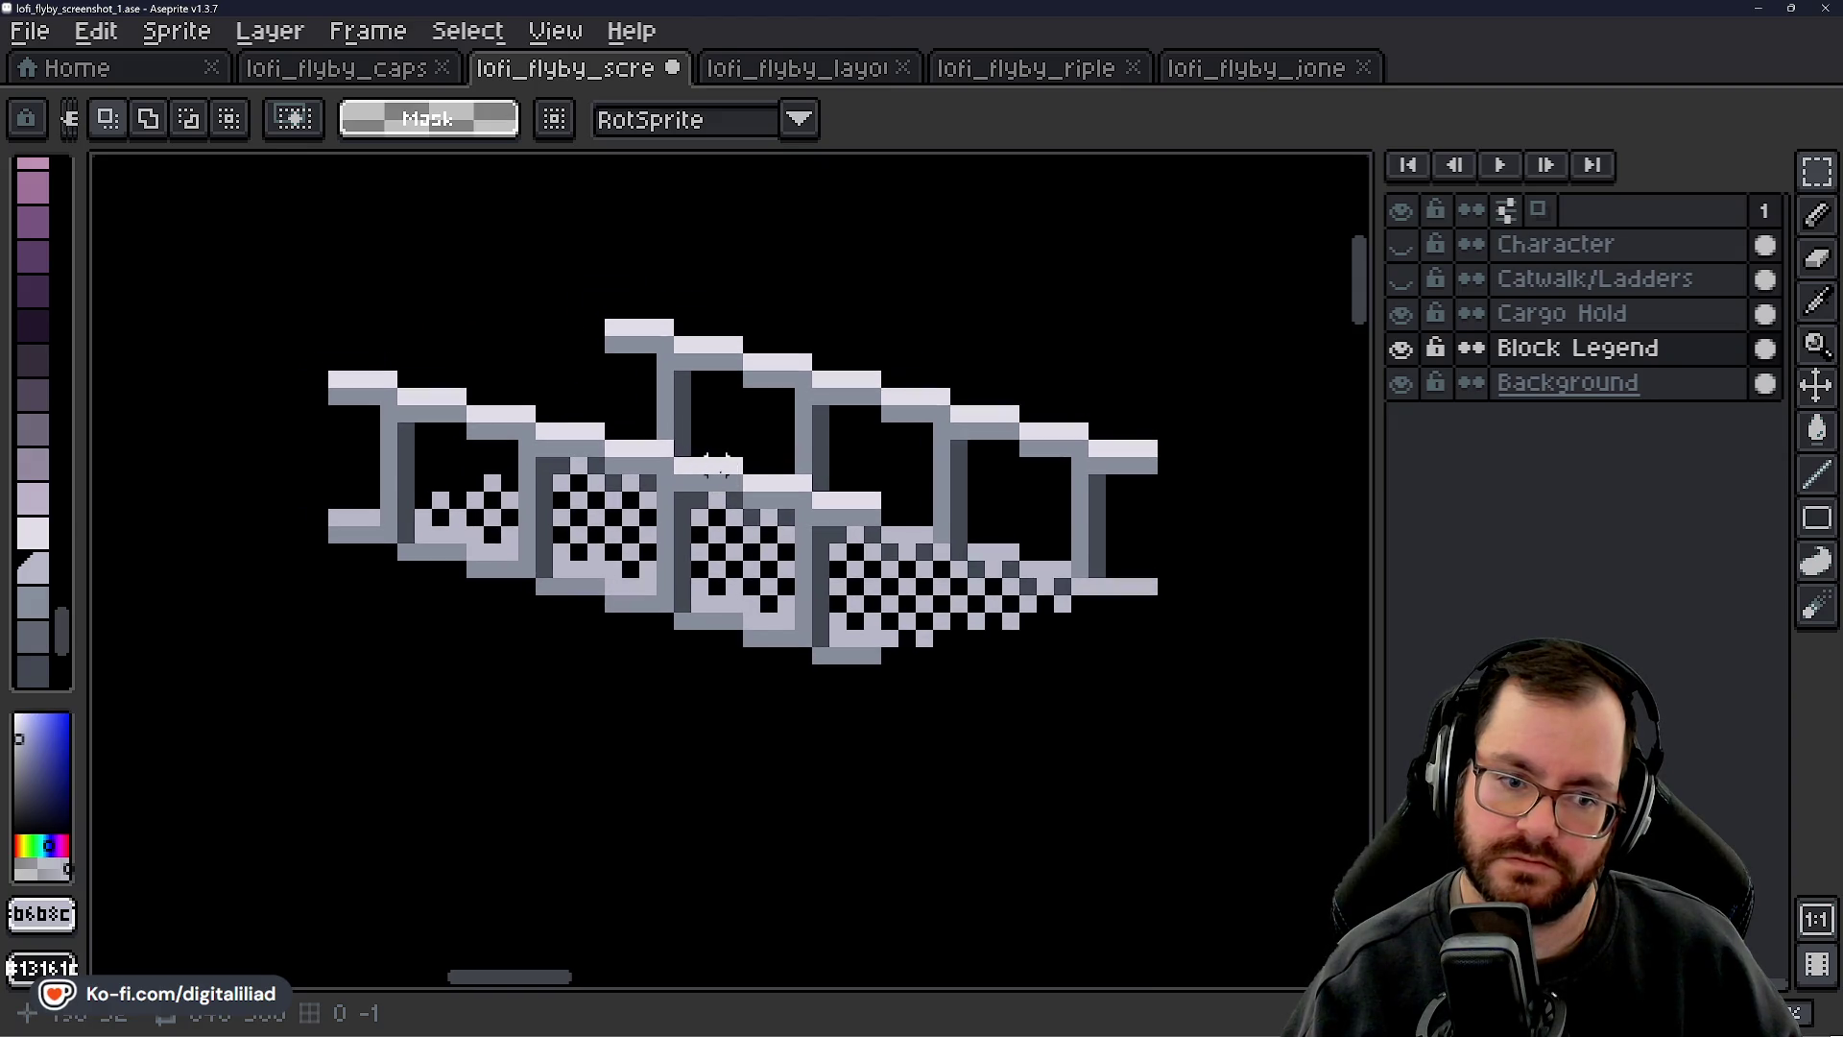
{"action": "key", "text": "ctrl+z"}
{"action": "key", "text": "ctrl+z"}
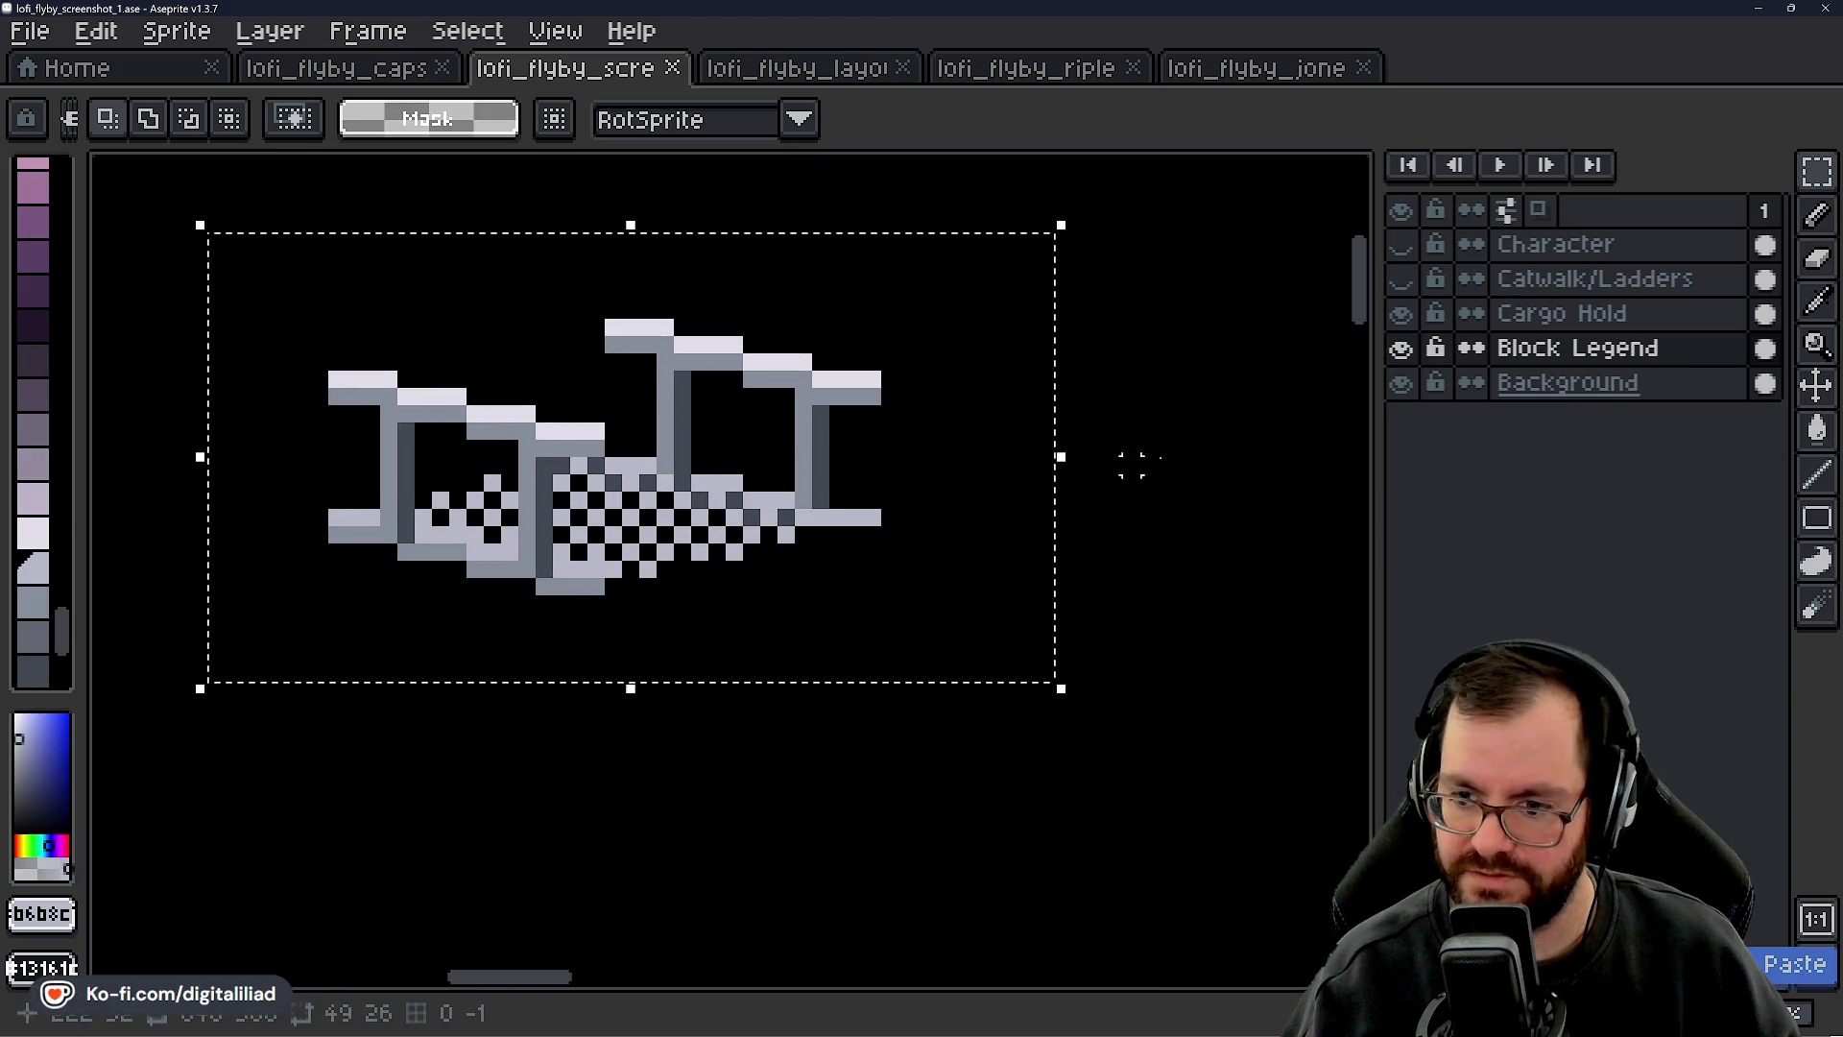
{"action": "key", "text": "ctrl+z"}
- Save the file
{"action": "scroll", "coordinate": [633, 415], "scroll_direction": "down", "scroll_amount": 1}
{"action": "scroll", "coordinate": [634, 416], "scroll_direction": "down", "scroll_amount": 2}
{"action": "key", "text": "ctrl+s"}
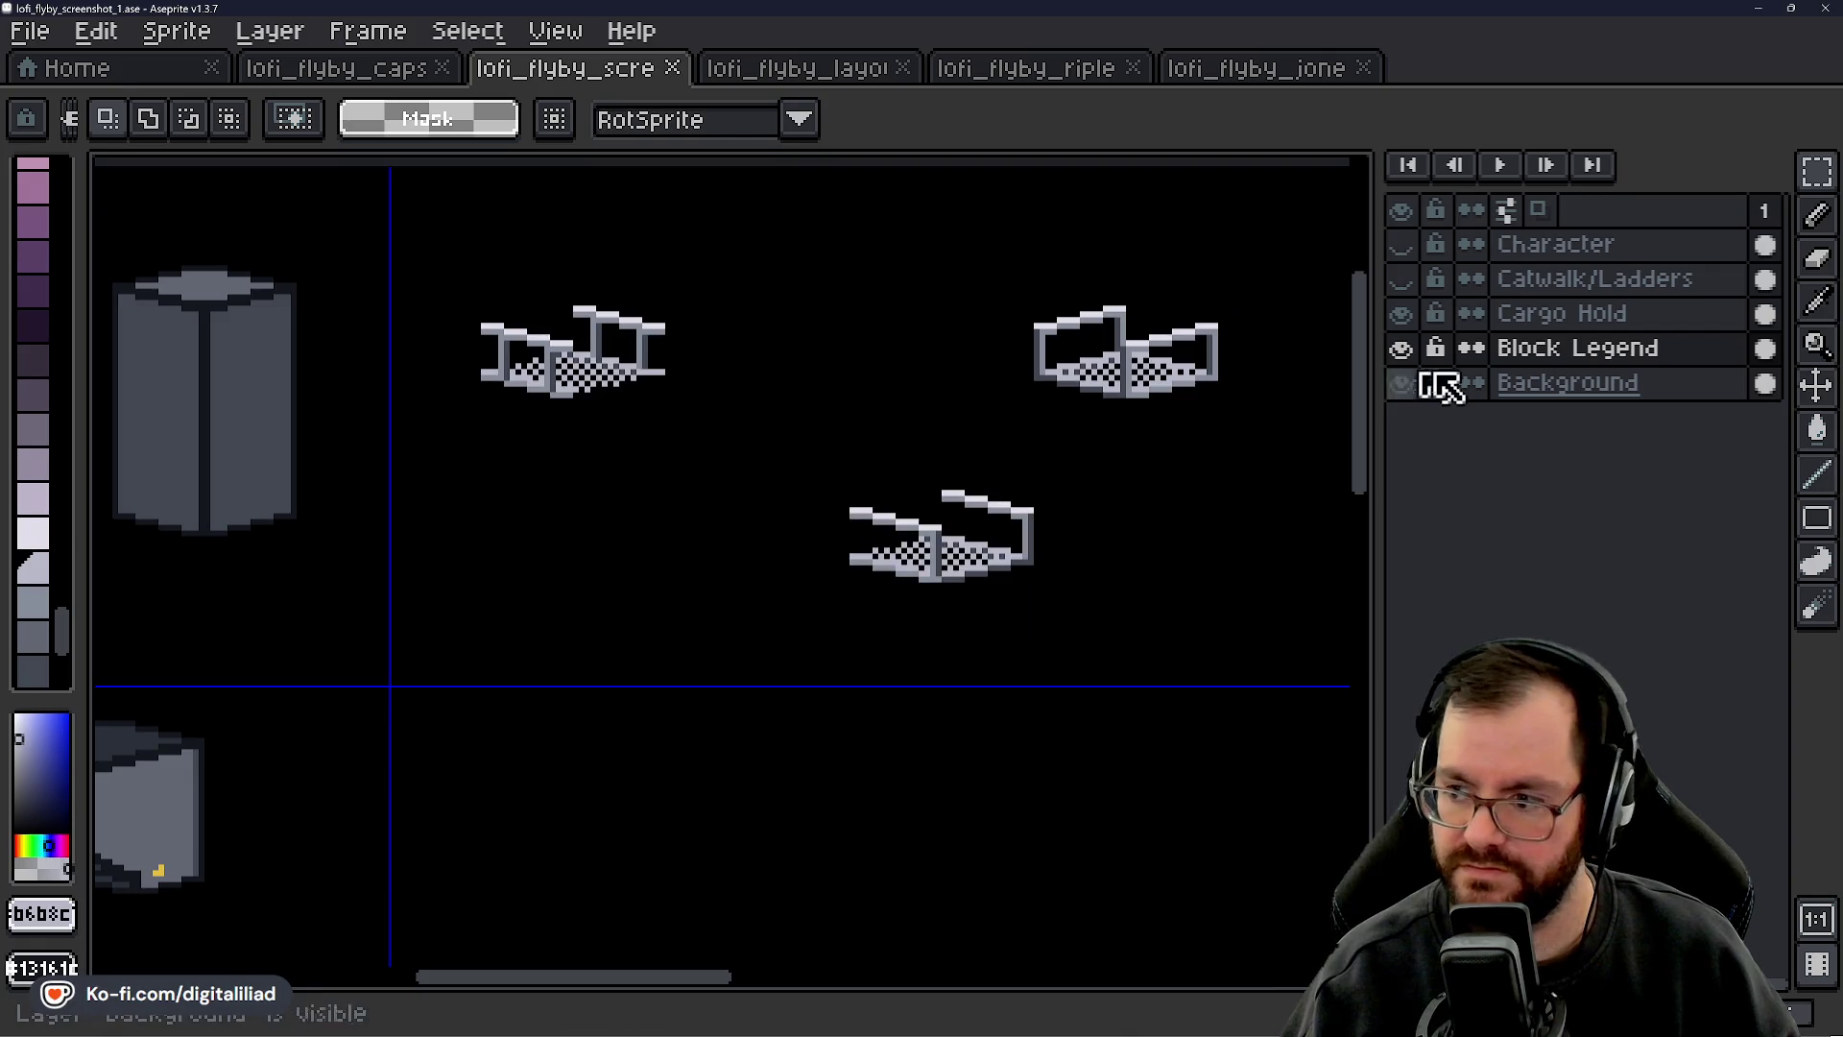
- Hide the Background layer and select the catwalk tile in the legend
{"action": "scroll", "coordinate": [542, 302], "scroll_direction": "up", "scroll_amount": 1}
{"action": "left_click", "coordinate": [1401, 382]}
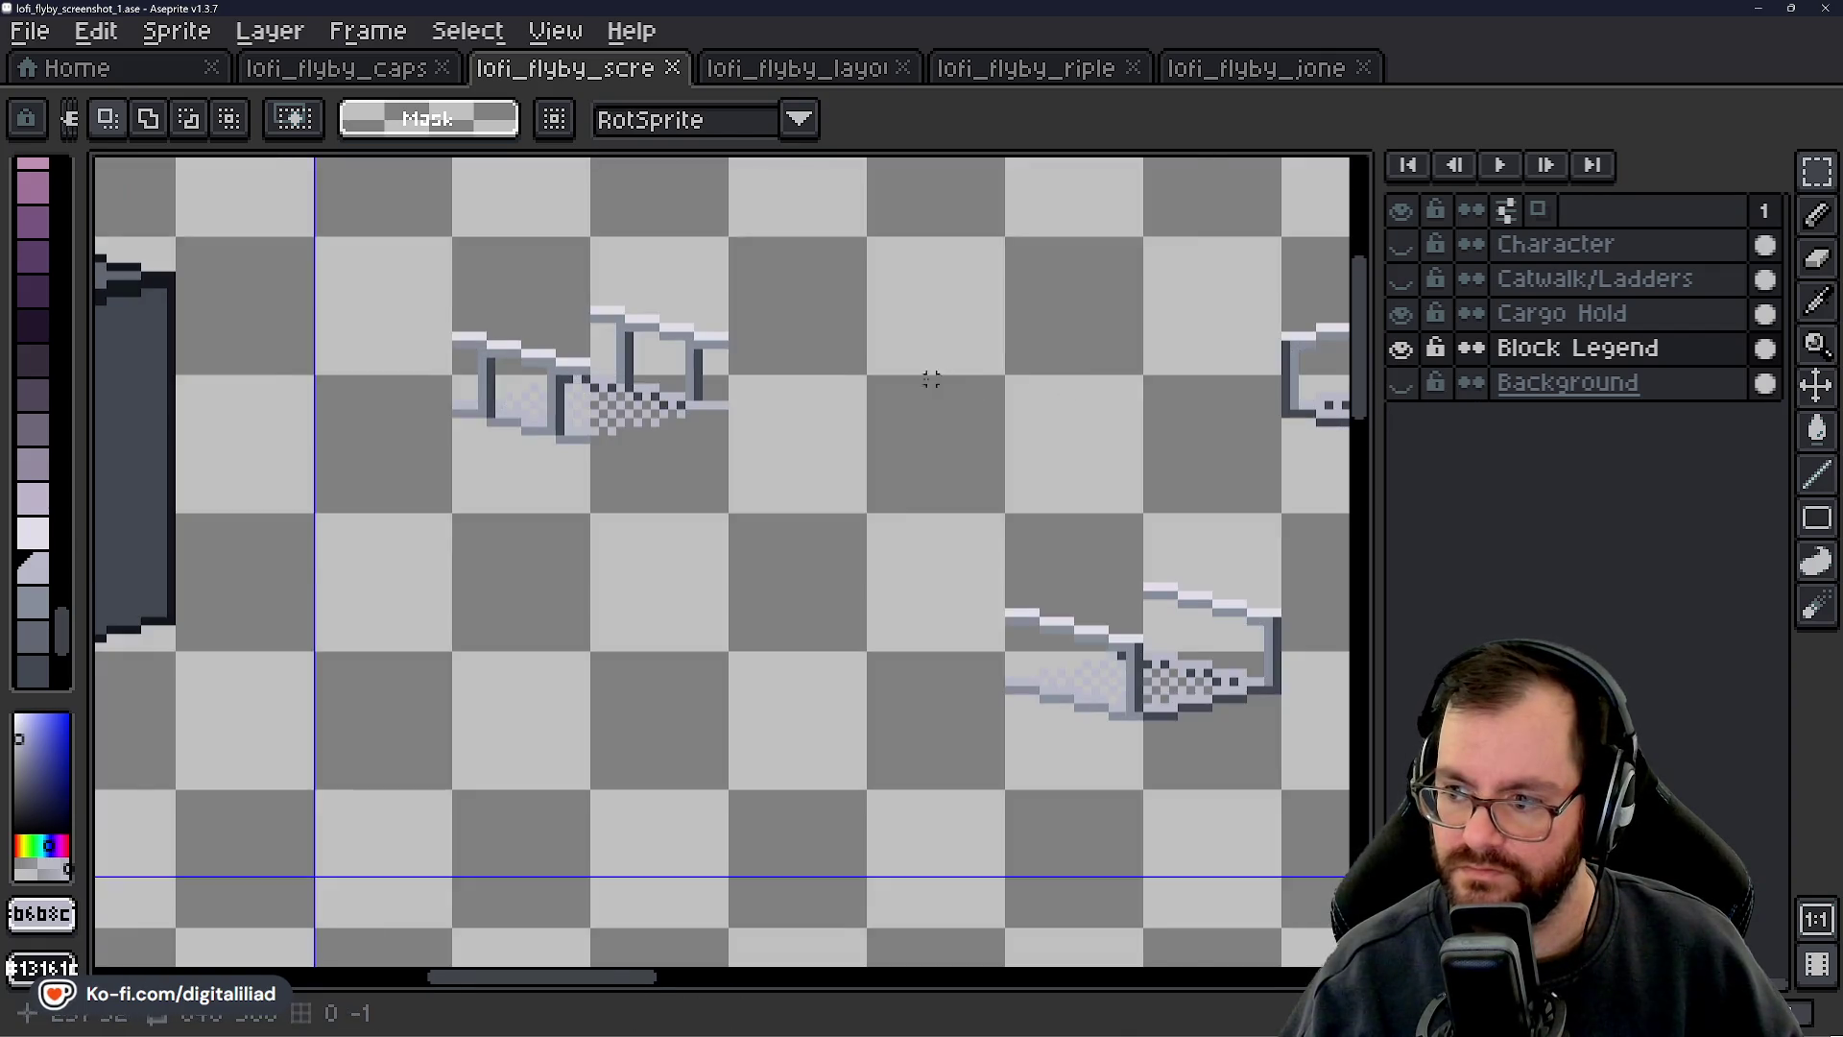
{"action": "scroll", "coordinate": [943, 379], "scroll_direction": "up", "scroll_amount": 2}
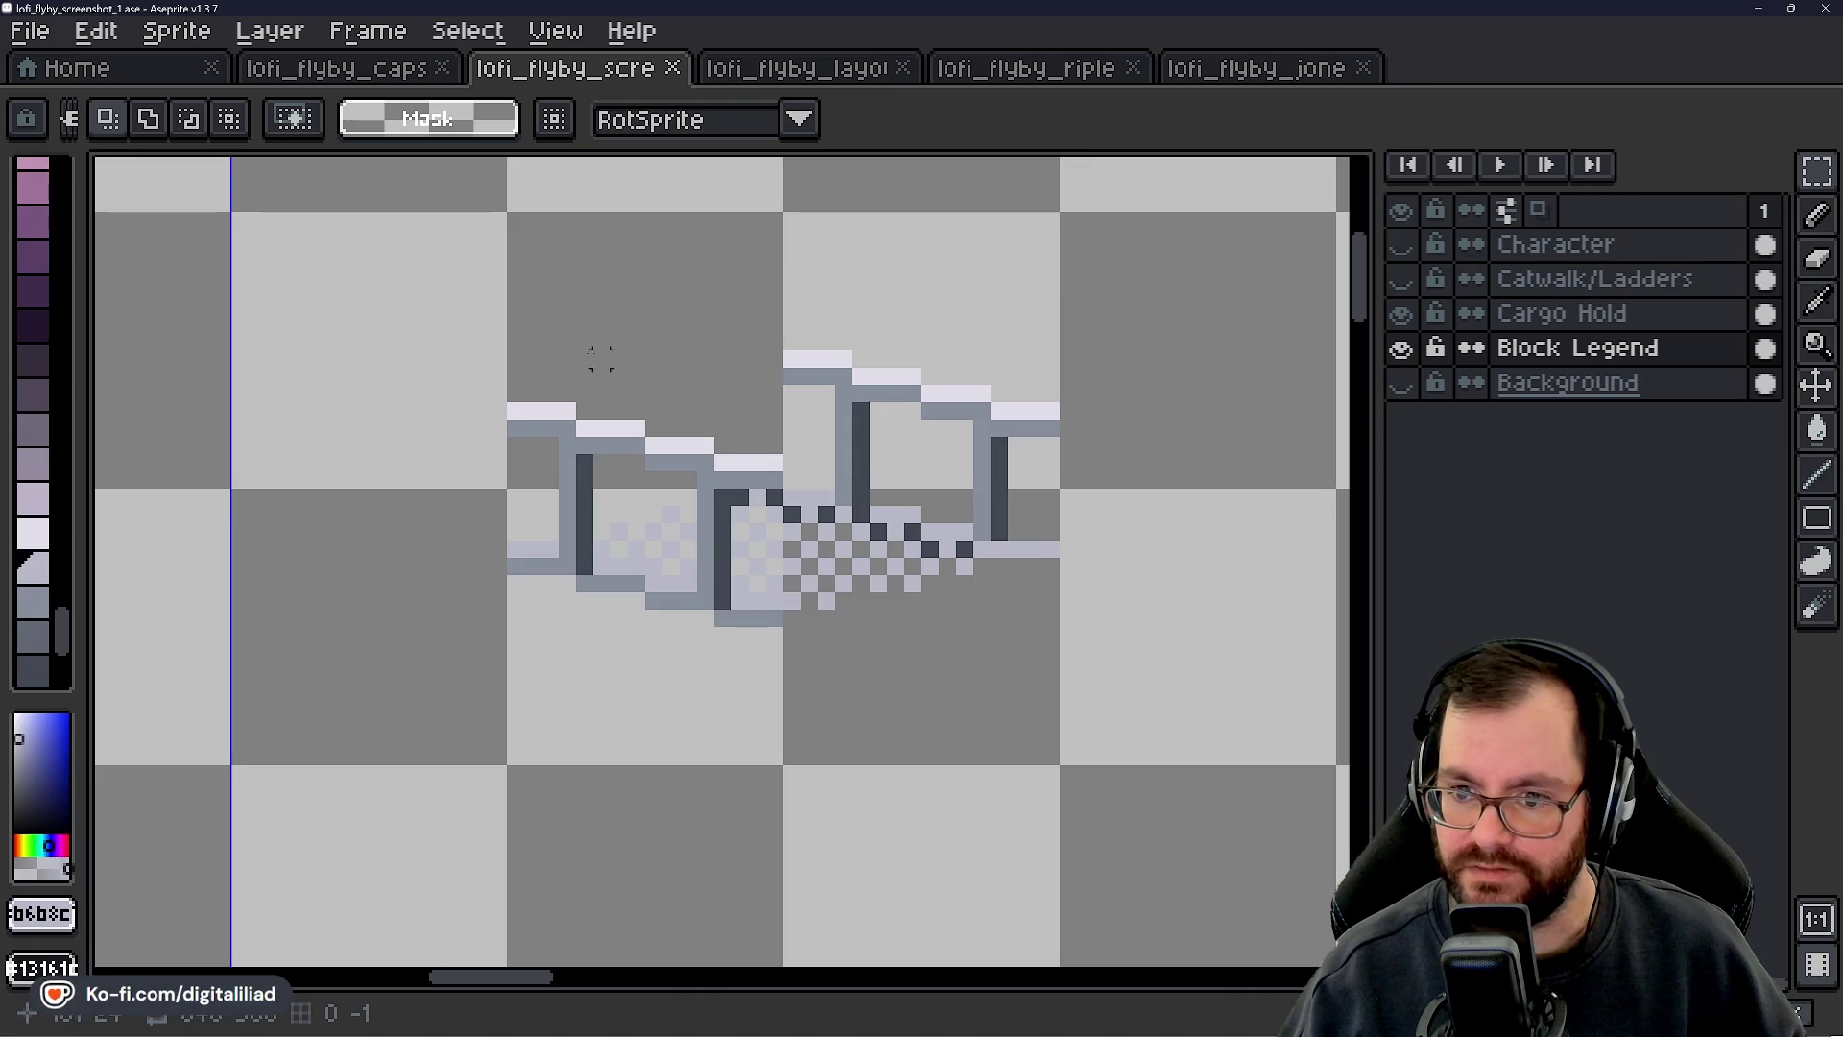
{"action": "left_click_drag", "start_coordinate": [525, 359], "coordinate": [1049, 629]}
{"action": "scroll", "coordinate": [825, 607], "scroll_direction": "down", "scroll_amount": 3}
{"action": "left_click", "coordinate": [826, 607]}
{"action": "left_click_drag", "start_coordinate": [825, 607], "coordinate": [541, 174]}
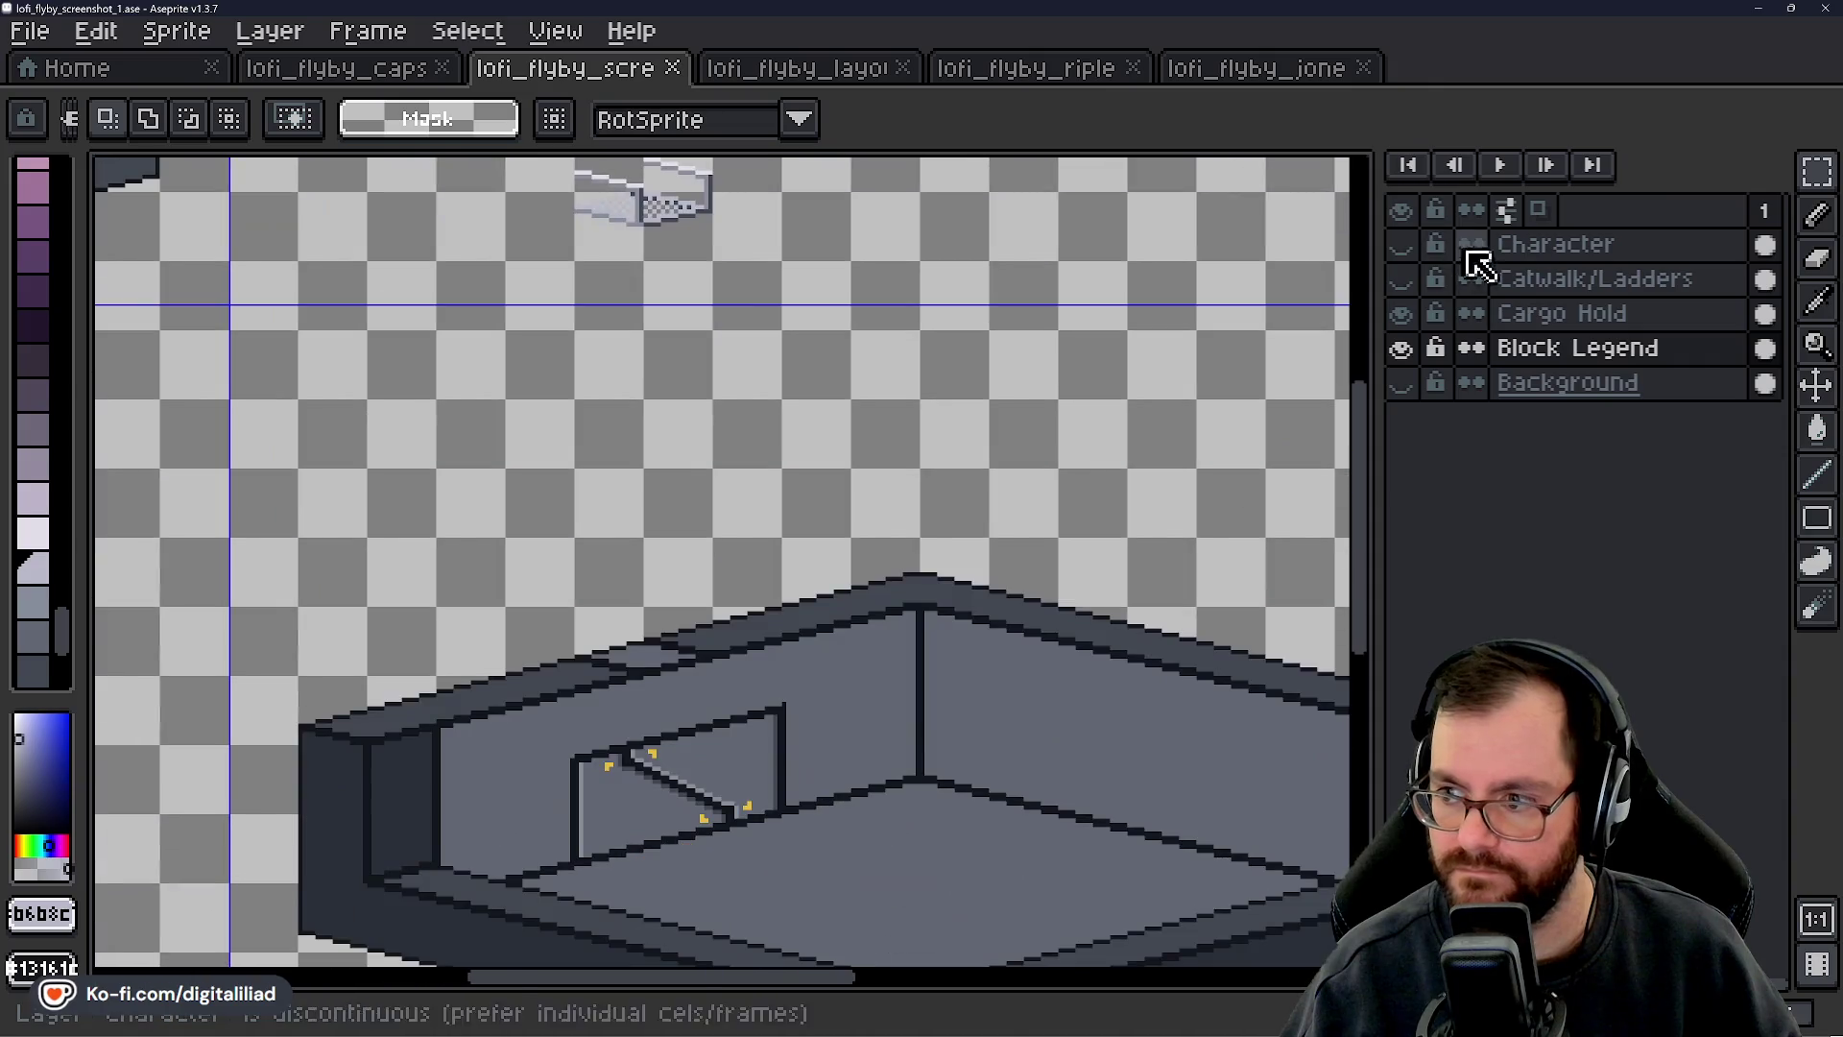
- Show and activate the Catwalk/Ladders layer, then delete the old catwalk on the wall
{"action": "left_click", "coordinate": [1517, 278]}
{"action": "left_click", "coordinate": [1404, 279]}
{"action": "scroll", "coordinate": [740, 577], "scroll_direction": "up", "scroll_amount": 3}
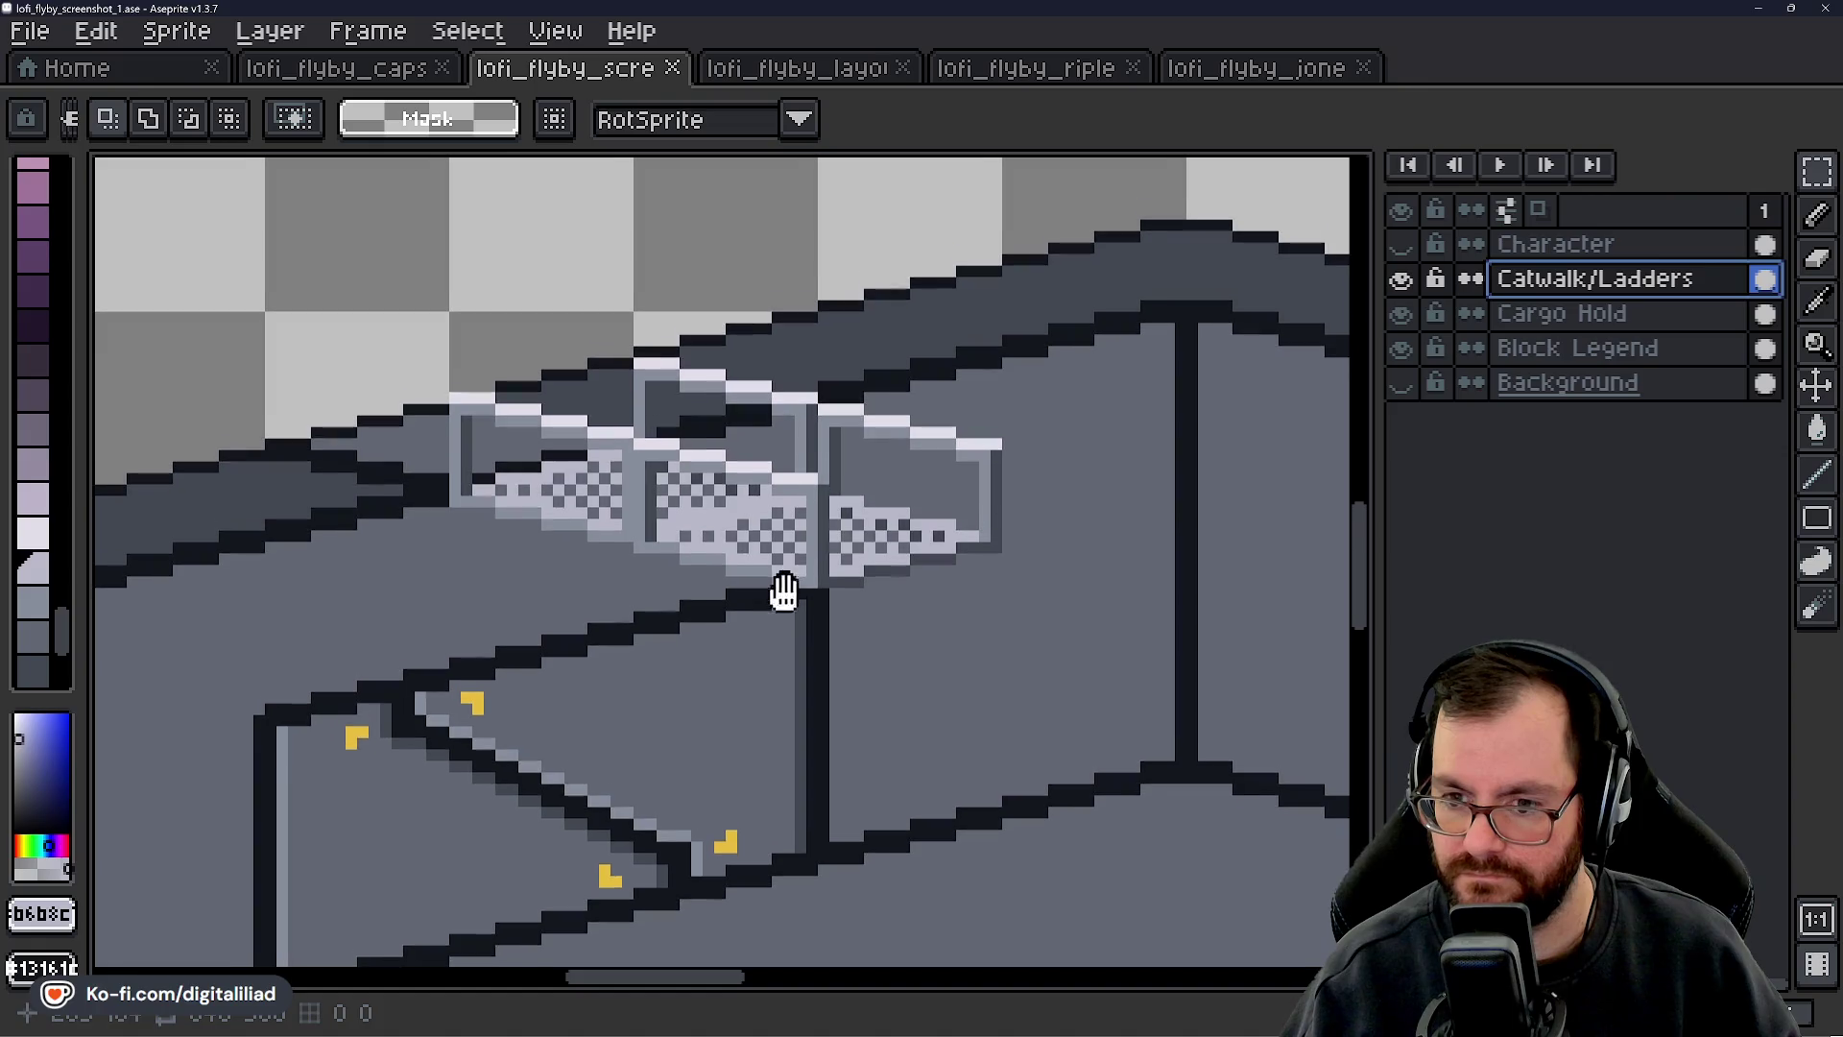
{"action": "mouse_move", "coordinate": [334, 284]}
{"action": "left_mouse_down"}
{"action": "mouse_move", "coordinate": [1057, 634]}
{"action": "mouse_move", "coordinate": [1084, 676]}
{"action": "left_mouse_up"}
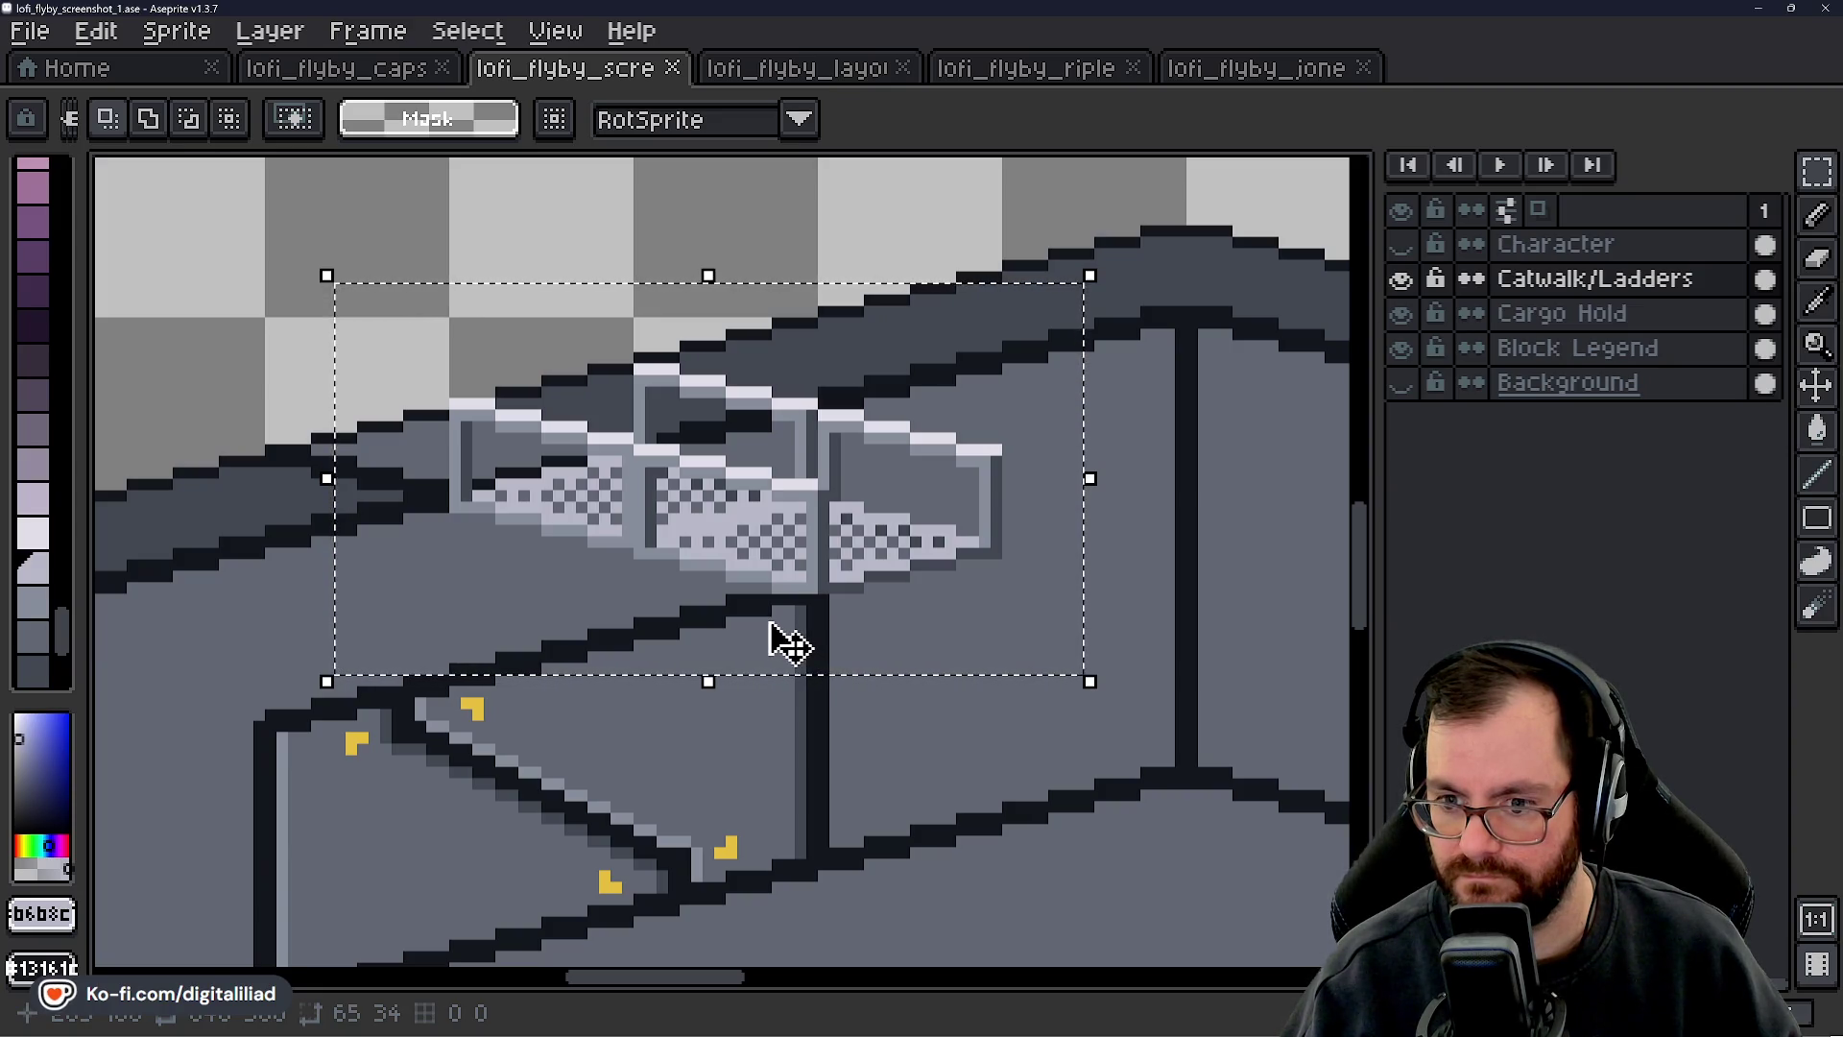
{"action": "key", "text": "Delete"}
- Paste the catwalk tile and fix it in place against the back wall
{"action": "key", "text": "ctrl+v"}
{"action": "scroll", "coordinate": [758, 590], "scroll_direction": "up", "scroll_amount": 2}
{"action": "scroll", "coordinate": [758, 591], "scroll_direction": "left", "scroll_amount": 3}
{"action": "key", "text": "Left"}
{"action": "key", "text": "Left"}
{"action": "key", "text": "Left"}
{"action": "key", "text": "Up"}
{"action": "key", "text": "Up"}
{"action": "key", "text": "Up"}
{"action": "mouse_move", "coordinate": [833, 614]}
{"action": "left_mouse_down"}
{"action": "mouse_move", "coordinate": [873, 646]}
{"action": "mouse_move", "coordinate": [851, 619]}
{"action": "left_mouse_up"}
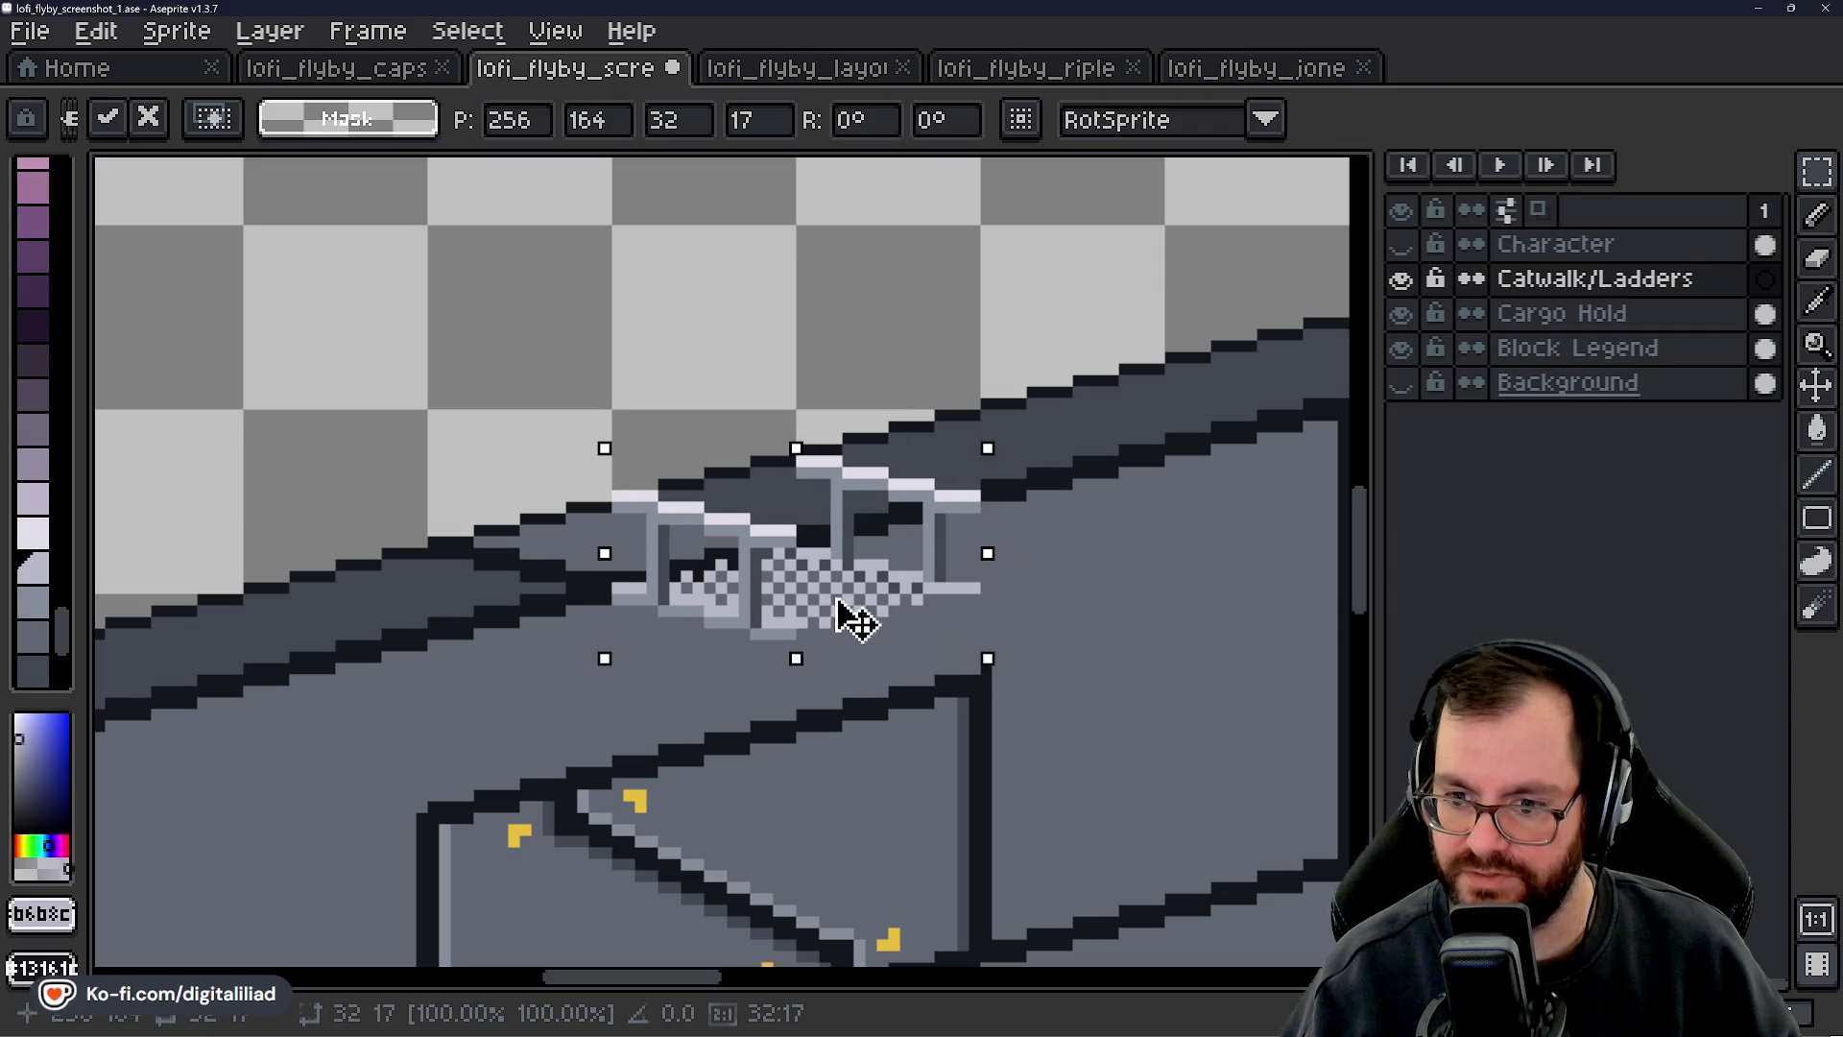
{"action": "scroll", "coordinate": [845, 619], "scroll_direction": "down", "scroll_amount": 6}
{"action": "scroll", "coordinate": [845, 619], "scroll_direction": "up", "scroll_amount": 1}
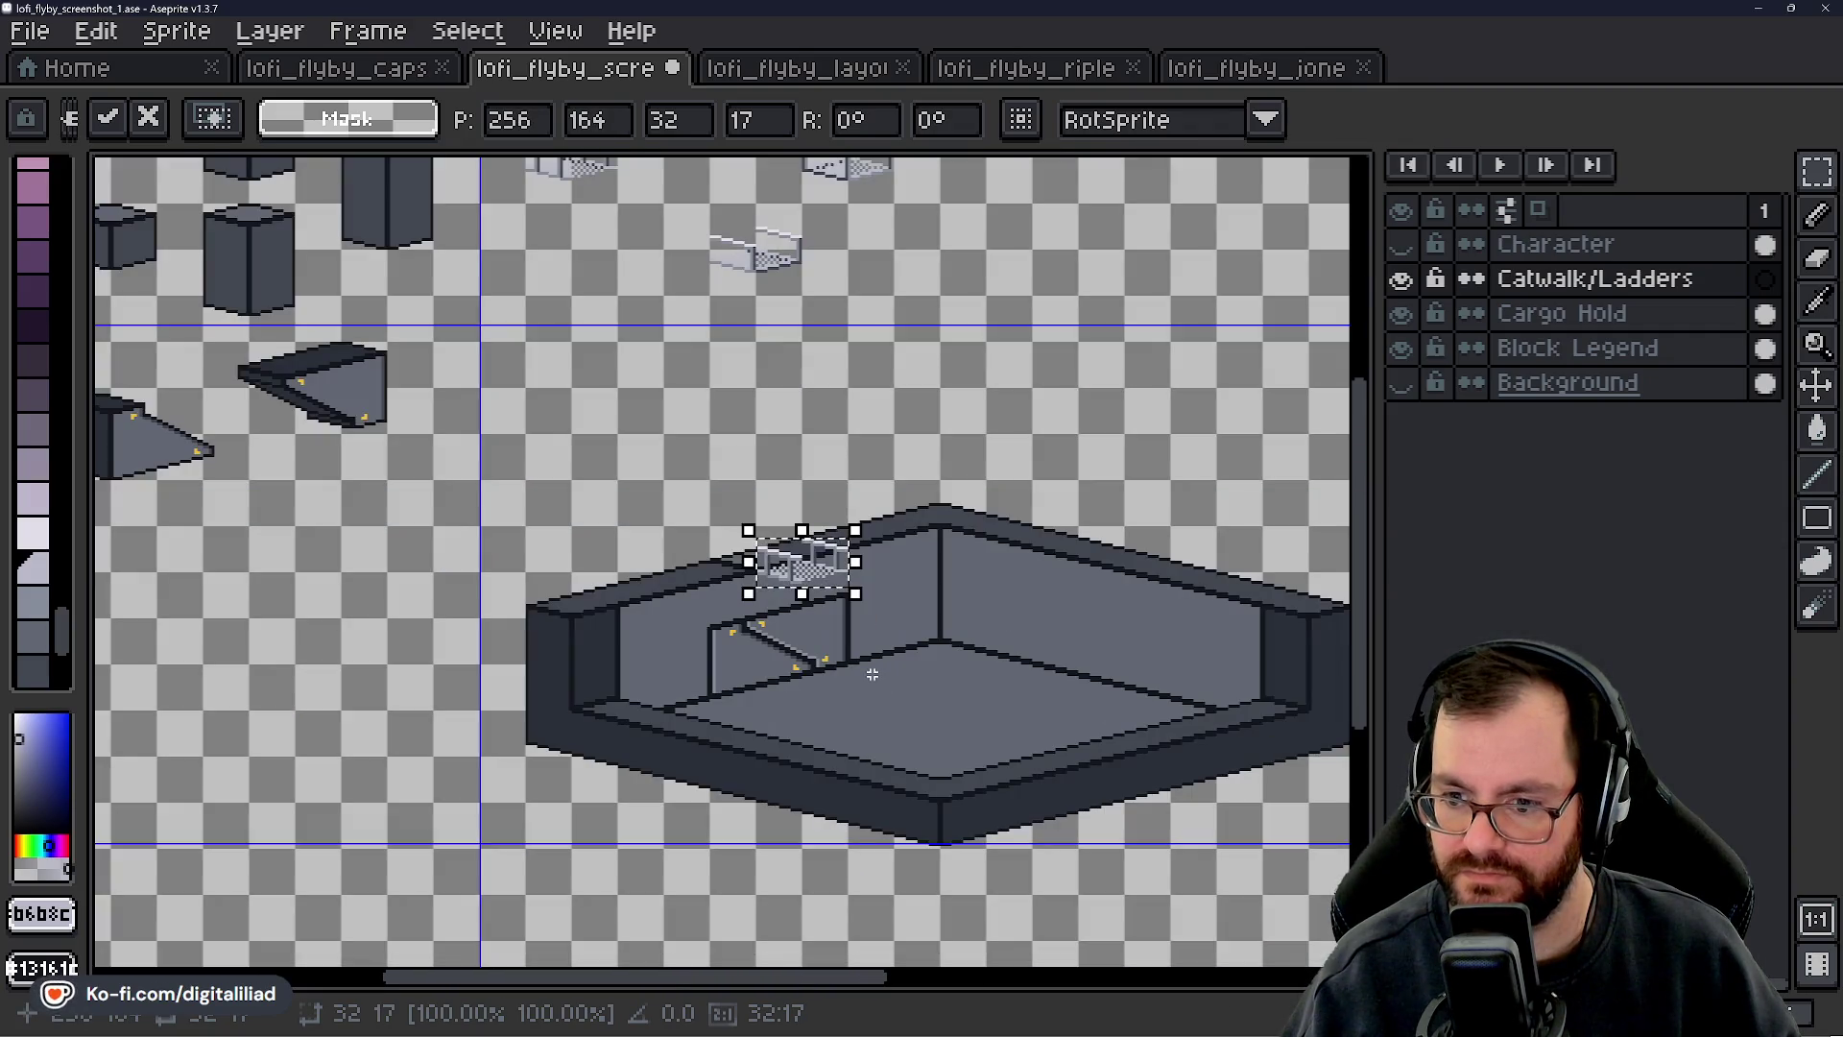
{"action": "scroll", "coordinate": [806, 566], "scroll_direction": "up", "scroll_amount": 5}
{"action": "mouse_move", "coordinate": [780, 641]}
{"action": "left_mouse_down"}
{"action": "mouse_move", "coordinate": [770, 605]}
{"action": "mouse_move", "coordinate": [844, 576]}
{"action": "mouse_move", "coordinate": [956, 603]}
{"action": "mouse_move", "coordinate": [1000, 663]}
{"action": "mouse_move", "coordinate": [869, 680]}
{"action": "mouse_move", "coordinate": [782, 641]}
{"action": "left_mouse_up"}
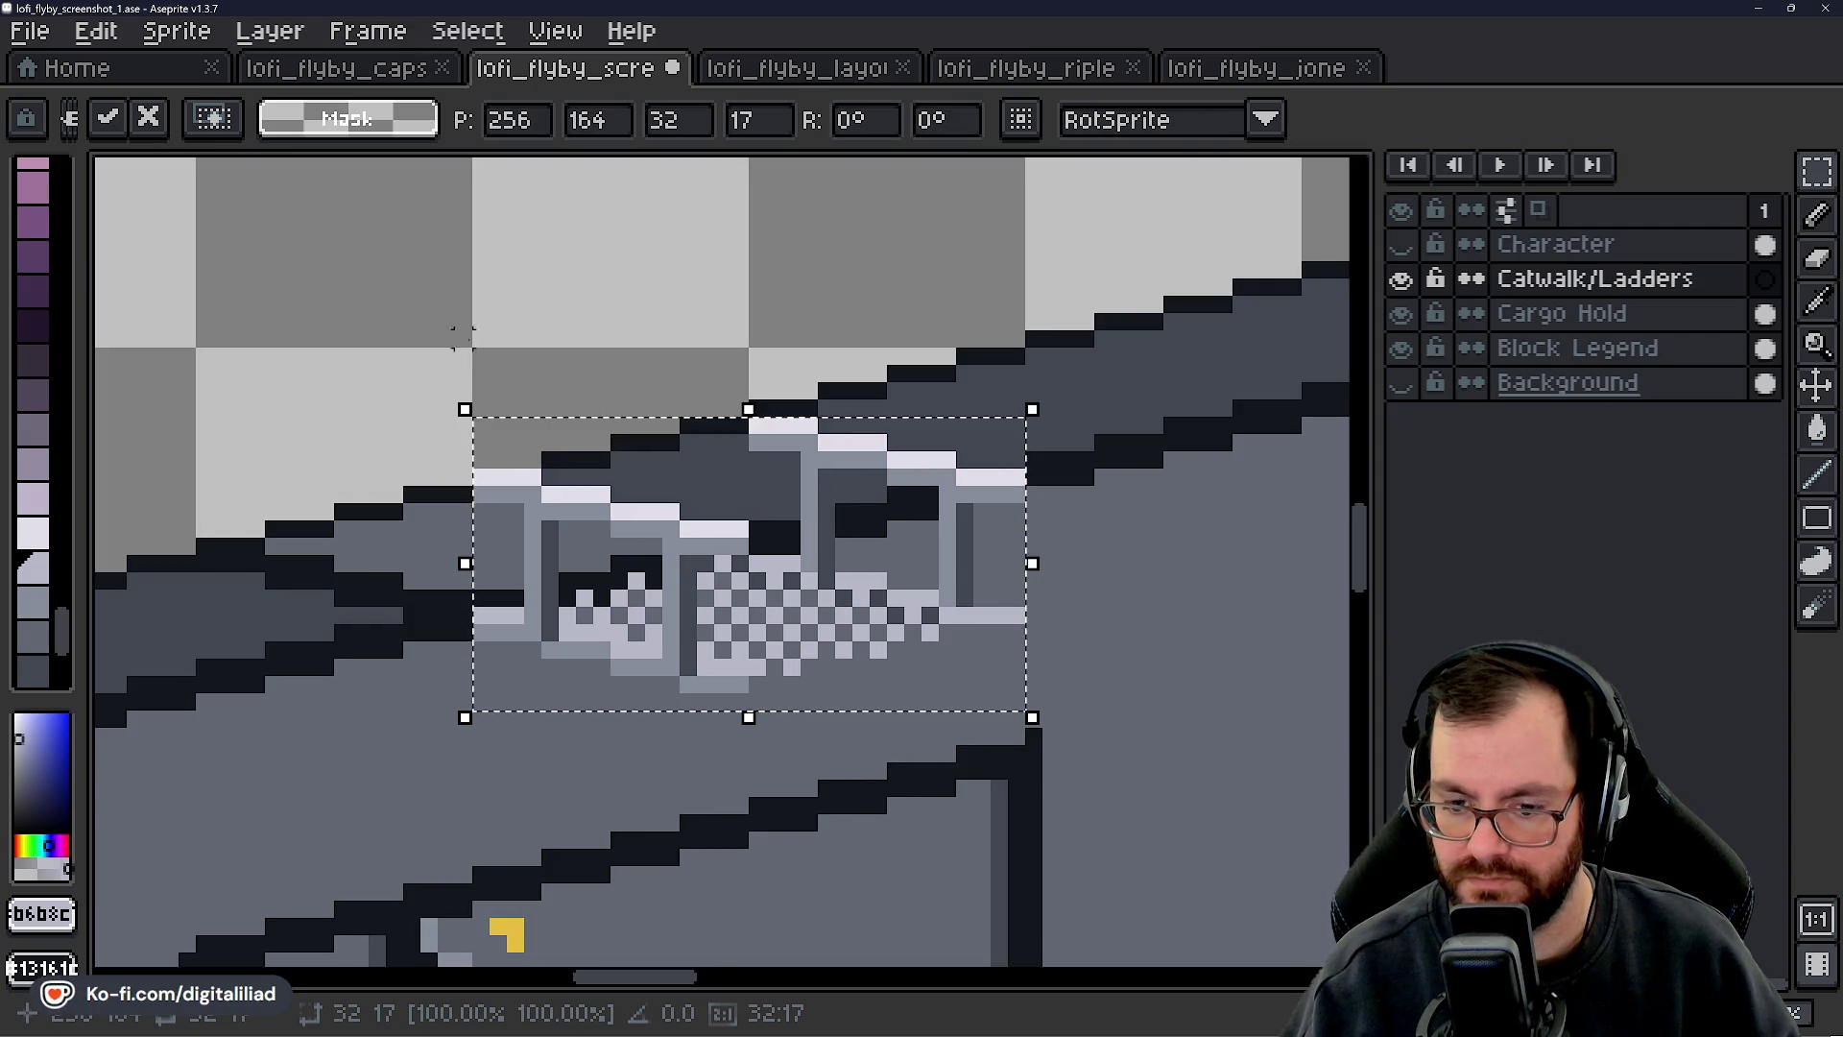
{"action": "left_click", "coordinate": [516, 336]}
- Paste a second catwalk tile lined up with the first and commit it
{"action": "scroll", "coordinate": [584, 476], "scroll_direction": "down", "scroll_amount": 4}
{"action": "scroll", "coordinate": [712, 547], "scroll_direction": "up", "scroll_amount": 4}
{"action": "key", "text": "ctrl+v"}
{"action": "mouse_move", "coordinate": [774, 563]}
{"action": "left_mouse_down"}
{"action": "mouse_move", "coordinate": [810, 543]}
{"action": "mouse_move", "coordinate": [867, 588]}
{"action": "mouse_move", "coordinate": [823, 545]}
{"action": "left_mouse_up"}
{"action": "scroll", "coordinate": [824, 545], "scroll_direction": "down", "scroll_amount": 3}
{"action": "left_click", "coordinate": [852, 429]}
- Paste a third tile onto the right wall and show the Background layer again
{"action": "key", "text": "ctrl+v"}
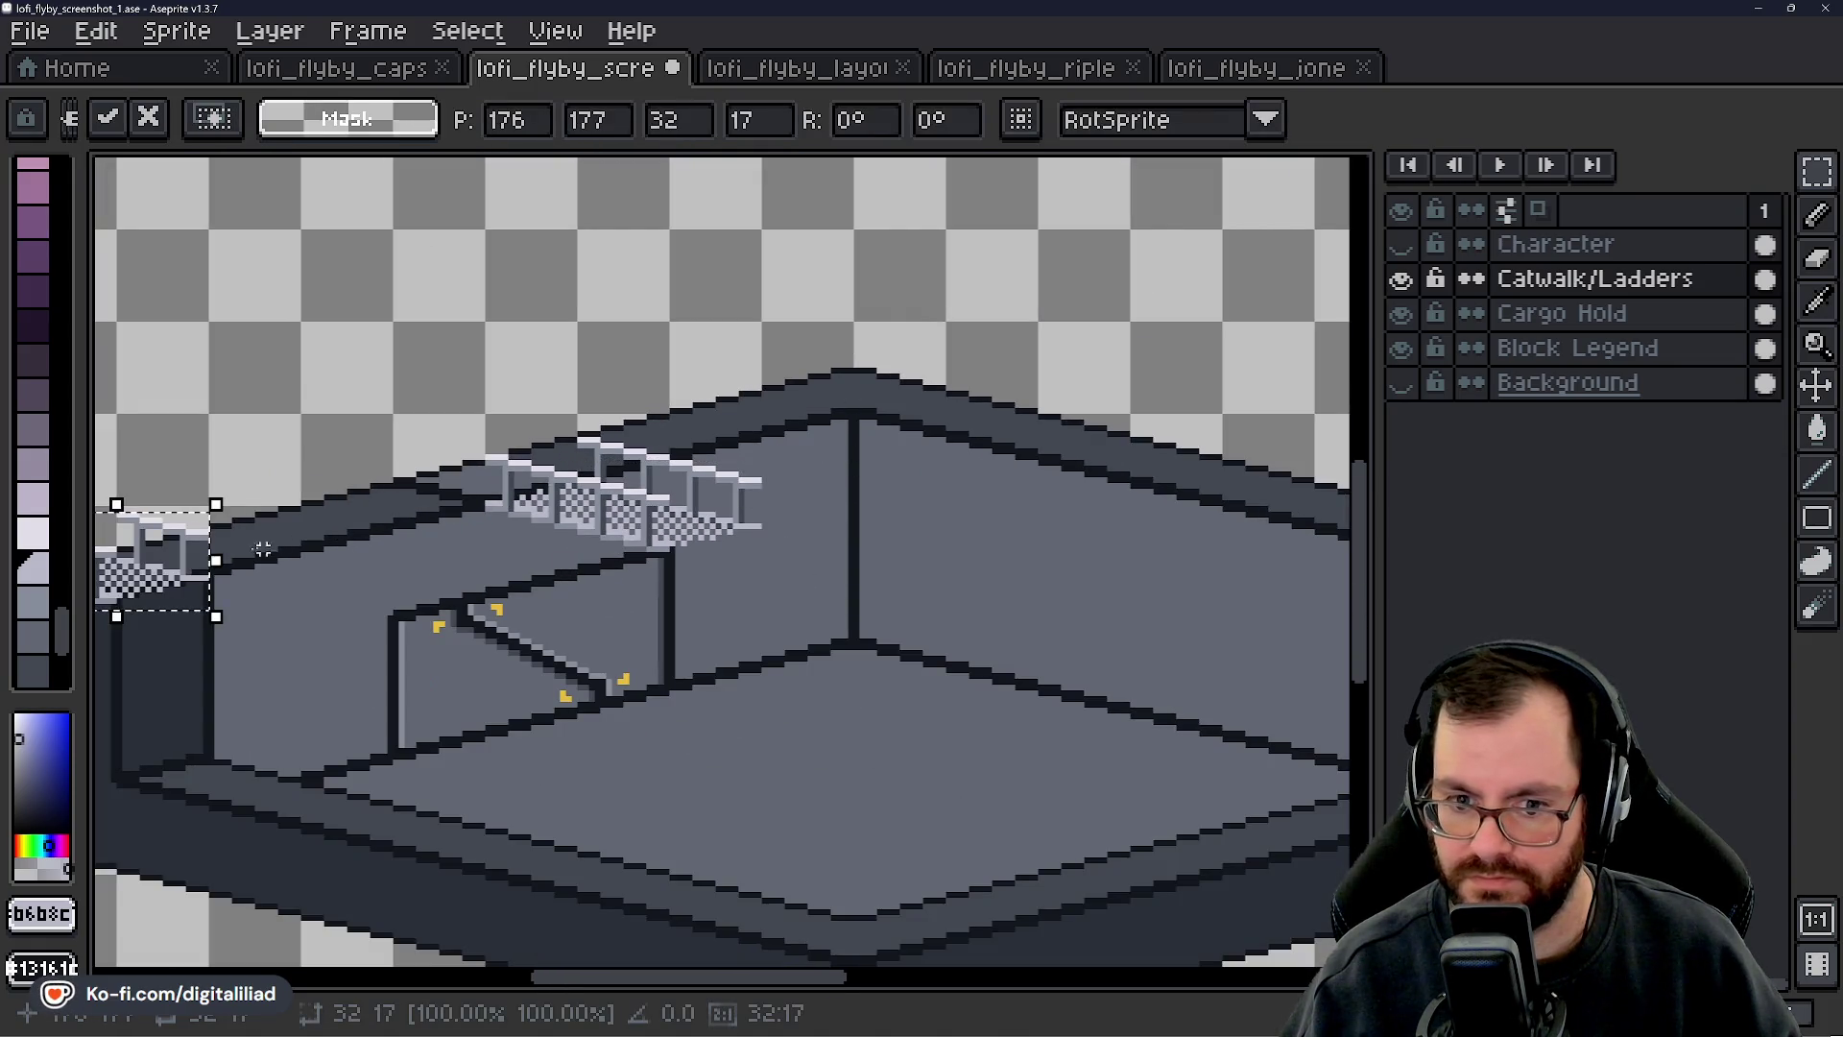
{"action": "mouse_move", "coordinate": [192, 585]}
{"action": "left_mouse_down"}
{"action": "mouse_move", "coordinate": [968, 622]}
{"action": "mouse_move", "coordinate": [896, 629]}
{"action": "left_mouse_up"}
{"action": "scroll", "coordinate": [864, 624], "scroll_direction": "up", "scroll_amount": 2}
{"action": "scroll", "coordinate": [938, 671], "scroll_direction": "down", "scroll_amount": 2}
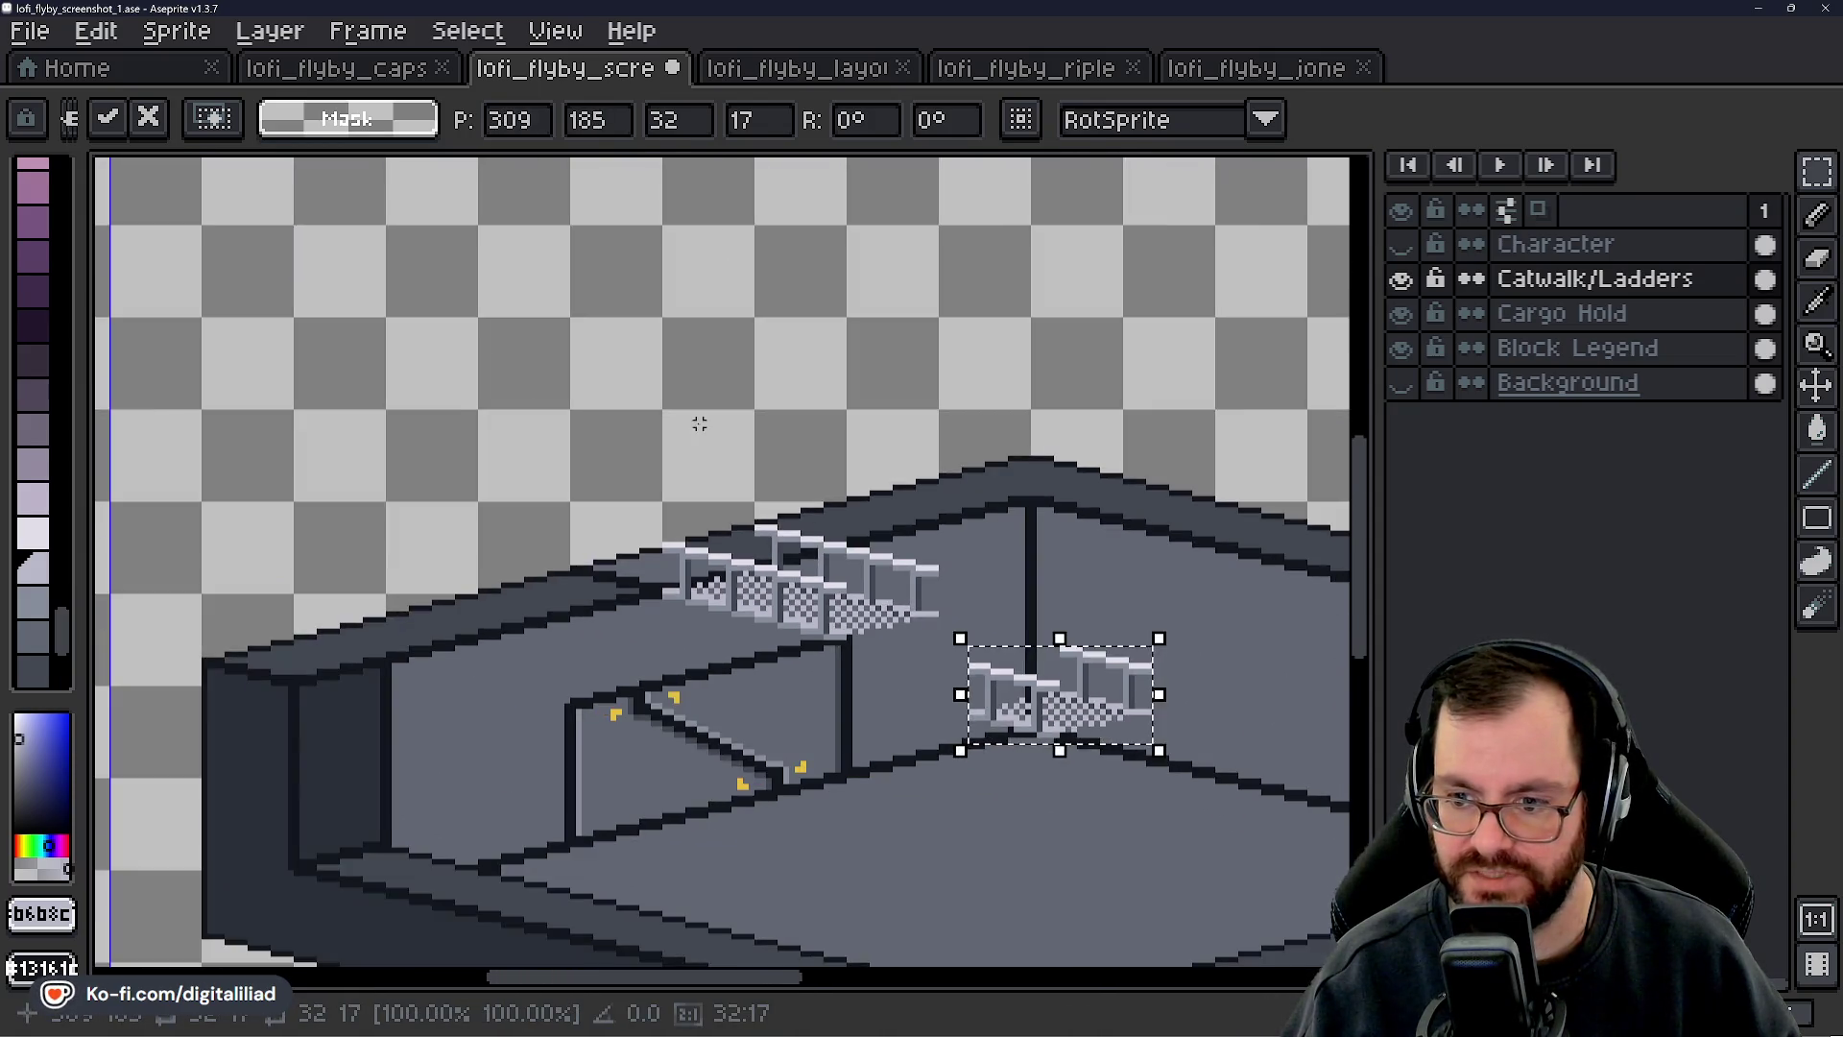
{"action": "scroll", "coordinate": [700, 423], "scroll_direction": "down", "scroll_amount": 2}
{"action": "scroll", "coordinate": [960, 653], "scroll_direction": "up", "scroll_amount": 5}
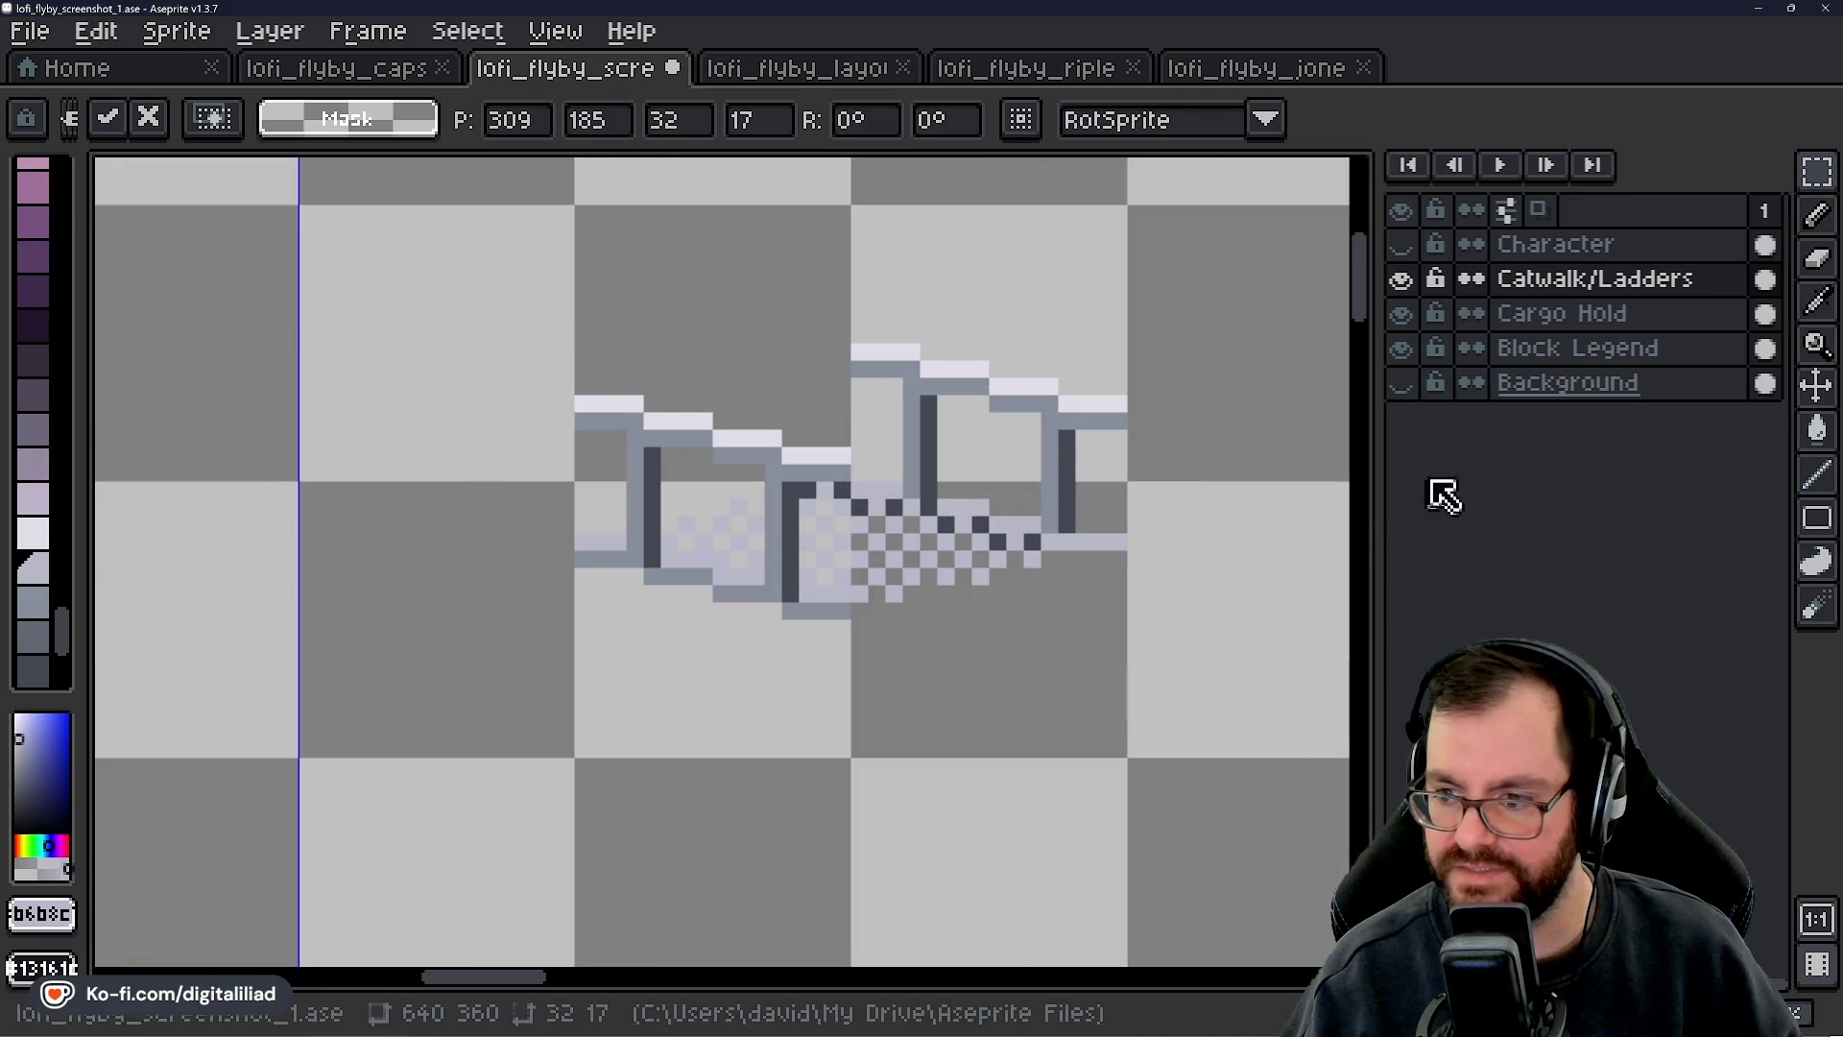
{"action": "left_click", "coordinate": [1402, 382]}
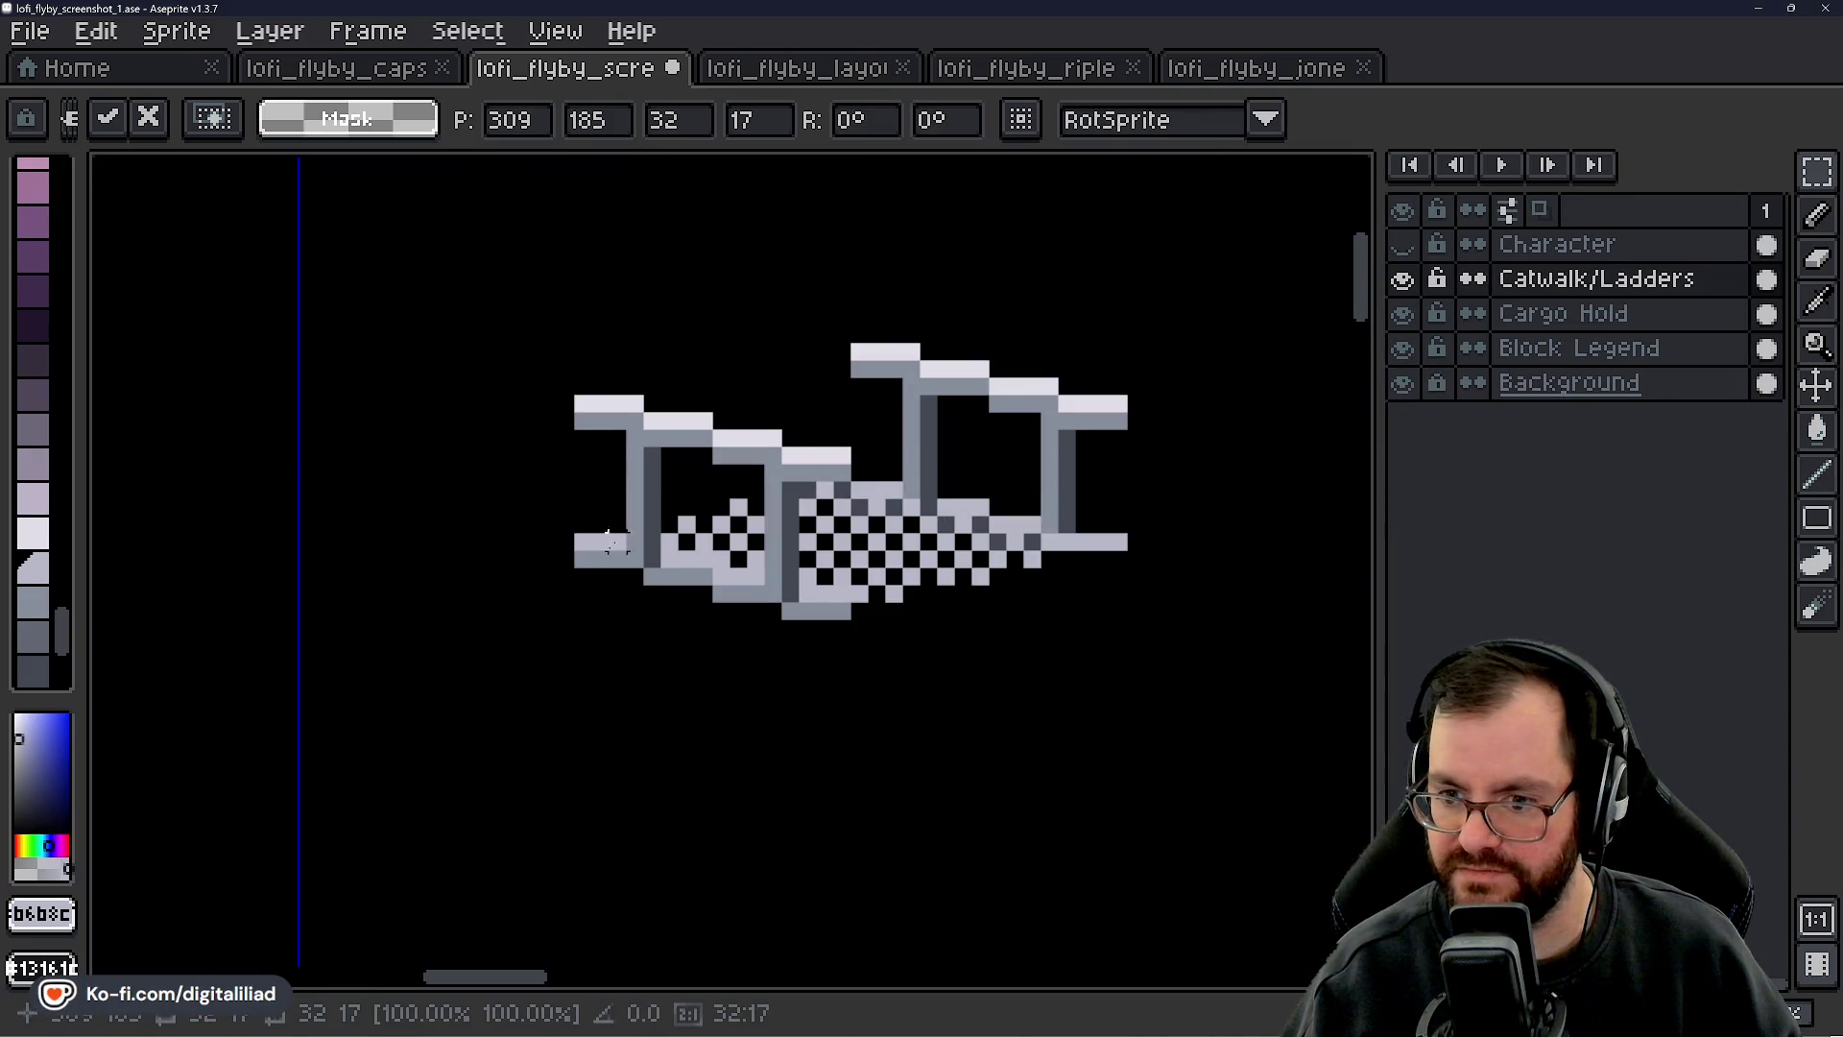
- Shift the latest tile up-left and move the catwalk section right, committing it
{"action": "scroll", "coordinate": [753, 576], "scroll_direction": "right", "scroll_amount": 3}
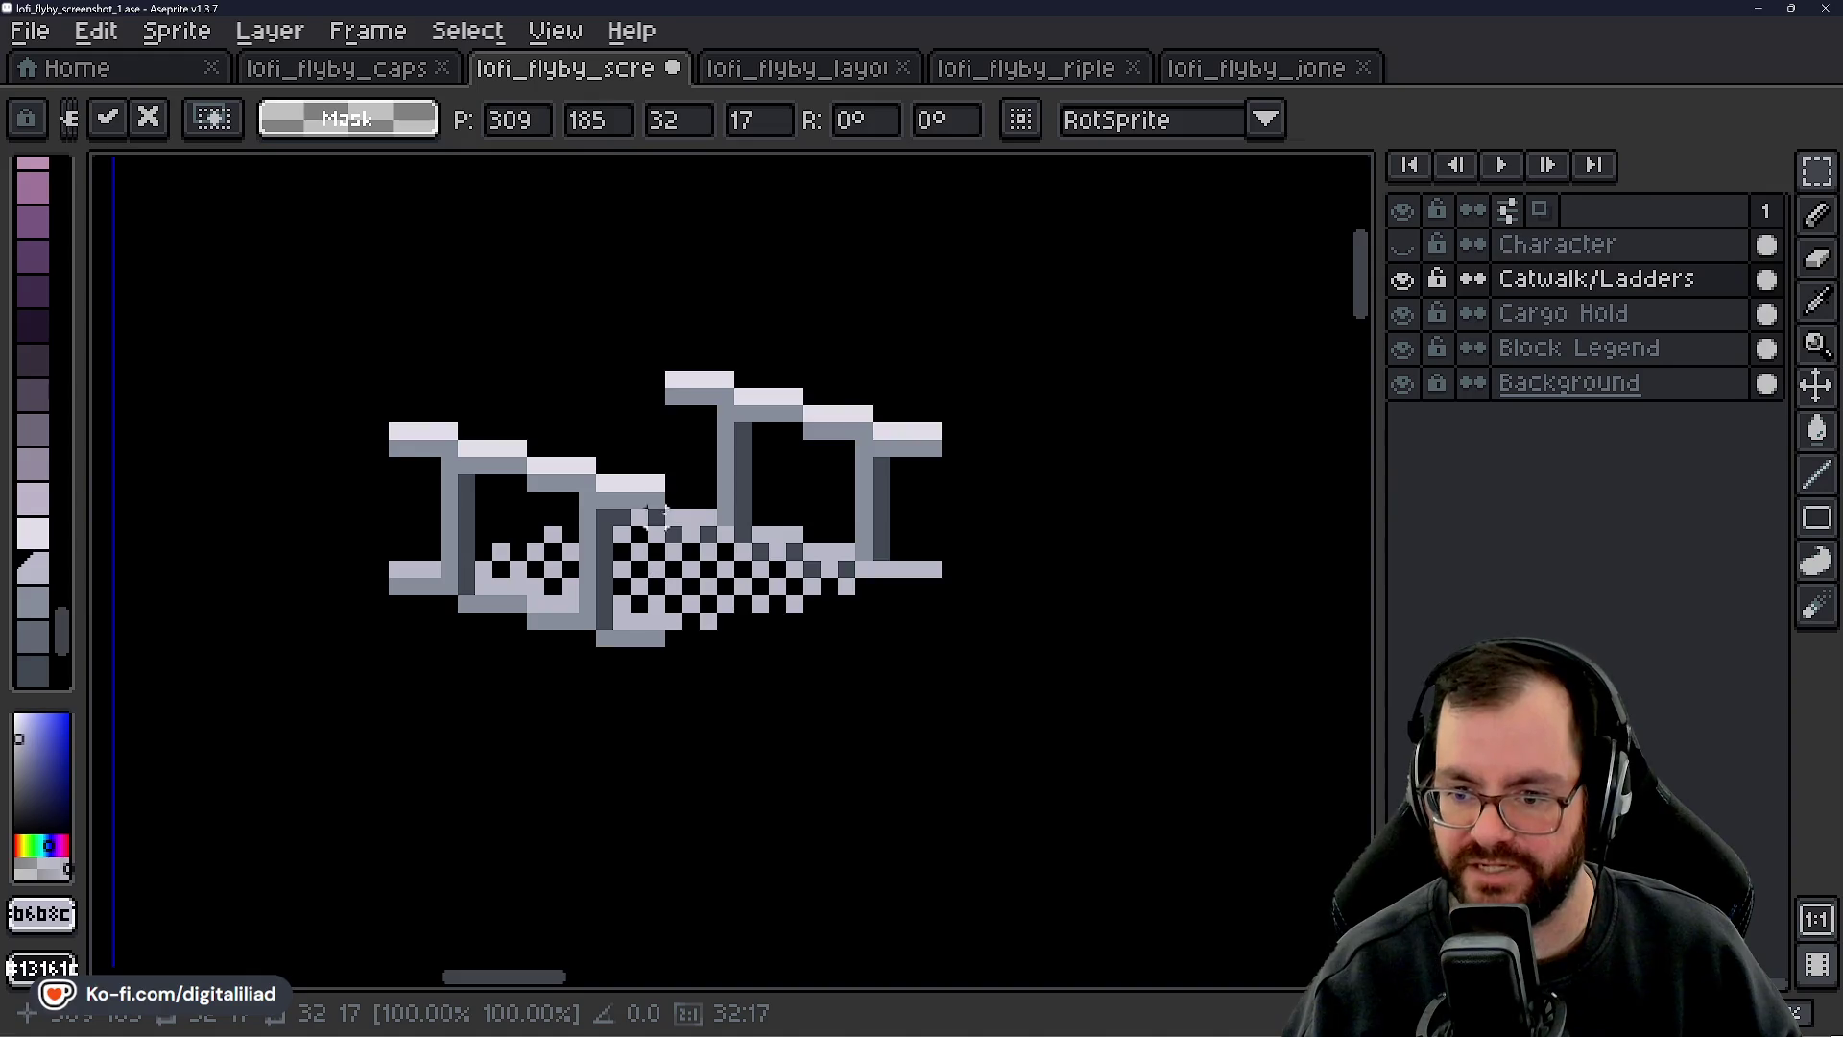
{"action": "scroll", "coordinate": [656, 619], "scroll_direction": "down", "scroll_amount": 4}
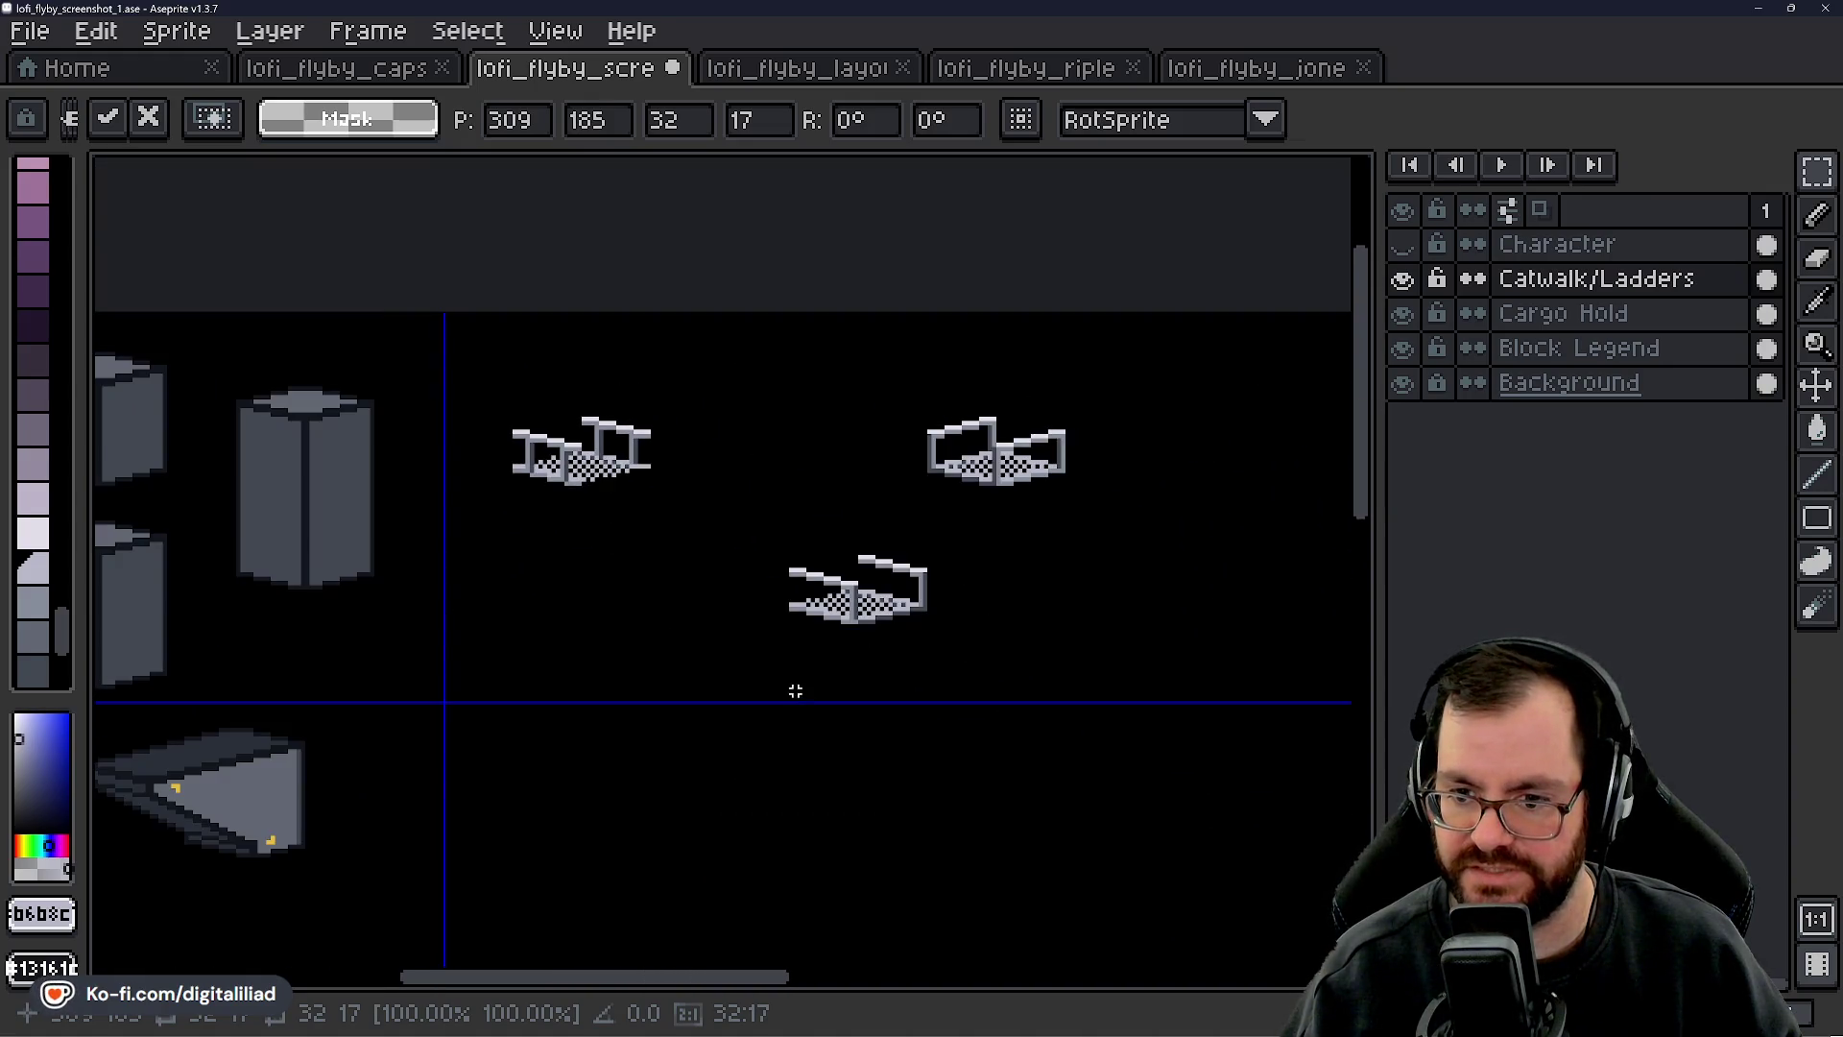
{"action": "scroll", "coordinate": [753, 807], "scroll_direction": "down", "scroll_amount": 1}
{"action": "scroll", "coordinate": [793, 720], "scroll_direction": "up", "scroll_amount": 3}
{"action": "mouse_move", "coordinate": [794, 720]}
{"action": "left_mouse_down"}
{"action": "mouse_move", "coordinate": [864, 662]}
{"action": "mouse_move", "coordinate": [721, 576]}
{"action": "mouse_move", "coordinate": [752, 646]}
{"action": "mouse_move", "coordinate": [847, 625]}
{"action": "mouse_move", "coordinate": [835, 596]}
{"action": "left_mouse_up"}
{"action": "left_click", "coordinate": [711, 613]}
{"action": "left_click", "coordinate": [835, 740]}
- Paste two more tiles and attach them to the catwalk's end
{"action": "key", "text": "ctrl+v"}
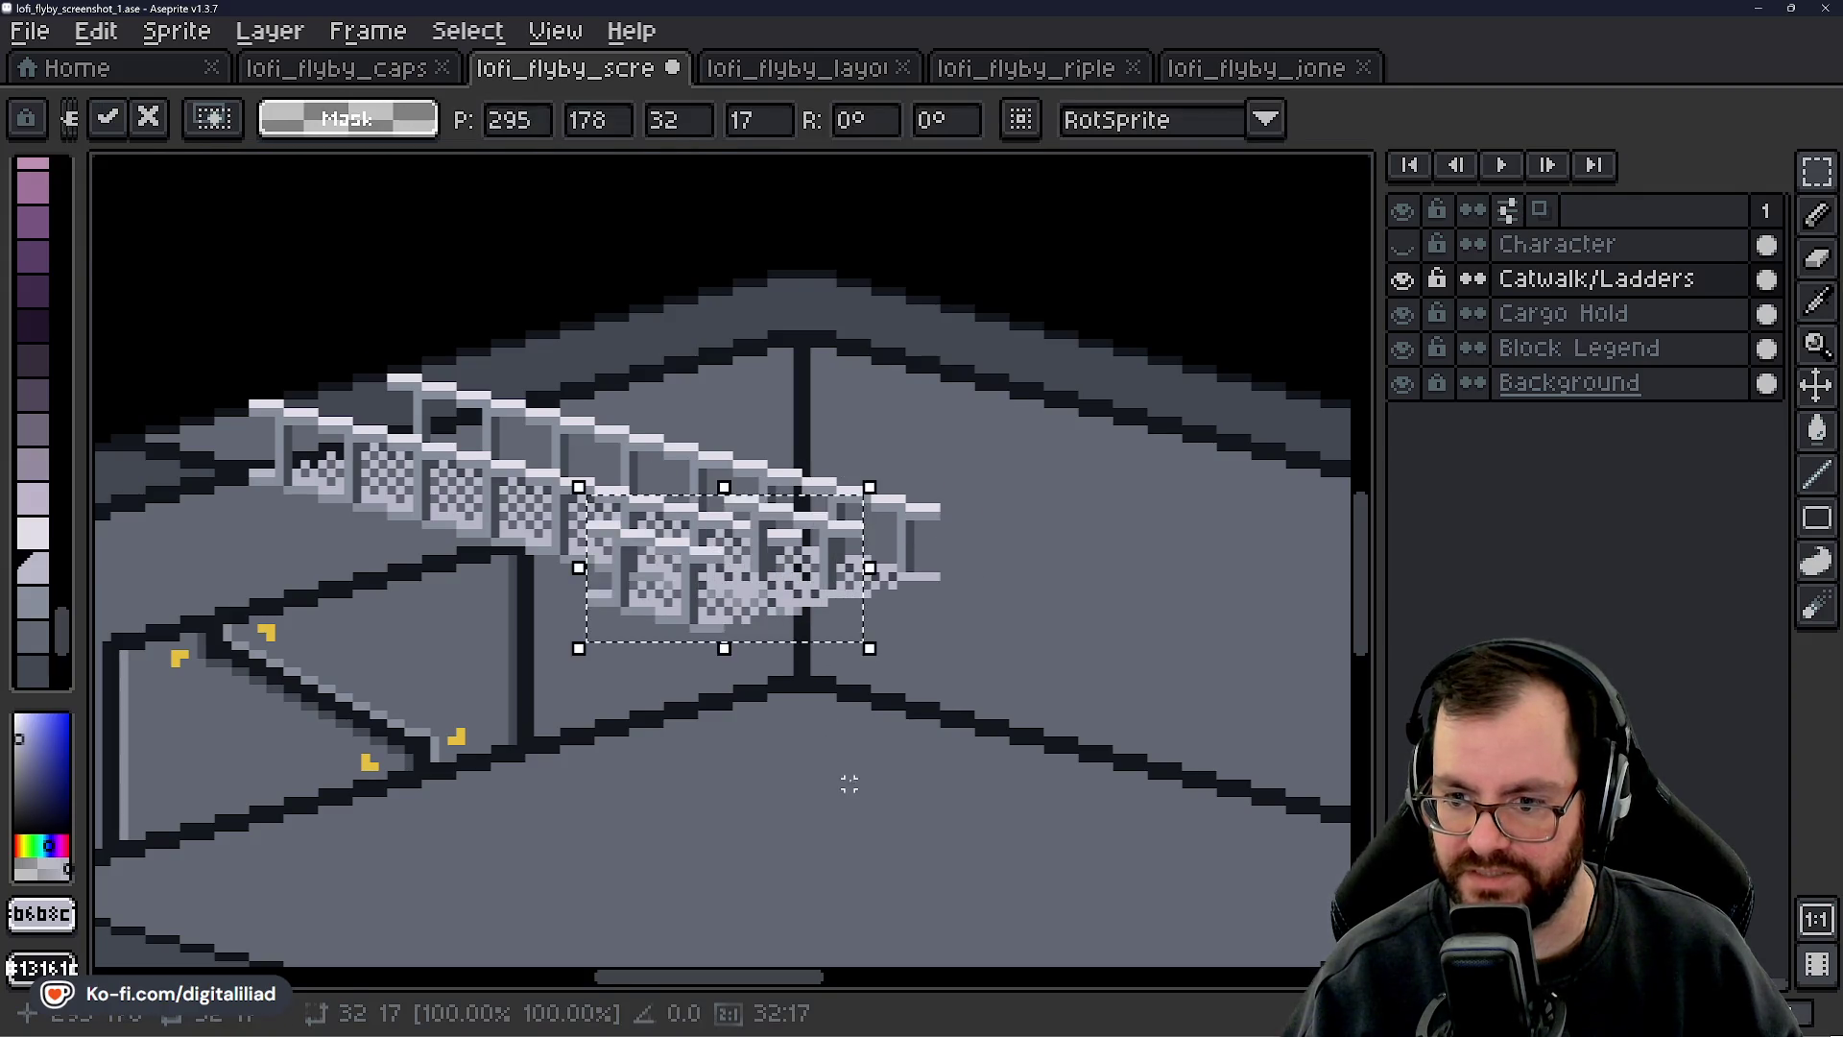
{"action": "left_click_drag", "start_coordinate": [847, 781], "coordinate": [708, 661]}
{"action": "mouse_move", "coordinate": [622, 449]}
{"action": "left_mouse_down"}
{"action": "mouse_move", "coordinate": [798, 494]}
{"action": "mouse_move", "coordinate": [843, 470]}
{"action": "left_mouse_up"}
{"action": "left_click", "coordinate": [794, 740]}
{"action": "left_click_drag", "start_coordinate": [794, 740], "coordinate": [608, 679]}
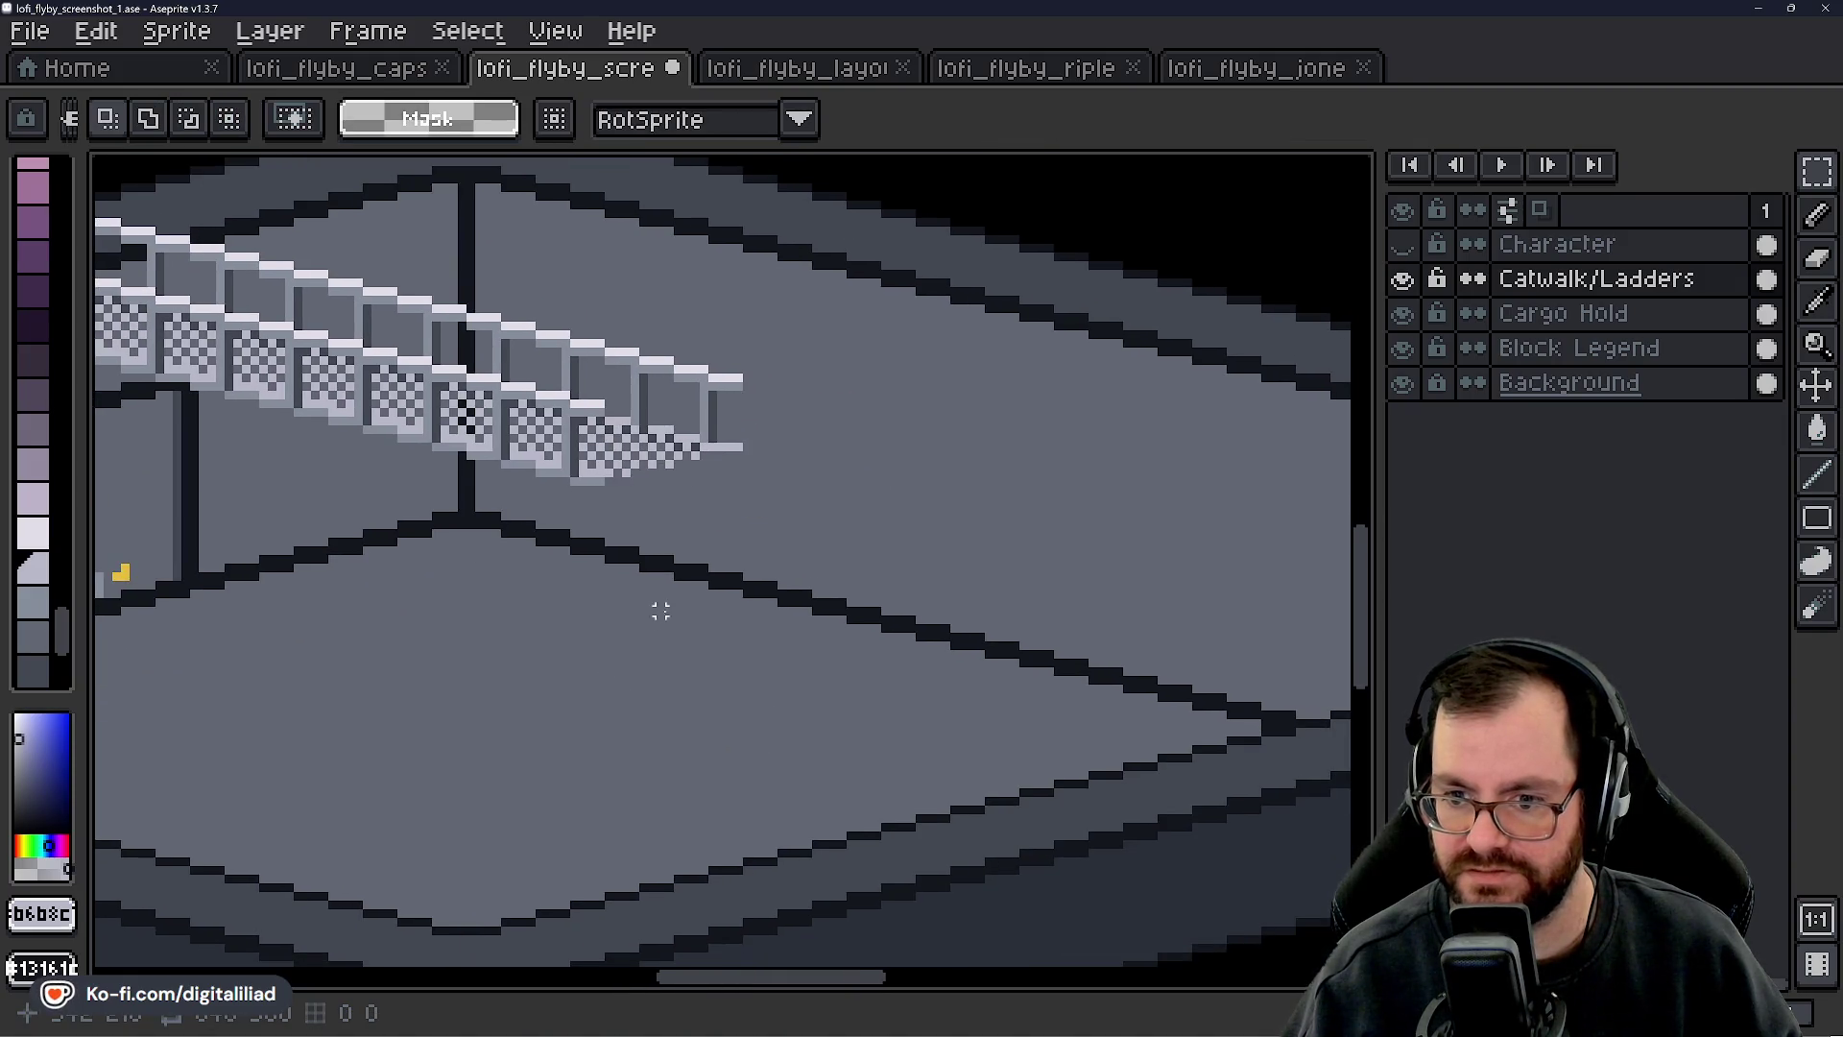
{"action": "scroll", "coordinate": [660, 611], "scroll_direction": "down", "scroll_amount": 3}
{"action": "scroll", "coordinate": [835, 535], "scroll_direction": "up", "scroll_amount": 1}
{"action": "key", "text": "ctrl+v"}
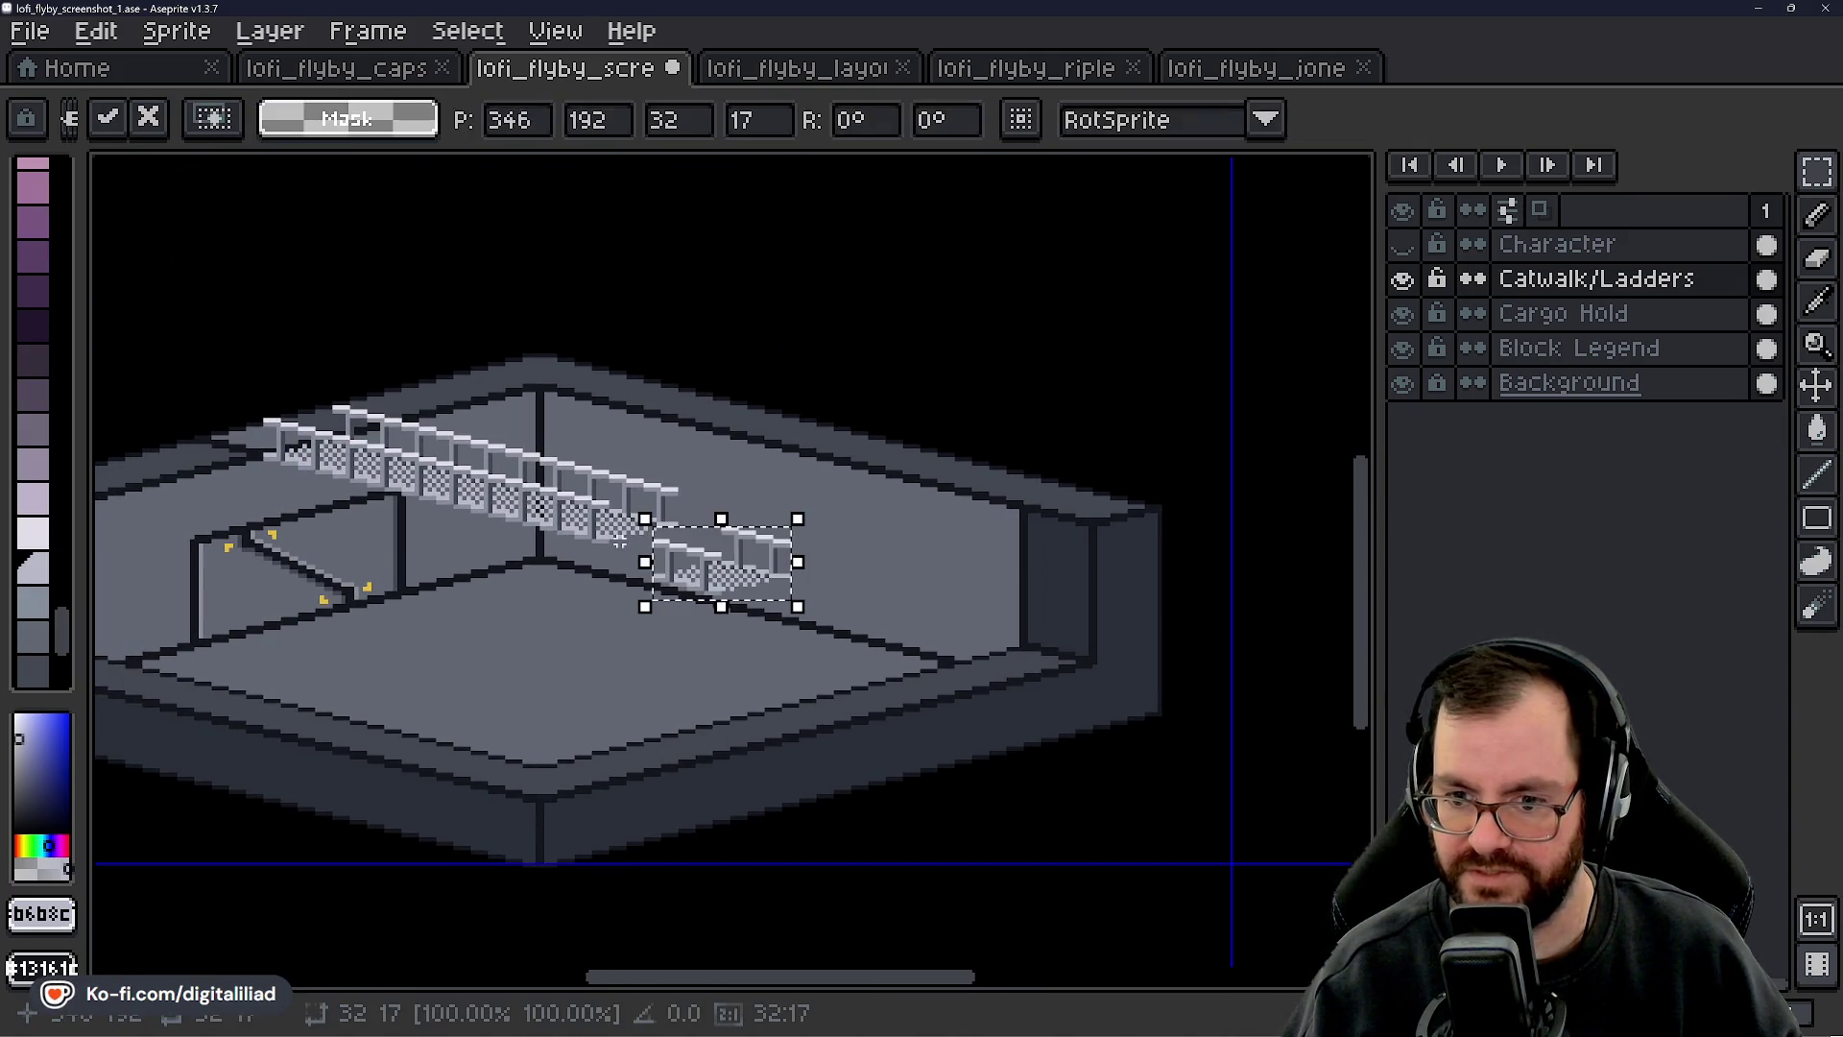
{"action": "left_click_drag", "start_coordinate": [761, 564], "coordinate": [682, 535]}
{"action": "scroll", "coordinate": [723, 535], "scroll_direction": "up", "scroll_amount": 3}
{"action": "scroll", "coordinate": [683, 534], "scroll_direction": "down", "scroll_amount": 2}
- Commit the last tile, draw a light line along the wall, then undo it
{"action": "left_click", "coordinate": [978, 567]}
{"action": "left_click", "coordinate": [1814, 485]}
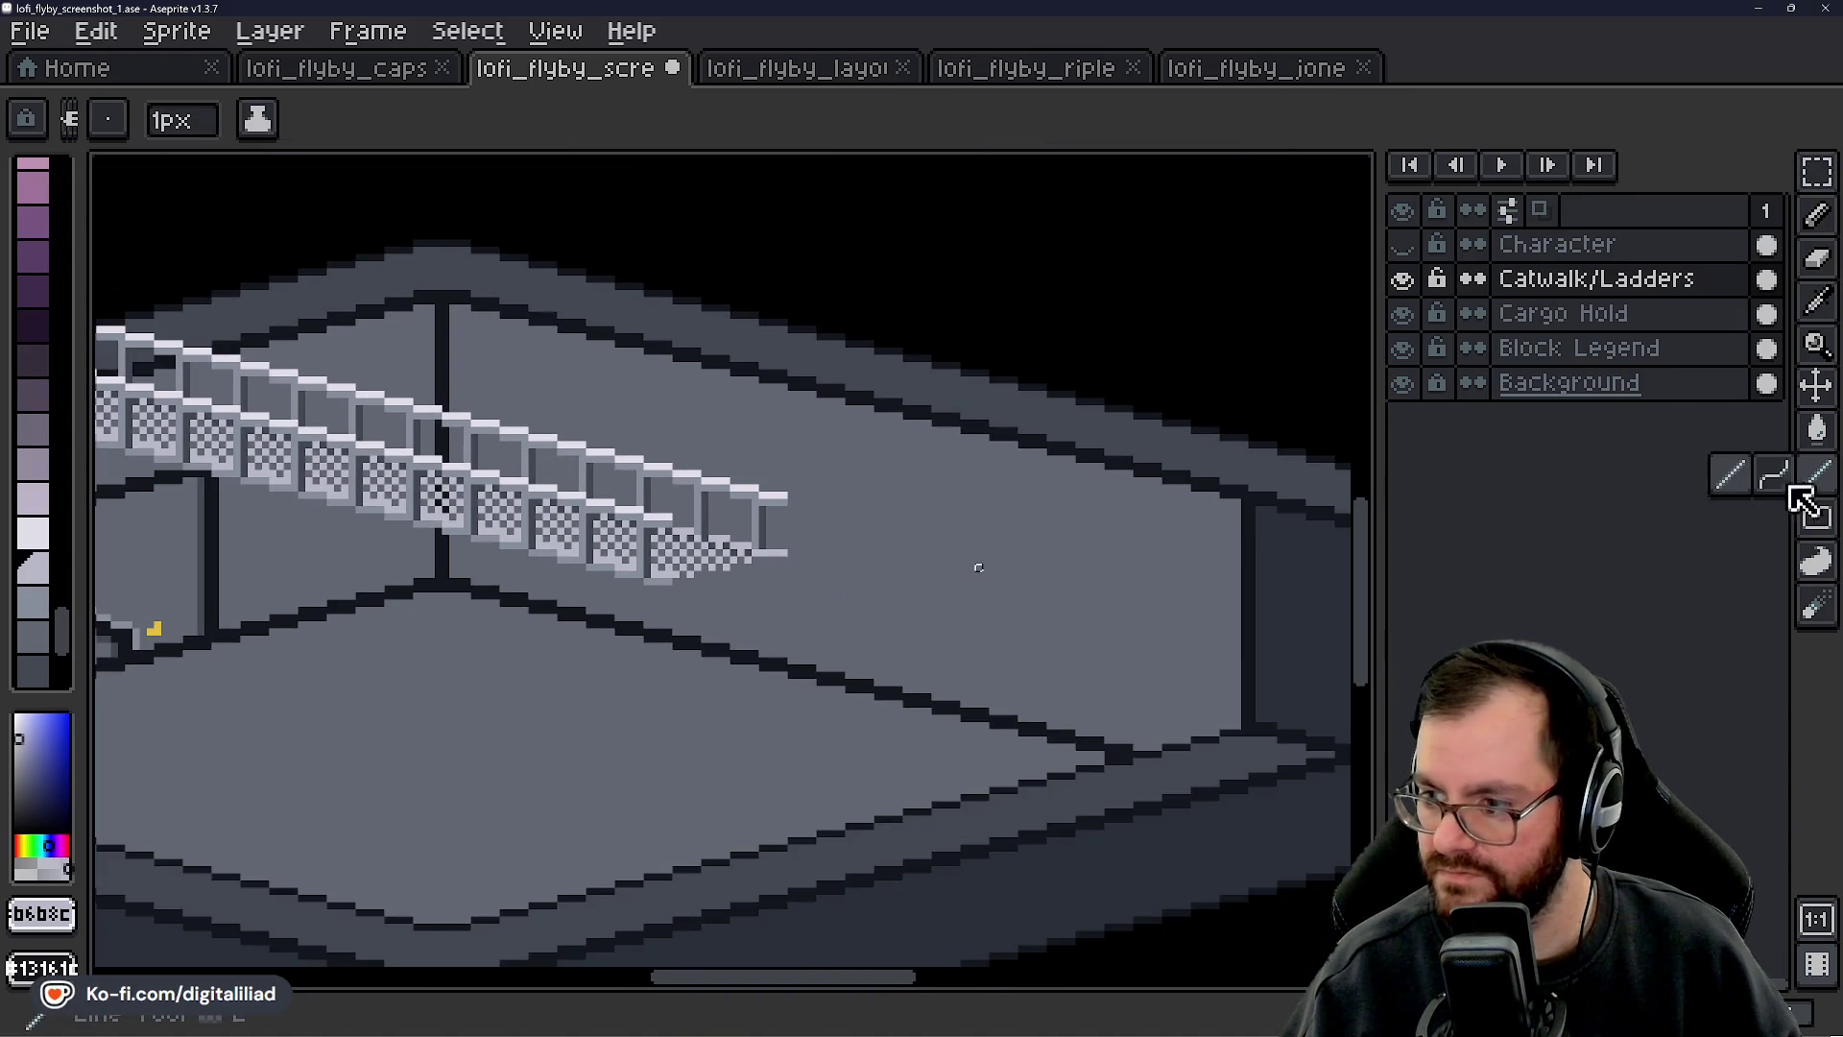
{"action": "left_click", "coordinate": [1817, 170]}
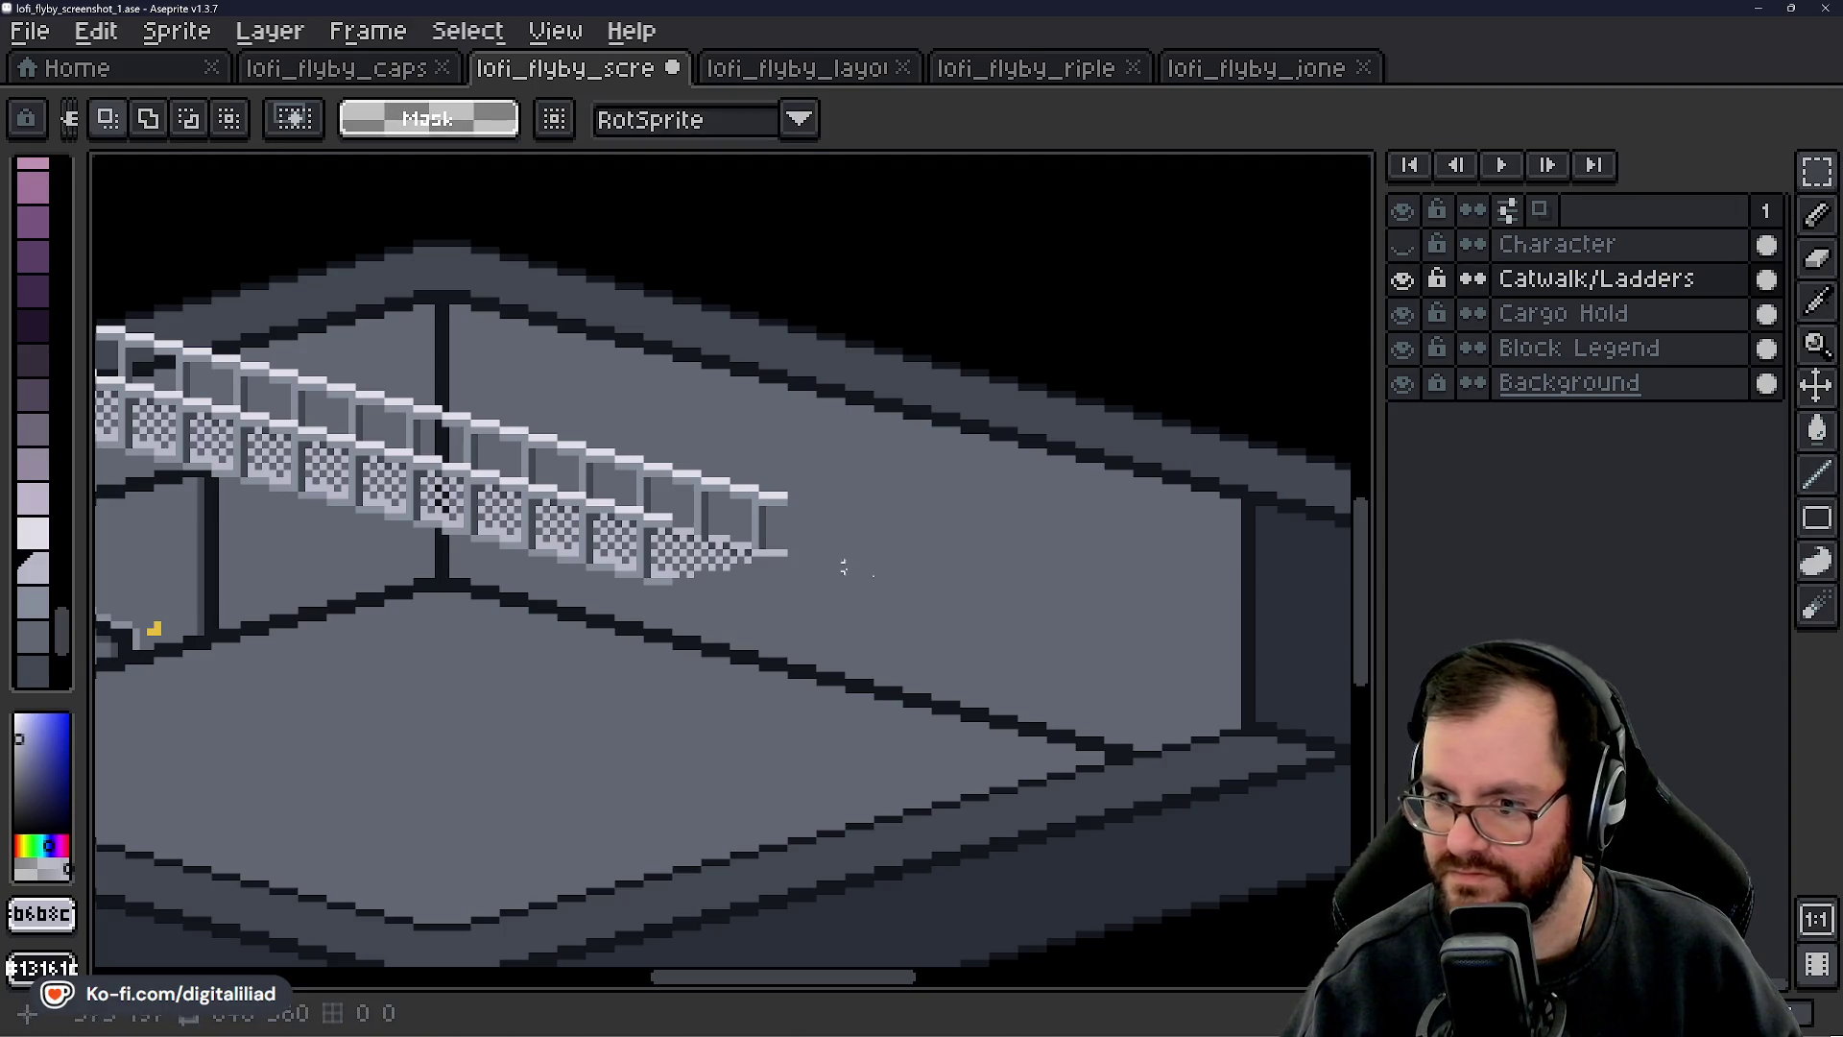
{"action": "left_click", "coordinate": [1814, 484]}
{"action": "scroll", "coordinate": [1053, 646], "scroll_direction": "down", "scroll_amount": 1}
{"action": "scroll", "coordinate": [1152, 557], "scroll_direction": "up", "scroll_amount": 1}
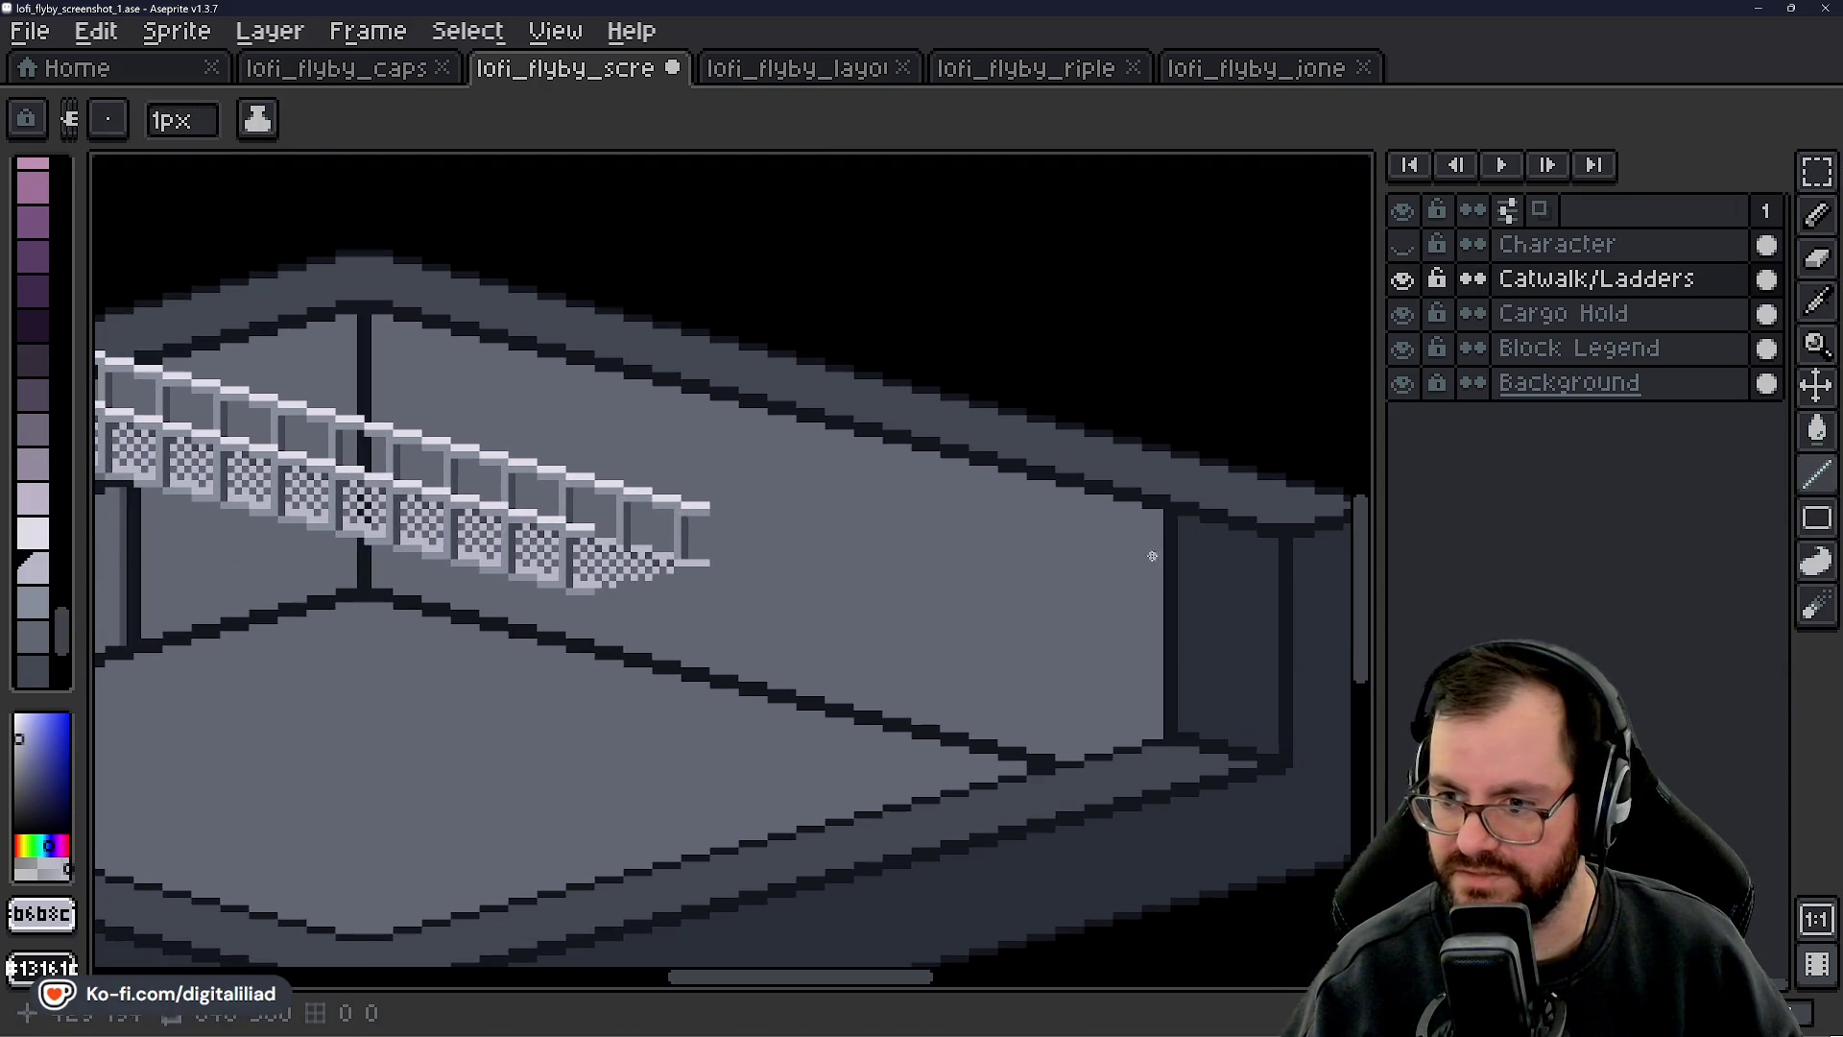
{"action": "mouse_move", "coordinate": [1195, 505]}
{"action": "left_mouse_down"}
{"action": "mouse_move", "coordinate": [922, 574]}
{"action": "mouse_move", "coordinate": [809, 574]}
{"action": "mouse_move", "coordinate": [679, 536]}
{"action": "mouse_move", "coordinate": [816, 606]}
{"action": "mouse_move", "coordinate": [906, 568]}
{"action": "mouse_move", "coordinate": [924, 583]}
{"action": "left_mouse_up"}
{"action": "key", "text": "ctrl+z"}
- Draw short light highlight strips near the pillar and undo a stray pixel
{"action": "scroll", "coordinate": [1139, 544], "scroll_direction": "up", "scroll_amount": 2}
{"action": "left_click_drag", "start_coordinate": [1134, 518], "coordinate": [988, 605]}
{"action": "scroll", "coordinate": [1025, 549], "scroll_direction": "up", "scroll_amount": 1}
{"action": "left_click_drag", "start_coordinate": [989, 518], "coordinate": [884, 518]}
{"action": "scroll", "coordinate": [942, 585], "scroll_direction": "down", "scroll_amount": 3}
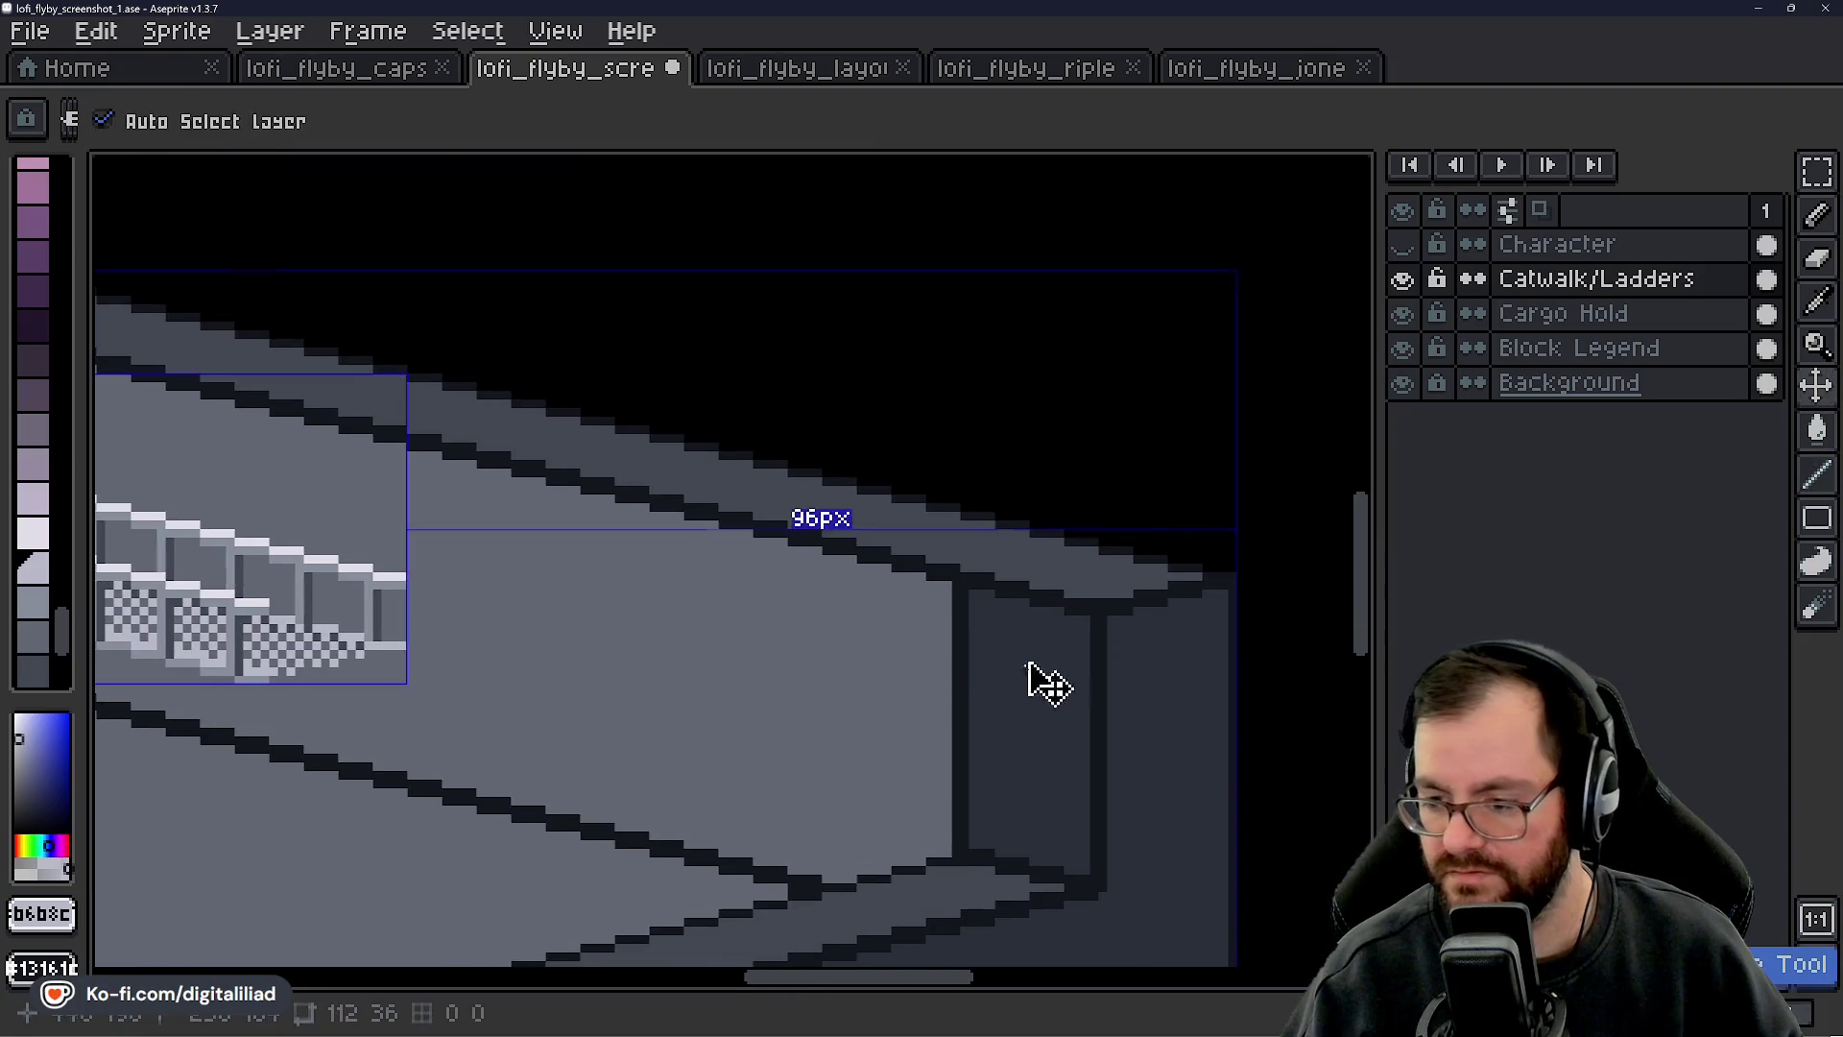
{"action": "scroll", "coordinate": [969, 576], "scroll_direction": "up", "scroll_amount": 3}
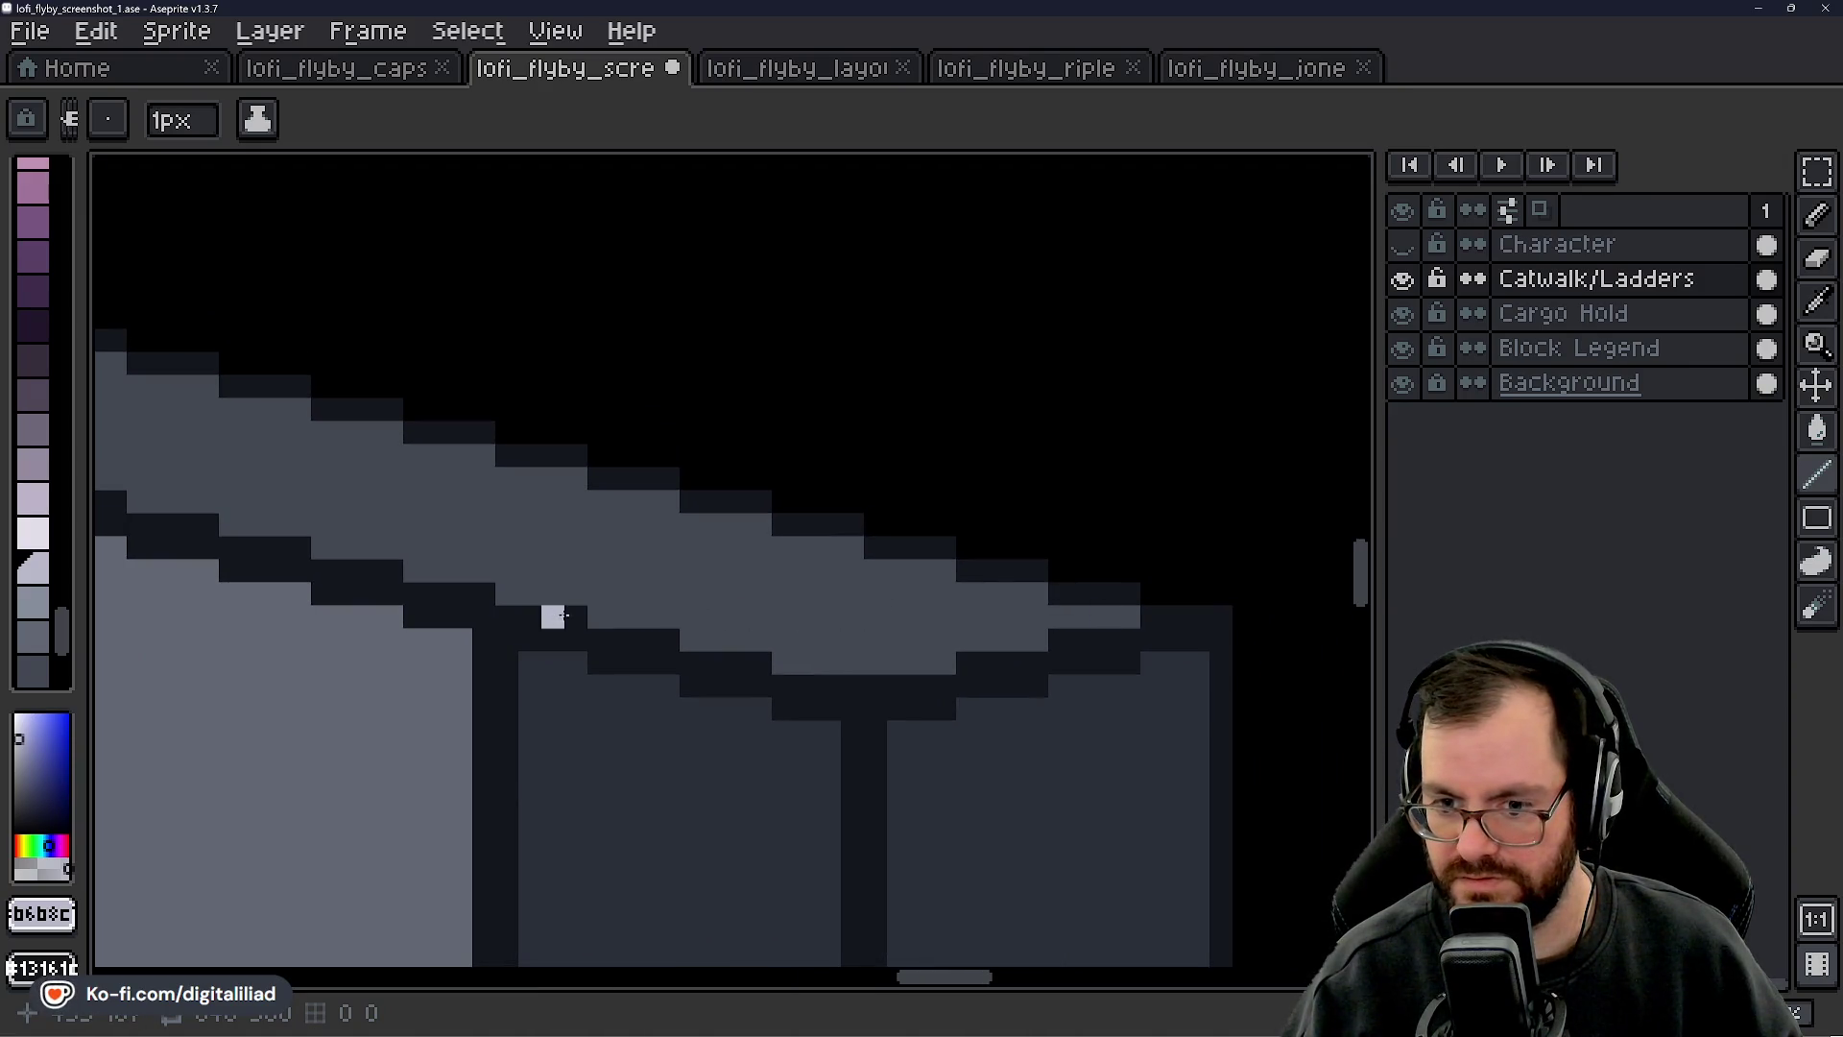
{"action": "mouse_move", "coordinate": [507, 615]}
{"action": "left_mouse_down"}
{"action": "mouse_move", "coordinate": [584, 629]}
{"action": "mouse_move", "coordinate": [884, 611]}
{"action": "left_mouse_up"}
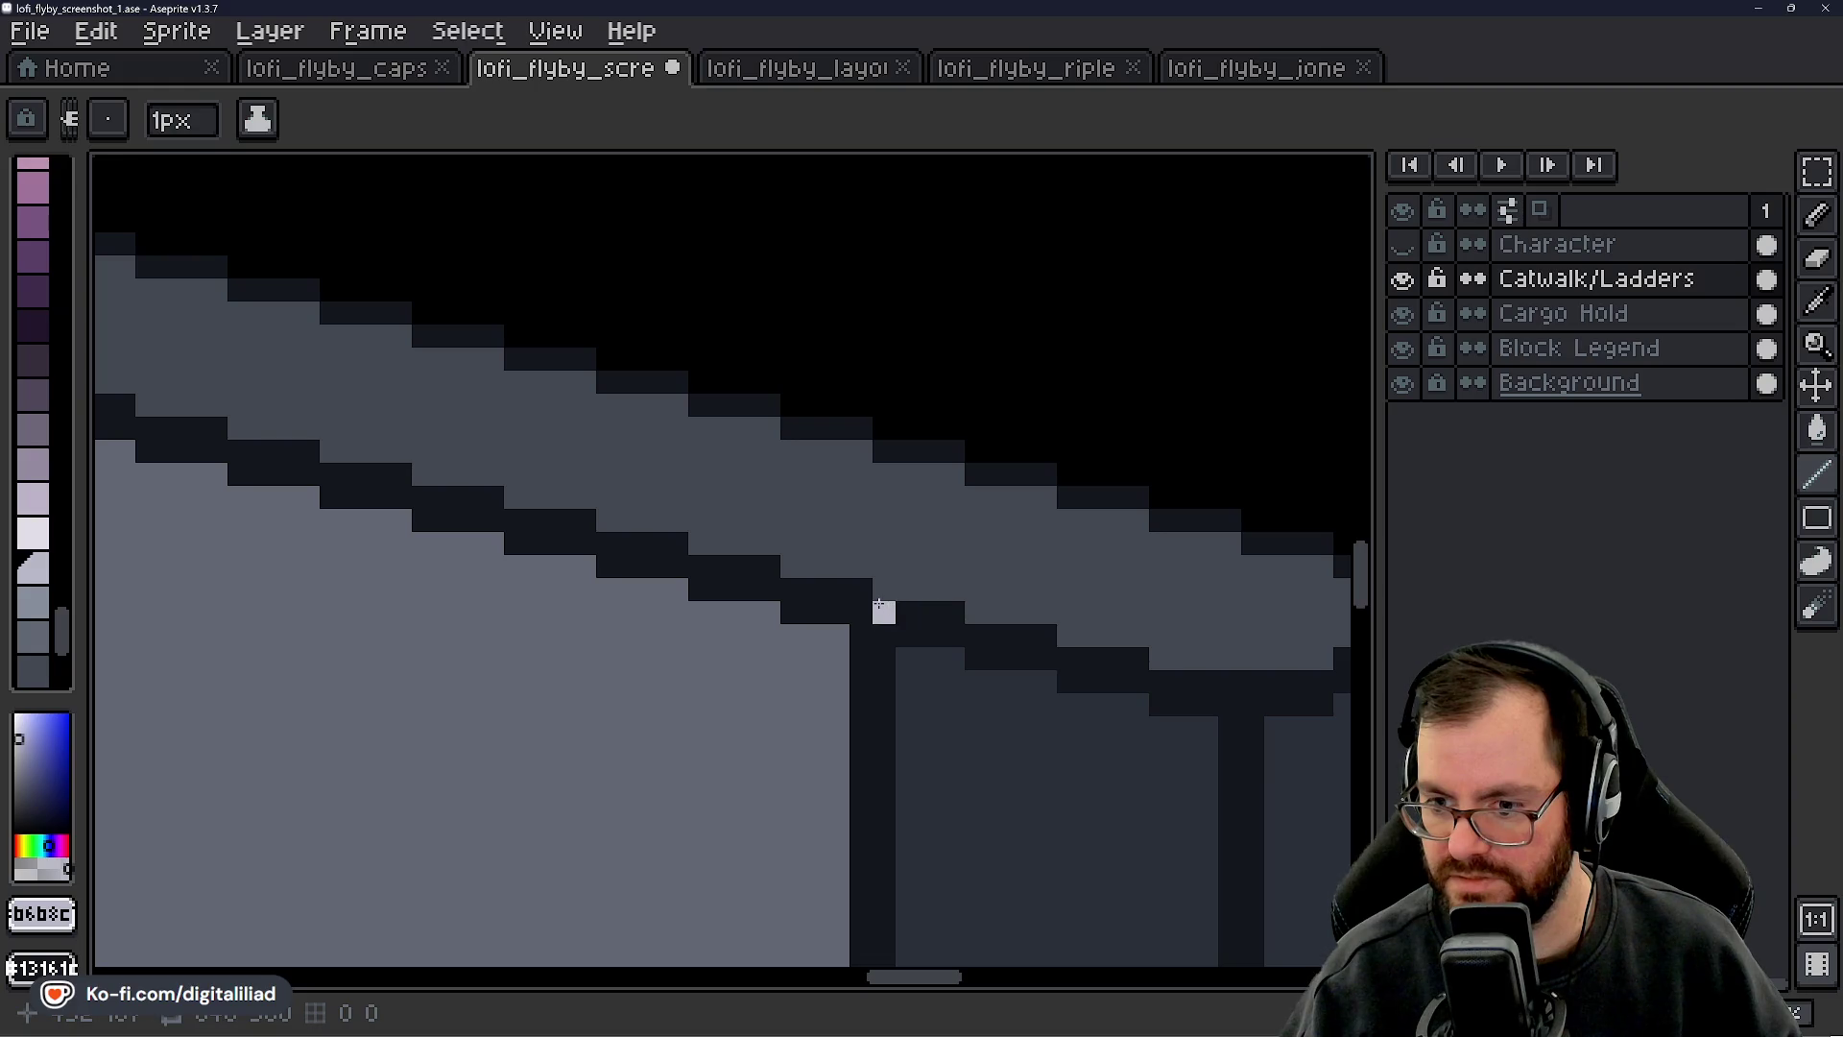
{"action": "mouse_move", "coordinate": [862, 628]}
{"action": "left_mouse_down"}
{"action": "mouse_move", "coordinate": [782, 634]}
{"action": "mouse_move", "coordinate": [1078, 596]}
{"action": "mouse_move", "coordinate": [1062, 582]}
{"action": "mouse_move", "coordinate": [888, 630]}
{"action": "left_mouse_up"}
{"action": "scroll", "coordinate": [1097, 583], "scroll_direction": "down", "scroll_amount": 3}
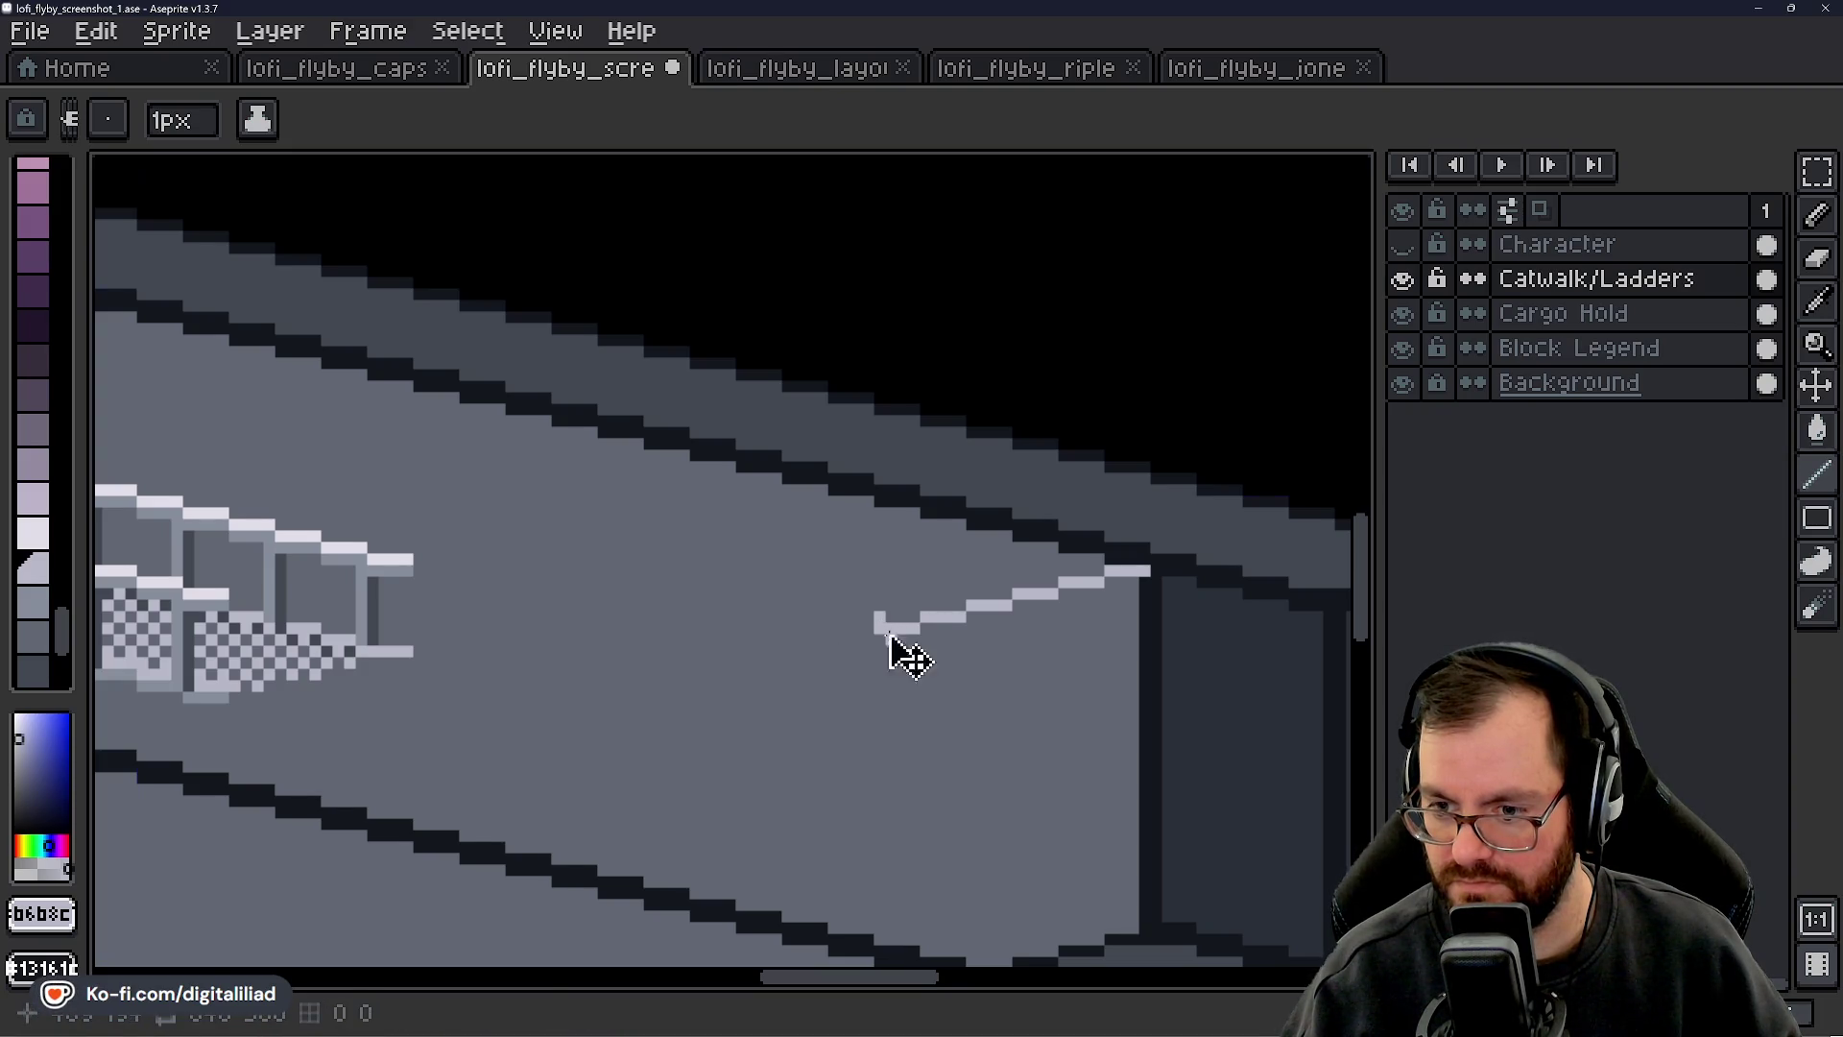
{"action": "key", "text": "ctrl+z"}
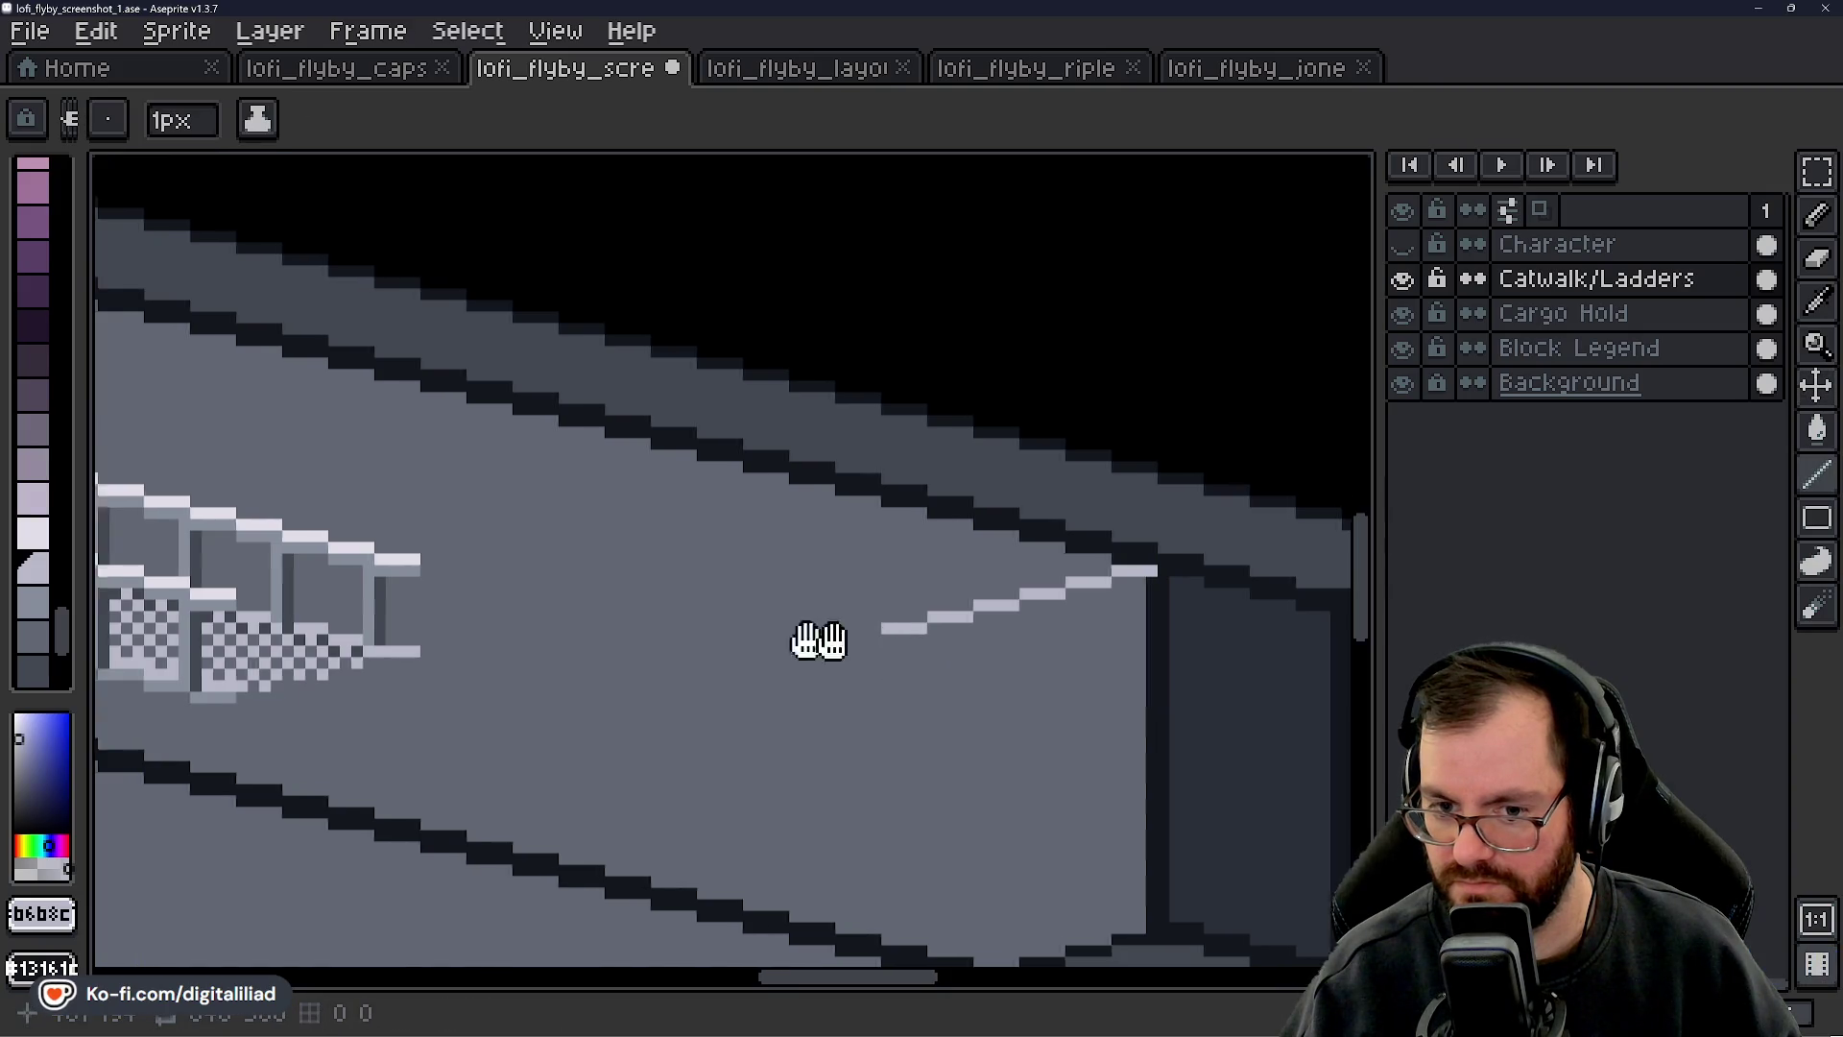
- Undo the light stroke, then paste a 32×17 catwalk section at the right end
{"action": "left_click_drag", "start_coordinate": [801, 639], "coordinate": [1020, 625]}
{"action": "scroll", "coordinate": [1020, 625], "scroll_direction": "down", "scroll_amount": 2}
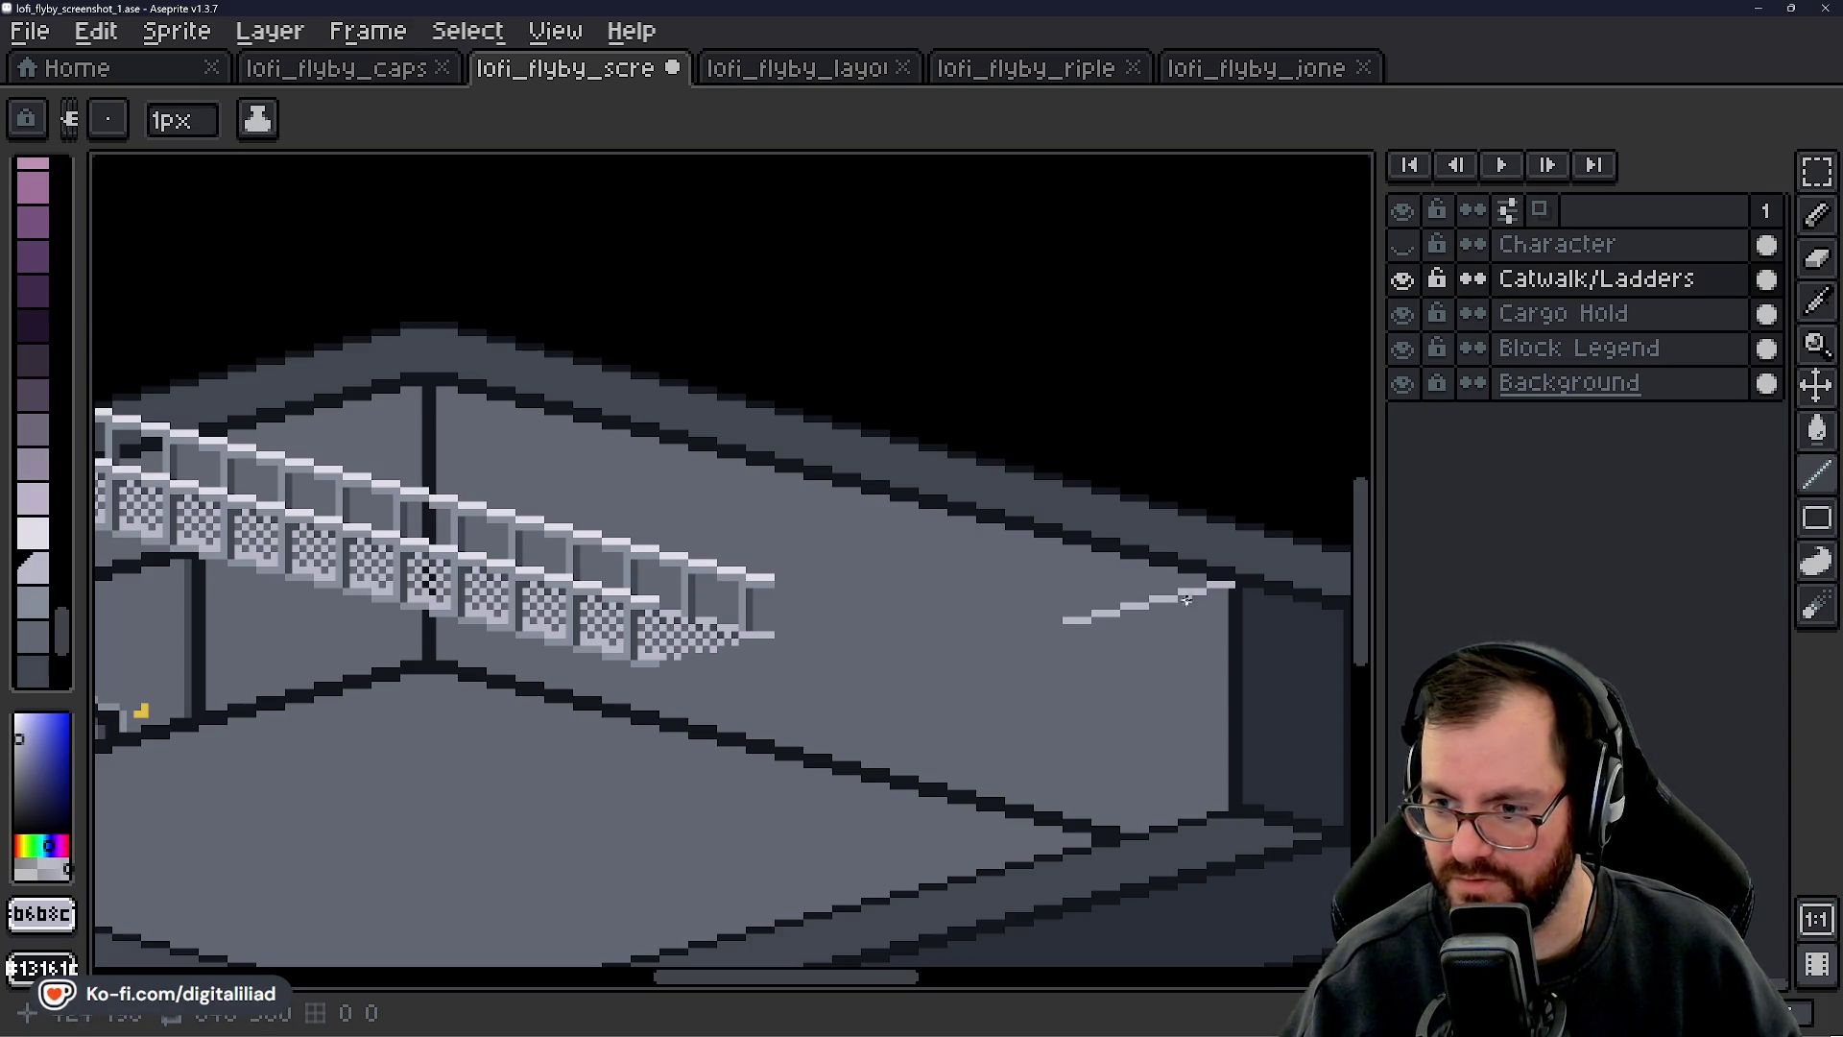
{"action": "key", "text": "ctrl+z"}
{"action": "key", "text": "ctrl+z"}
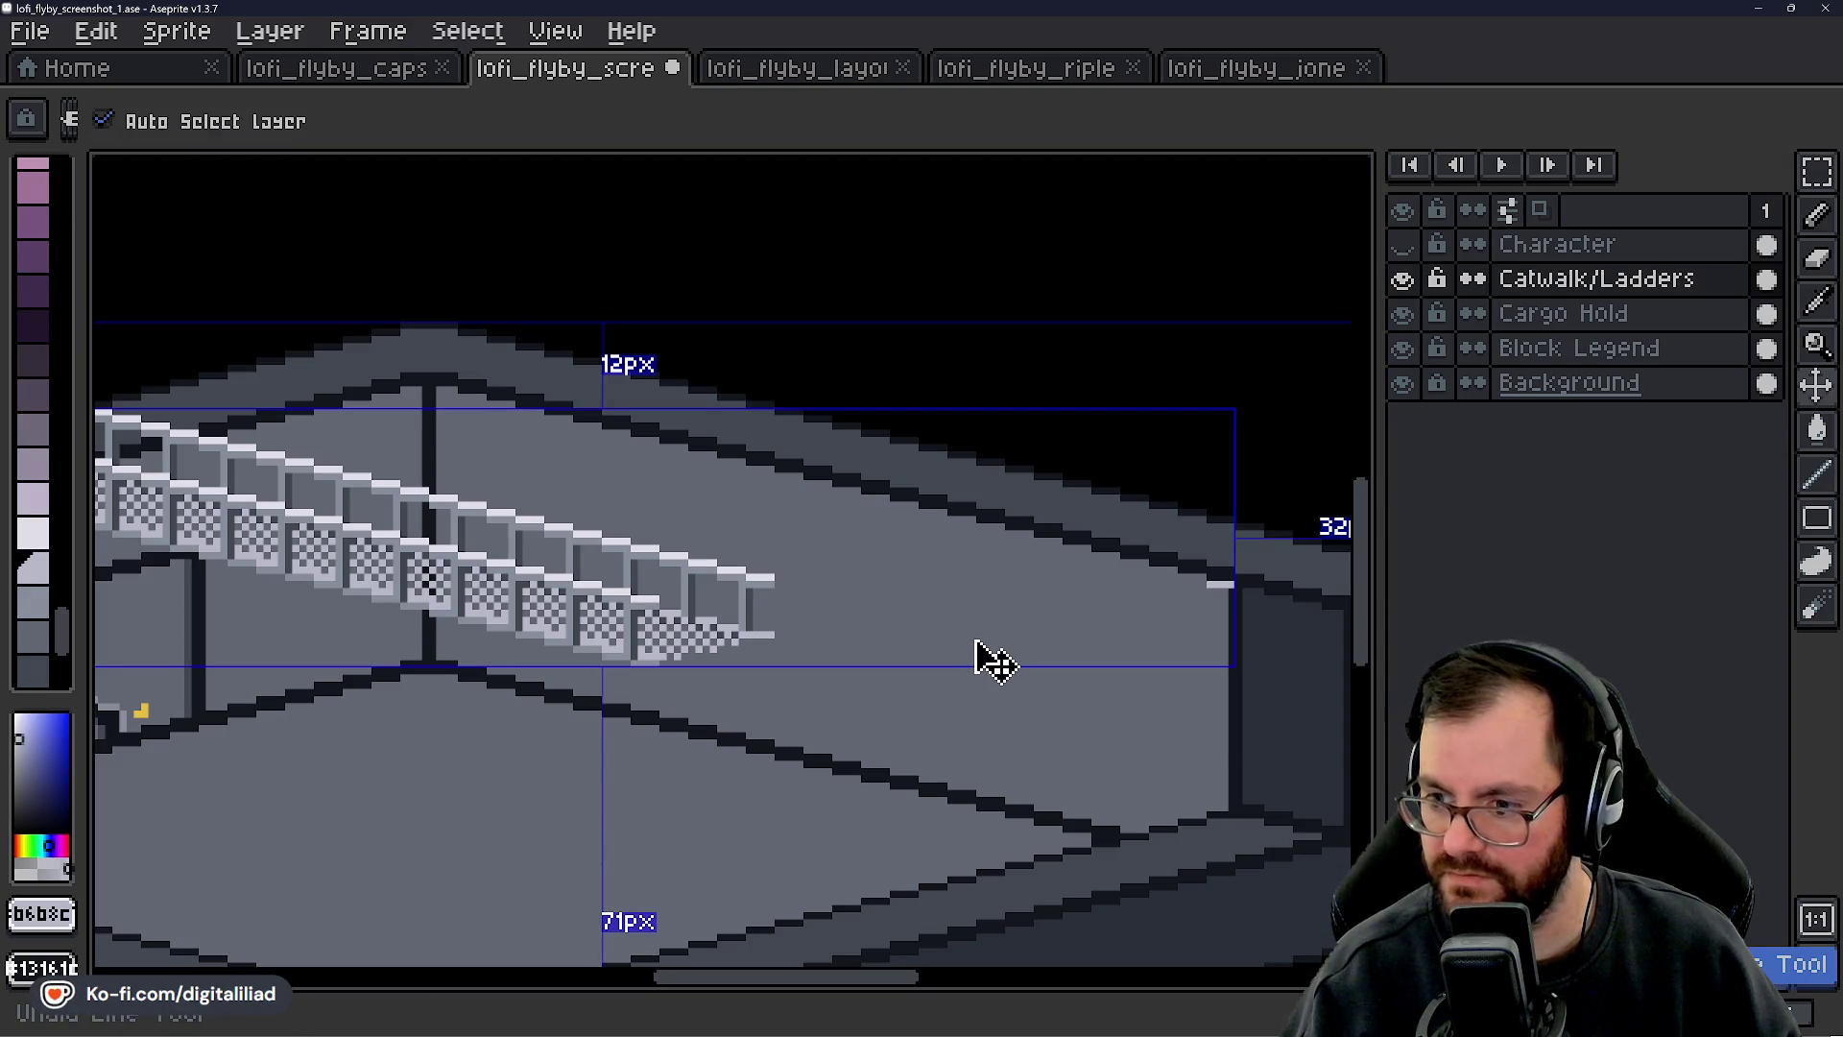
{"action": "left_click", "coordinate": [1817, 173]}
{"action": "left_click_drag", "start_coordinate": [1047, 437], "coordinate": [1238, 409]}
{"action": "key", "text": "ctrl+v"}
{"action": "mouse_move", "coordinate": [730, 575]}
{"action": "left_mouse_down"}
{"action": "mouse_move", "coordinate": [1049, 638]}
{"action": "mouse_move", "coordinate": [999, 658]}
{"action": "mouse_move", "coordinate": [972, 636]}
{"action": "left_mouse_up"}
{"action": "left_click", "coordinate": [934, 481]}
- Commit the catwalk paste and make the Character layer visible again
{"action": "scroll", "coordinate": [908, 561], "scroll_direction": "down", "scroll_amount": 3}
{"action": "scroll", "coordinate": [908, 561], "scroll_direction": "up", "scroll_amount": 2}
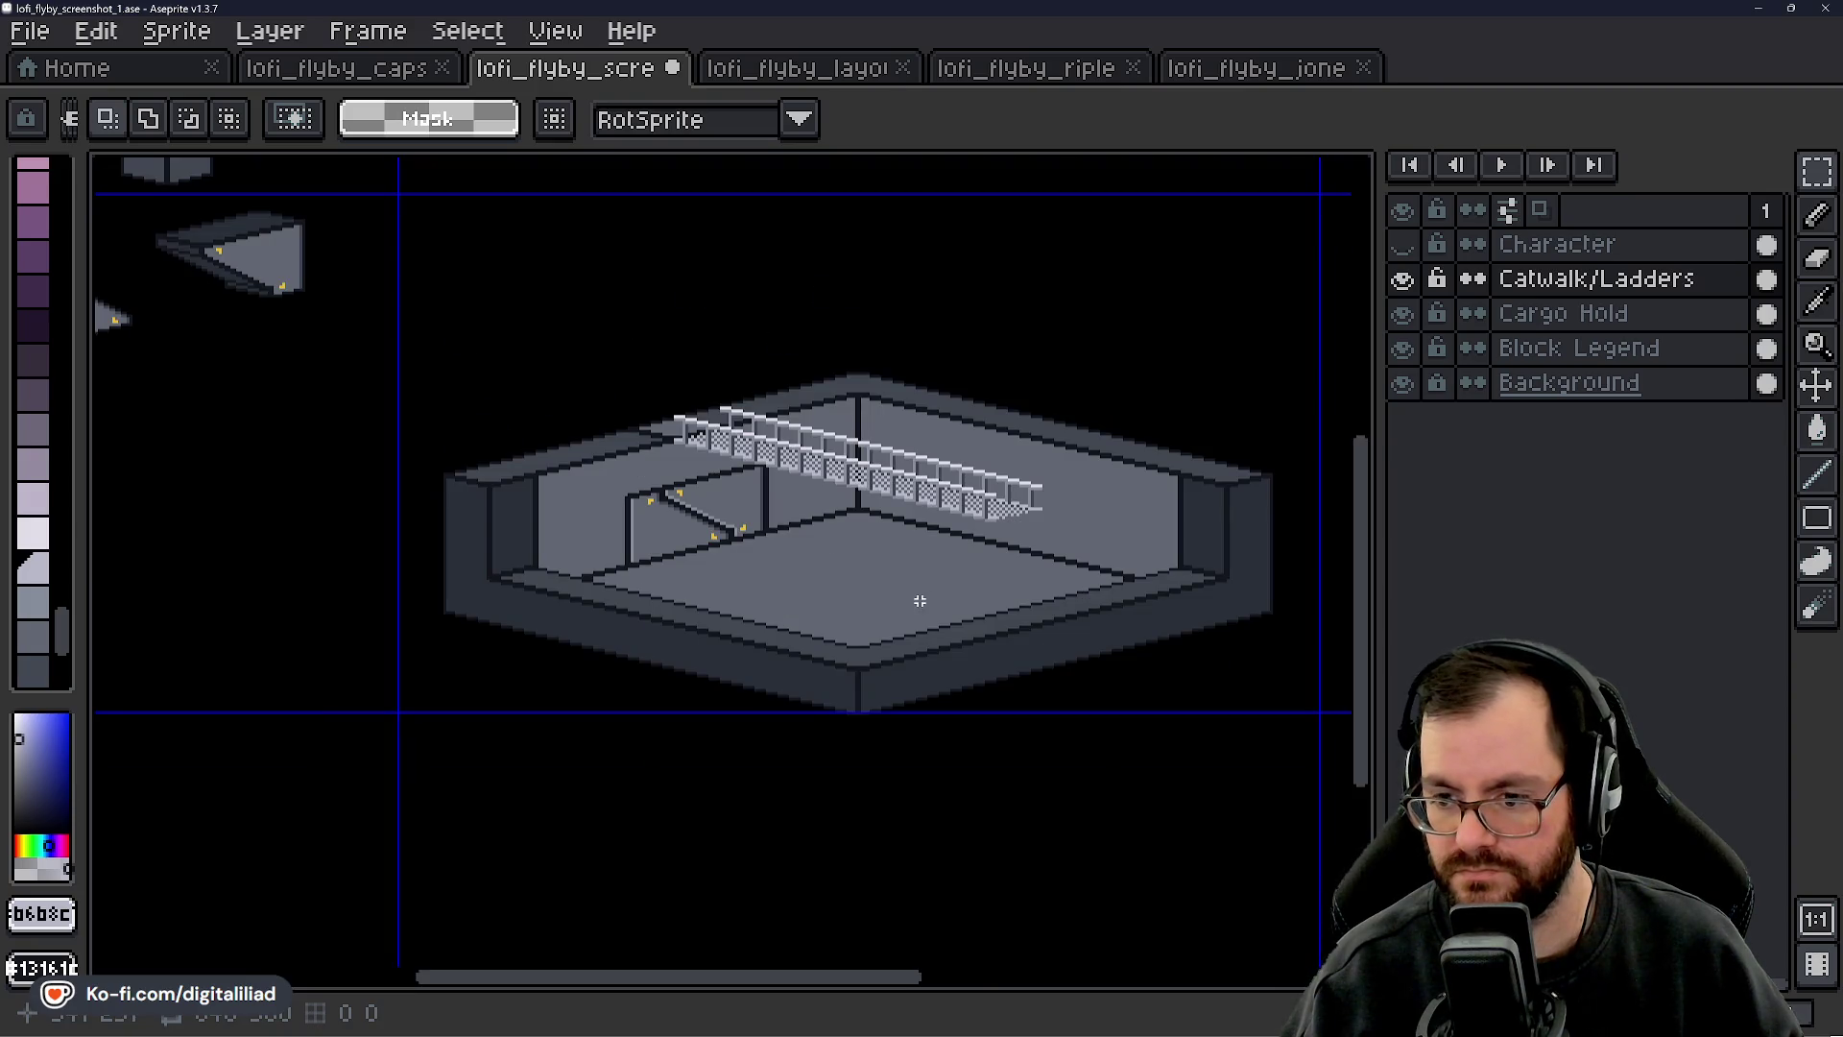
{"action": "scroll", "coordinate": [876, 508], "scroll_direction": "up", "scroll_amount": 2}
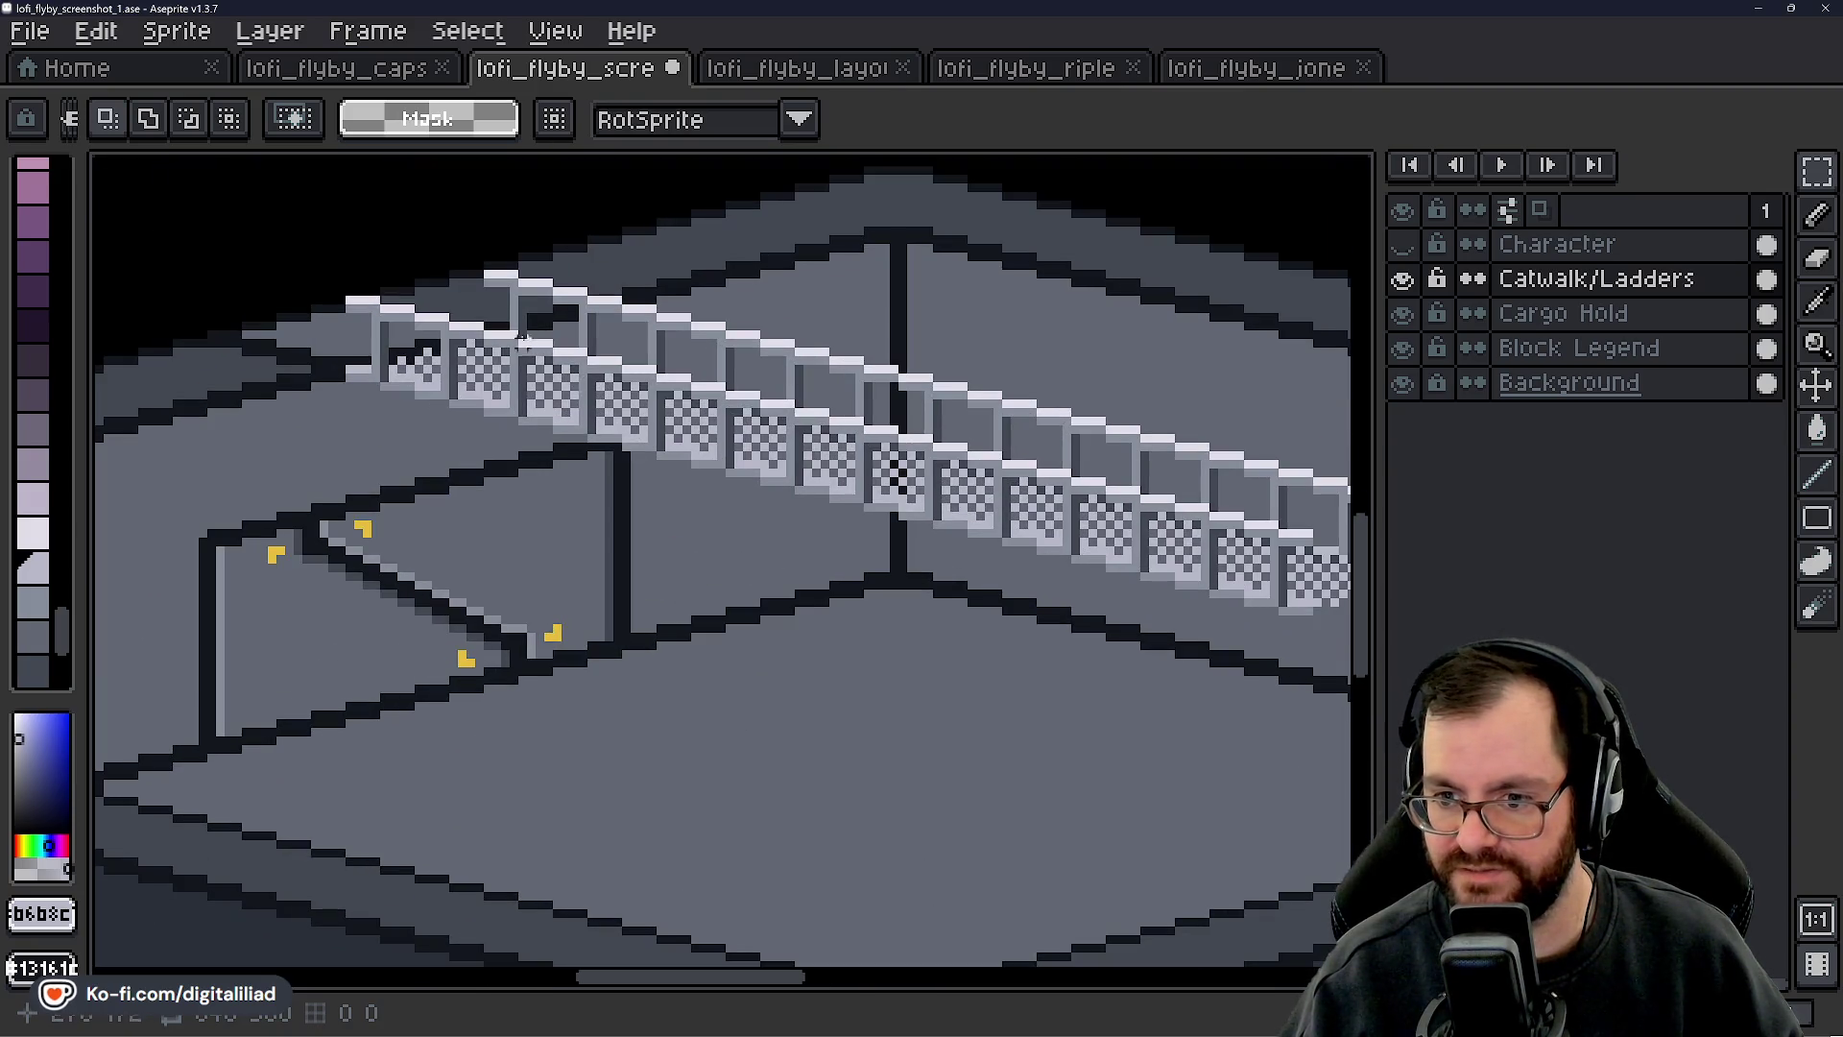
{"action": "left_click_drag", "start_coordinate": [841, 602], "coordinate": [730, 681]}
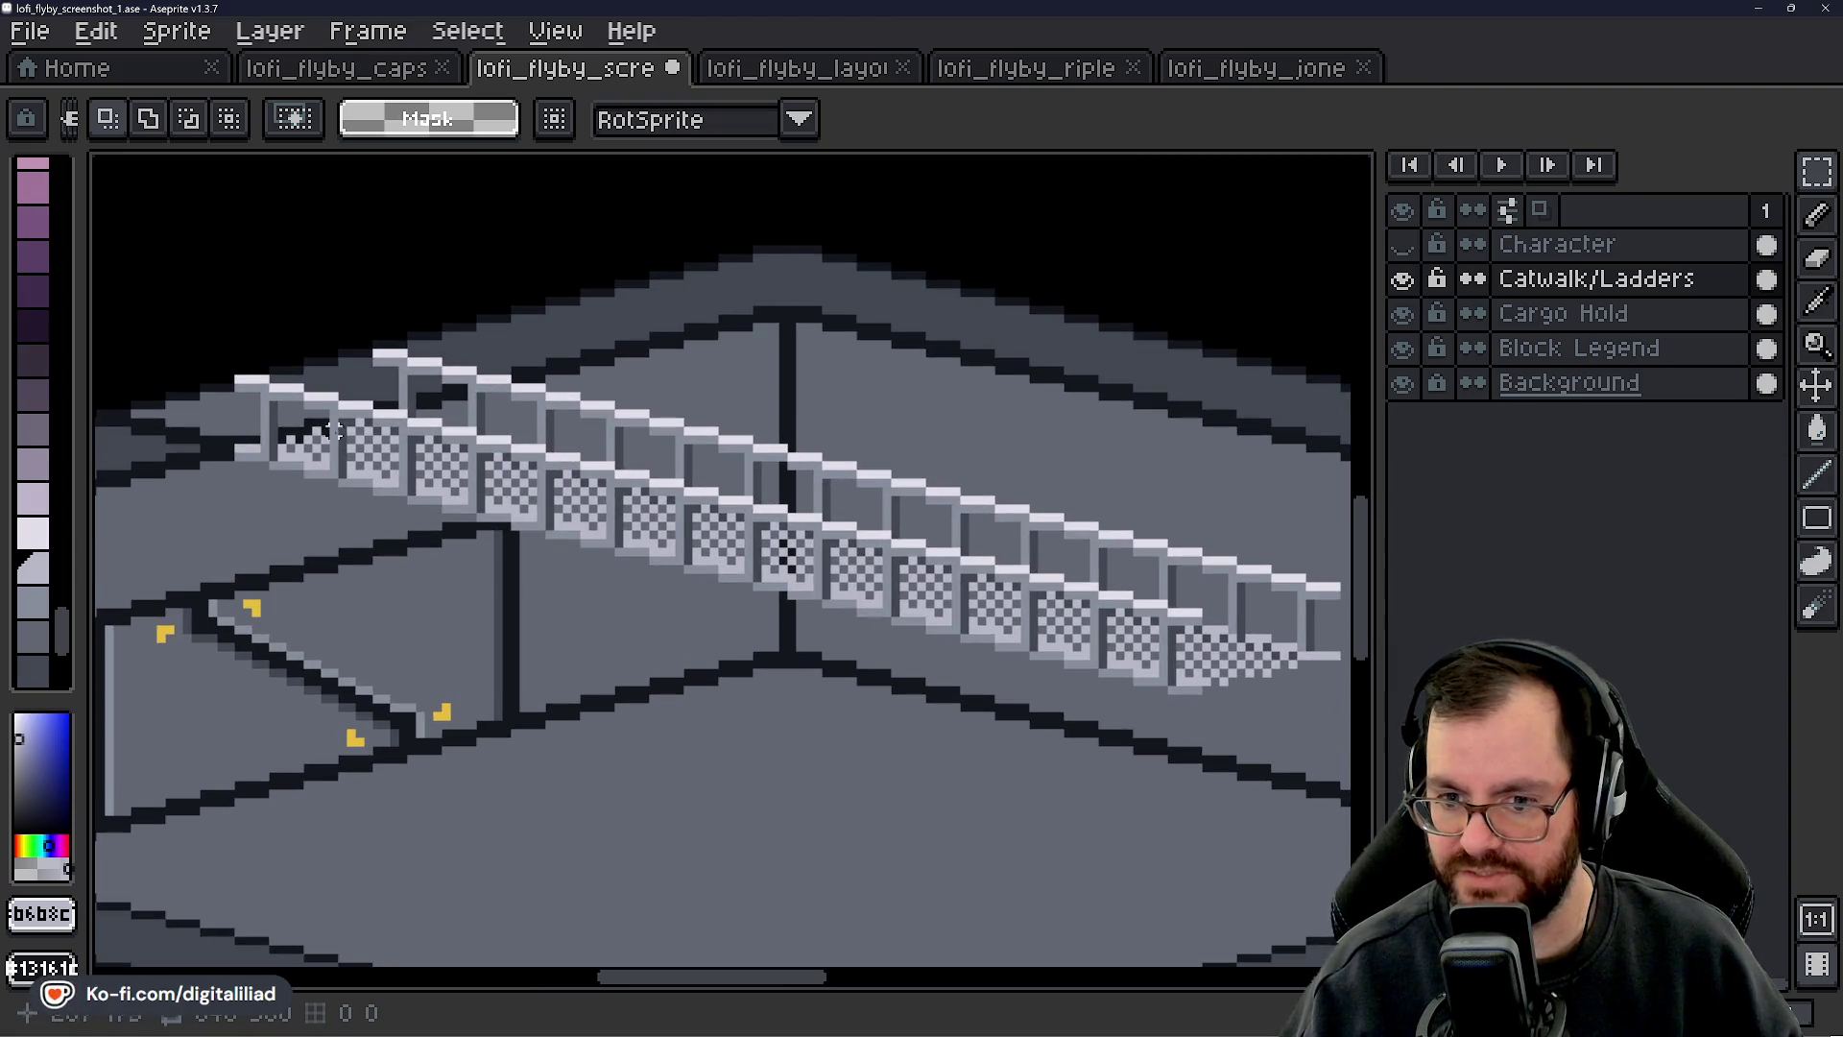
{"action": "scroll", "coordinate": [715, 659], "scroll_direction": "down", "scroll_amount": 2}
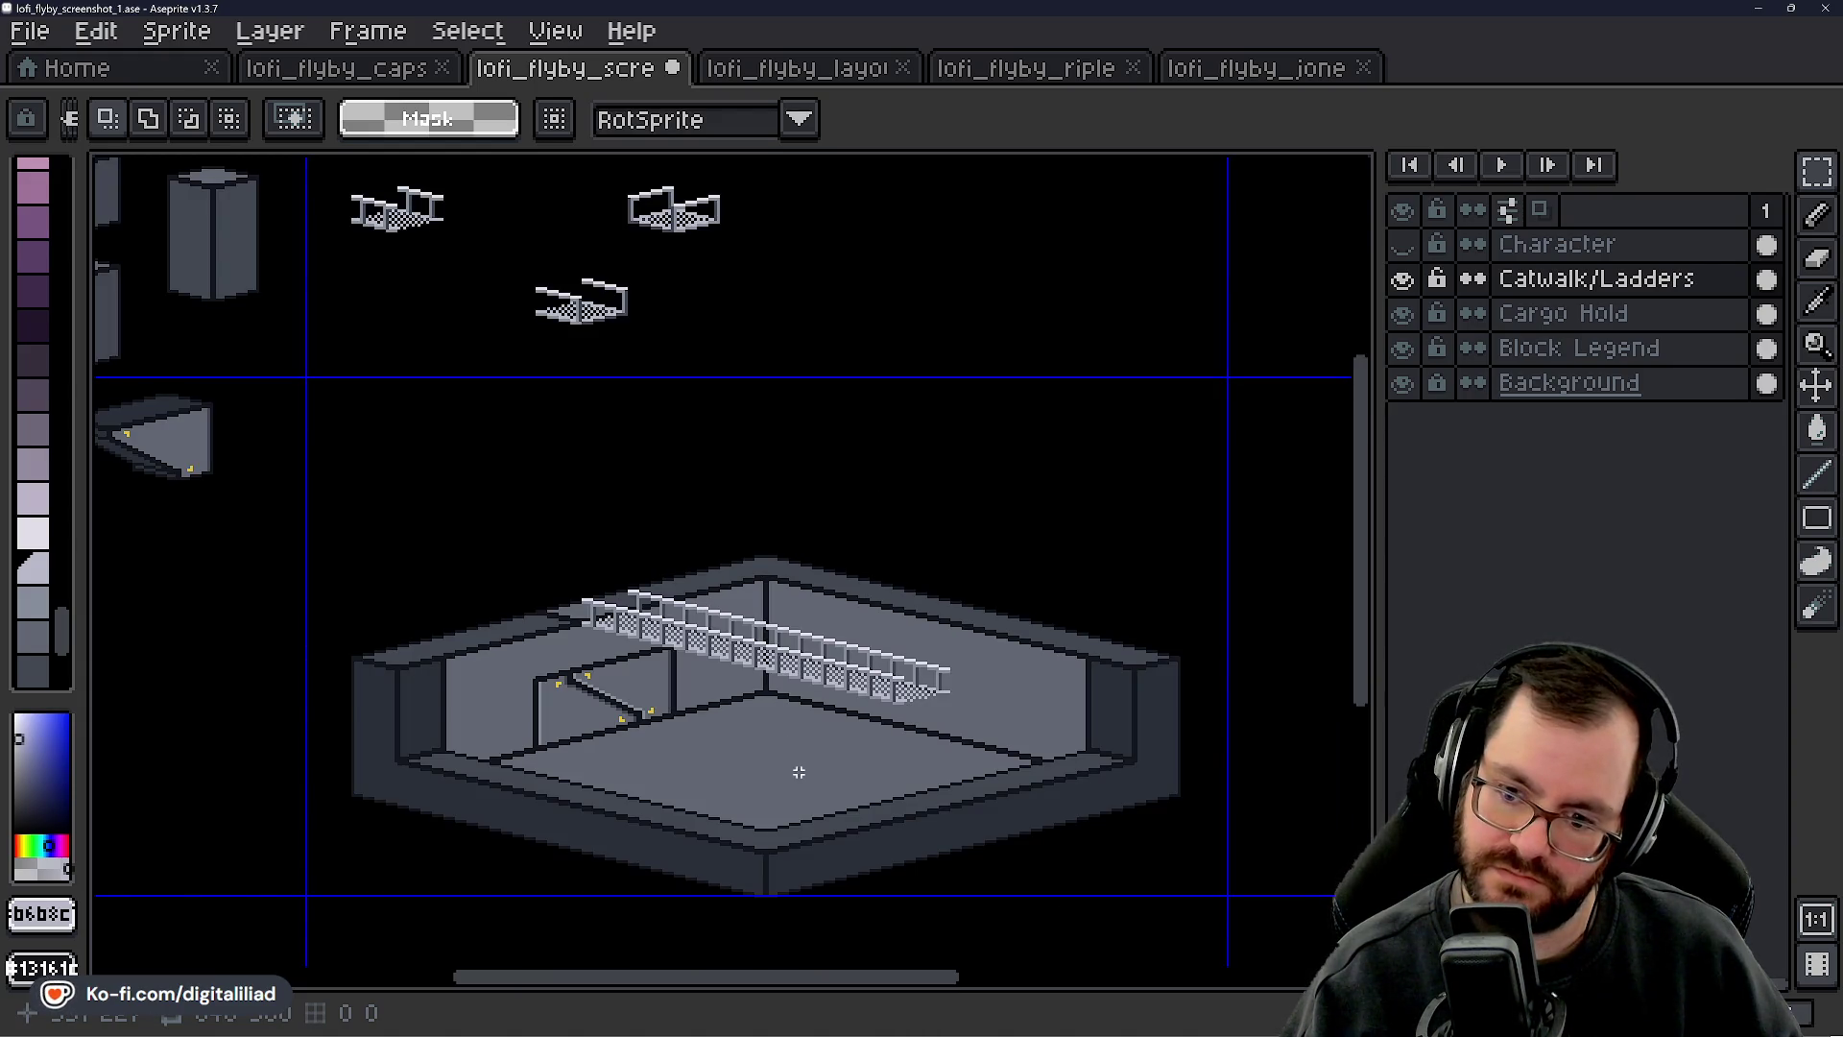
{"action": "left_click", "coordinate": [1403, 245]}
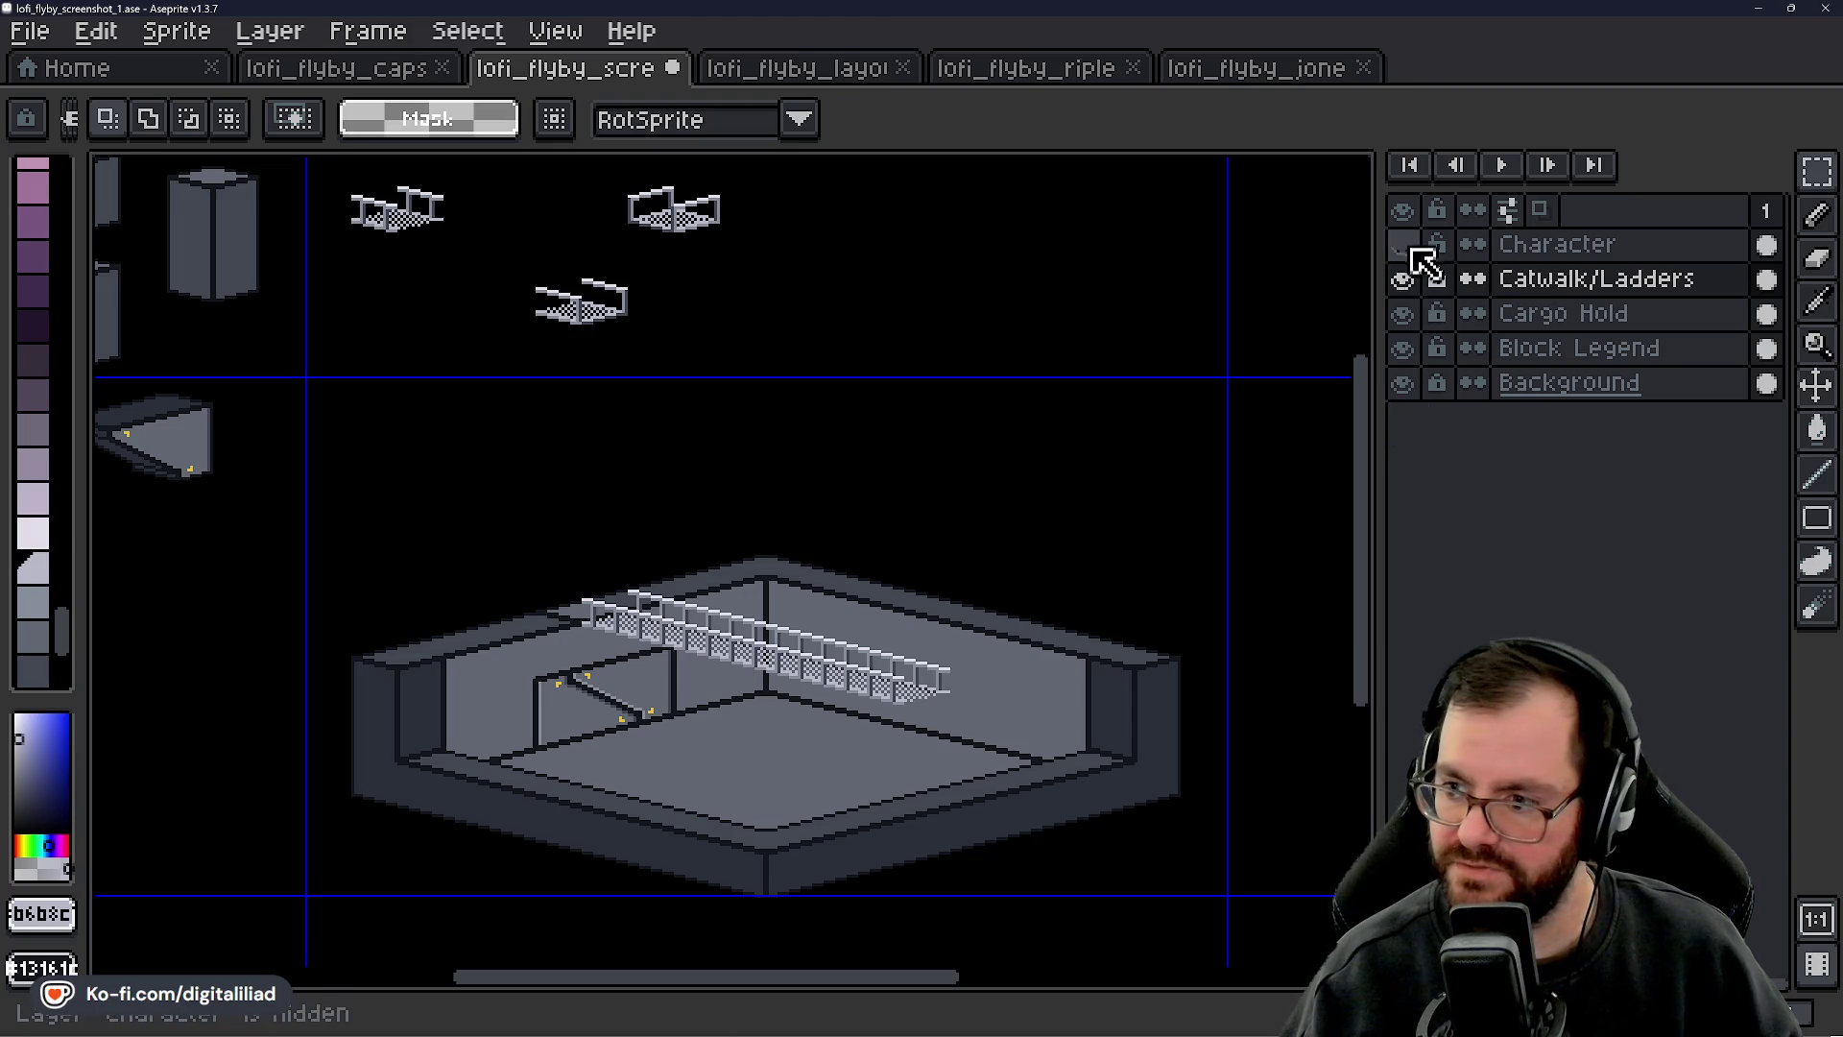
- Marquee-select the character, try moving it, and make Character the active layer
{"action": "scroll", "coordinate": [869, 748], "scroll_direction": "up", "scroll_amount": 1}
{"action": "left_click", "coordinate": [1816, 385]}
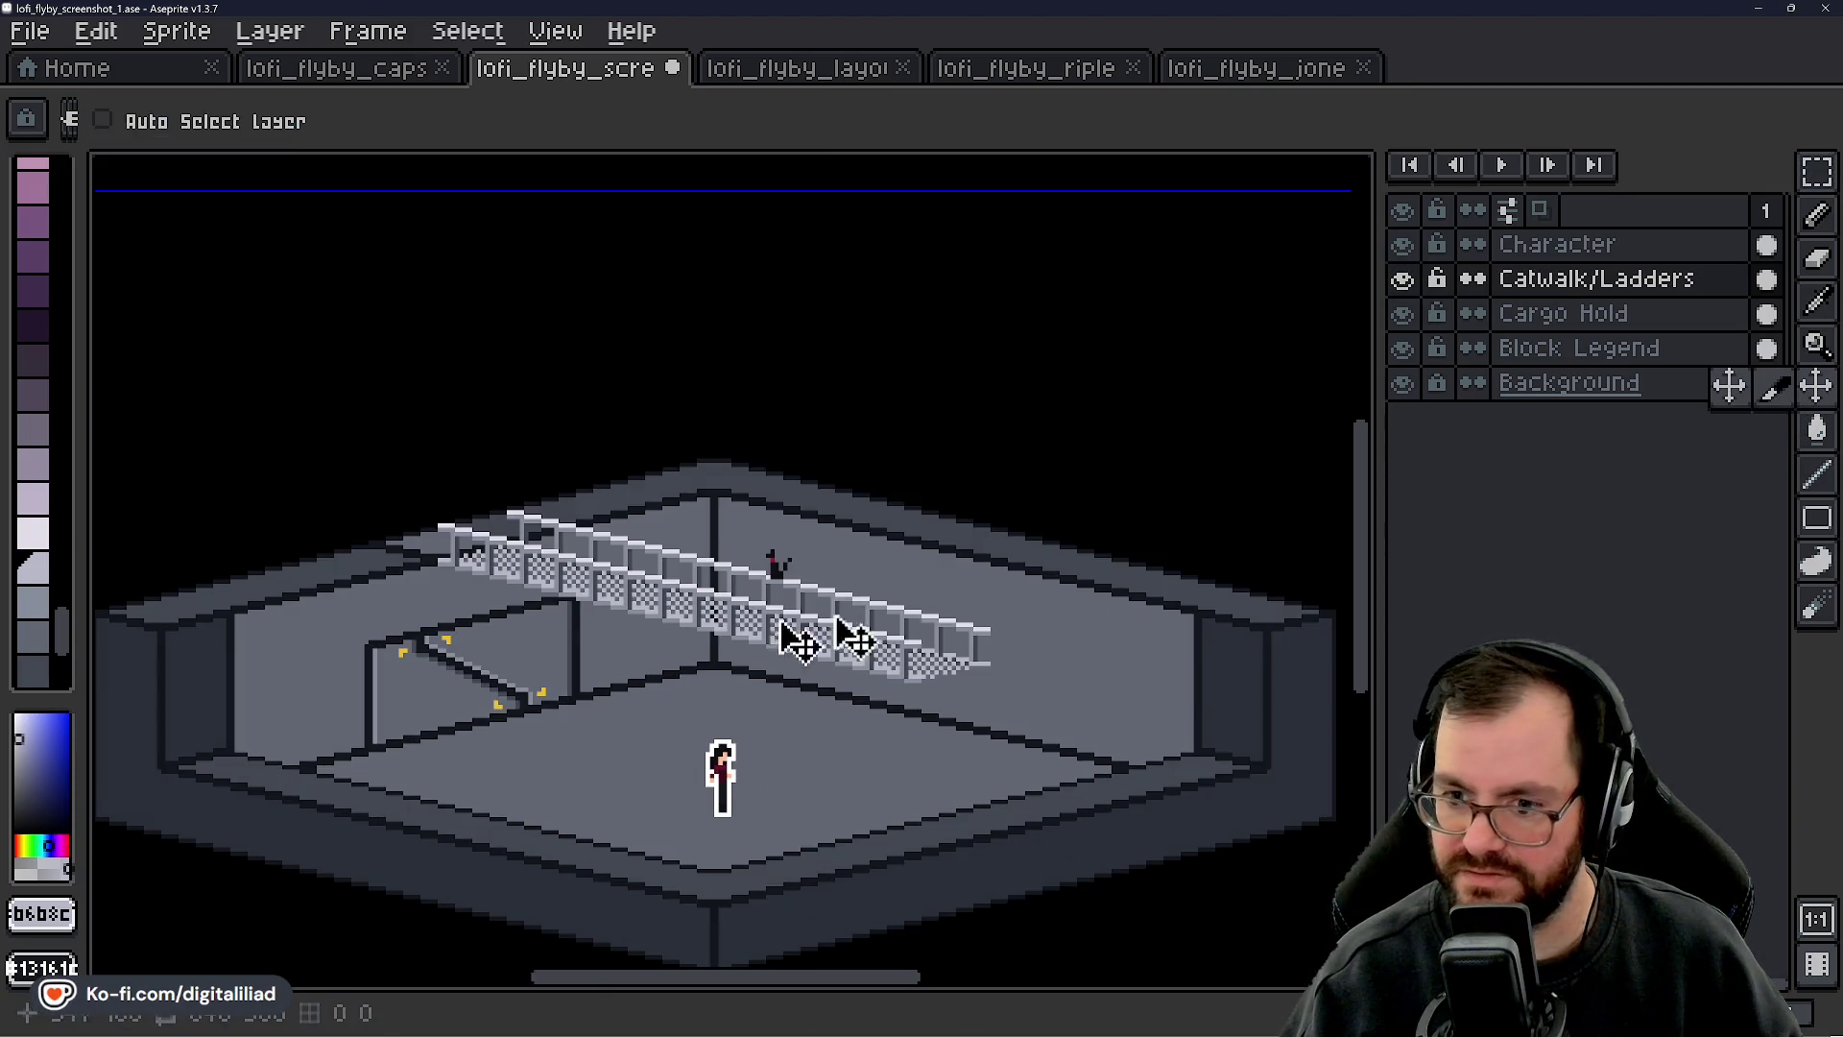
{"action": "scroll", "coordinate": [777, 634], "scroll_direction": "up", "scroll_amount": 1}
{"action": "left_click", "coordinate": [1816, 171]}
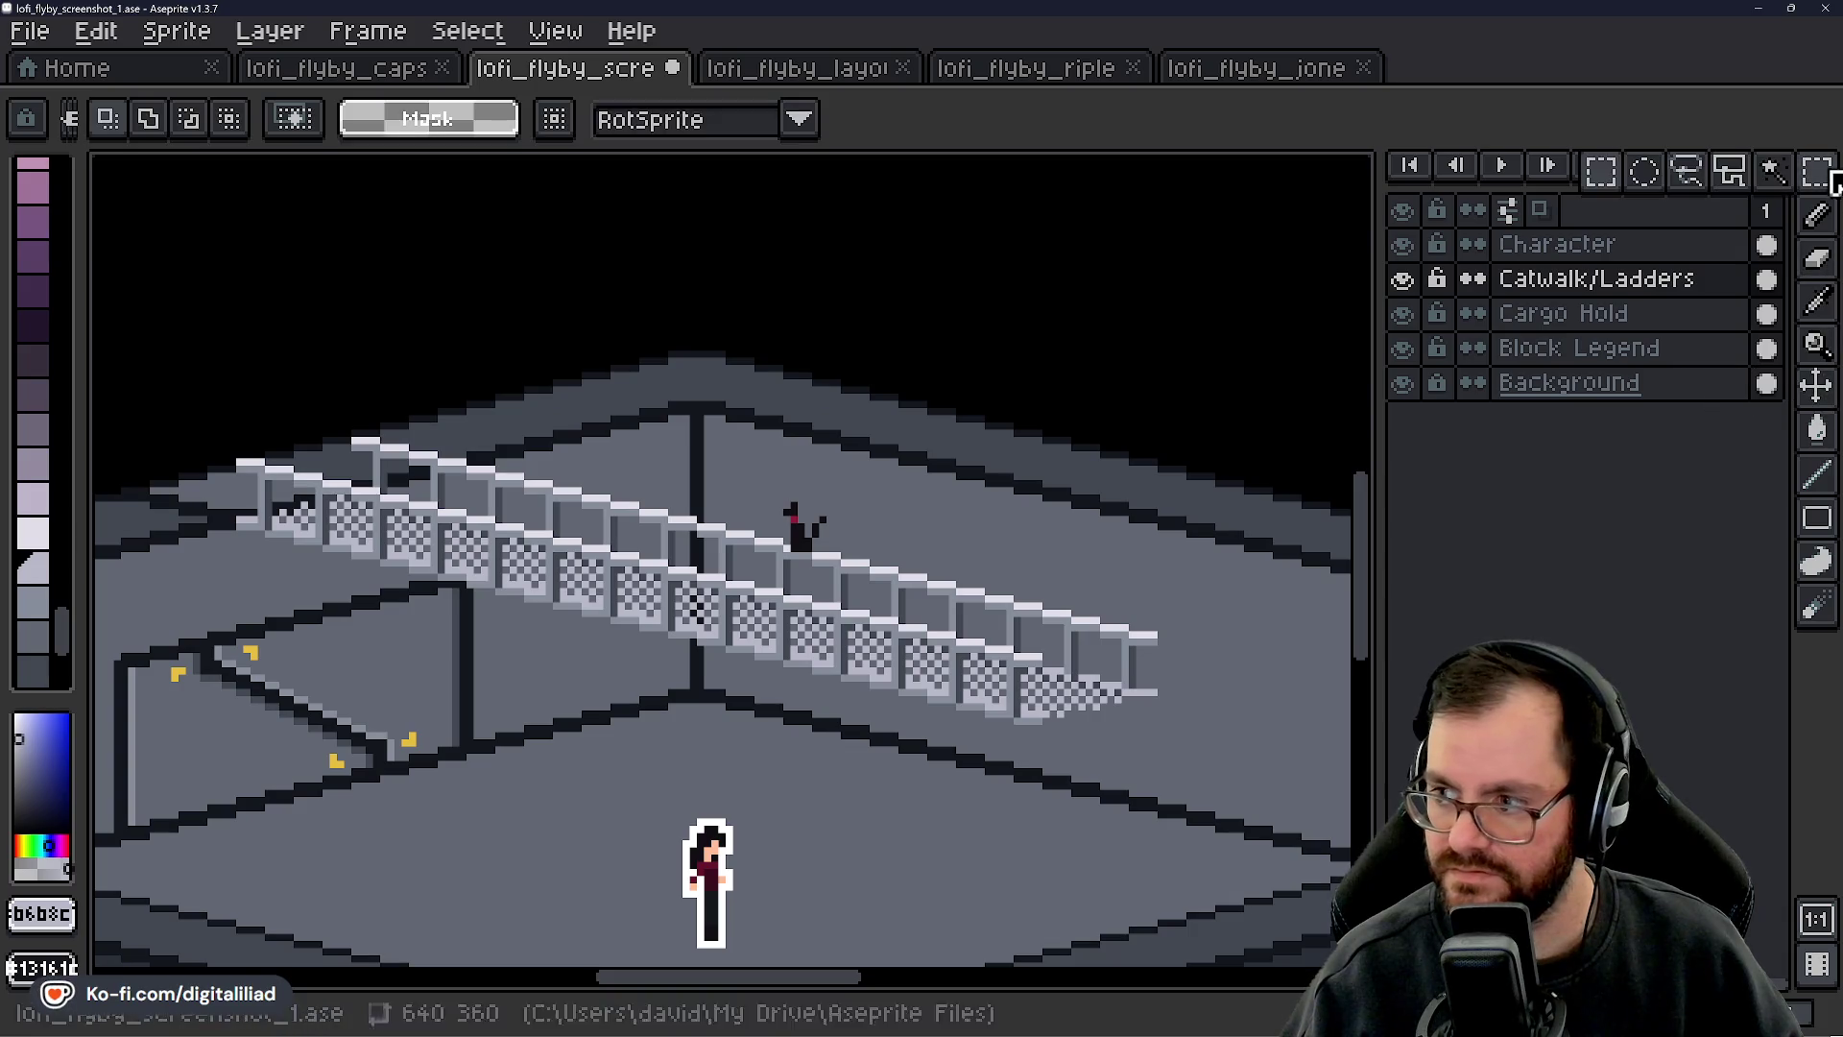
{"action": "left_click_drag", "start_coordinate": [715, 731], "coordinate": [939, 915]}
{"action": "mouse_move", "coordinate": [827, 869]}
{"action": "left_mouse_down"}
{"action": "mouse_move", "coordinate": [1248, 718]}
{"action": "mouse_move", "coordinate": [1199, 687]}
{"action": "mouse_move", "coordinate": [807, 854]}
{"action": "mouse_move", "coordinate": [1188, 649]}
{"action": "mouse_move", "coordinate": [1167, 556]}
{"action": "mouse_move", "coordinate": [1190, 571]}
{"action": "mouse_move", "coordinate": [1213, 502]}
{"action": "mouse_move", "coordinate": [1194, 569]}
{"action": "mouse_move", "coordinate": [1211, 605]}
{"action": "mouse_move", "coordinate": [461, 370]}
{"action": "mouse_move", "coordinate": [423, 383]}
{"action": "mouse_move", "coordinate": [457, 362]}
{"action": "mouse_move", "coordinate": [1124, 539]}
{"action": "mouse_move", "coordinate": [1179, 590]}
{"action": "left_mouse_up"}
{"action": "left_click", "coordinate": [1569, 246]}
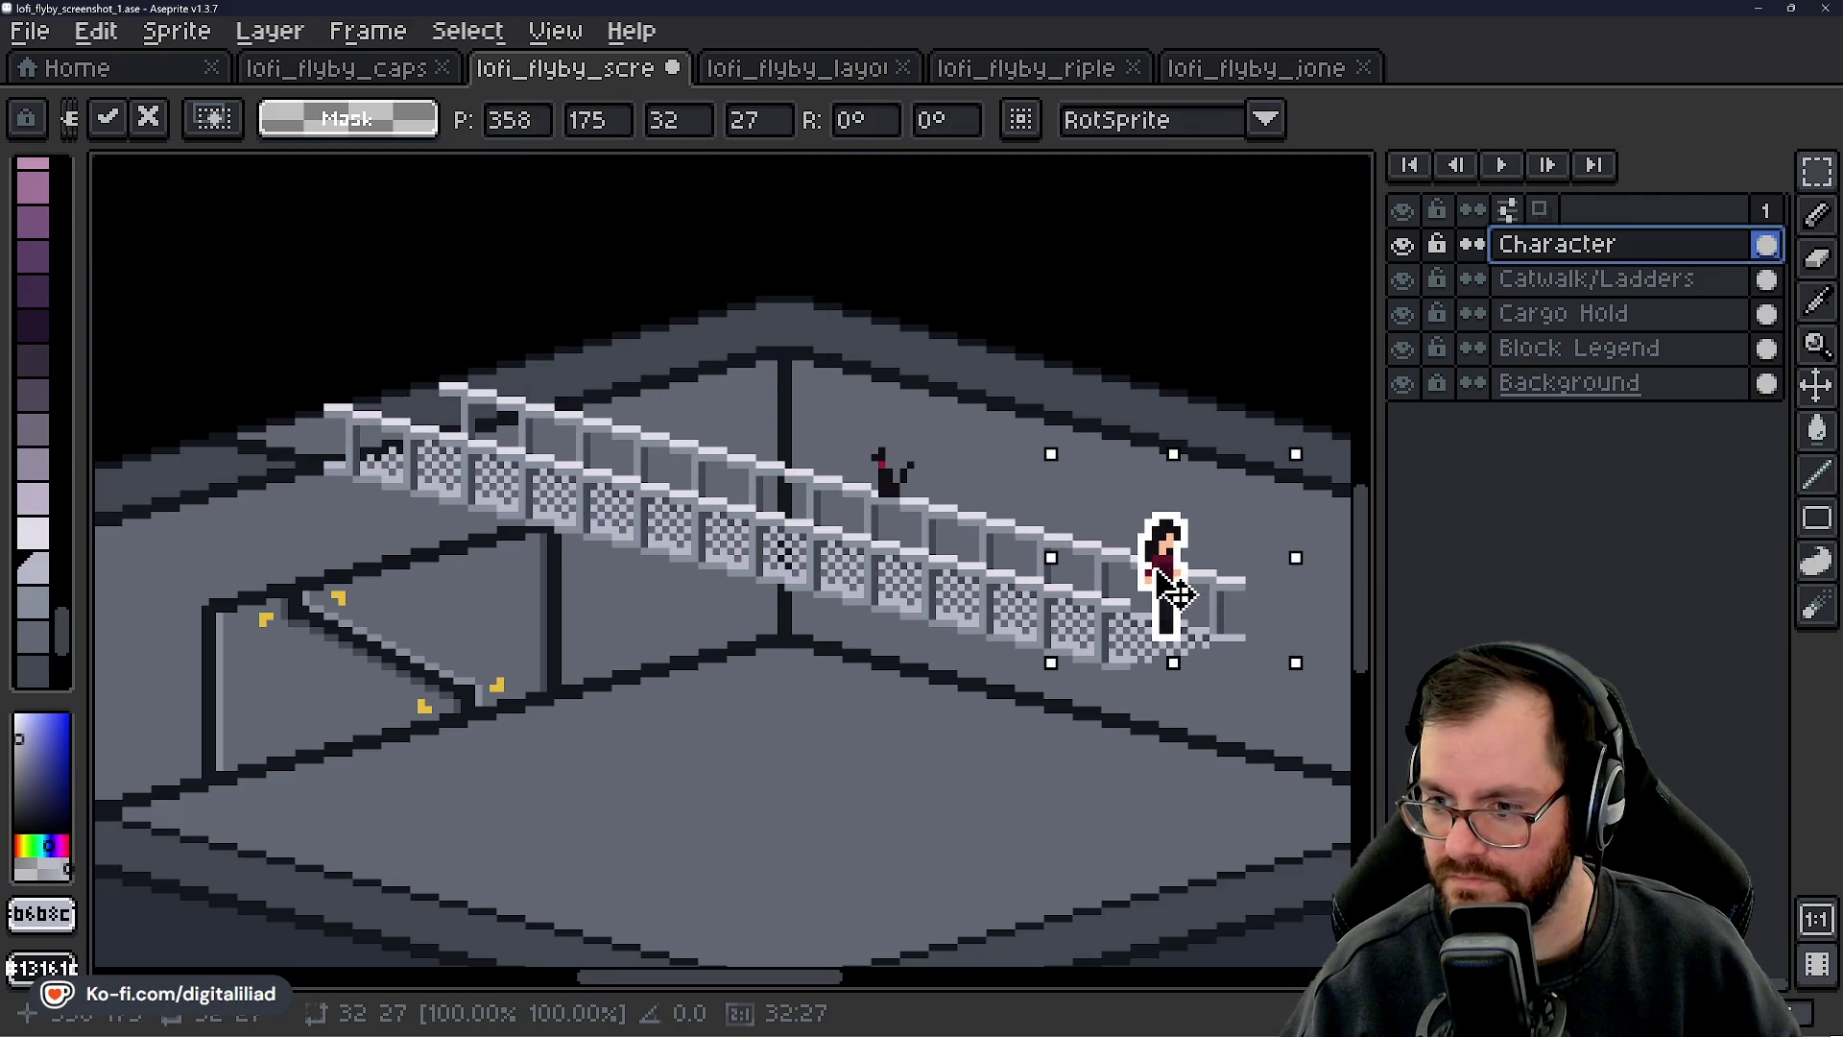
- Drop the character onto the long catwalk's right end
{"action": "left_click", "coordinate": [1046, 715]}
{"action": "scroll", "coordinate": [988, 774], "scroll_direction": "down", "scroll_amount": 3}
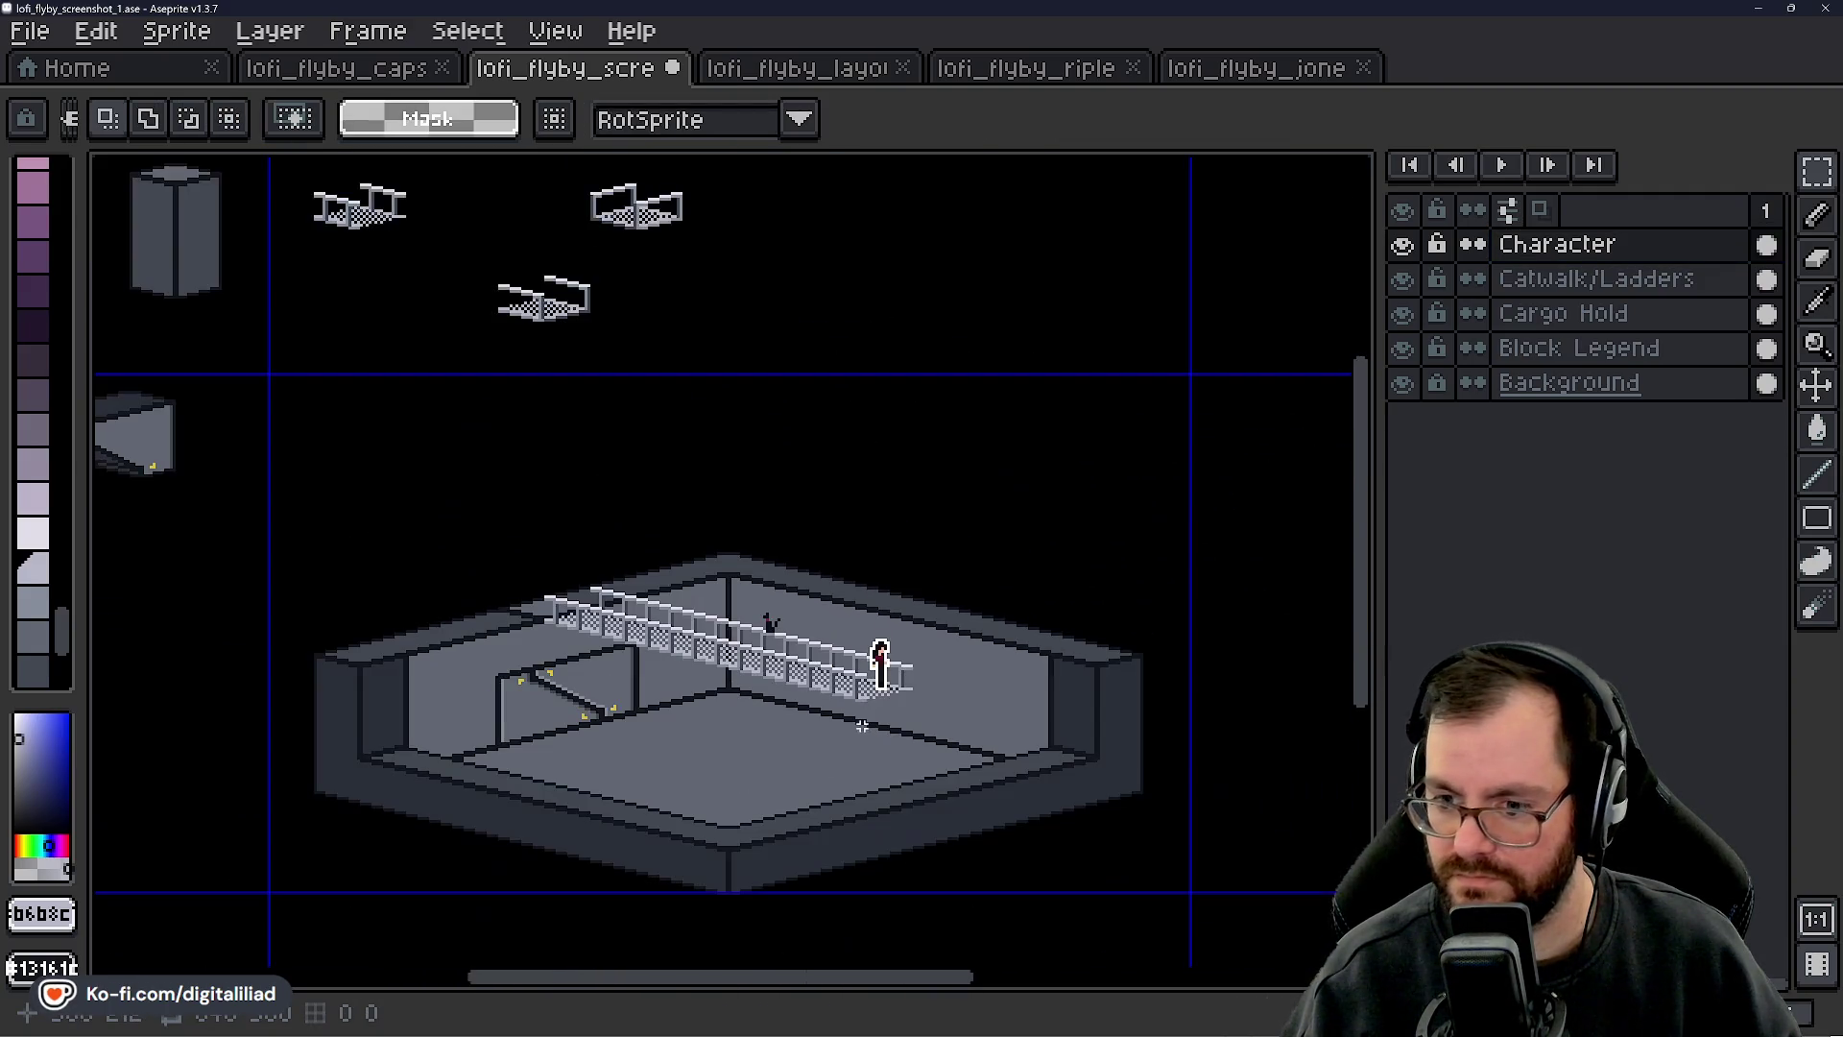
{"action": "scroll", "coordinate": [832, 731], "scroll_direction": "up", "scroll_amount": 1}
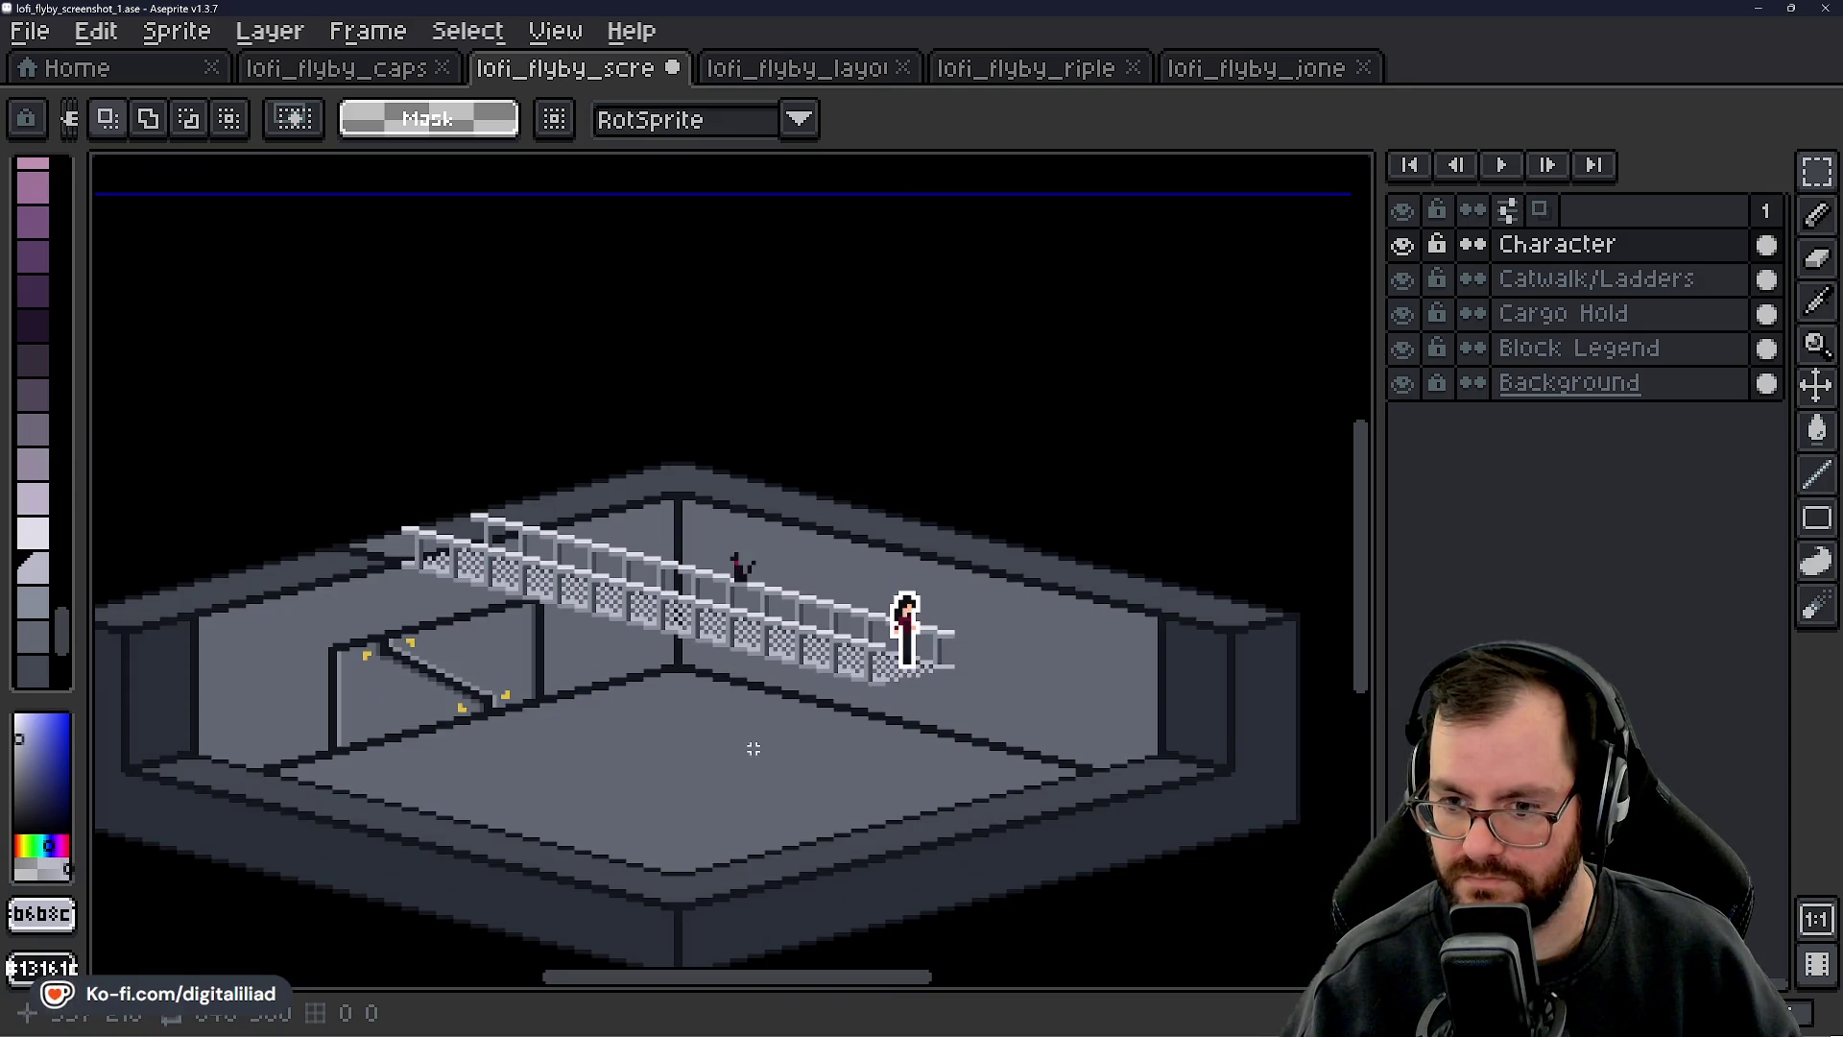
{"action": "scroll", "coordinate": [714, 743], "scroll_direction": "up", "scroll_amount": 2}
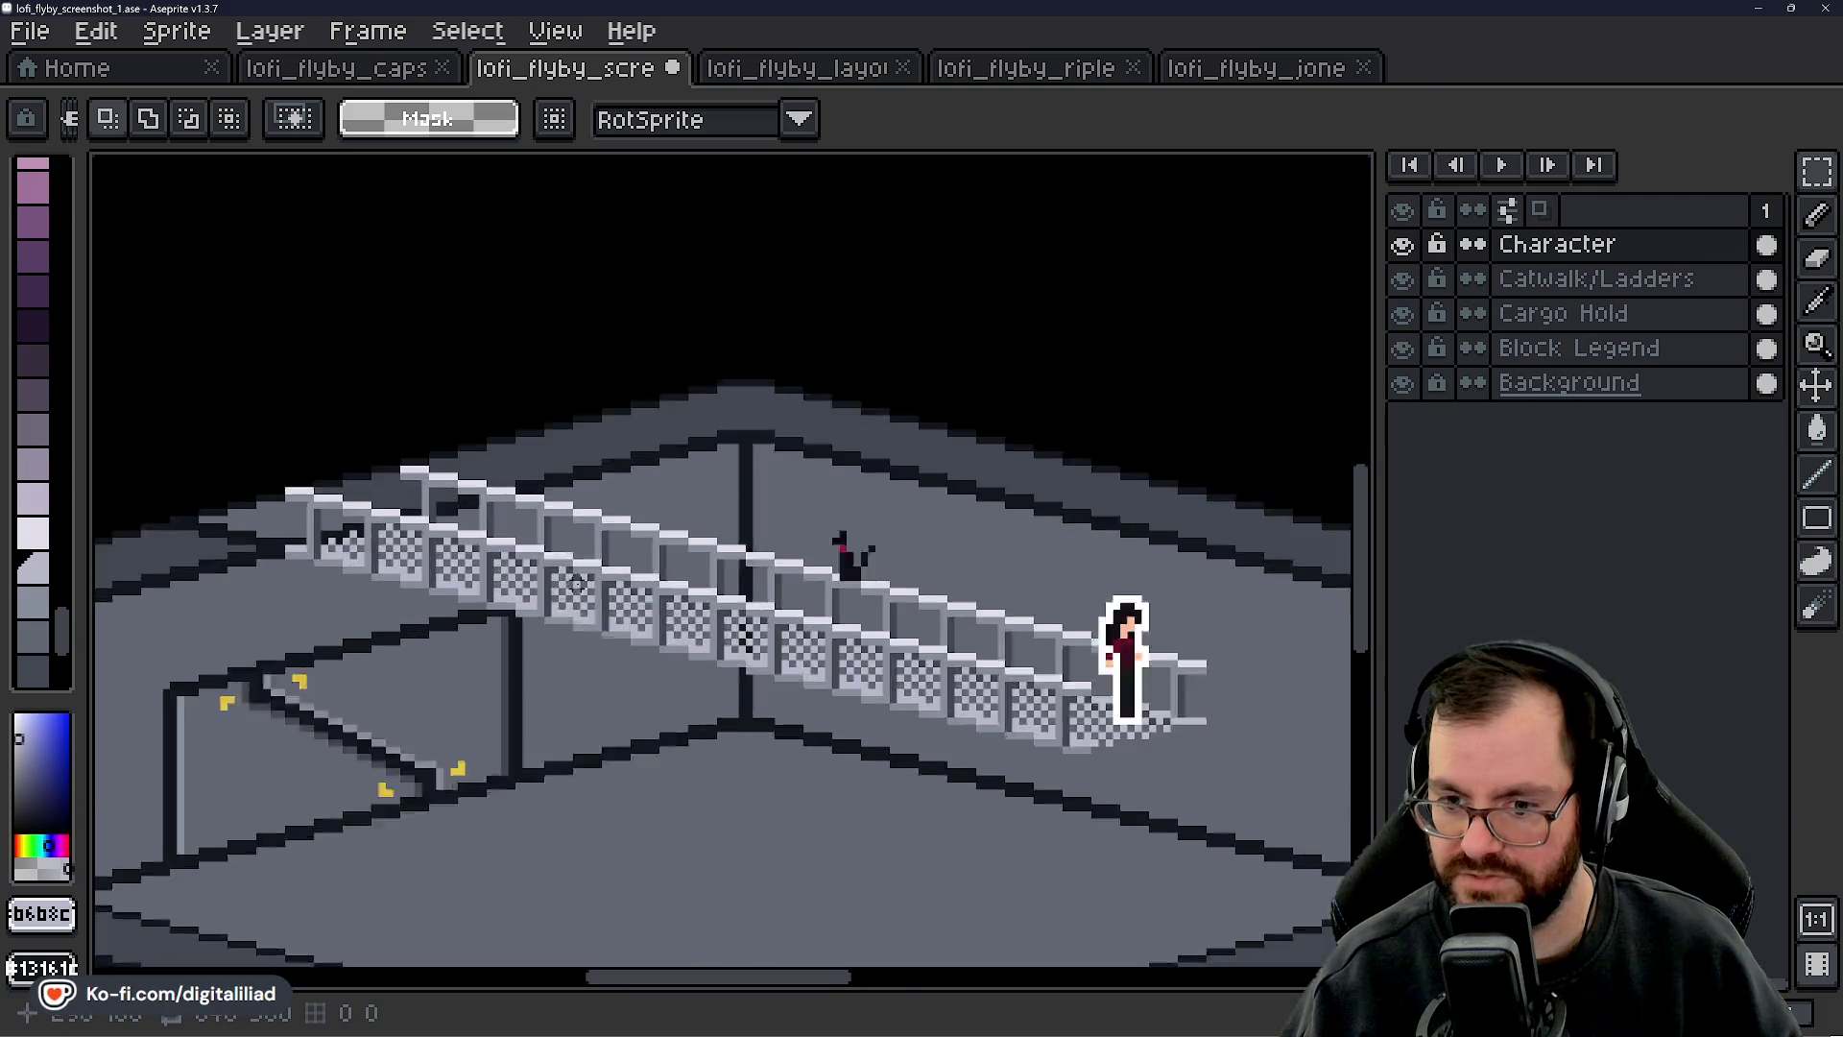
{"action": "scroll", "coordinate": [809, 698], "scroll_direction": "down", "scroll_amount": 3}
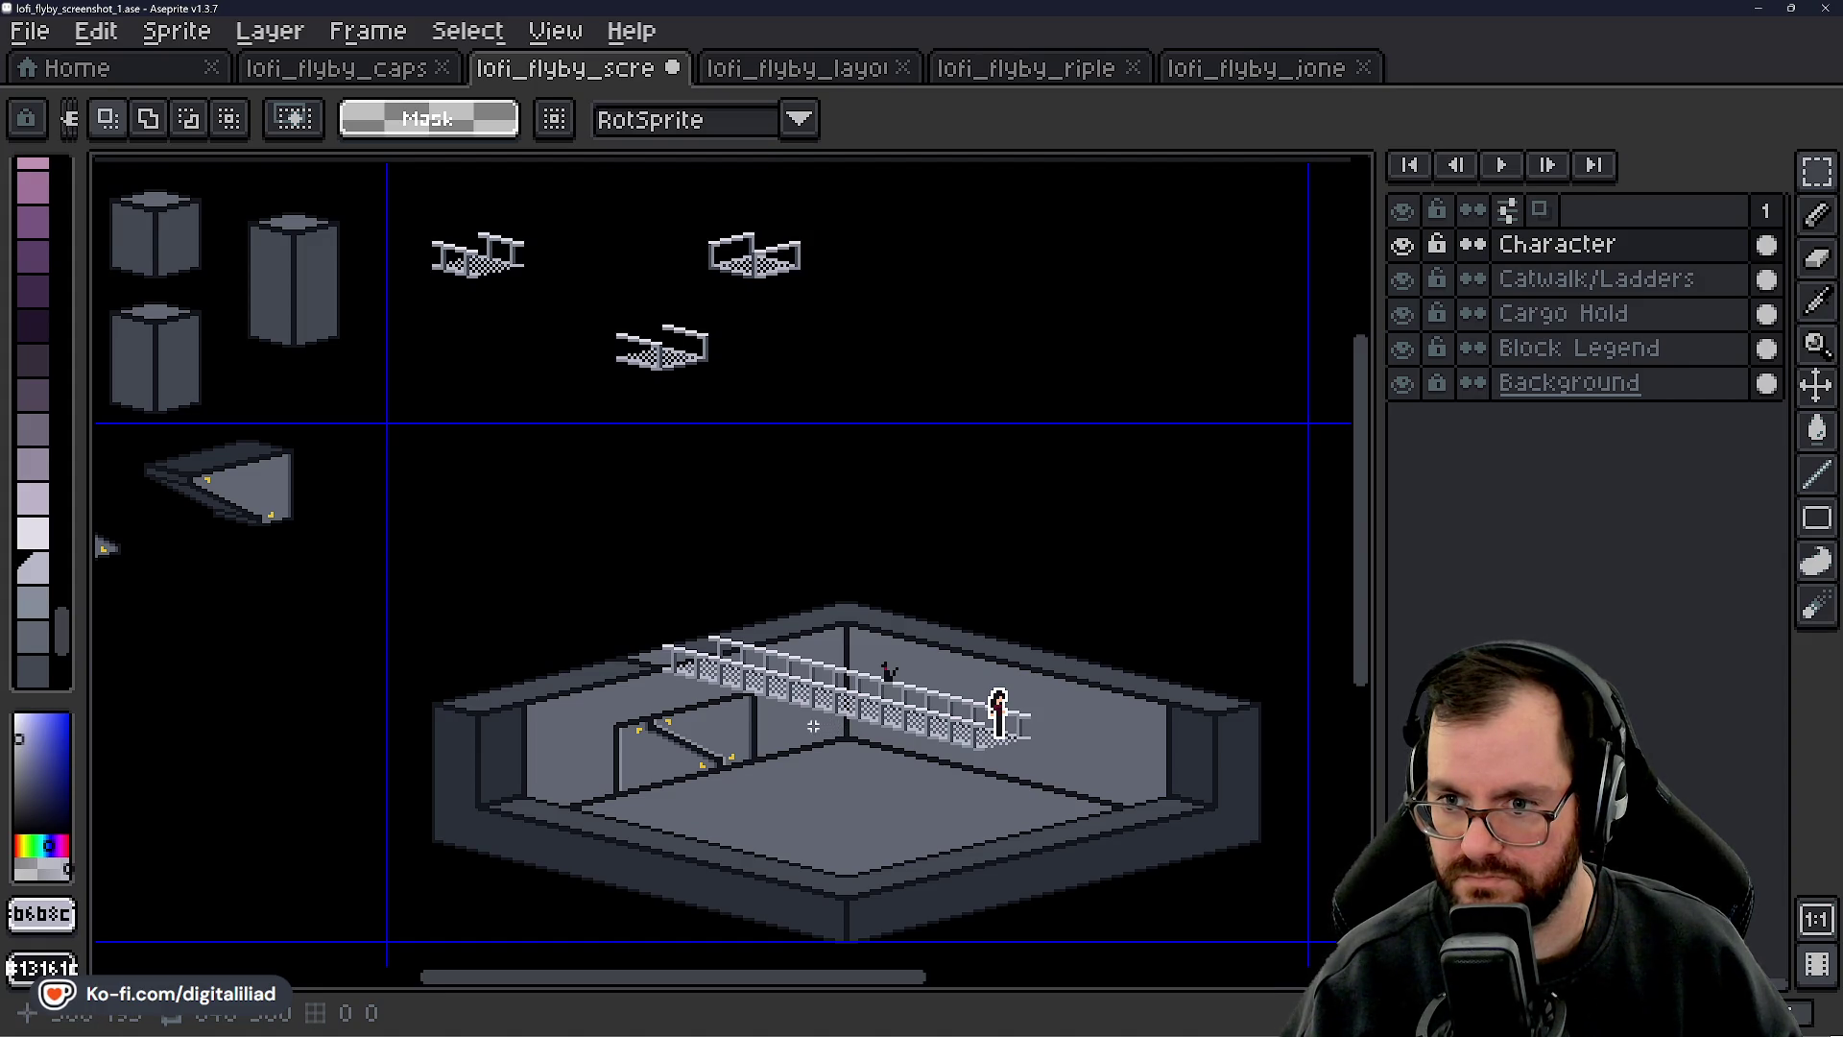
- Select and then deselect the corner catwalk piece in the legend
{"action": "scroll", "coordinate": [726, 221], "scroll_direction": "up", "scroll_amount": 3}
{"action": "scroll", "coordinate": [807, 276], "scroll_direction": "up", "scroll_amount": 1}
{"action": "scroll", "coordinate": [903, 501], "scroll_direction": "down", "scroll_amount": 1}
{"action": "left_click_drag", "start_coordinate": [485, 298], "coordinate": [1294, 693]}
{"action": "left_click", "coordinate": [951, 763]}
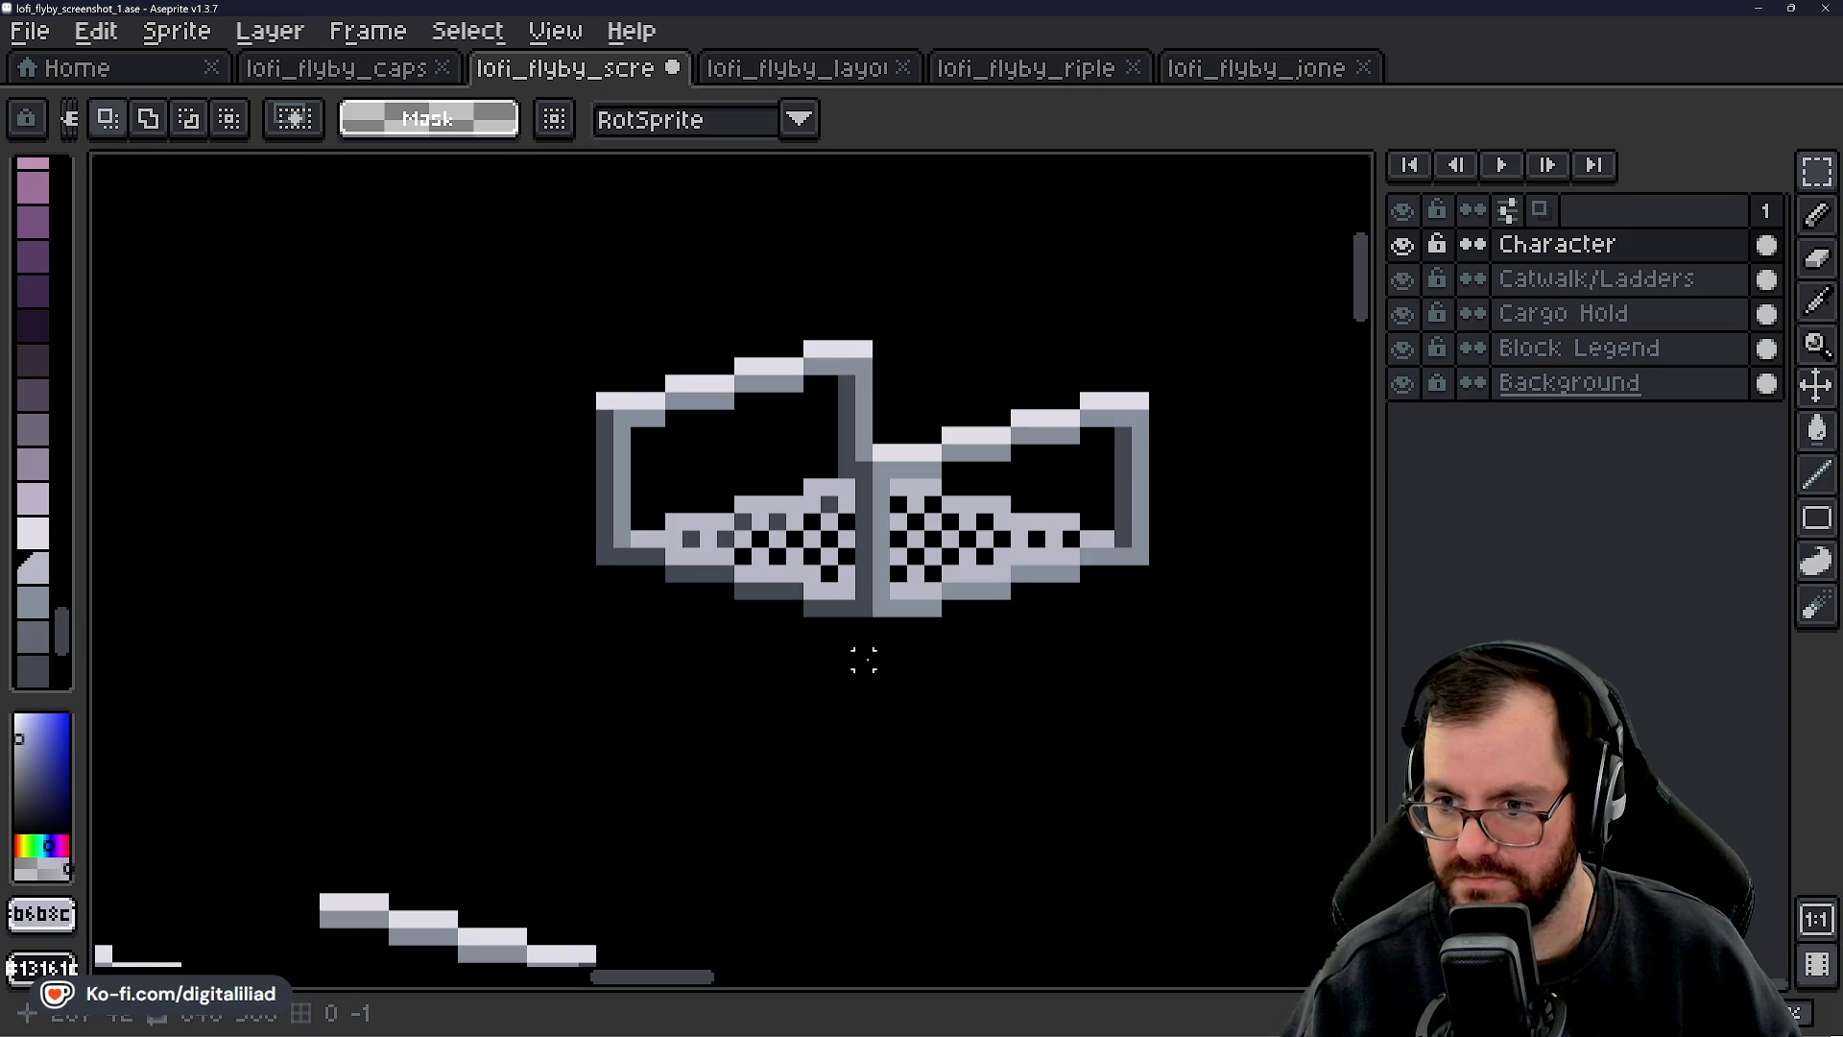
- Switch to the Pencil and sample the railing, mid and light greys from the tile
{"action": "scroll", "coordinate": [863, 660], "scroll_direction": "down", "scroll_amount": 4}
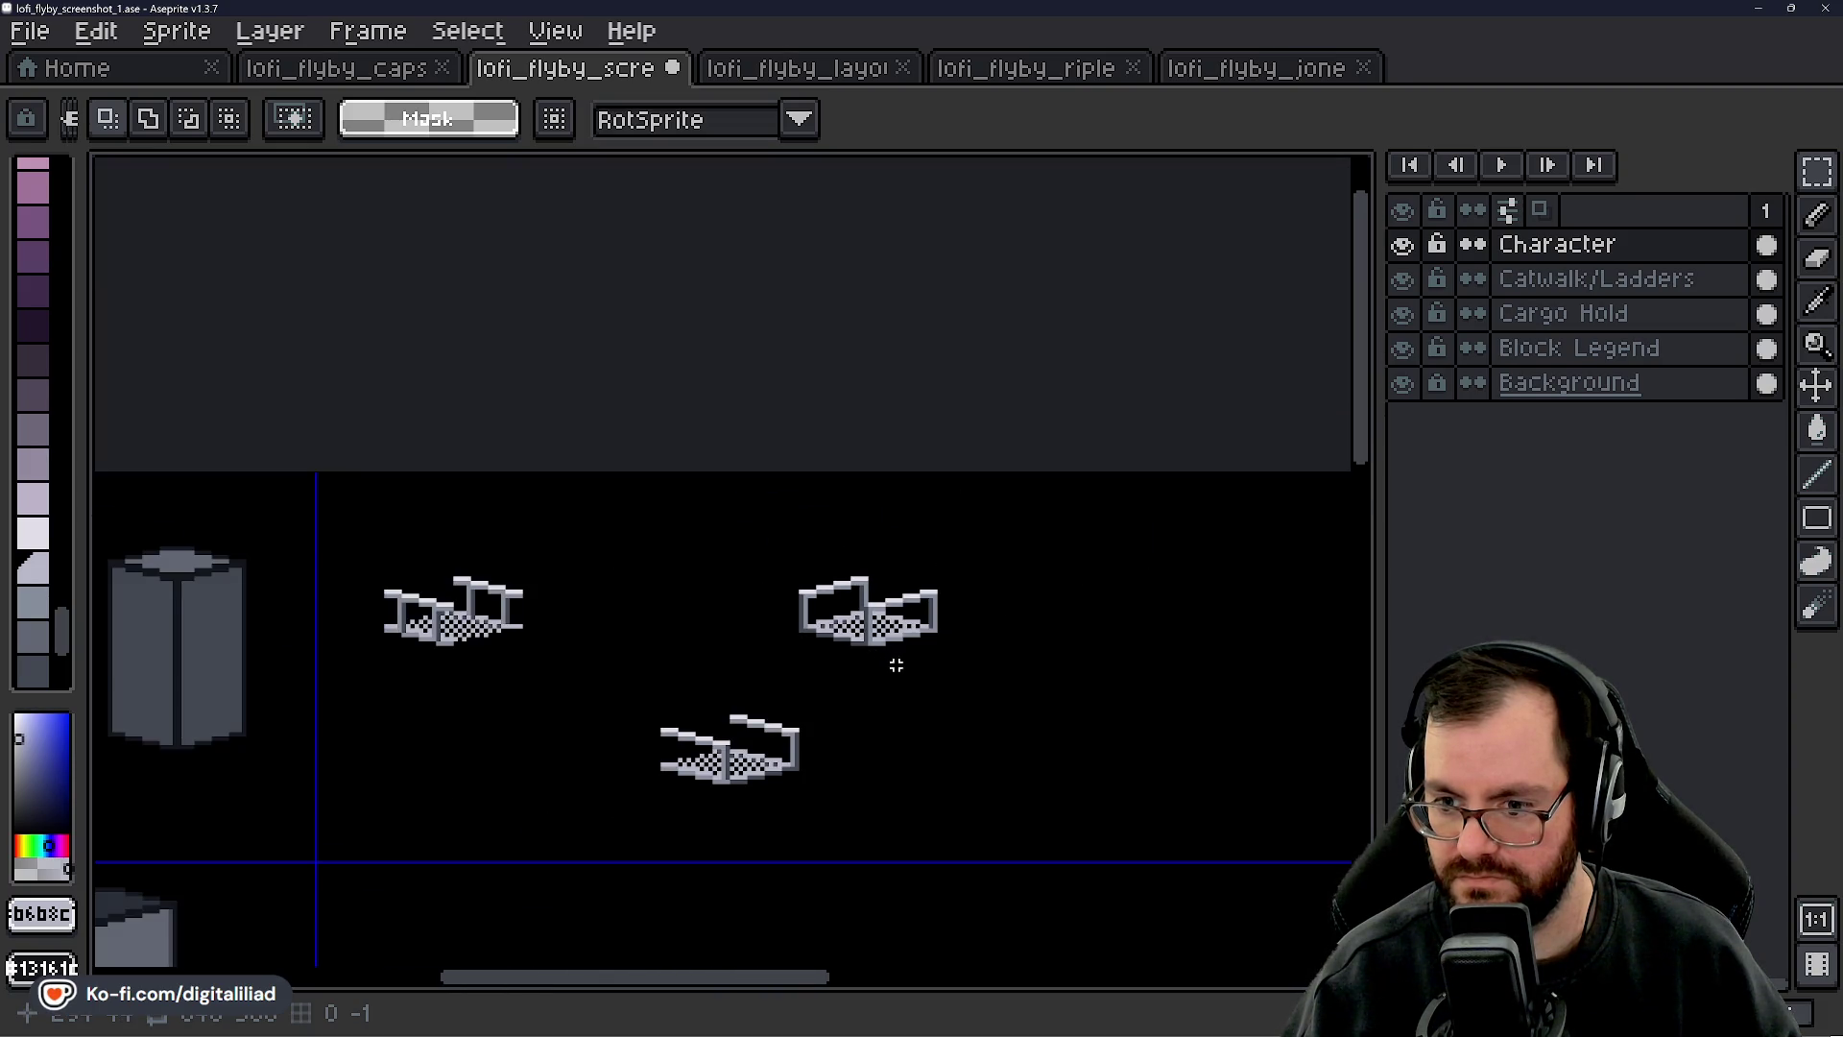
{"action": "scroll", "coordinate": [896, 664], "scroll_direction": "up", "scroll_amount": 4}
{"action": "left_click", "coordinate": [859, 607], "text": "alt"}
{"action": "key", "text": "b"}
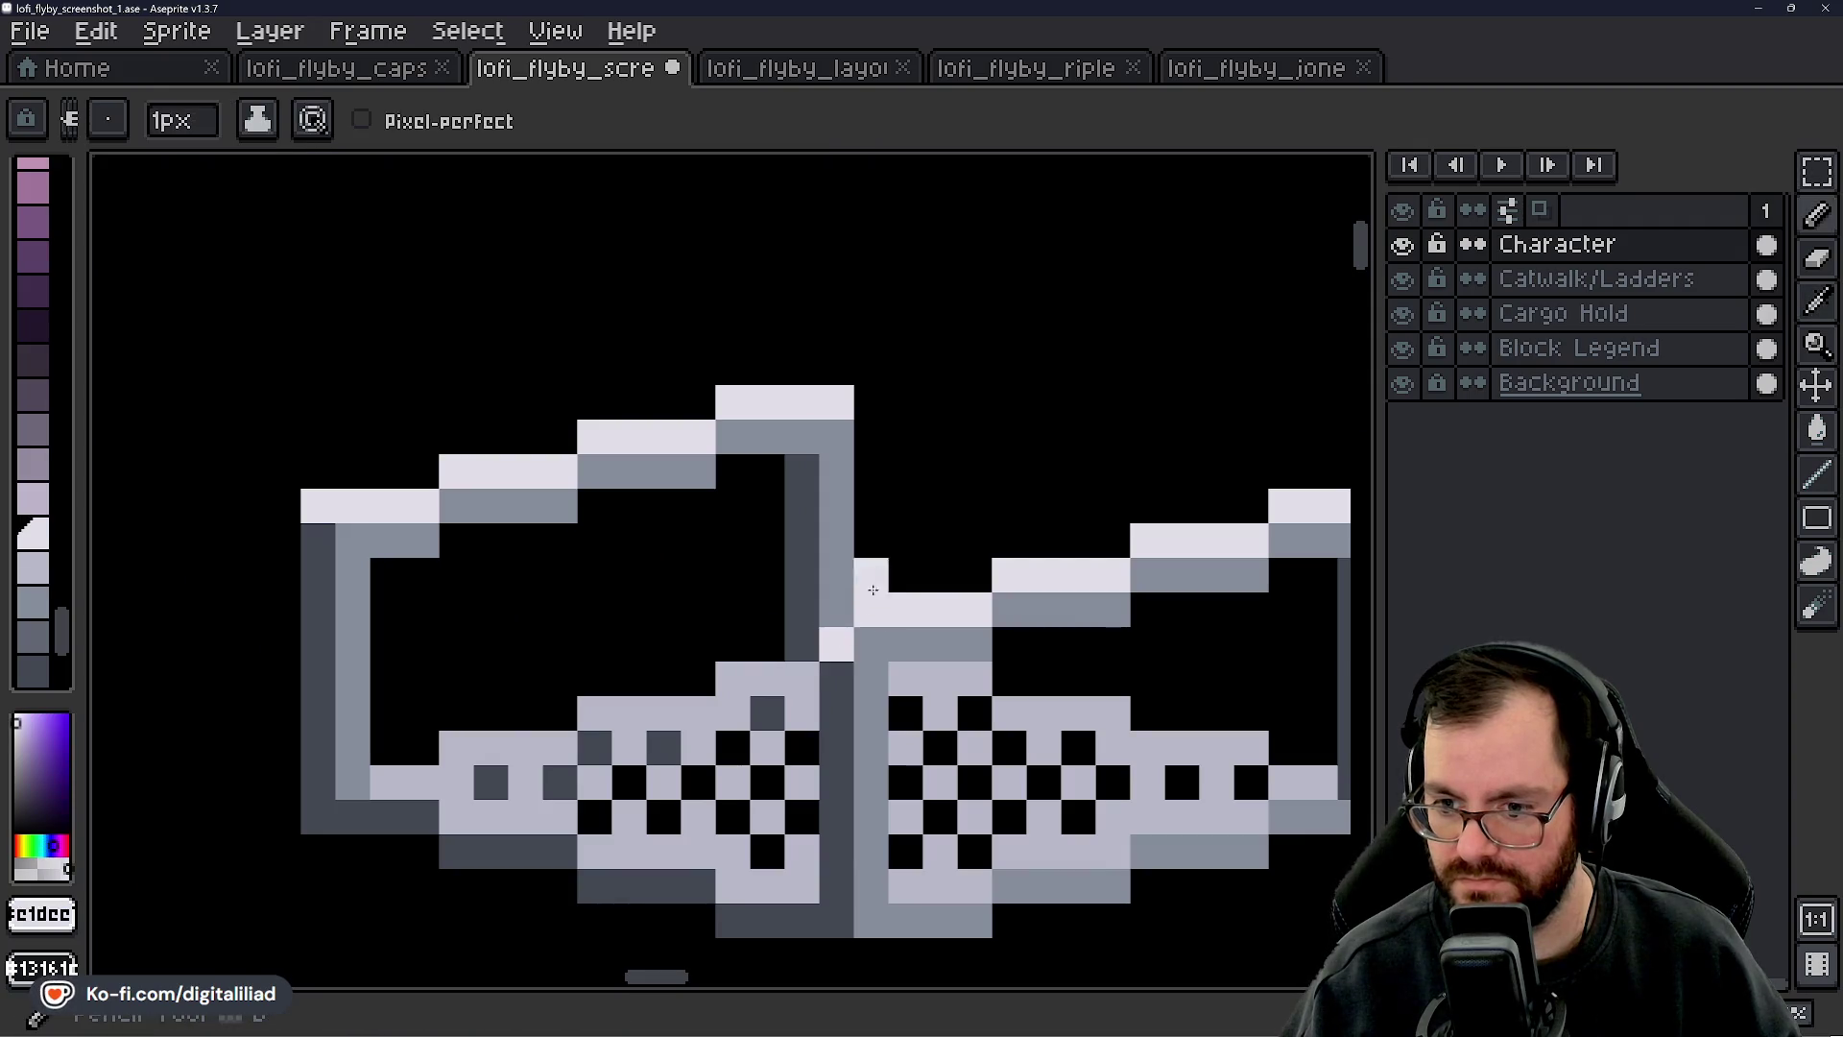
{"action": "scroll", "coordinate": [905, 687], "scroll_direction": "down", "scroll_amount": 5}
{"action": "scroll", "coordinate": [905, 698], "scroll_direction": "up", "scroll_amount": 5}
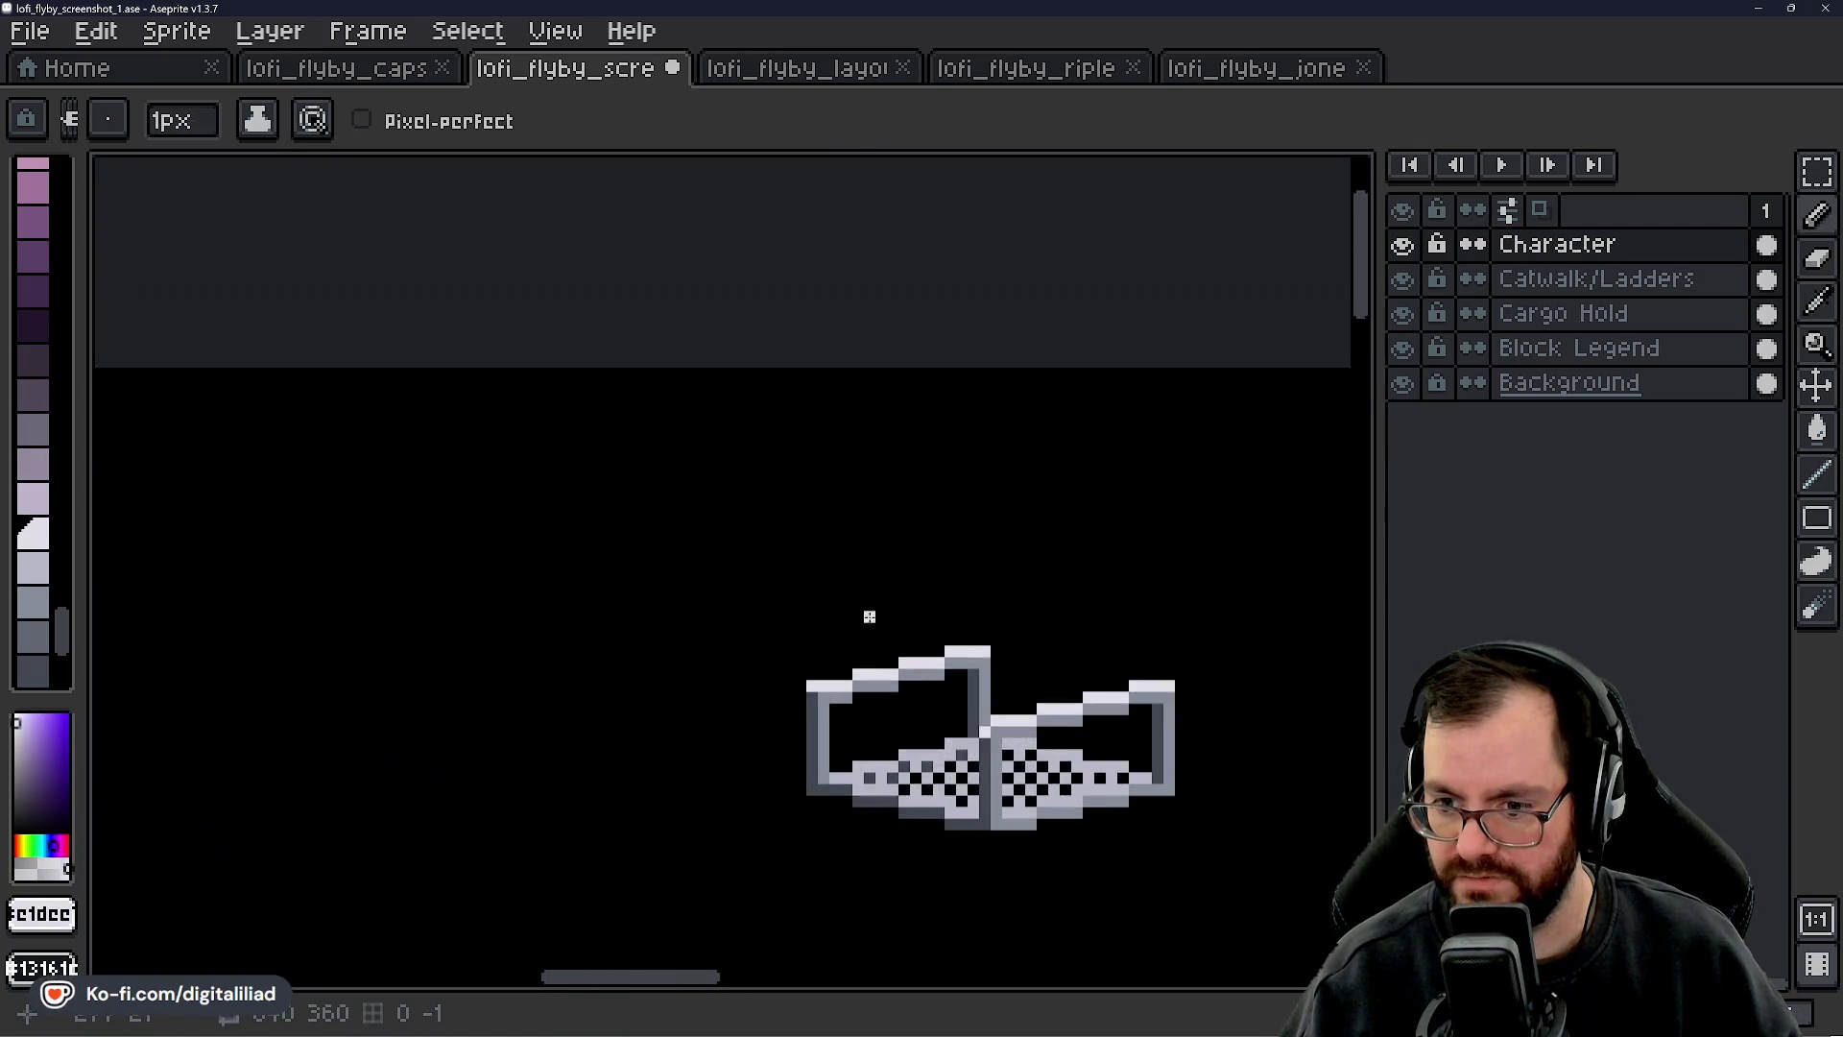
{"action": "scroll", "coordinate": [767, 722], "scroll_direction": "down", "scroll_amount": 3}
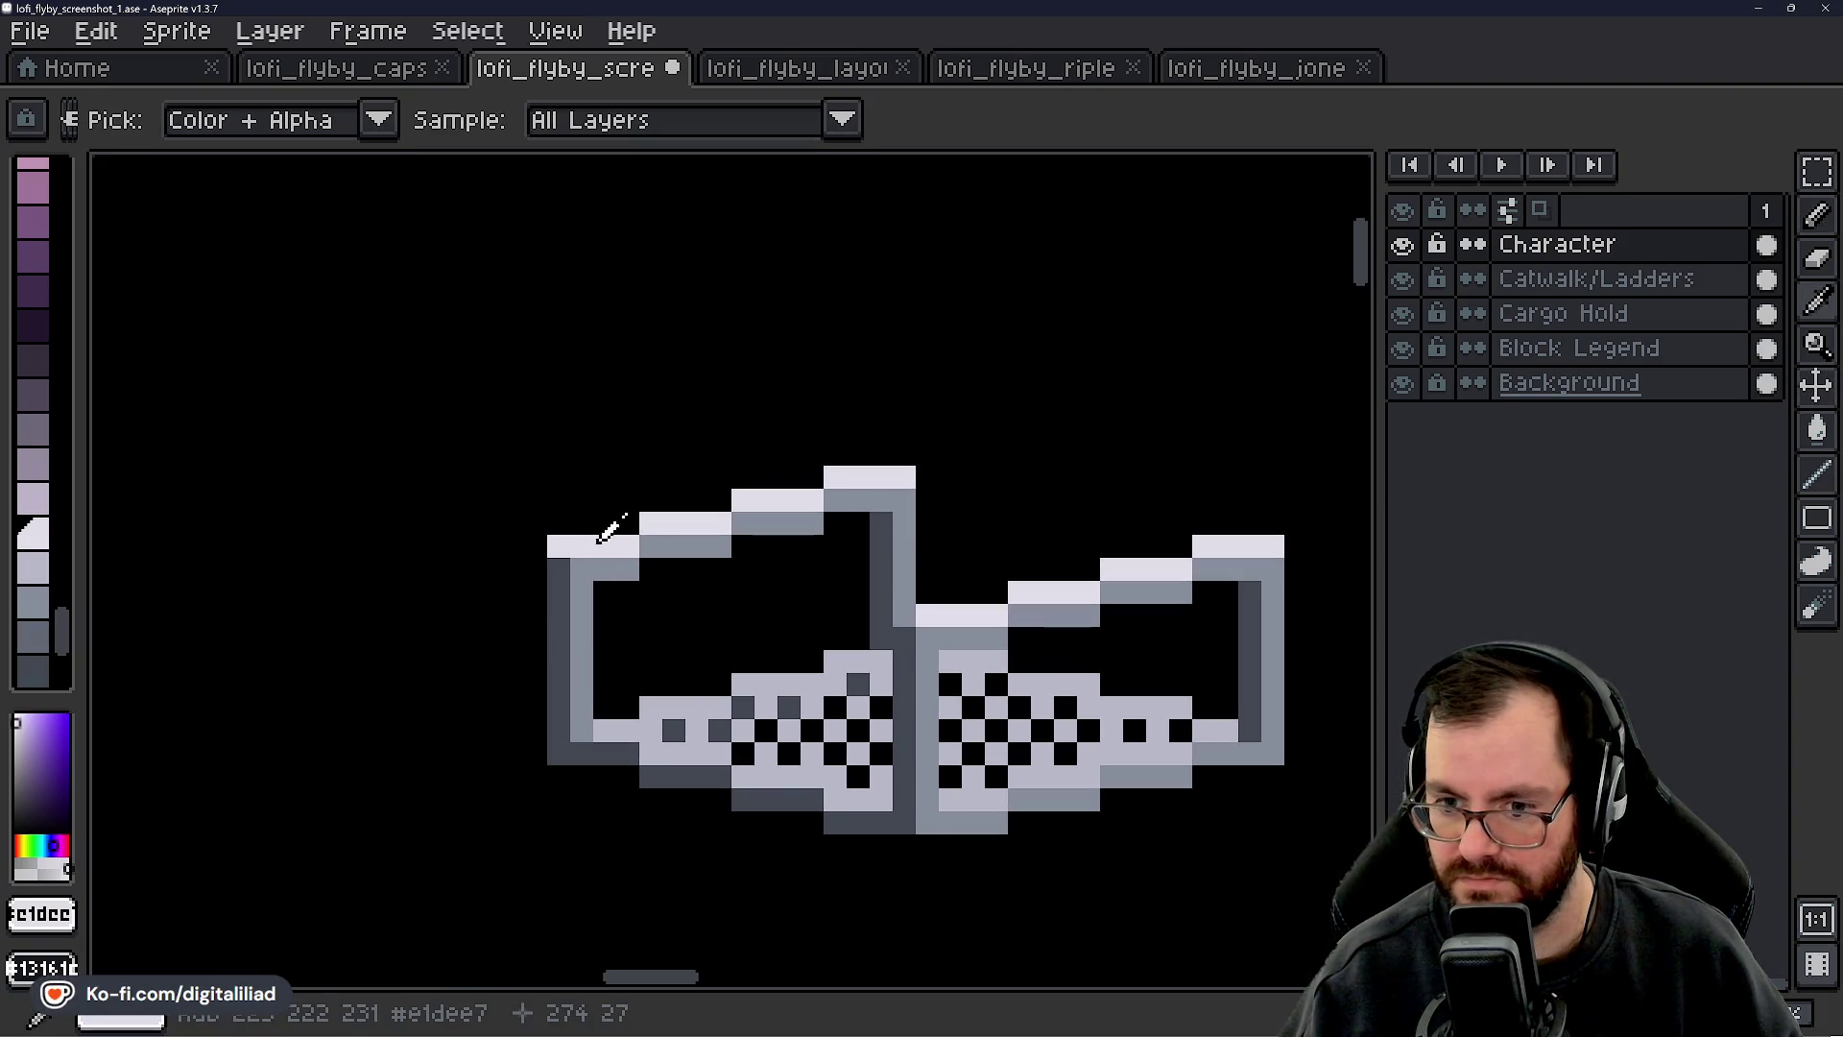
{"action": "left_click", "coordinate": [605, 562], "text": "alt"}
{"action": "left_click", "coordinate": [684, 705], "text": "alt"}
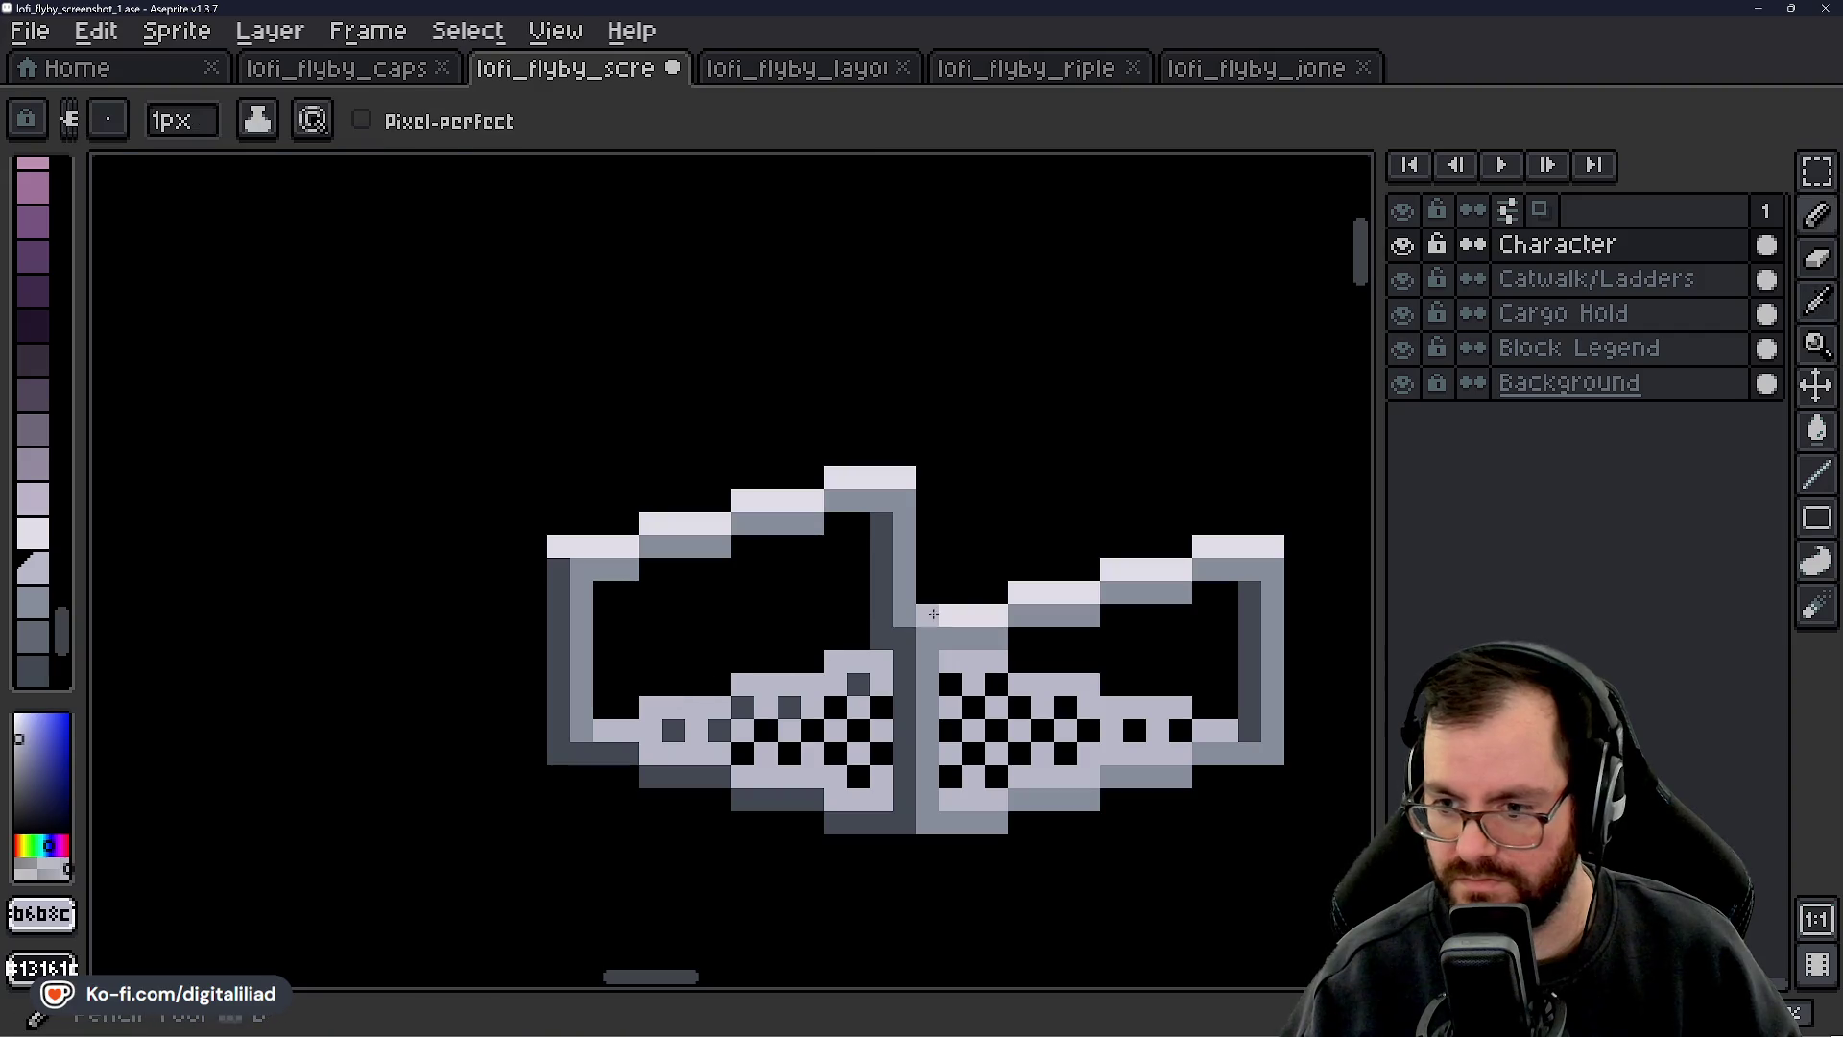
- Paint the corner tile's centre seam column solid grey and its left column dark grey
{"action": "scroll", "coordinate": [1025, 504], "scroll_direction": "down", "scroll_amount": 3}
{"action": "left_click_drag", "start_coordinate": [951, 600], "coordinate": [903, 619]}
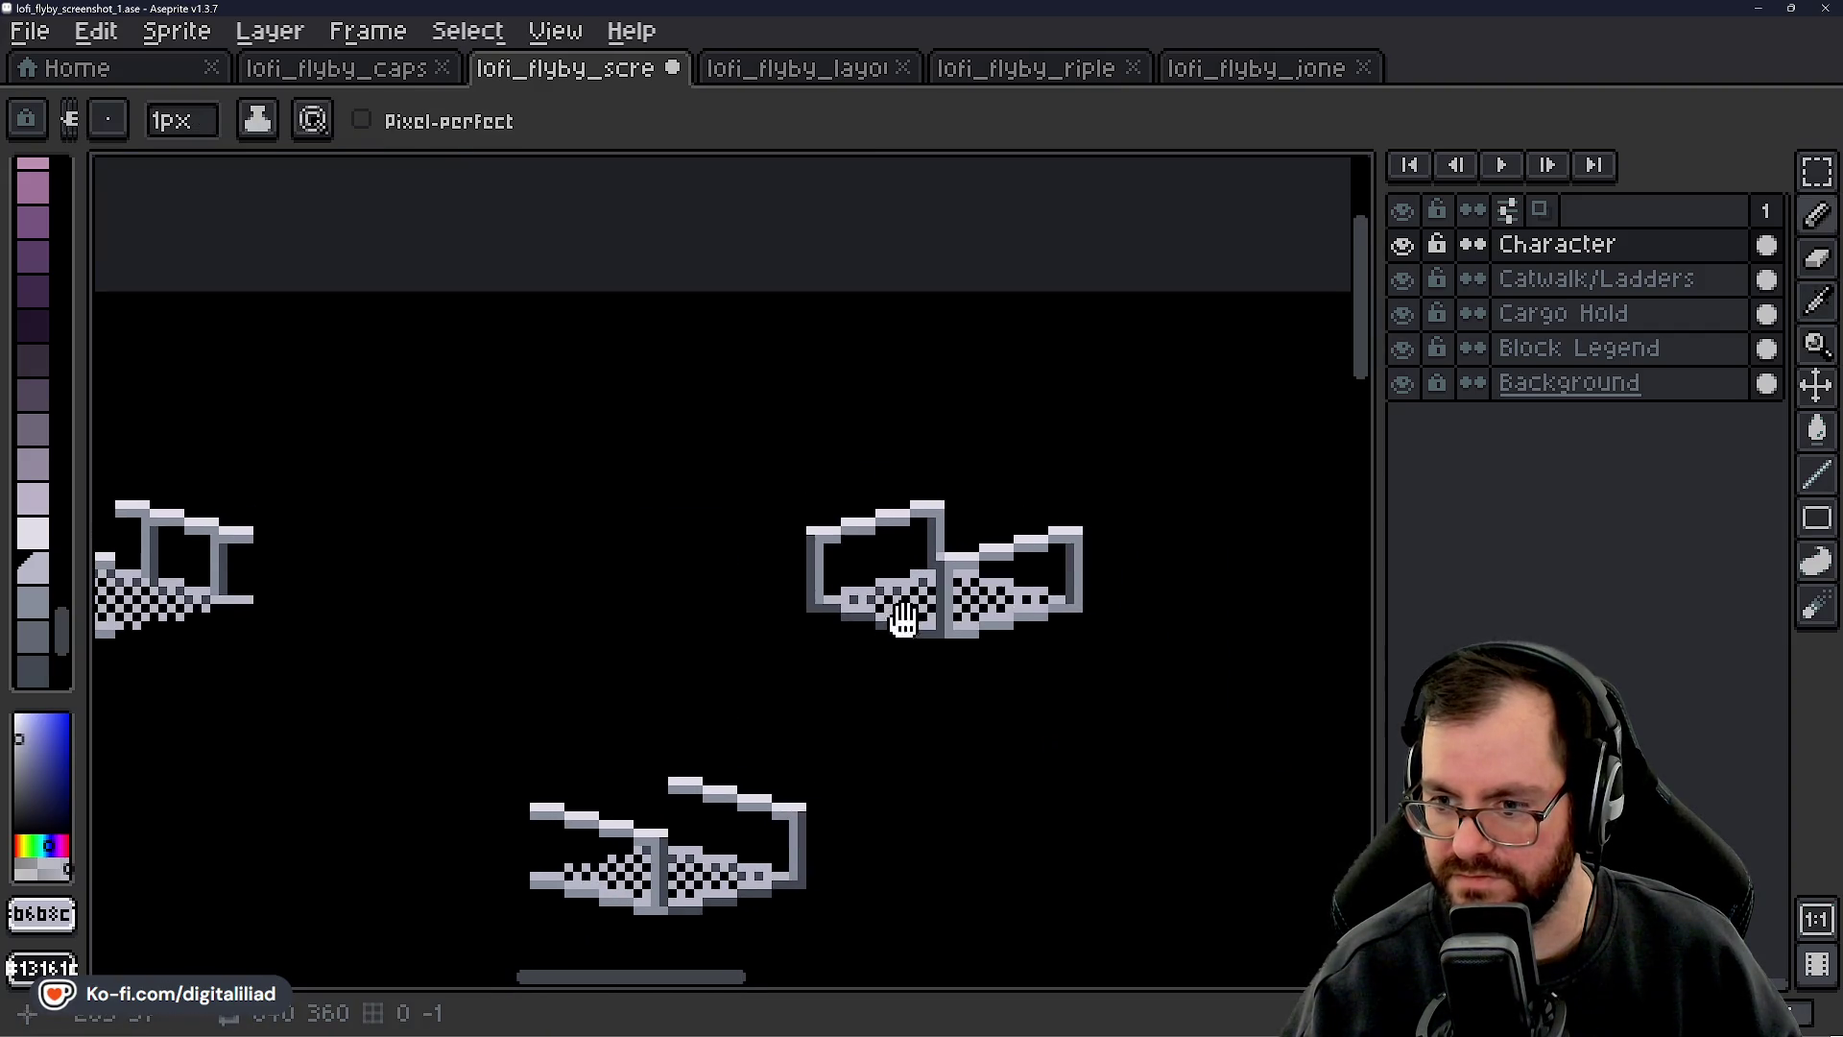
{"action": "scroll", "coordinate": [801, 523], "scroll_direction": "up", "scroll_amount": 3}
{"action": "scroll", "coordinate": [720, 533], "scroll_direction": "down", "scroll_amount": 4}
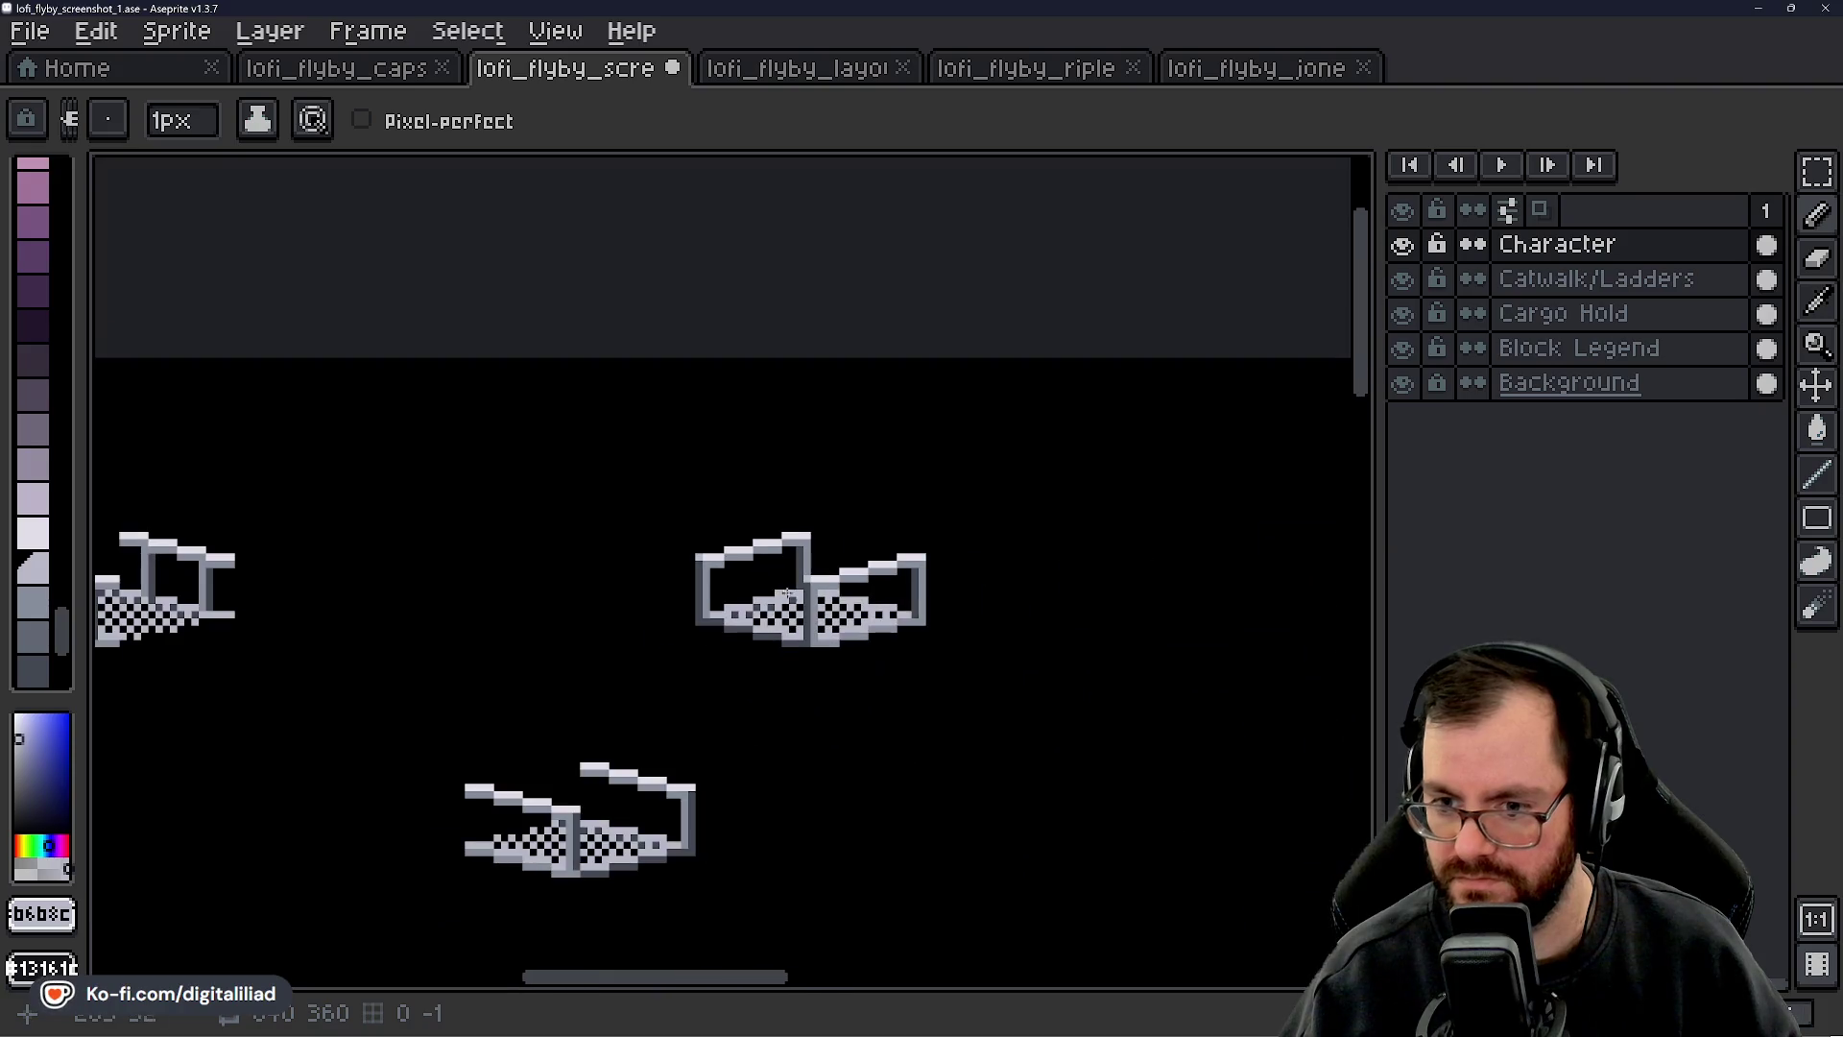
{"action": "scroll", "coordinate": [811, 595], "scroll_direction": "up", "scroll_amount": 3}
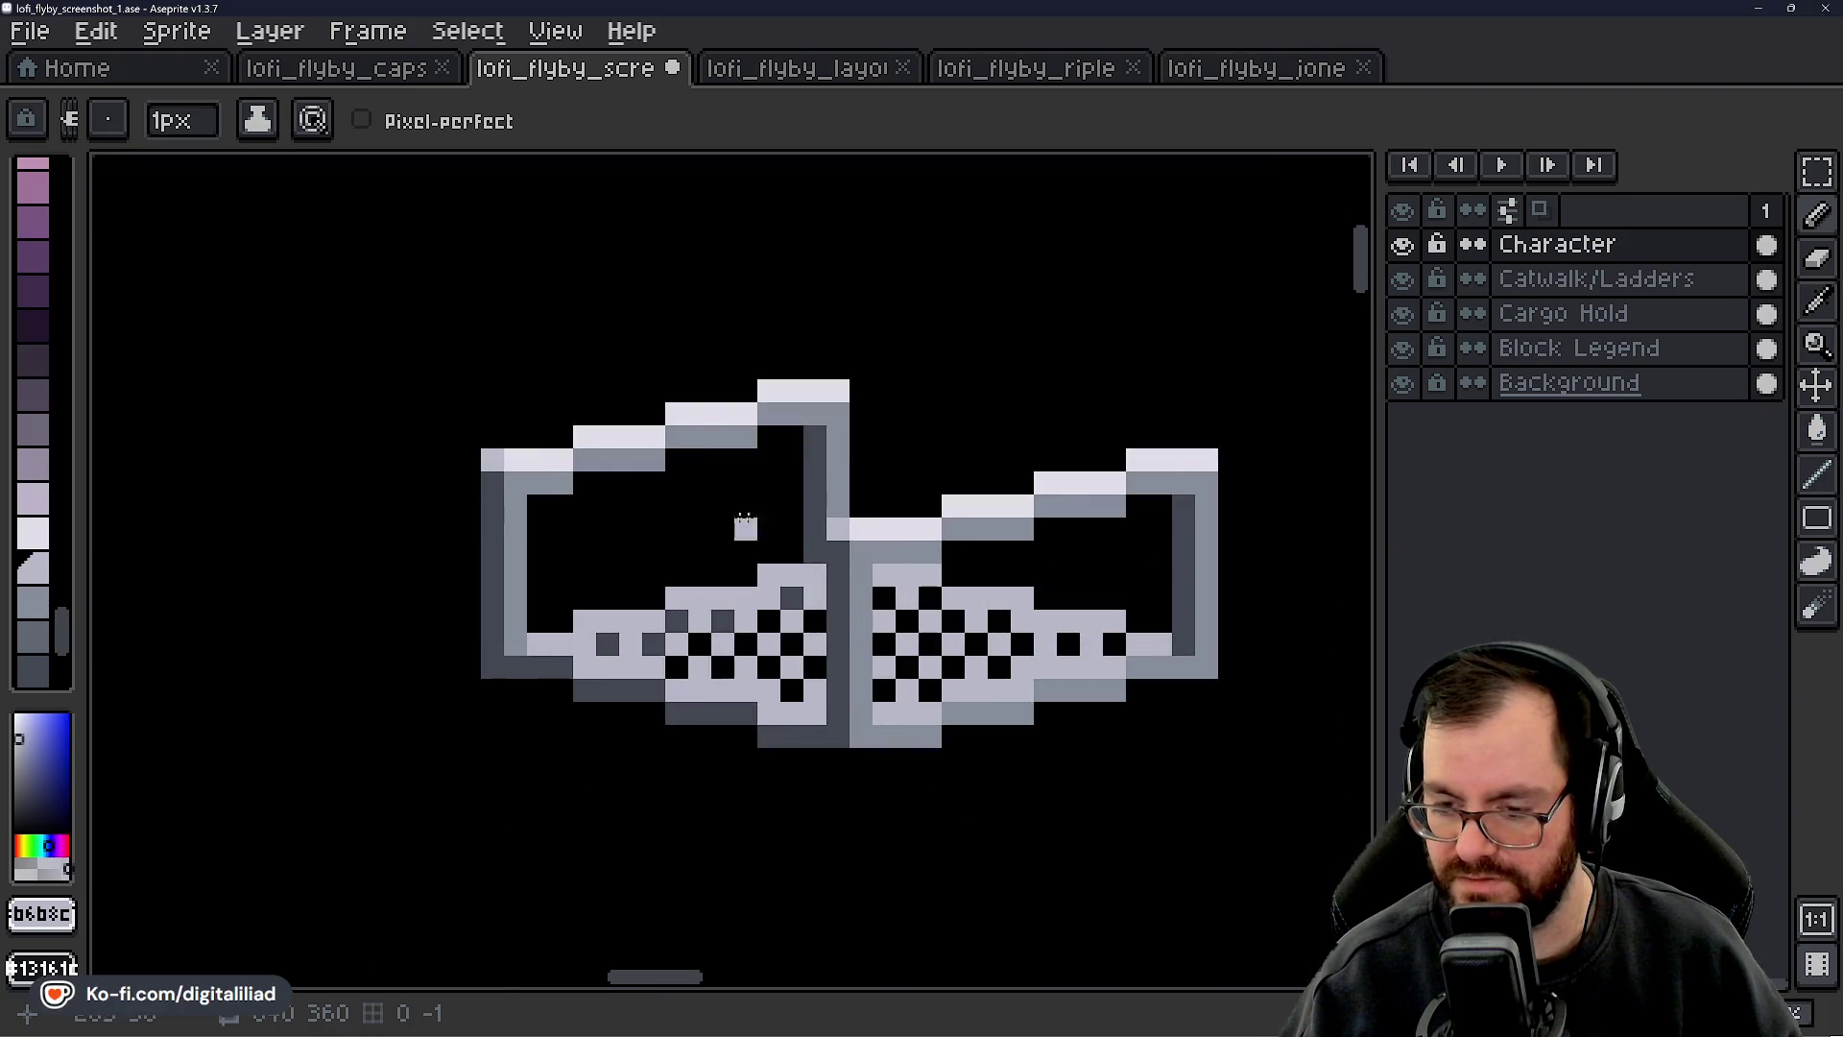
{"action": "left_click_drag", "start_coordinate": [844, 623], "coordinate": [813, 693]}
{"action": "scroll", "coordinate": [813, 693], "scroll_direction": "up", "scroll_amount": 2}
{"action": "scroll", "coordinate": [844, 617], "scroll_direction": "down", "scroll_amount": 1}
{"action": "left_click", "coordinate": [750, 798], "text": "alt"}
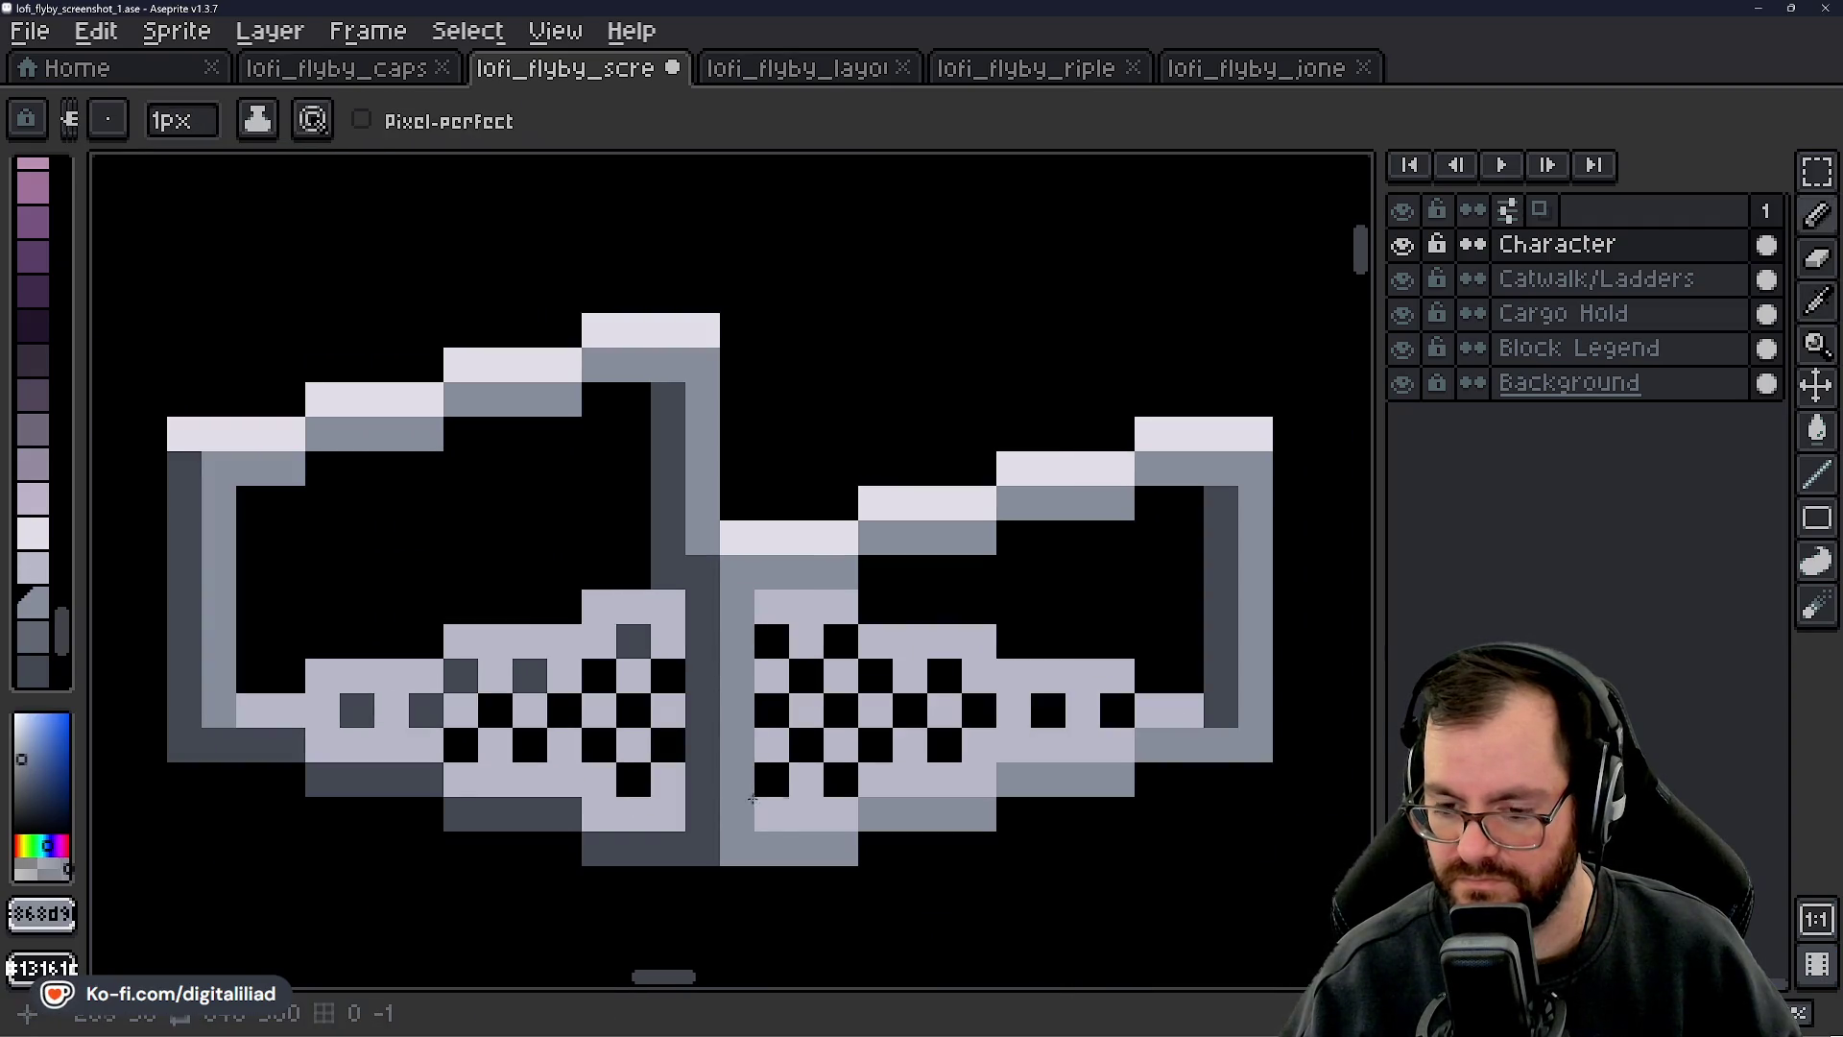
{"action": "left_click_drag", "start_coordinate": [769, 812], "coordinate": [773, 606]}
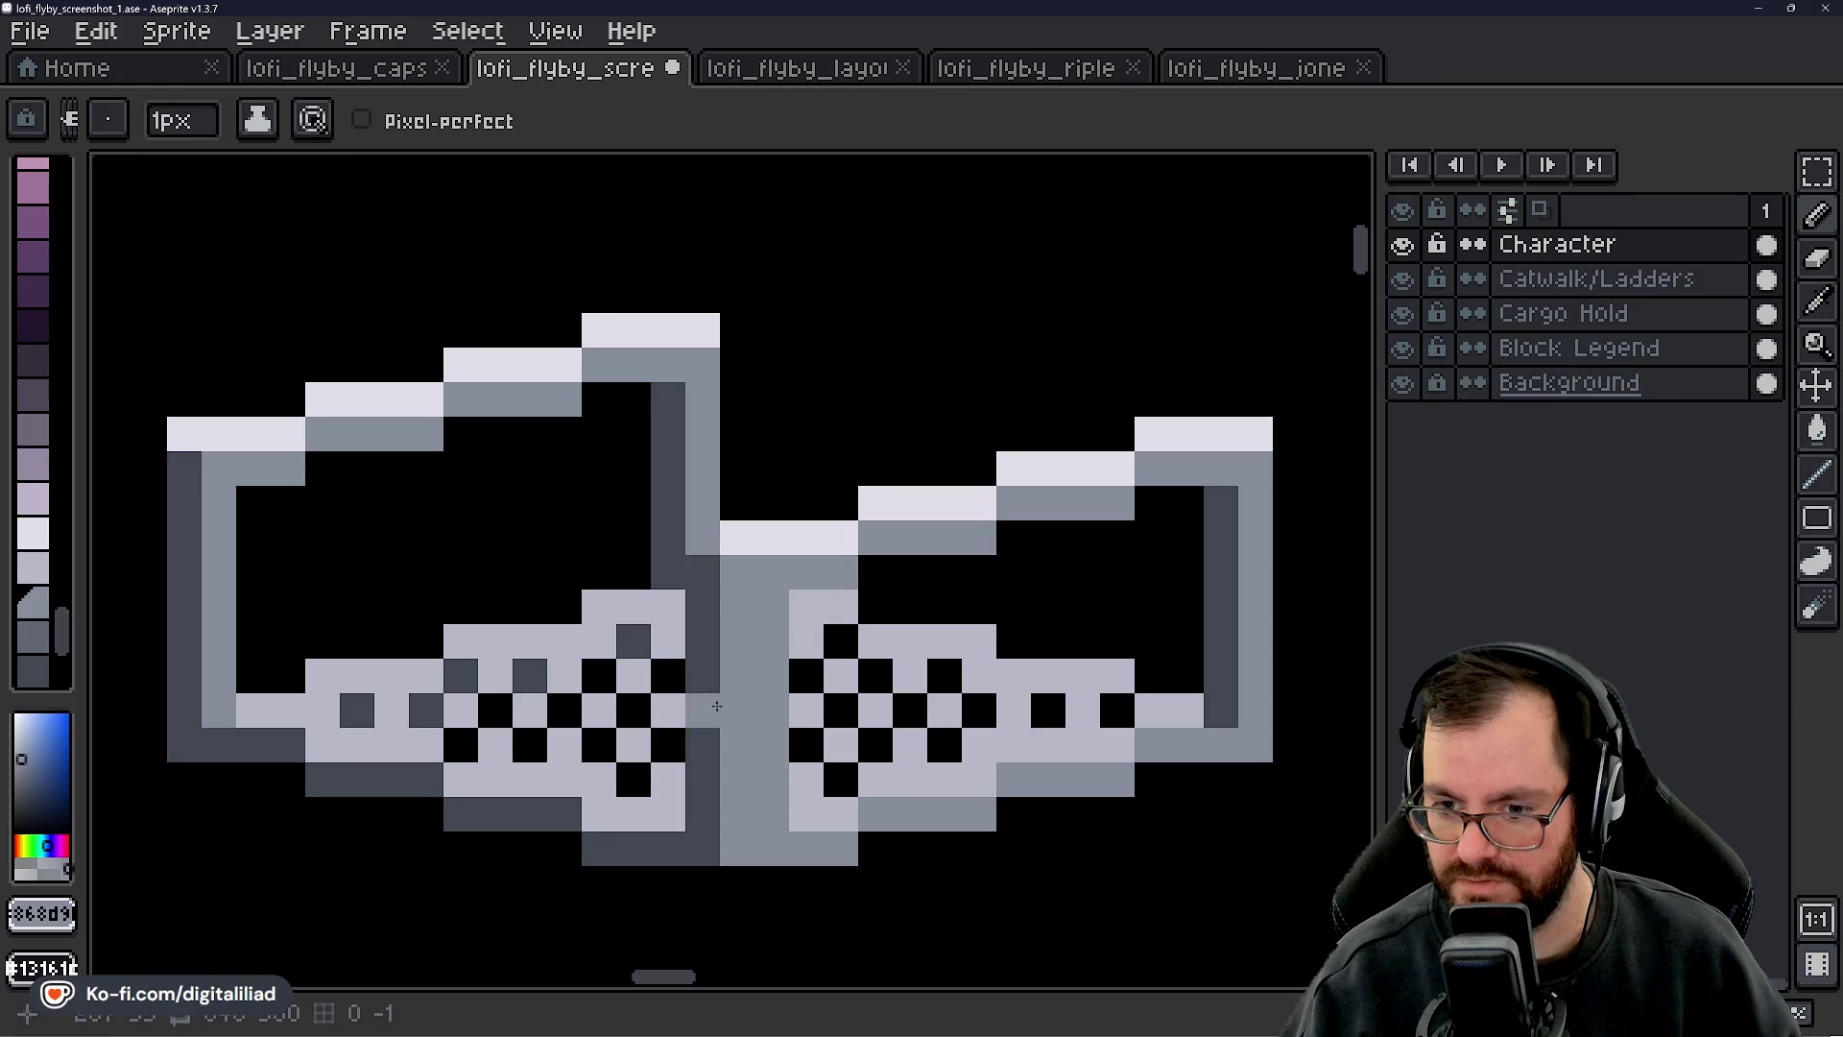
{"action": "left_click", "coordinate": [717, 704], "text": "alt"}
{"action": "left_click_drag", "start_coordinate": [737, 817], "coordinate": [751, 649]}
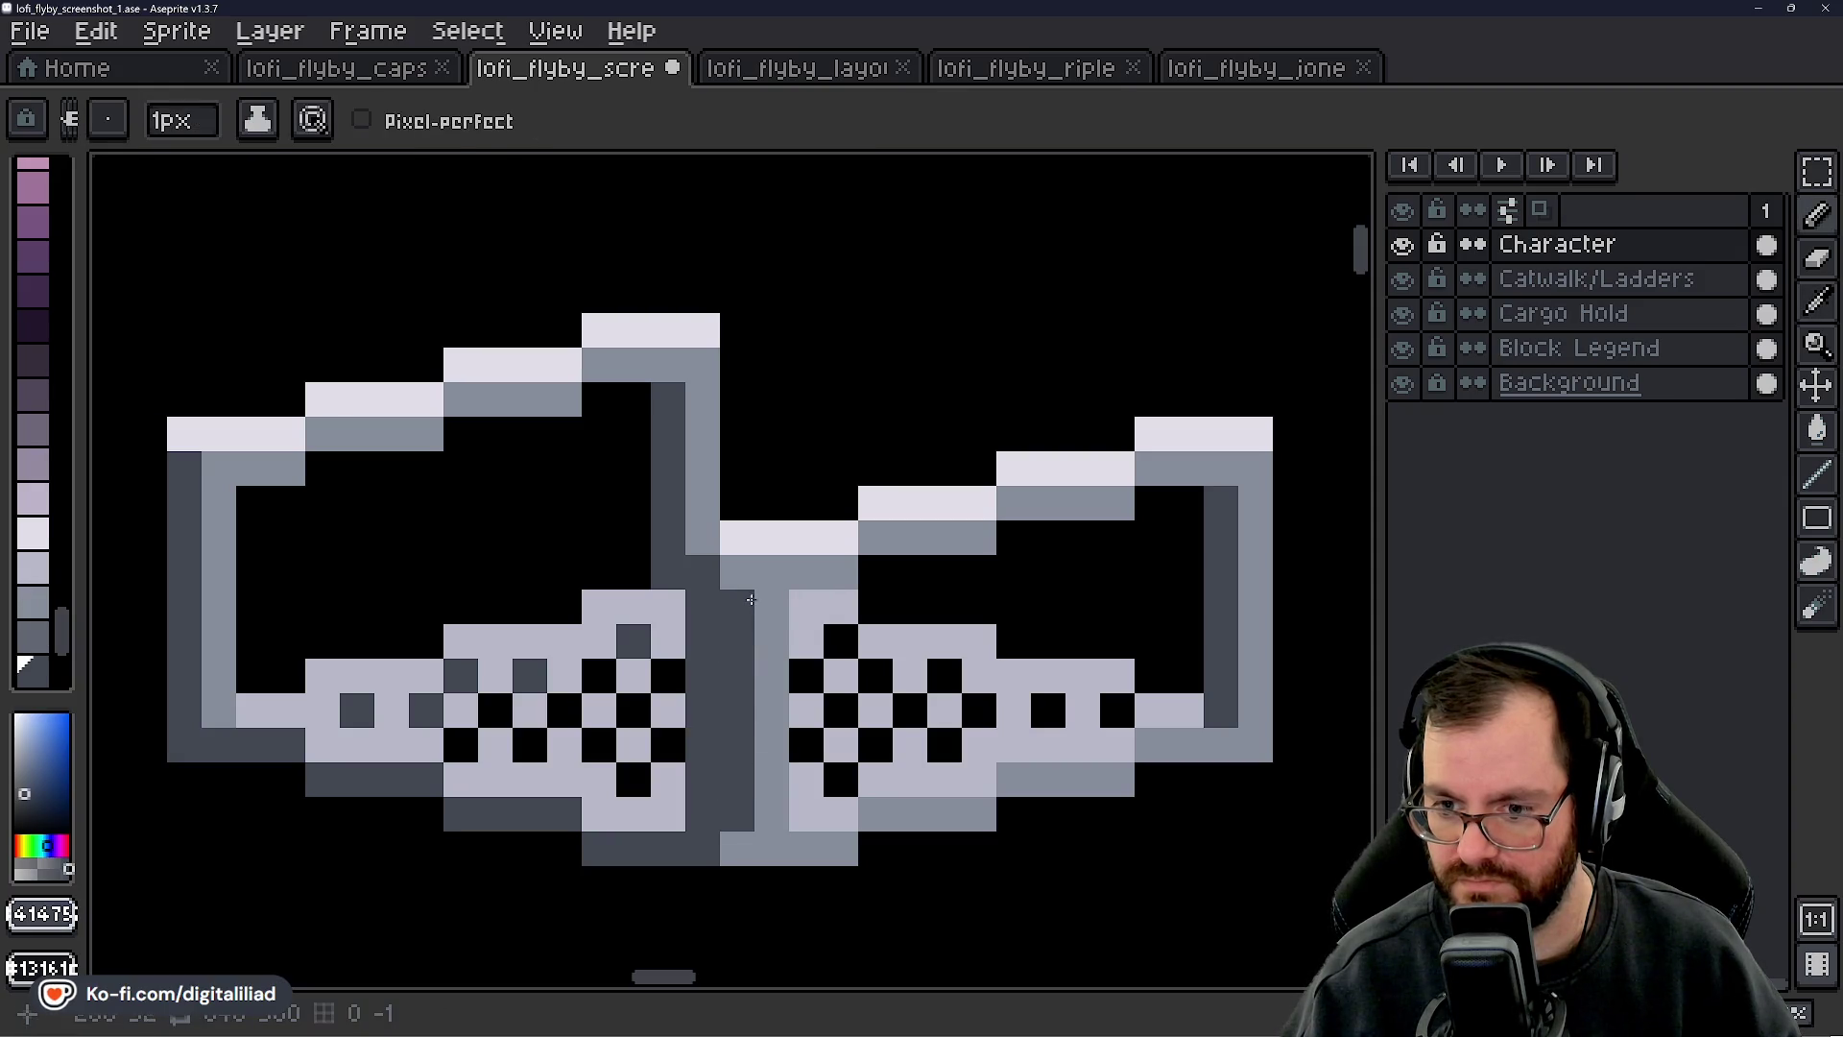
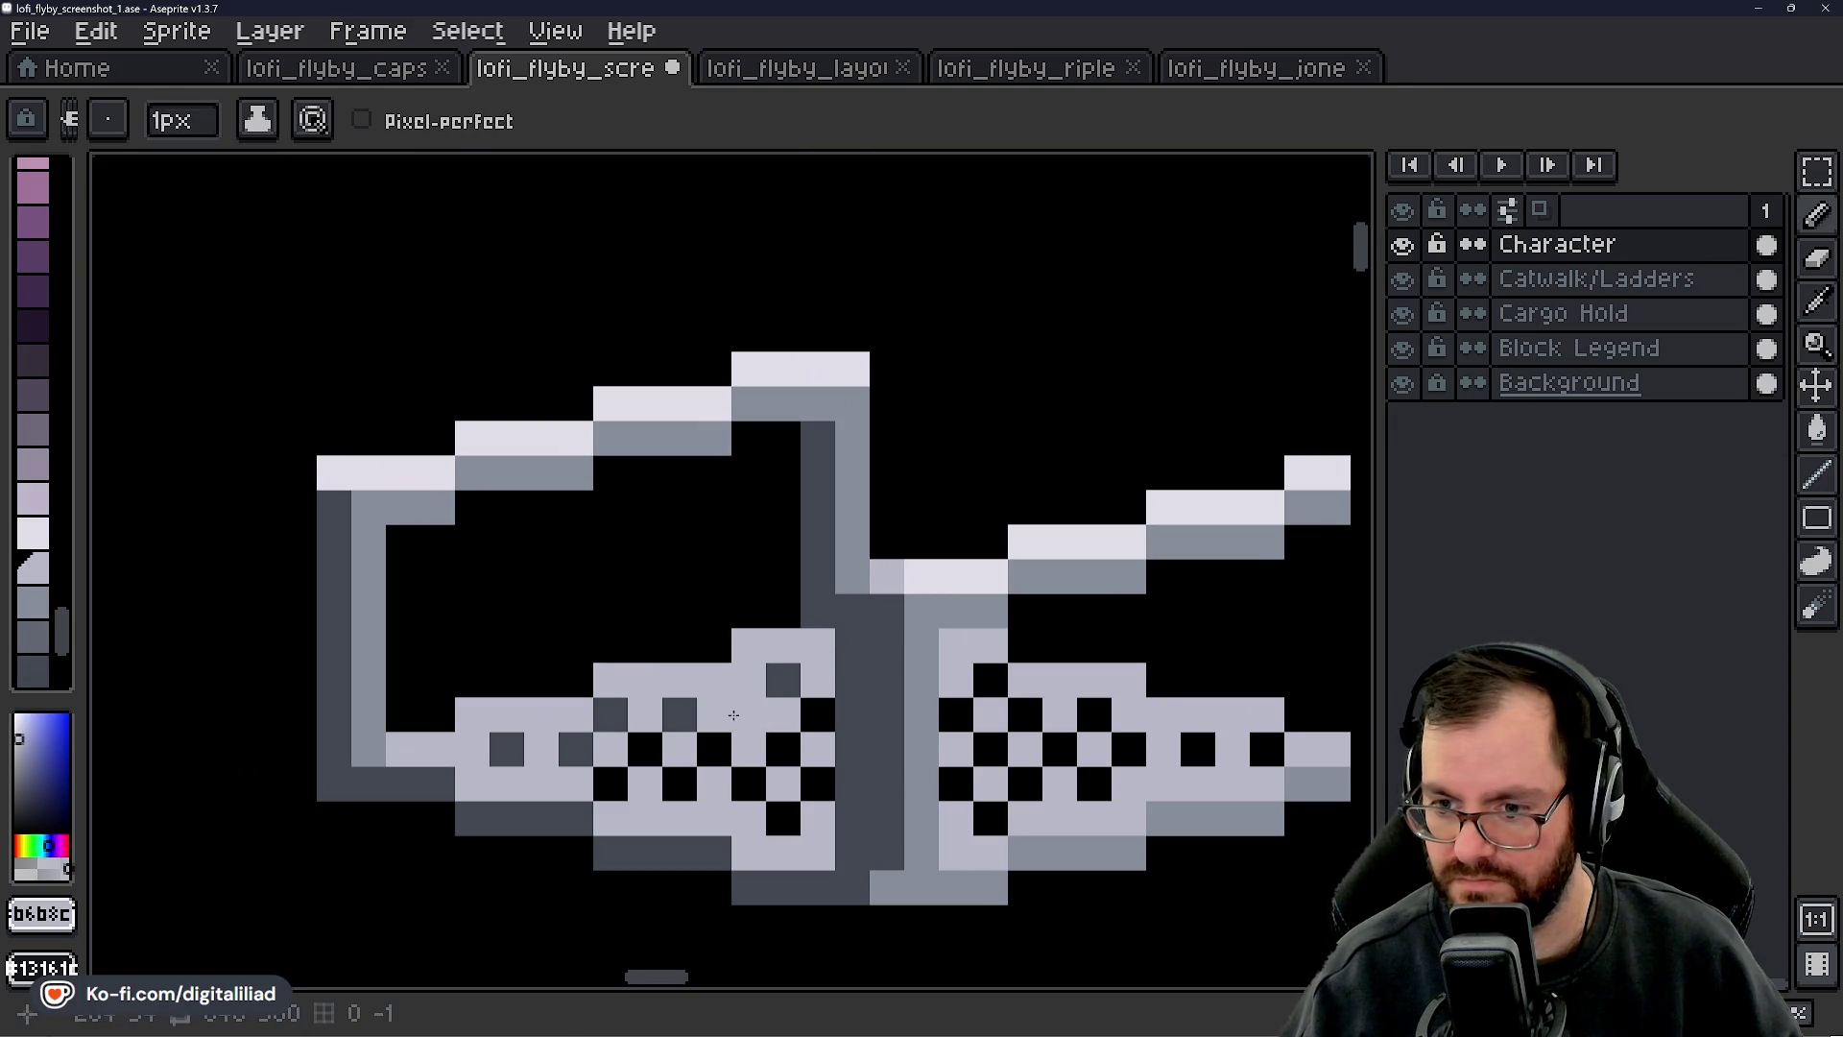
- Paint eyedropped light grey pixels down the centre post between the platforms, undoing one misplaced pixel
{"action": "left_click_drag", "start_coordinate": [733, 715], "coordinate": [683, 655]}
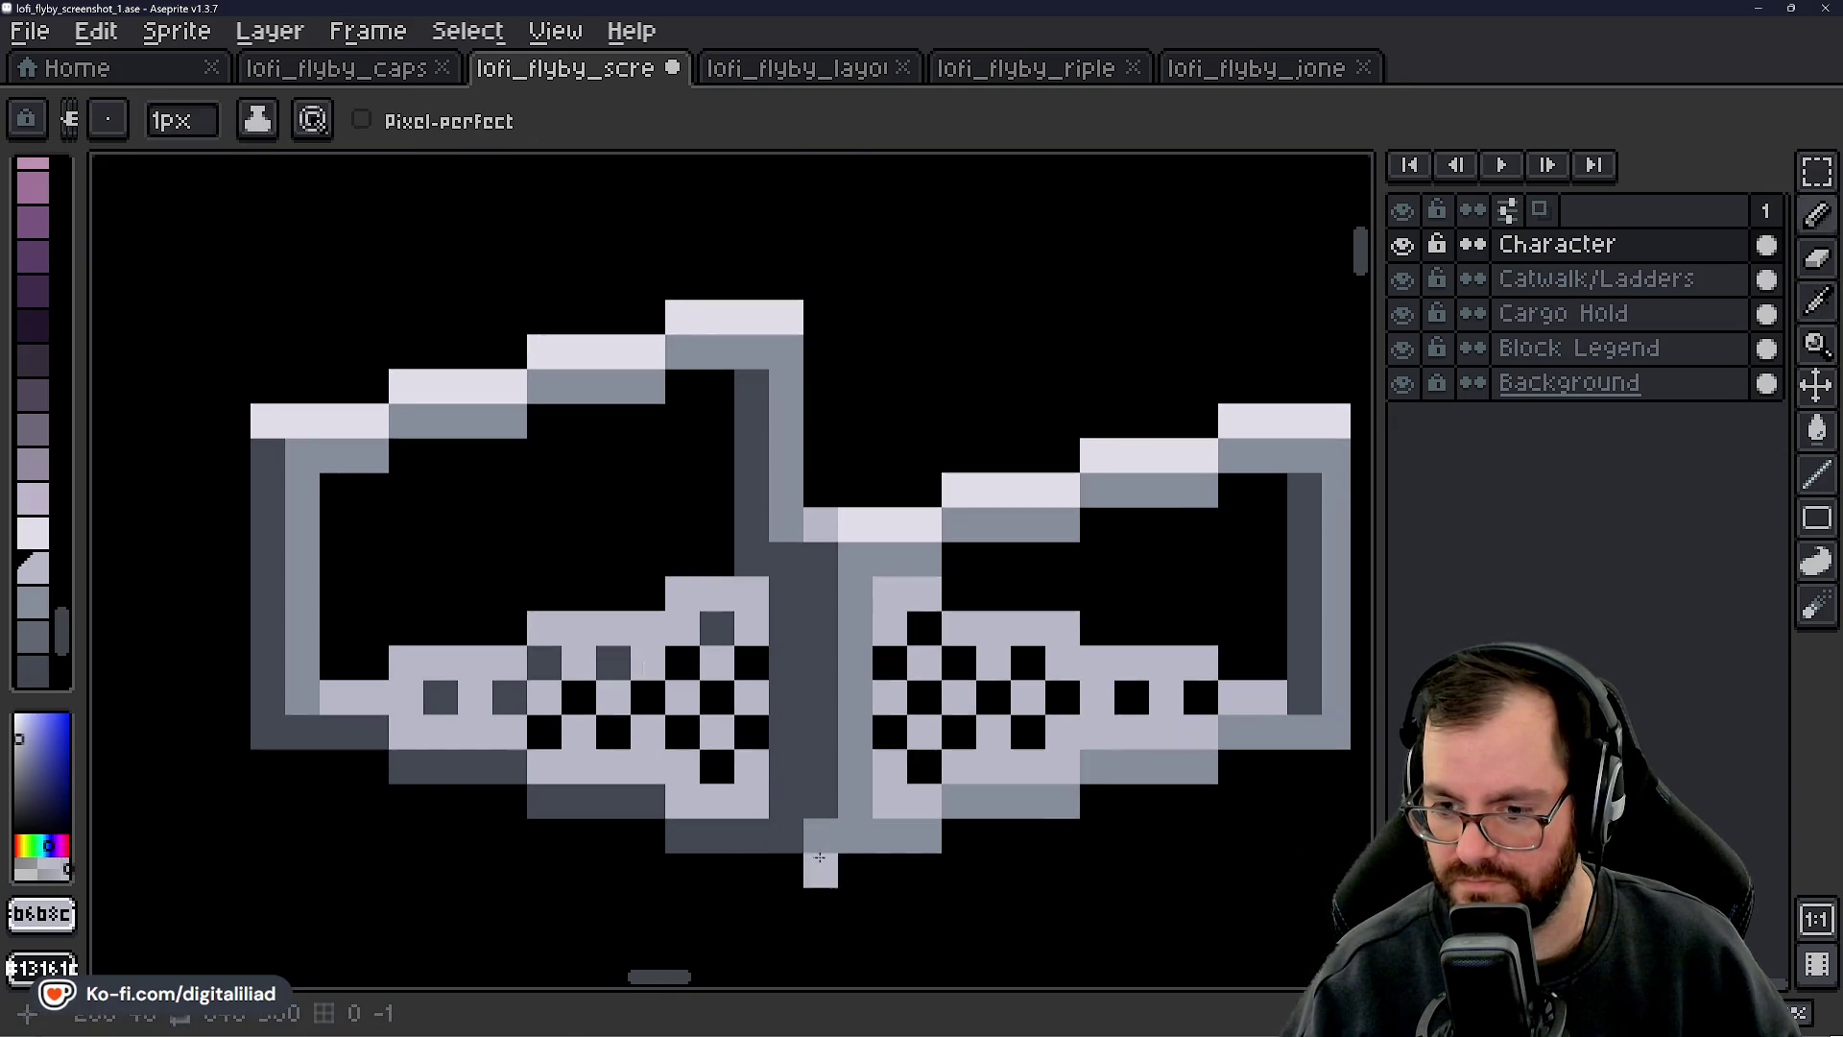
{"action": "key", "text": "alt"}
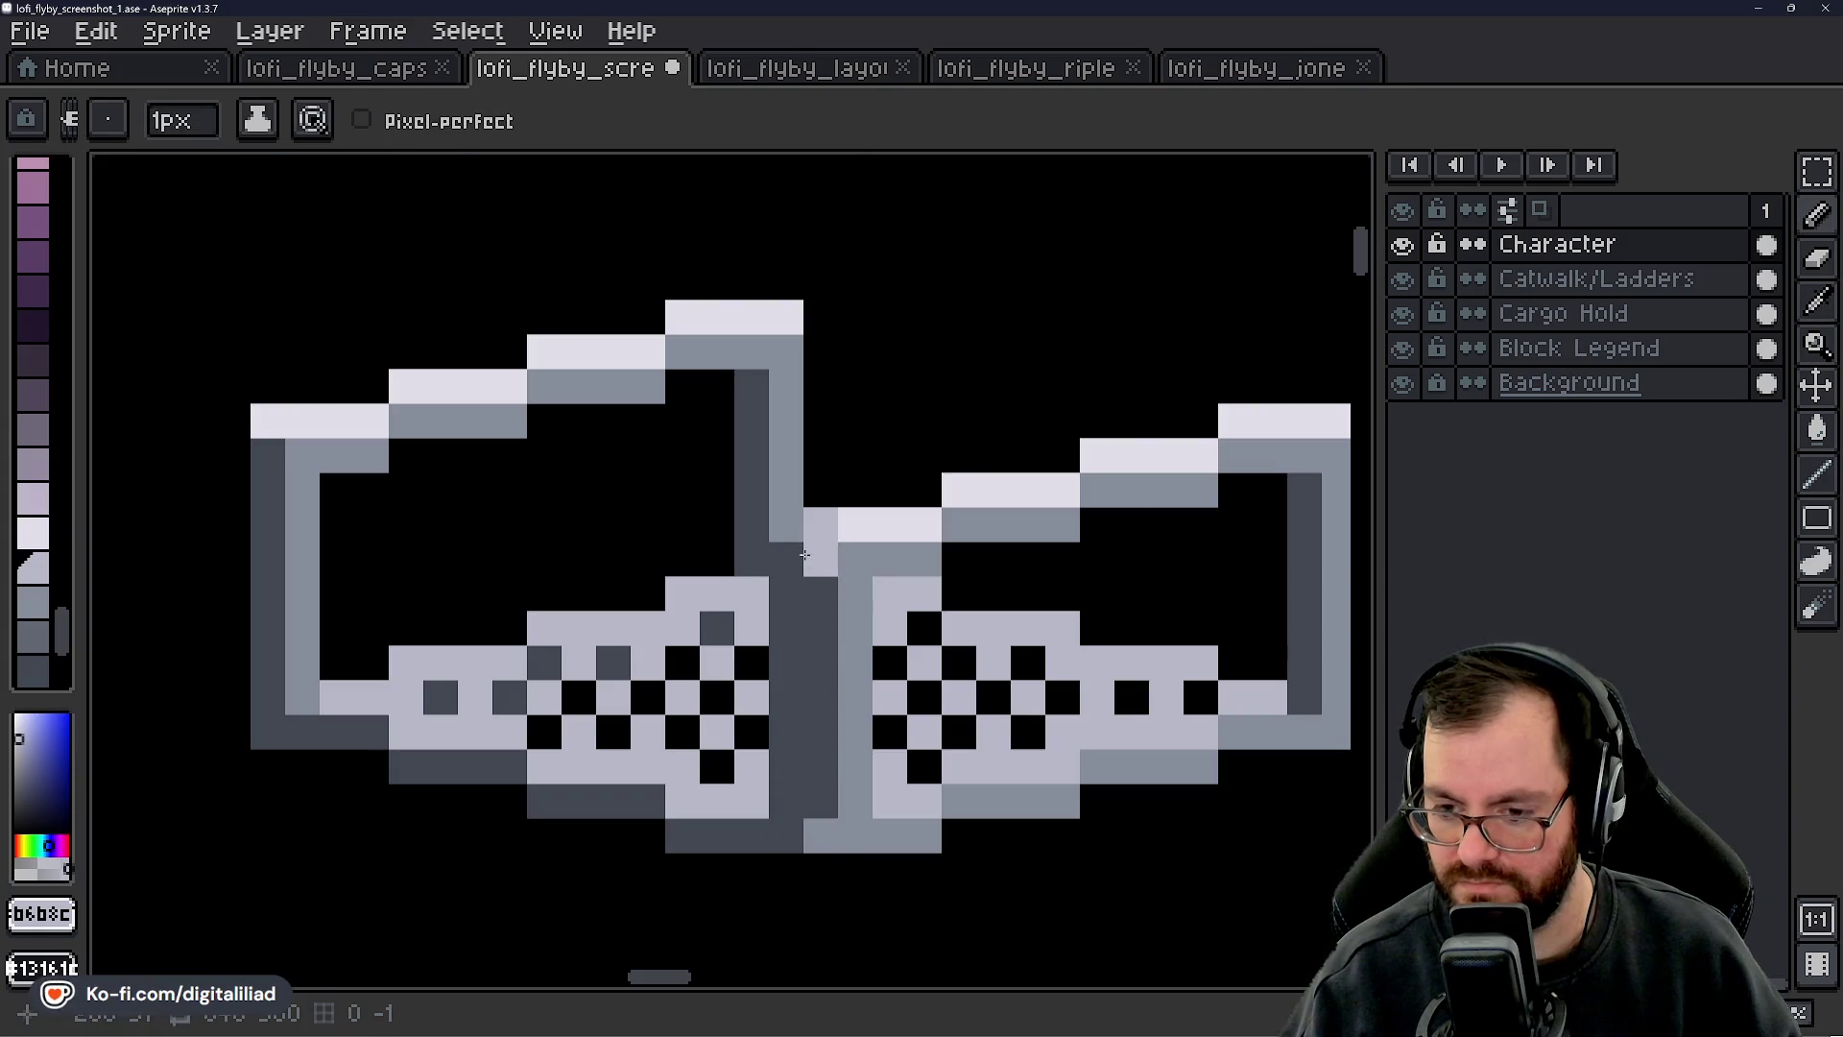
{"action": "left_click", "coordinate": [777, 607]}
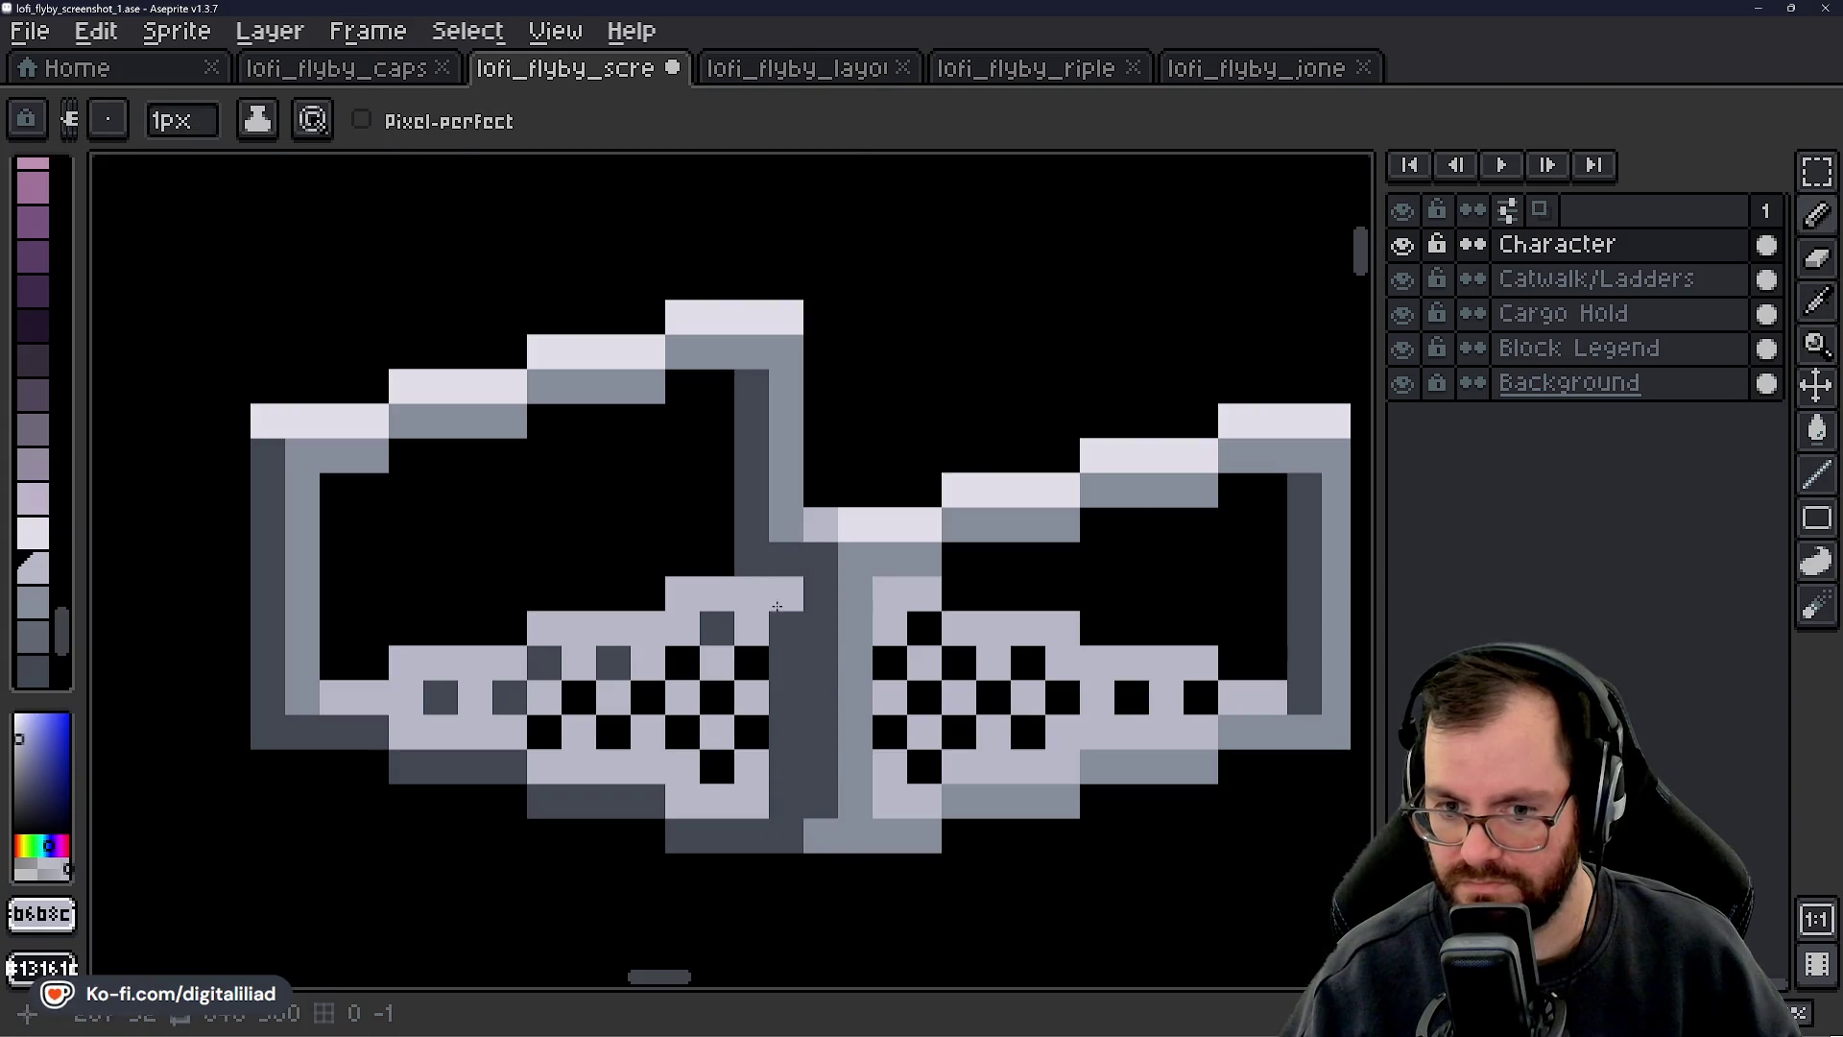
{"action": "key", "text": "alt"}
{"action": "left_click", "coordinate": [779, 664]}
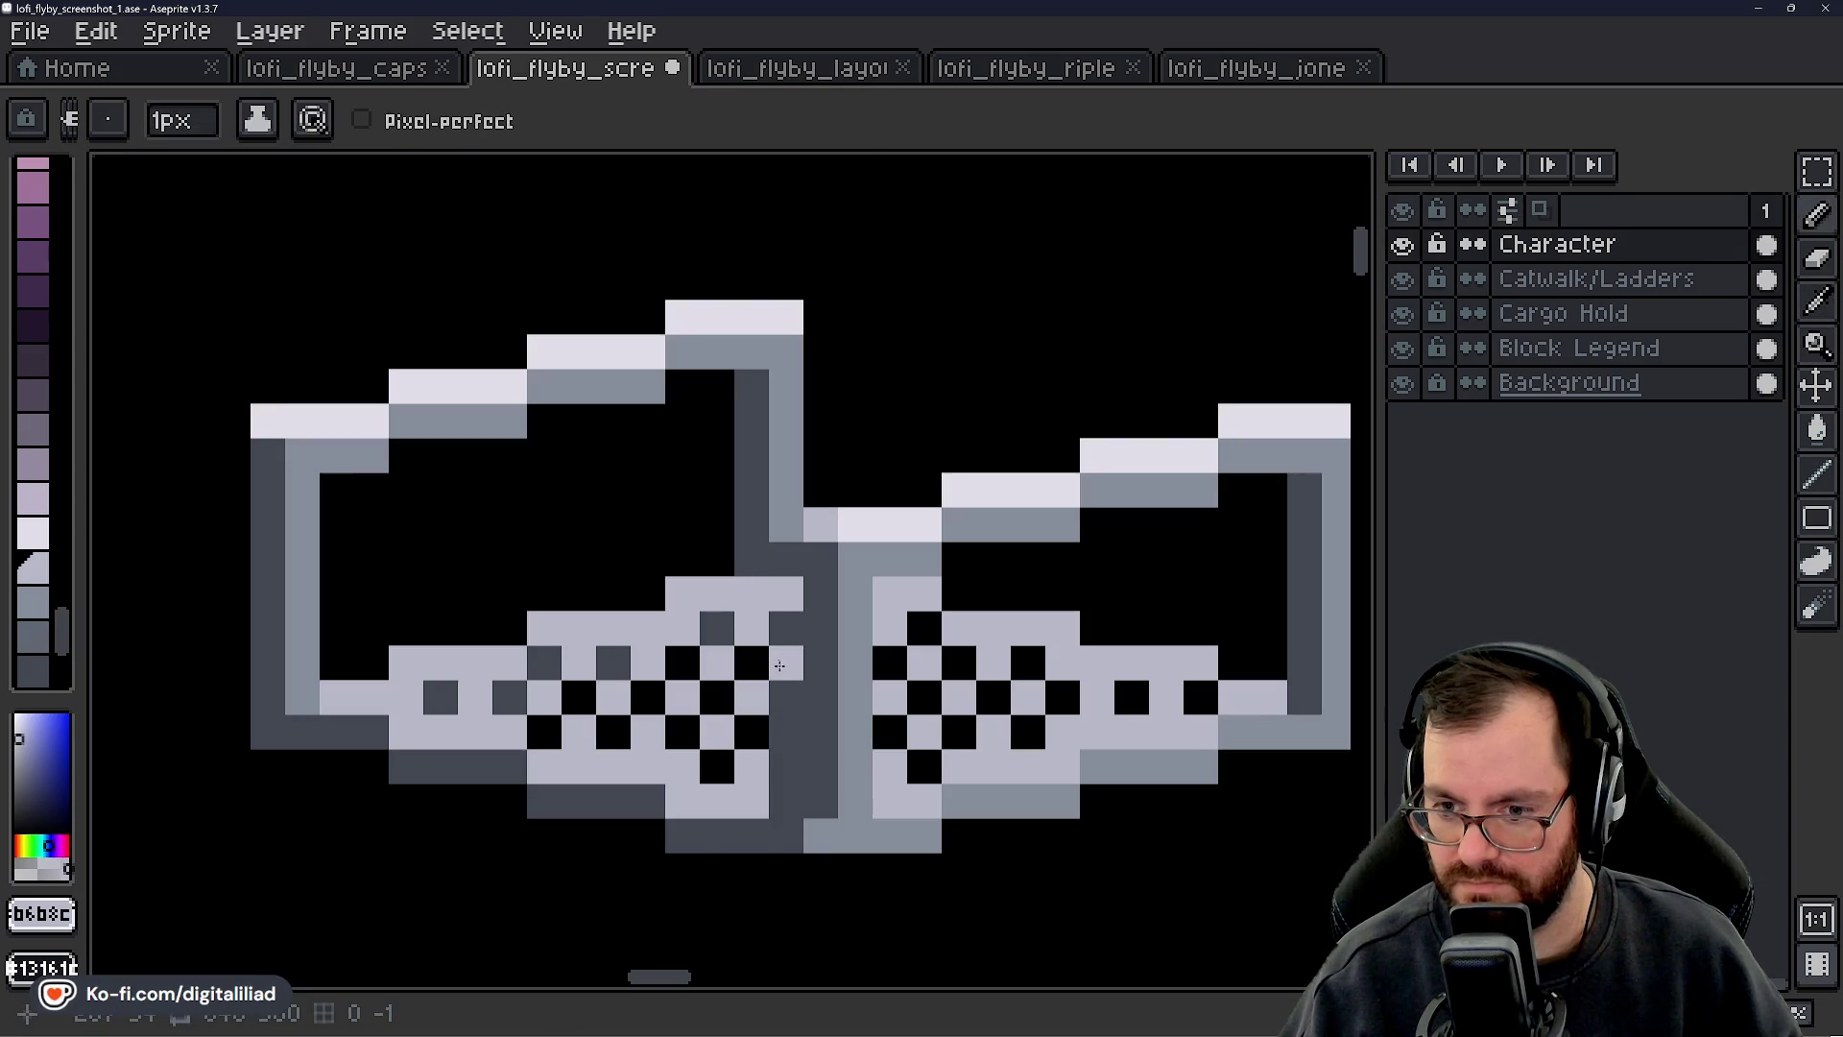
{"action": "key", "text": "ctrl+z"}
{"action": "left_click", "coordinate": [785, 732]}
{"action": "left_click", "coordinate": [785, 802]}
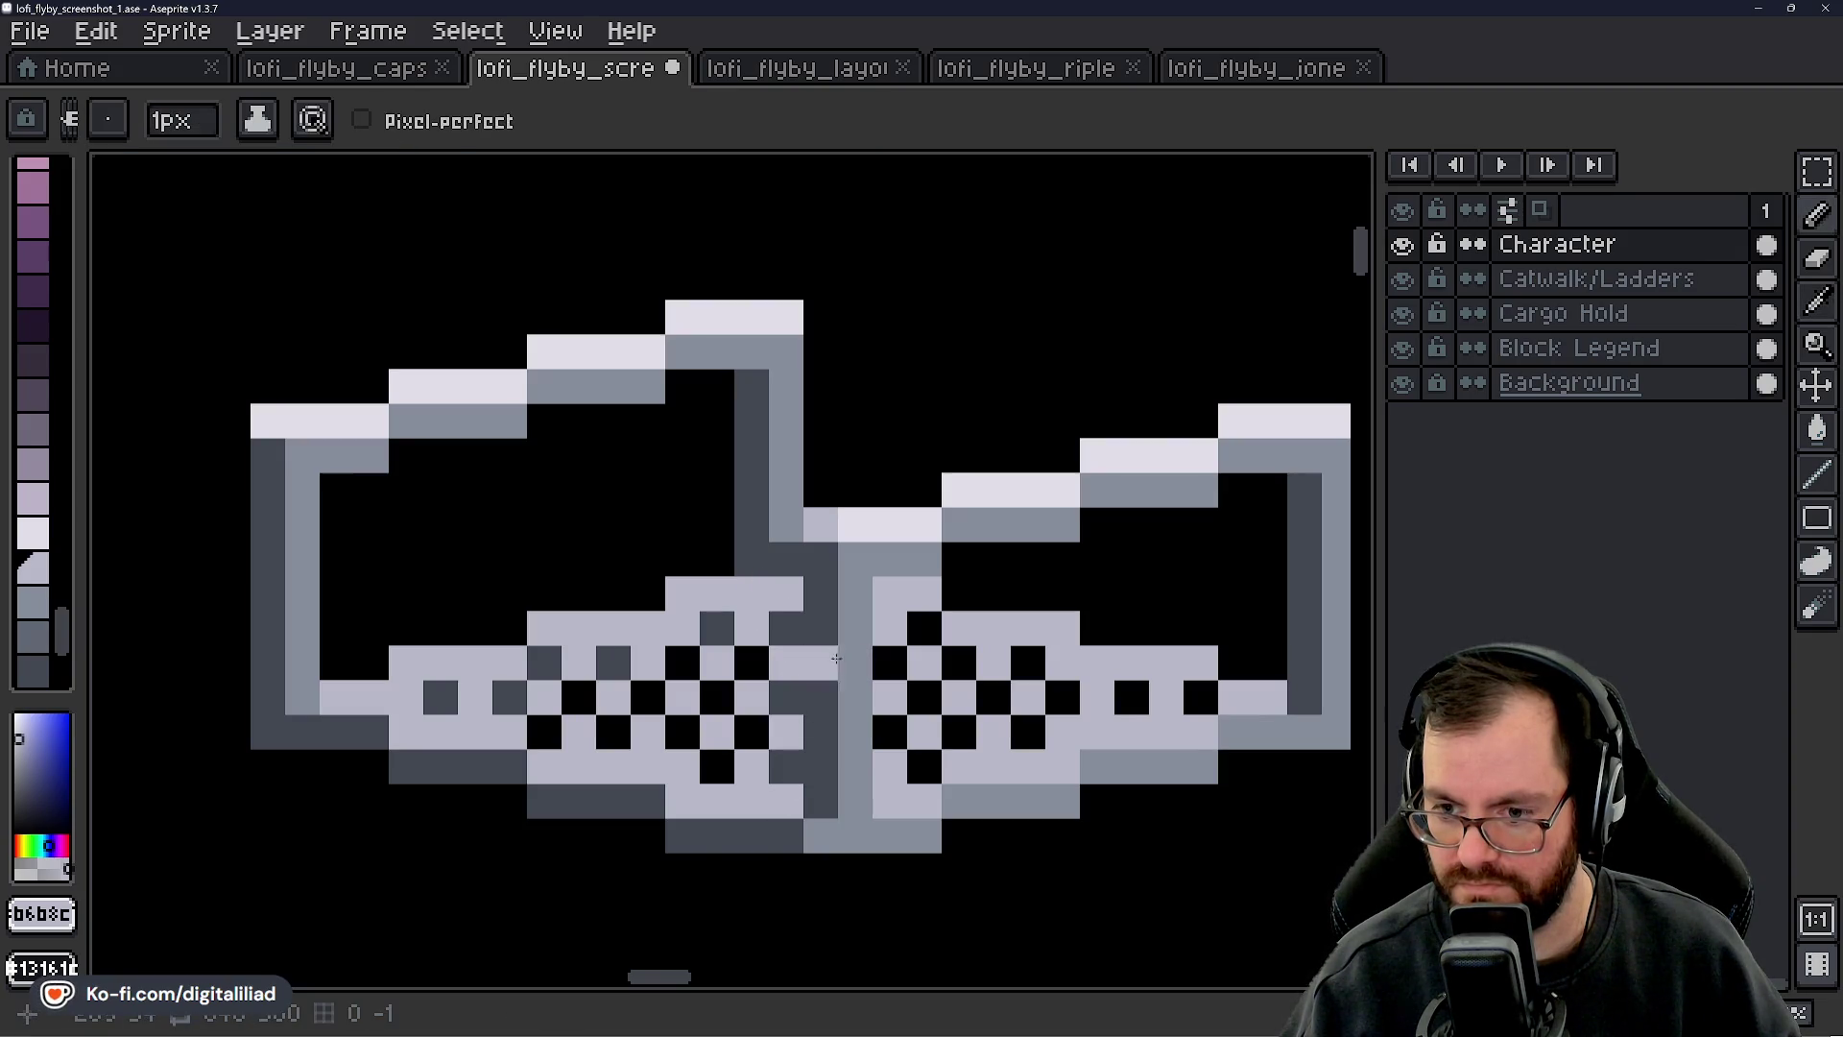
- Erase two stray pixels on the centre post on the Block Legend layer, then pick up mid grey
{"action": "key", "text": "e"}
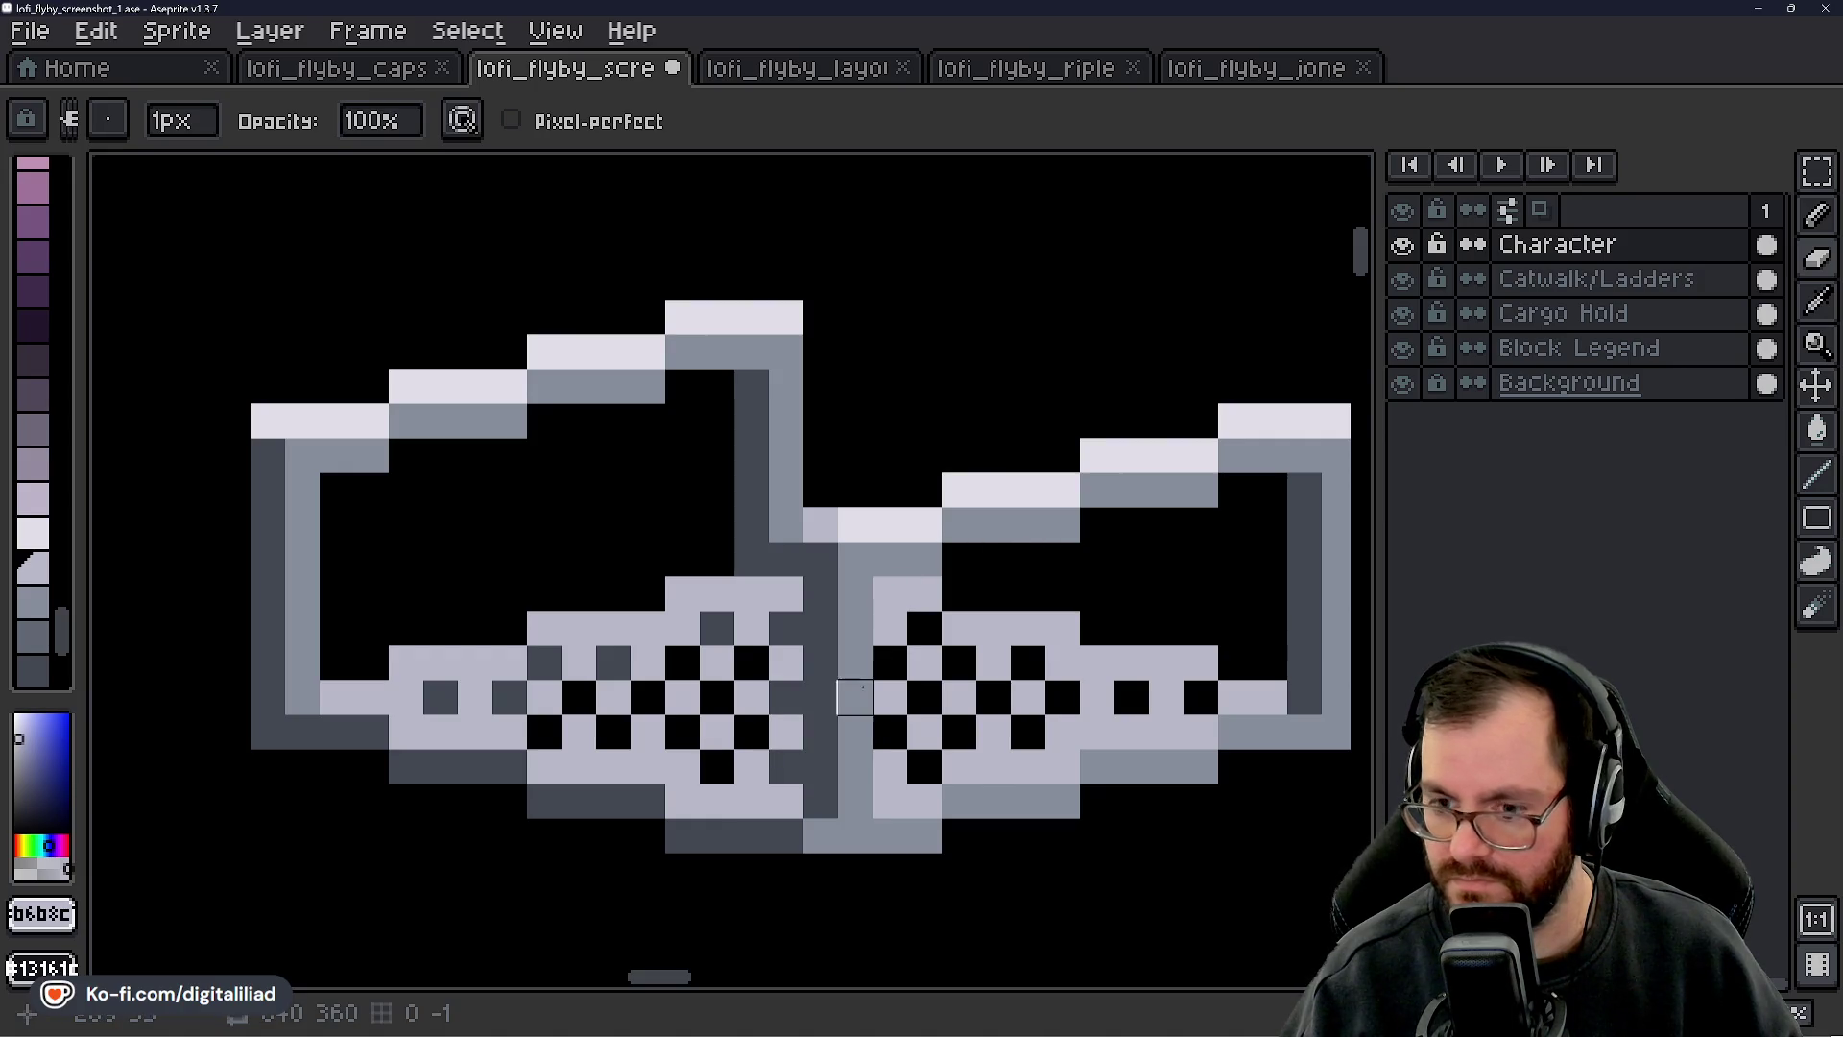
{"action": "left_click", "coordinate": [1574, 347]}
{"action": "left_click", "coordinate": [786, 696]}
{"action": "left_click", "coordinate": [787, 766]}
{"action": "key", "text": "i"}
{"action": "left_click", "coordinate": [802, 474]}
{"action": "key", "text": "b"}
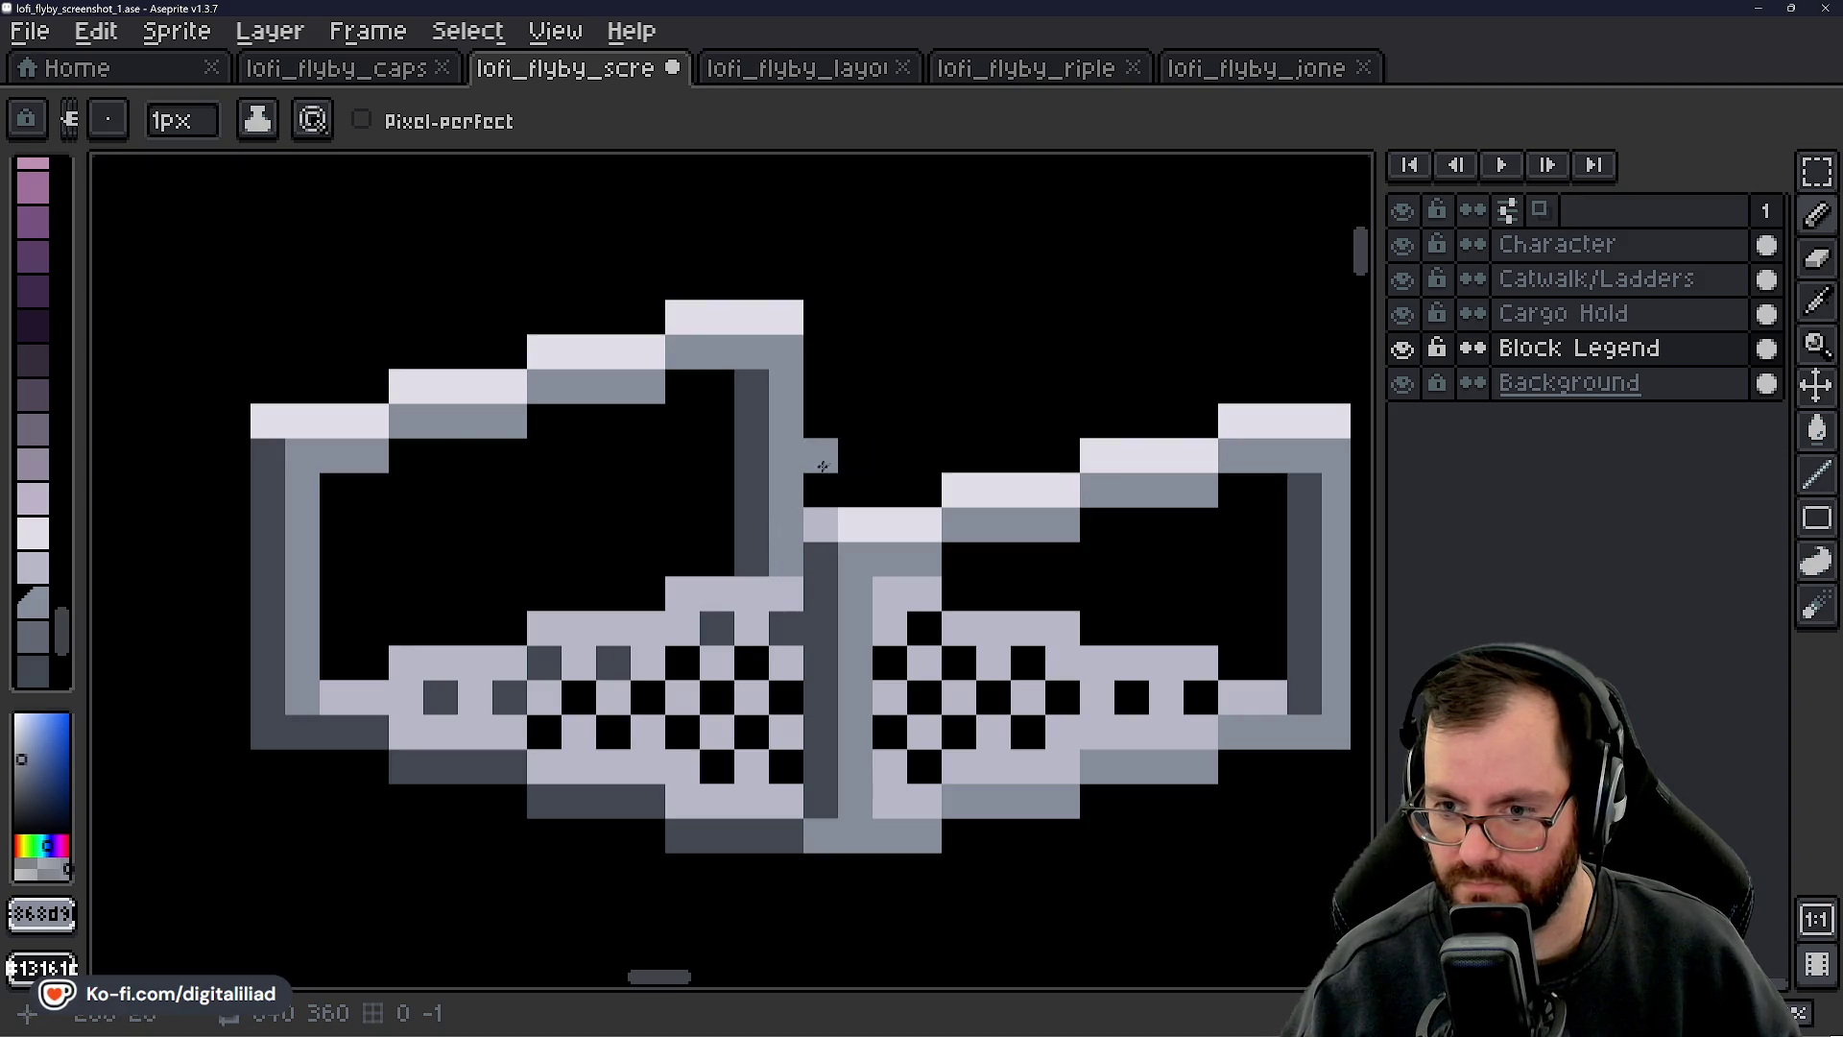
- Paint two mid grey pixels under the left grey post on the Catwalk/Ladders layer
{"action": "scroll", "coordinate": [821, 468], "scroll_direction": "down", "scroll_amount": 5}
{"action": "scroll", "coordinate": [917, 580], "scroll_direction": "up", "scroll_amount": 3}
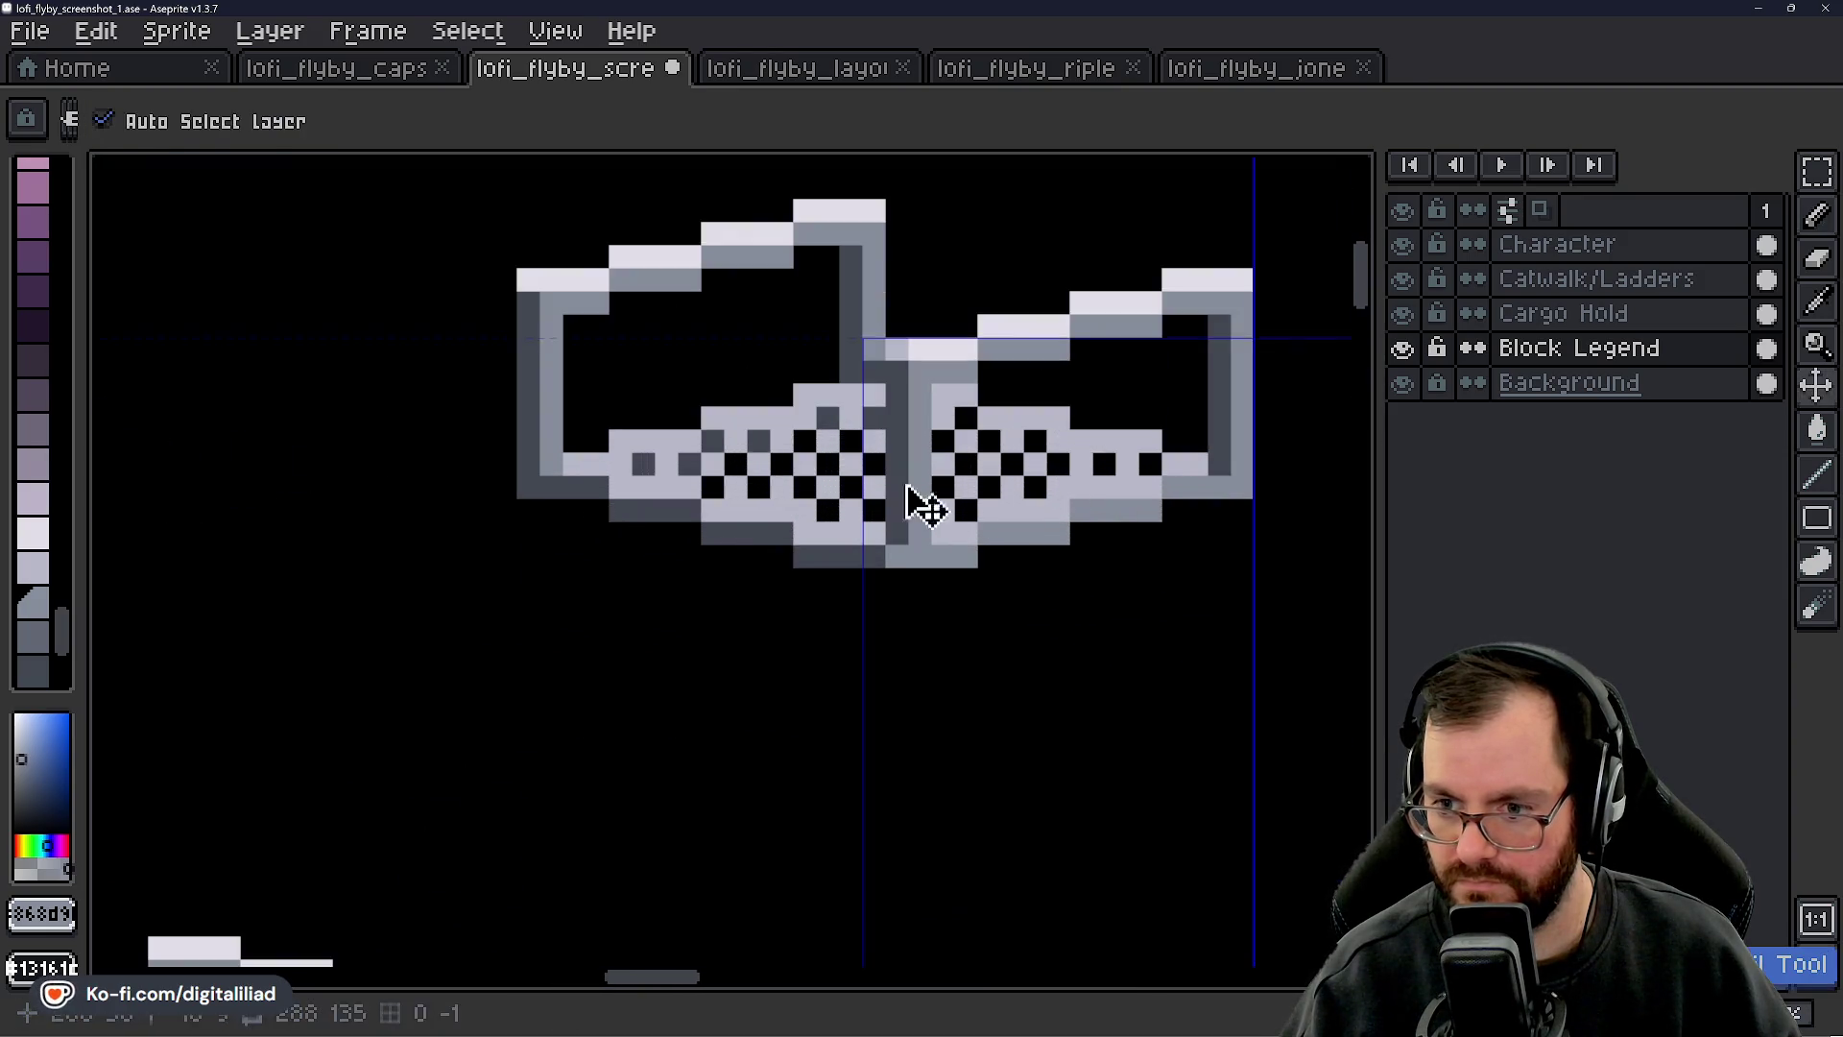
{"action": "left_click", "coordinate": [1613, 279]}
{"action": "scroll", "coordinate": [890, 394], "scroll_direction": "up", "scroll_amount": 3}
{"action": "left_click", "coordinate": [926, 447]}
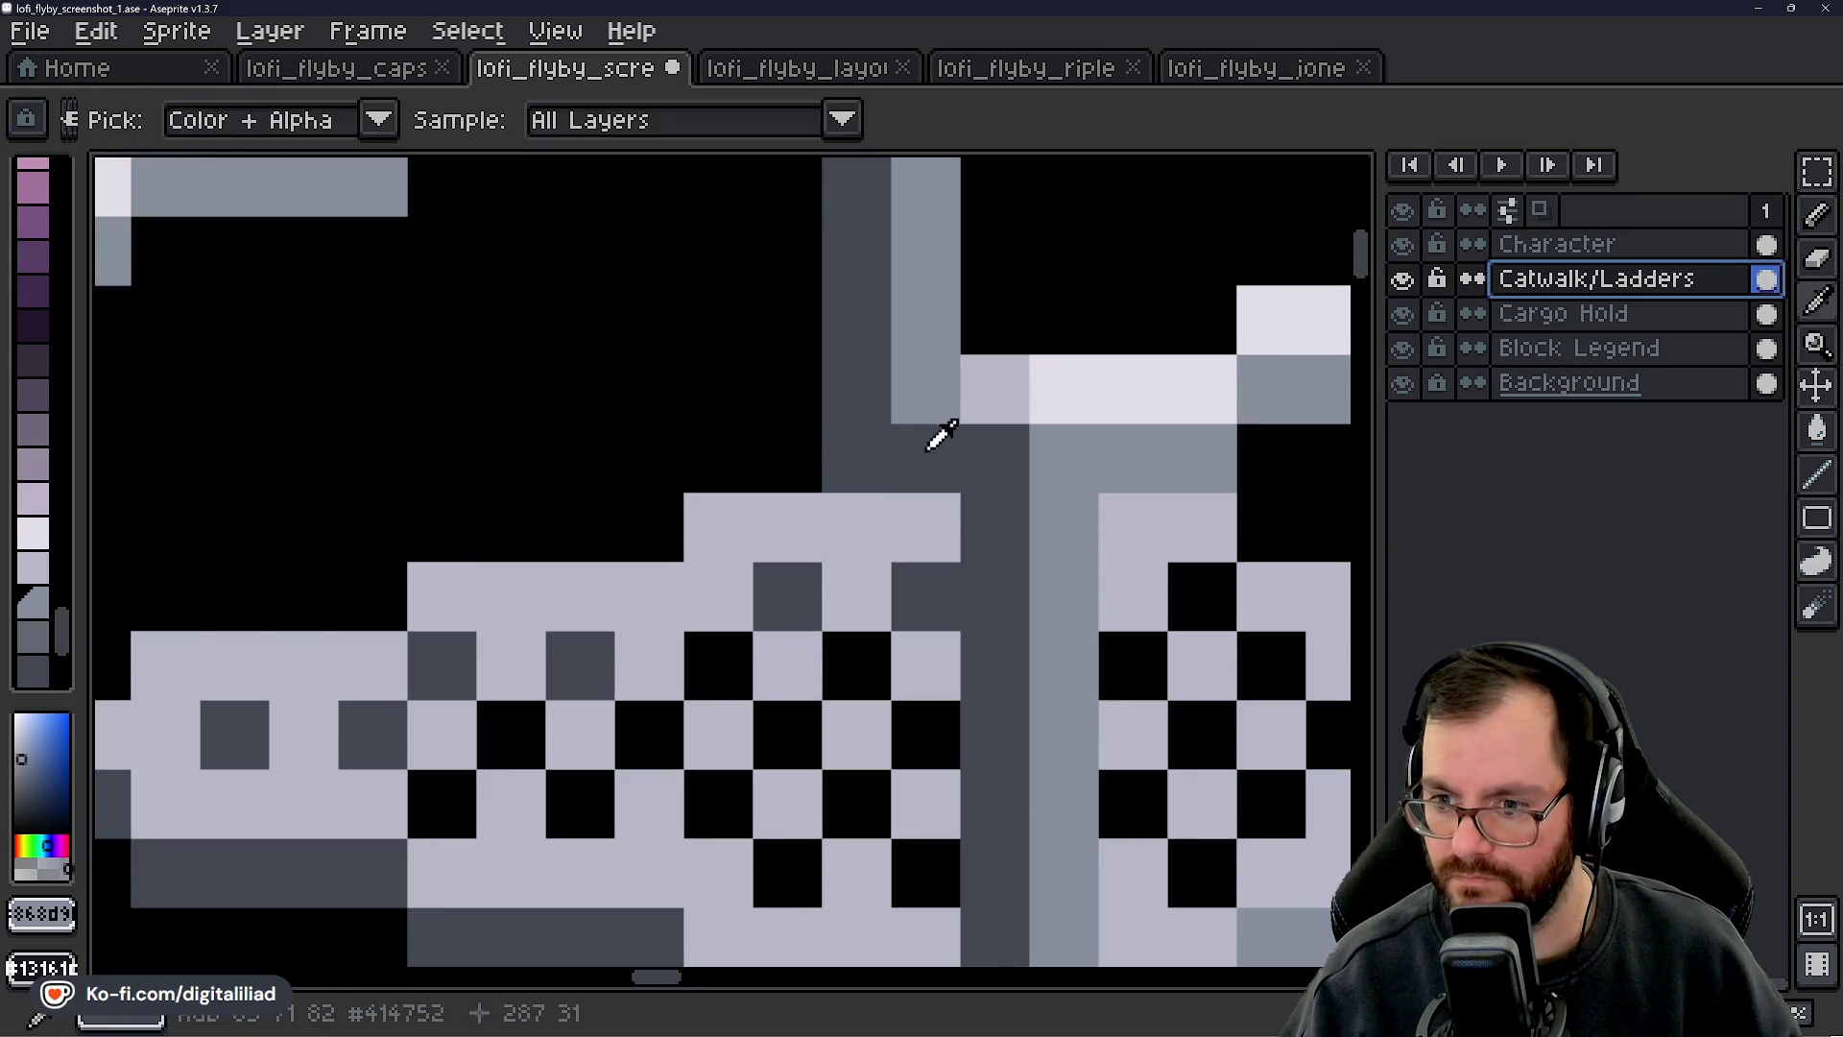
{"action": "left_click", "coordinate": [870, 477]}
{"action": "scroll", "coordinate": [870, 477], "scroll_direction": "down", "scroll_amount": 1}
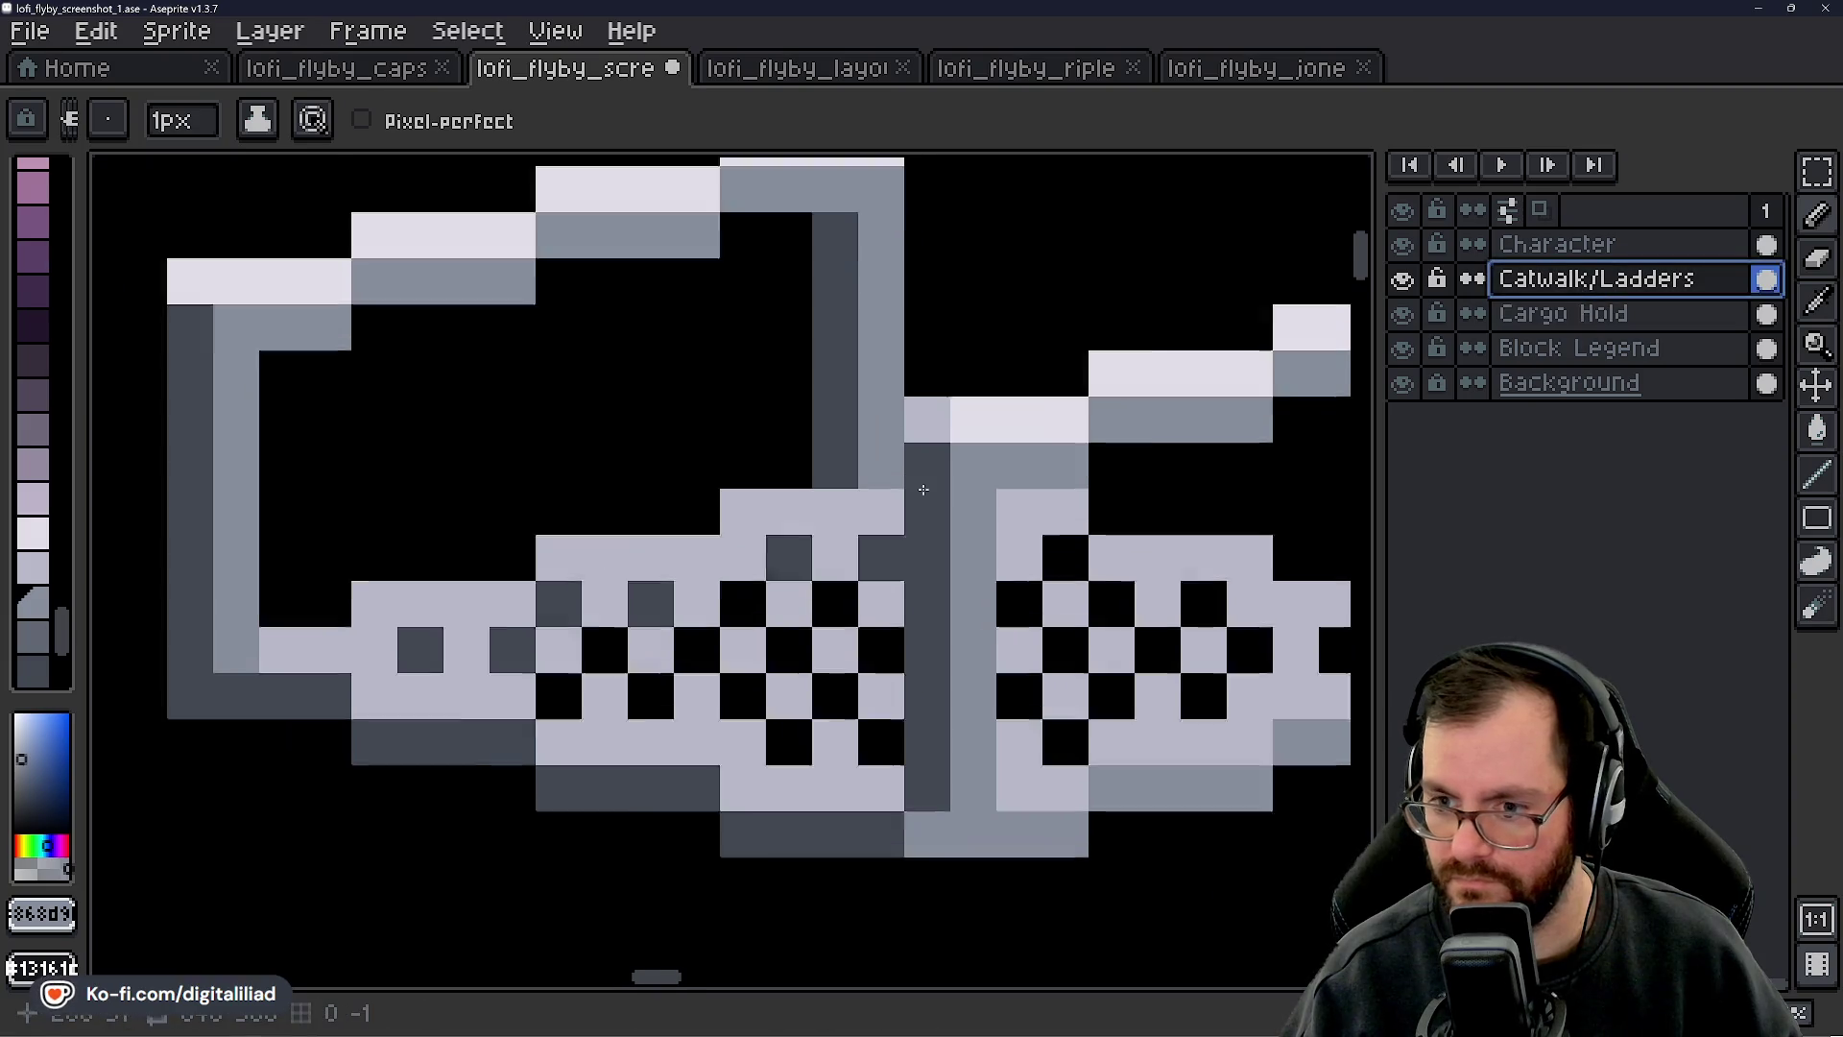
{"action": "scroll", "coordinate": [936, 487], "scroll_direction": "up", "scroll_amount": 1}
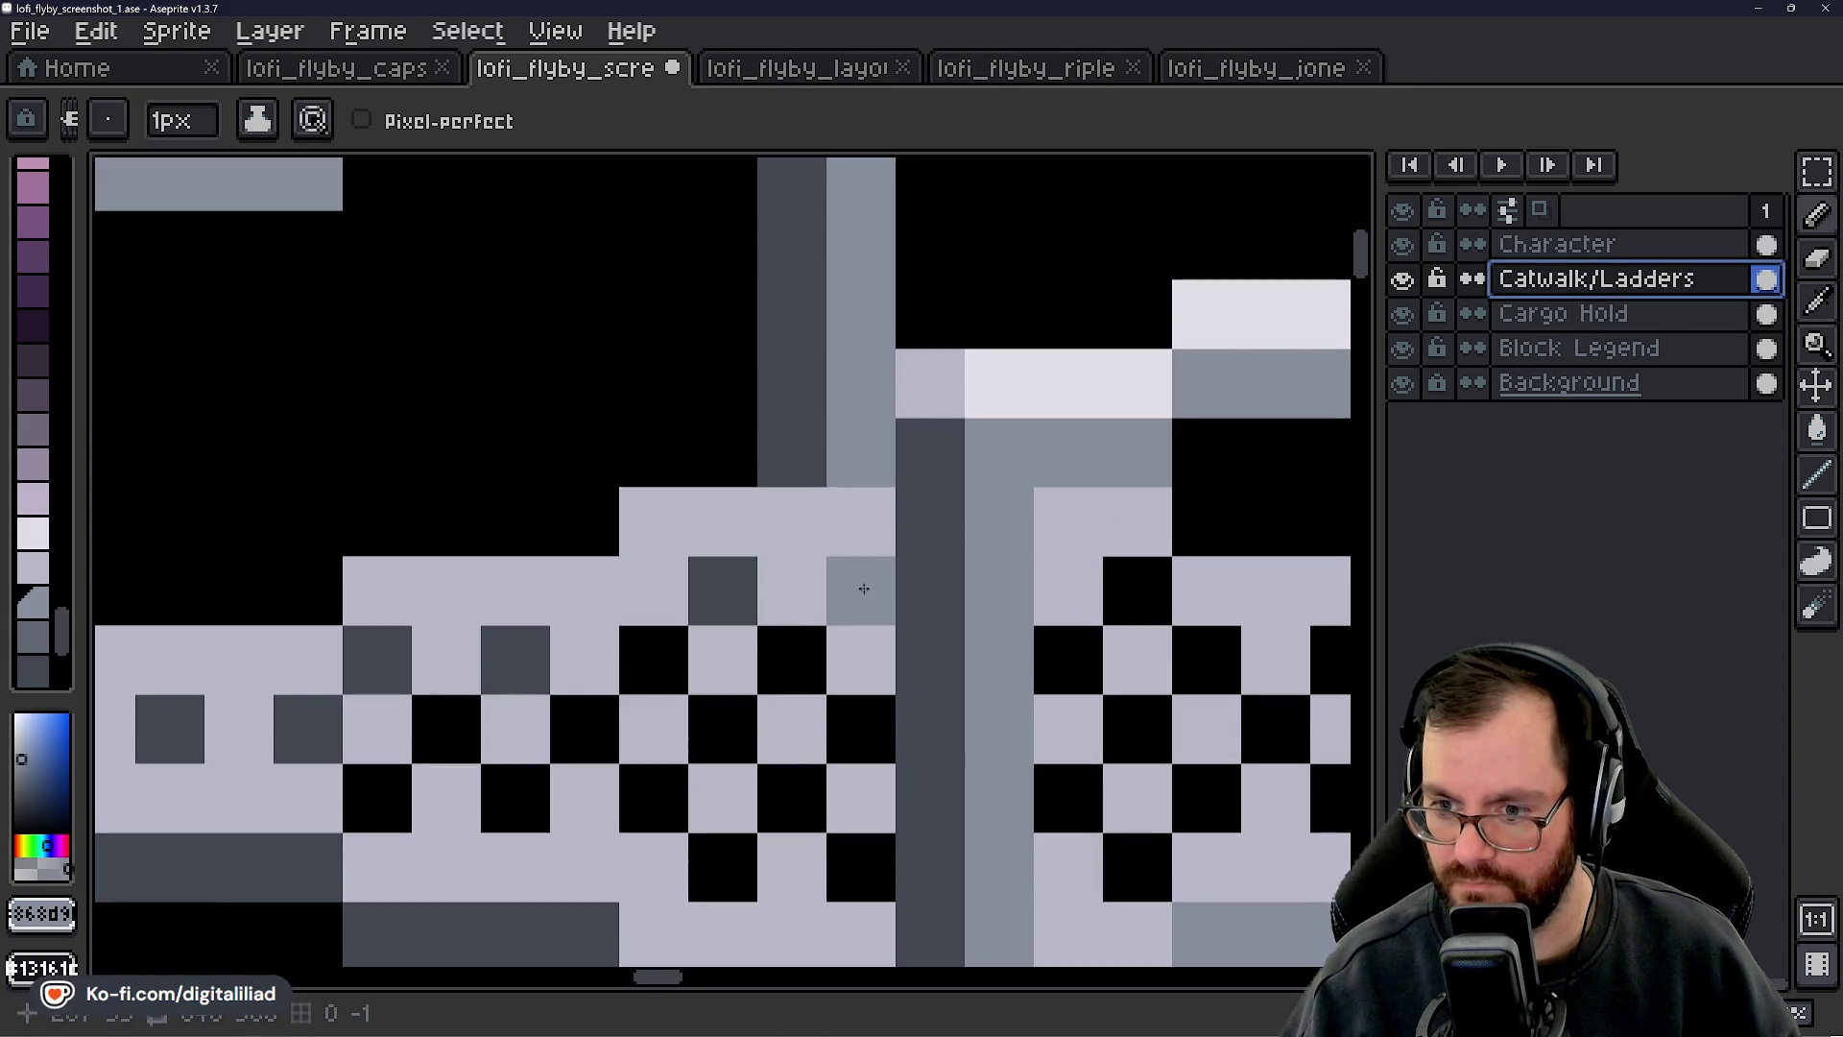
- Toggle the Character layer's visibility to compare, zooming in and out to check the join
{"action": "left_click", "coordinate": [1402, 248]}
{"action": "left_click", "coordinate": [1403, 247]}
{"action": "left_click", "coordinate": [1402, 248]}
{"action": "left_click", "coordinate": [1402, 248]}
{"action": "left_click", "coordinate": [1403, 248]}
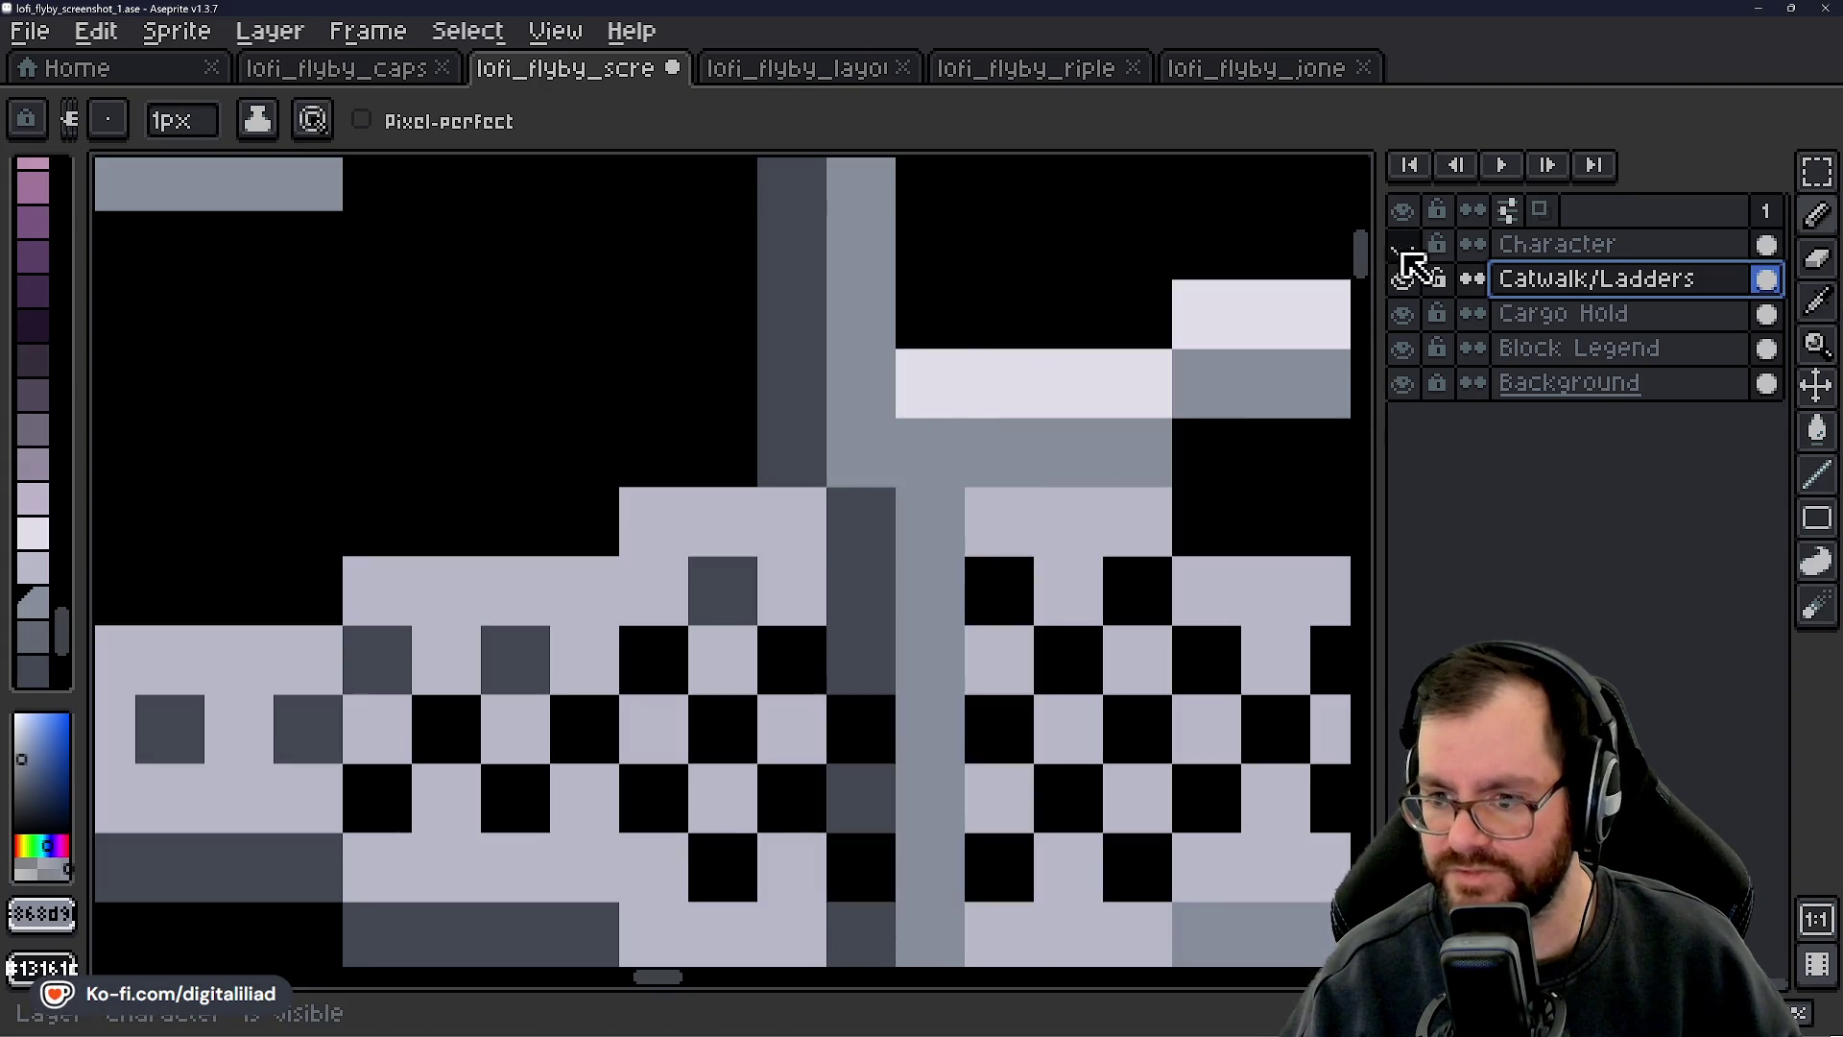
{"action": "left_click", "coordinate": [1403, 248]}
{"action": "scroll", "coordinate": [824, 571], "scroll_direction": "down", "scroll_amount": 2}
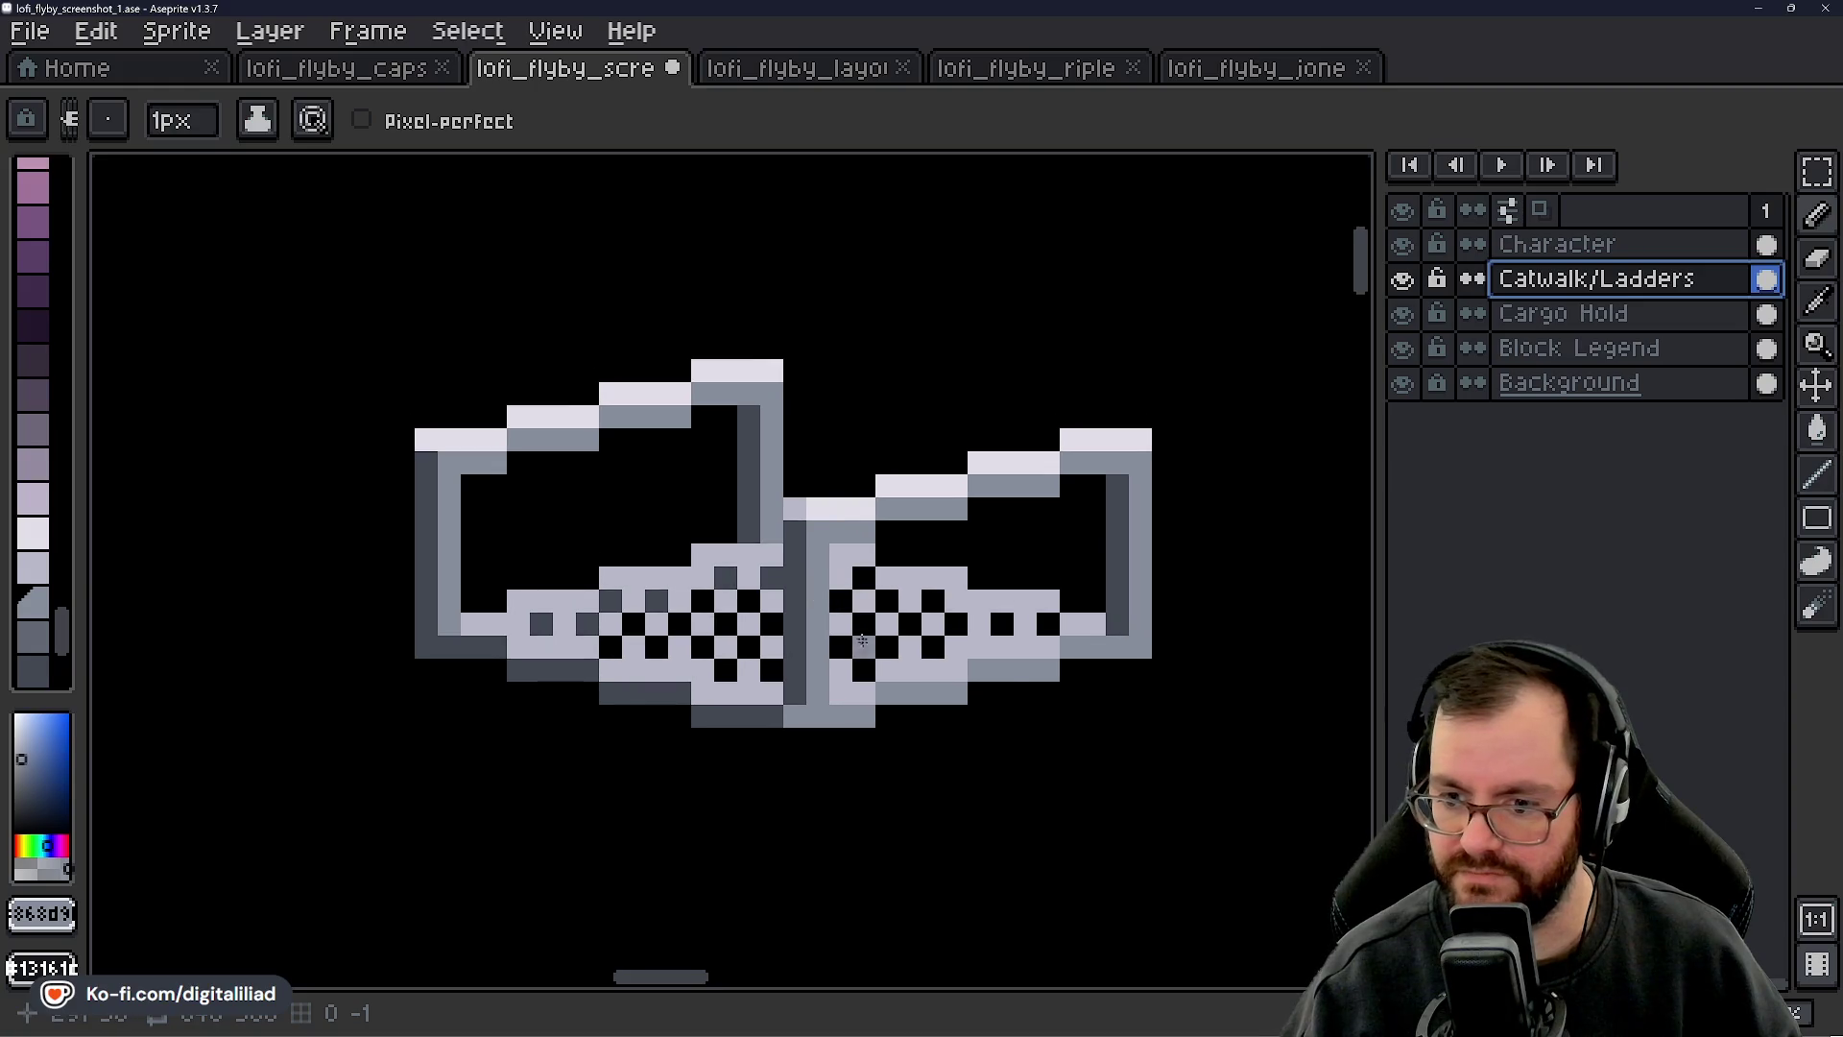
{"action": "scroll", "coordinate": [845, 633], "scroll_direction": "down", "scroll_amount": 3}
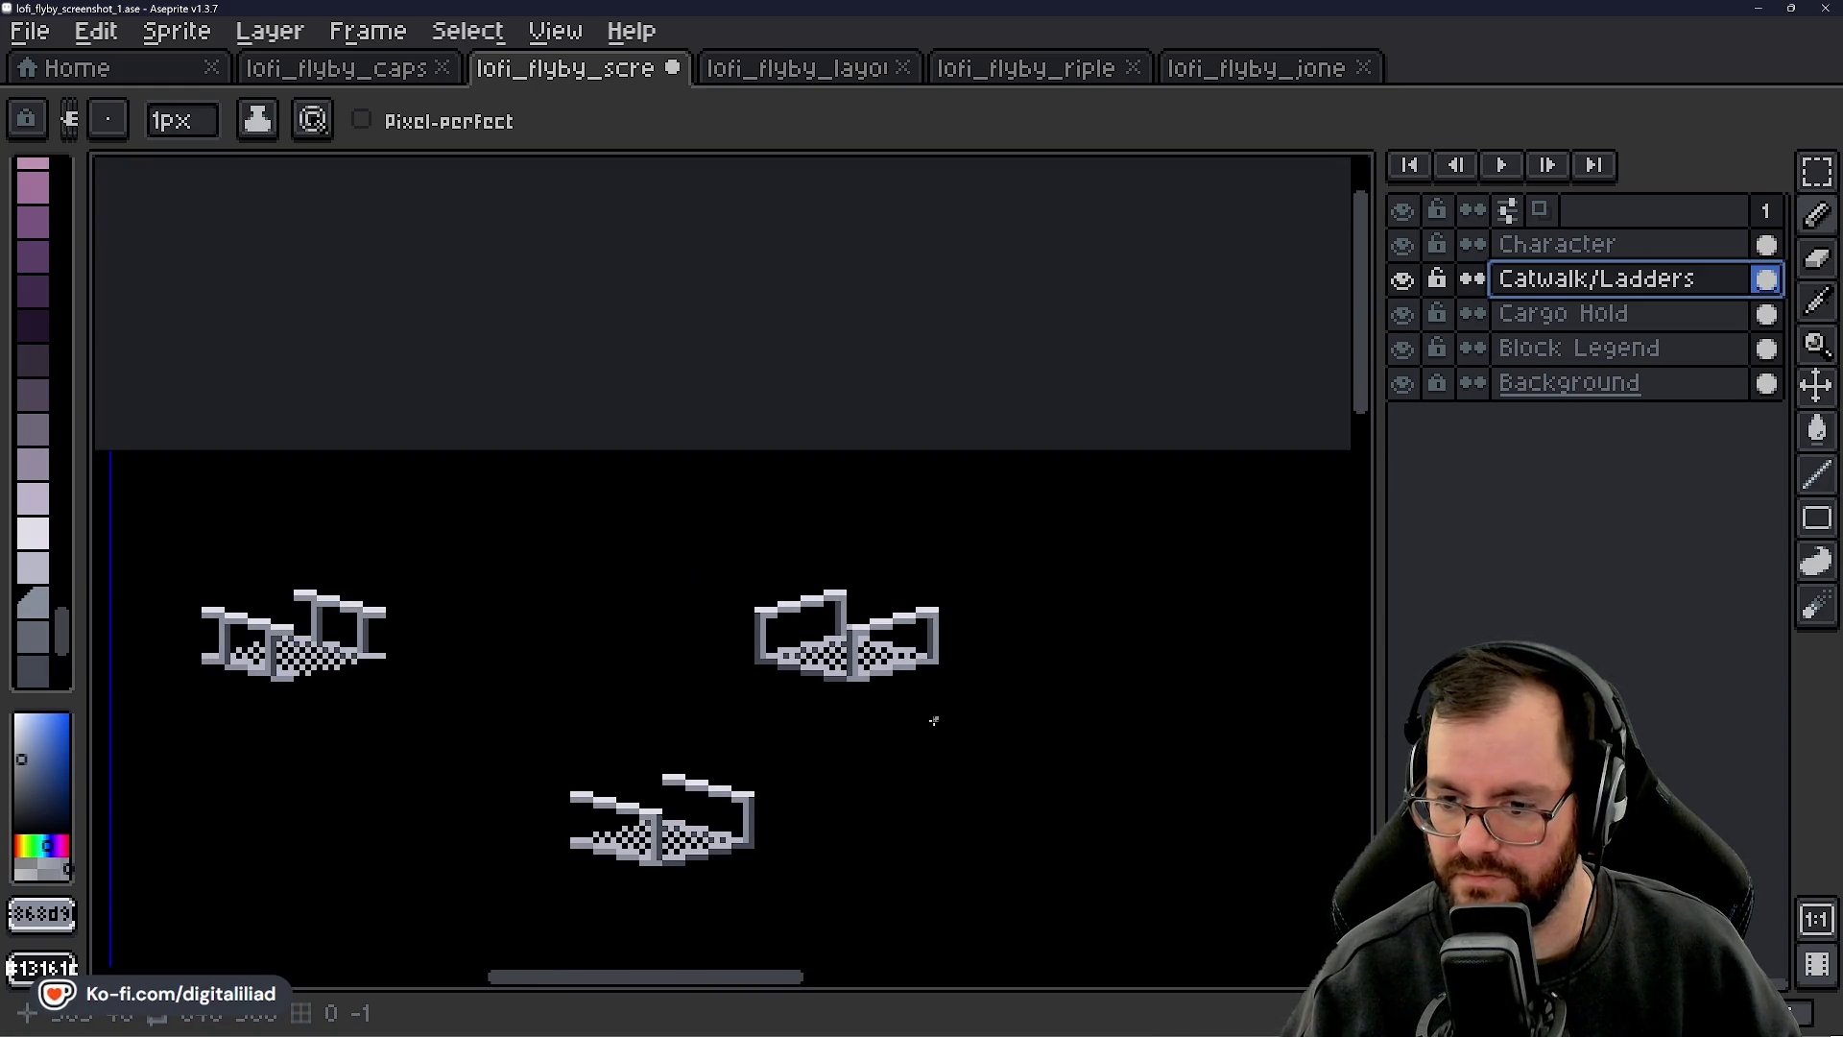
{"action": "scroll", "coordinate": [861, 680], "scroll_direction": "up", "scroll_amount": 2}
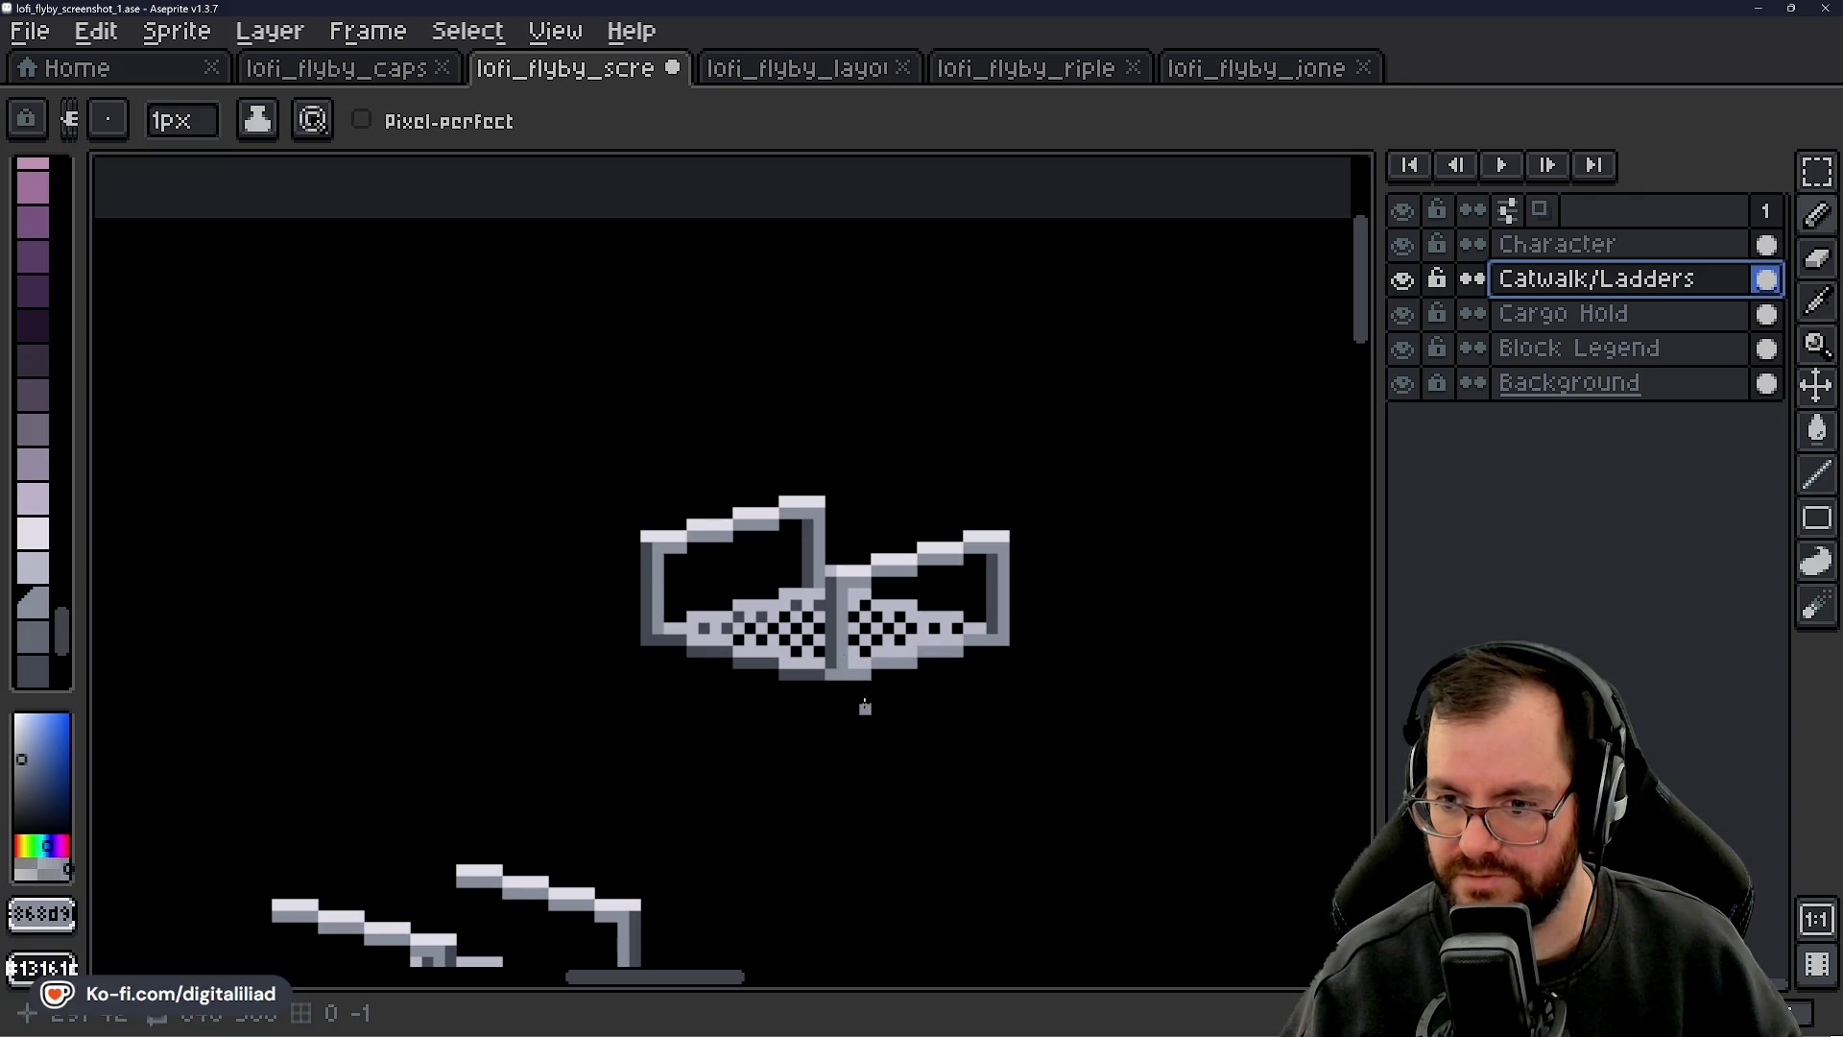
{"action": "scroll", "coordinate": [855, 569], "scroll_direction": "up", "scroll_amount": 2}
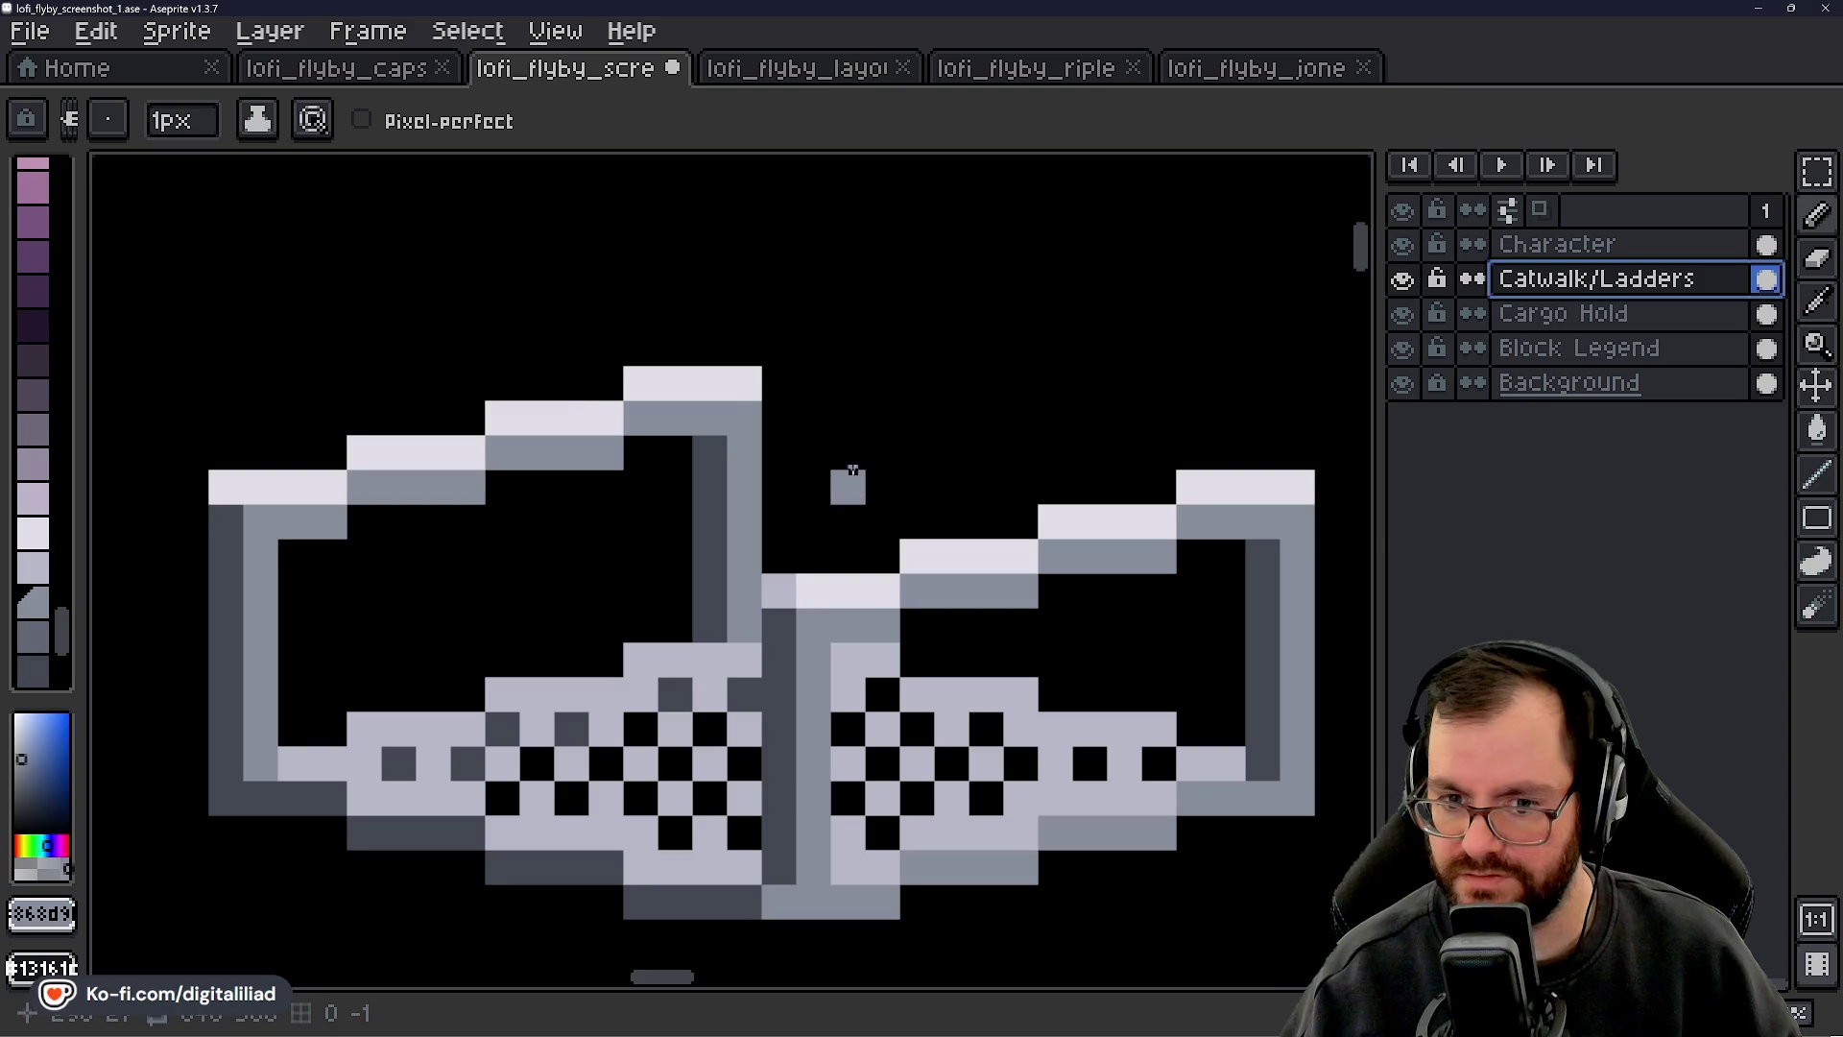
{"action": "scroll", "coordinate": [848, 452], "scroll_direction": "down", "scroll_amount": 4}
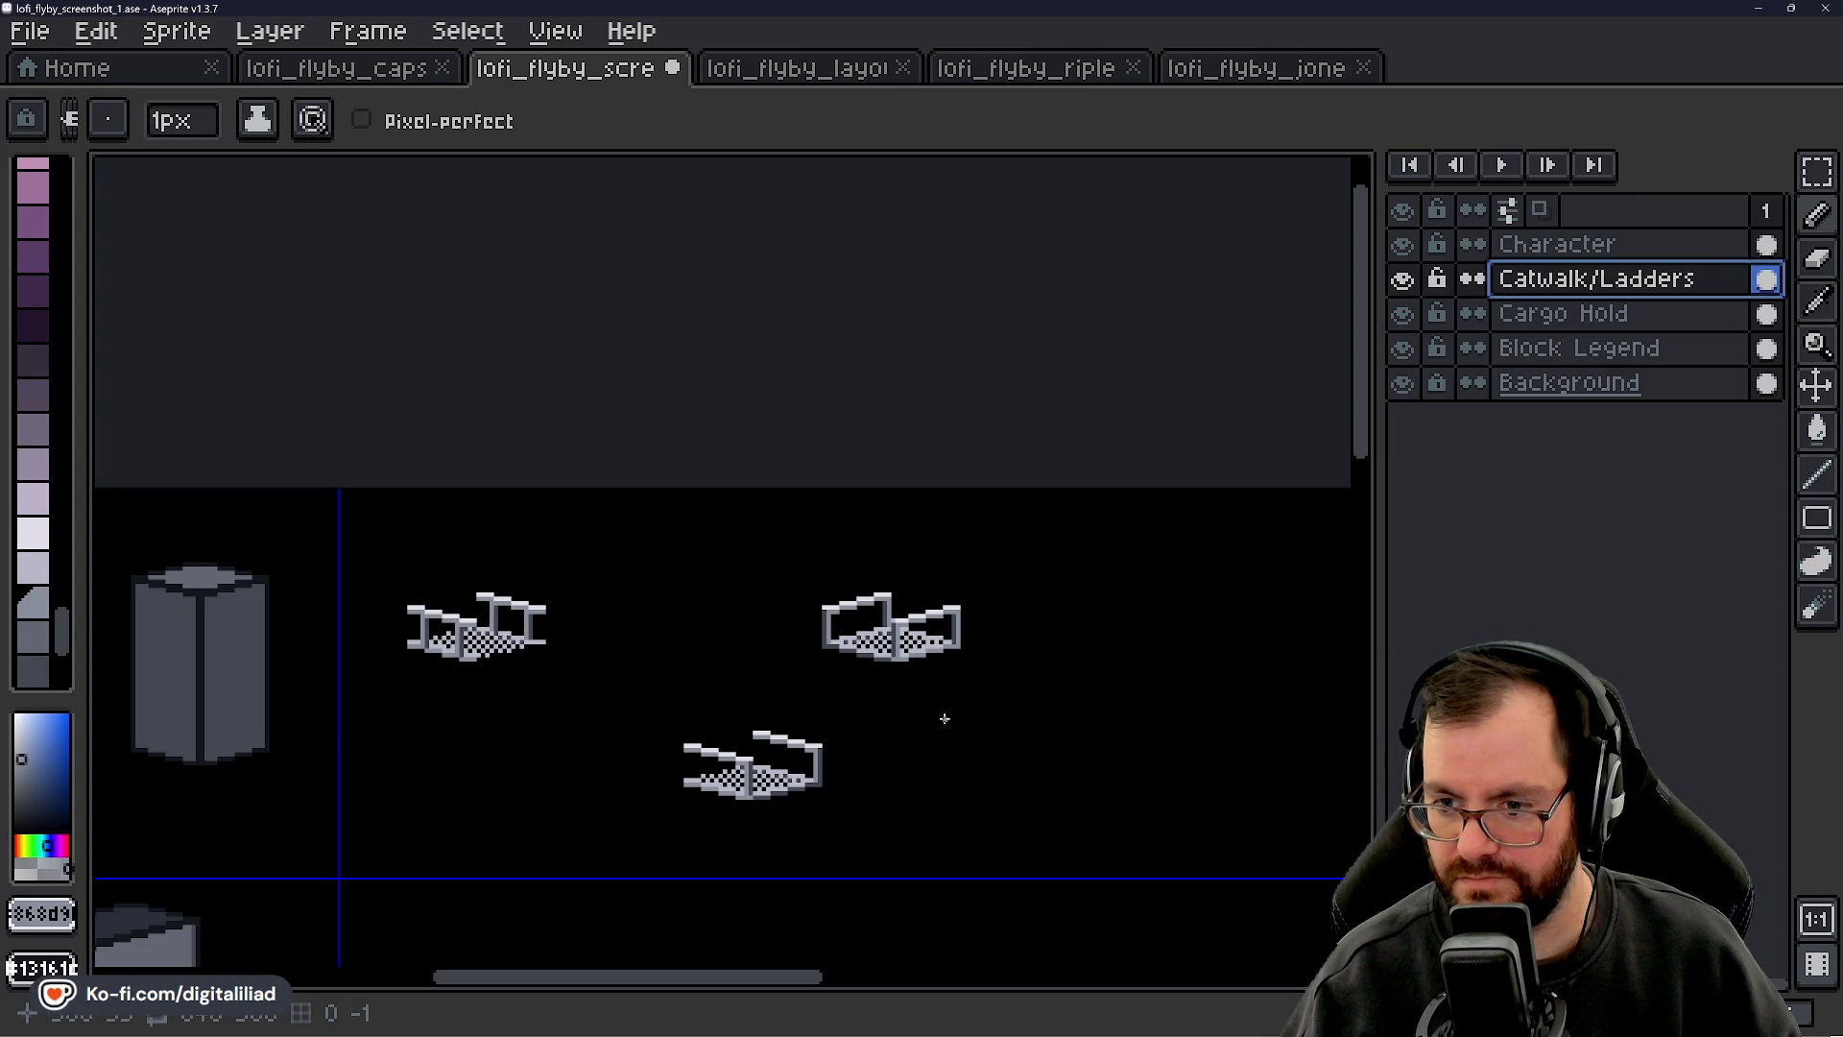
{"action": "scroll", "coordinate": [953, 622], "scroll_direction": "up", "scroll_amount": 4}
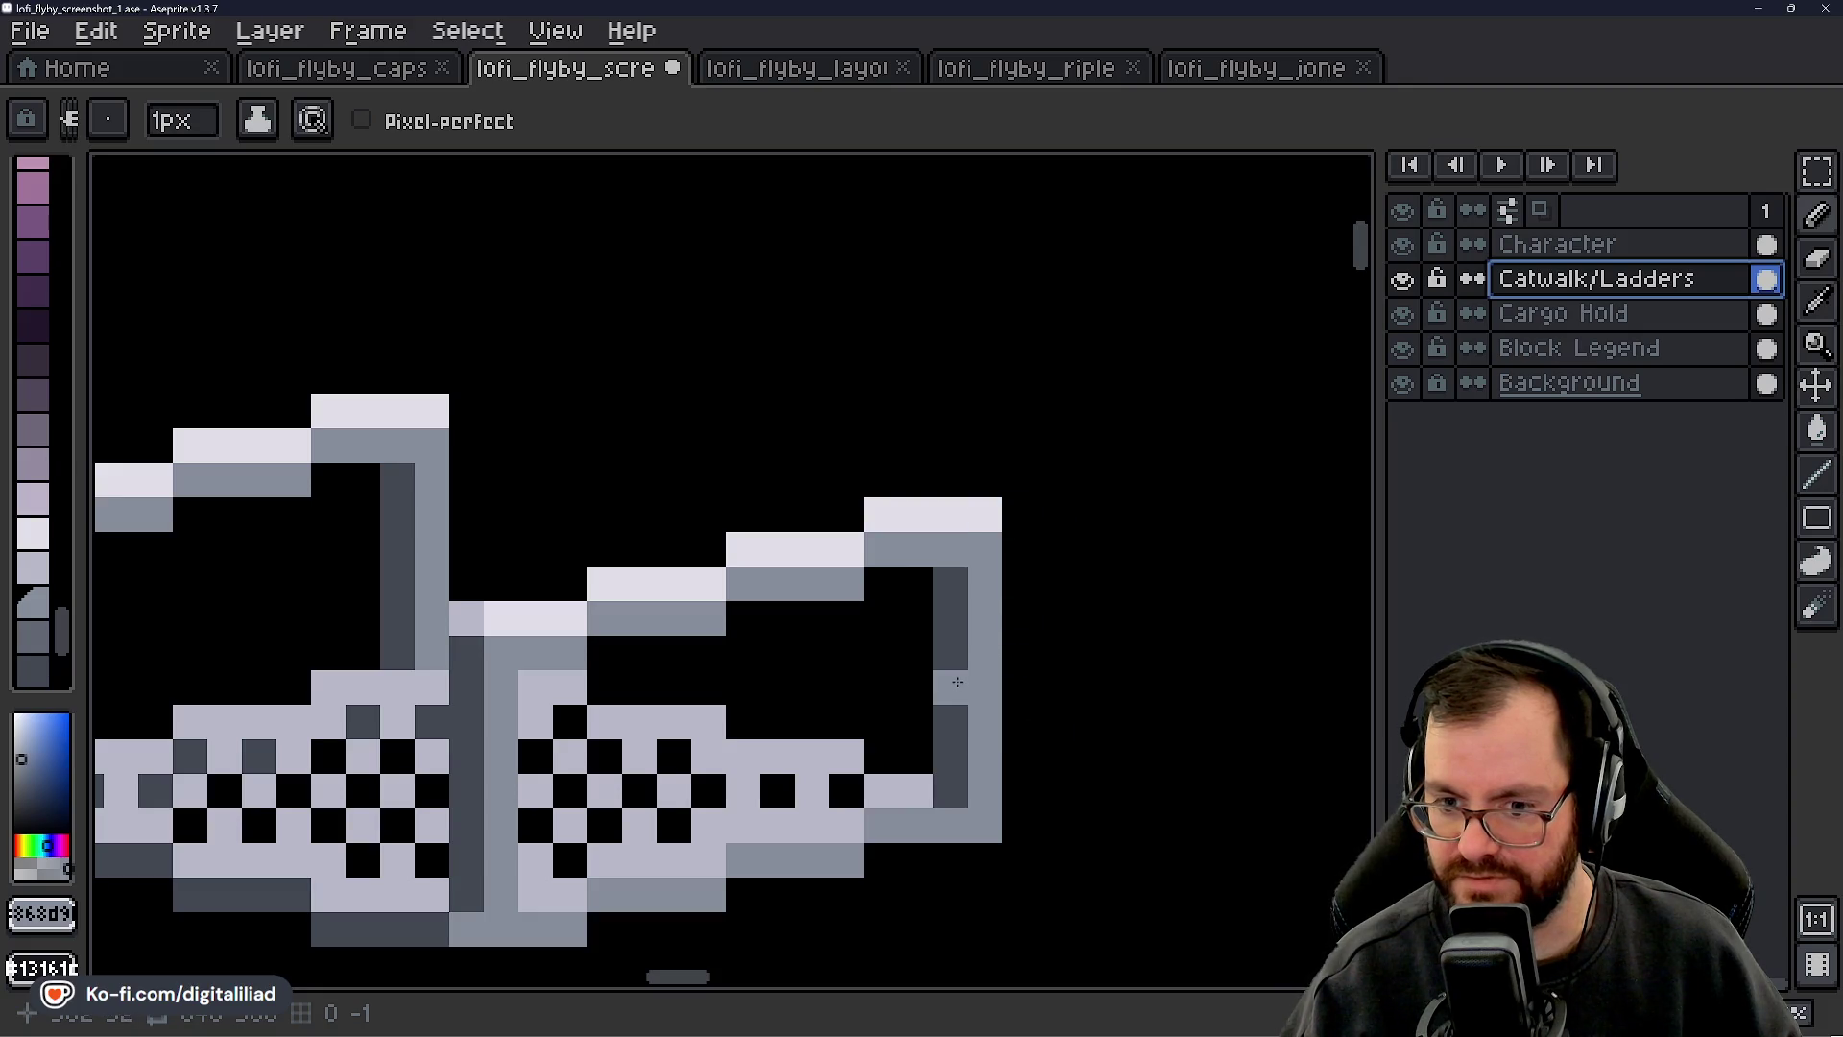
- Undo the misaligned pixel nudge on the Character layer and return to the Pencil
{"action": "key", "text": "v"}
{"action": "key", "text": "Down"}
{"action": "key", "text": "Down"}
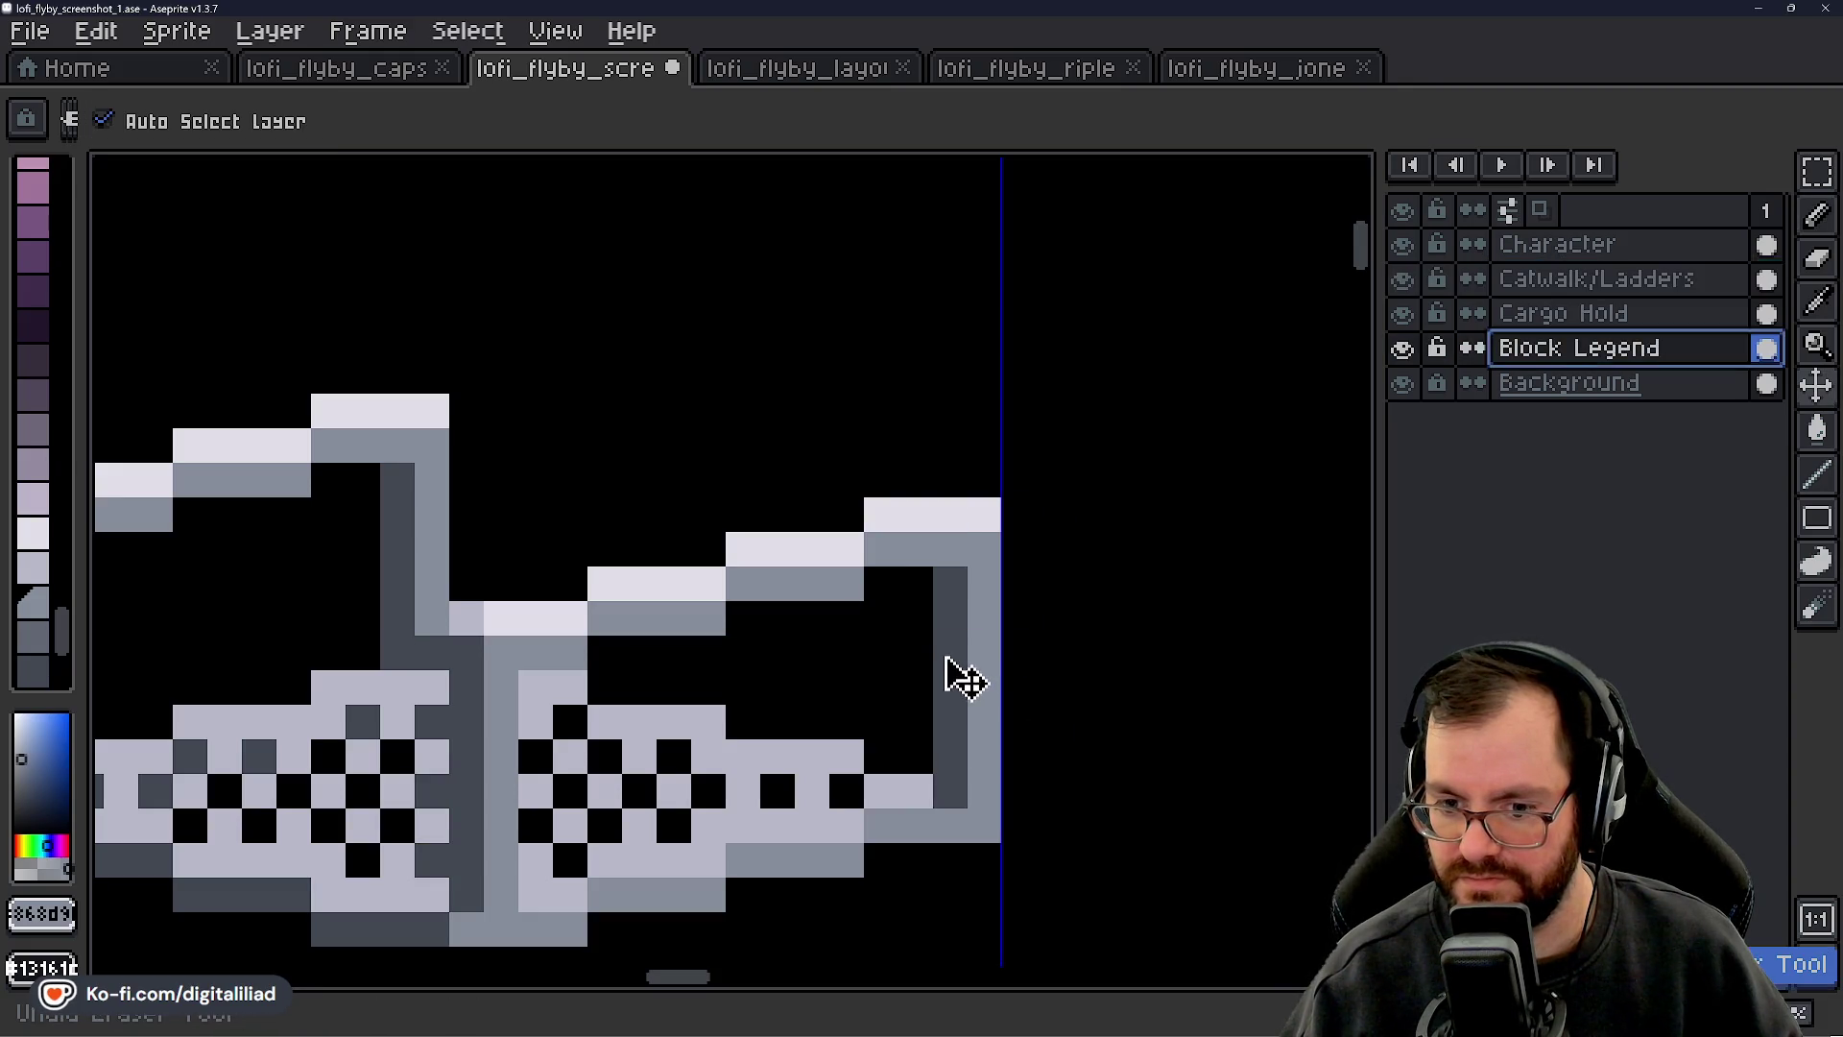
{"action": "key", "text": "Up"}
{"action": "key", "text": "Up"}
{"action": "key", "text": "Up"}
{"action": "key", "text": "ctrl+z"}
{"action": "key", "text": "ctrl+z"}
{"action": "key", "text": "ctrl+z"}
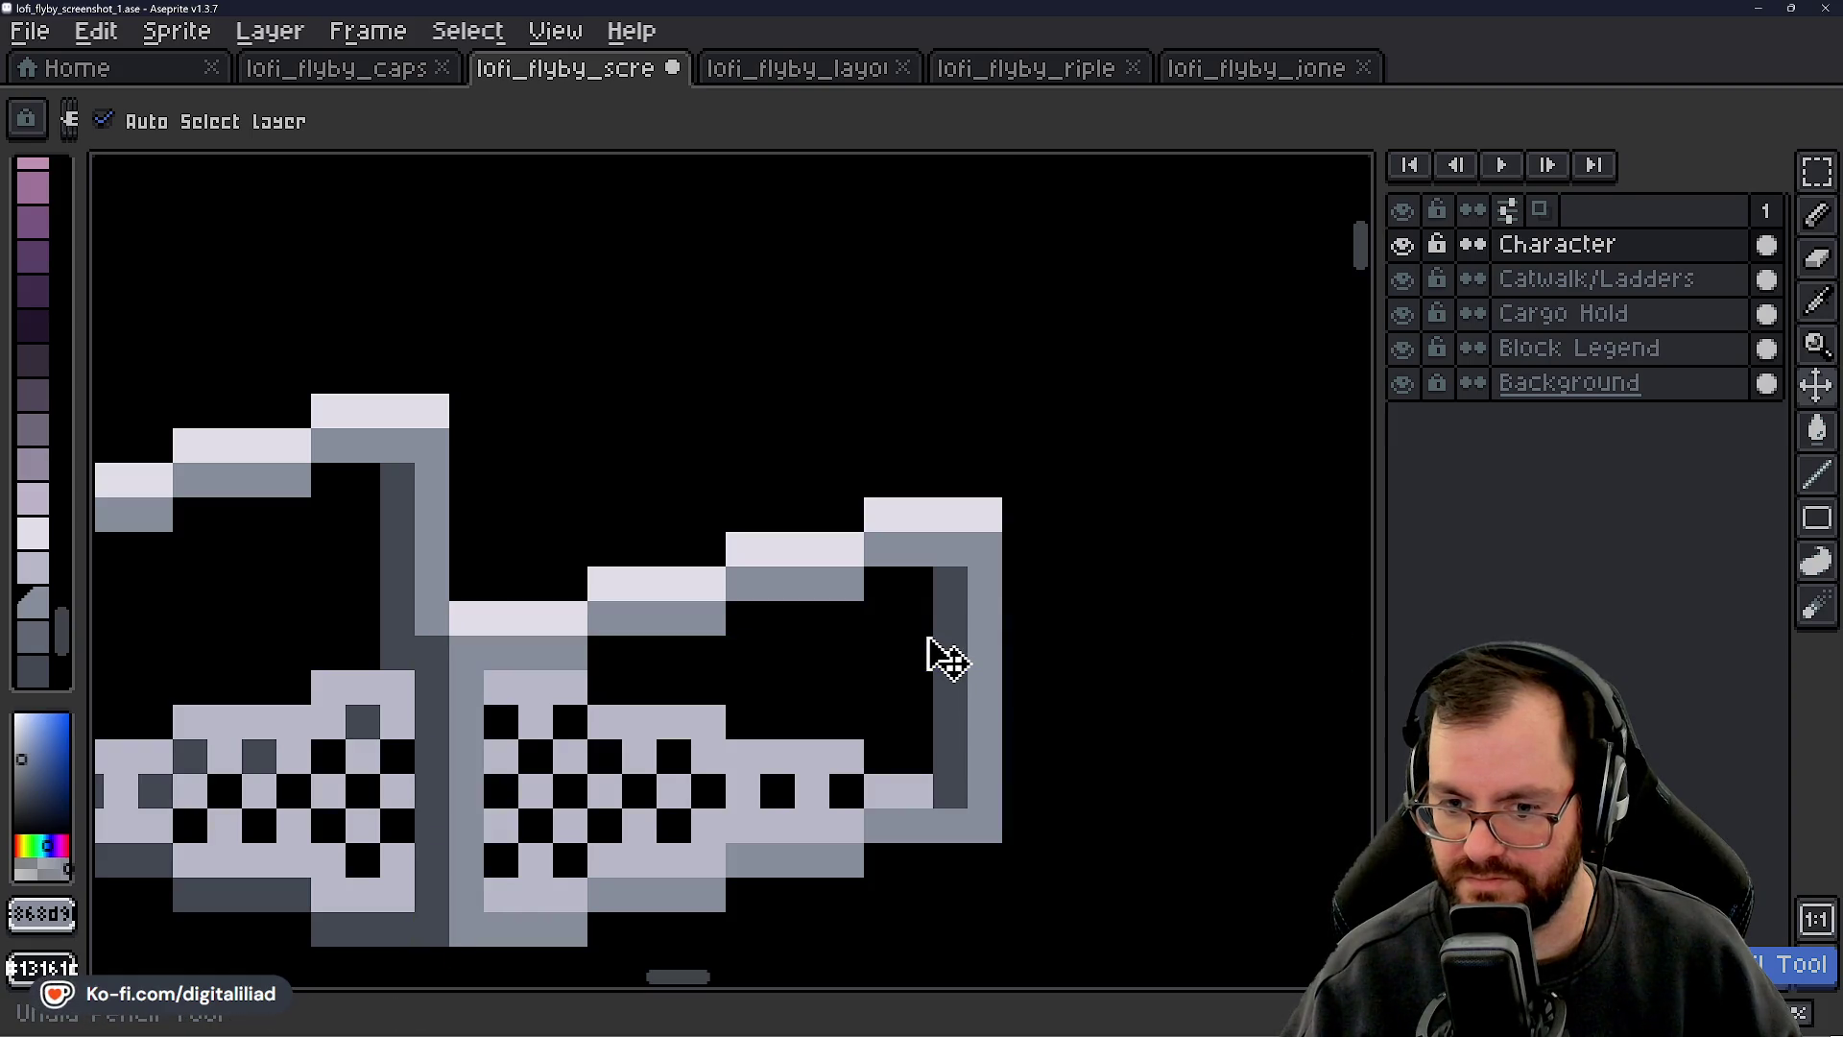
{"action": "key", "text": "b"}
- Draw a dark grey column down the right railing post
{"action": "left_click_drag", "start_coordinate": [887, 631], "coordinate": [832, 540]}
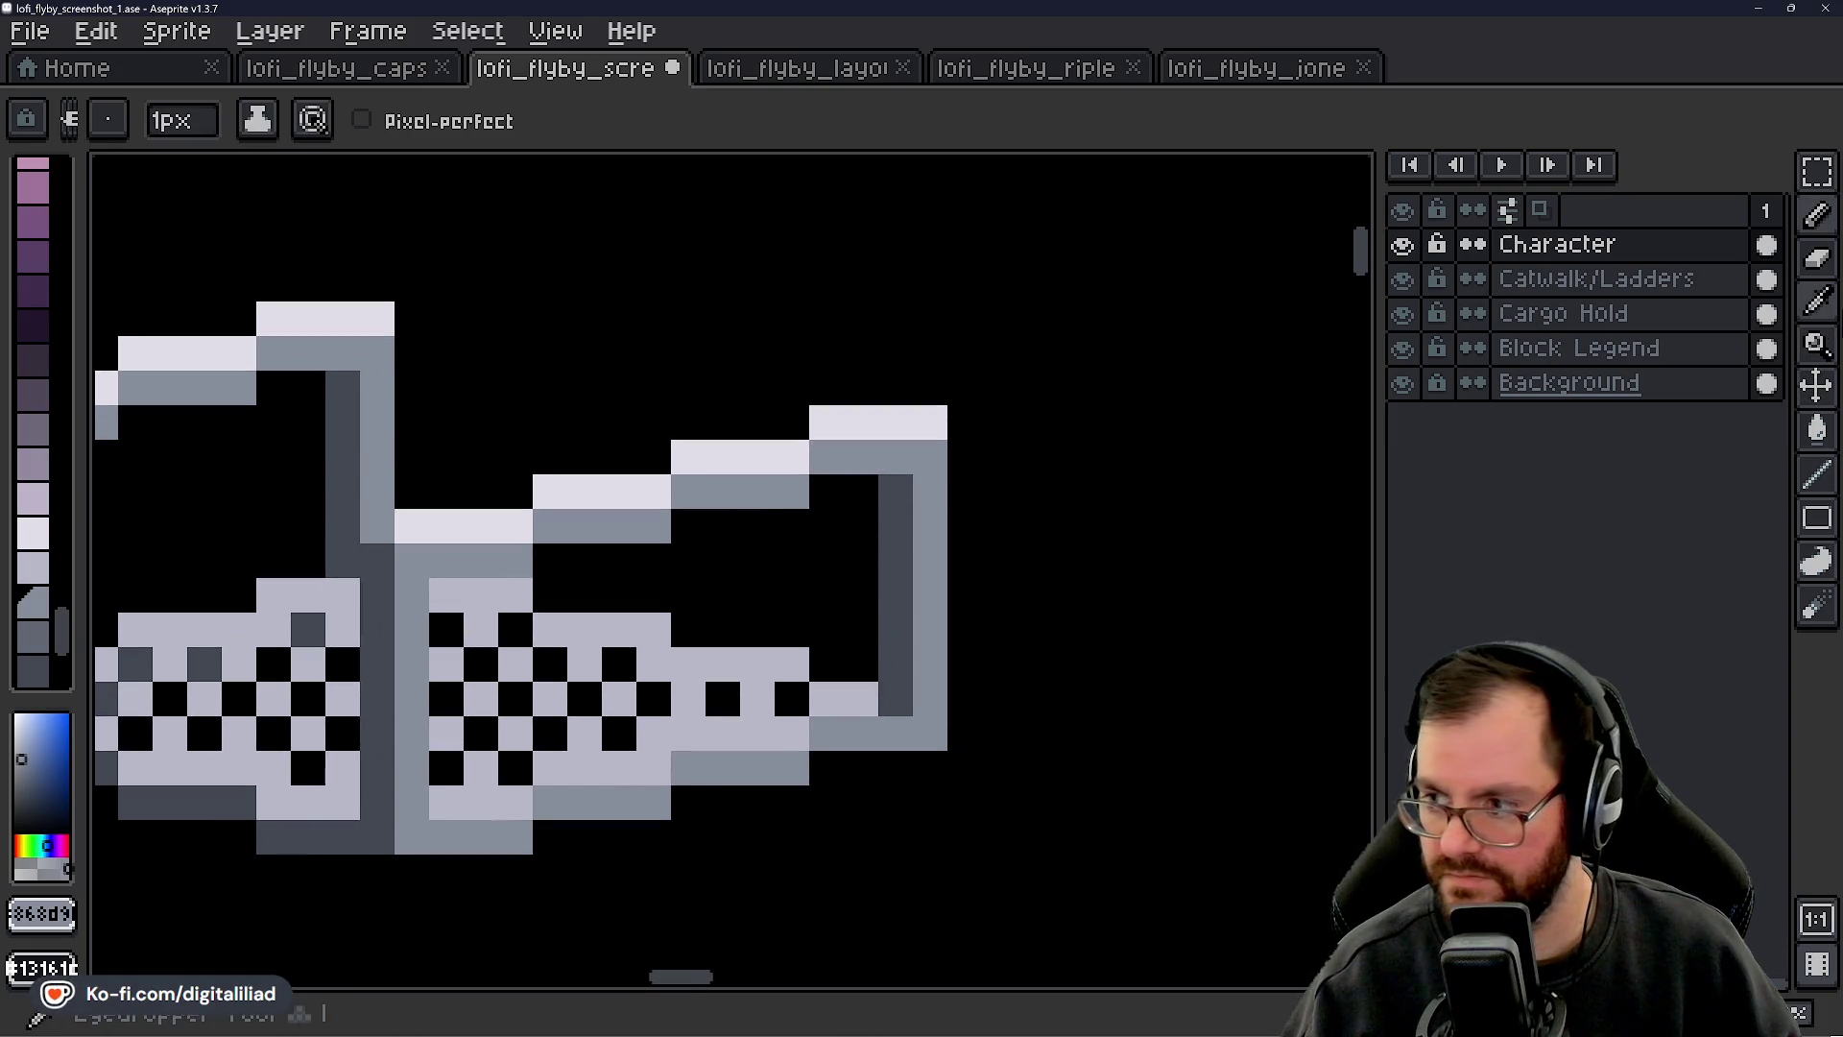
{"action": "left_click", "coordinate": [1816, 473]}
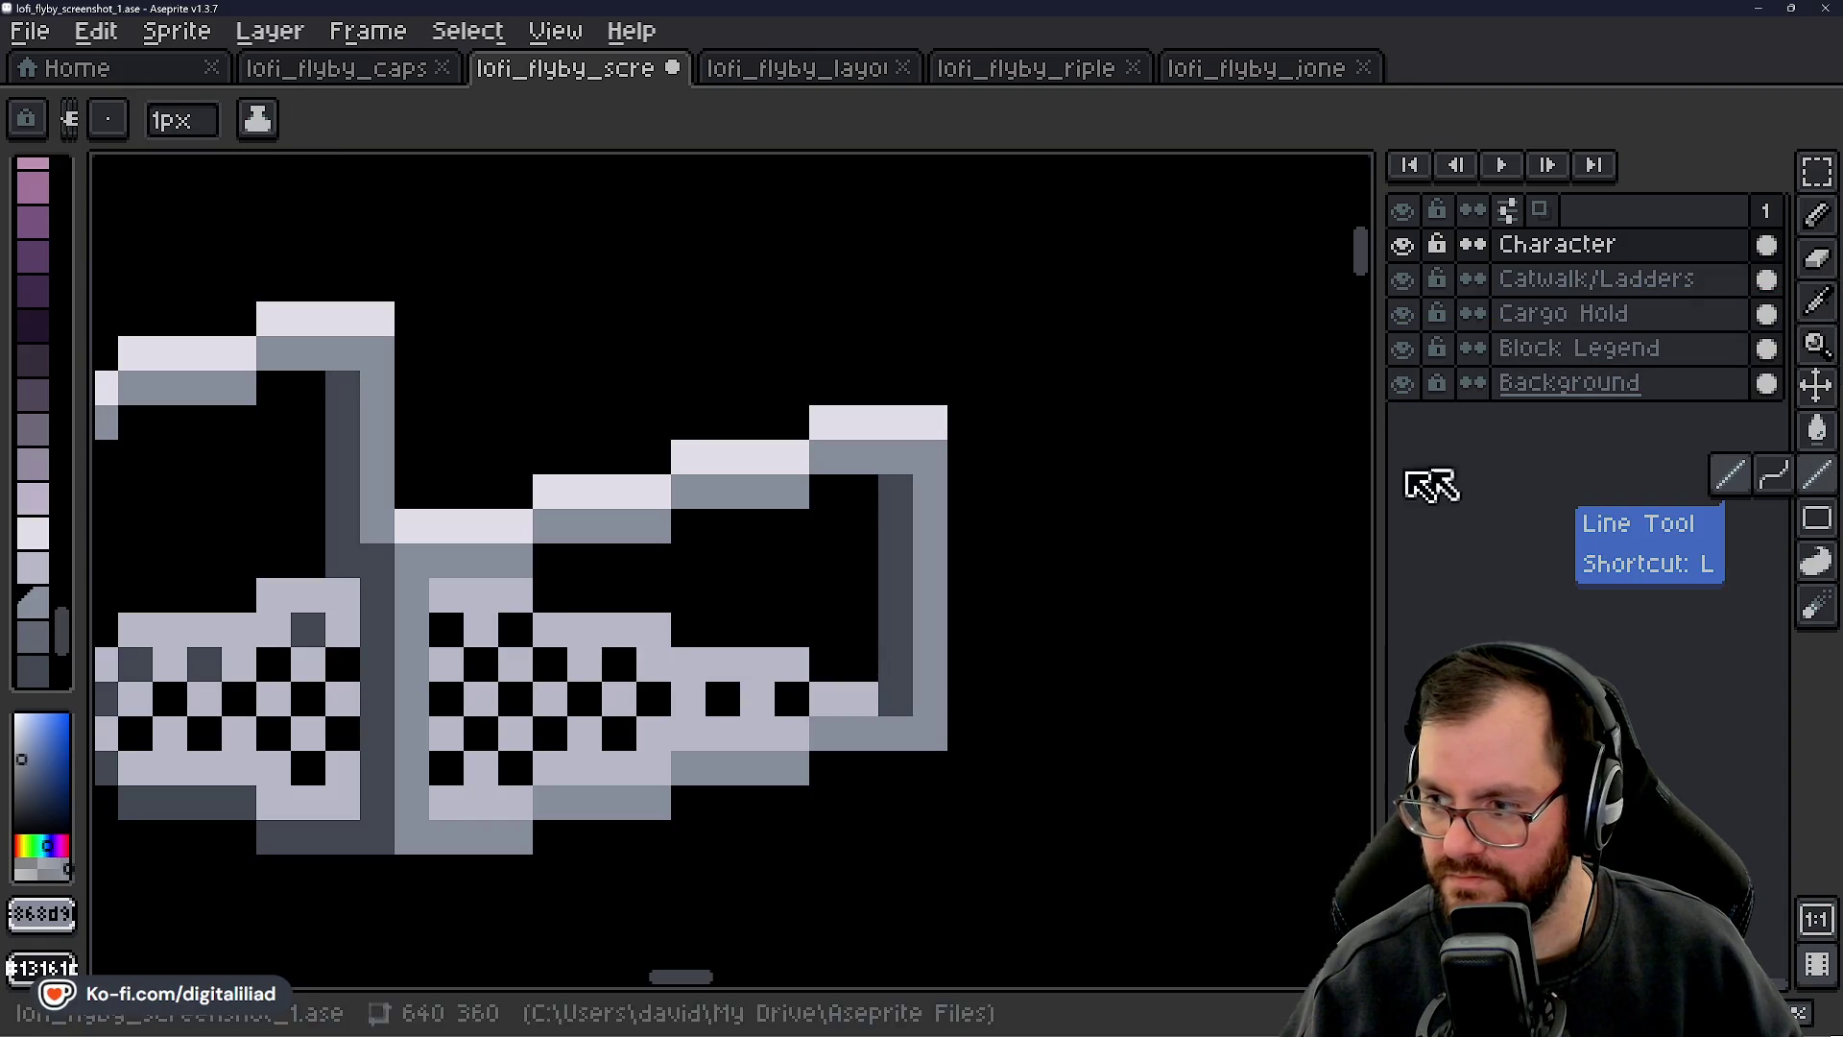
{"action": "left_click", "coordinate": [907, 489], "text": "alt"}
{"action": "key", "text": "b"}
{"action": "left_click_drag", "start_coordinate": [930, 519], "coordinate": [938, 652]}
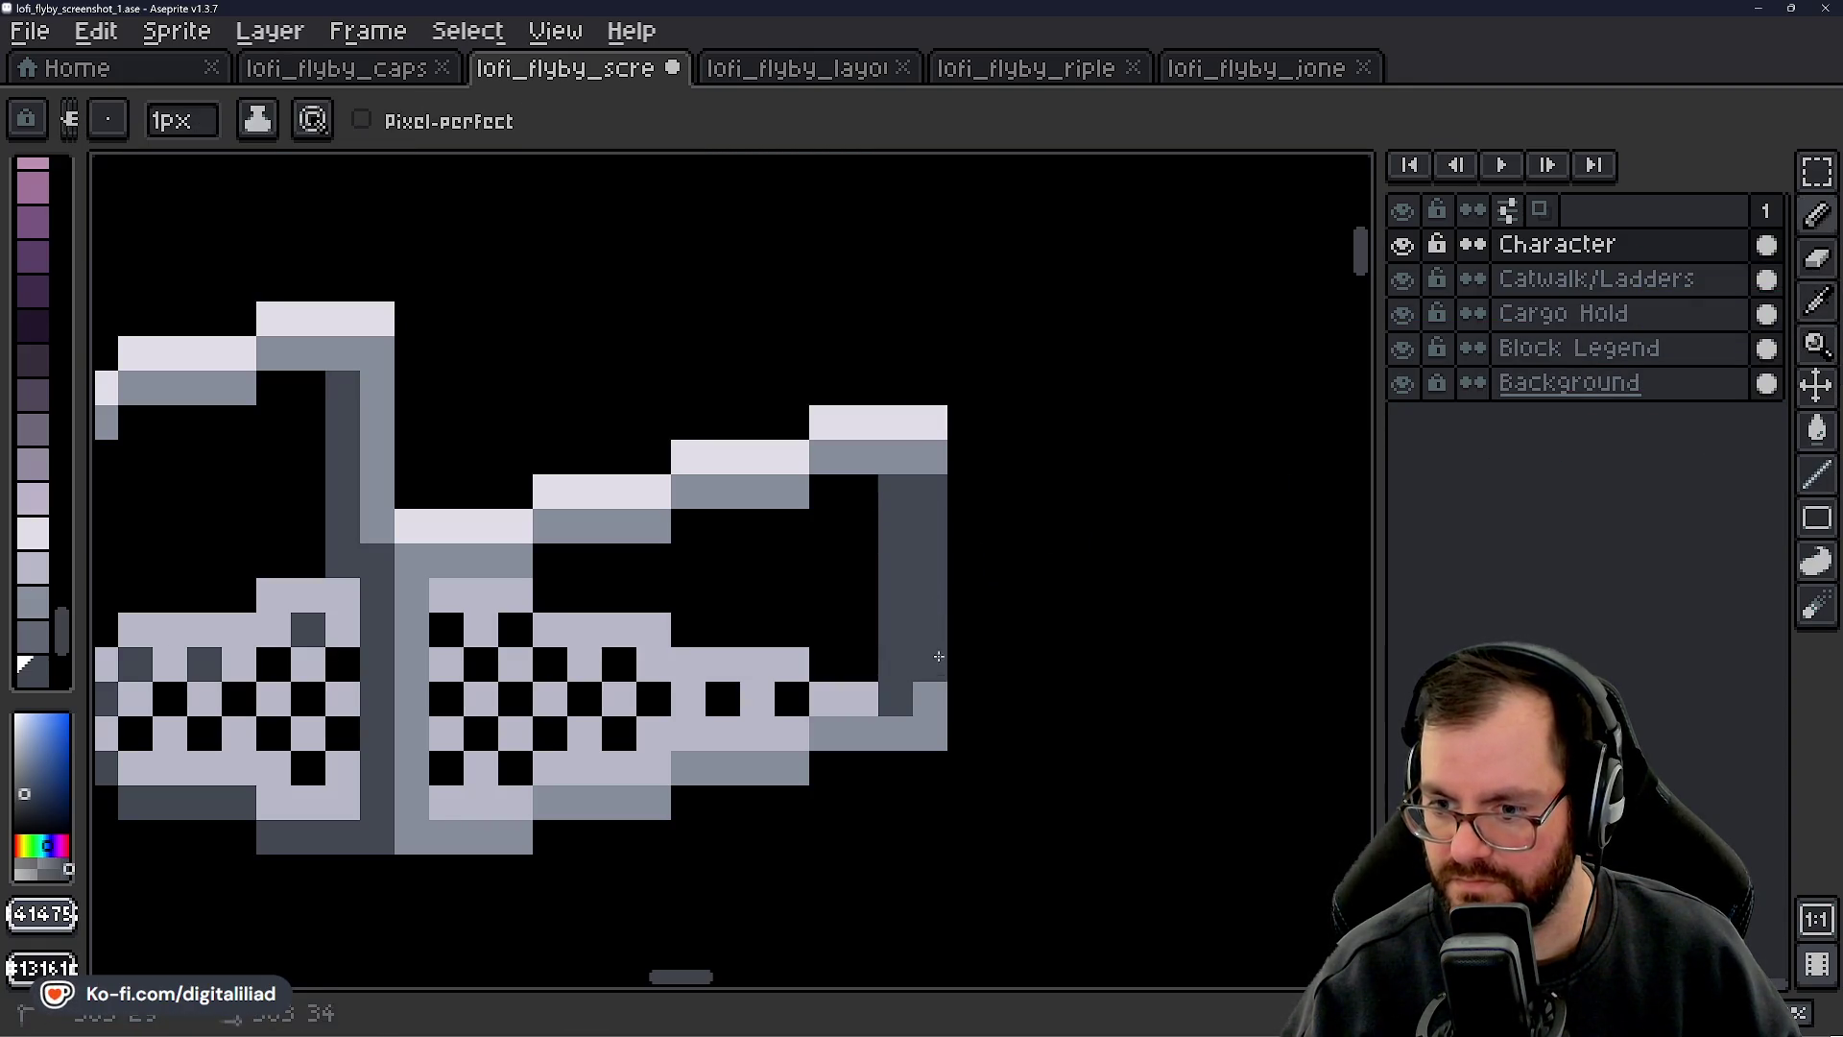
{"action": "scroll", "coordinate": [1056, 509], "scroll_direction": "down", "scroll_amount": 5}
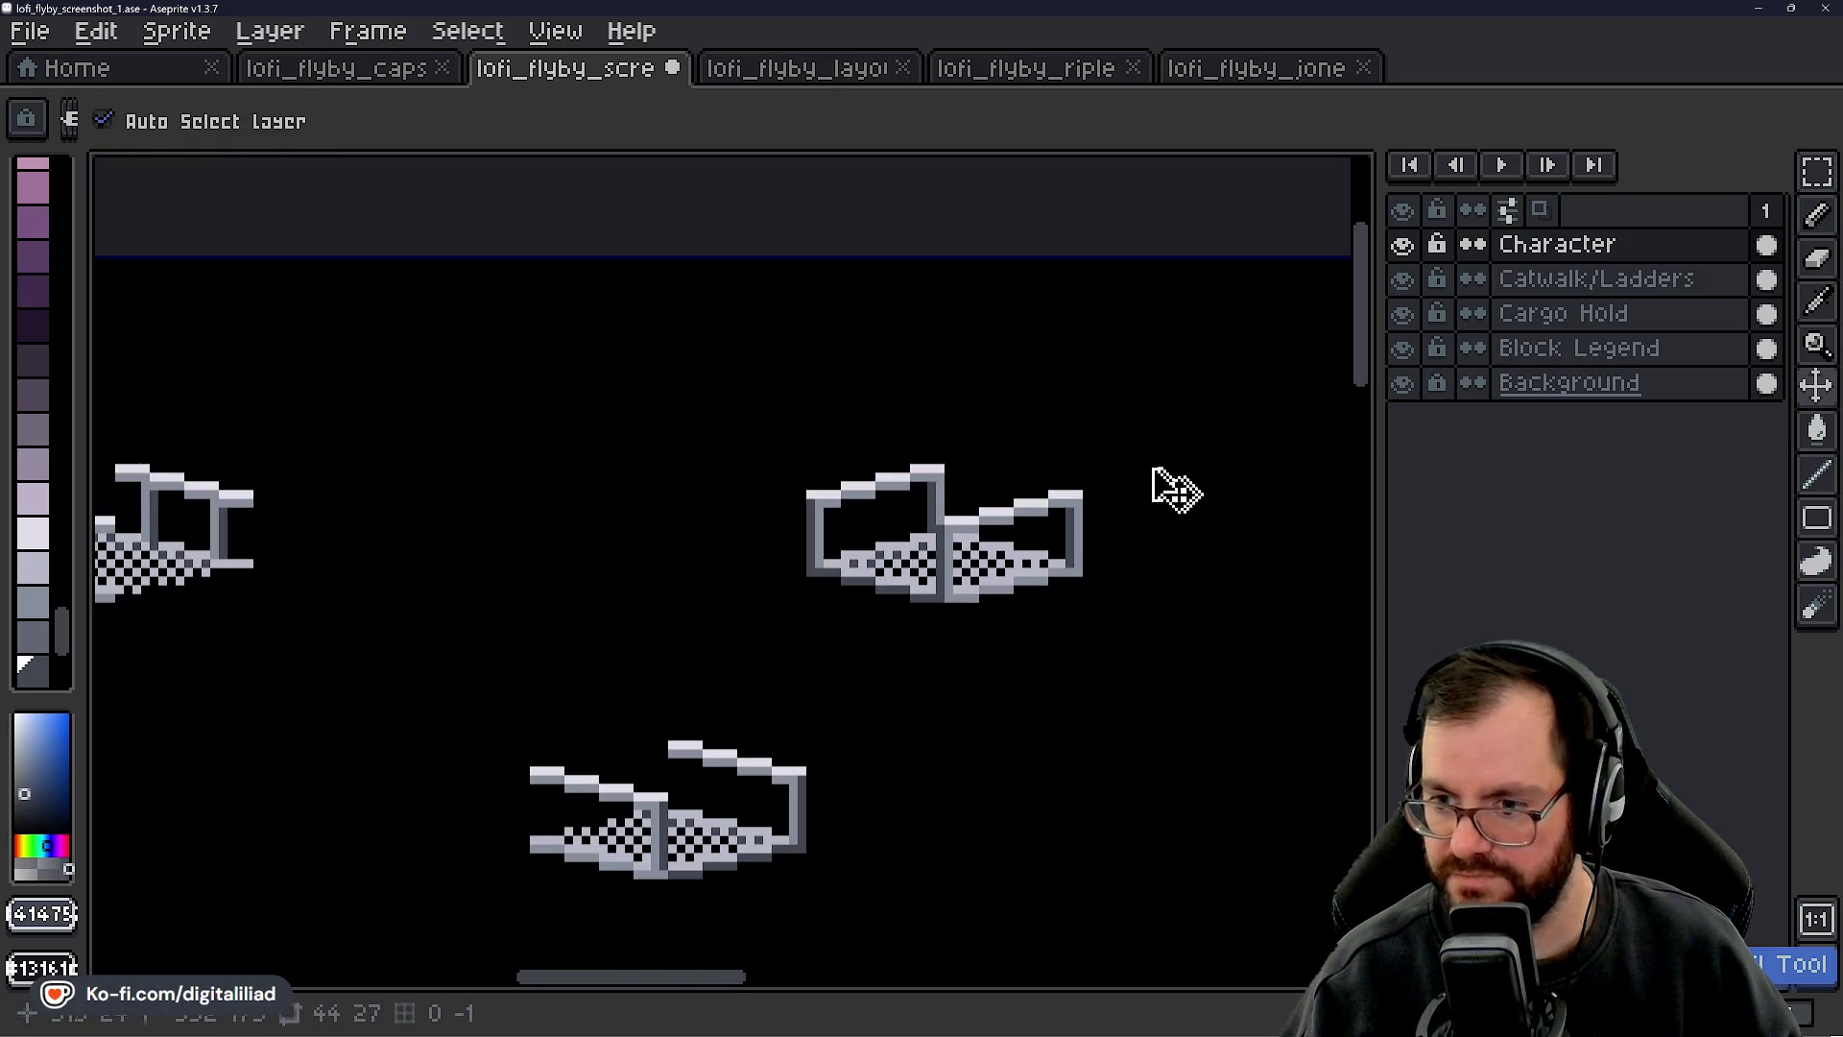
- Make rectangular selections around the catwalk on the Catwalk/Ladders and Block Legend layers
{"action": "left_click", "coordinate": [1818, 171]}
{"action": "mouse_move", "coordinate": [732, 423]}
{"action": "left_mouse_down"}
{"action": "mouse_move", "coordinate": [1132, 625]}
{"action": "mouse_move", "coordinate": [1034, 630]}
{"action": "left_mouse_up"}
{"action": "left_click", "coordinate": [1143, 625]}
{"action": "left_click", "coordinate": [1589, 288]}
{"action": "left_click_drag", "start_coordinate": [646, 383], "coordinate": [1055, 662]}
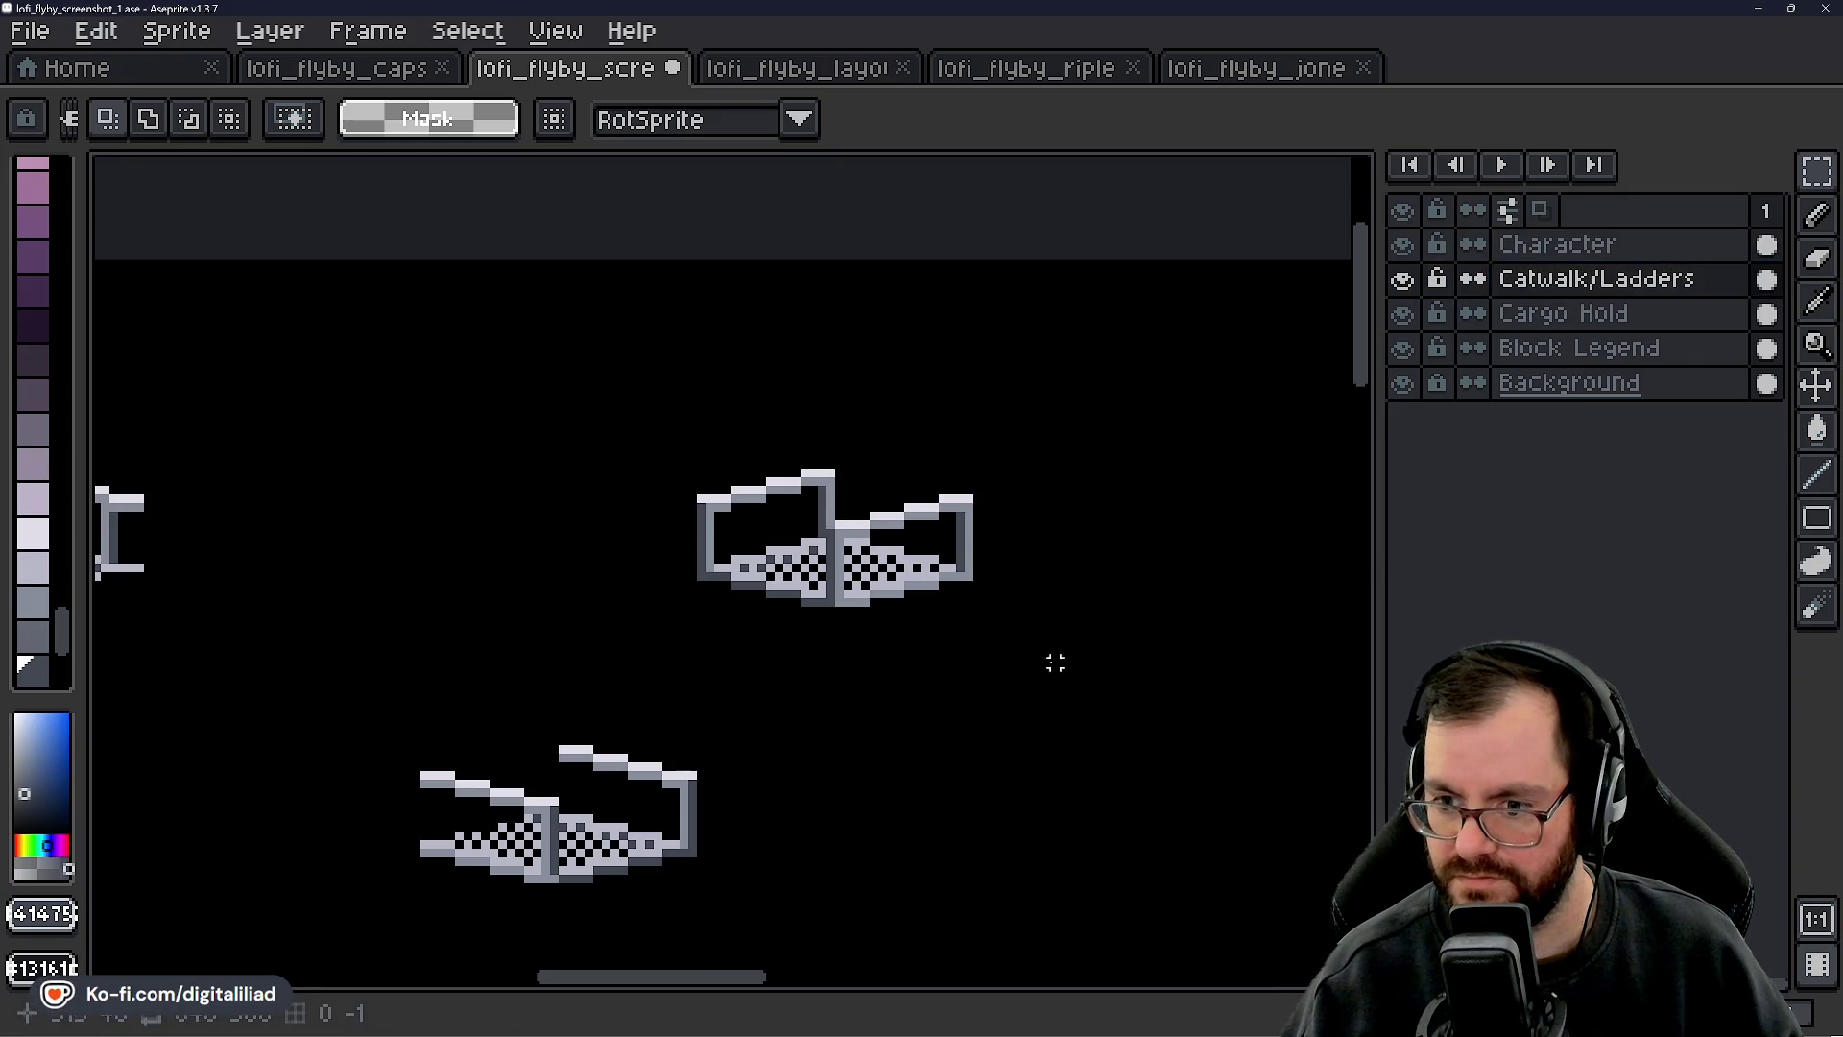
{"action": "left_click", "coordinate": [1542, 356]}
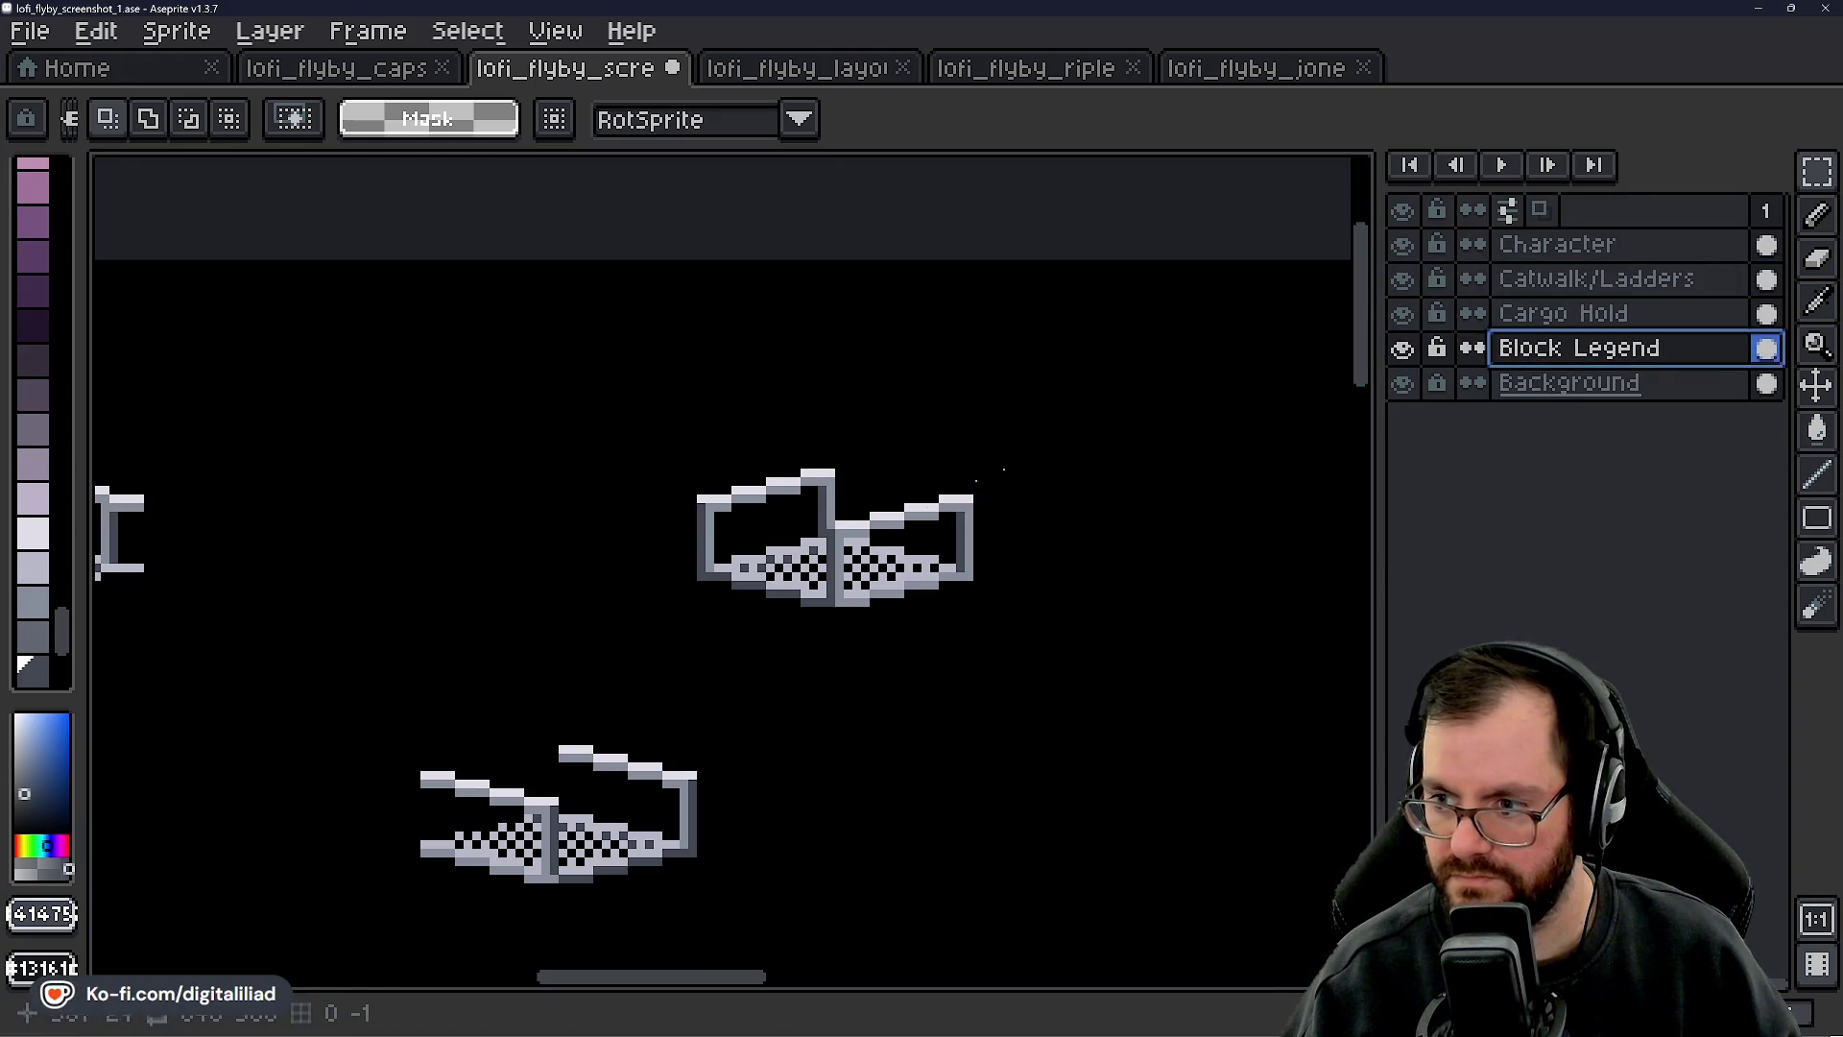
{"action": "scroll", "coordinate": [826, 556], "scroll_direction": "up", "scroll_amount": 3}
- Select the upper catwalk and toggle the Block Legend and black Background layers to compare
{"action": "left_click", "coordinate": [1402, 347]}
{"action": "left_click", "coordinate": [1403, 347]}
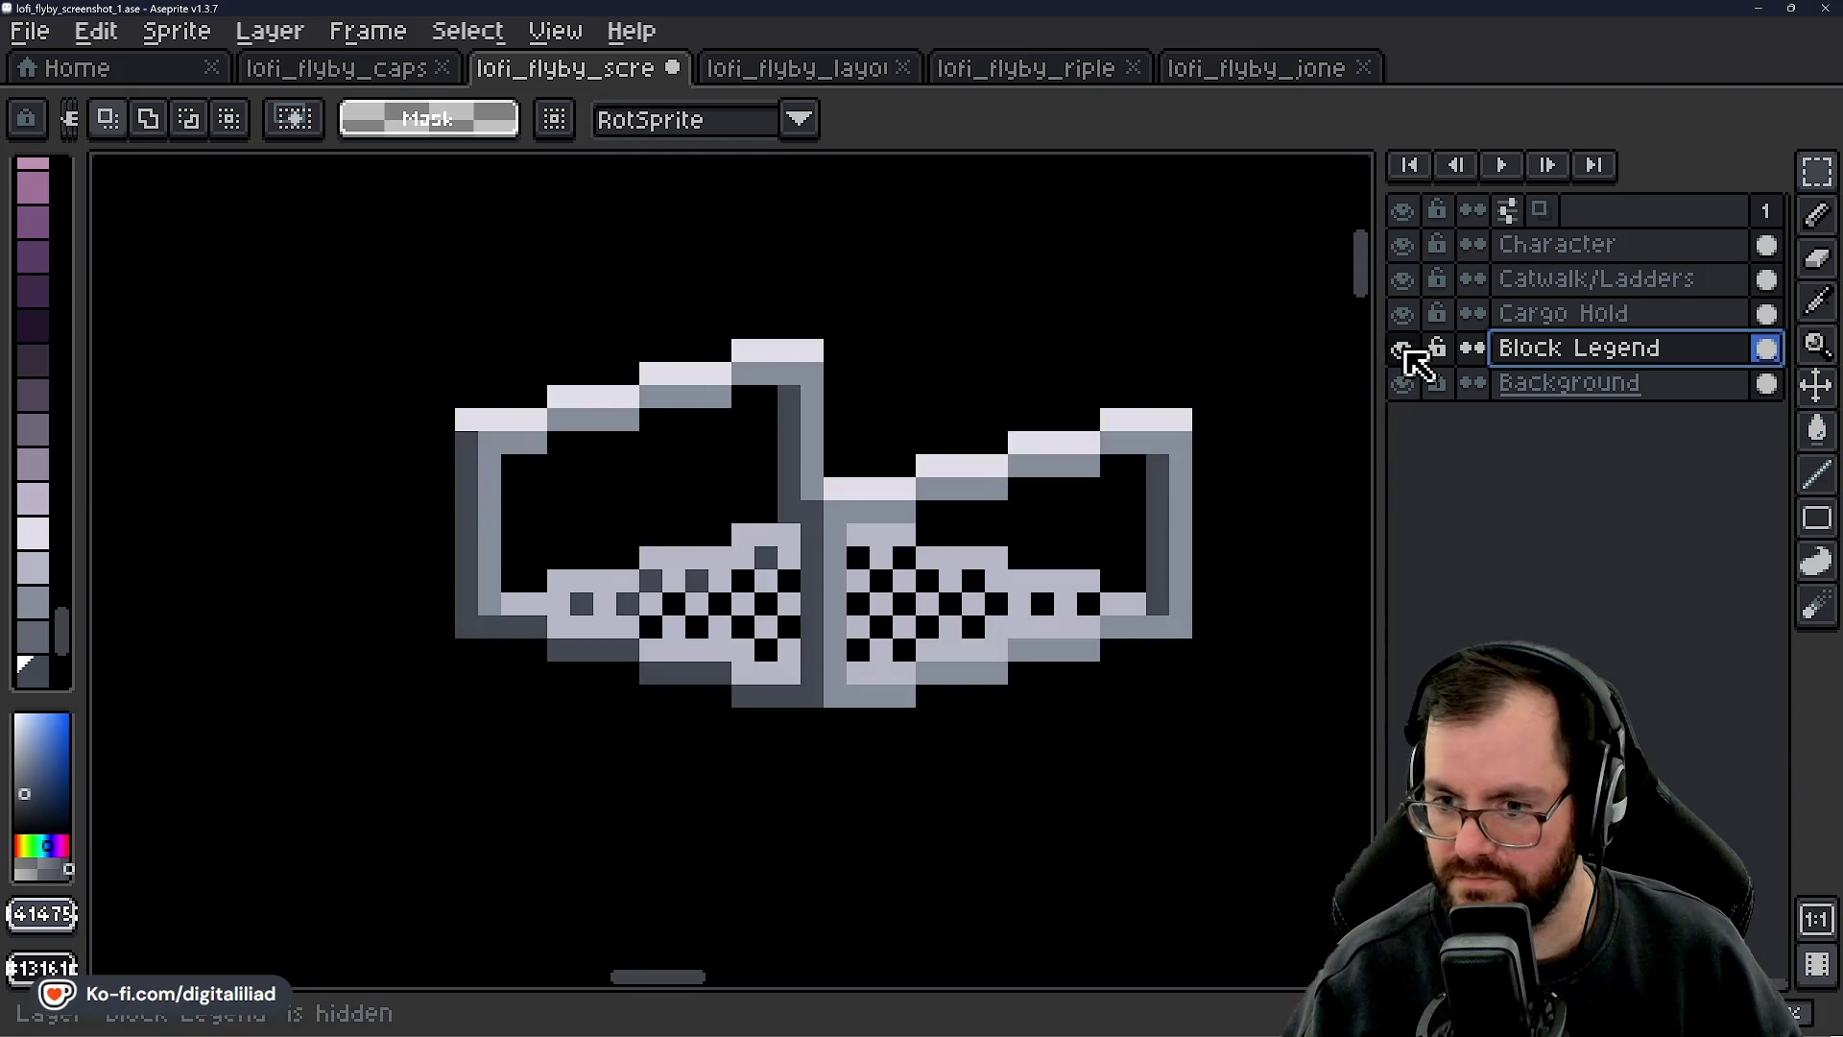
{"action": "scroll", "coordinate": [912, 489], "scroll_direction": "up", "scroll_amount": 2}
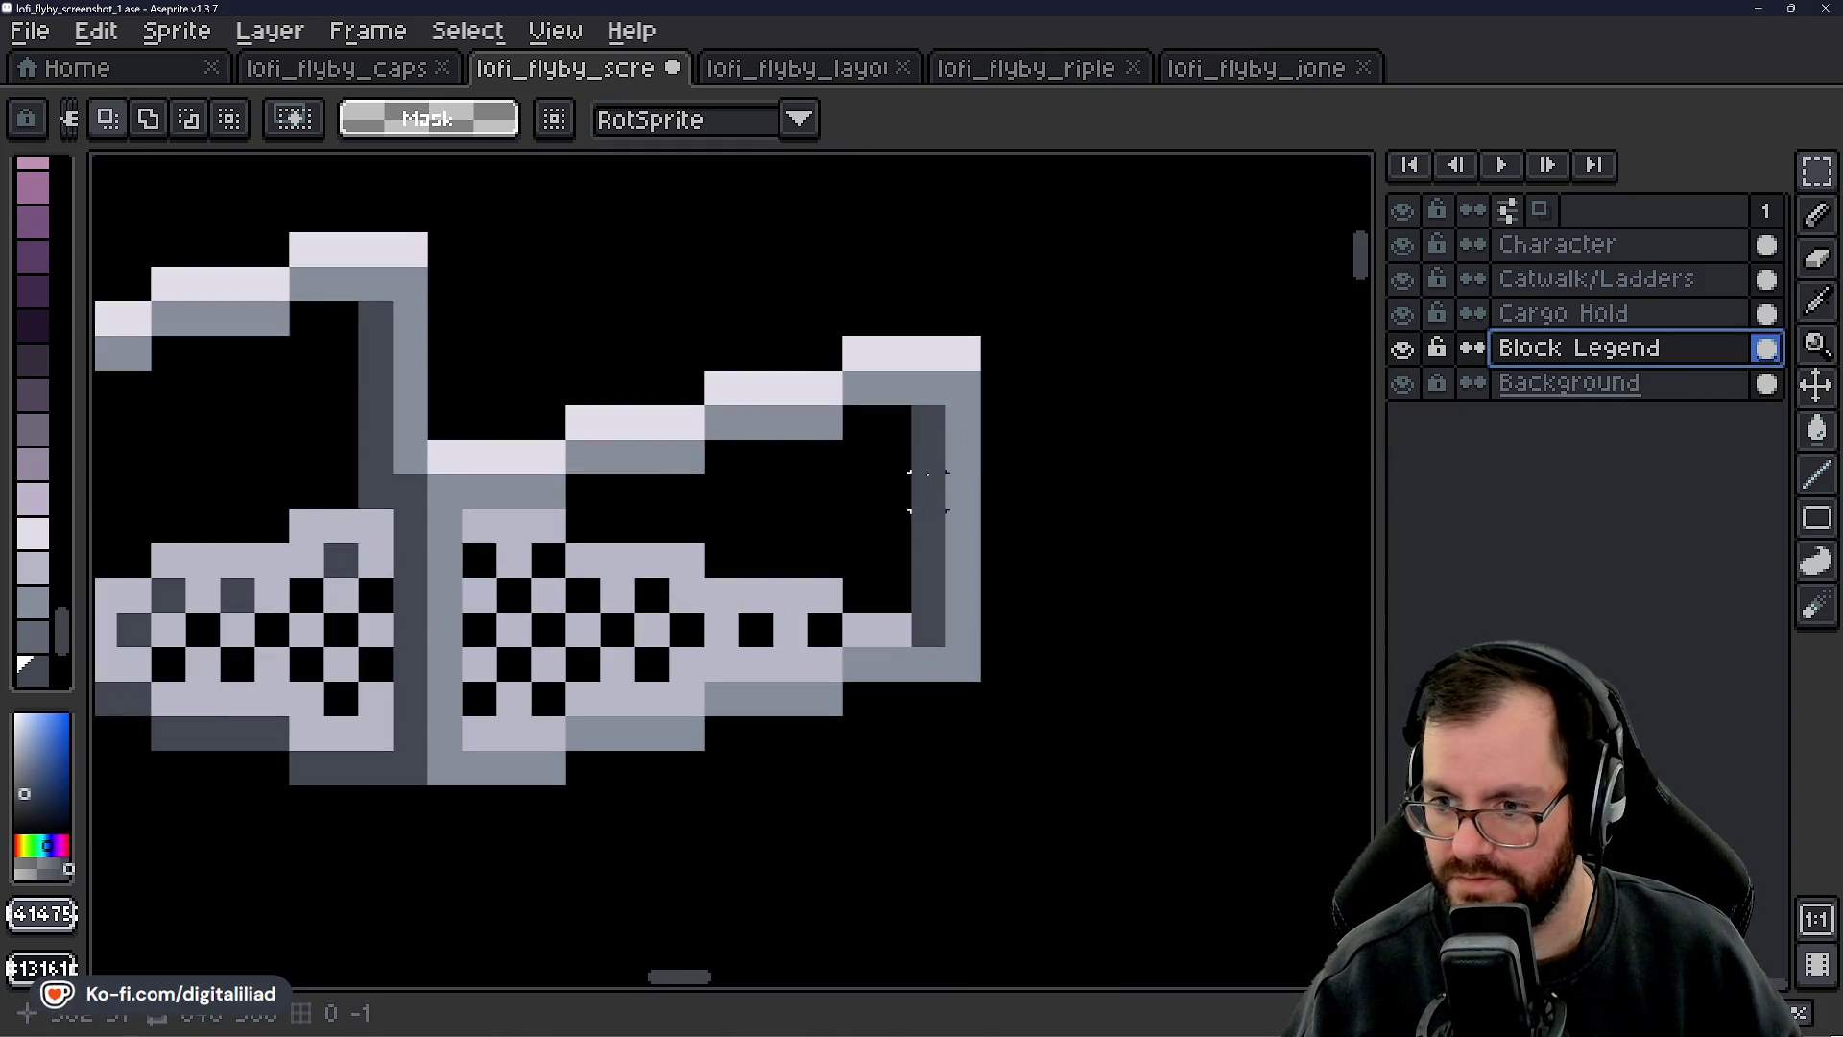
{"action": "scroll", "coordinate": [963, 456], "scroll_direction": "down", "scroll_amount": 2}
{"action": "left_click_drag", "start_coordinate": [599, 350], "coordinate": [1158, 658]}
{"action": "left_click", "coordinate": [1534, 389]}
{"action": "left_click", "coordinate": [1403, 348]}
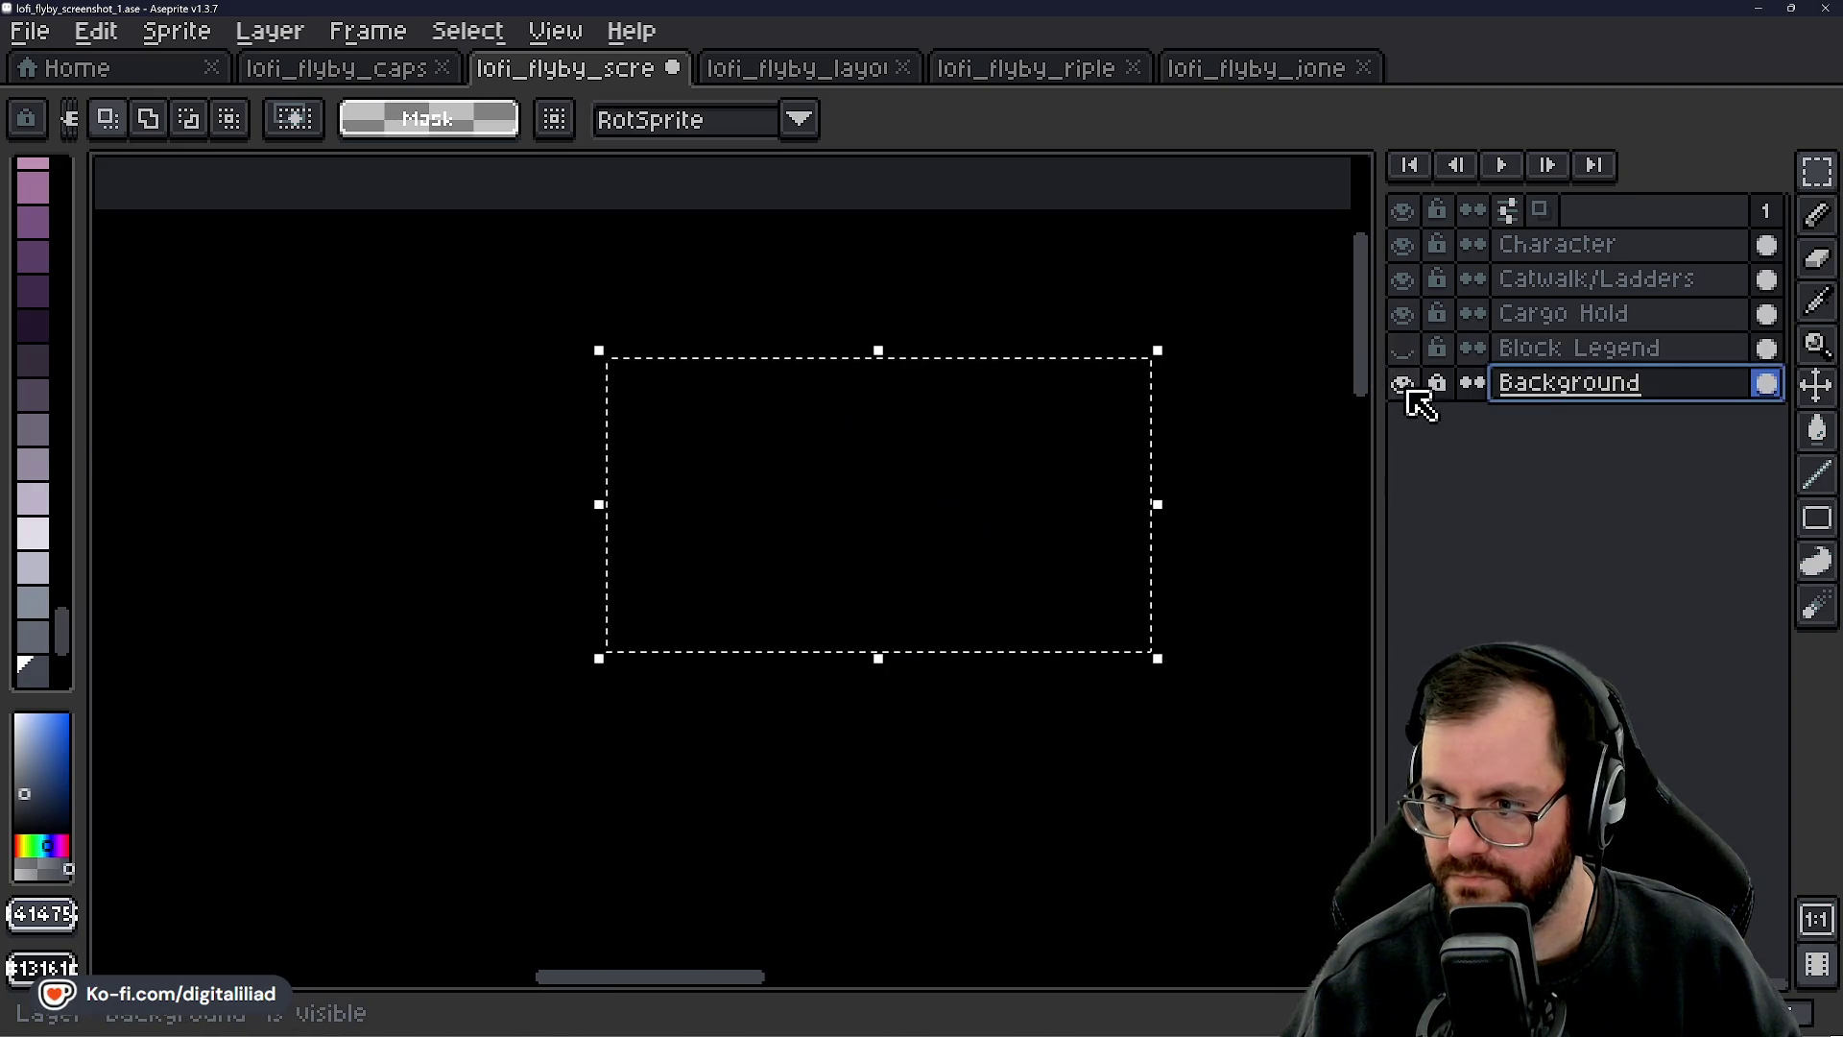
{"action": "left_click", "coordinate": [1402, 382]}
{"action": "left_click", "coordinate": [1402, 348]}
{"action": "left_click", "coordinate": [1540, 370]}
- Place a copy of the catwalk at lower right and unlock the Block Legend layer
{"action": "scroll", "coordinate": [897, 522], "scroll_direction": "right", "scroll_amount": 3}
{"action": "mouse_move", "coordinate": [794, 539]}
{"action": "left_mouse_down"}
{"action": "mouse_move", "coordinate": [1103, 630]}
{"action": "mouse_move", "coordinate": [1104, 669]}
{"action": "mouse_move", "coordinate": [1059, 718]}
{"action": "mouse_move", "coordinate": [1058, 659]}
{"action": "left_mouse_up"}
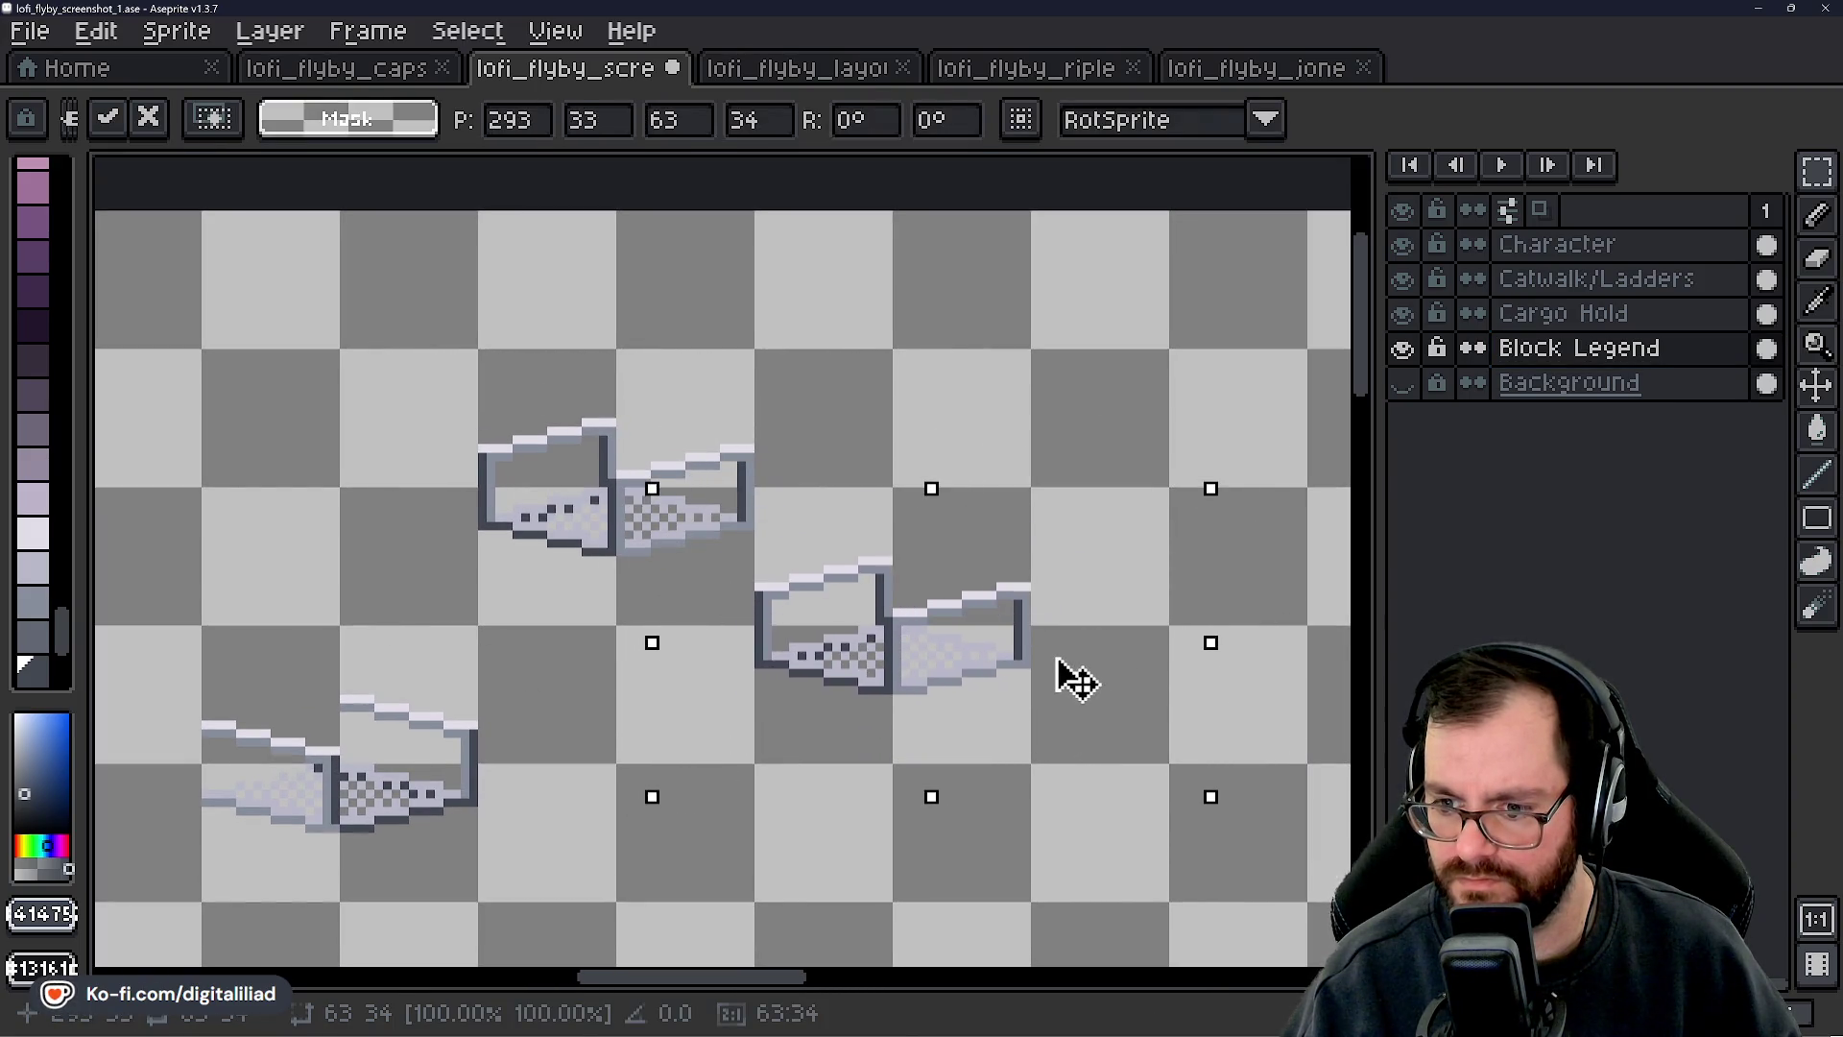
{"action": "key", "text": "Return"}
{"action": "scroll", "coordinate": [967, 884], "scroll_direction": "right", "scroll_amount": 3}
{"action": "left_click", "coordinate": [1402, 382]}
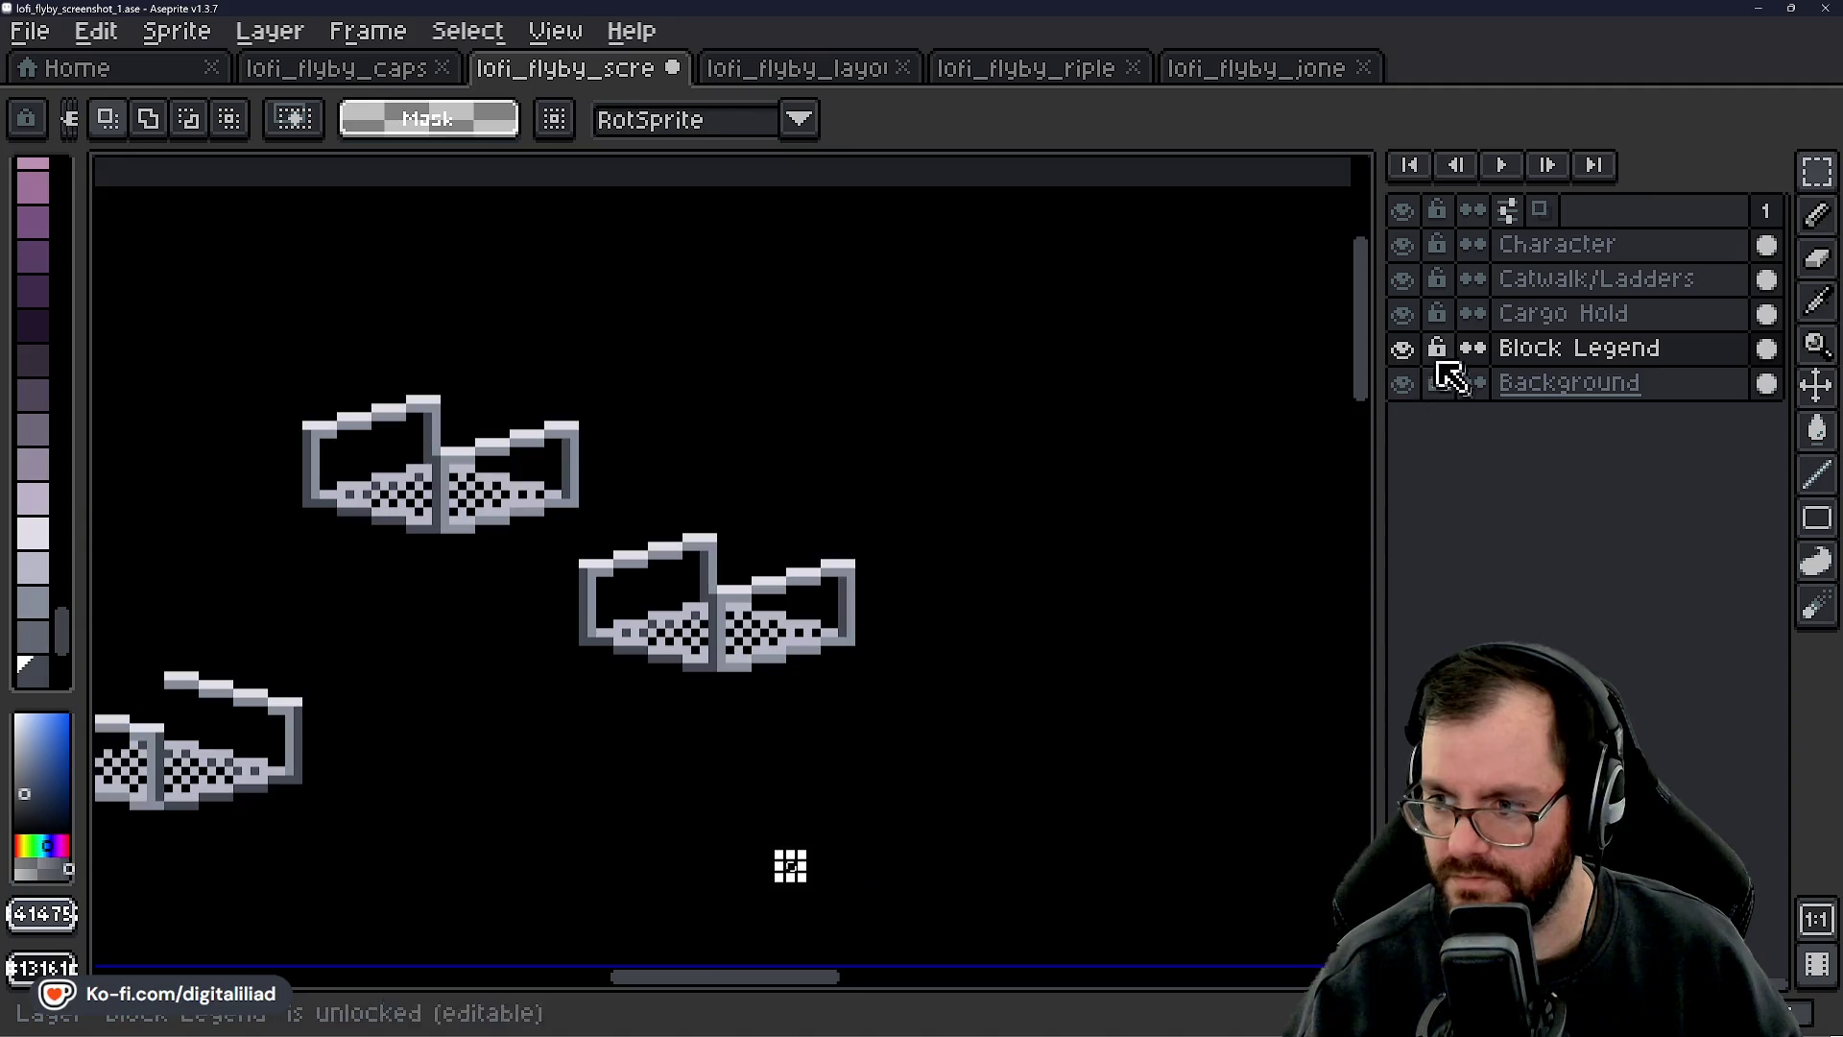
- Zoom in and pan around to inspect the catwalk sprites
{"action": "key", "text": "plus"}
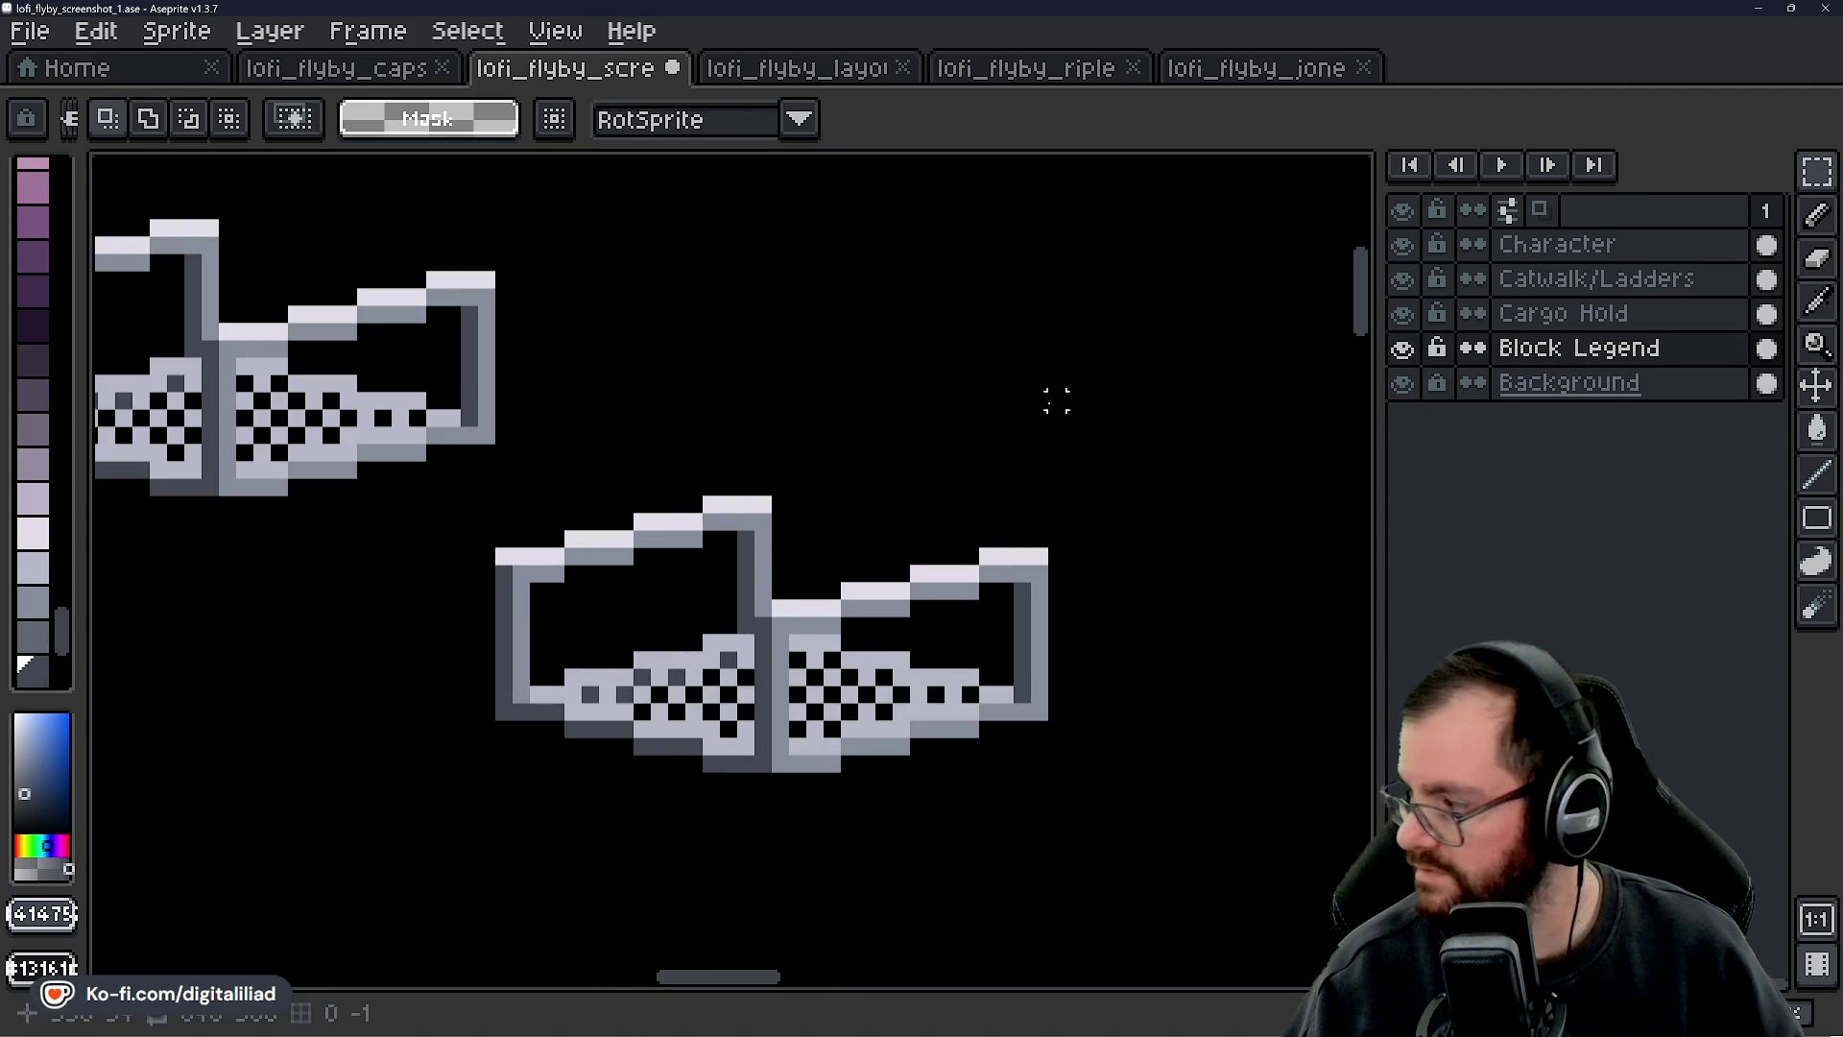
{"action": "scroll", "coordinate": [1049, 535], "scroll_direction": "down", "scroll_amount": 2}
{"action": "scroll", "coordinate": [1049, 535], "scroll_direction": "left", "scroll_amount": 2}
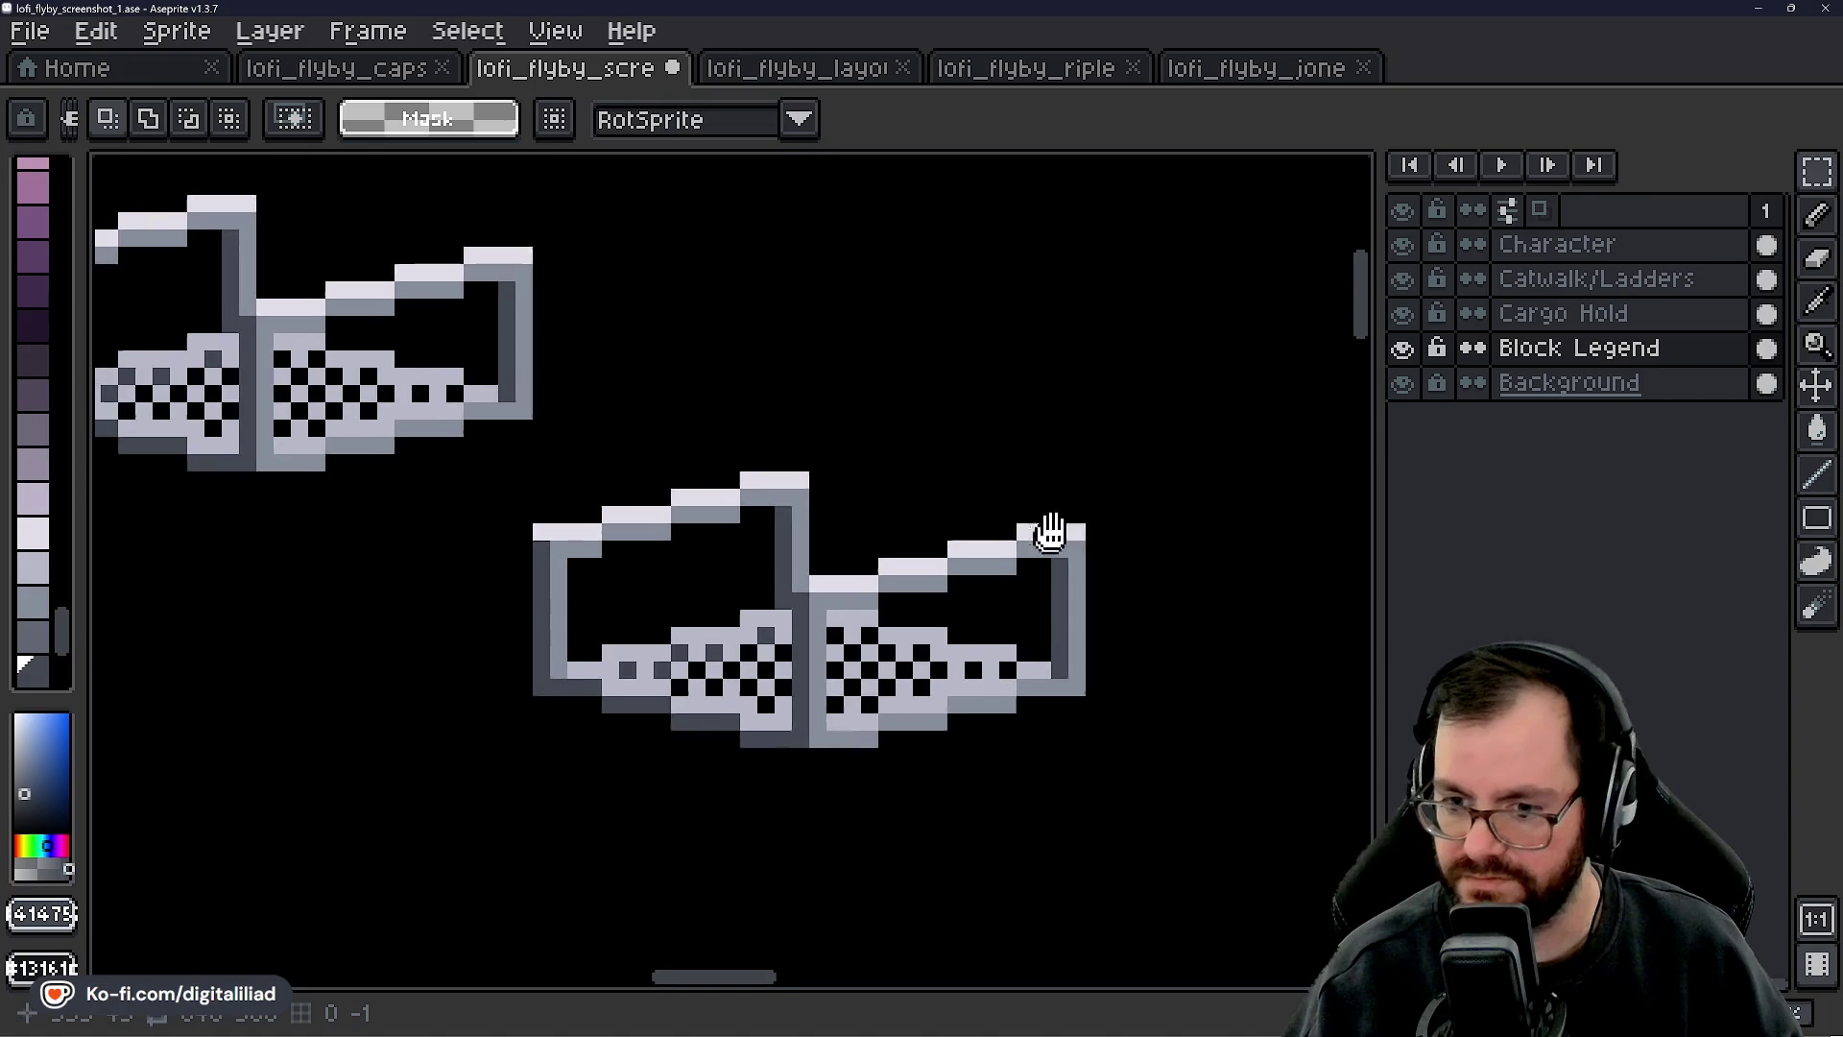
{"action": "scroll", "coordinate": [806, 600], "scroll_direction": "up", "scroll_amount": 2}
{"action": "scroll", "coordinate": [809, 597], "scroll_direction": "down", "scroll_amount": 1}
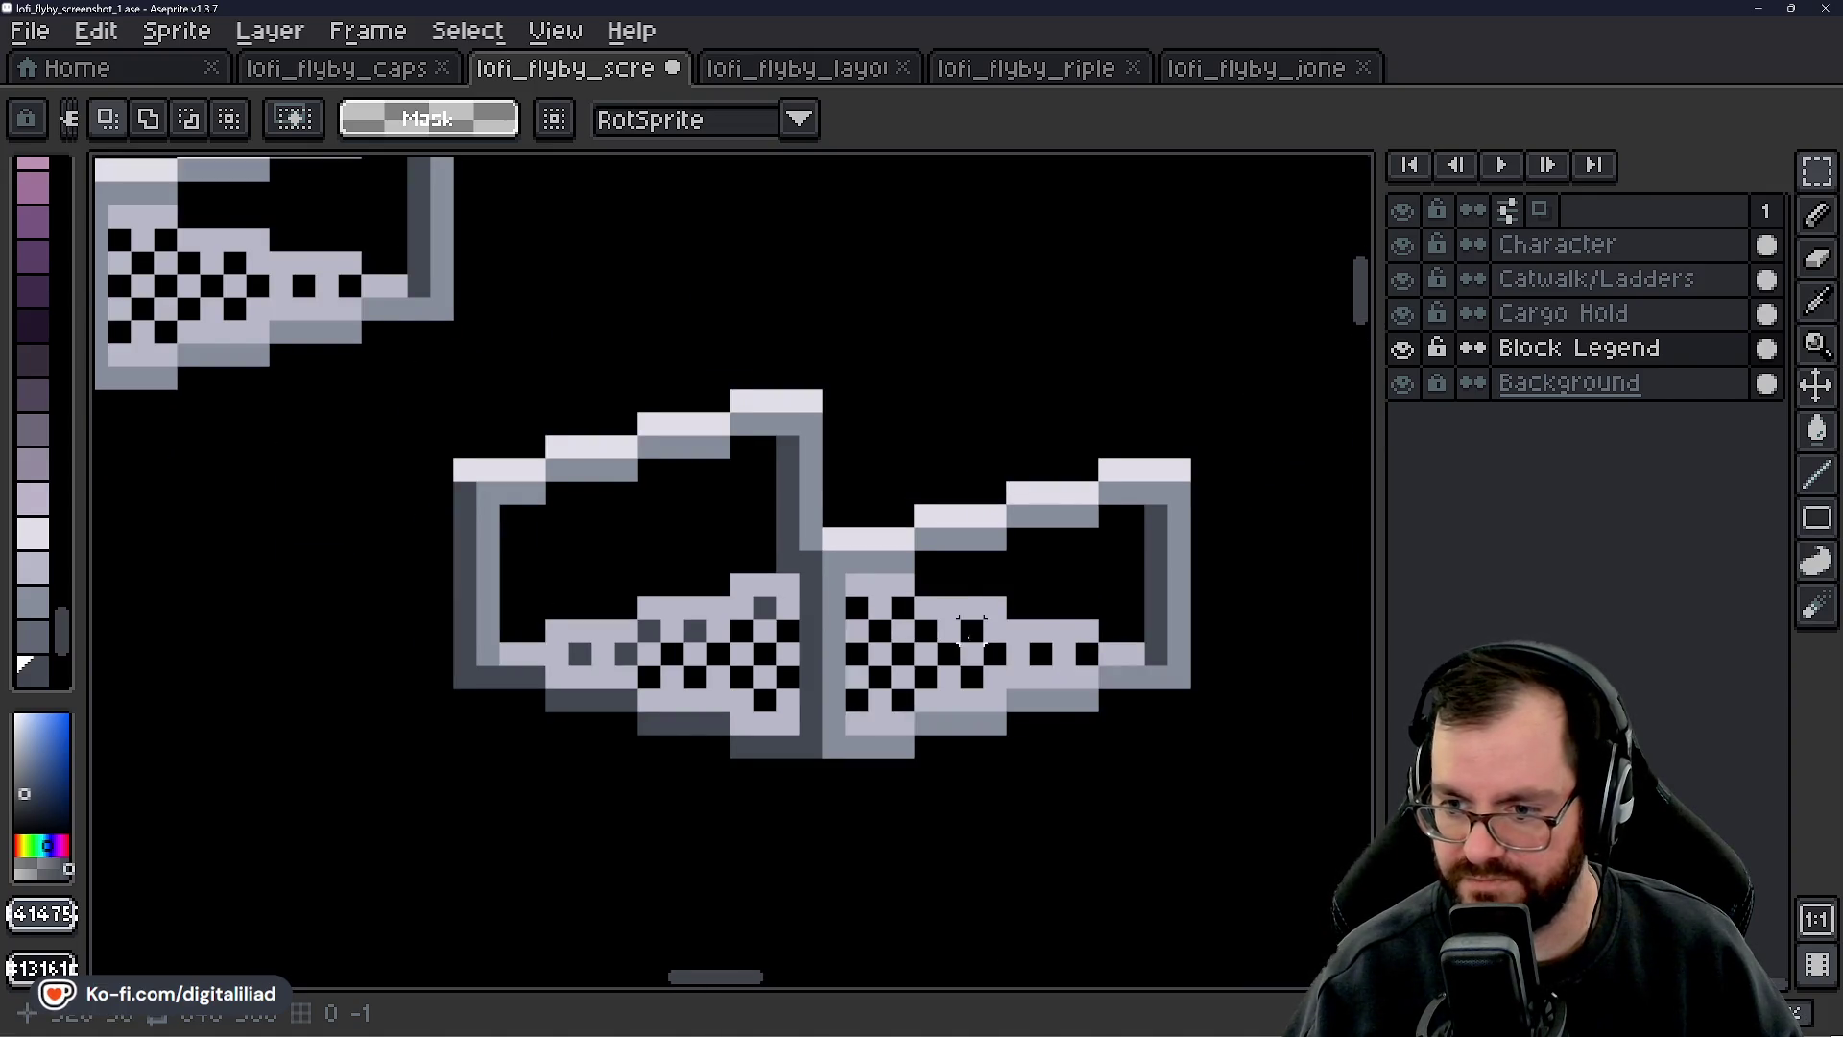
{"action": "scroll", "coordinate": [969, 653], "scroll_direction": "right", "scroll_amount": 2}
{"action": "scroll", "coordinate": [969, 653], "scroll_direction": "down", "scroll_amount": 1}
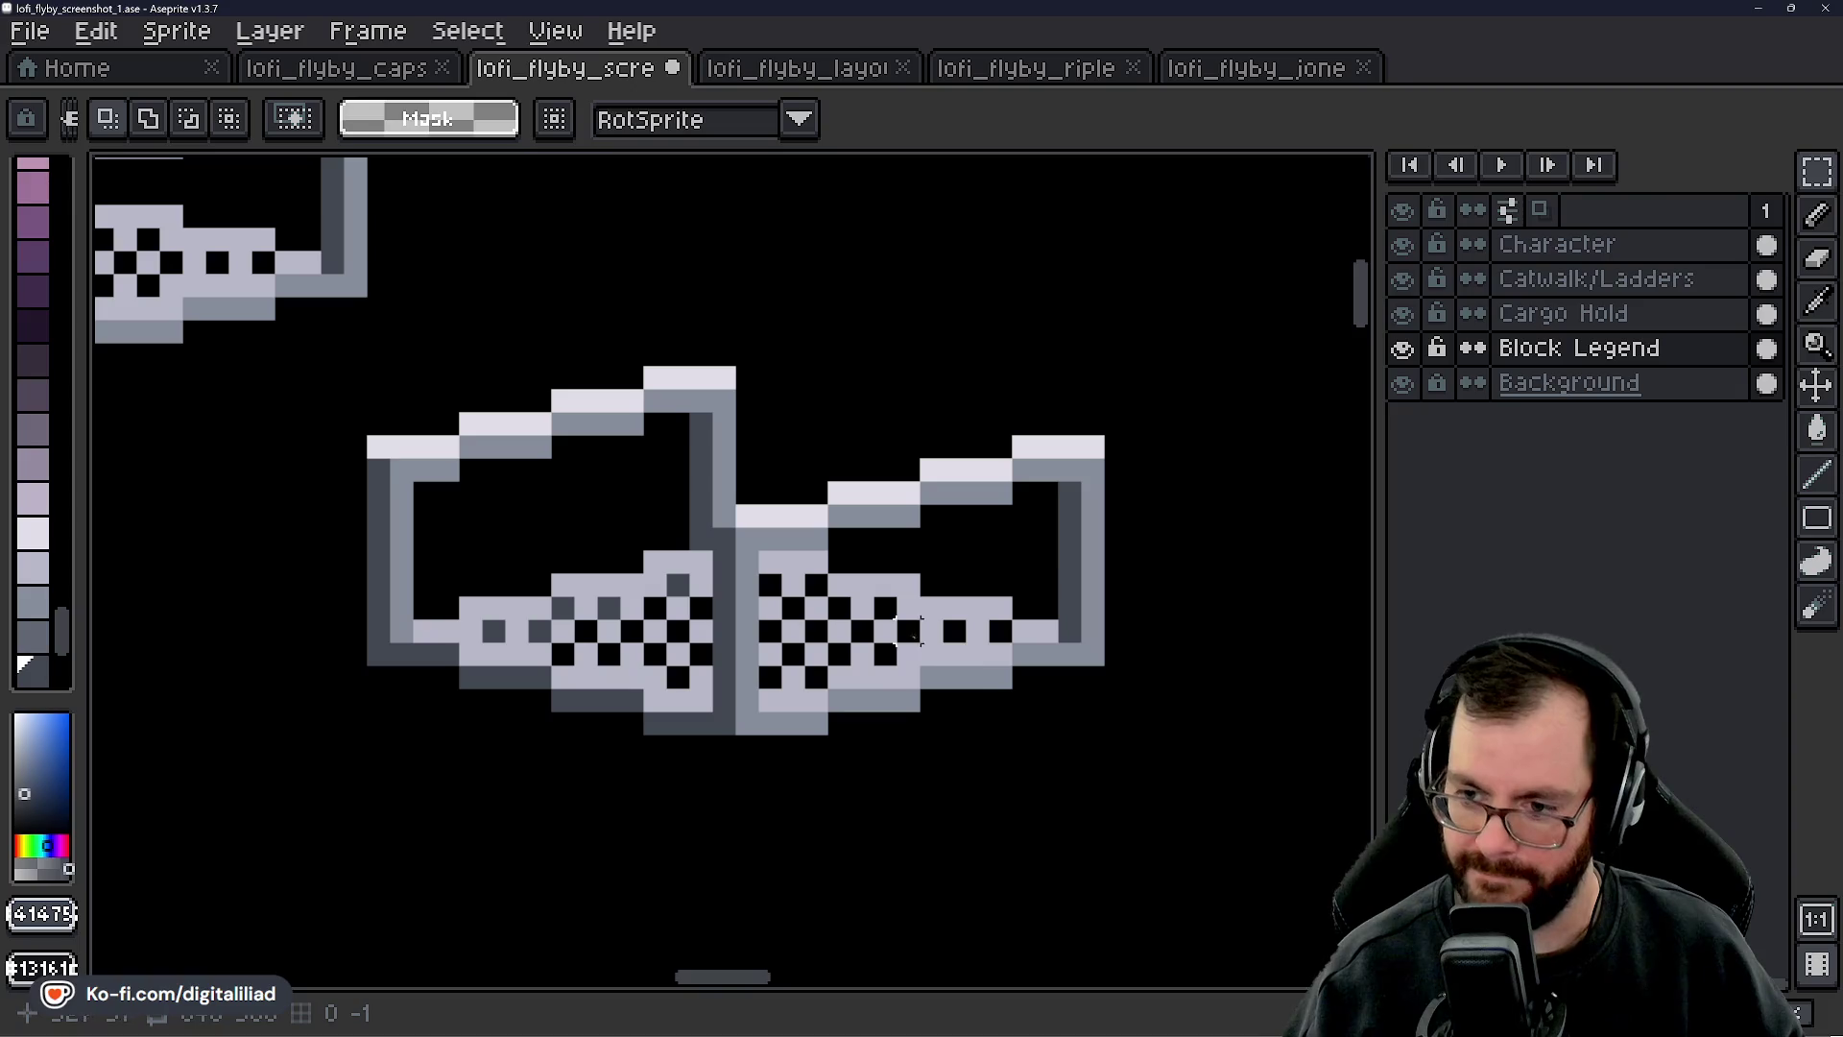
{"action": "scroll", "coordinate": [920, 642], "scroll_direction": "right", "scroll_amount": 5}
{"action": "scroll", "coordinate": [806, 537], "scroll_direction": "up", "scroll_amount": 2}
{"action": "scroll", "coordinate": [961, 550], "scroll_direction": "down", "scroll_amount": 3}
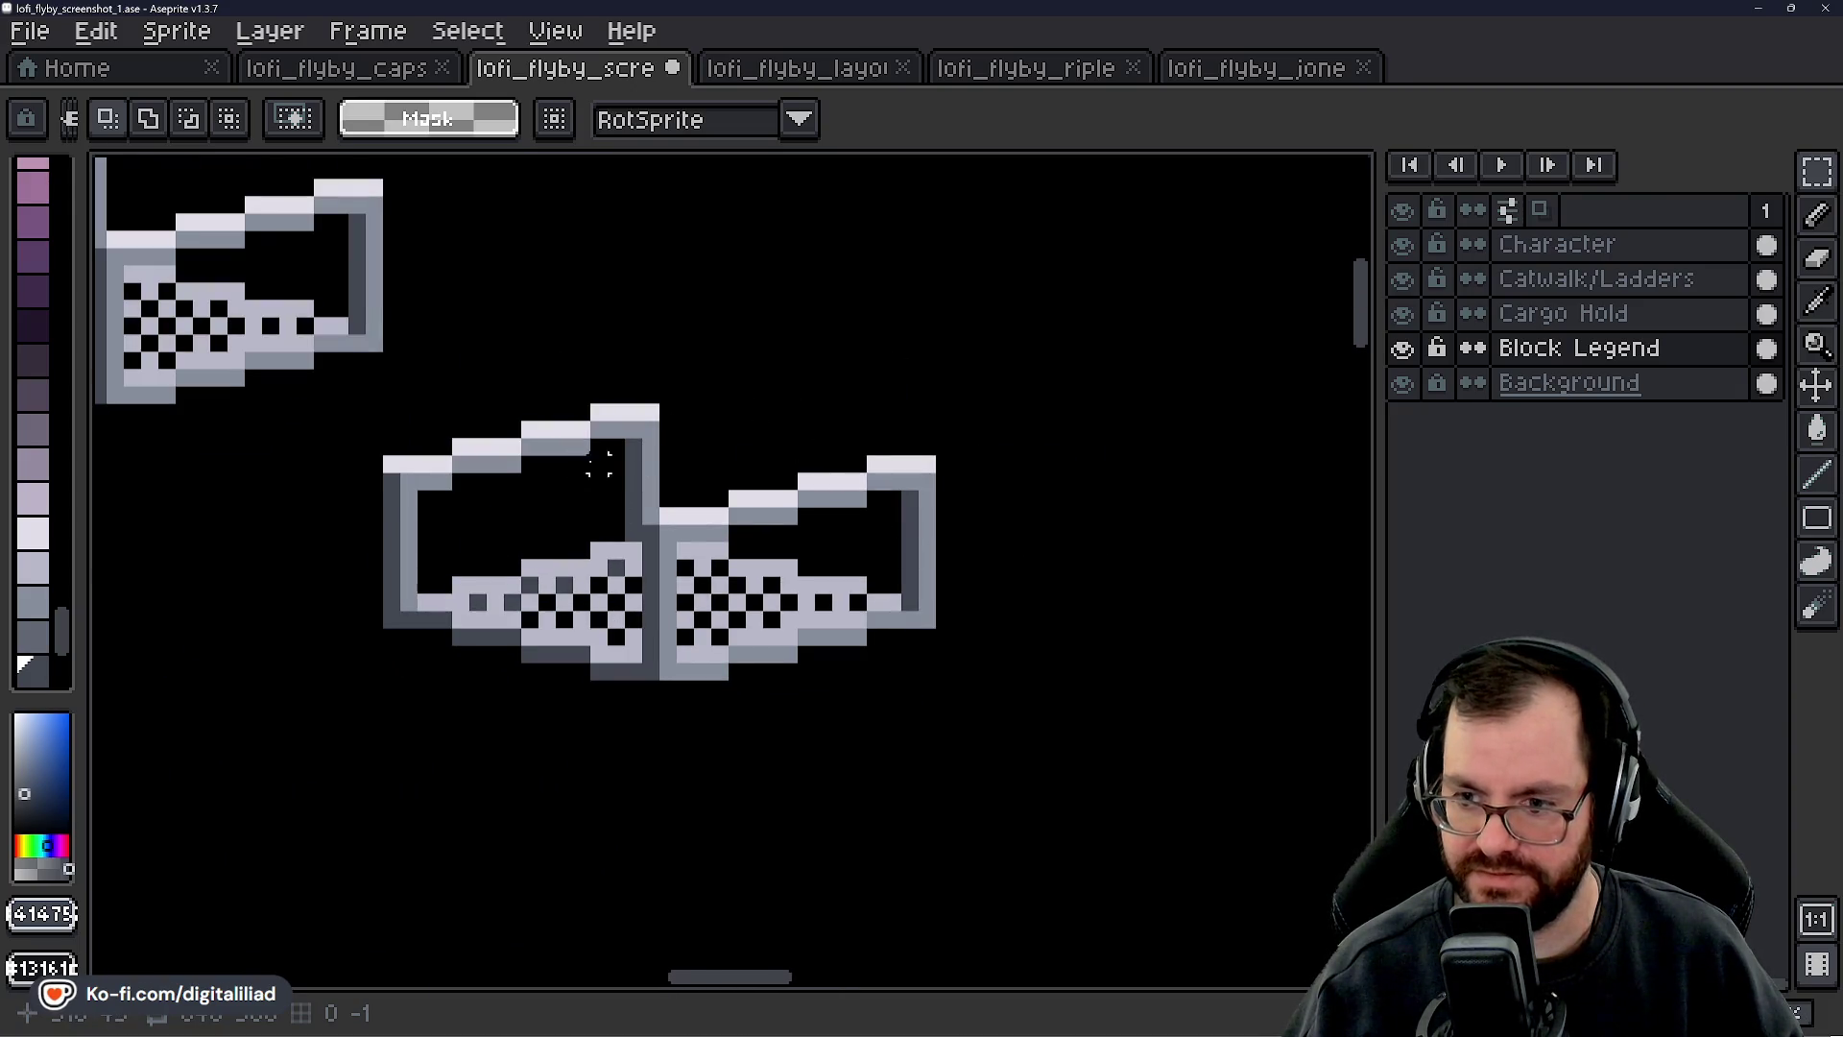
{"action": "scroll", "coordinate": [599, 446], "scroll_direction": "up", "scroll_amount": 3}
{"action": "scroll", "coordinate": [498, 401], "scroll_direction": "down", "scroll_amount": 3}
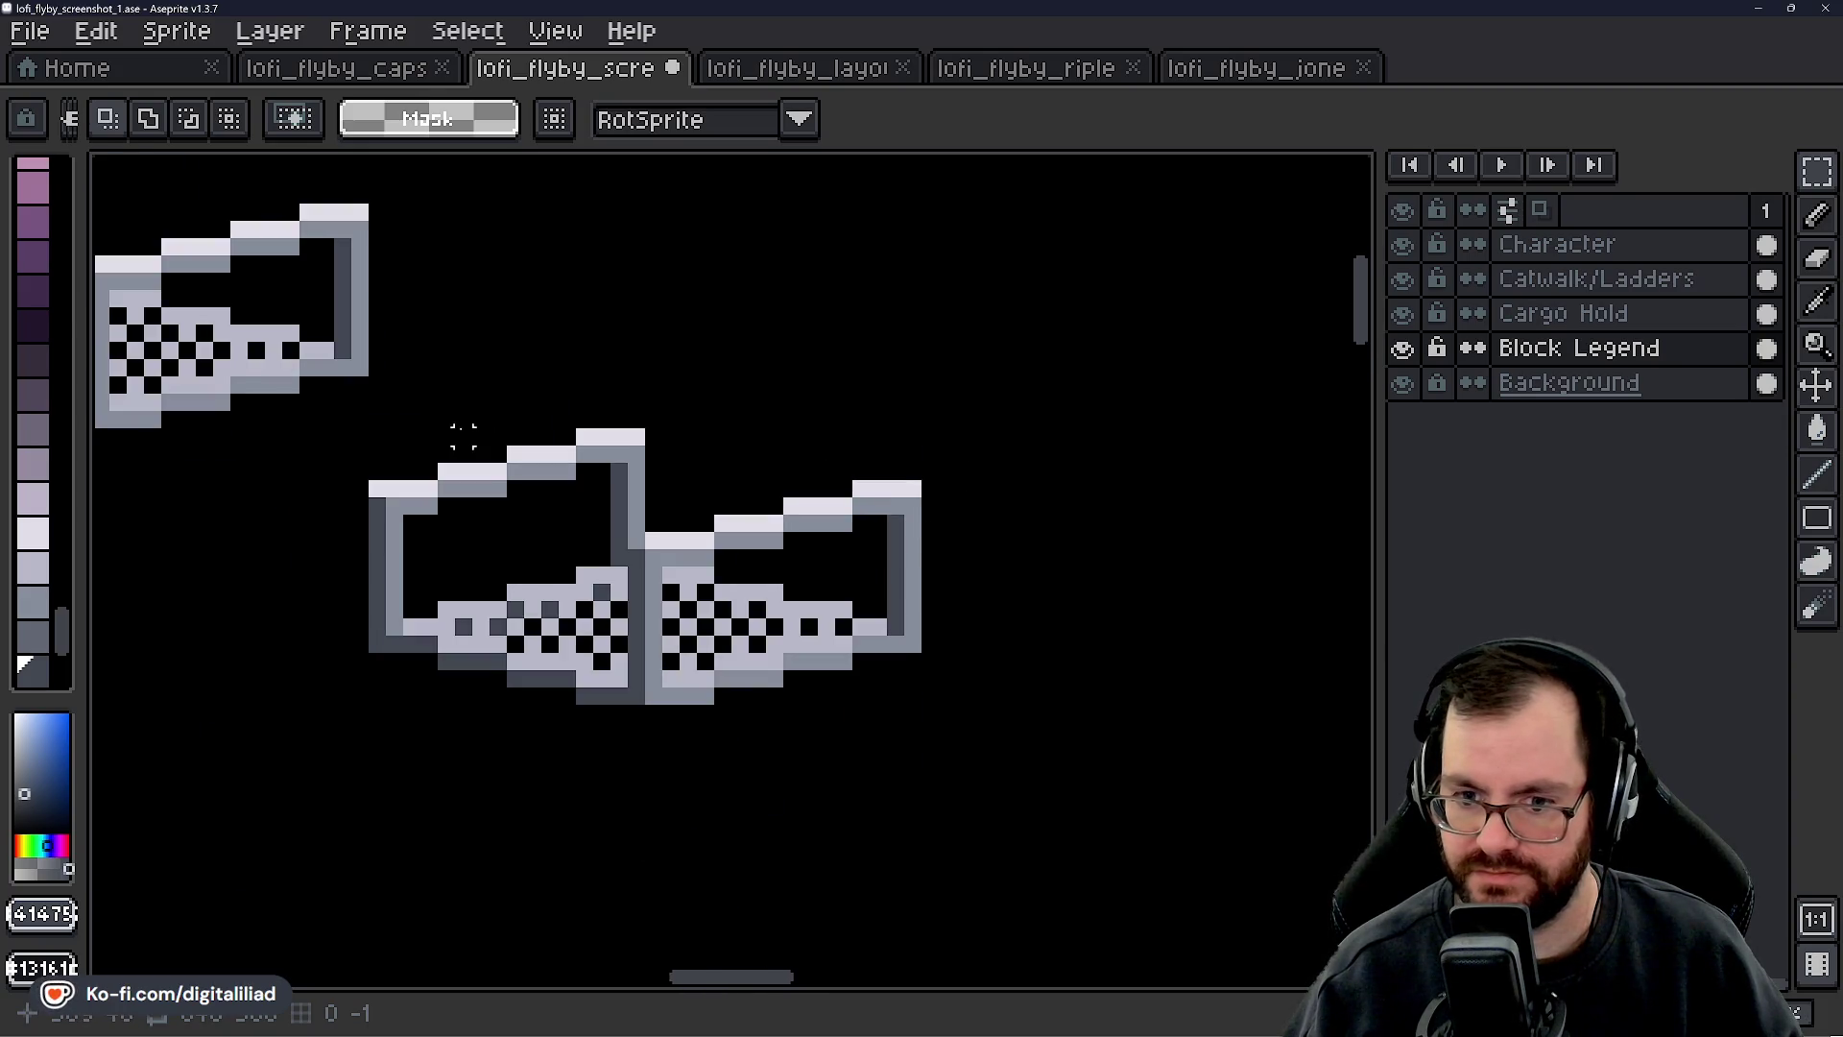
{"action": "scroll", "coordinate": [464, 436], "scroll_direction": "up", "scroll_amount": 3}
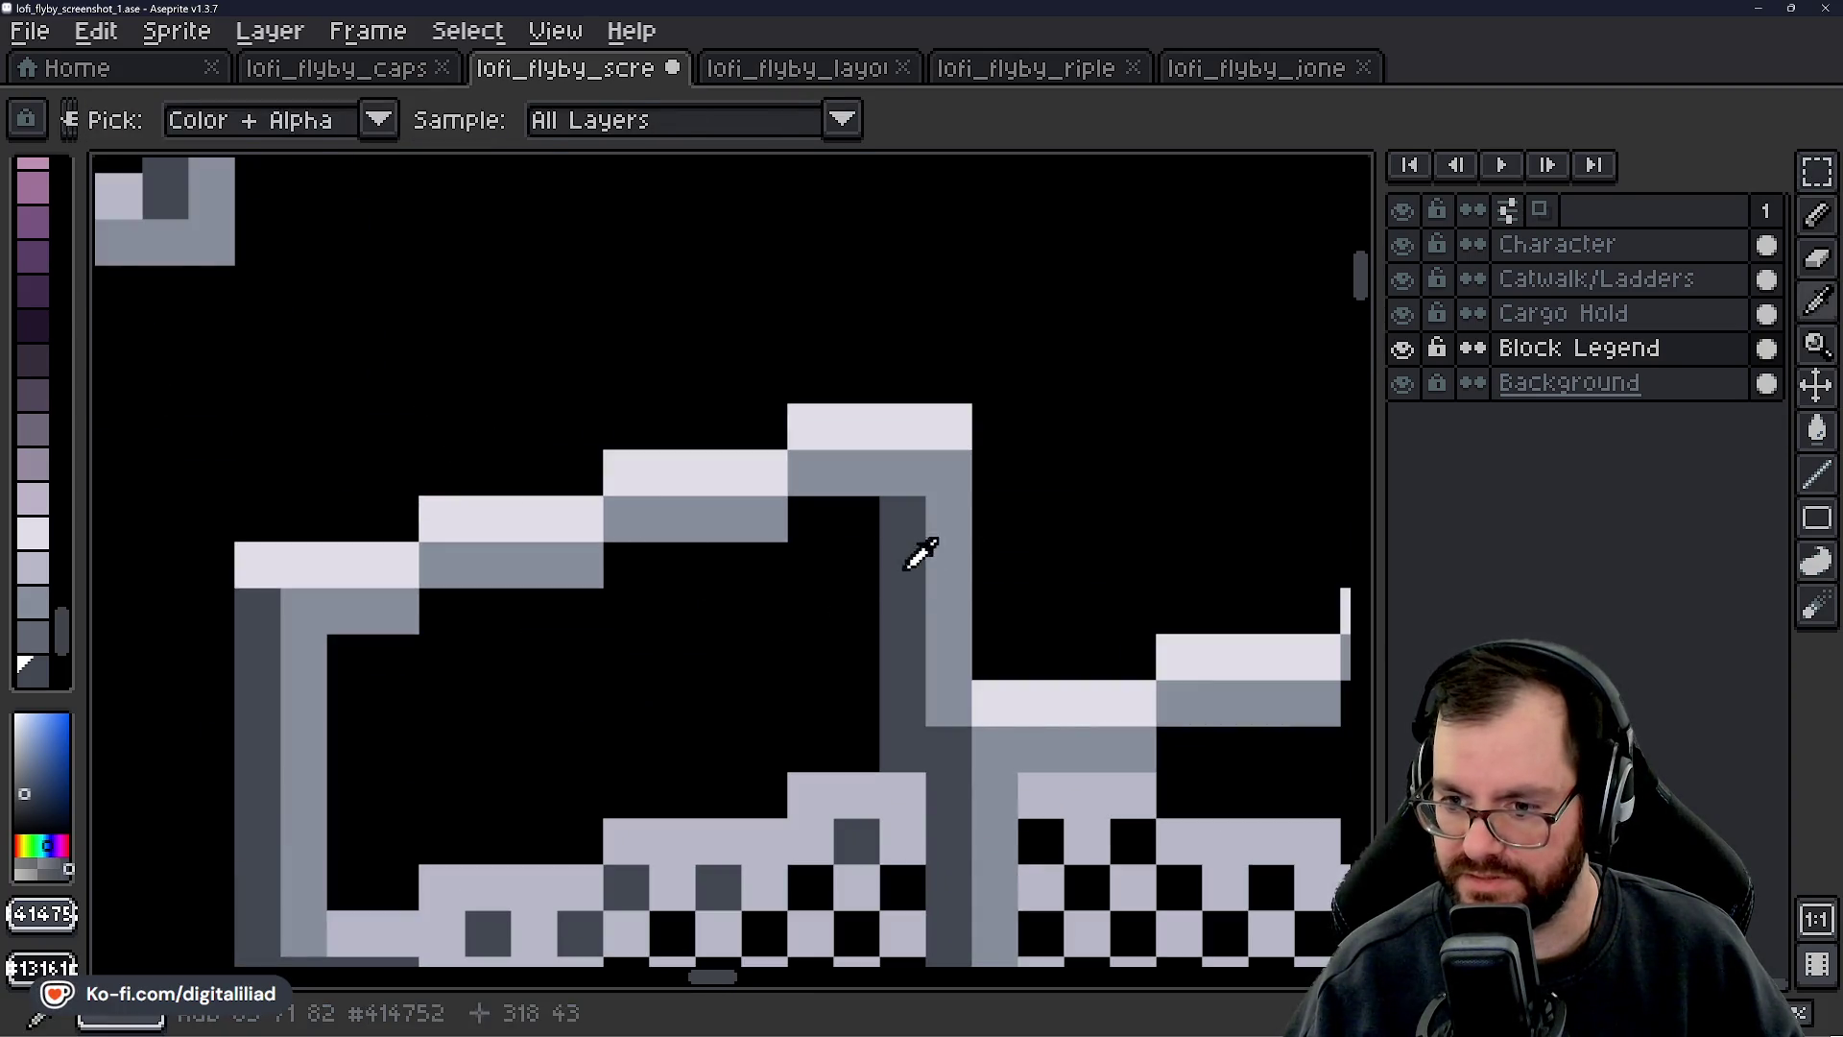
- Erase the light-grey strip and the left half of the dark seam column
{"action": "key", "text": "e"}
{"action": "left_click_drag", "start_coordinate": [948, 524], "coordinate": [950, 706]}
{"action": "left_click_drag", "start_coordinate": [903, 518], "coordinate": [937, 700]}
{"action": "key", "text": "ctrl+z"}
{"action": "left_click_drag", "start_coordinate": [902, 514], "coordinate": [902, 758]}
{"action": "scroll", "coordinate": [852, 617], "scroll_direction": "down", "scroll_amount": 3}
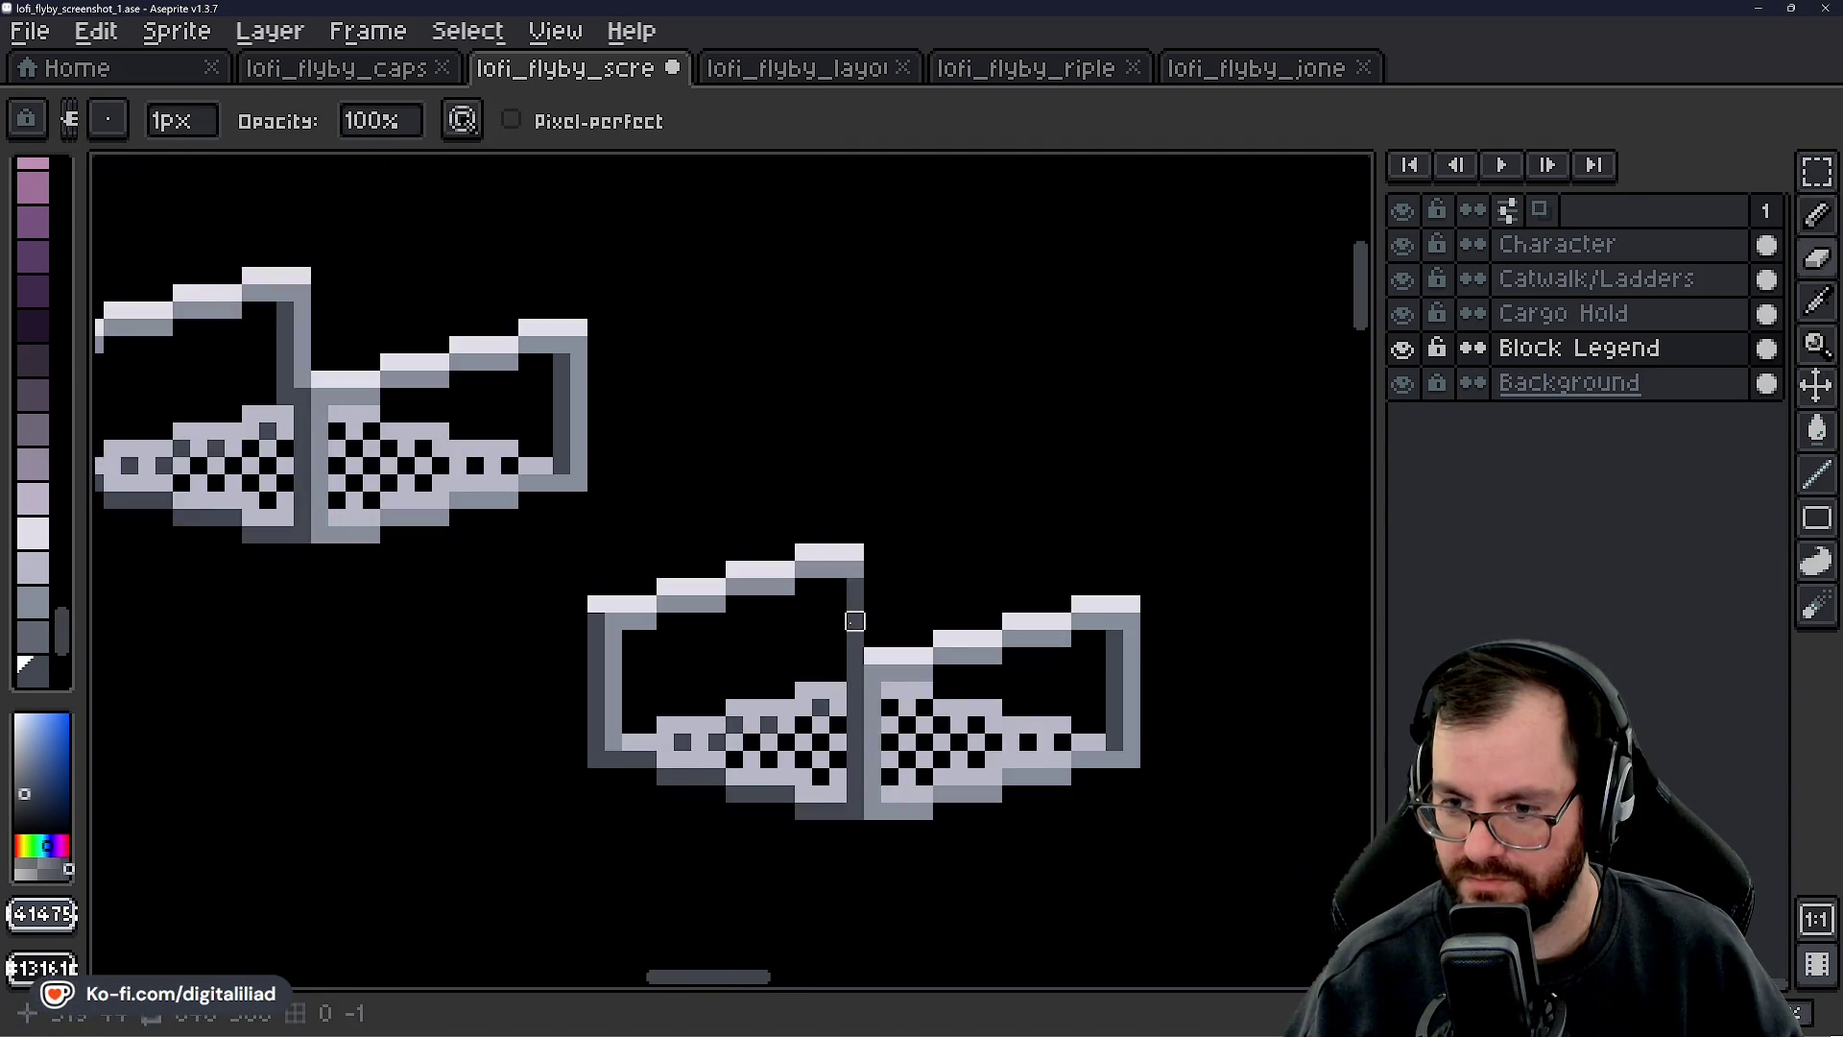
{"action": "scroll", "coordinate": [851, 618], "scroll_direction": "up", "scroll_amount": 2}
- Repaint a seam pixel light grey, darken the inner column to the bottom, and add a light railing cell
{"action": "left_click", "coordinate": [795, 670], "text": "alt"}
{"action": "left_click", "coordinate": [817, 612]}
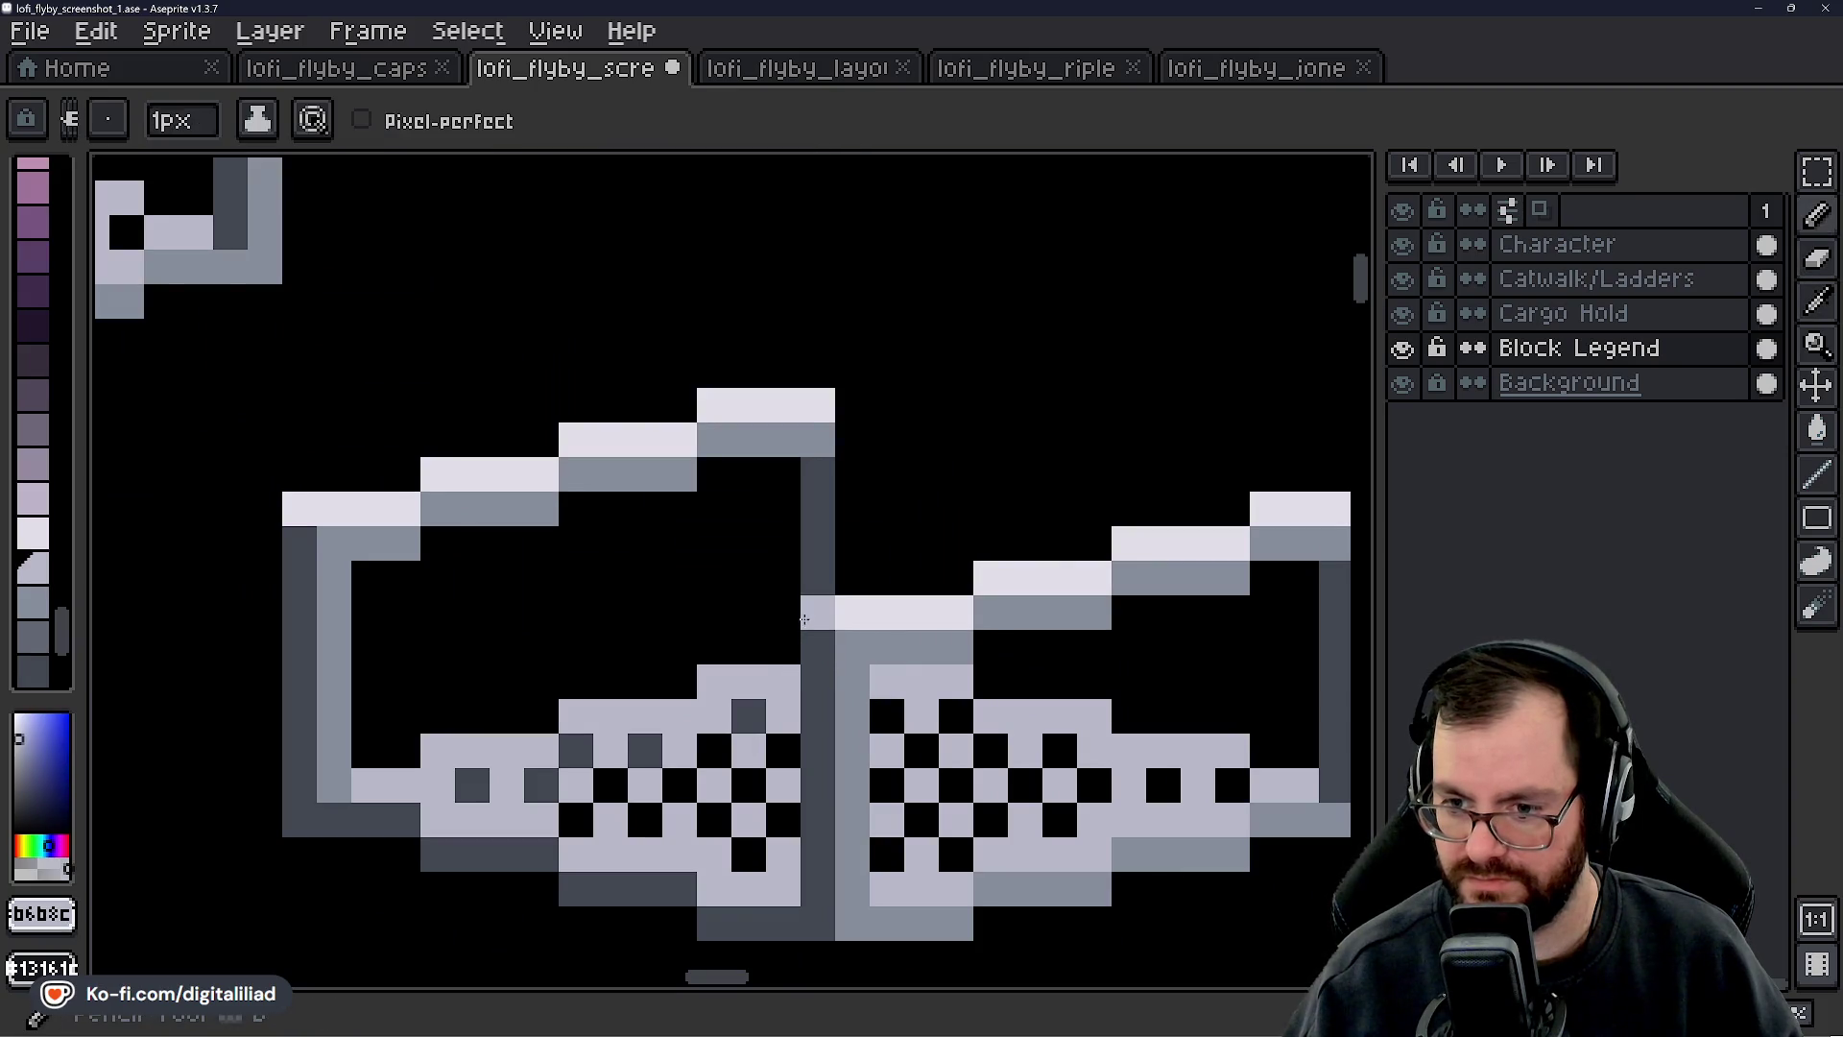
{"action": "key", "text": "alt"}
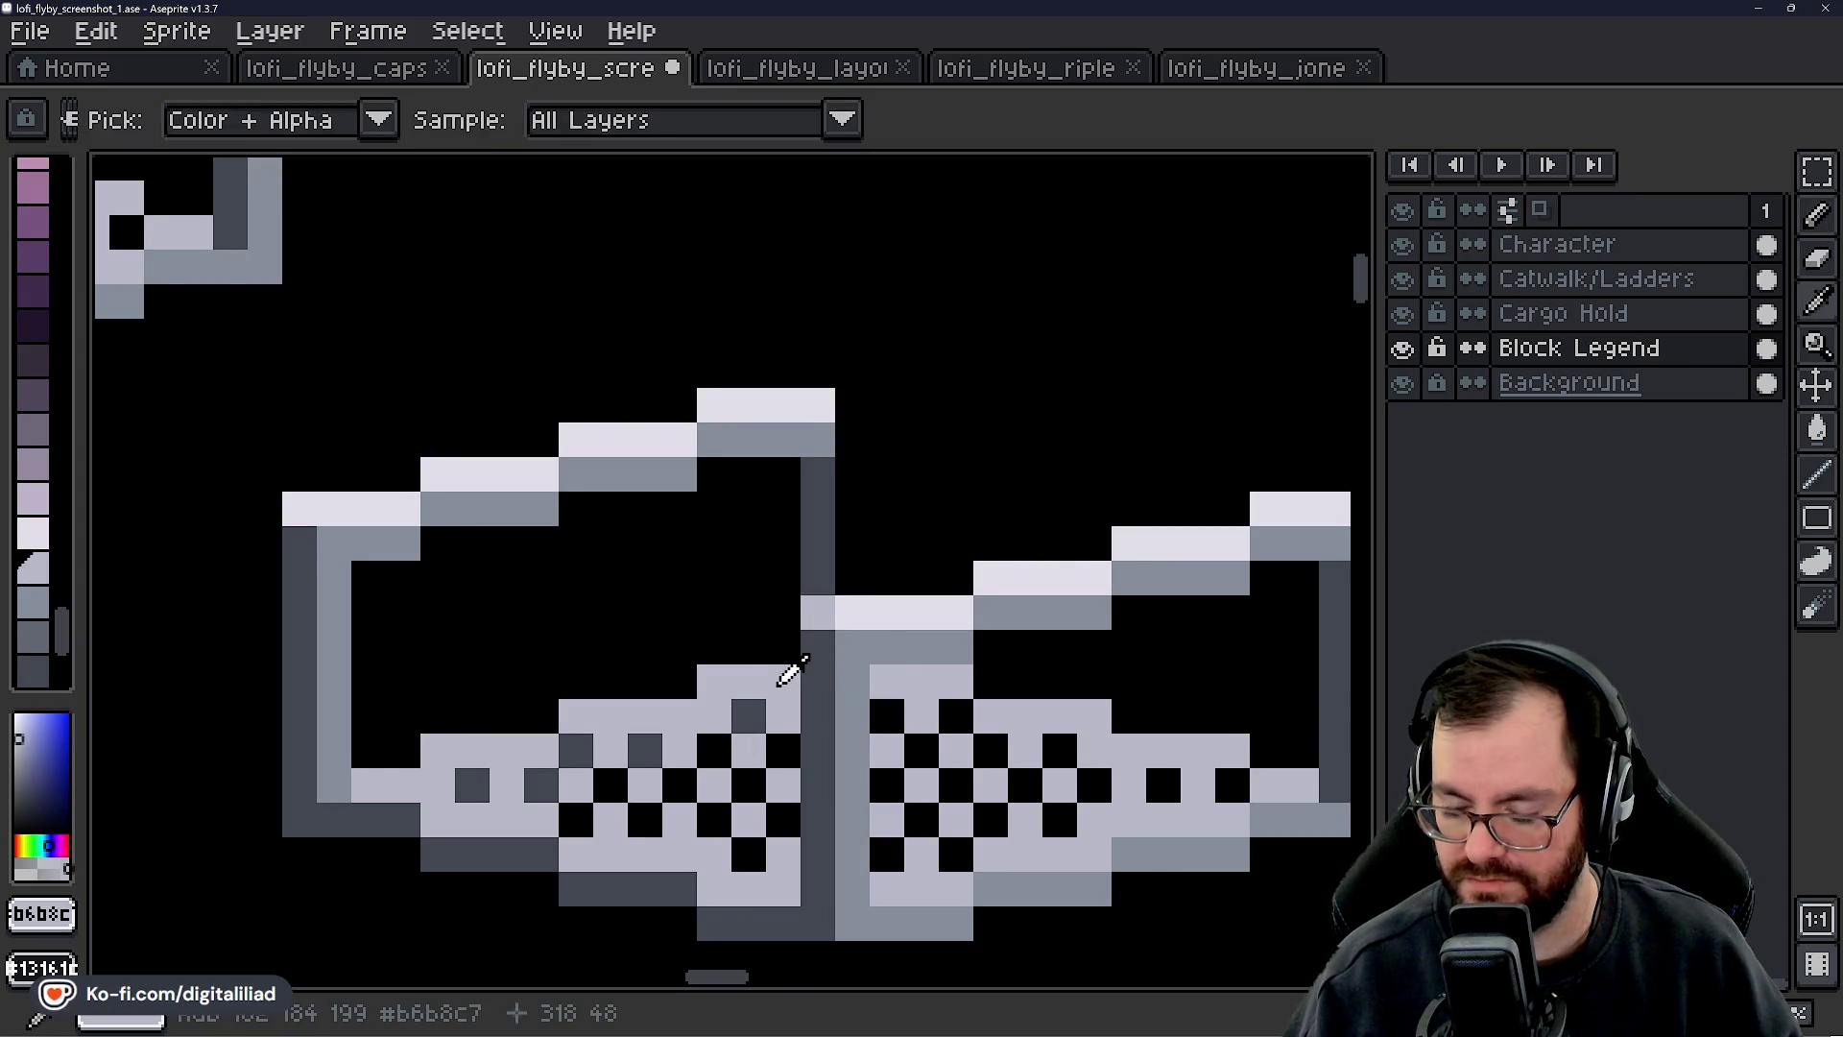
{"action": "scroll", "coordinate": [945, 648], "scroll_direction": "down", "scroll_amount": 3}
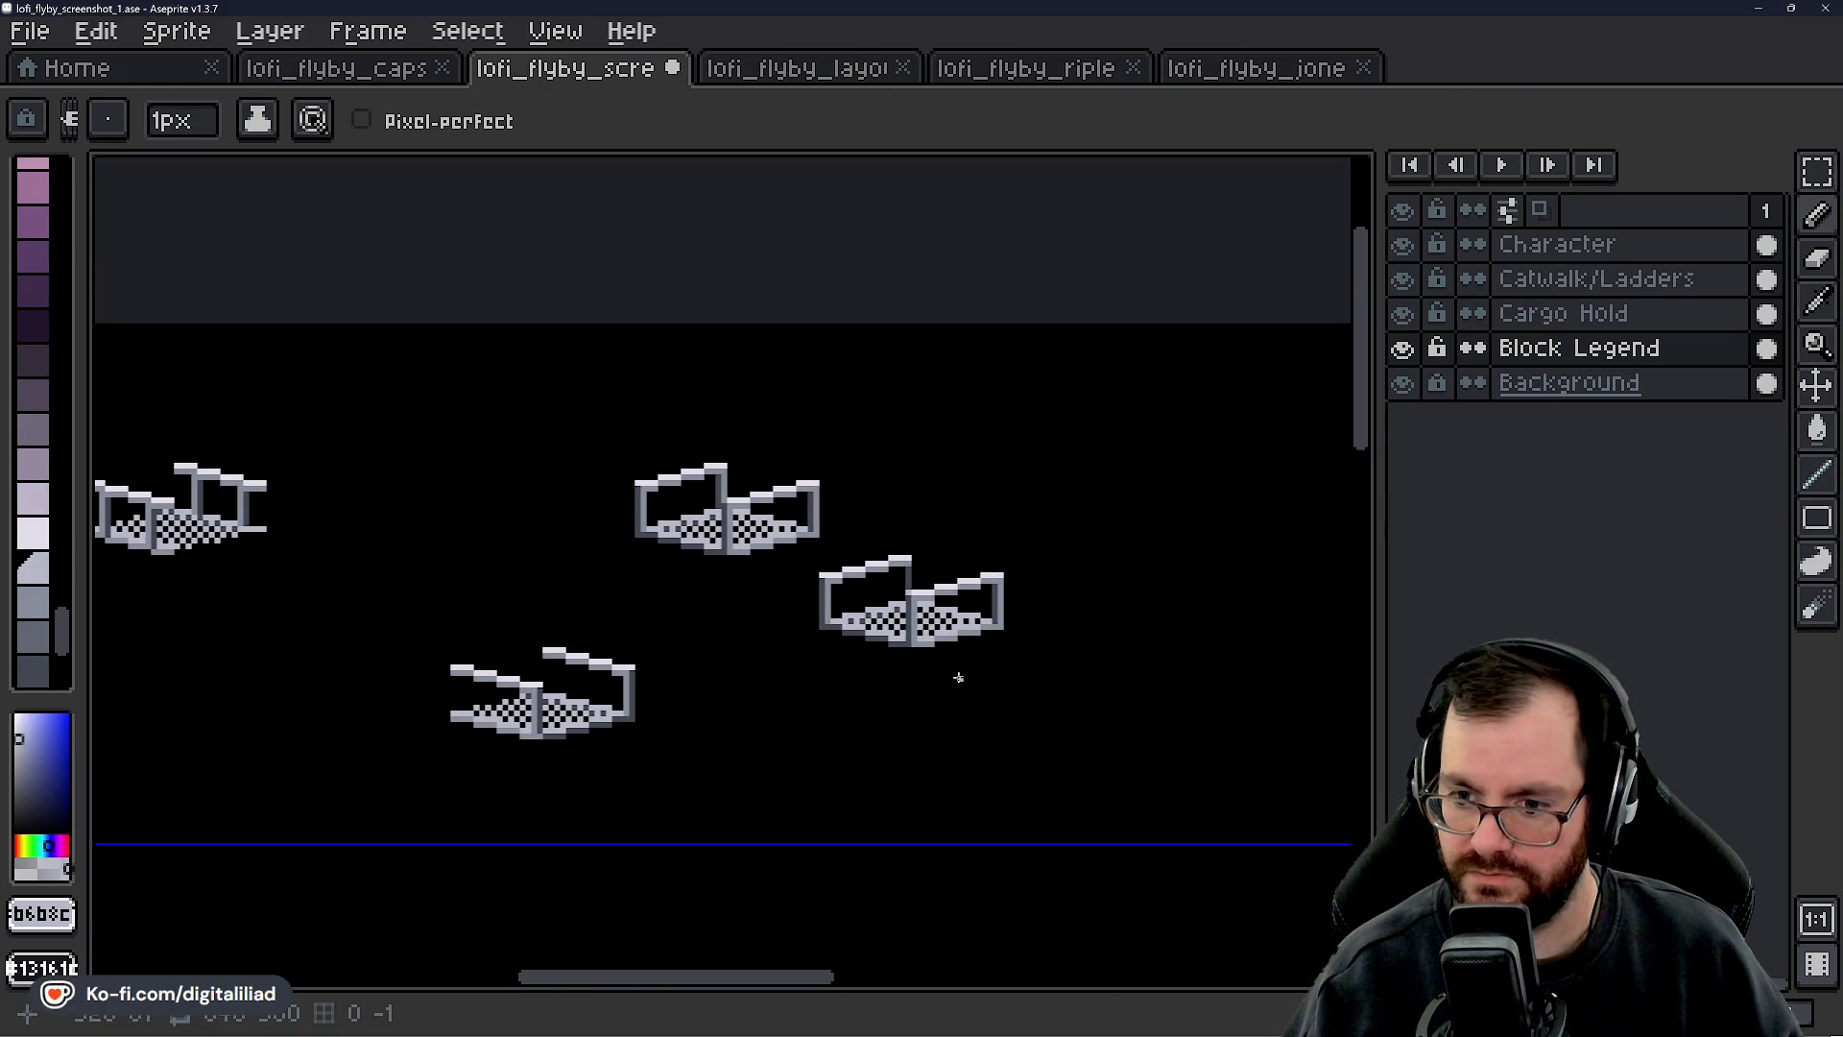
{"action": "scroll", "coordinate": [954, 675], "scroll_direction": "up", "scroll_amount": 4}
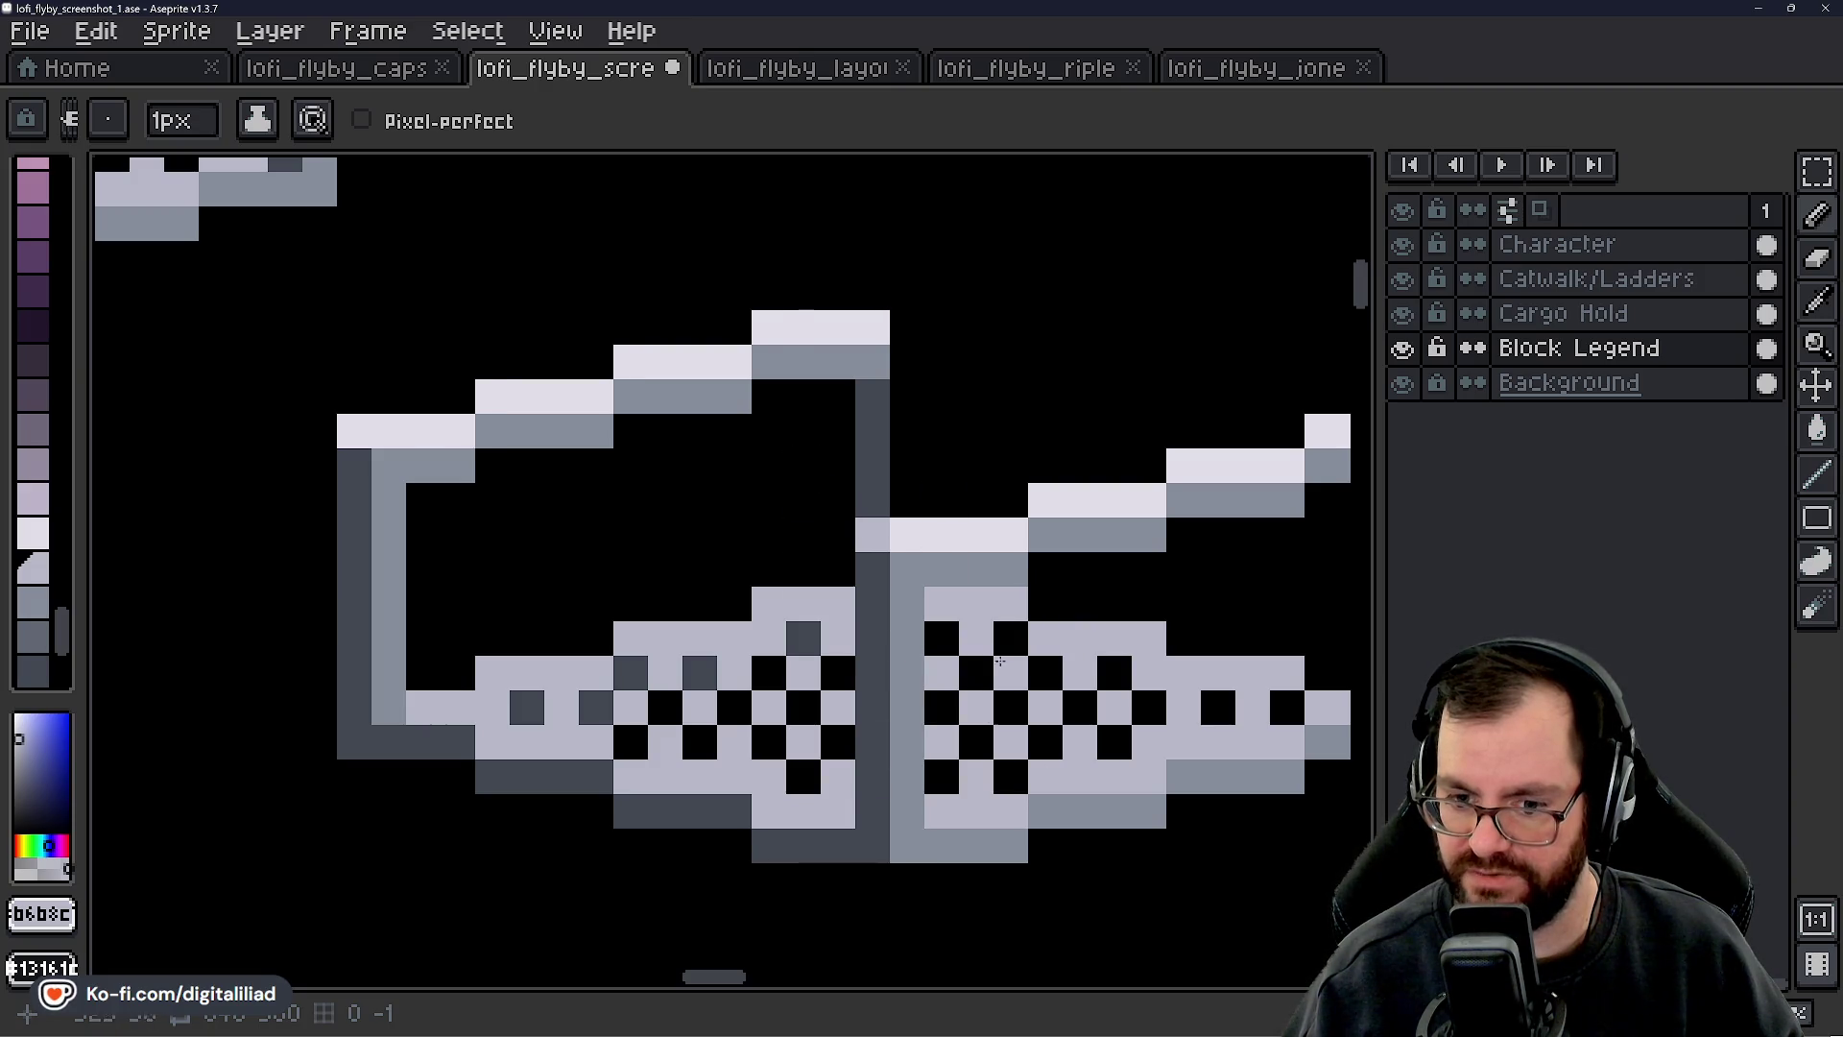
{"action": "scroll", "coordinate": [528, 615], "scroll_direction": "left", "scroll_amount": 3}
{"action": "mouse_move", "coordinate": [570, 533]}
{"action": "left_mouse_down"}
{"action": "mouse_move", "coordinate": [570, 403]}
{"action": "mouse_move", "coordinate": [570, 754]}
{"action": "left_mouse_up"}
{"action": "left_click_drag", "start_coordinate": [706, 686], "coordinate": [740, 612]}
{"action": "left_click", "coordinate": [609, 744]}
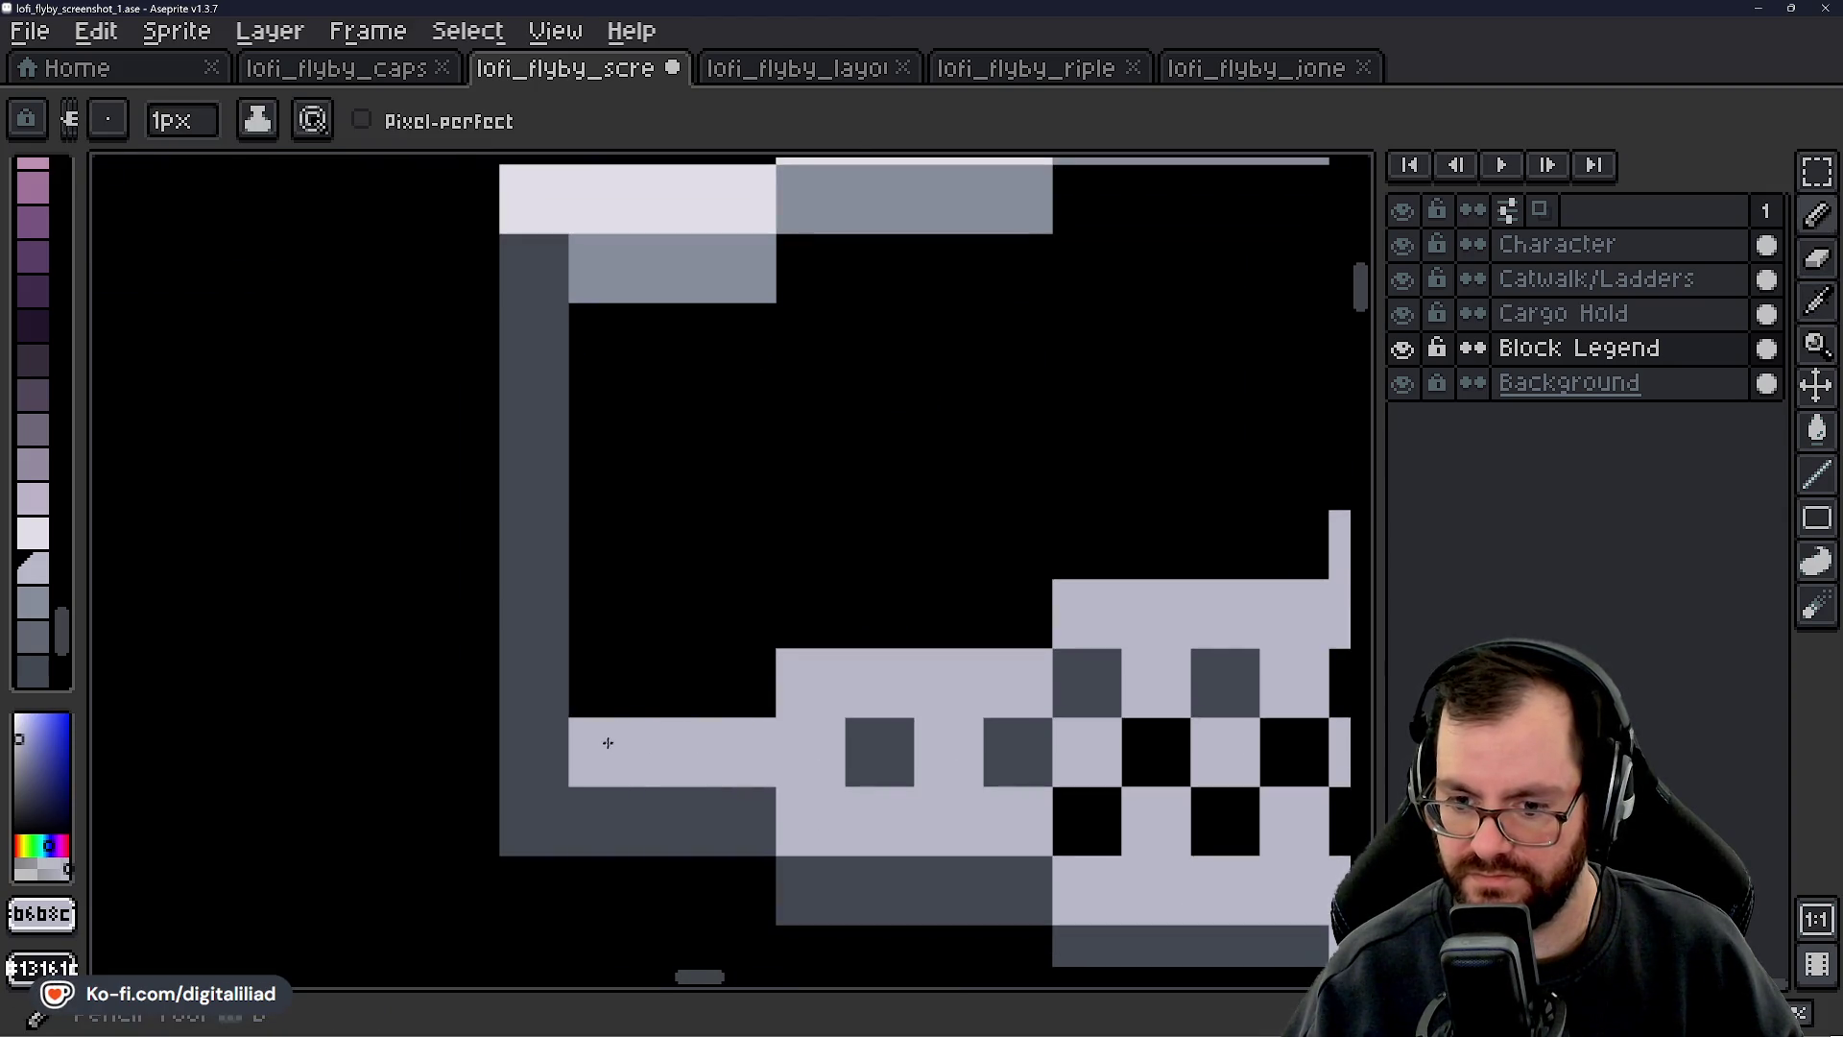
- Turn the left railing post's dark cells, including the bottom one, mid grey
{"action": "scroll", "coordinate": [701, 652], "scroll_direction": "left", "scroll_amount": 2}
{"action": "left_click", "coordinate": [685, 507], "text": "alt"}
{"action": "scroll", "coordinate": [696, 450], "scroll_direction": "down", "scroll_amount": 3}
{"action": "scroll", "coordinate": [696, 450], "scroll_direction": "up", "scroll_amount": 1}
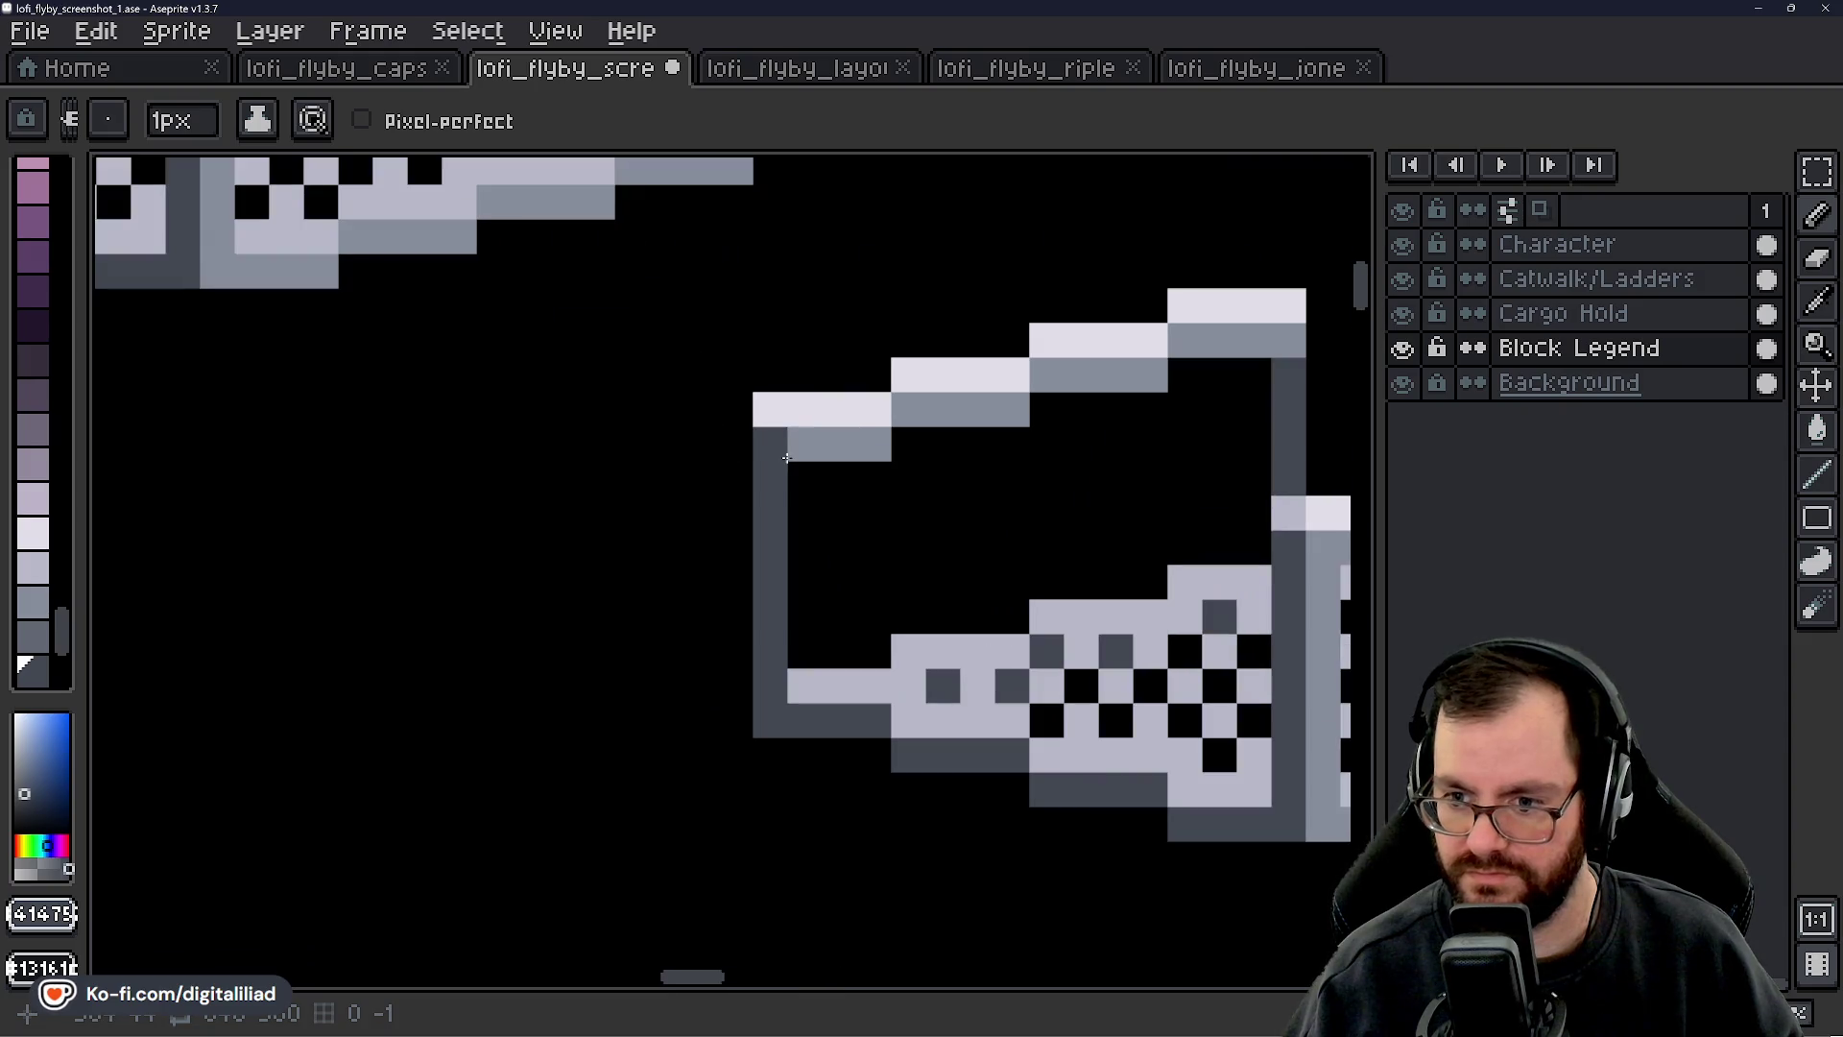
{"action": "left_click_drag", "start_coordinate": [833, 512], "coordinate": [772, 519]}
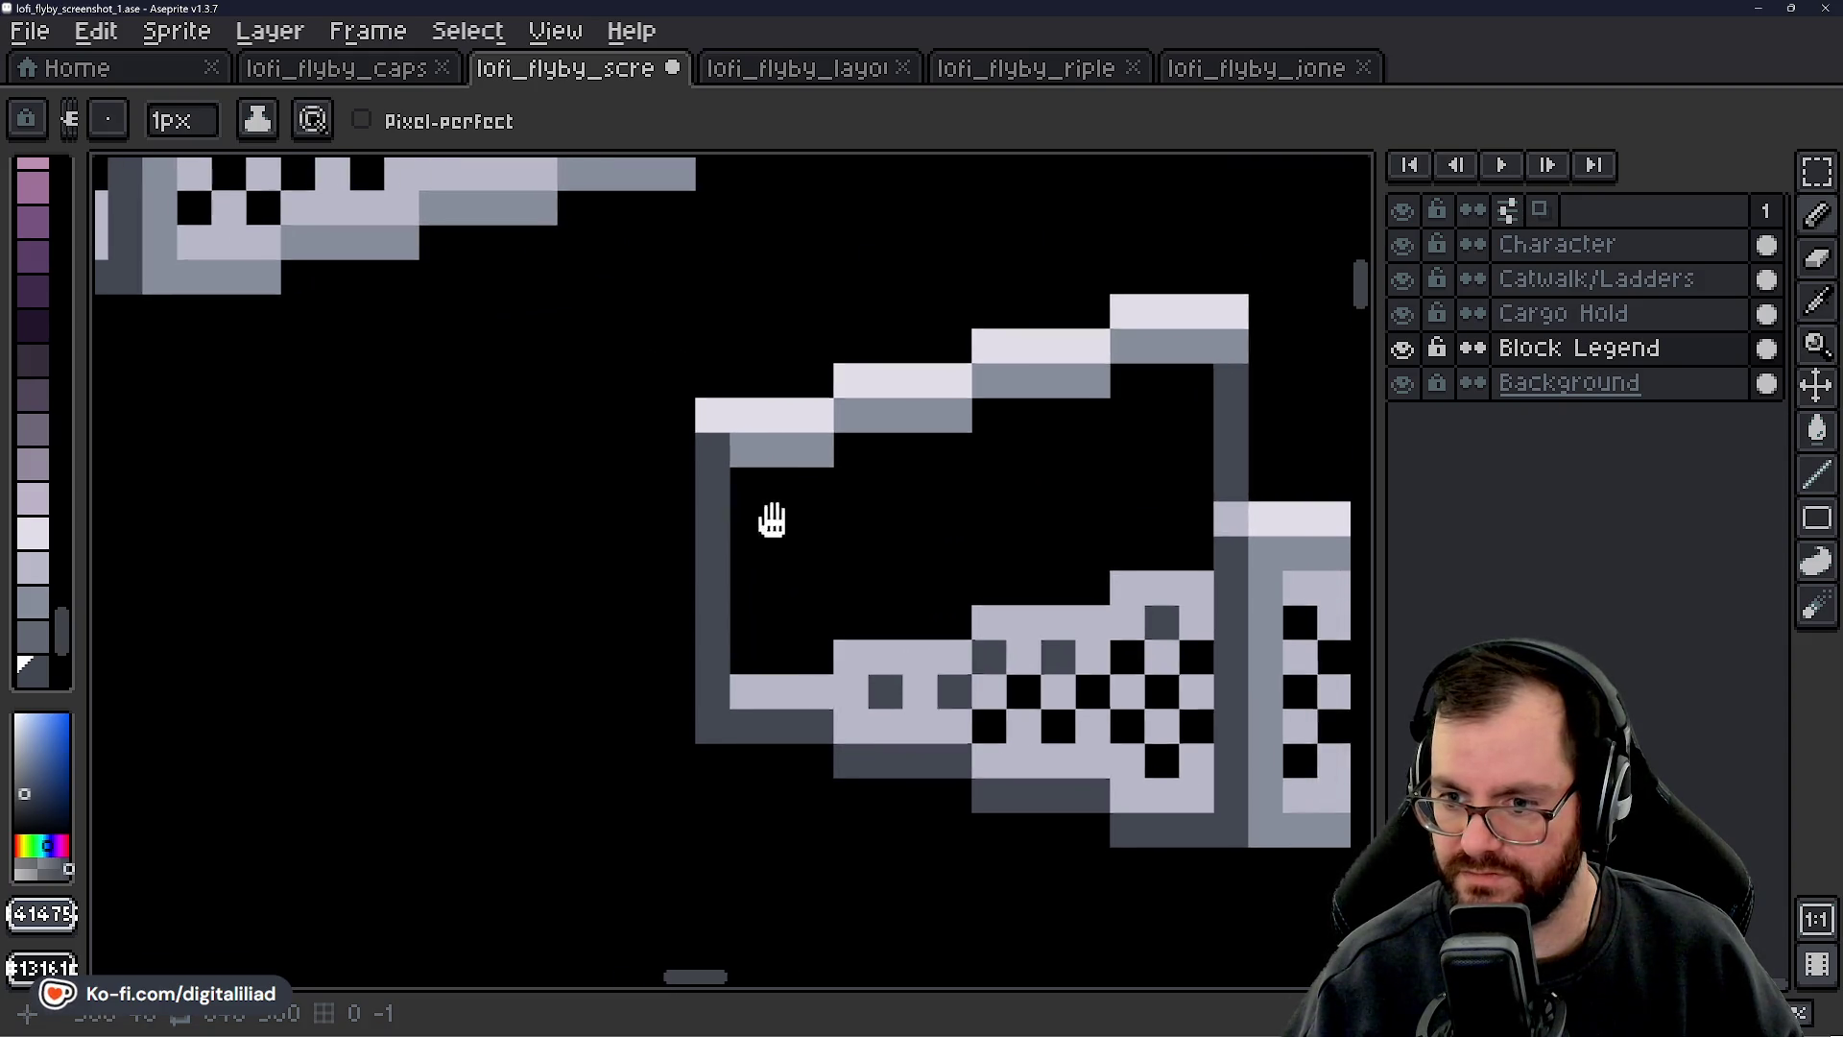
{"action": "left_click", "coordinate": [1287, 609], "text": "alt"}
{"action": "left_click_drag", "start_coordinate": [707, 462], "coordinate": [708, 510]}
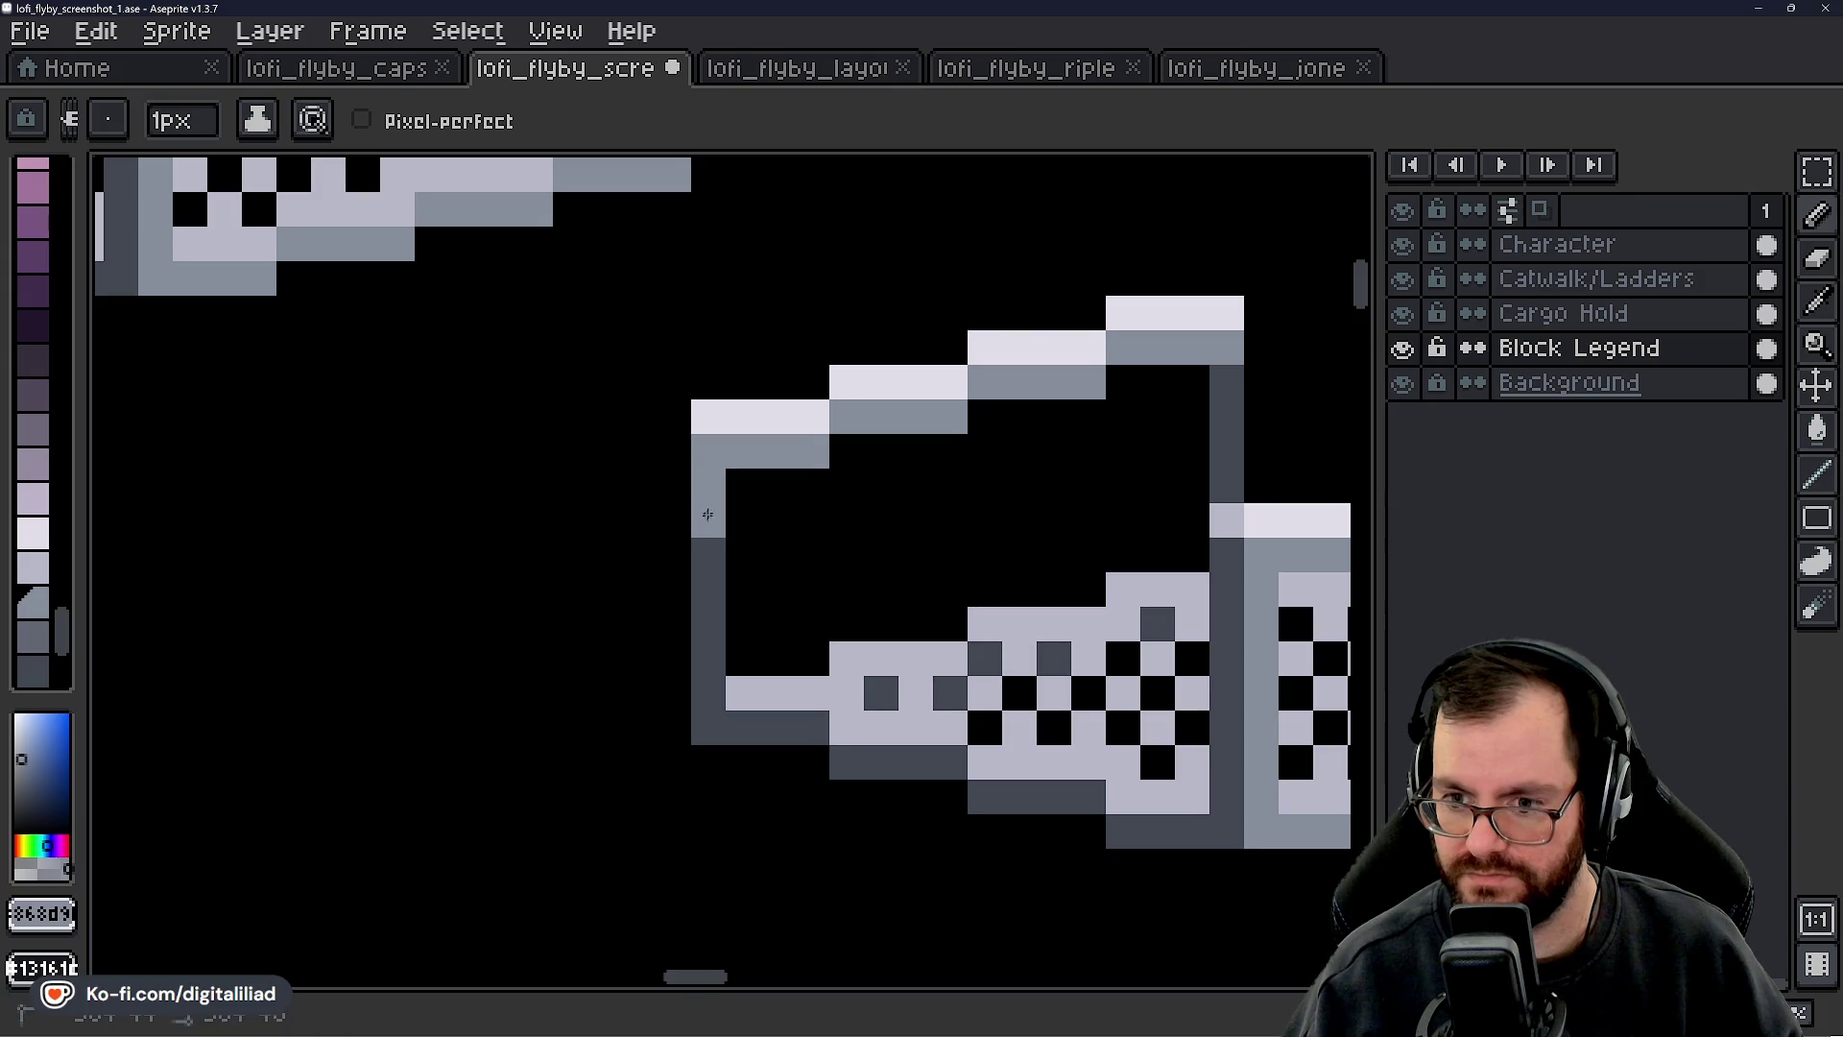
{"action": "left_click", "coordinate": [714, 678]}
- Draw a dark grey line down the left post's outer side and light its top-left corner
{"action": "mouse_move", "coordinate": [768, 605]}
{"action": "left_mouse_down"}
{"action": "mouse_move", "coordinate": [907, 624]}
{"action": "mouse_move", "coordinate": [511, 581]}
{"action": "mouse_move", "coordinate": [709, 595]}
{"action": "left_mouse_up"}
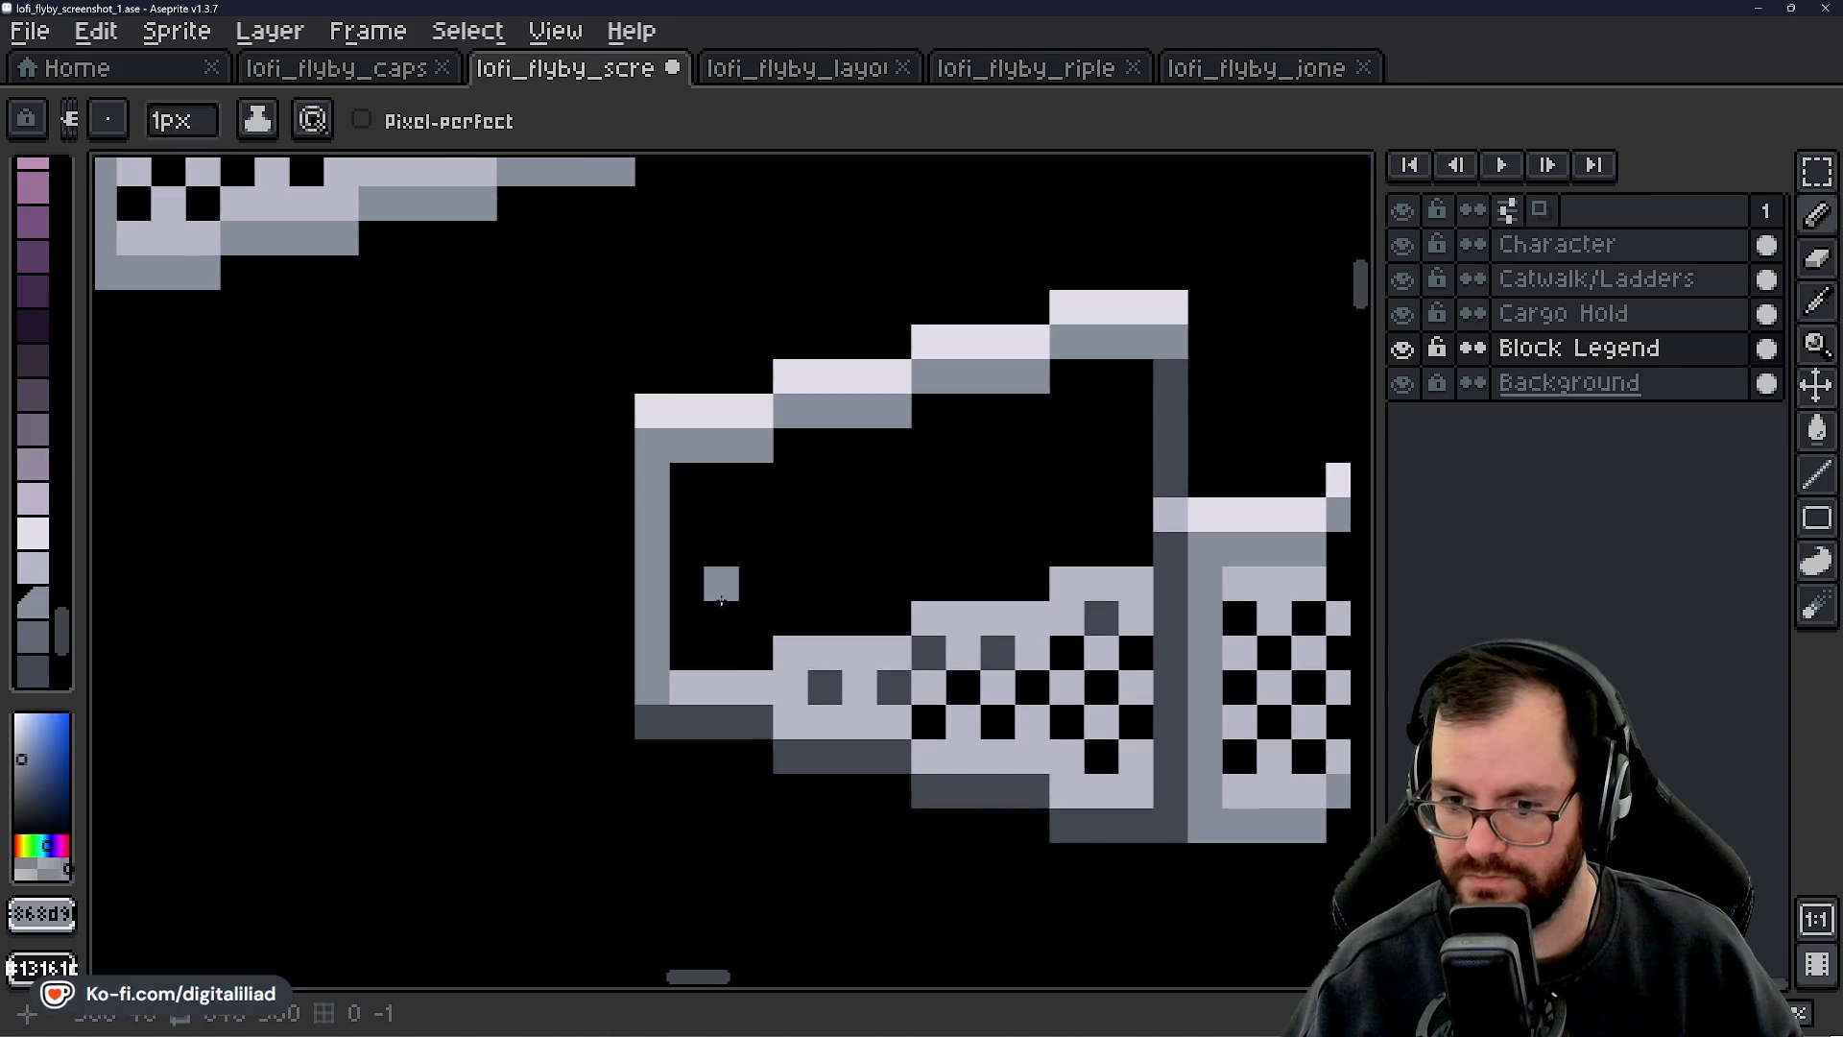
{"action": "left_click", "coordinate": [700, 711], "text": "alt"}
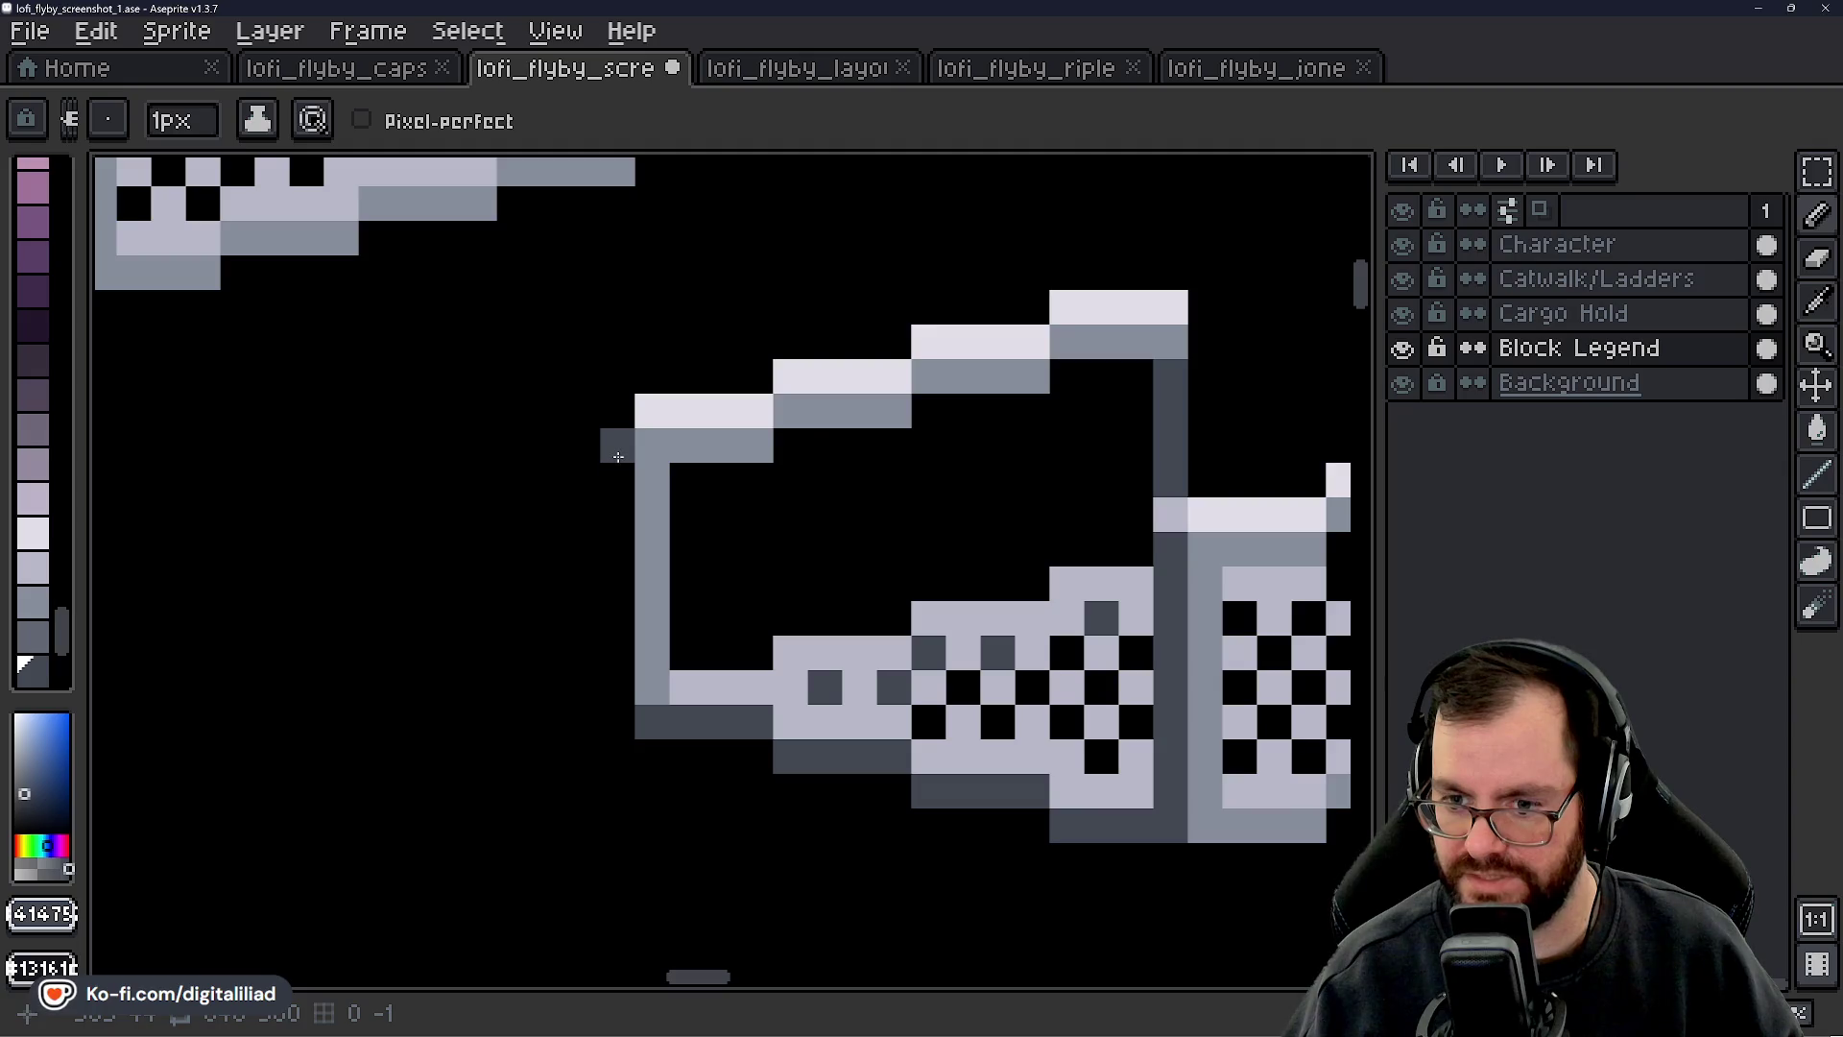
{"action": "left_click_drag", "start_coordinate": [618, 456], "coordinate": [618, 707]}
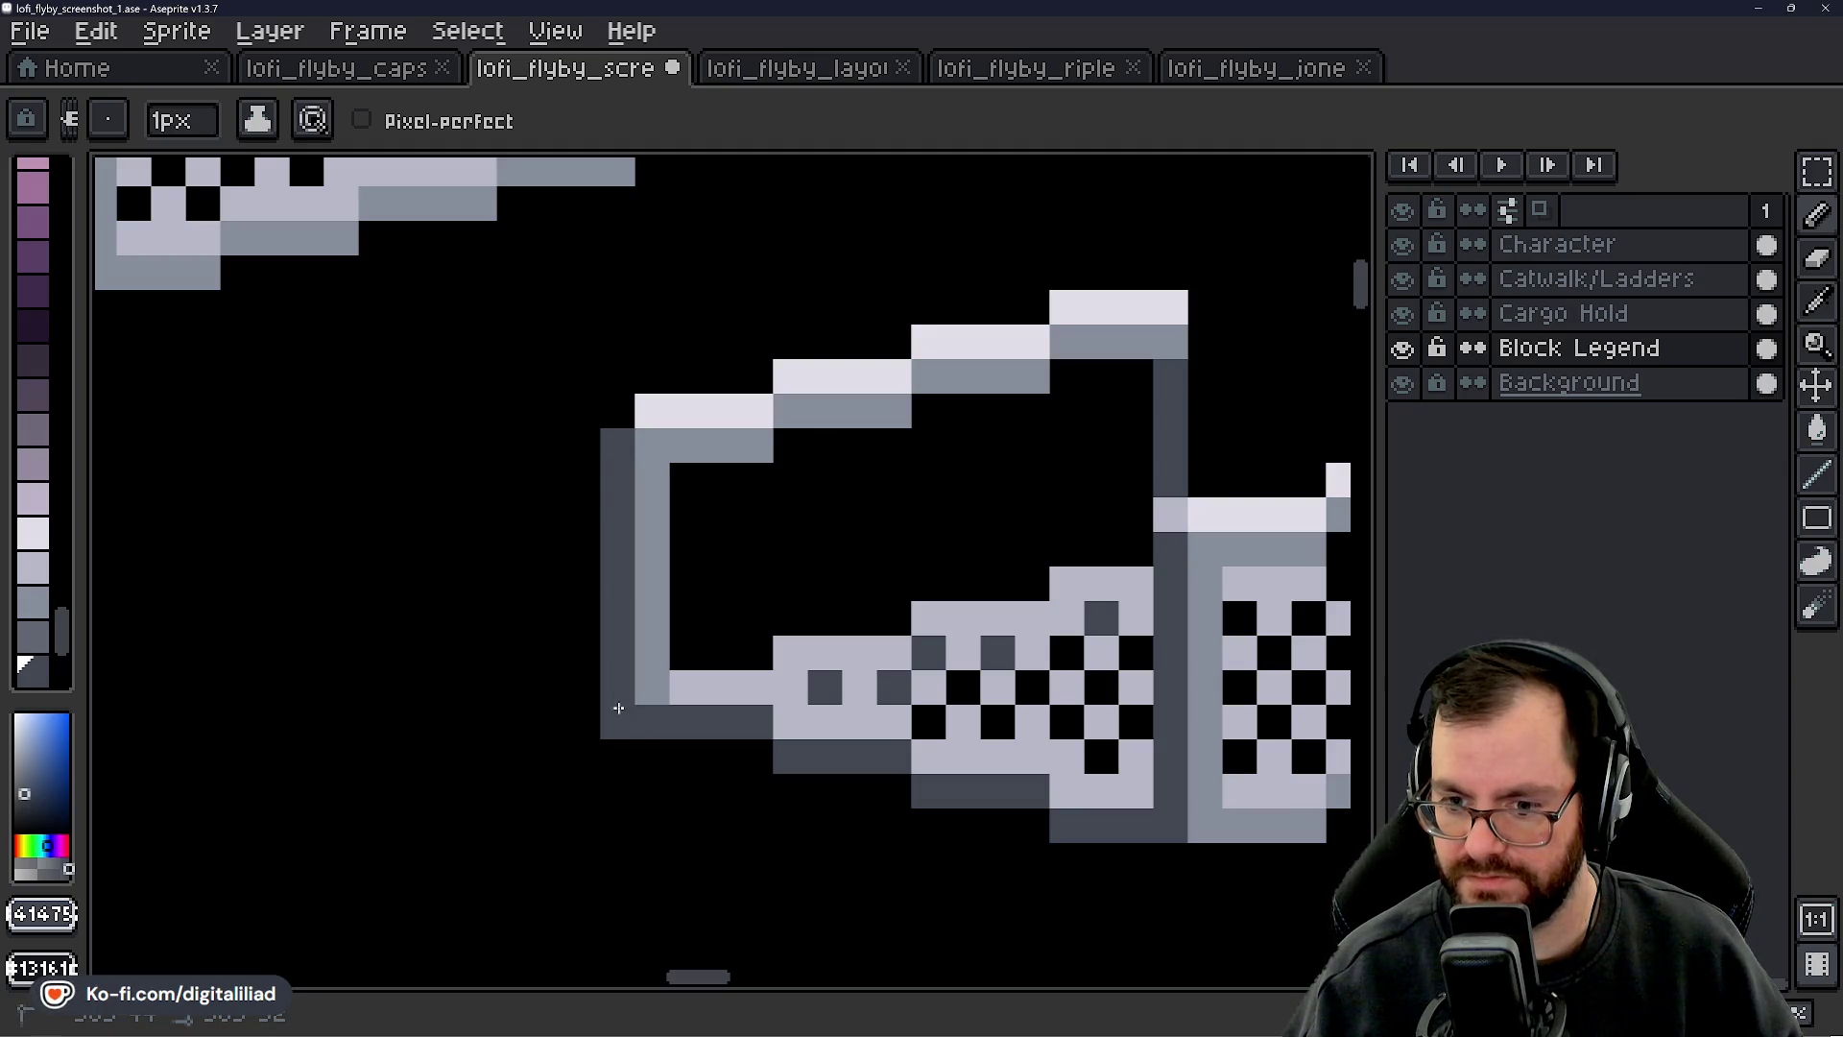
{"action": "left_click", "coordinate": [1190, 518], "text": "alt"}
{"action": "left_click", "coordinate": [607, 413]}
{"action": "scroll", "coordinate": [888, 533], "scroll_direction": "down", "scroll_amount": 8}
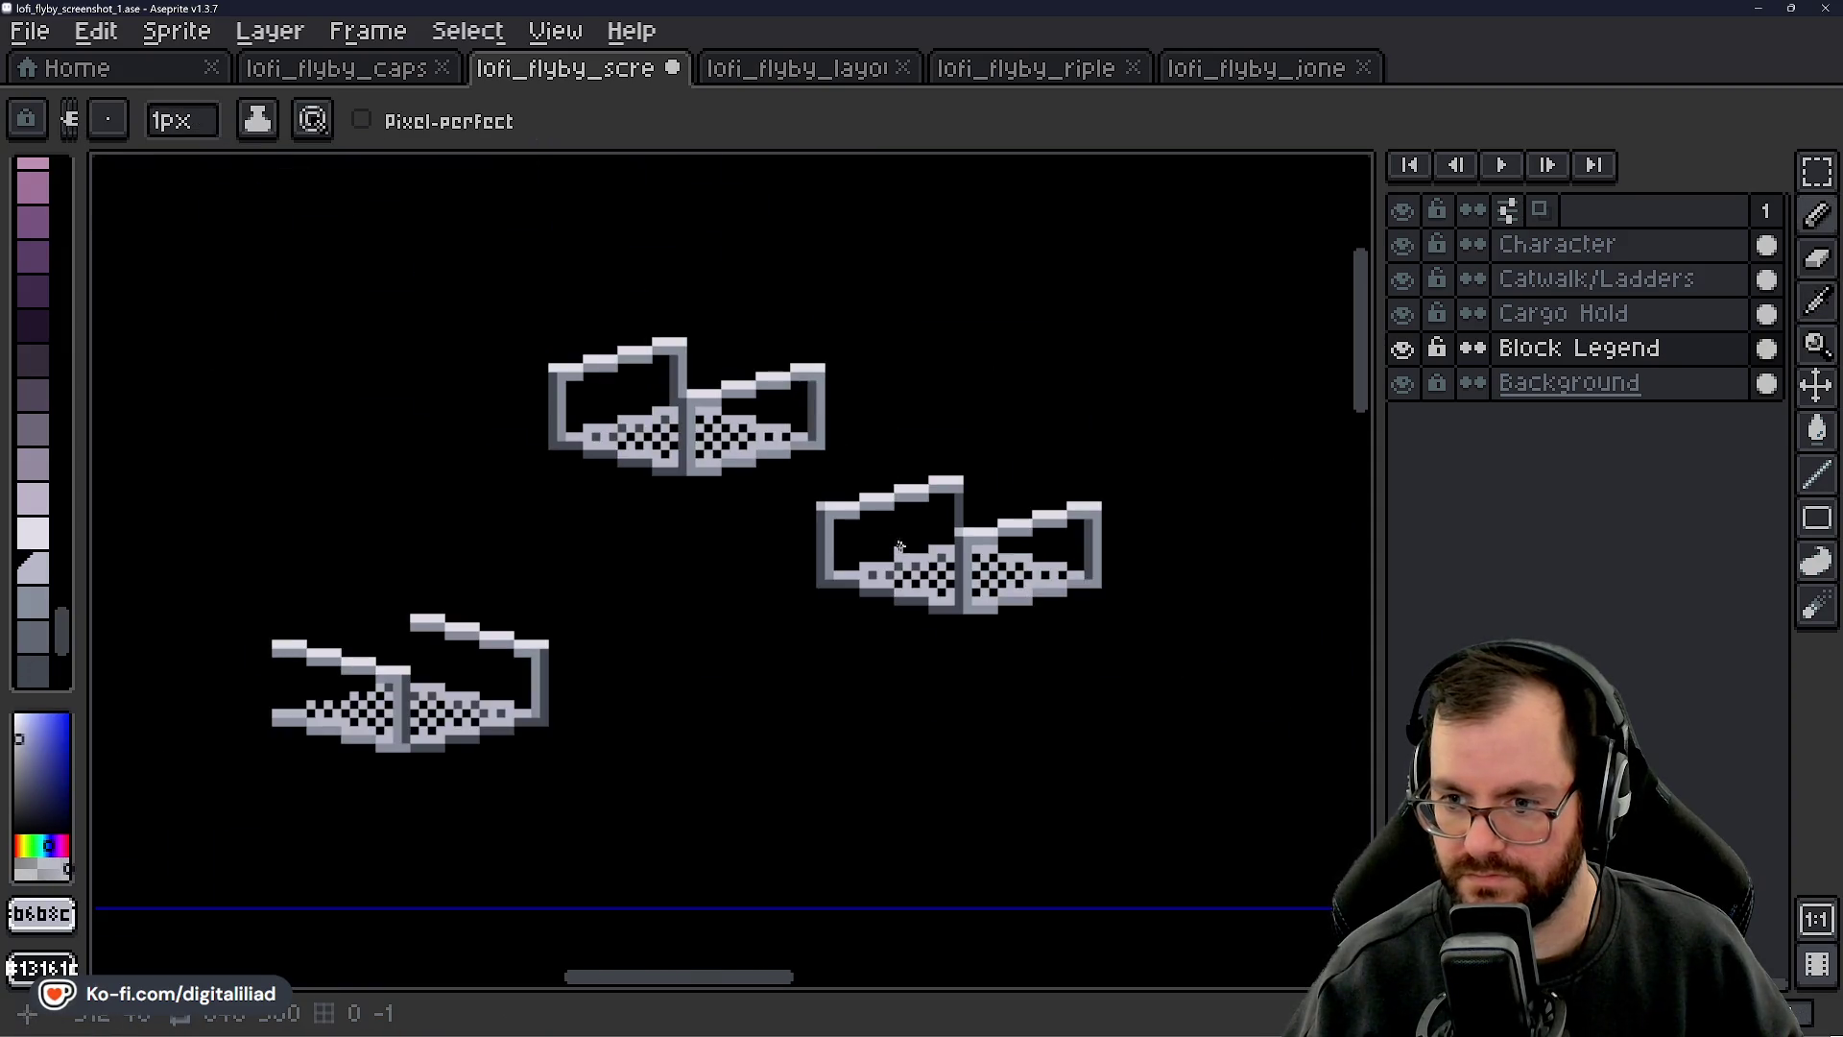
- Pick the railing's dark grey and draw a 1px dark line down the right post
{"action": "scroll", "coordinate": [900, 528], "scroll_direction": "up", "scroll_amount": 5}
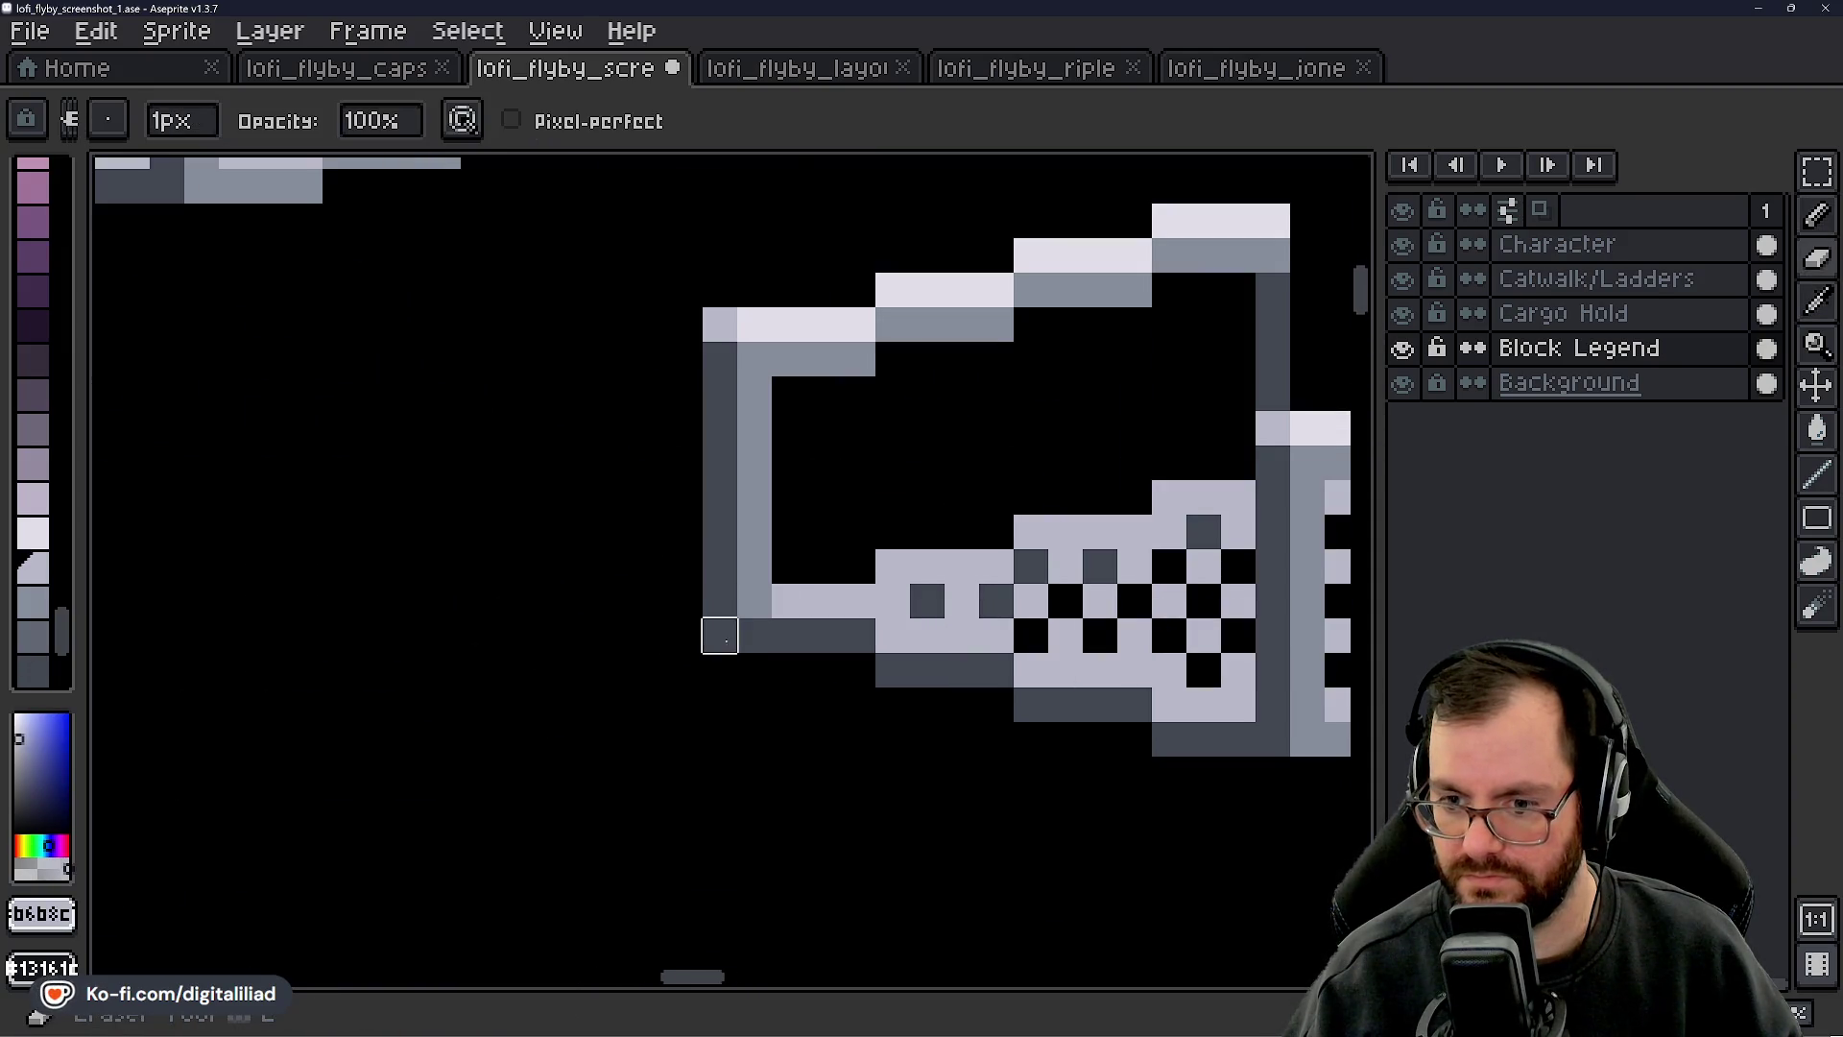
{"action": "scroll", "coordinate": [864, 593], "scroll_direction": "down", "scroll_amount": 3}
{"action": "scroll", "coordinate": [864, 614], "scroll_direction": "down", "scroll_amount": 2}
{"action": "scroll", "coordinate": [867, 538], "scroll_direction": "up", "scroll_amount": 5}
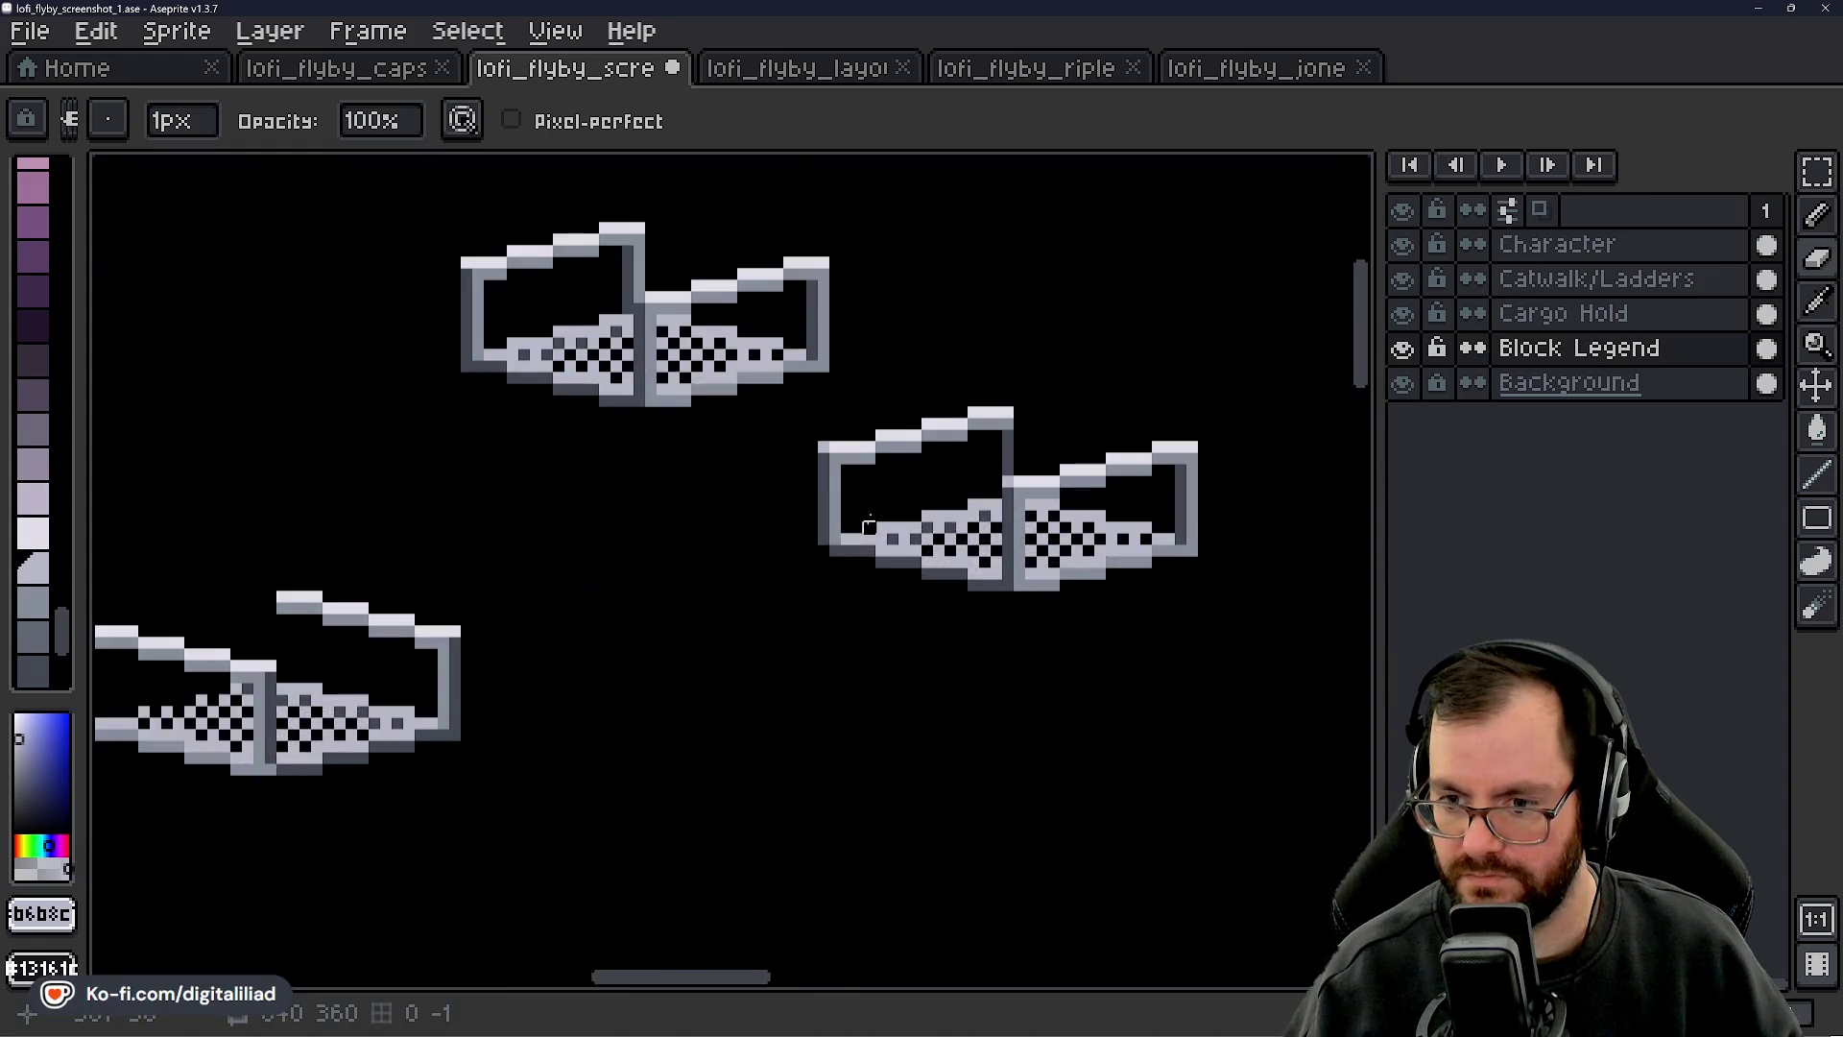
{"action": "key", "text": "plus"}
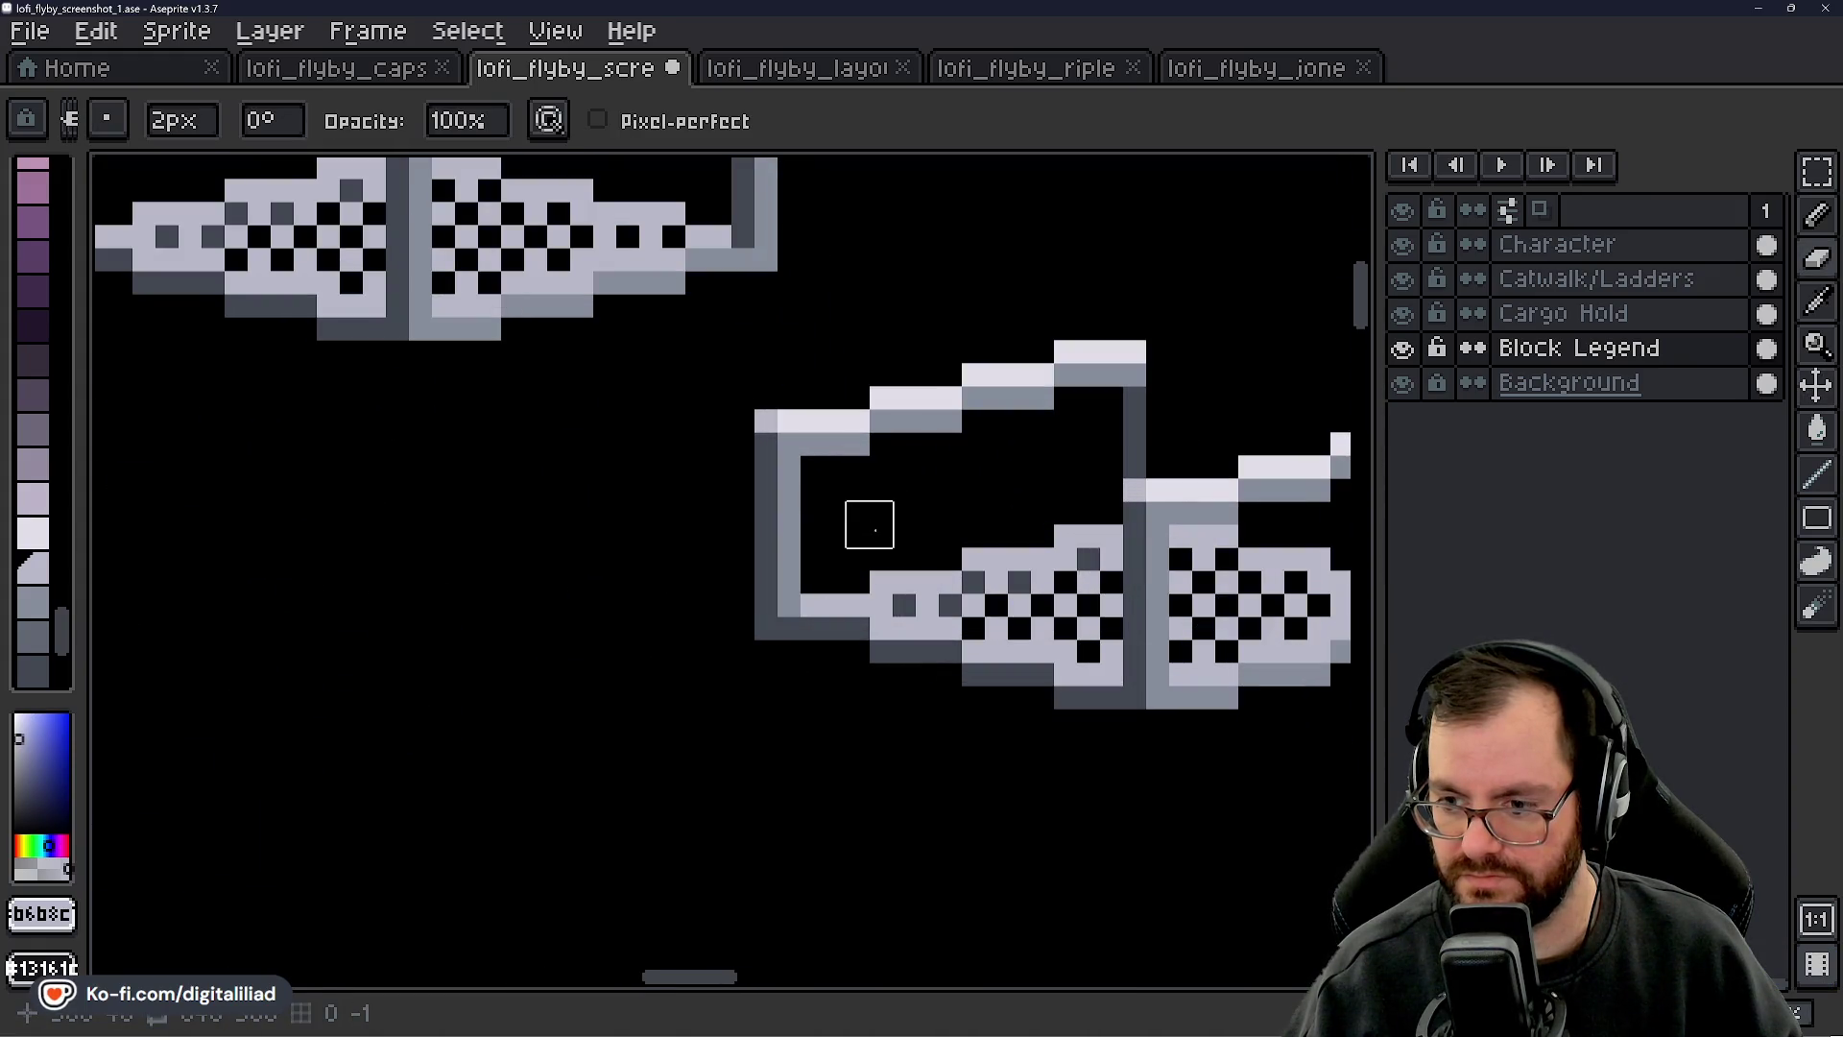
{"action": "mouse_move", "coordinate": [913, 526]}
{"action": "left_mouse_down"}
{"action": "mouse_move", "coordinate": [826, 565]}
{"action": "mouse_move", "coordinate": [667, 583]}
{"action": "left_mouse_up"}
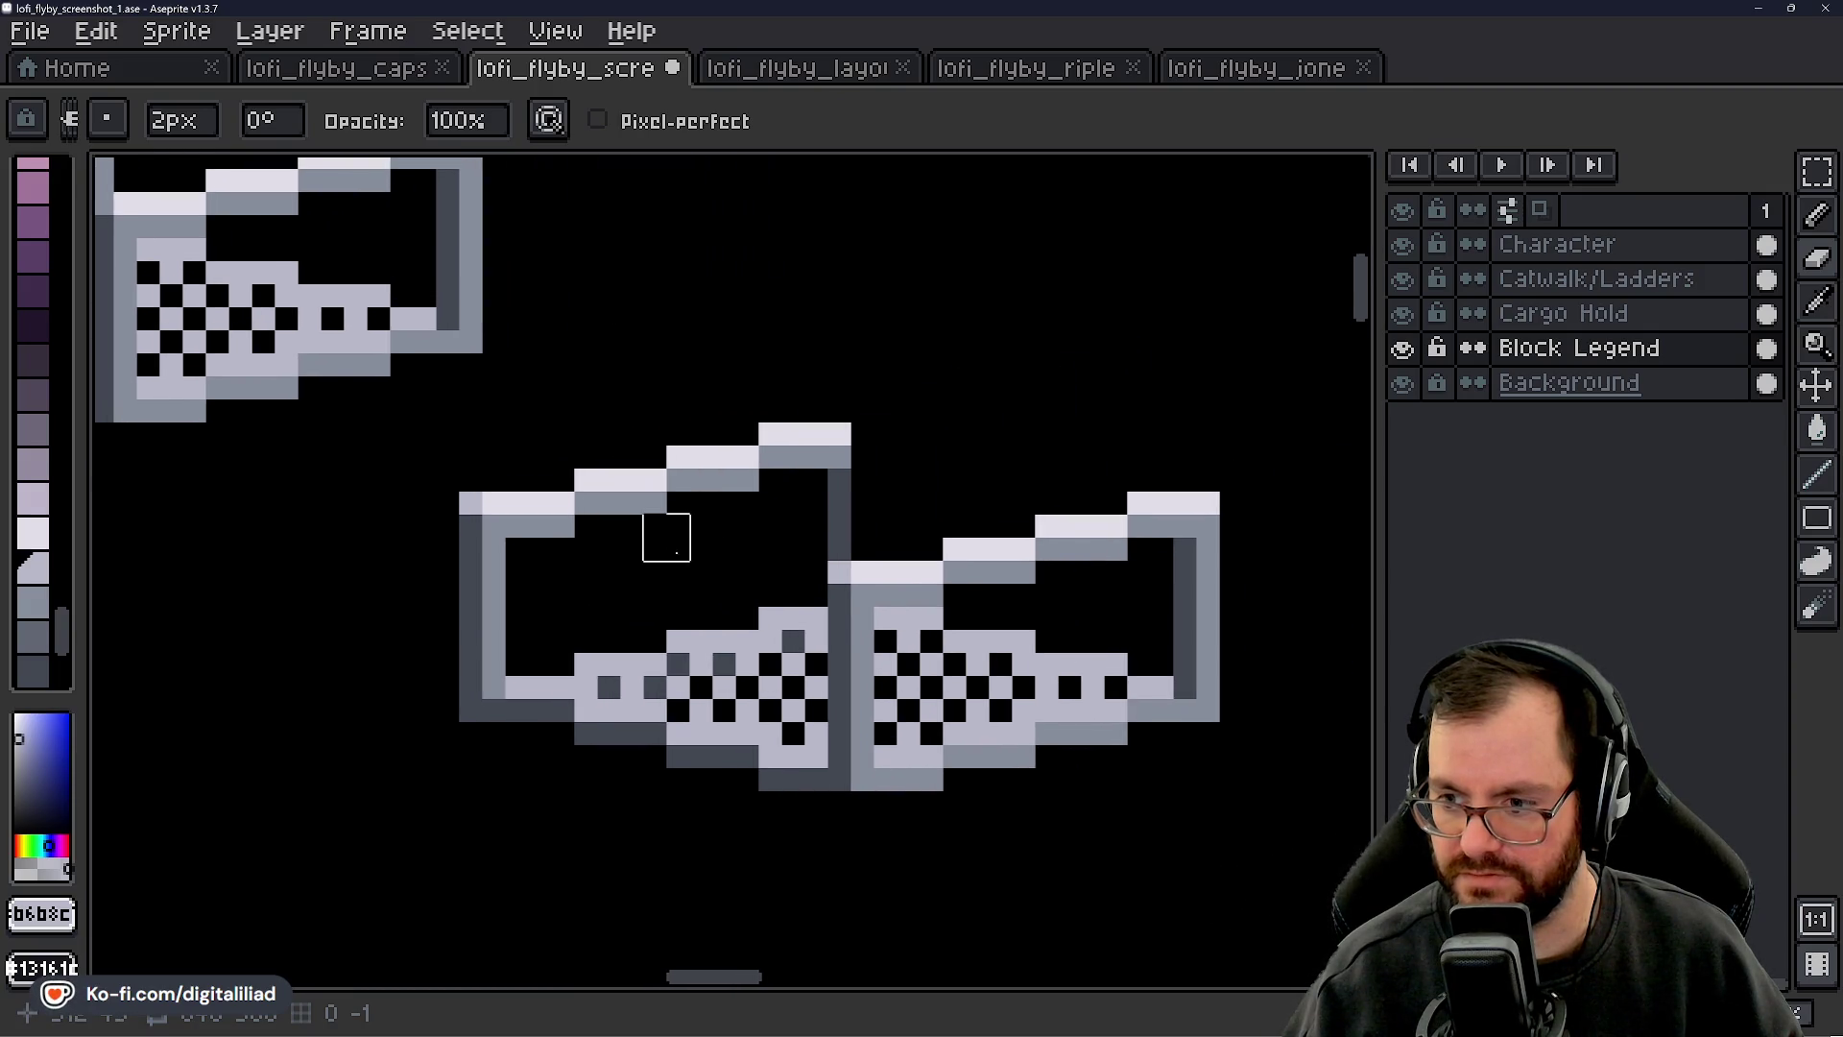
{"action": "scroll", "coordinate": [893, 466], "scroll_direction": "up", "scroll_amount": 2}
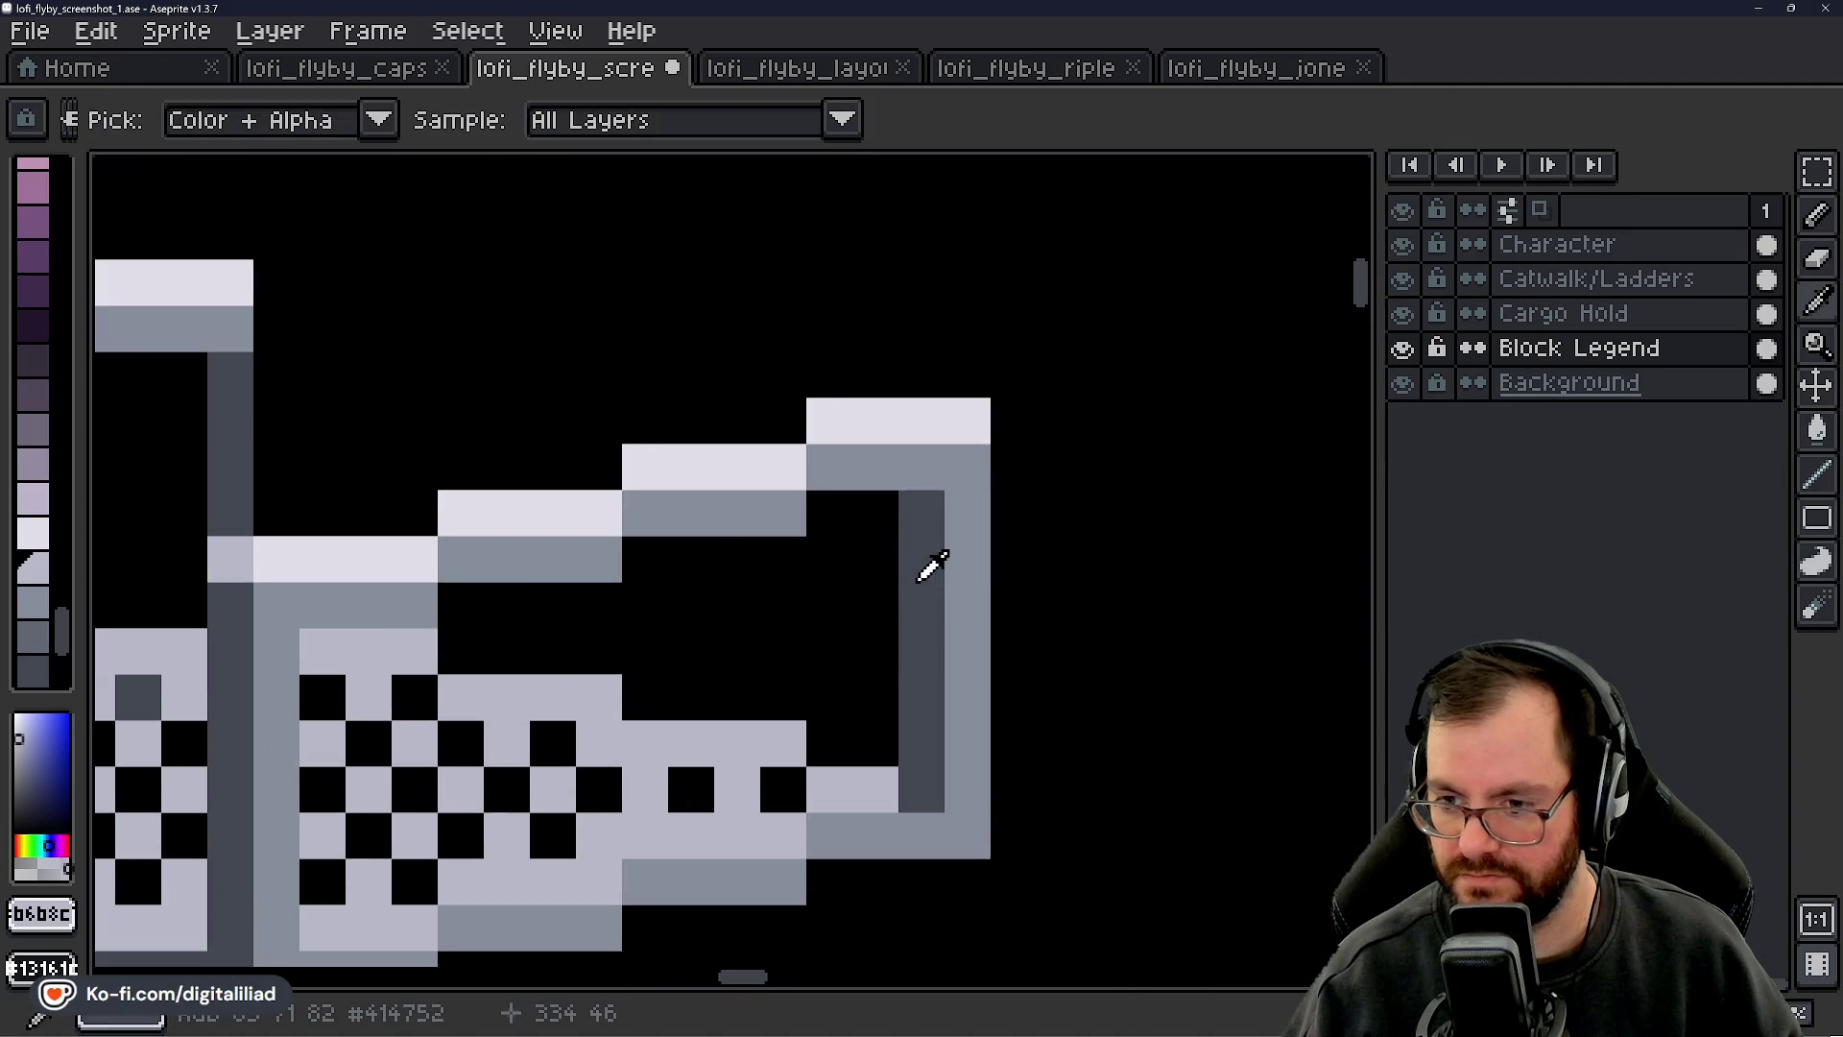
{"action": "left_click", "coordinate": [923, 563], "text": "alt"}
{"action": "key", "text": "minus"}
{"action": "mouse_move", "coordinate": [971, 509]}
{"action": "left_mouse_down"}
{"action": "mouse_move", "coordinate": [960, 777]}
{"action": "mouse_move", "coordinate": [907, 567]}
{"action": "left_mouse_up"}
- Erase the right post's inner column and add a light grey pixel near its base
{"action": "key", "text": "e"}
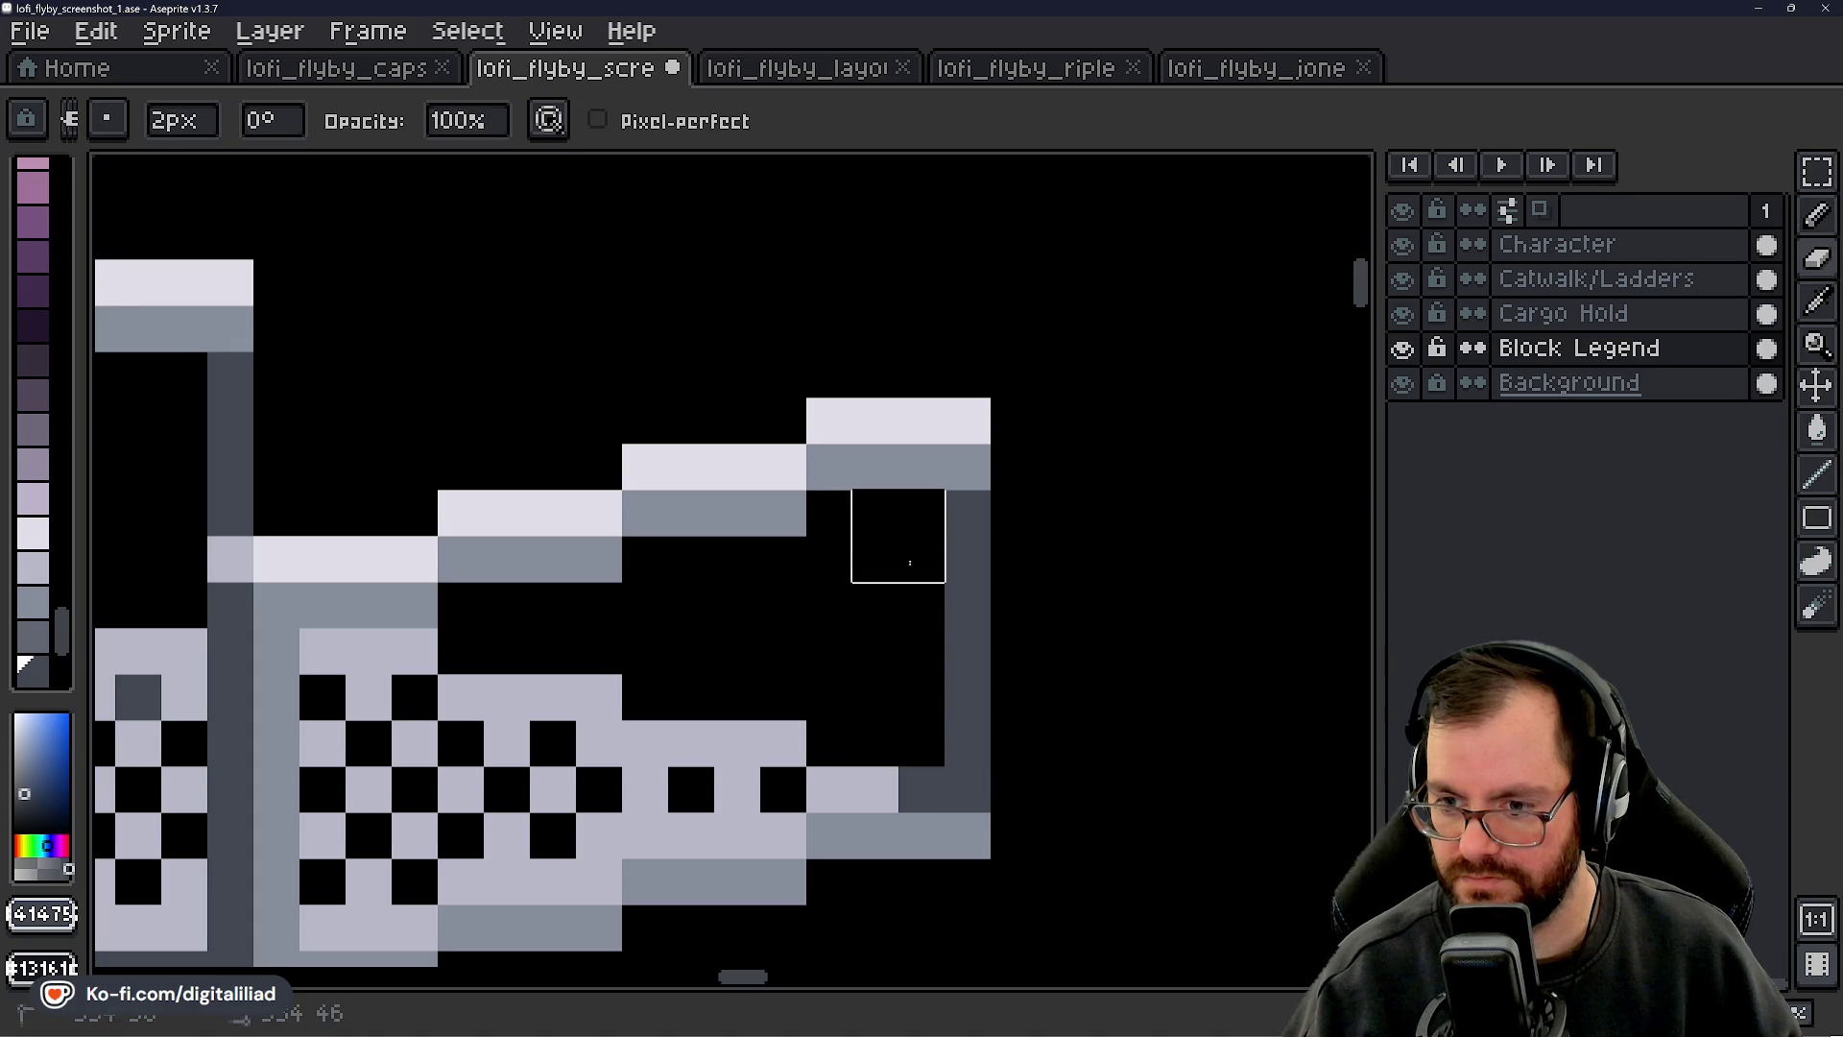
{"action": "left_click", "coordinate": [876, 772], "text": "alt"}
{"action": "key", "text": "b"}
{"action": "left_click", "coordinate": [919, 698]}
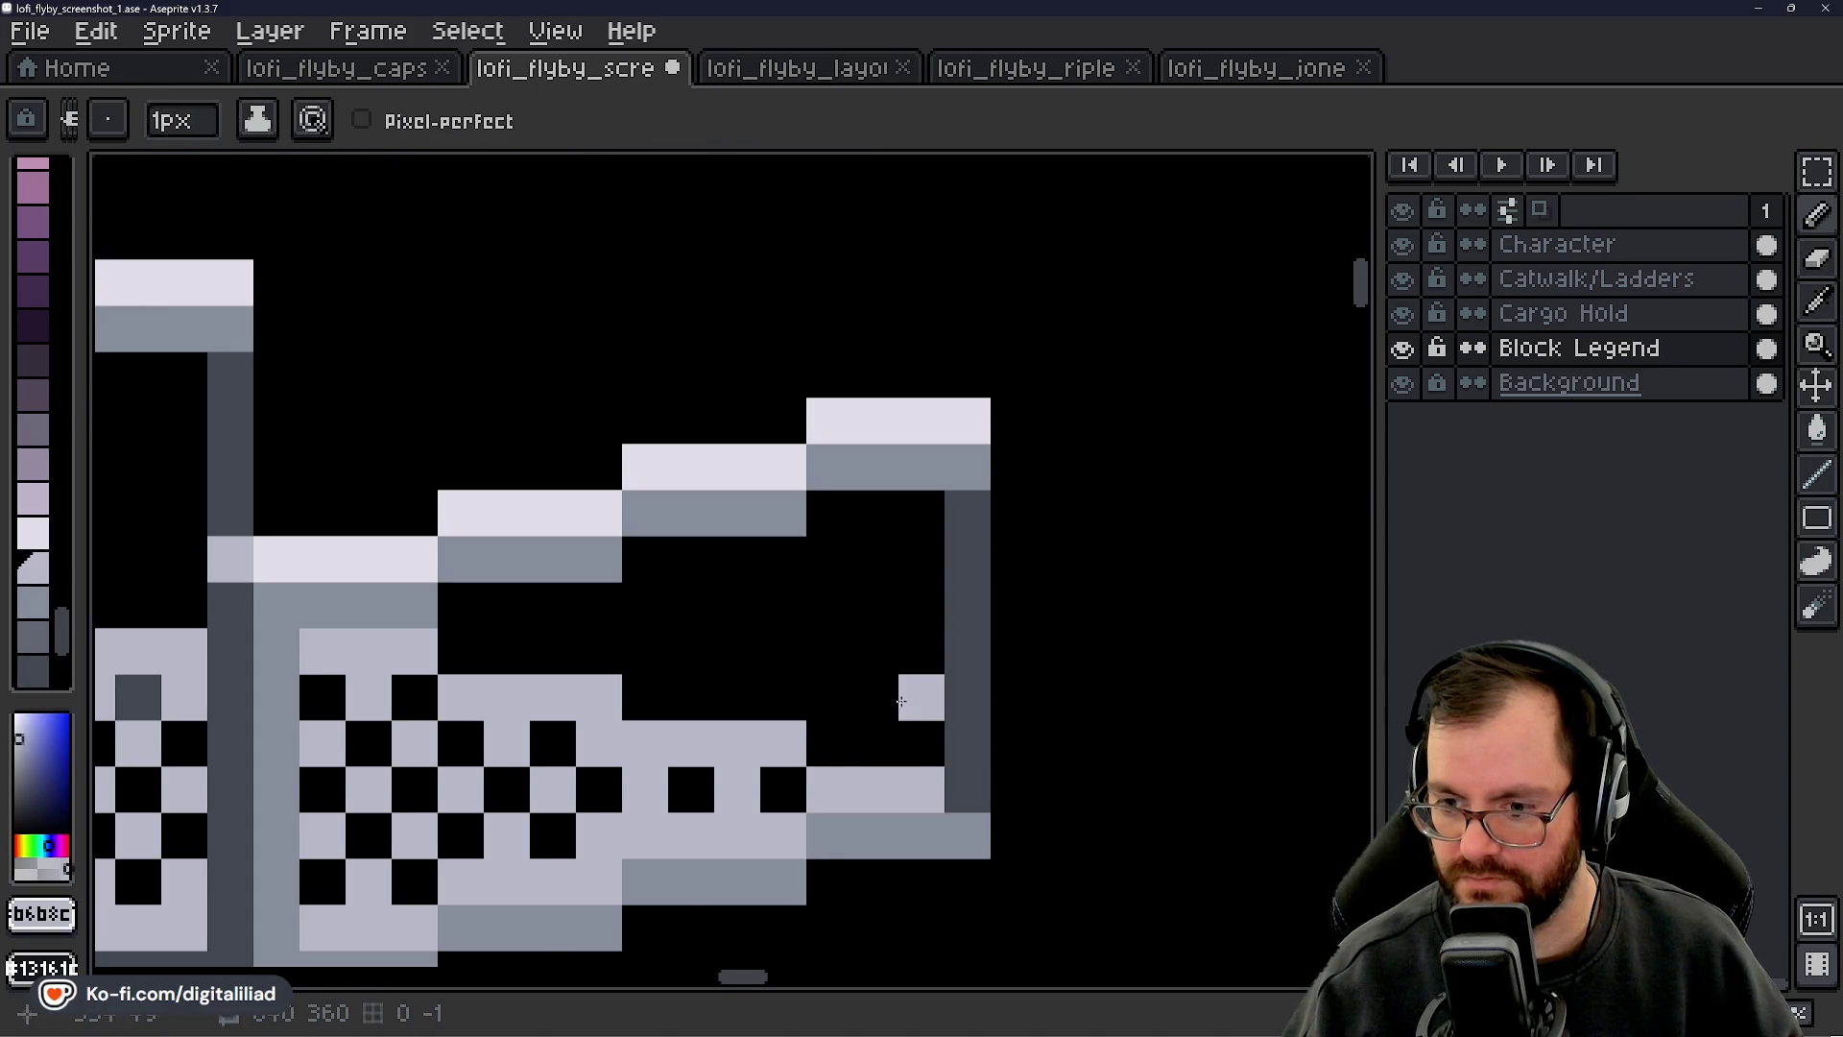
{"action": "scroll", "coordinate": [772, 625], "scroll_direction": "down", "scroll_amount": 3}
{"action": "left_click_drag", "start_coordinate": [771, 625], "coordinate": [896, 666]}
{"action": "left_click_drag", "start_coordinate": [691, 601], "coordinate": [738, 543]}
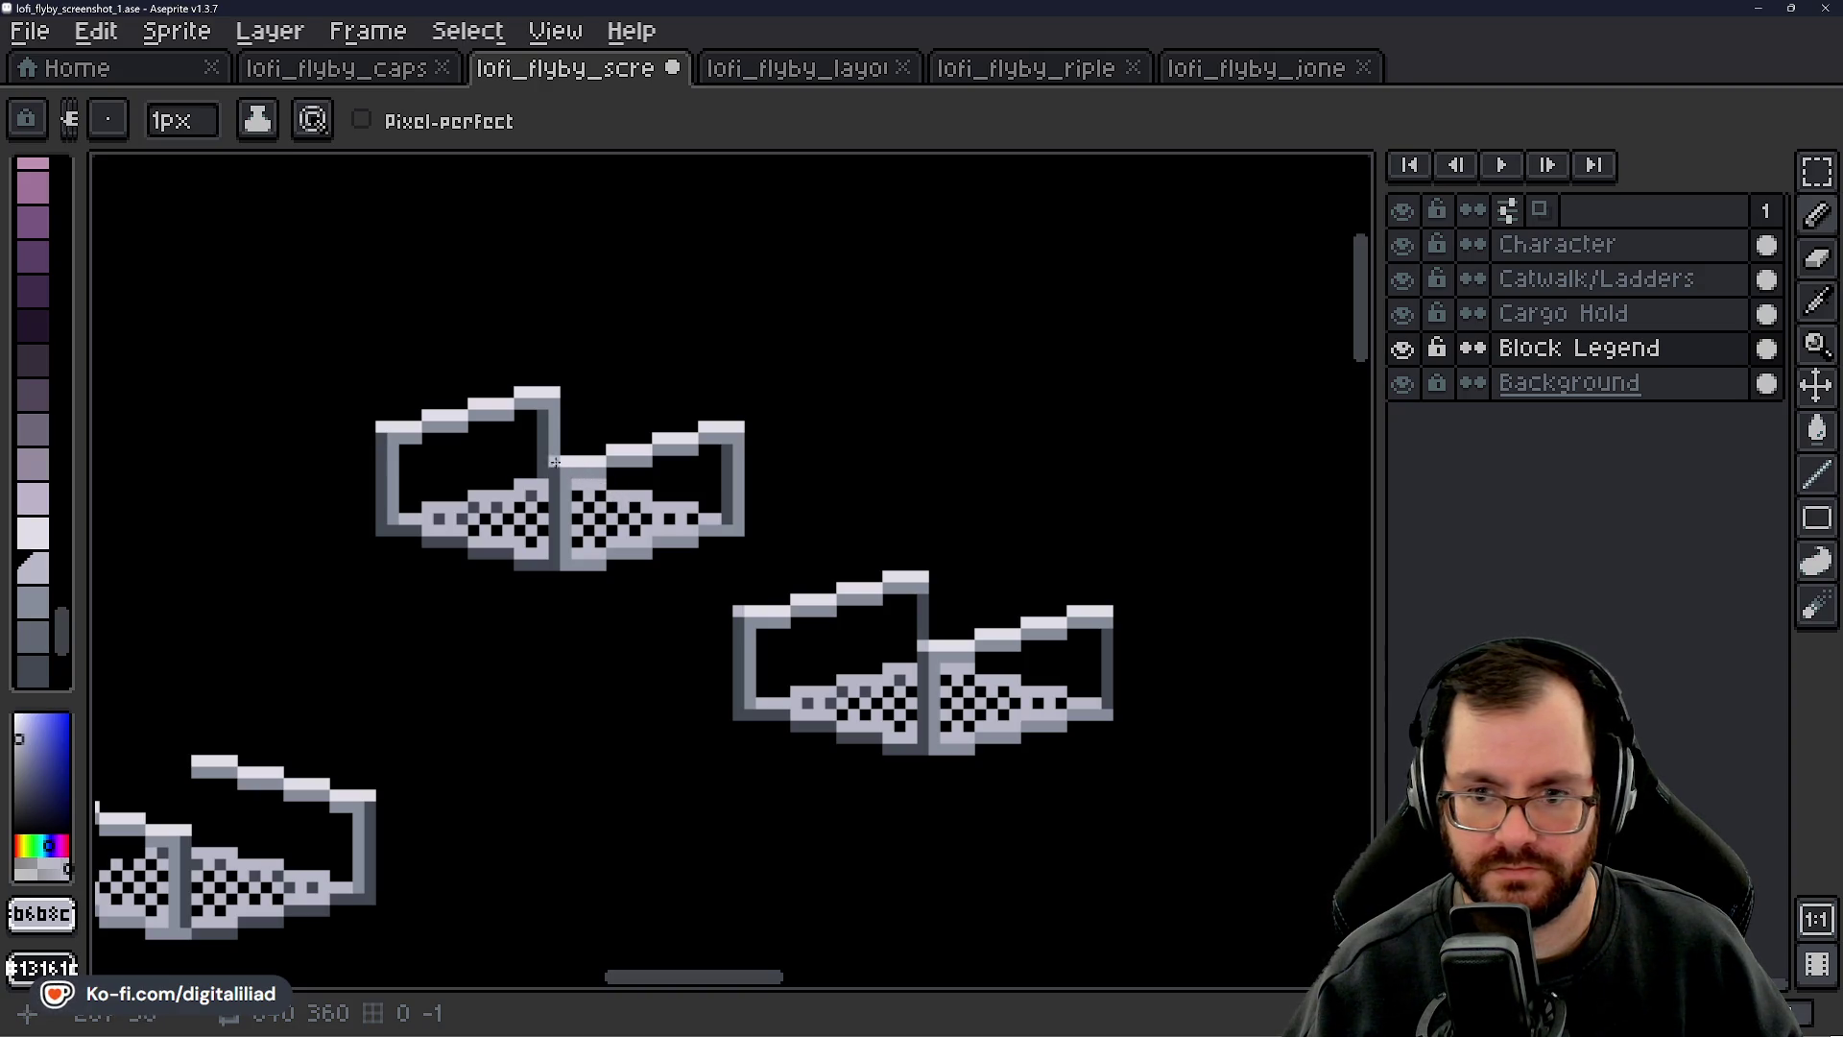
{"action": "left_click_drag", "start_coordinate": [936, 520], "coordinate": [919, 493]}
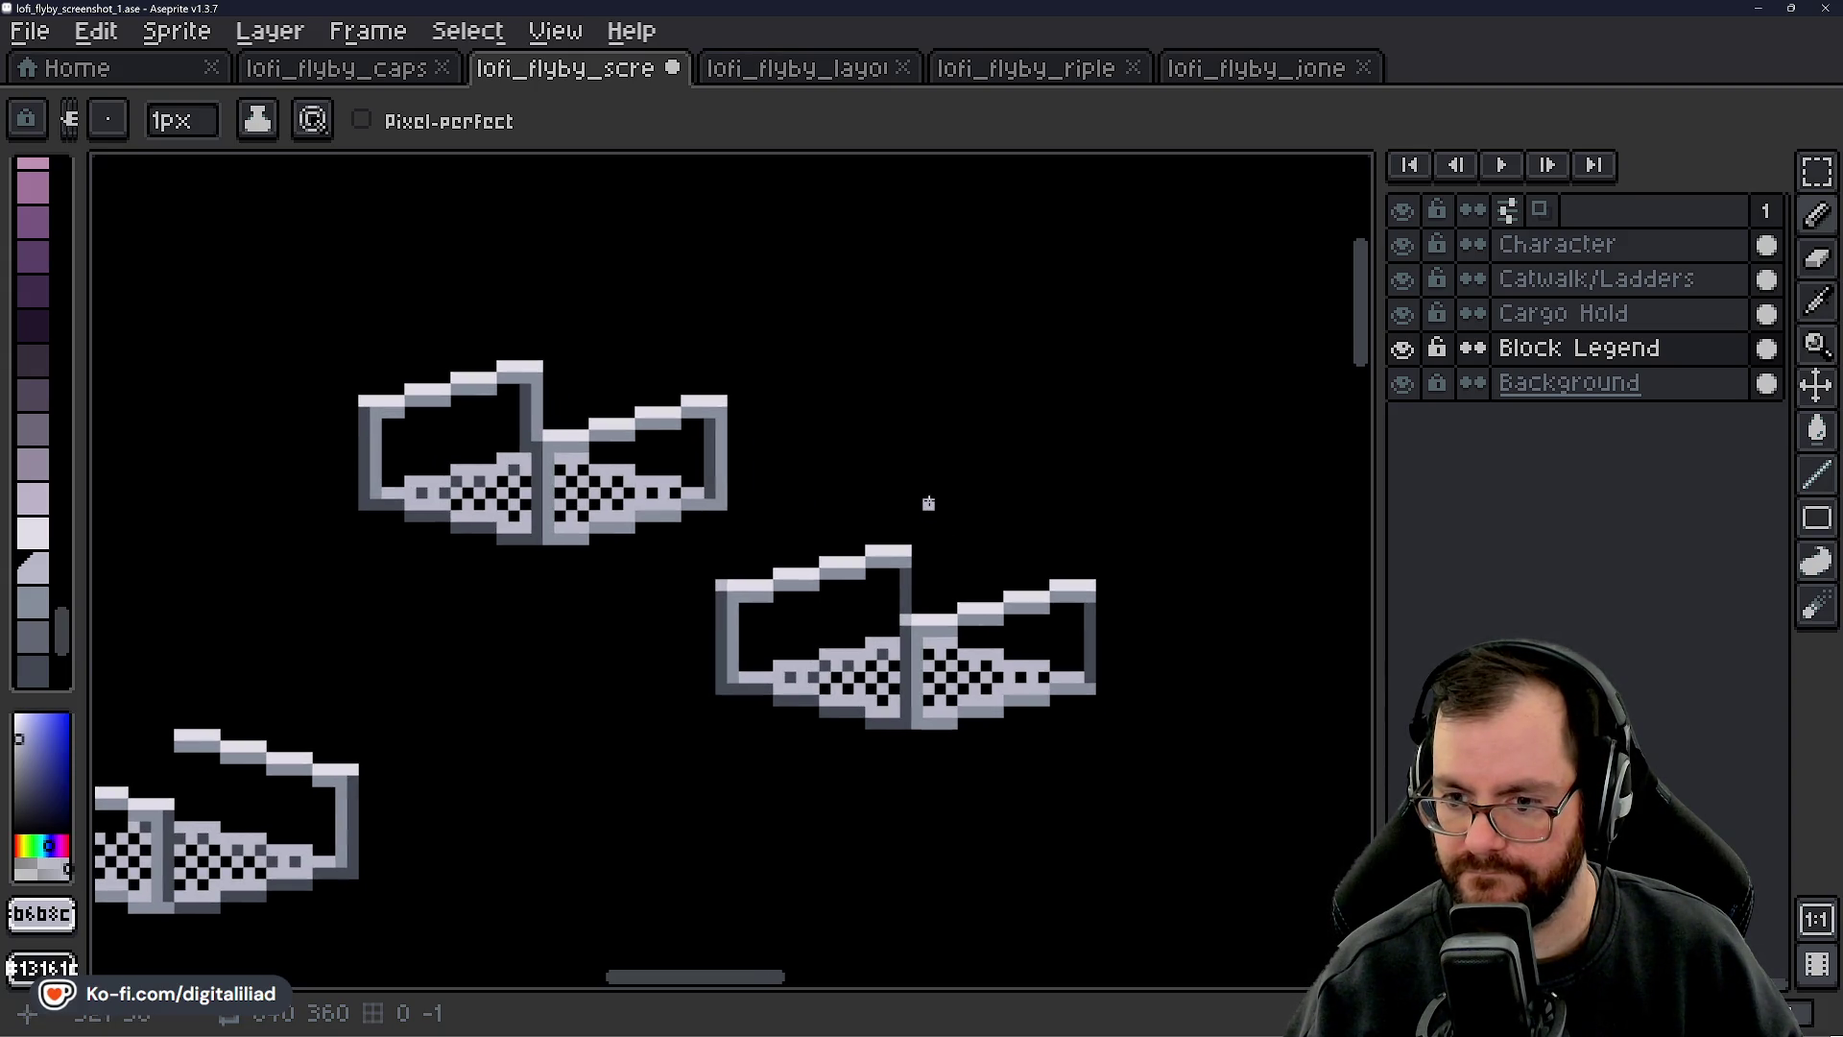
{"action": "scroll", "coordinate": [928, 503], "scroll_direction": "down", "scroll_amount": 2}
{"action": "scroll", "coordinate": [965, 581], "scroll_direction": "up", "scroll_amount": 4}
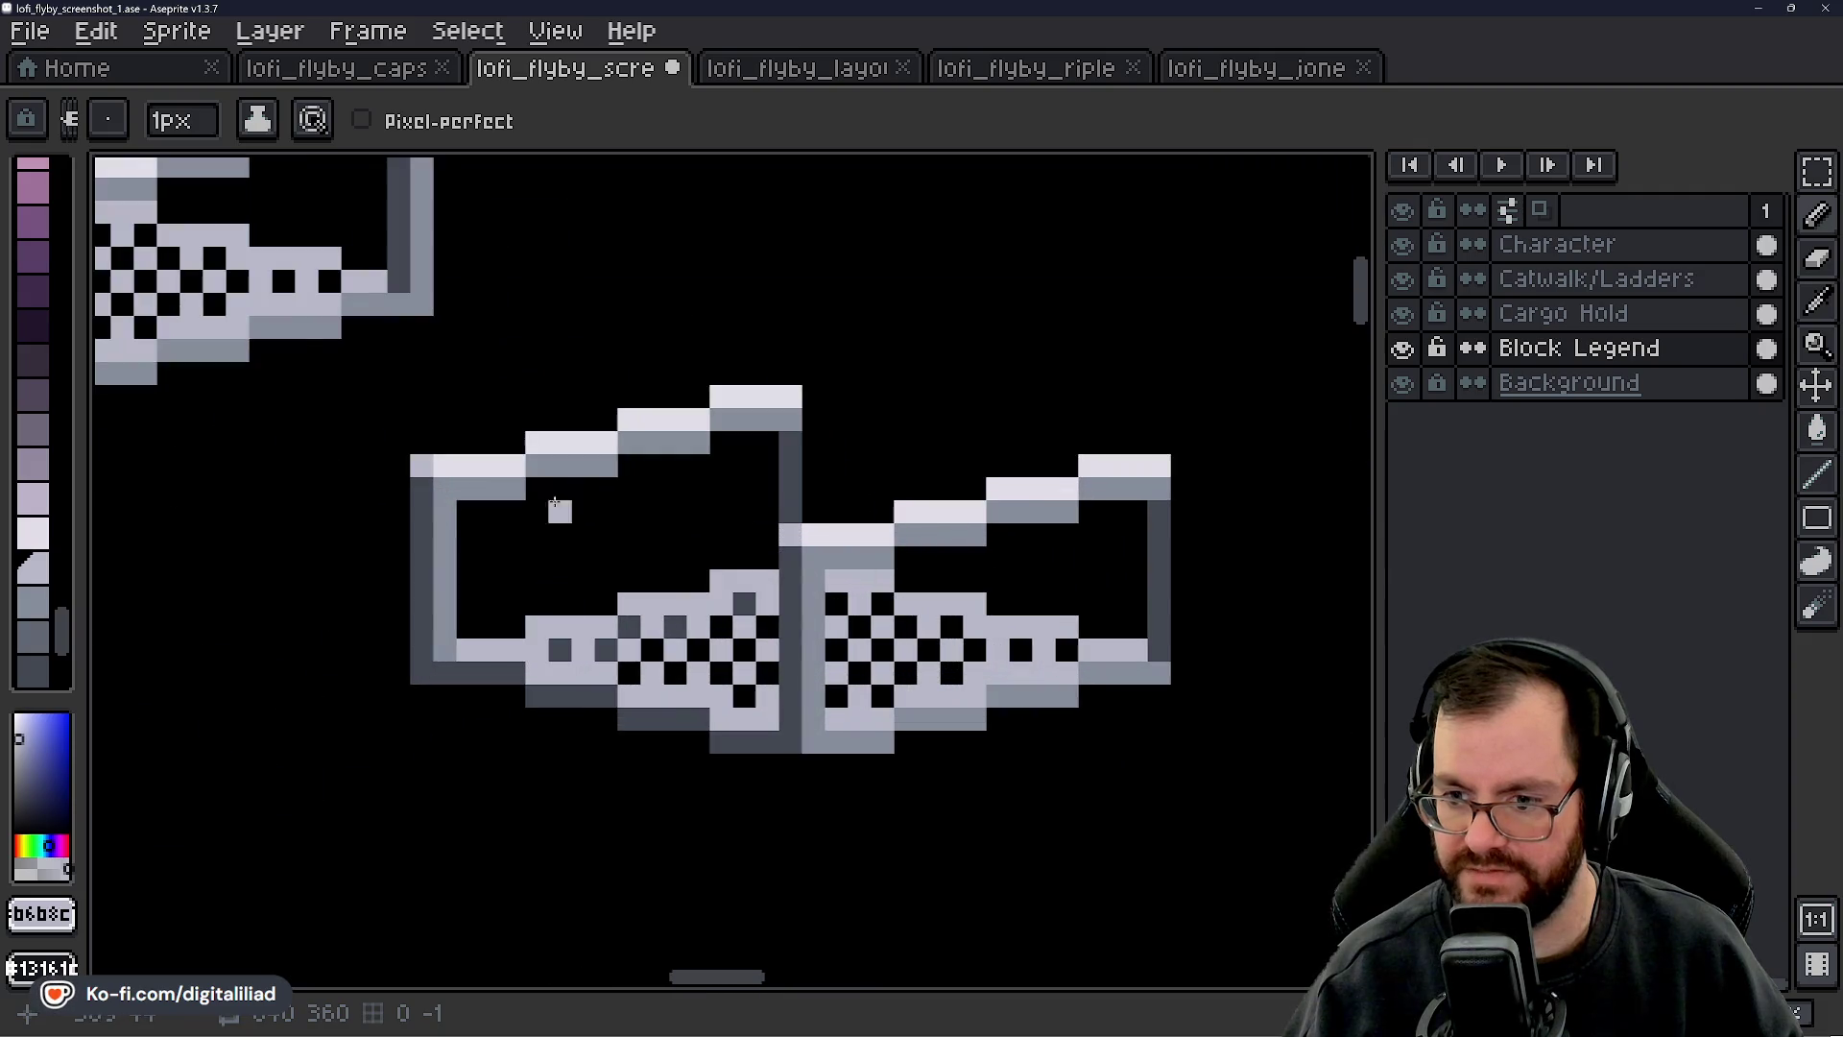
{"action": "scroll", "coordinate": [615, 489], "scroll_direction": "down", "scroll_amount": 1}
{"action": "left_click", "coordinate": [1816, 172]}
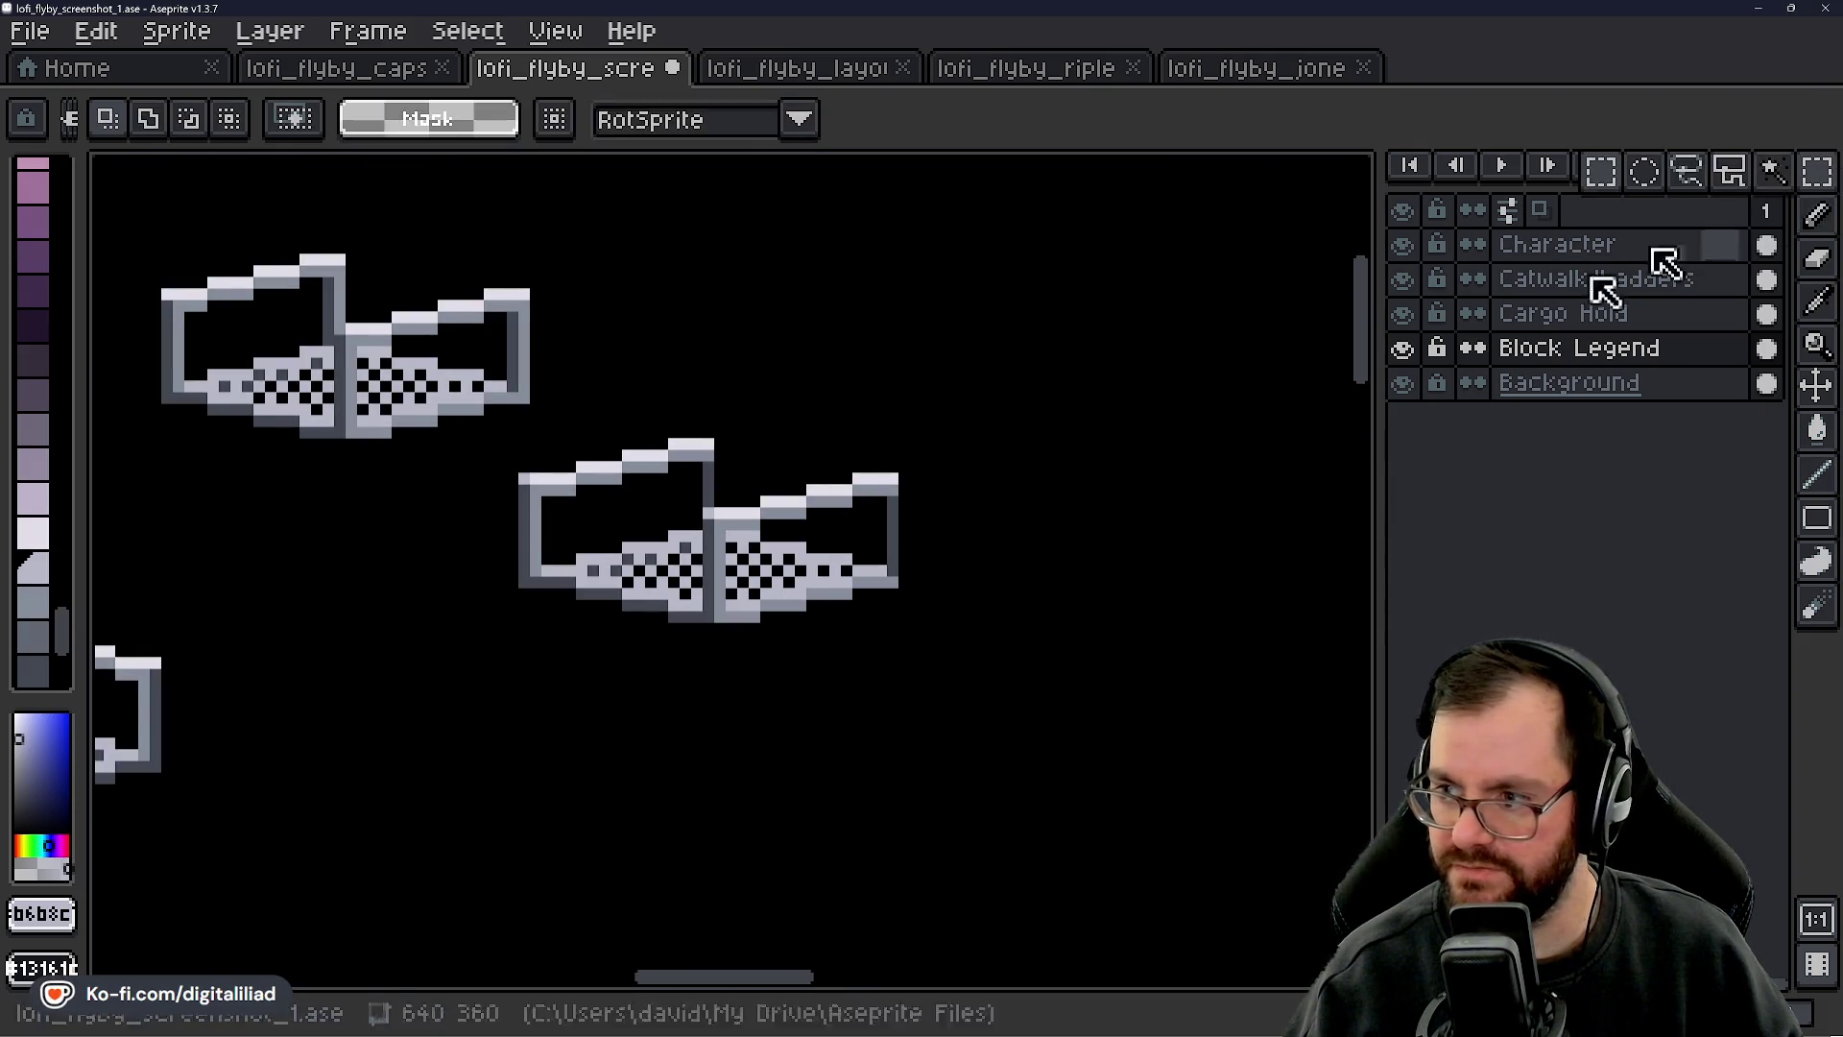
- Frame the catwalk tiles in view and save the sprite file
{"action": "left_click_drag", "start_coordinate": [699, 564], "coordinate": [864, 507]}
{"action": "scroll", "coordinate": [749, 465], "scroll_direction": "up", "scroll_amount": 2}
{"action": "key", "text": "b"}
{"action": "key", "text": "v"}
{"action": "key", "text": "b"}
{"action": "scroll", "coordinate": [621, 607], "scroll_direction": "down", "scroll_amount": 2}
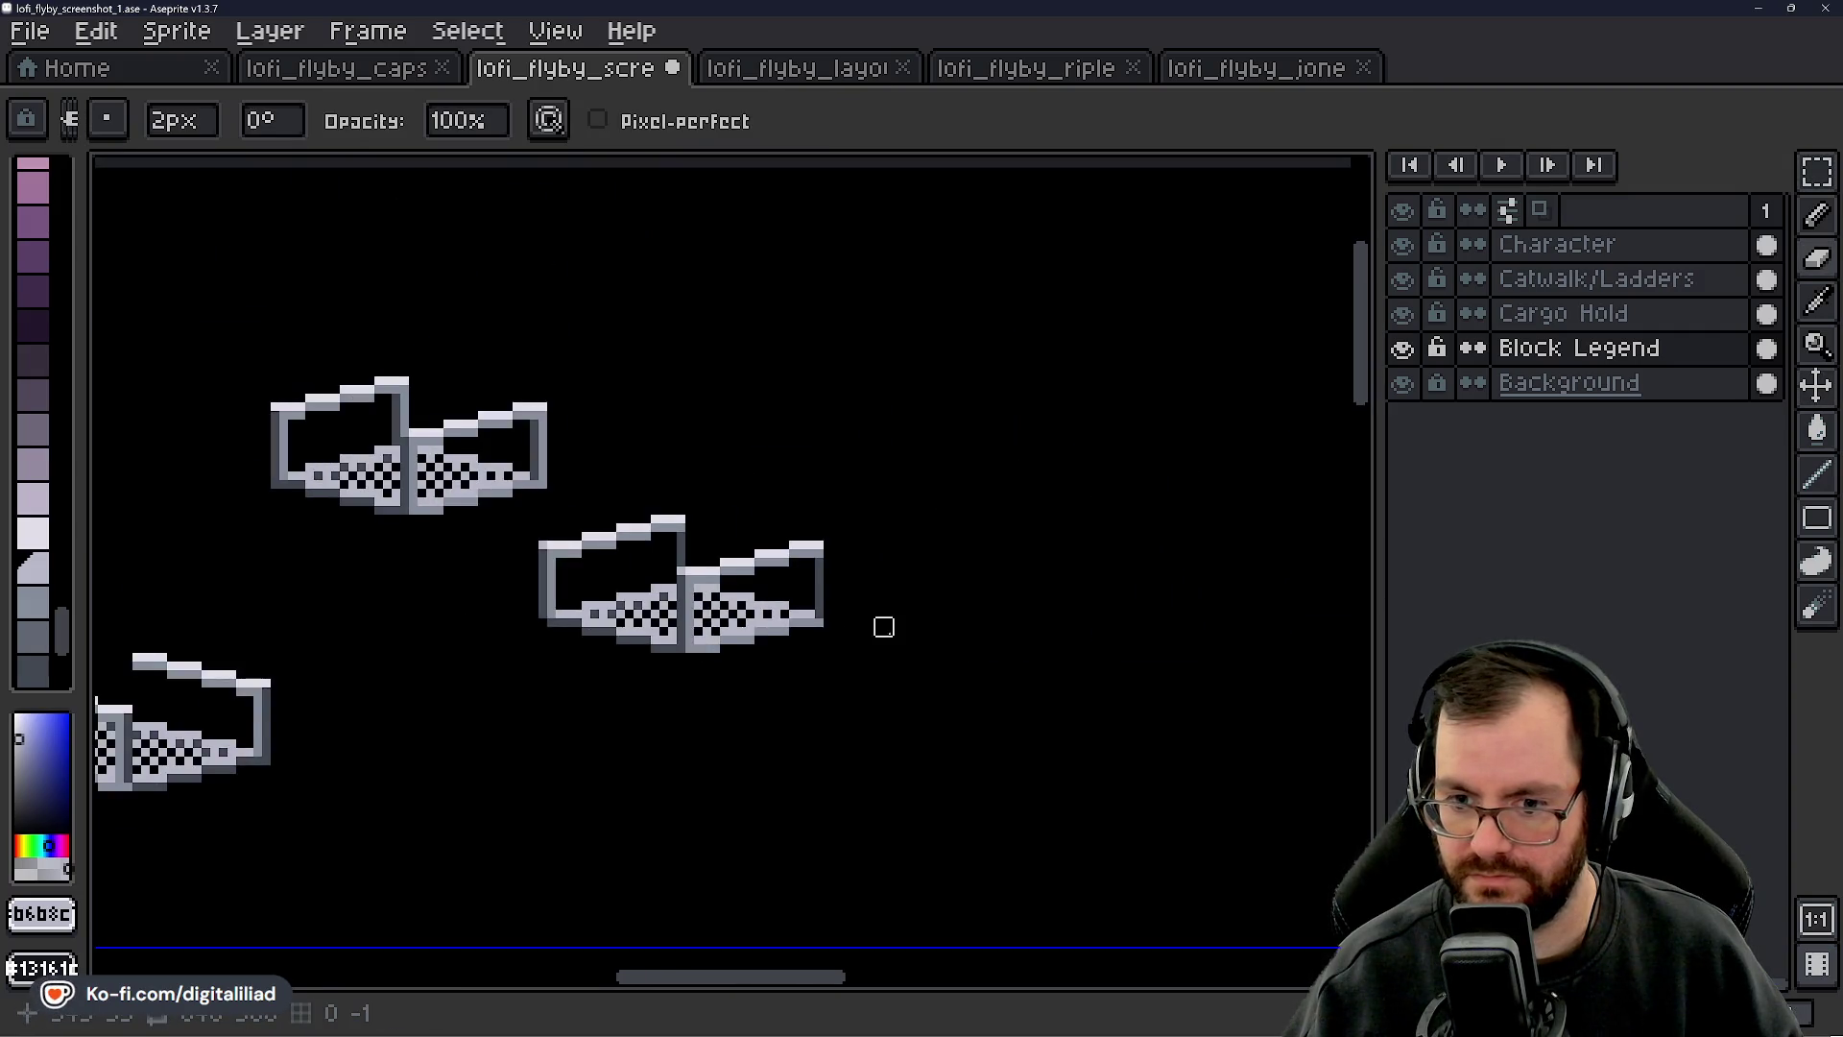
{"action": "scroll", "coordinate": [886, 630], "scroll_direction": "down", "scroll_amount": 1}
{"action": "scroll", "coordinate": [806, 626], "scroll_direction": "up", "scroll_amount": 2}
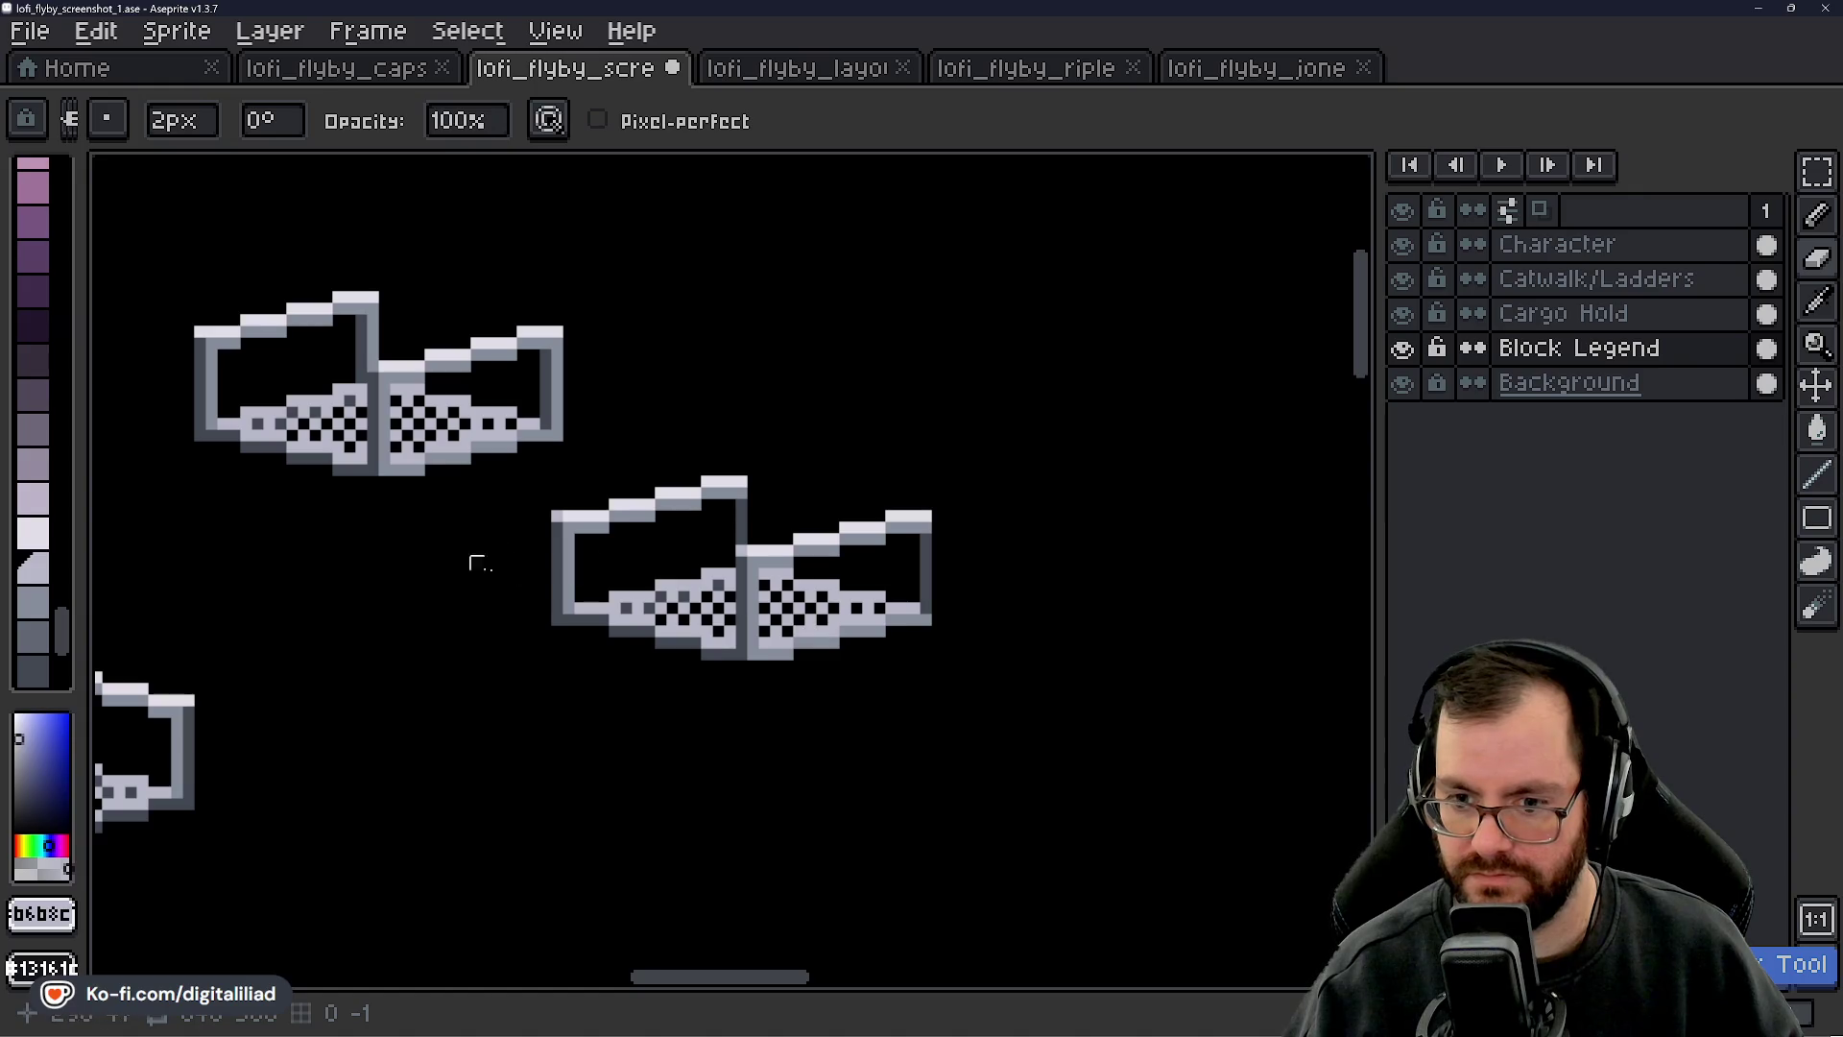
{"action": "scroll", "coordinate": [506, 601], "scroll_direction": "up", "scroll_amount": 2}
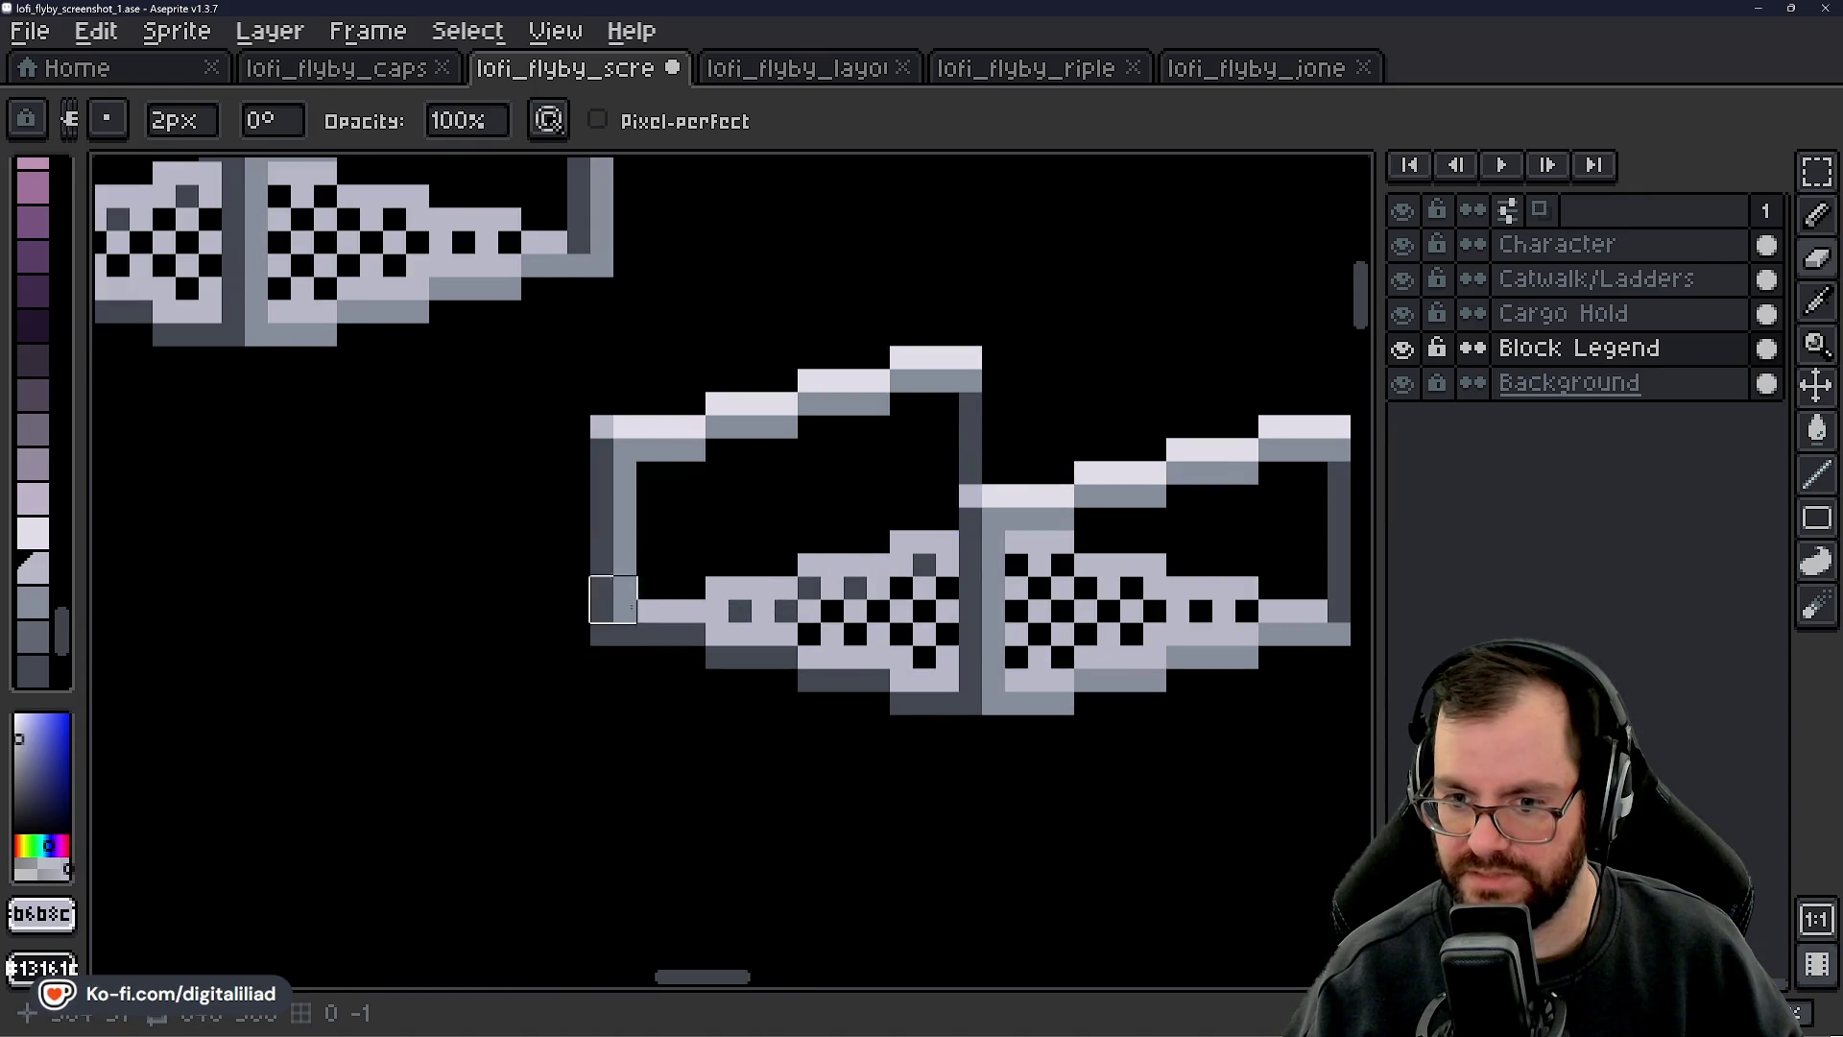
{"action": "scroll", "coordinate": [615, 599], "scroll_direction": "down", "scroll_amount": 2}
{"action": "scroll", "coordinate": [609, 589], "scroll_direction": "up", "scroll_amount": 3}
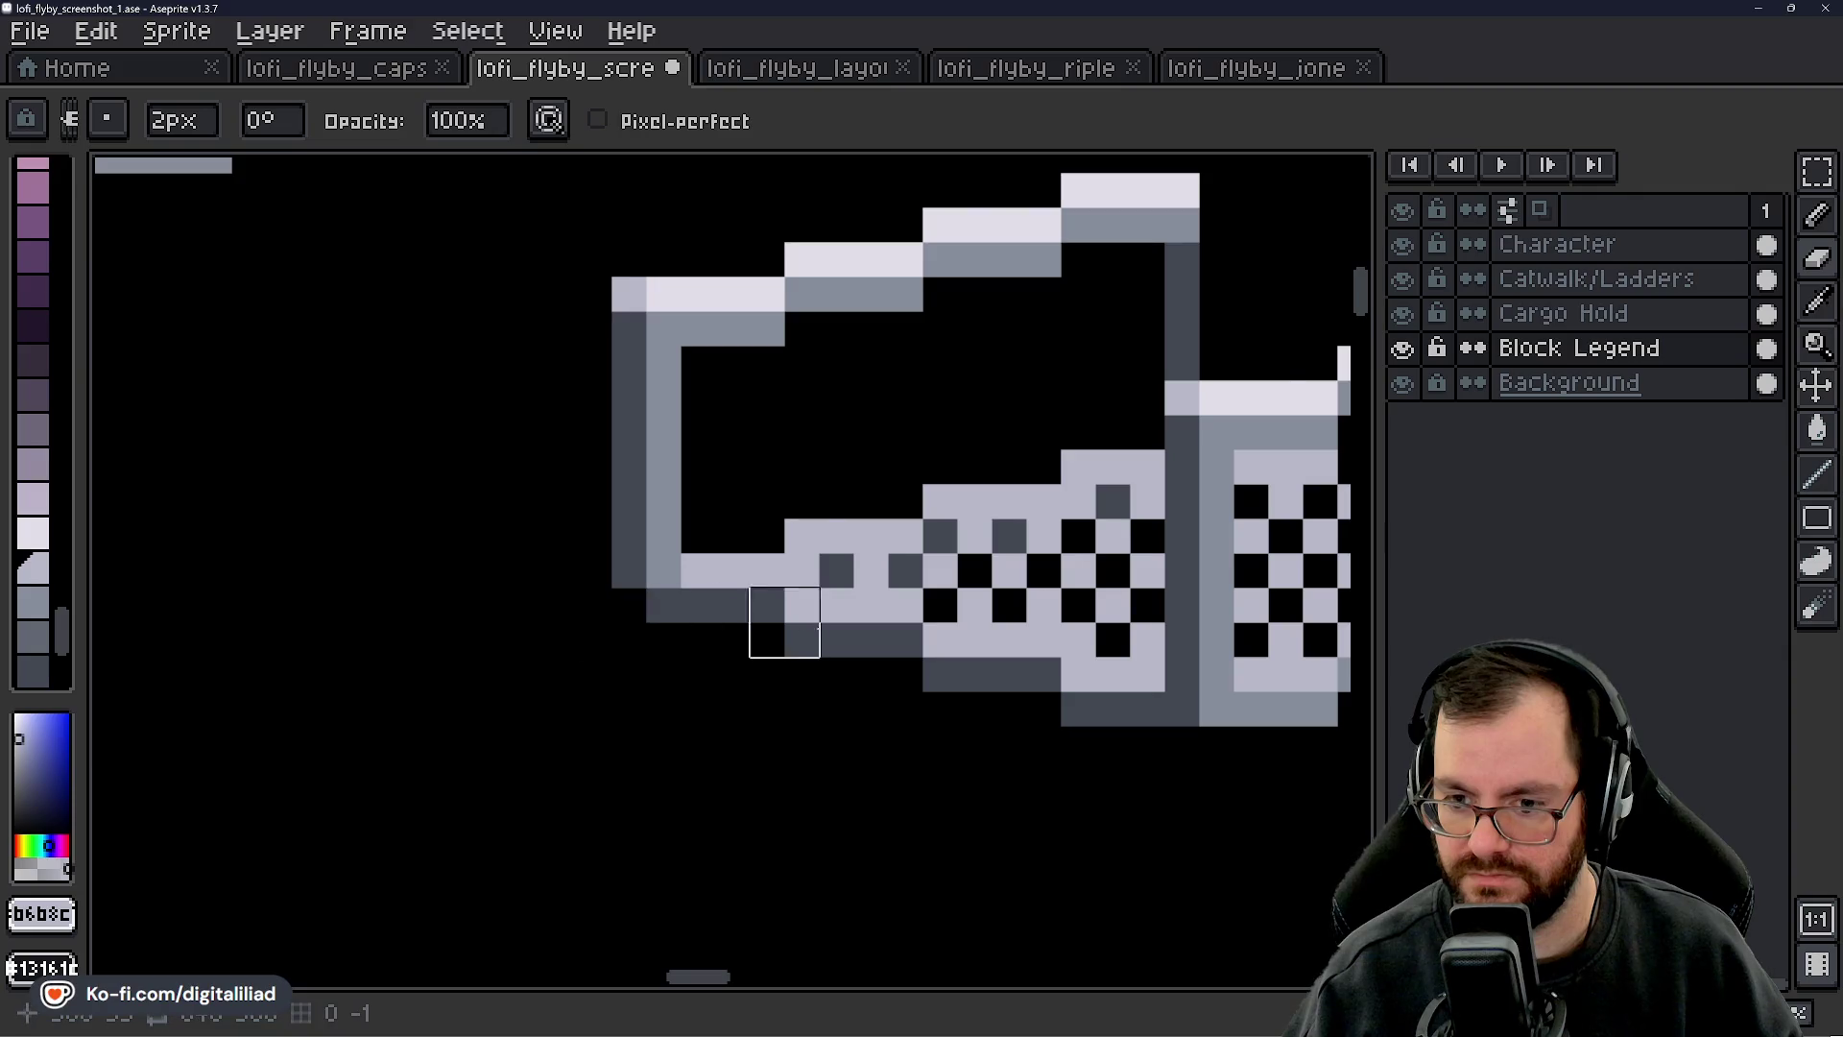
{"action": "scroll", "coordinate": [768, 622], "scroll_direction": "down", "scroll_amount": 5}
{"action": "key", "text": "ctrl+s"}
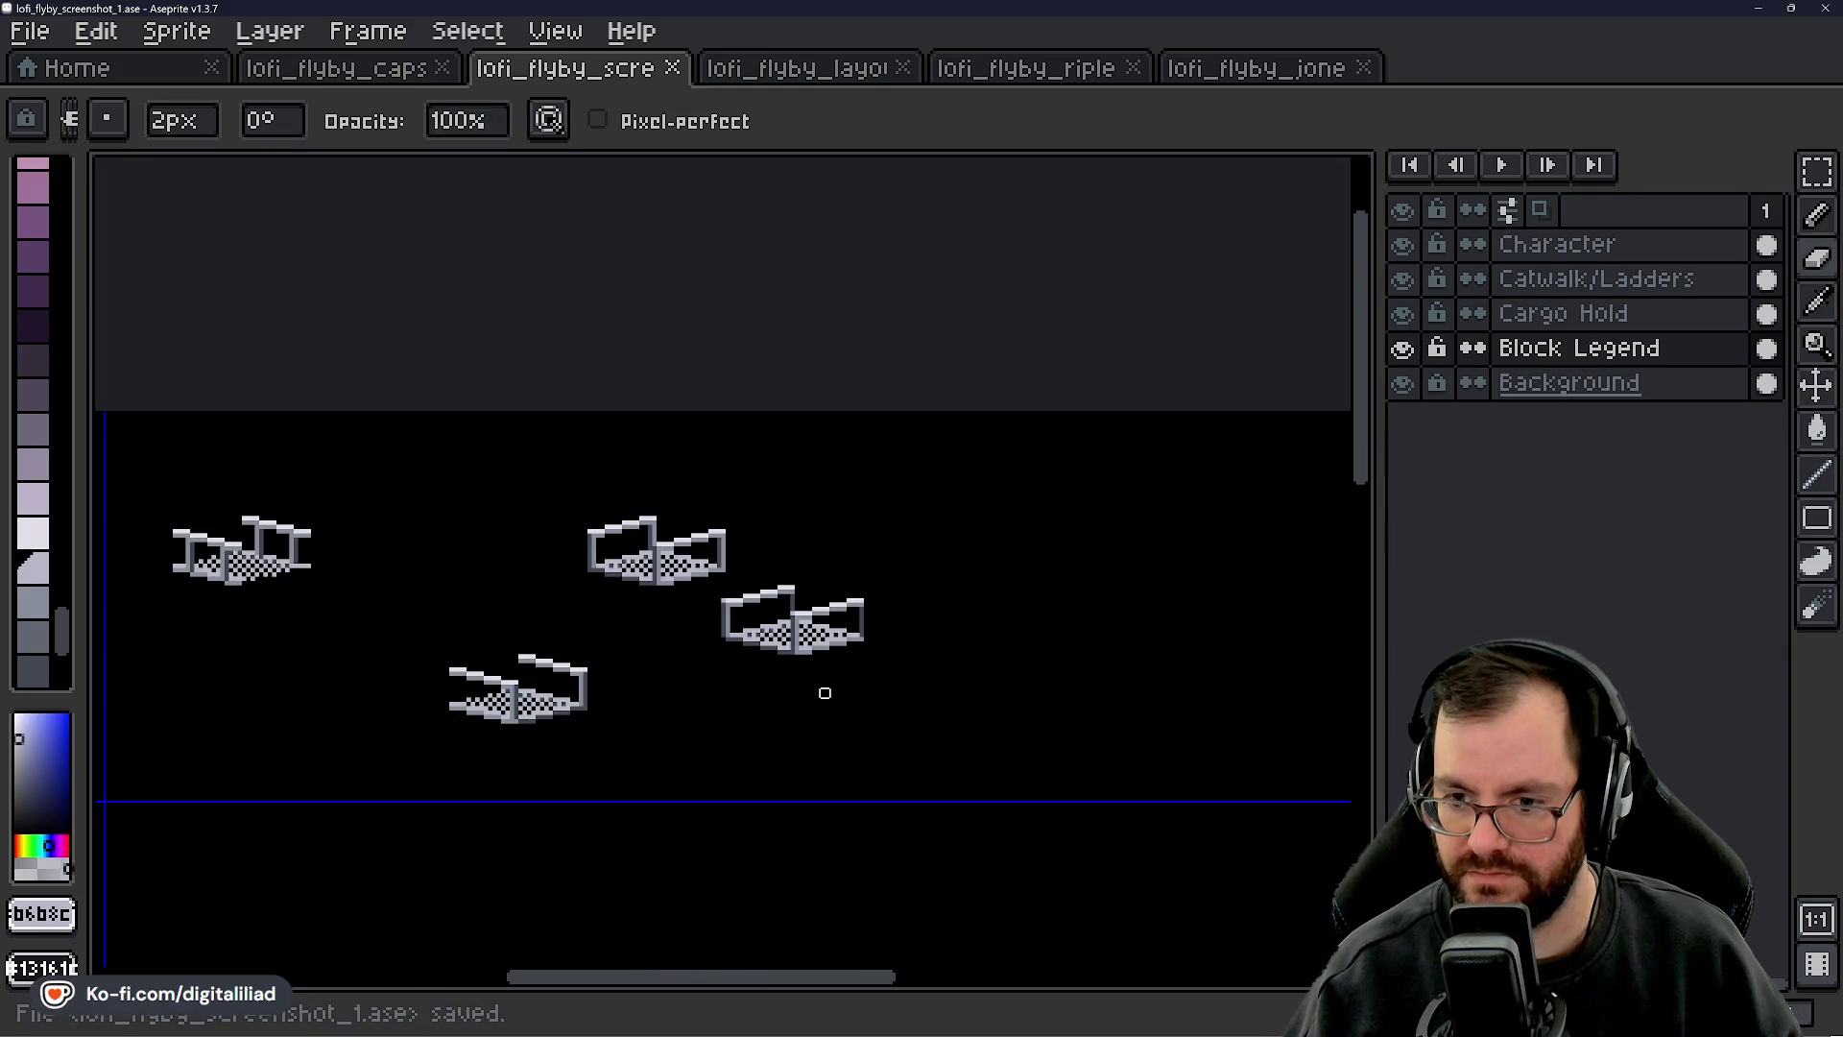
- Duplicate the middle catwalk tile and apply the copy overlapping its left end
{"action": "scroll", "coordinate": [785, 648], "scroll_direction": "up", "scroll_amount": 3}
{"action": "left_click", "coordinate": [1817, 173]}
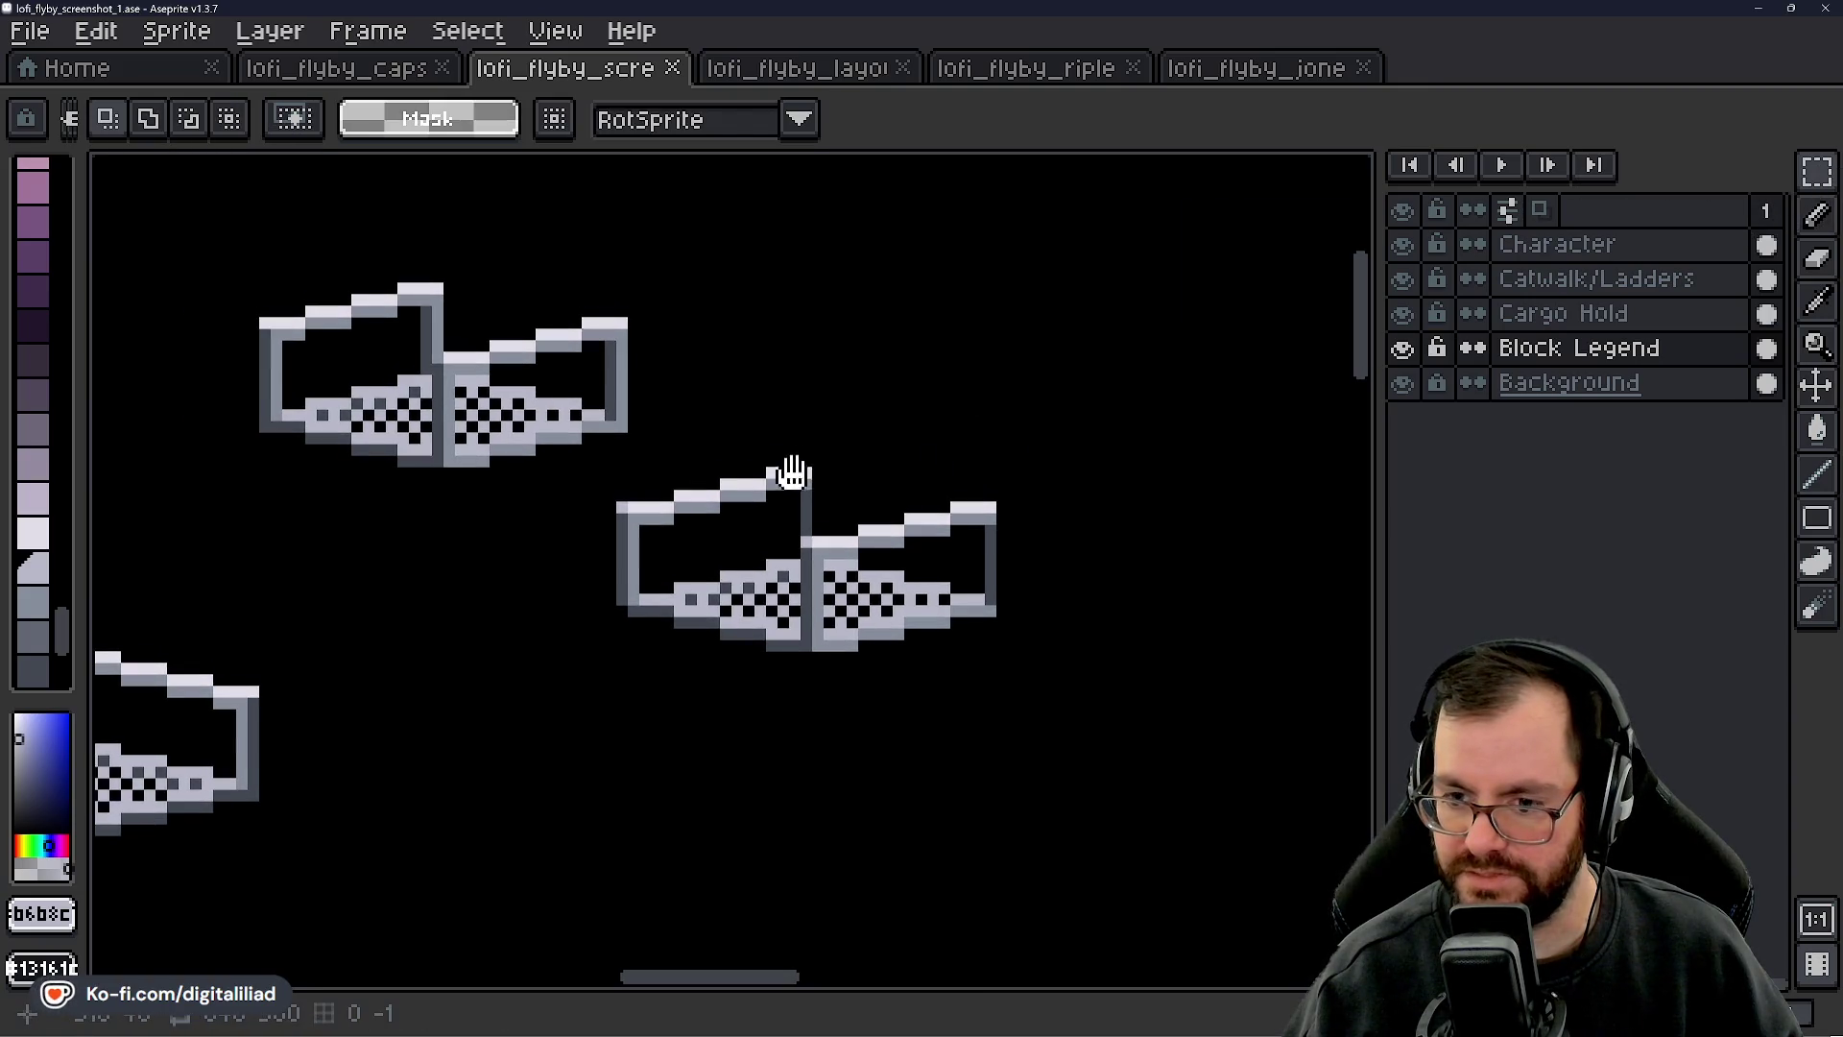
{"action": "mouse_move", "coordinate": [613, 451]}
{"action": "left_mouse_down"}
{"action": "mouse_move", "coordinate": [990, 588]}
{"action": "mouse_move", "coordinate": [1091, 683]}
{"action": "left_mouse_up"}
{"action": "mouse_move", "coordinate": [893, 629]}
{"action": "left_mouse_down"}
{"action": "mouse_move", "coordinate": [700, 659]}
{"action": "mouse_move", "coordinate": [724, 660]}
{"action": "mouse_move", "coordinate": [713, 637]}
{"action": "mouse_move", "coordinate": [754, 643]}
{"action": "left_mouse_up"}
{"action": "left_click", "coordinate": [1152, 600]}
- Pan between the room and the floating catwalk pieces to check the lengthened walkway
{"action": "scroll", "coordinate": [1062, 608], "scroll_direction": "down", "scroll_amount": 5}
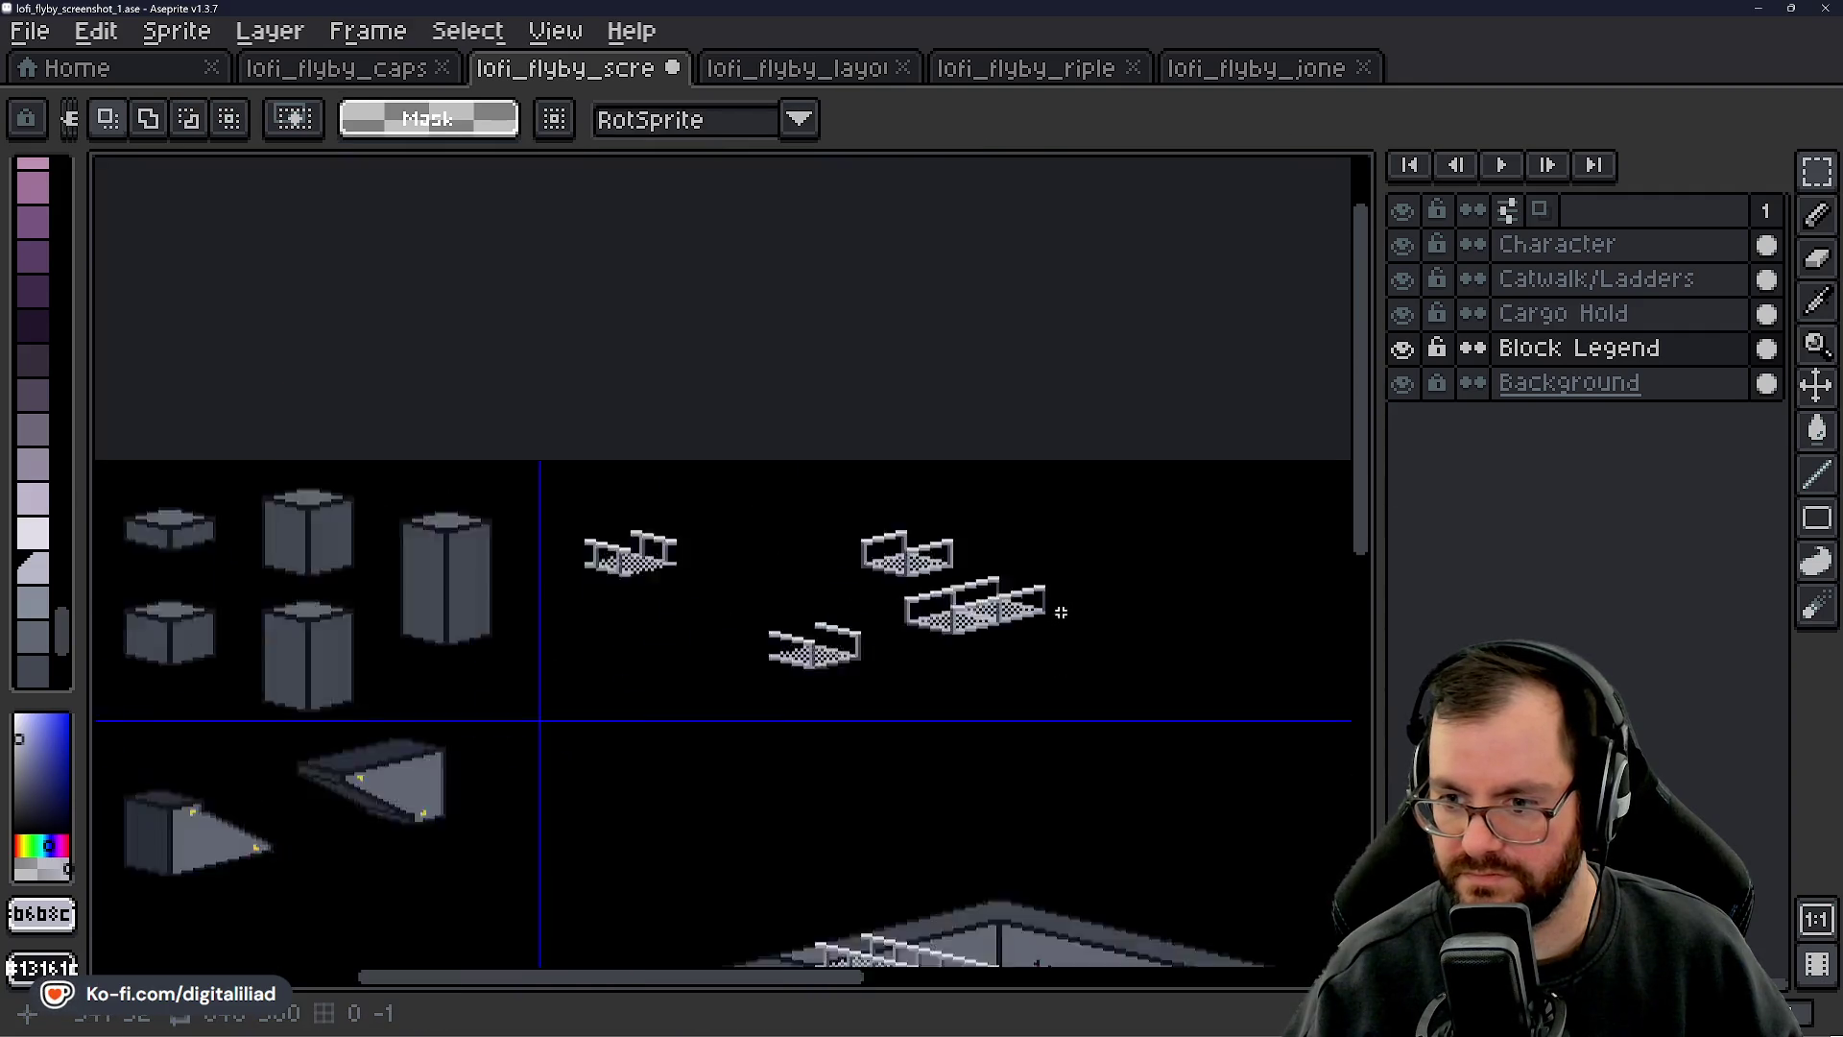
{"action": "scroll", "coordinate": [850, 415], "scroll_direction": "up", "scroll_amount": 3}
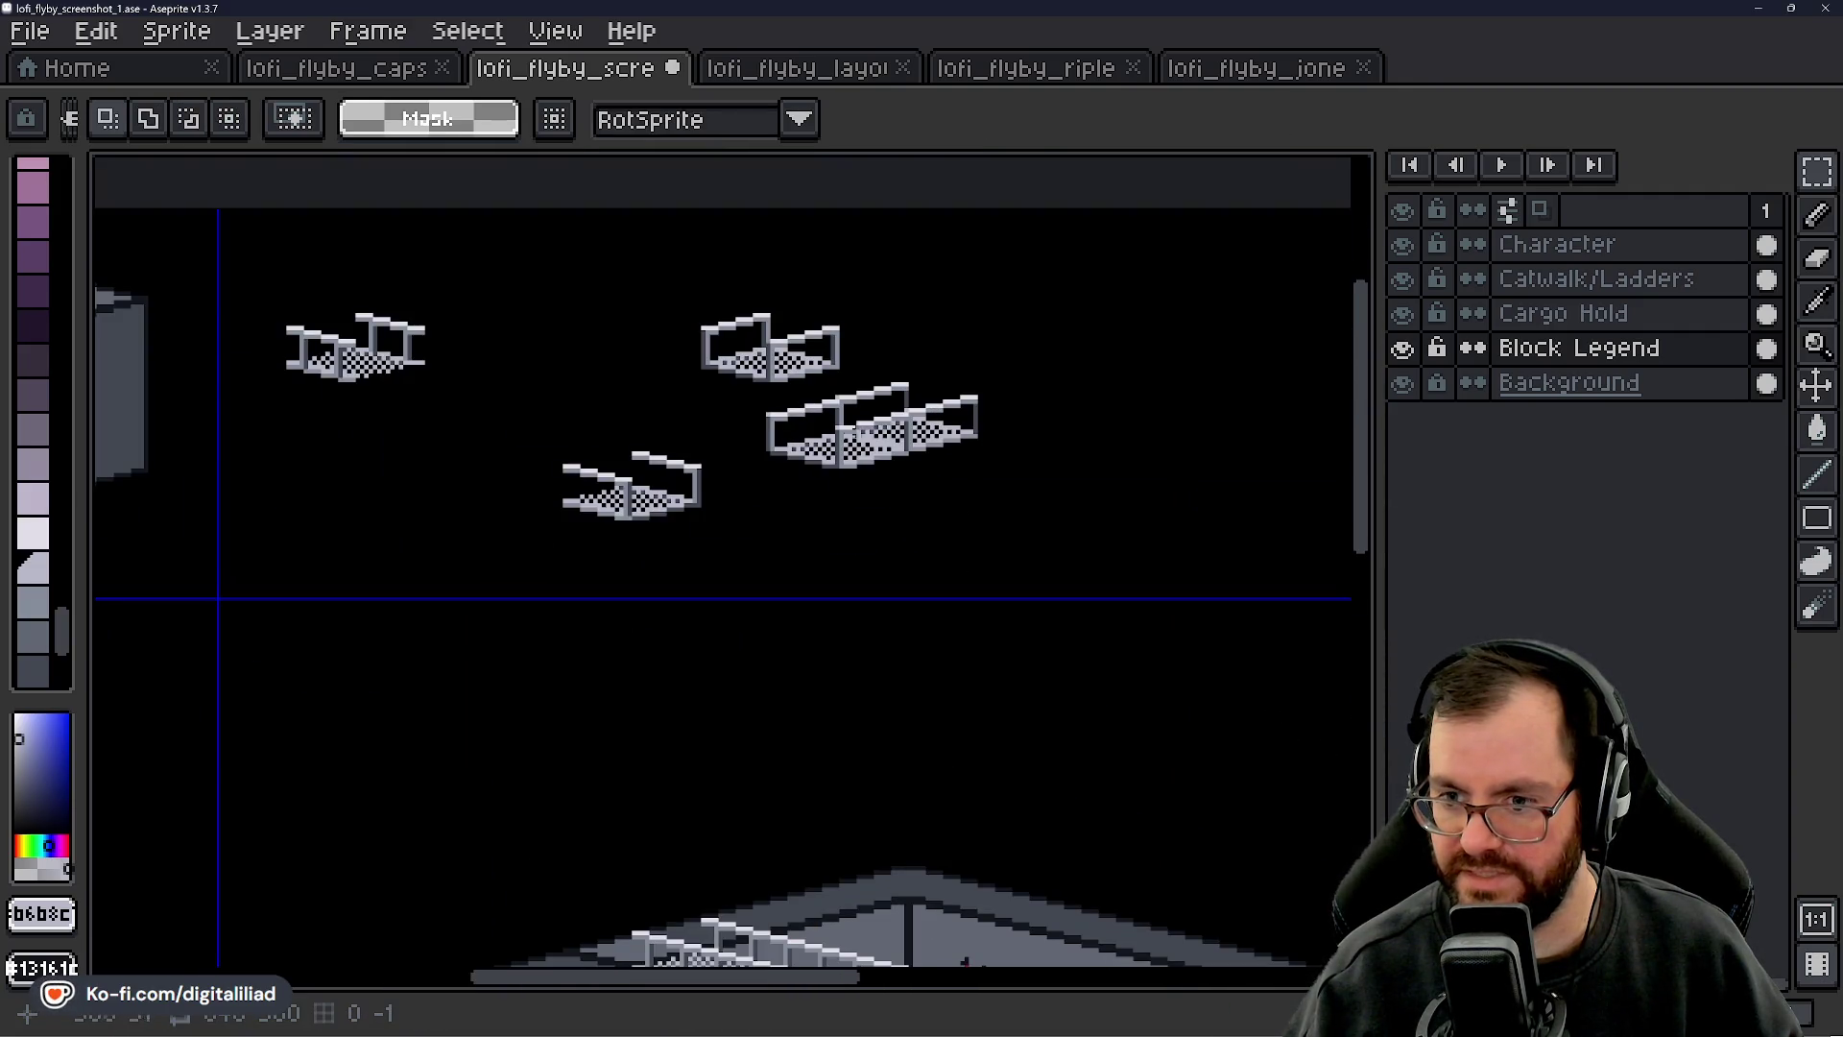
{"action": "mouse_move", "coordinate": [1034, 631]}
{"action": "left_mouse_down"}
{"action": "mouse_move", "coordinate": [921, 589]}
{"action": "mouse_move", "coordinate": [922, 241]}
{"action": "left_mouse_up"}
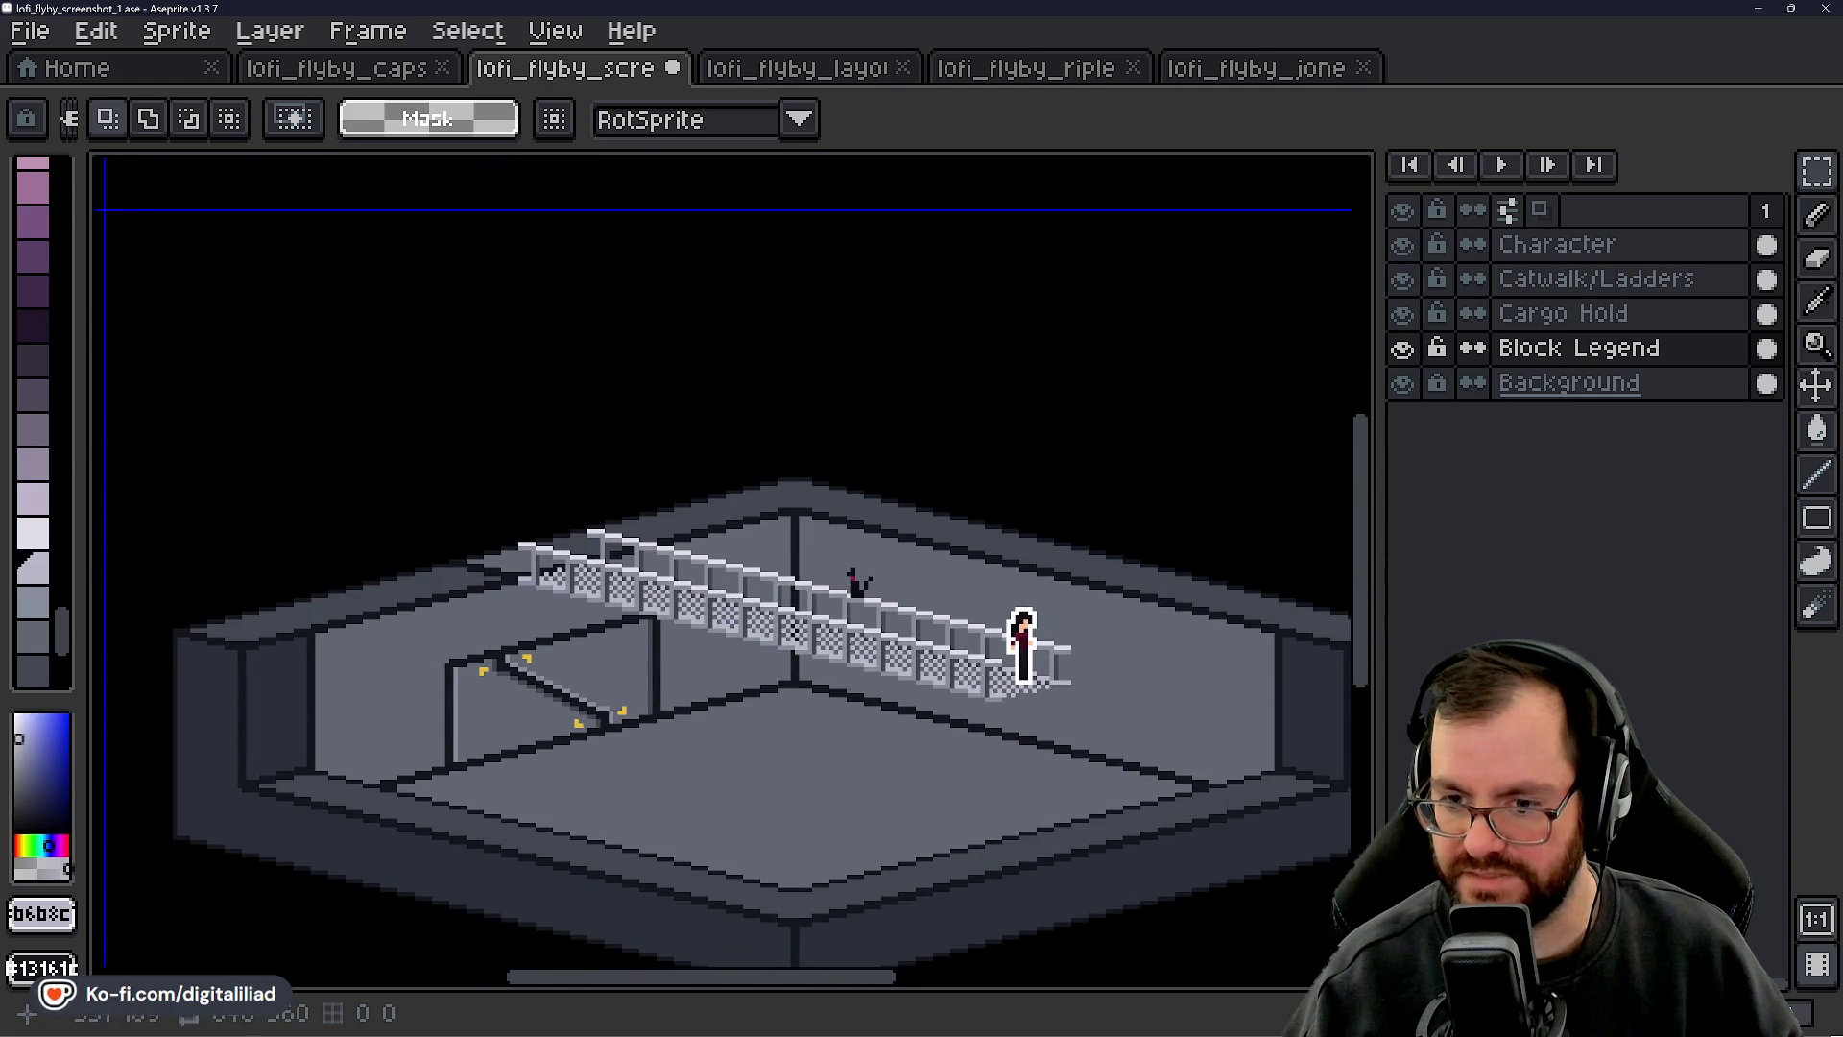
{"action": "left_click_drag", "start_coordinate": [804, 574], "coordinate": [892, 672]}
{"action": "scroll", "coordinate": [892, 626], "scroll_direction": "down", "scroll_amount": 2}
{"action": "scroll", "coordinate": [811, 477], "scroll_direction": "up", "scroll_amount": 5}
{"action": "scroll", "coordinate": [902, 464], "scroll_direction": "up", "scroll_amount": 2}
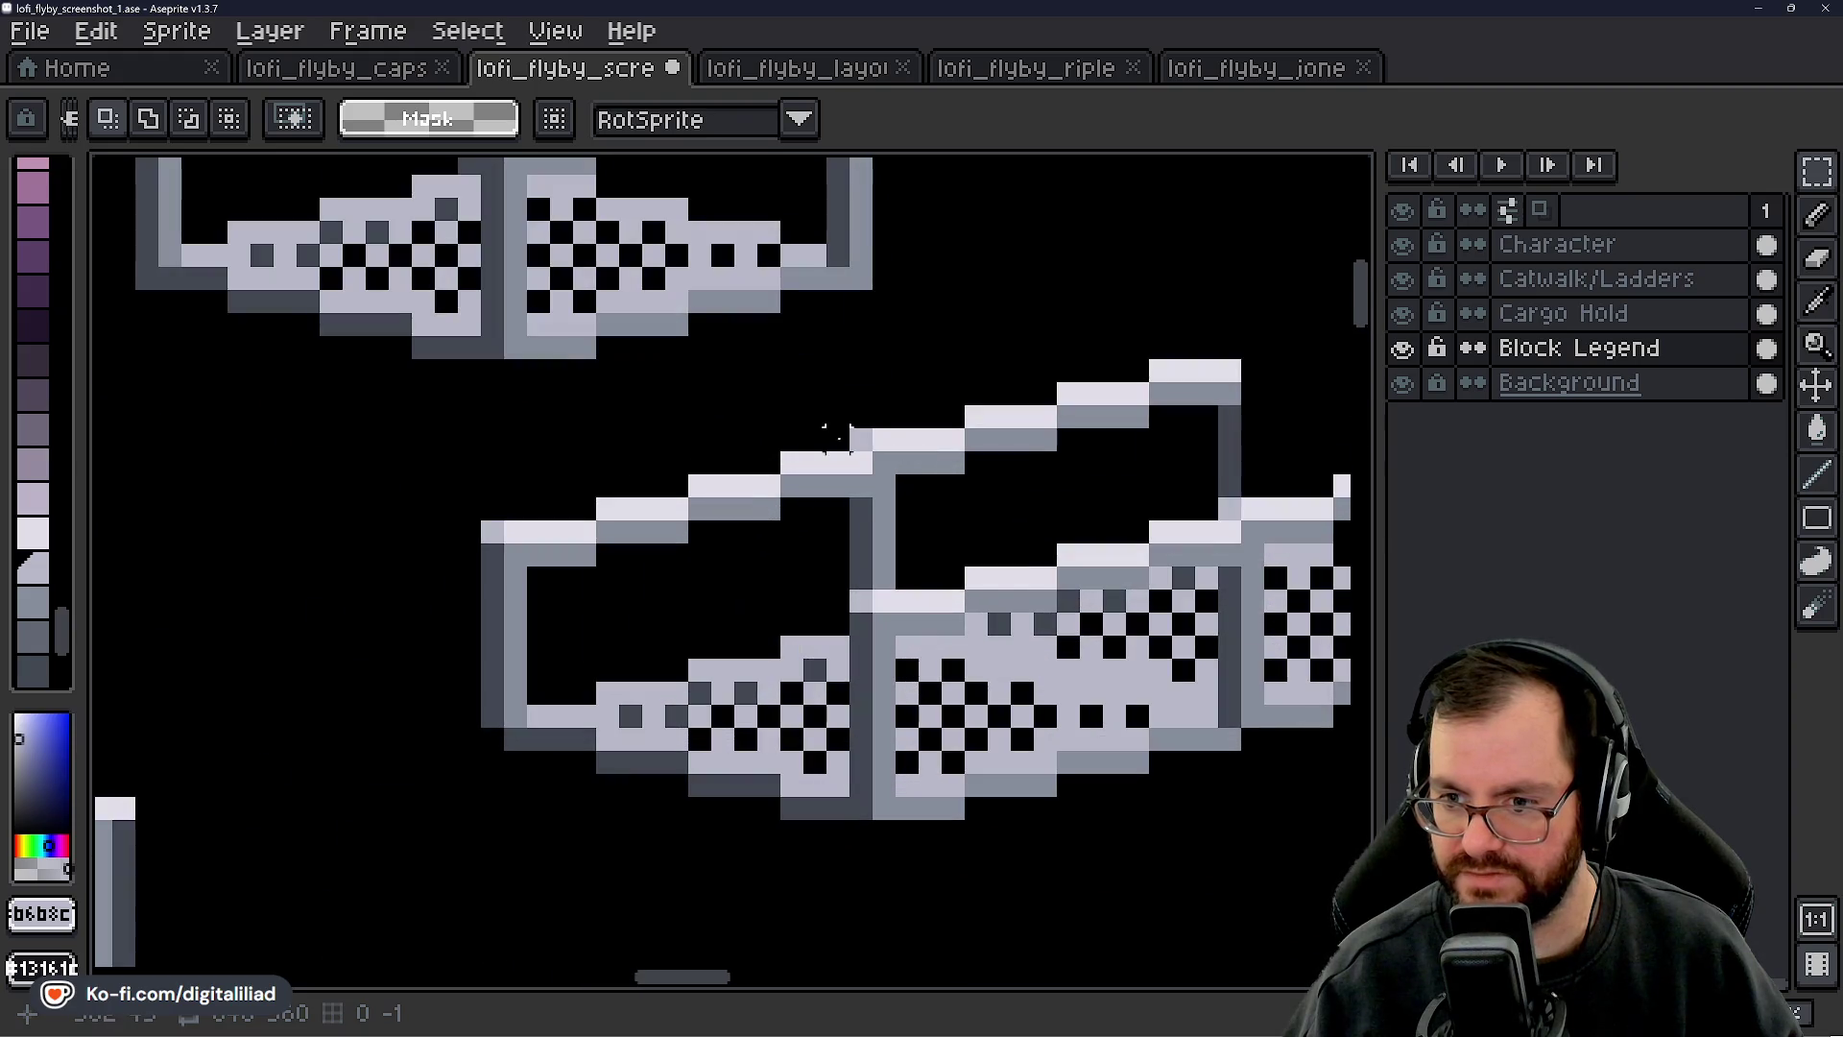
- Sample dark grey 414751 from the catwalk as the pencil colour with a 1 px brush
{"action": "key", "text": "b"}
{"action": "scroll", "coordinate": [604, 588], "scroll_direction": "right", "scroll_amount": 3}
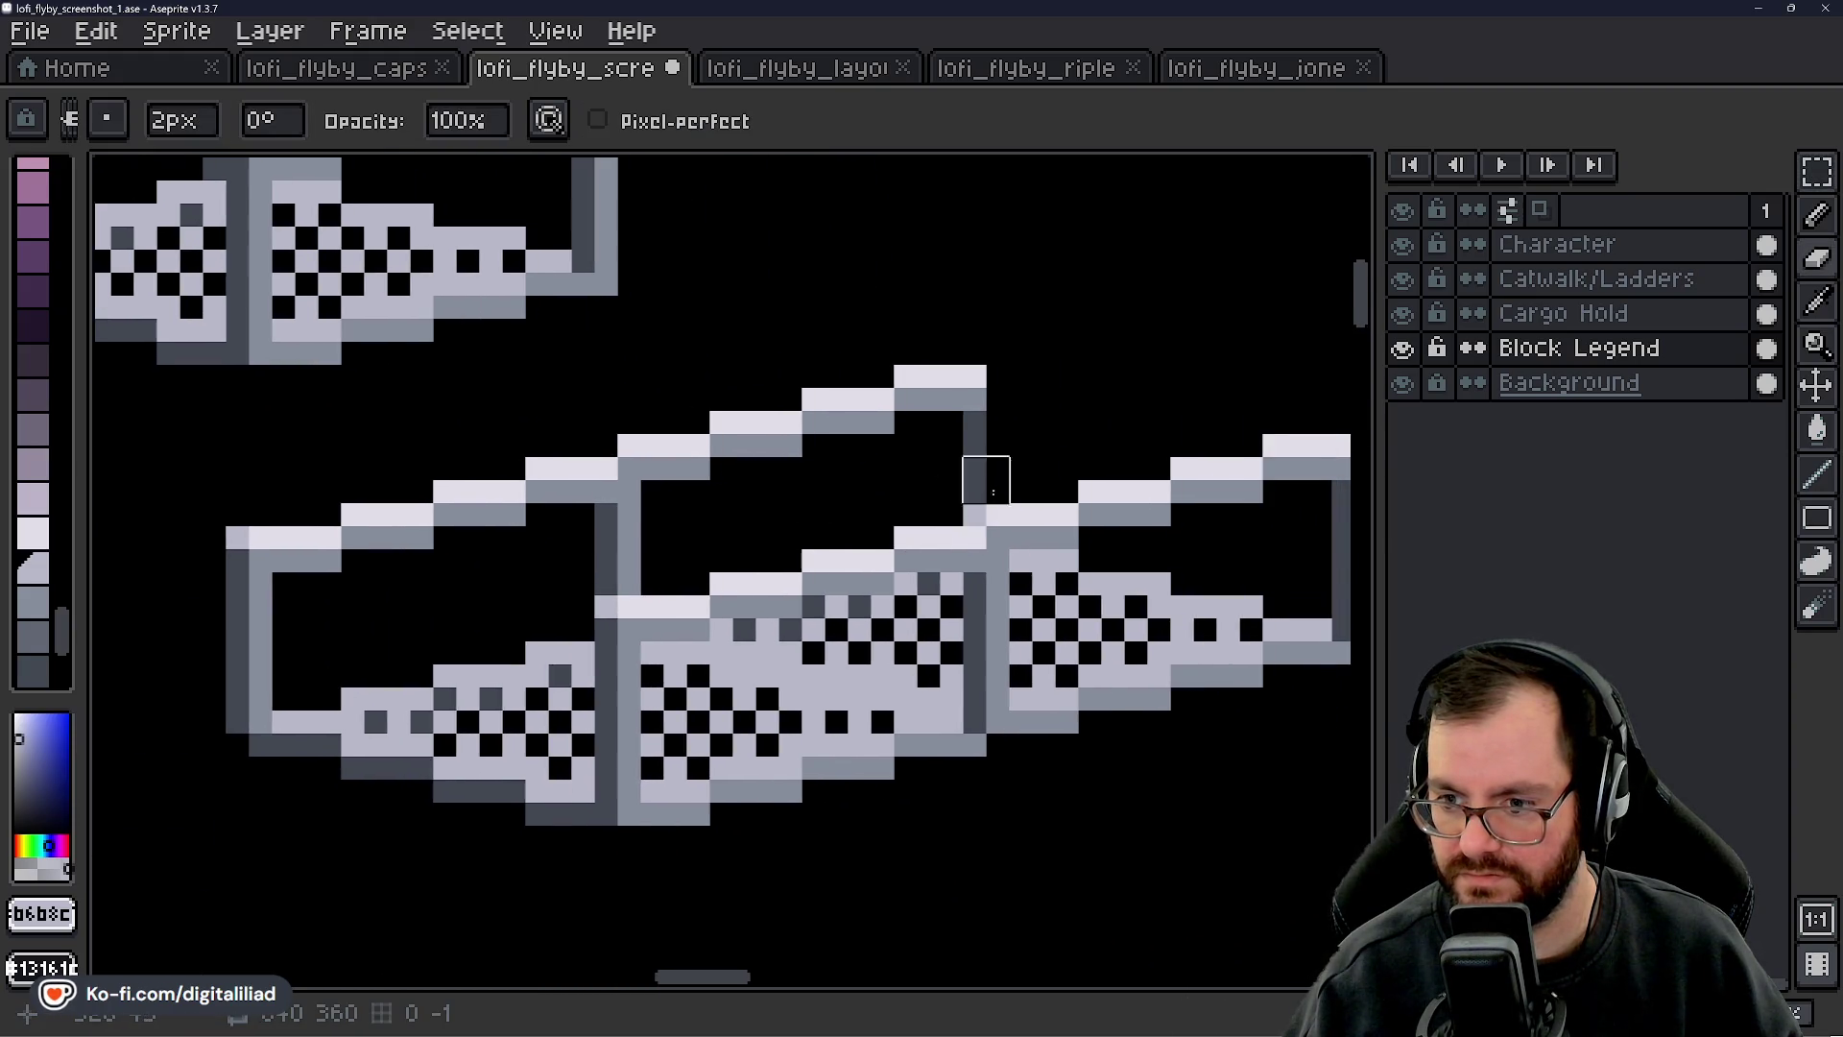
{"action": "left_click", "coordinate": [974, 485], "text": "alt"}
{"action": "key", "text": "minus"}
{"action": "scroll", "coordinate": [806, 544], "scroll_direction": "down", "scroll_amount": 3}
{"action": "scroll", "coordinate": [913, 634], "scroll_direction": "down", "scroll_amount": 1}
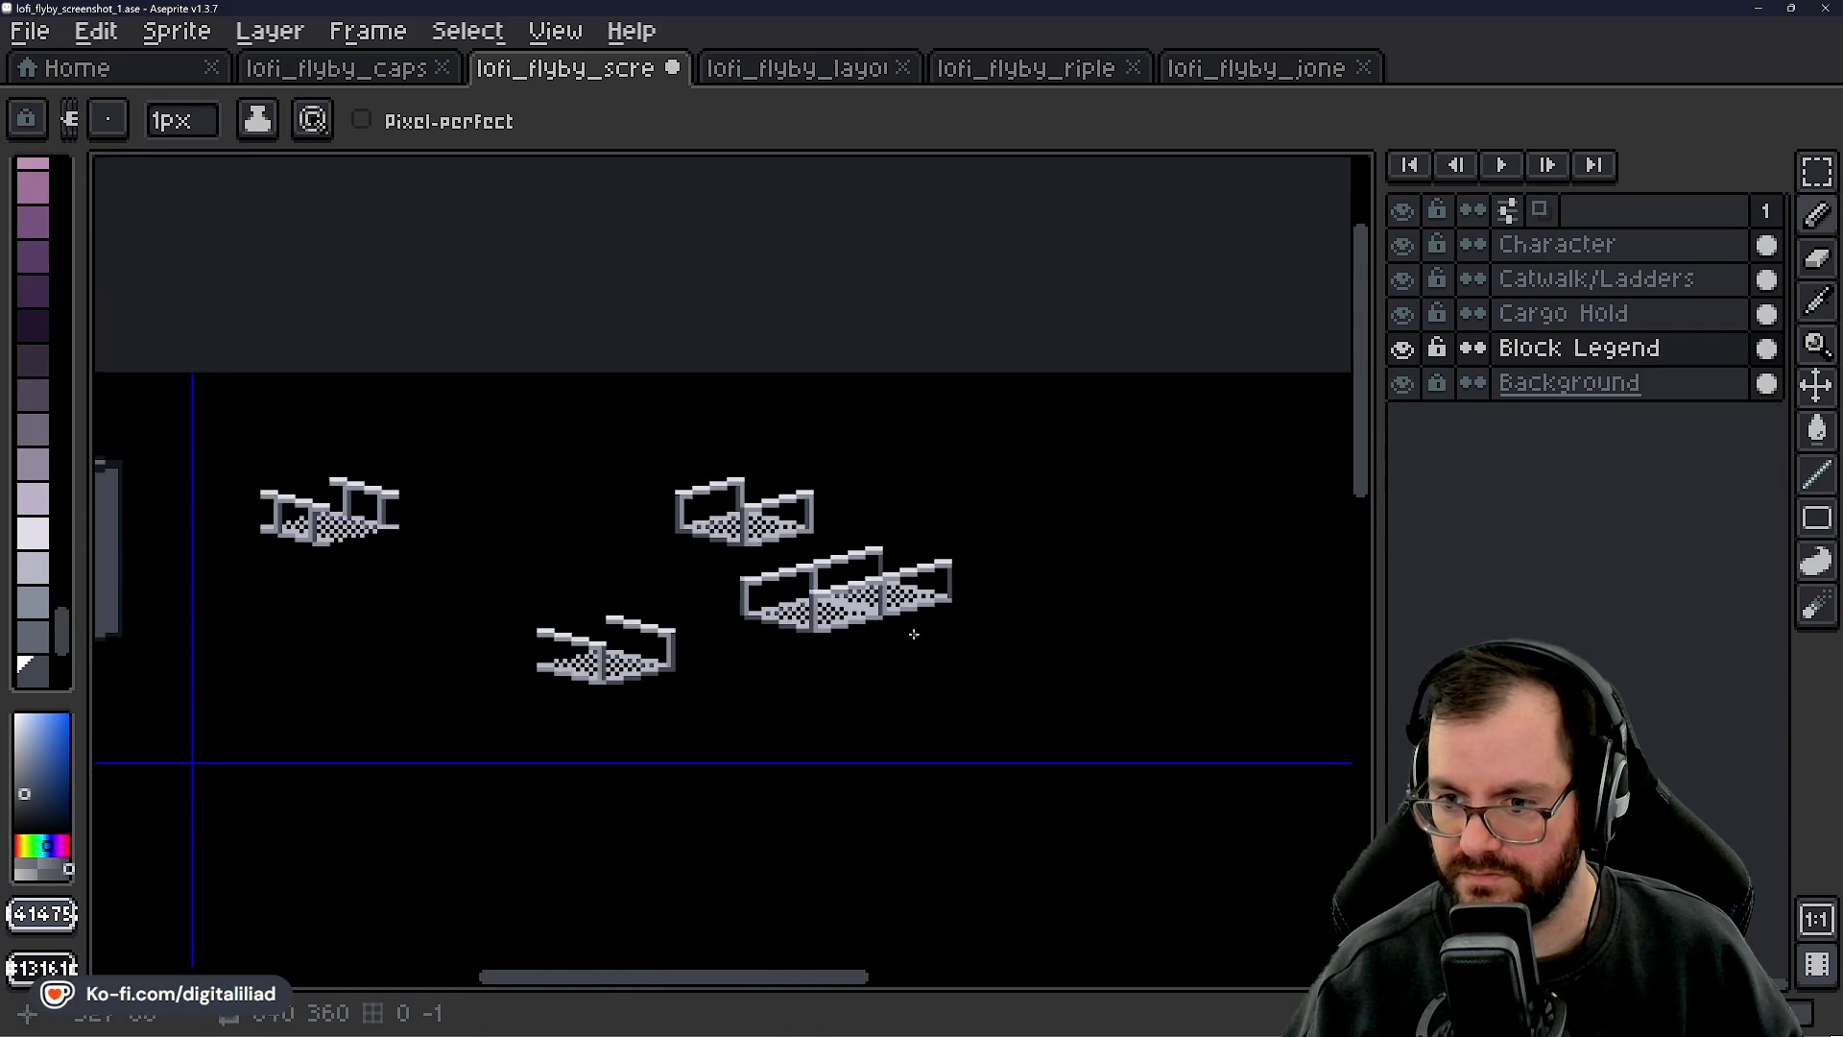
{"action": "left_click_drag", "start_coordinate": [953, 670], "coordinate": [892, 622]}
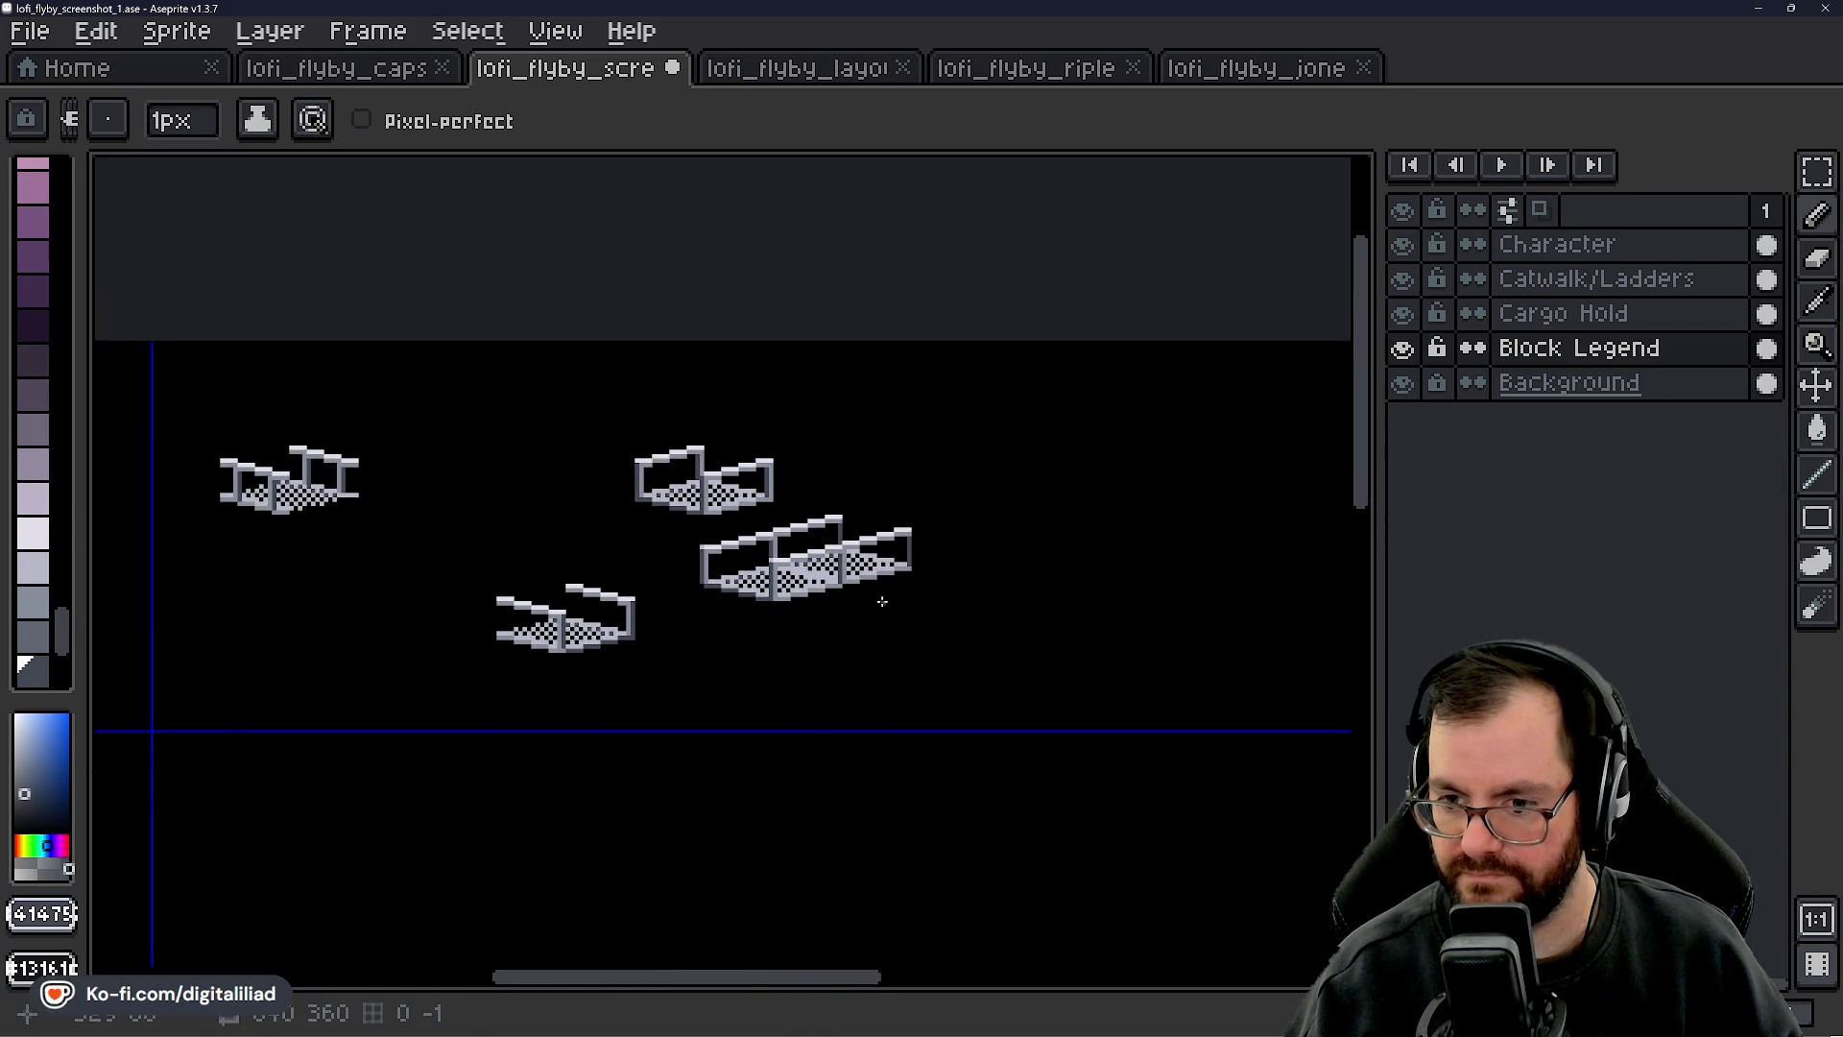
{"action": "scroll", "coordinate": [881, 600], "scroll_direction": "up", "scroll_amount": 3}
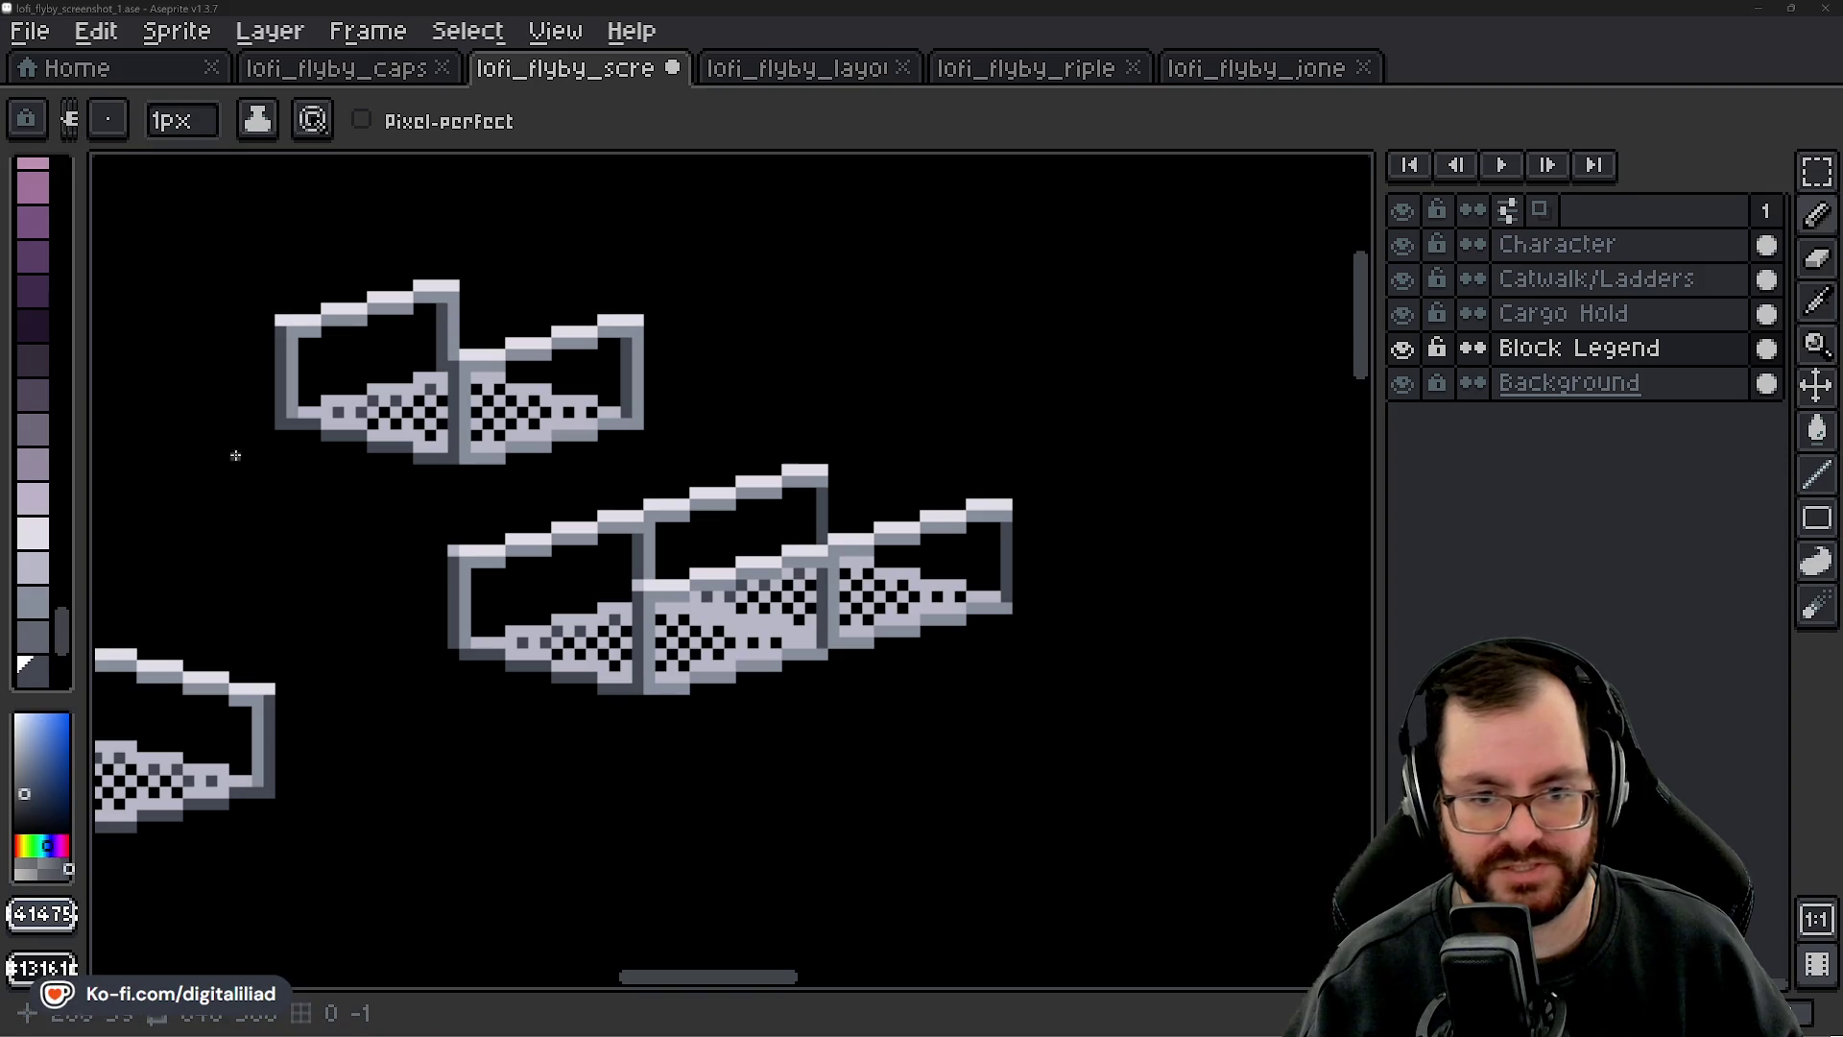
- Pan and zoom along the assembled catwalk to frame the floating pieces
{"action": "scroll", "coordinate": [164, 452], "scroll_direction": "down", "scroll_amount": 2}
{"action": "scroll", "coordinate": [712, 576], "scroll_direction": "up", "scroll_amount": 2}
{"action": "scroll", "coordinate": [749, 605], "scroll_direction": "up", "scroll_amount": 5}
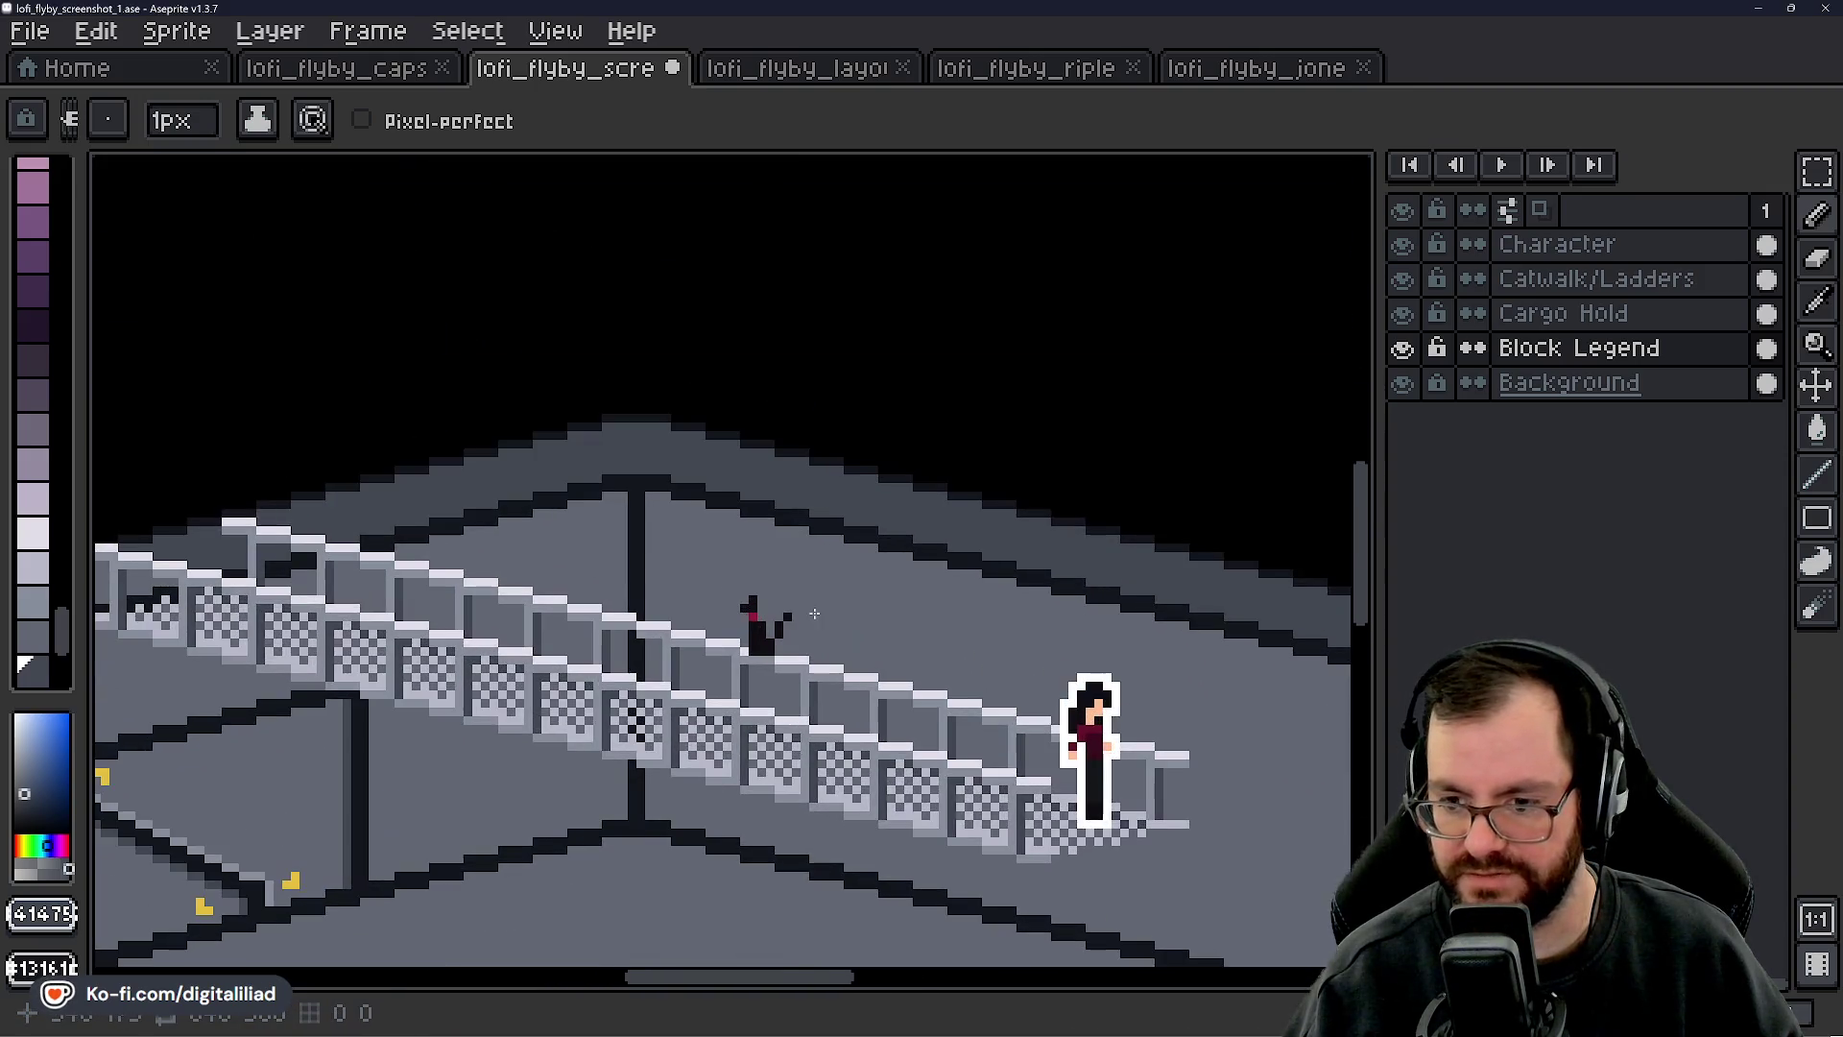
{"action": "left_click_drag", "start_coordinate": [753, 618], "coordinate": [763, 635]}
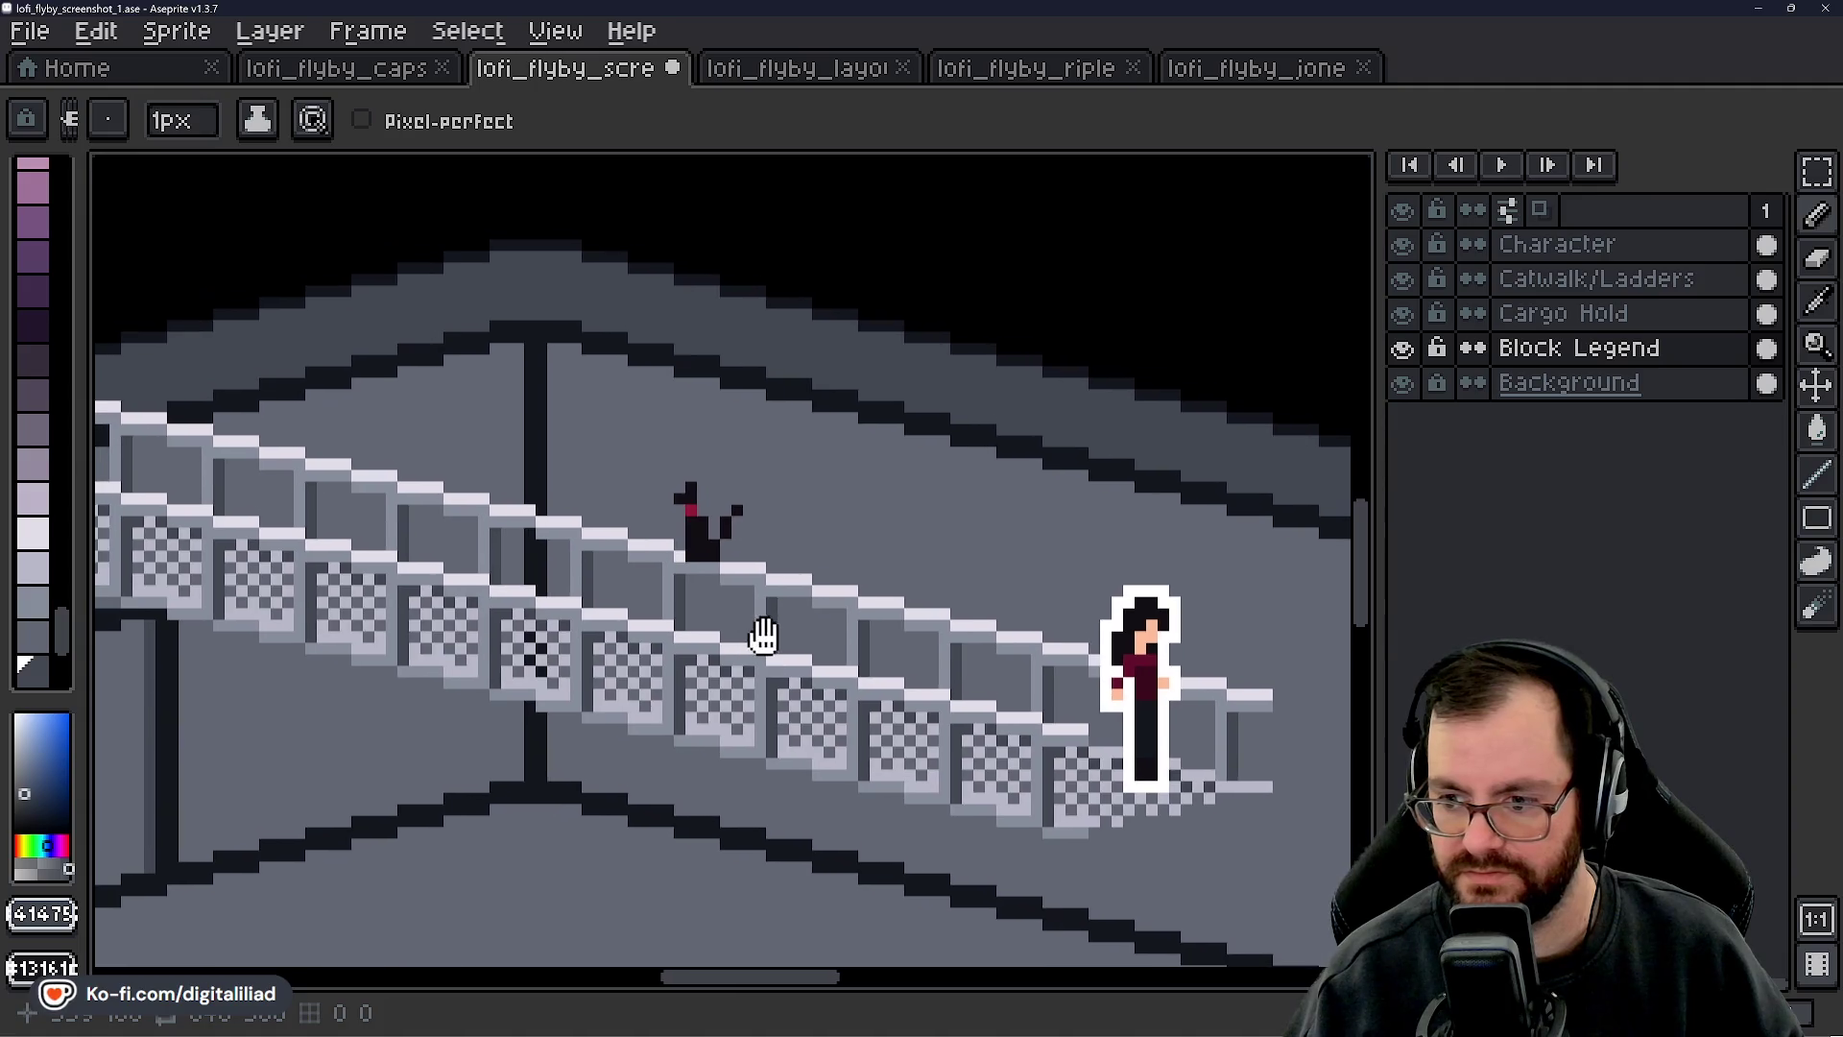
{"action": "scroll", "coordinate": [762, 630], "scroll_direction": "down", "scroll_amount": 3}
{"action": "left_click_drag", "start_coordinate": [534, 553], "coordinate": [646, 577]}
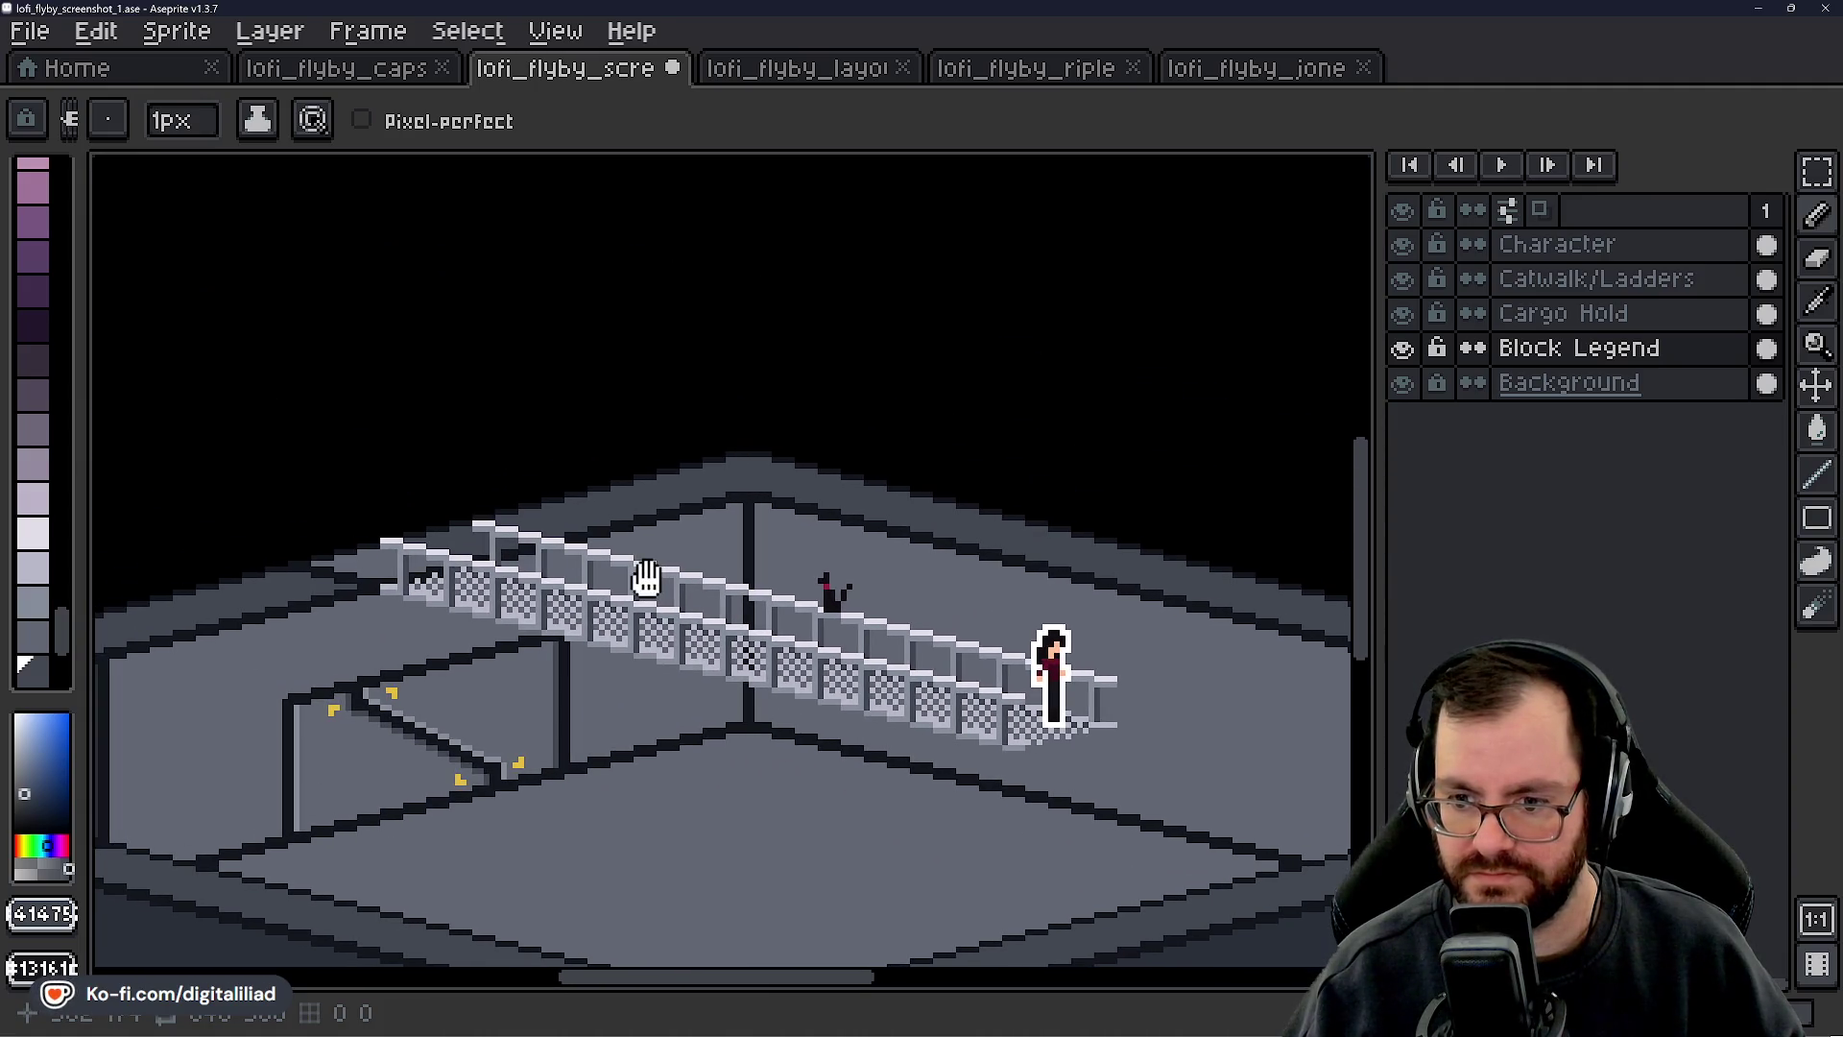
{"action": "scroll", "coordinate": [647, 578], "scroll_direction": "down", "scroll_amount": 2}
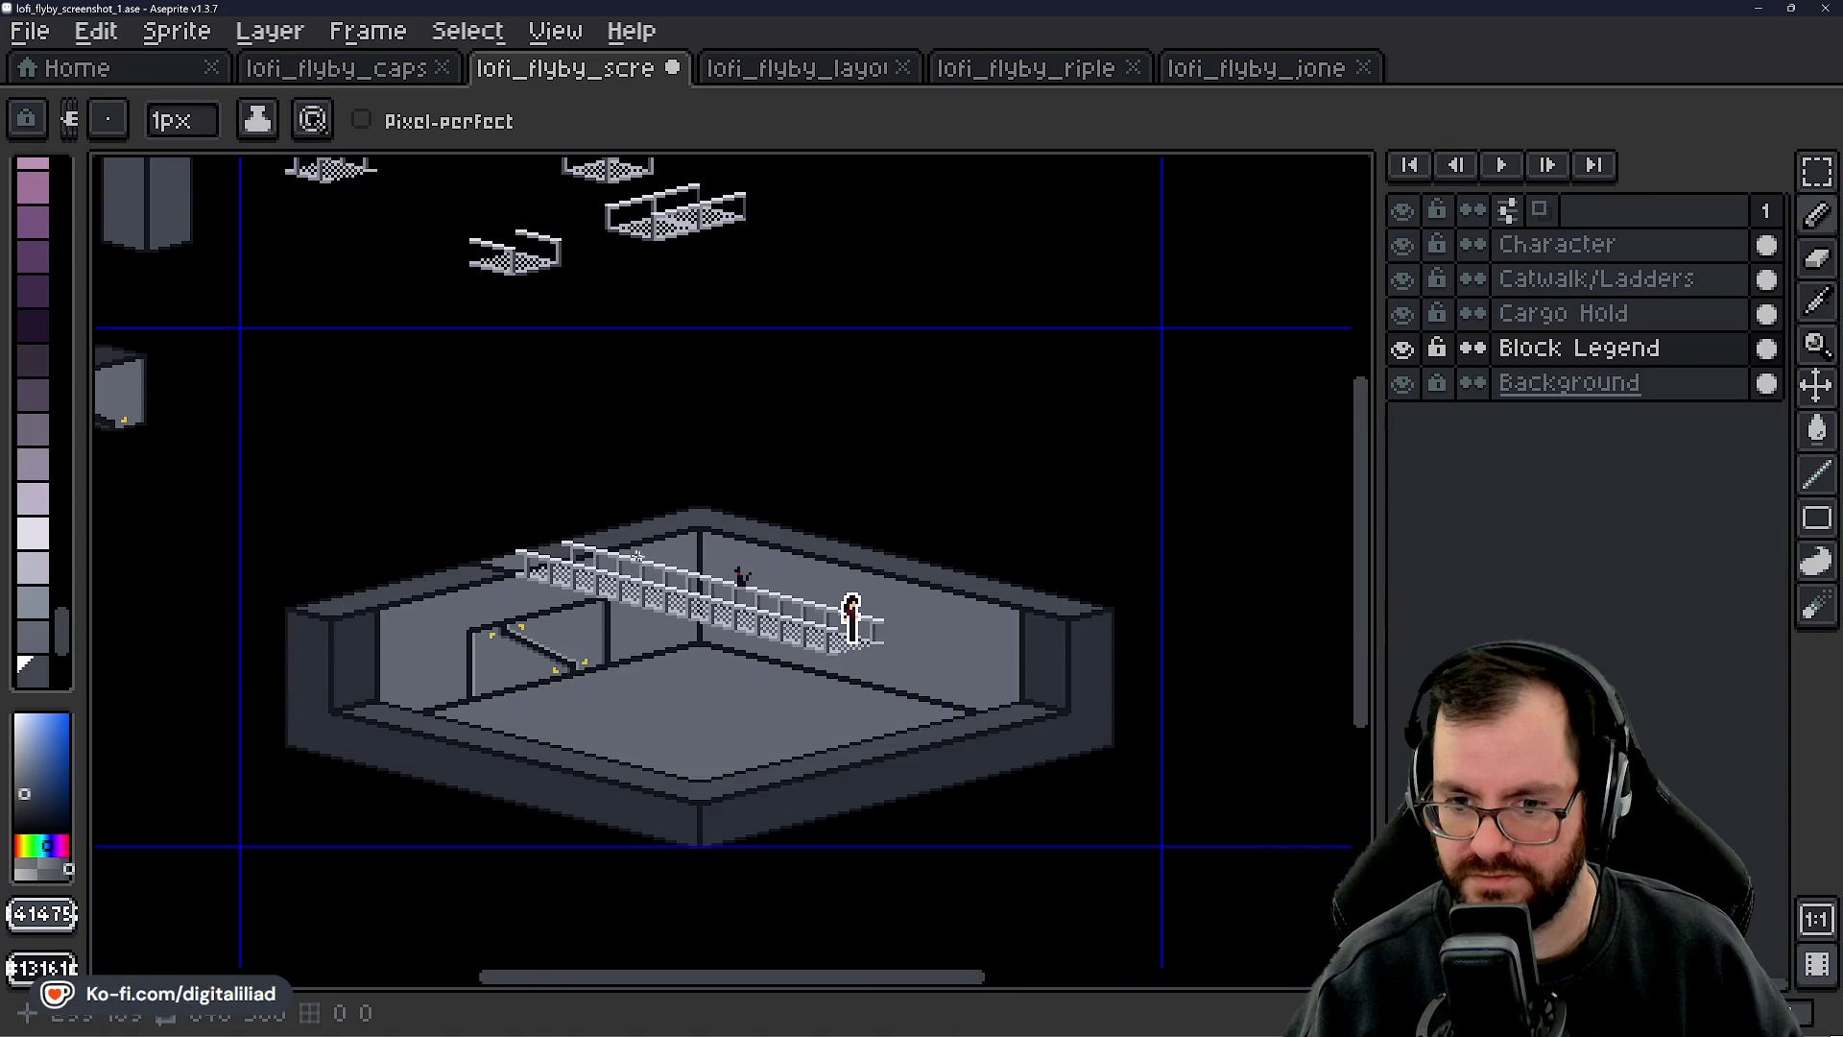
{"action": "left_click_drag", "start_coordinate": [742, 578], "coordinate": [700, 534]}
{"action": "scroll", "coordinate": [744, 582], "scroll_direction": "up", "scroll_amount": 1}
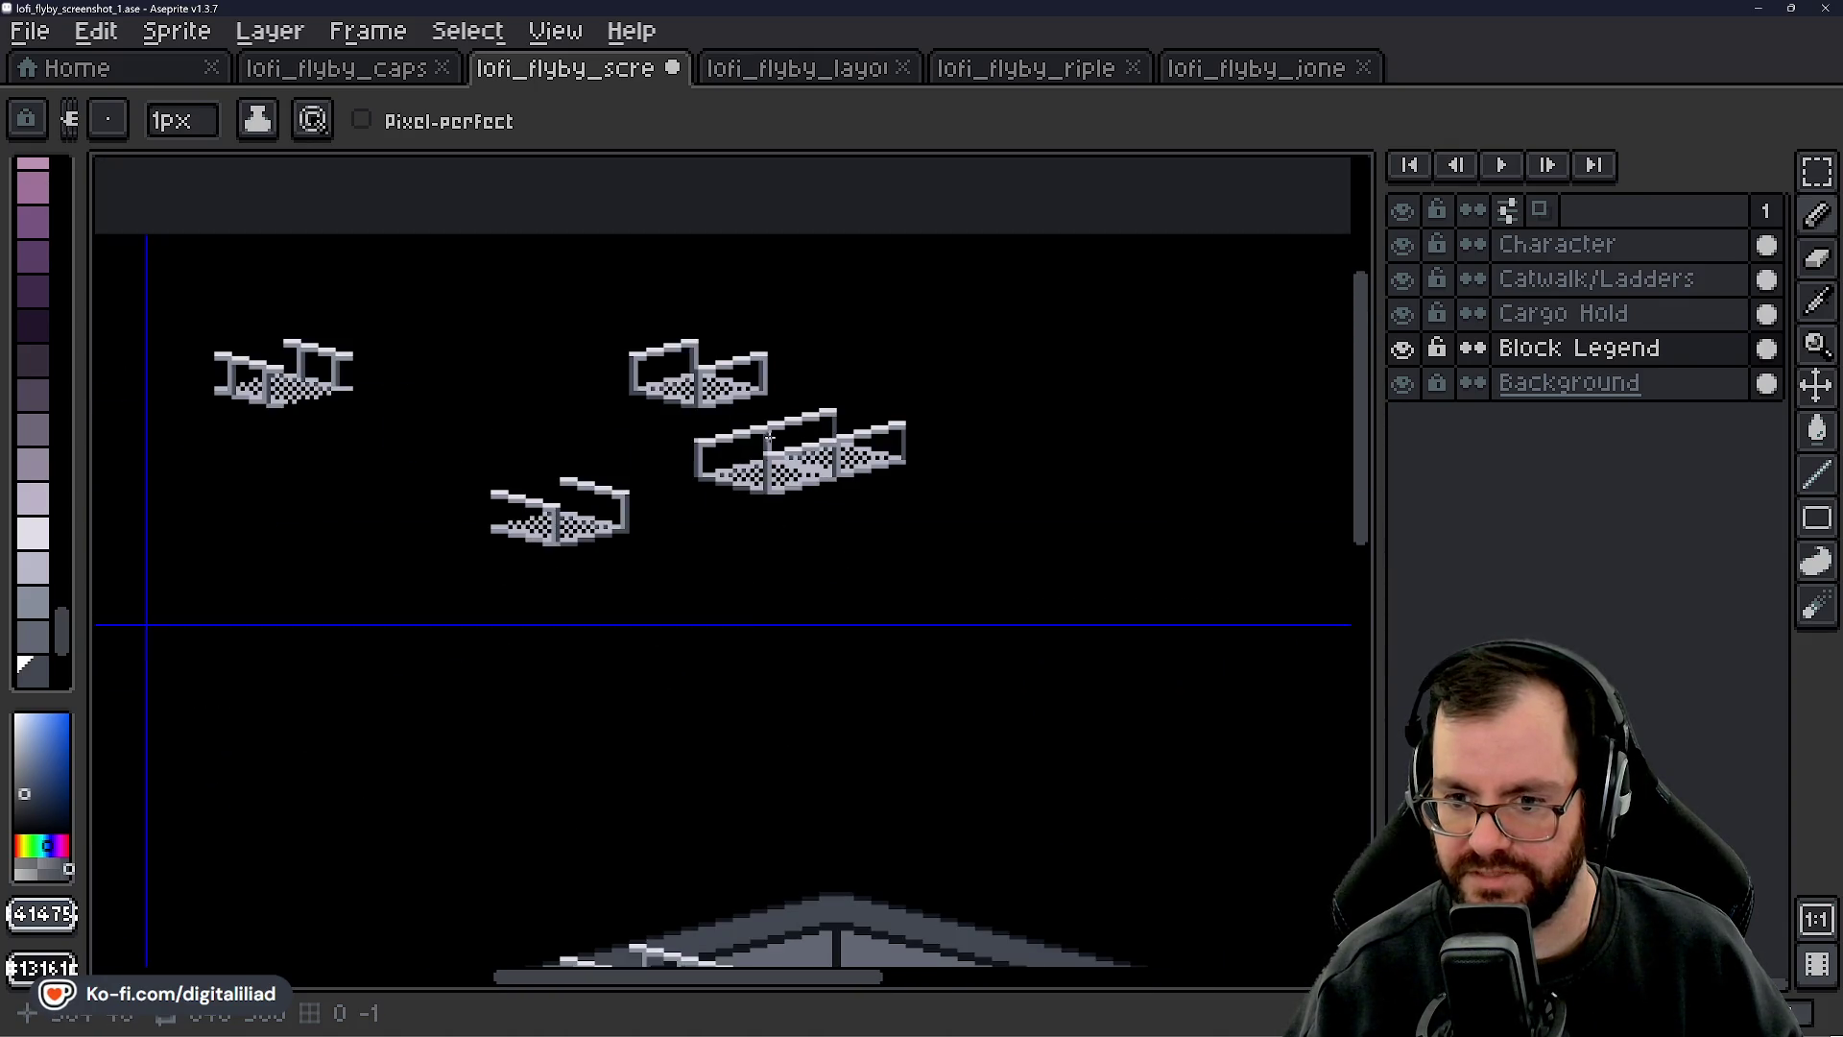
{"action": "scroll", "coordinate": [769, 437], "scroll_direction": "up", "scroll_amount": 3}
{"action": "left_click_drag", "start_coordinate": [657, 653], "coordinate": [926, 533]}
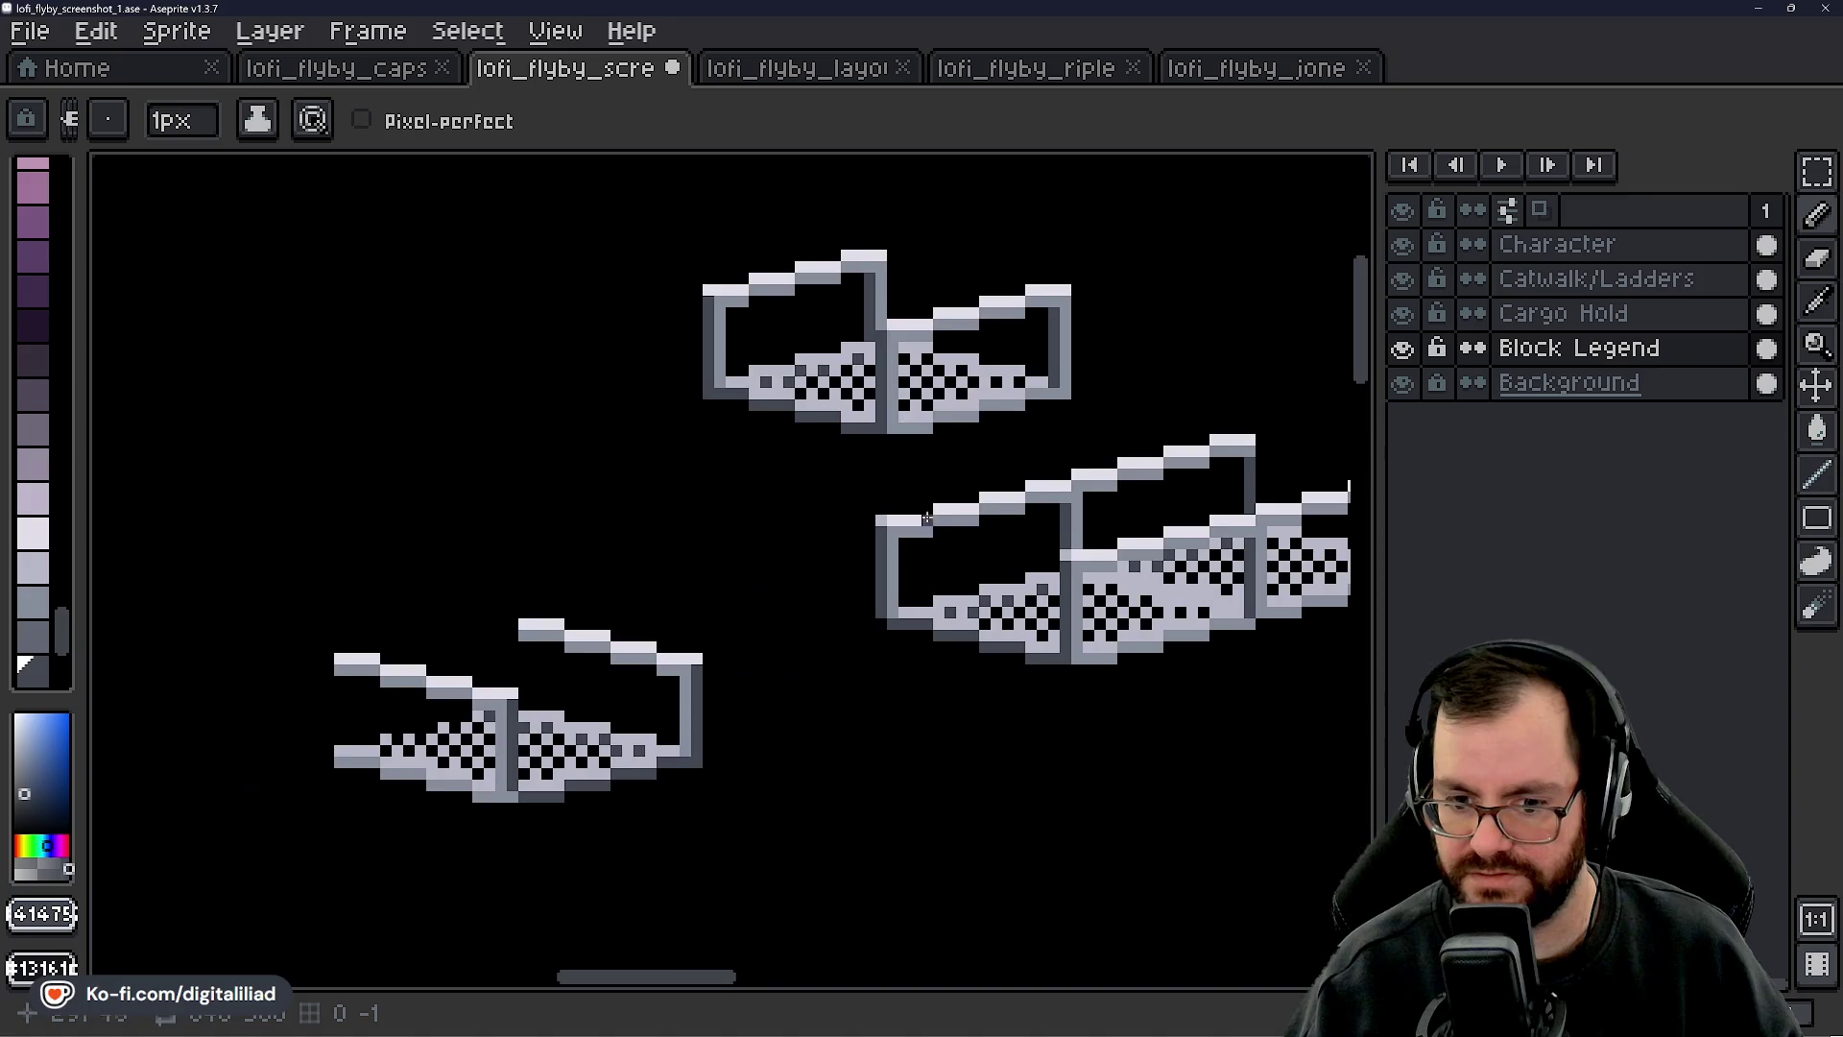
{"action": "left_click_drag", "start_coordinate": [641, 658], "coordinate": [564, 684]}
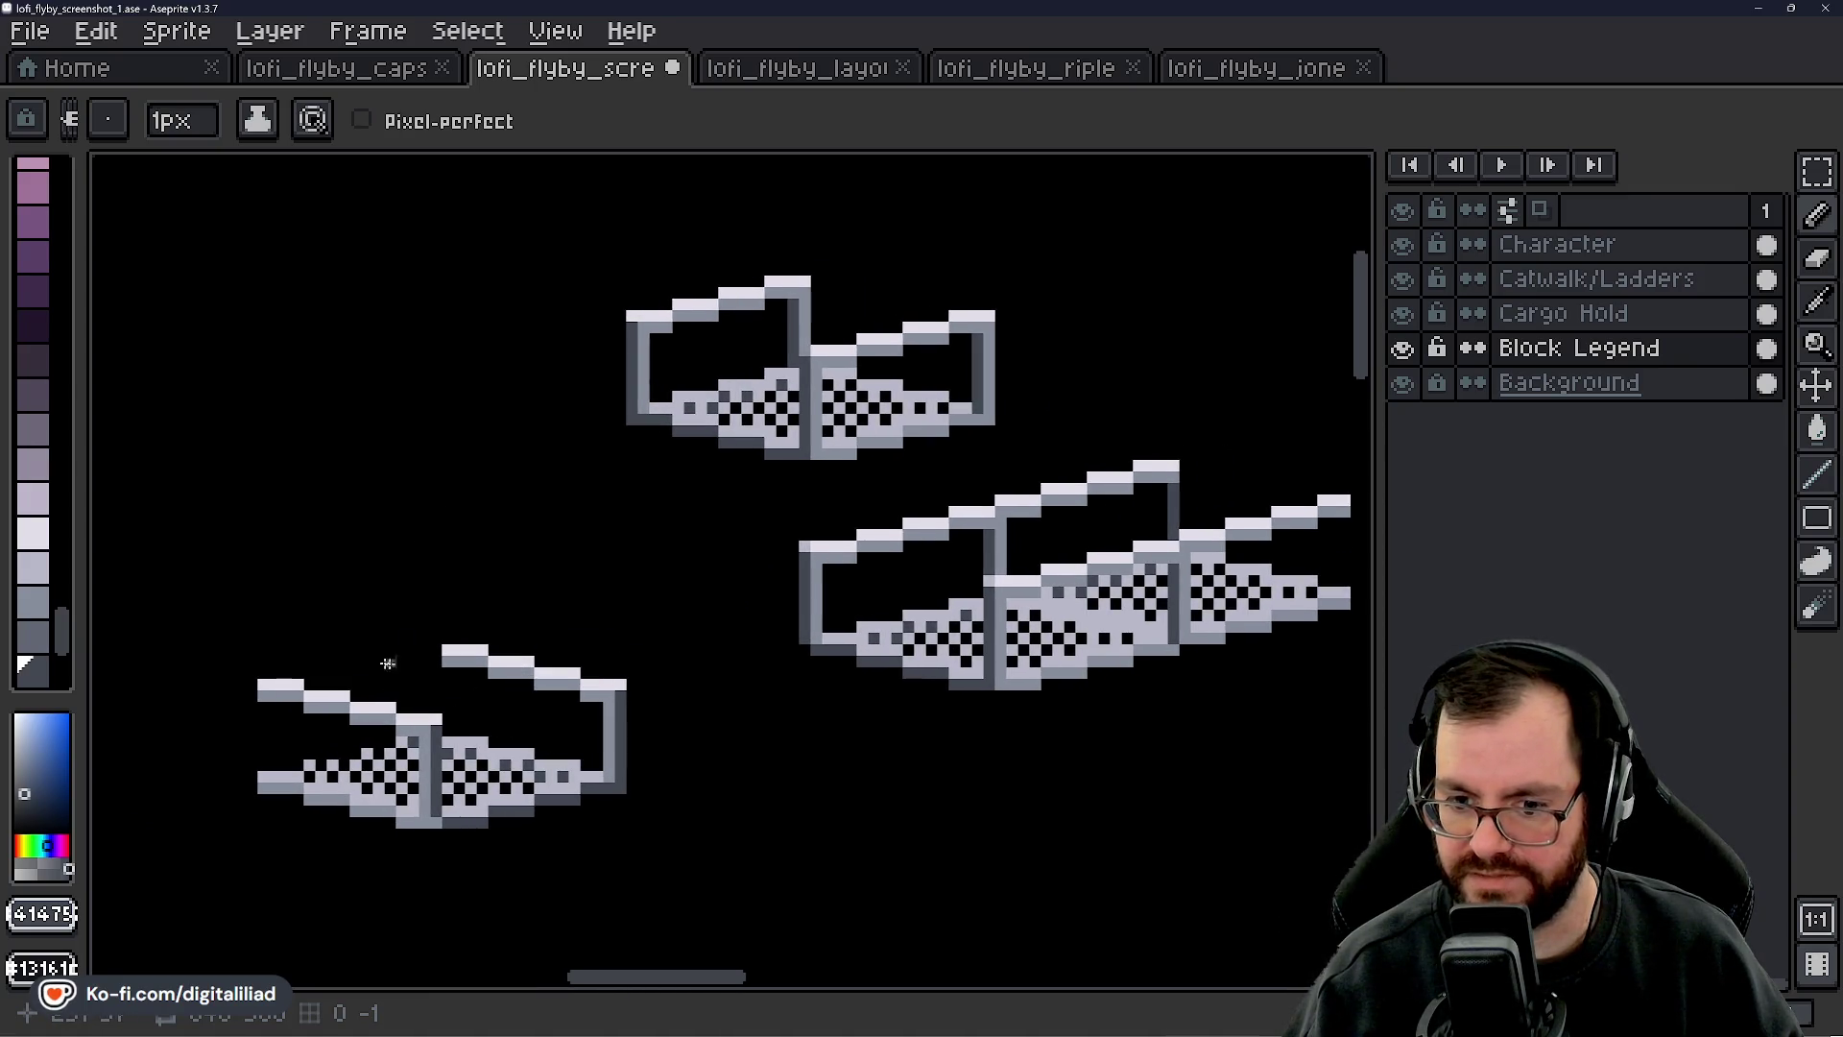
{"action": "left_click_drag", "start_coordinate": [670, 601], "coordinate": [563, 618]}
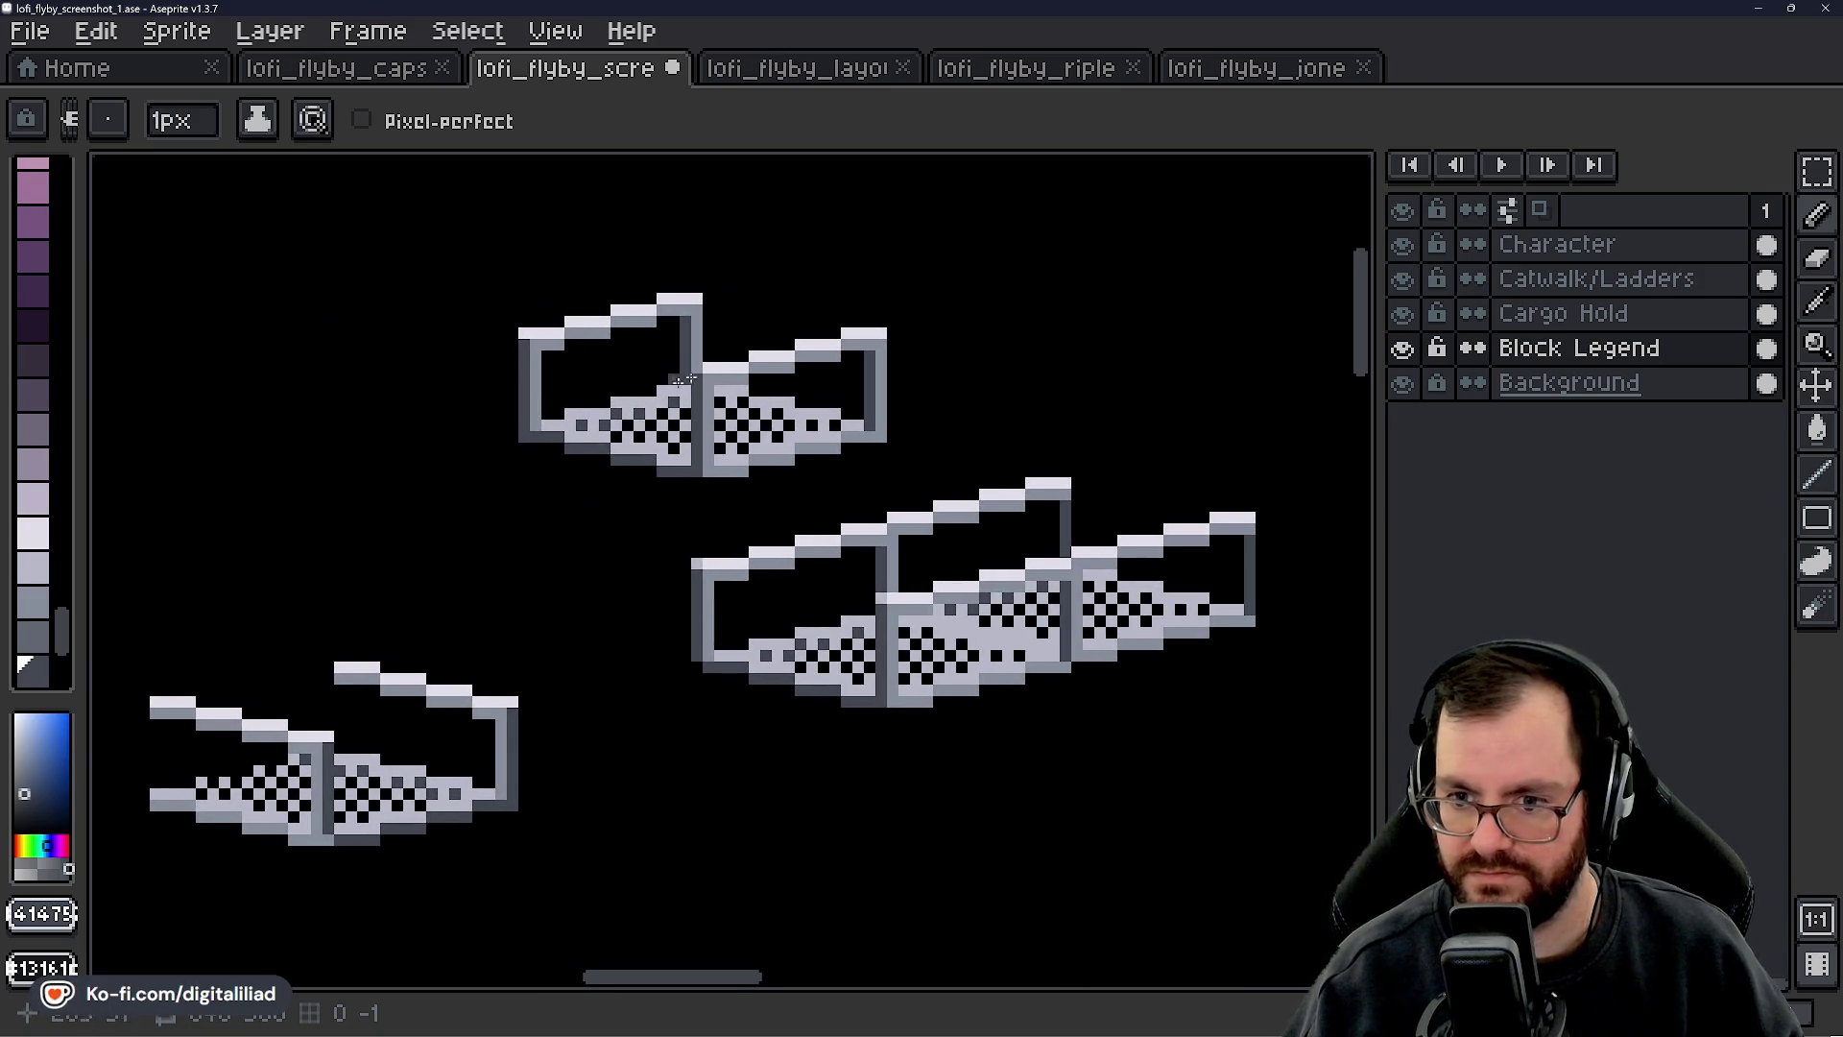
- Reframe the room and then the left catwalk pieces for inspection
{"action": "scroll", "coordinate": [675, 474], "scroll_direction": "down", "scroll_amount": 4}
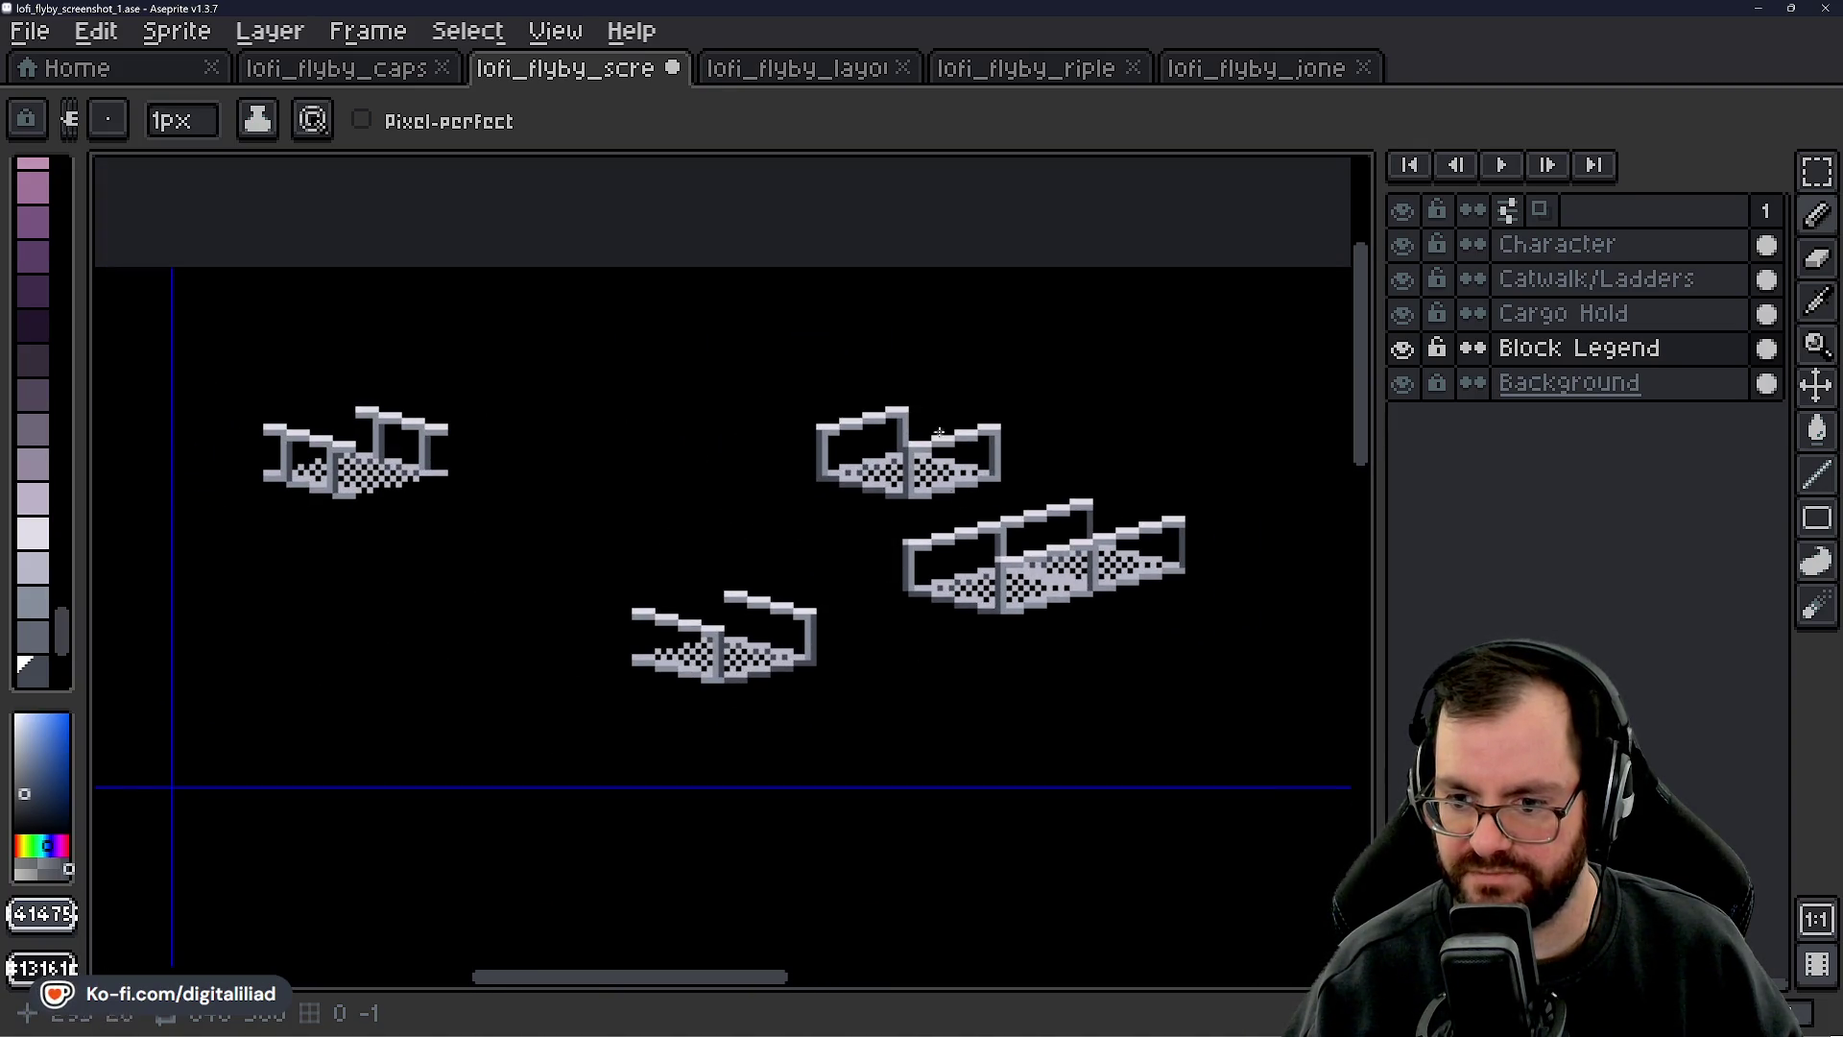
{"action": "scroll", "coordinate": [927, 410], "scroll_direction": "down", "scroll_amount": 3}
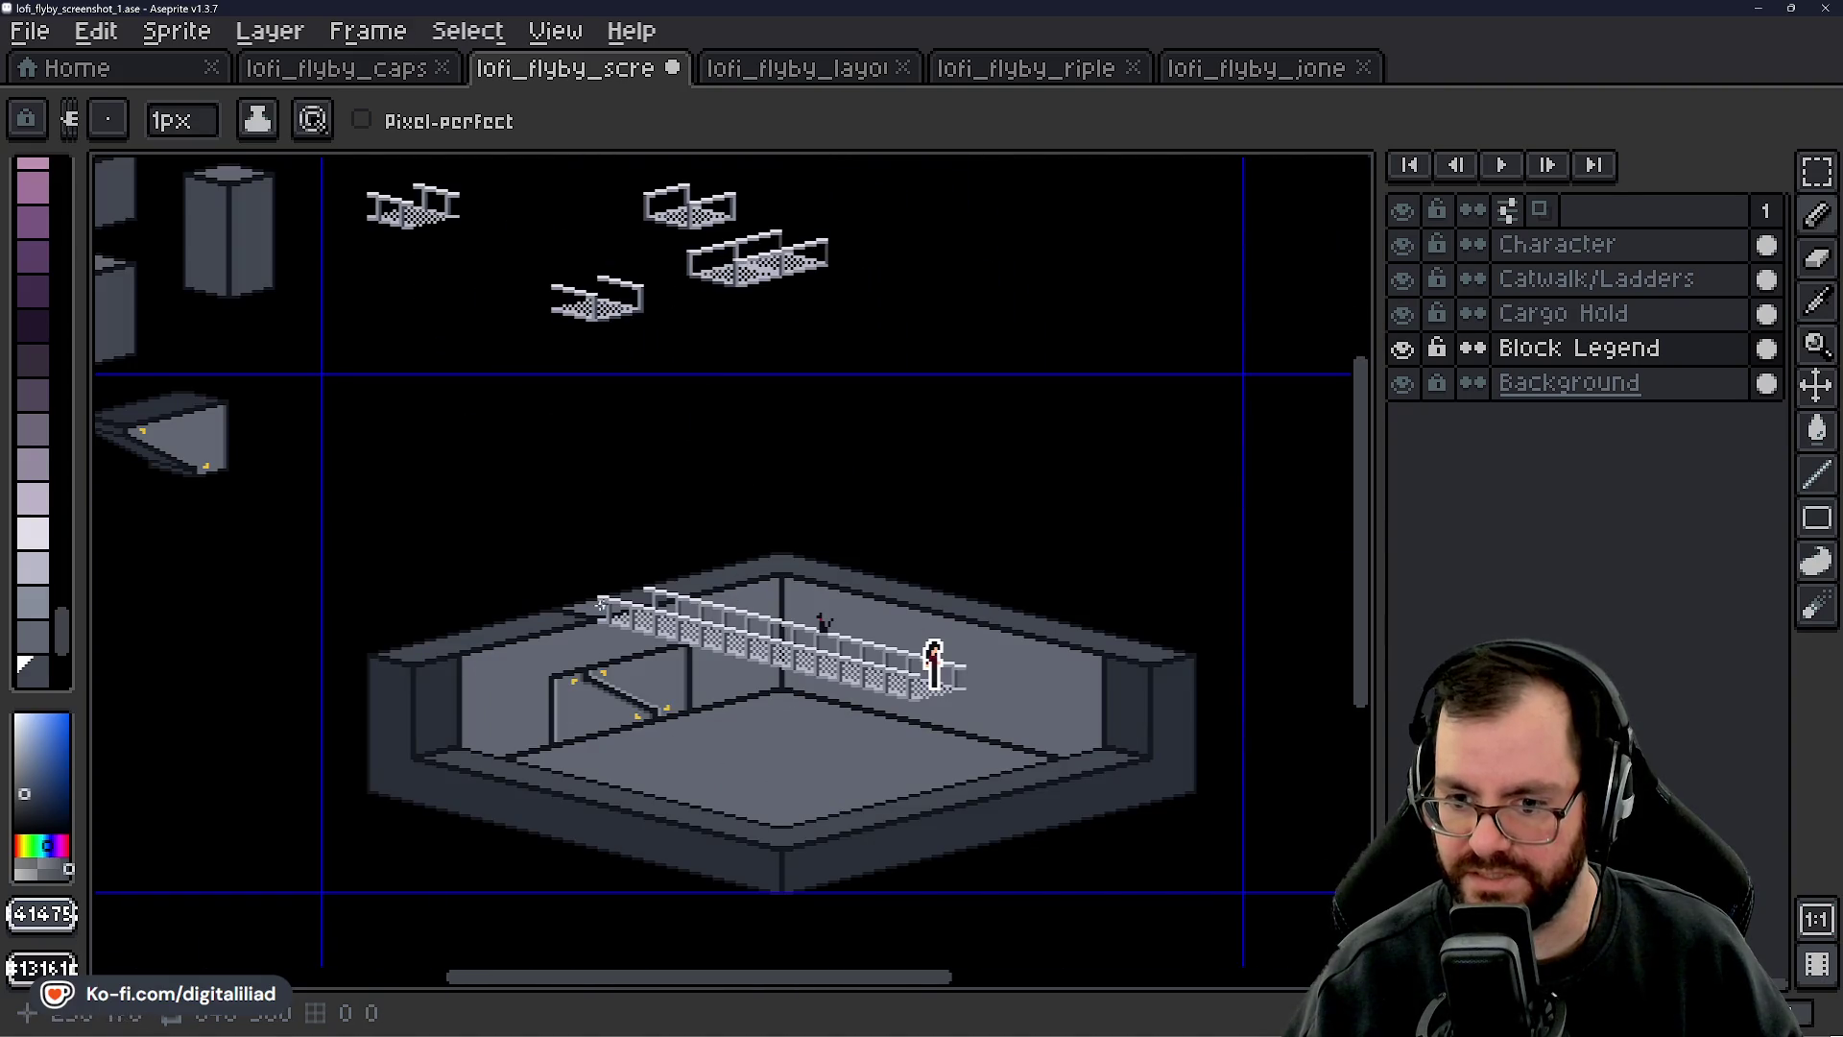
{"action": "left_click_drag", "start_coordinate": [733, 698], "coordinate": [664, 637]}
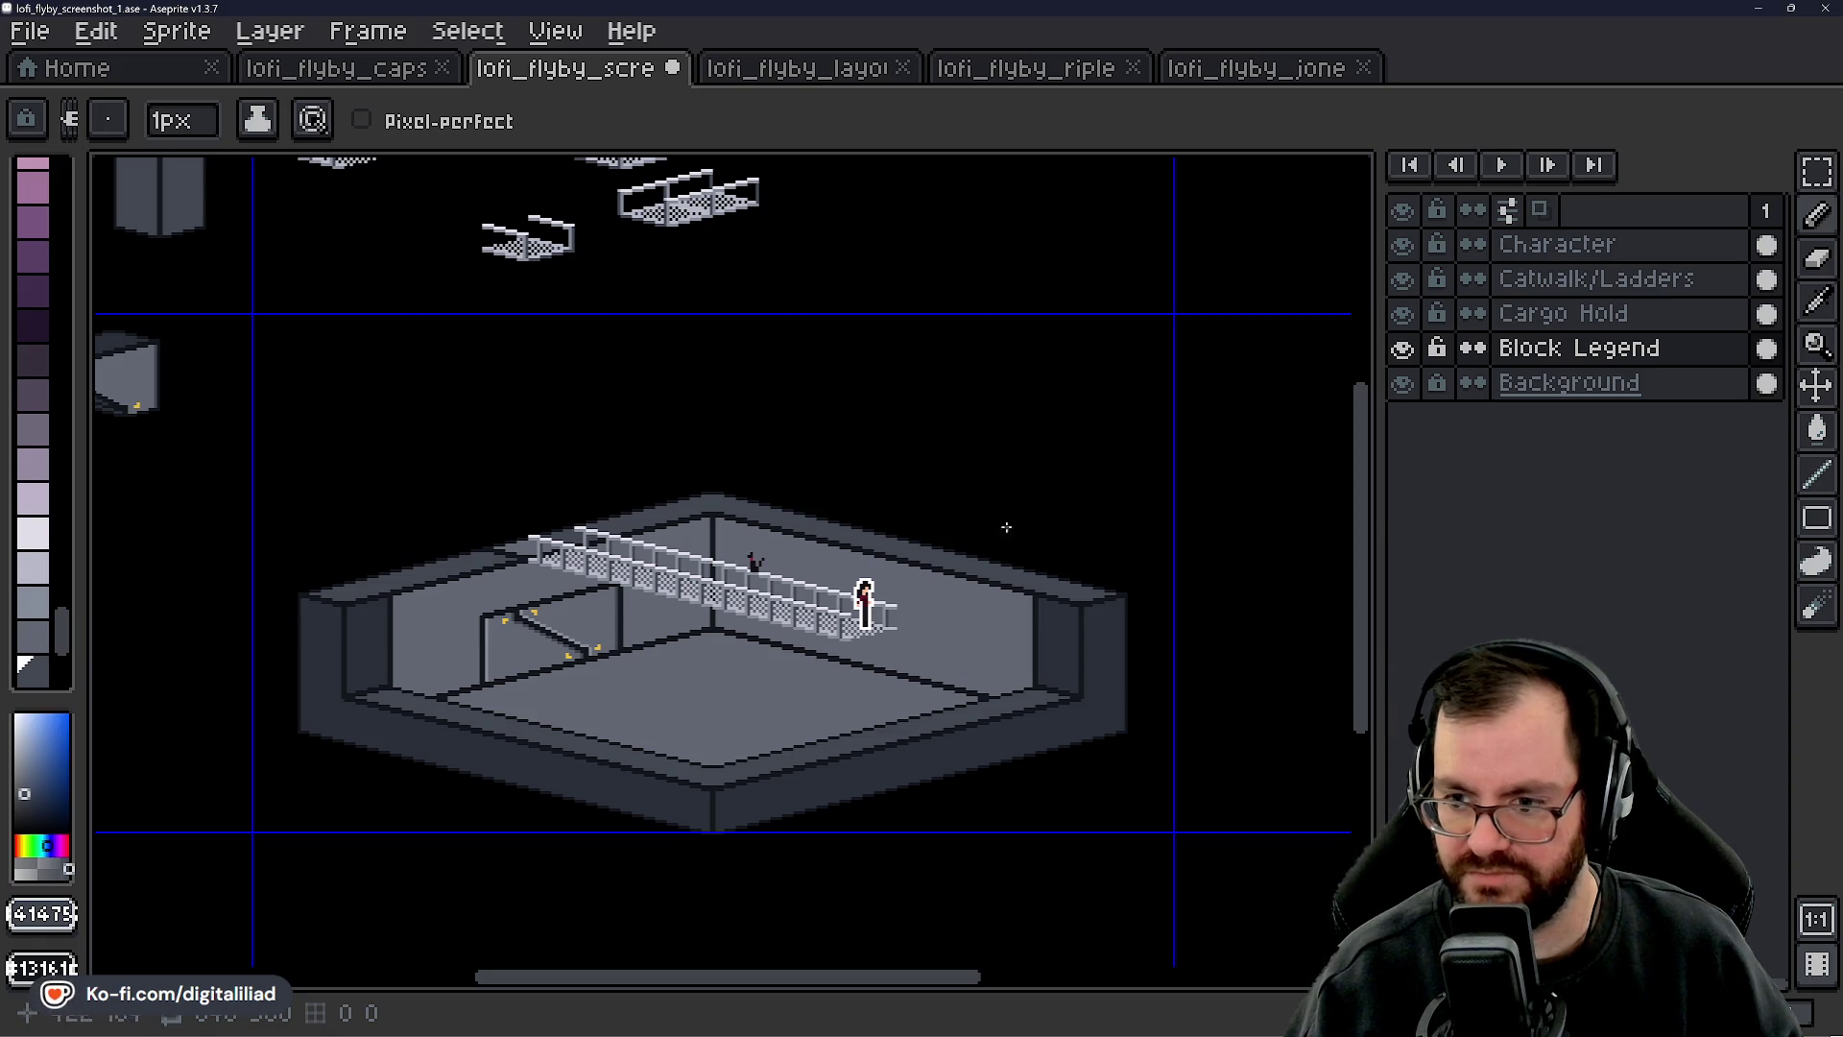
{"action": "left_click_drag", "start_coordinate": [754, 473], "coordinate": [773, 552]}
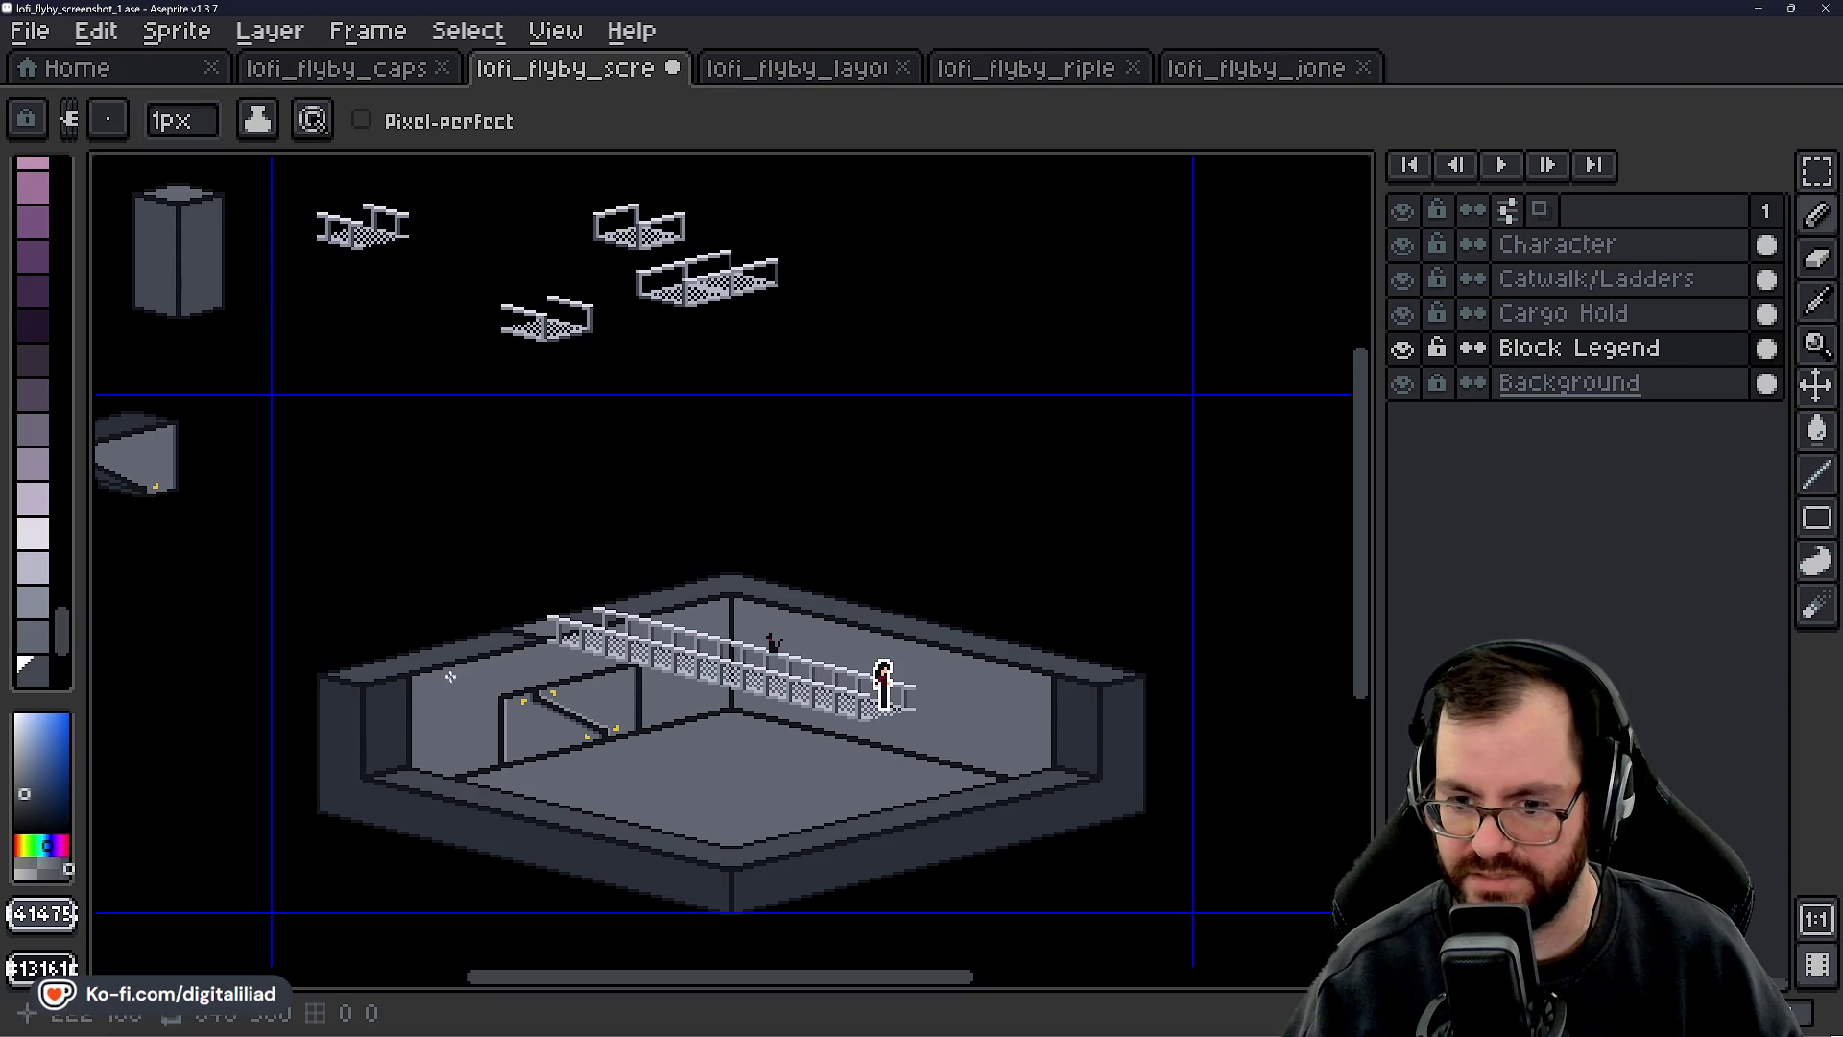
{"action": "left_click_drag", "start_coordinate": [675, 508], "coordinate": [630, 700]}
{"action": "scroll", "coordinate": [691, 691], "scroll_direction": "up", "scroll_amount": 1}
{"action": "scroll", "coordinate": [540, 663], "scroll_direction": "down", "scroll_amount": 1}
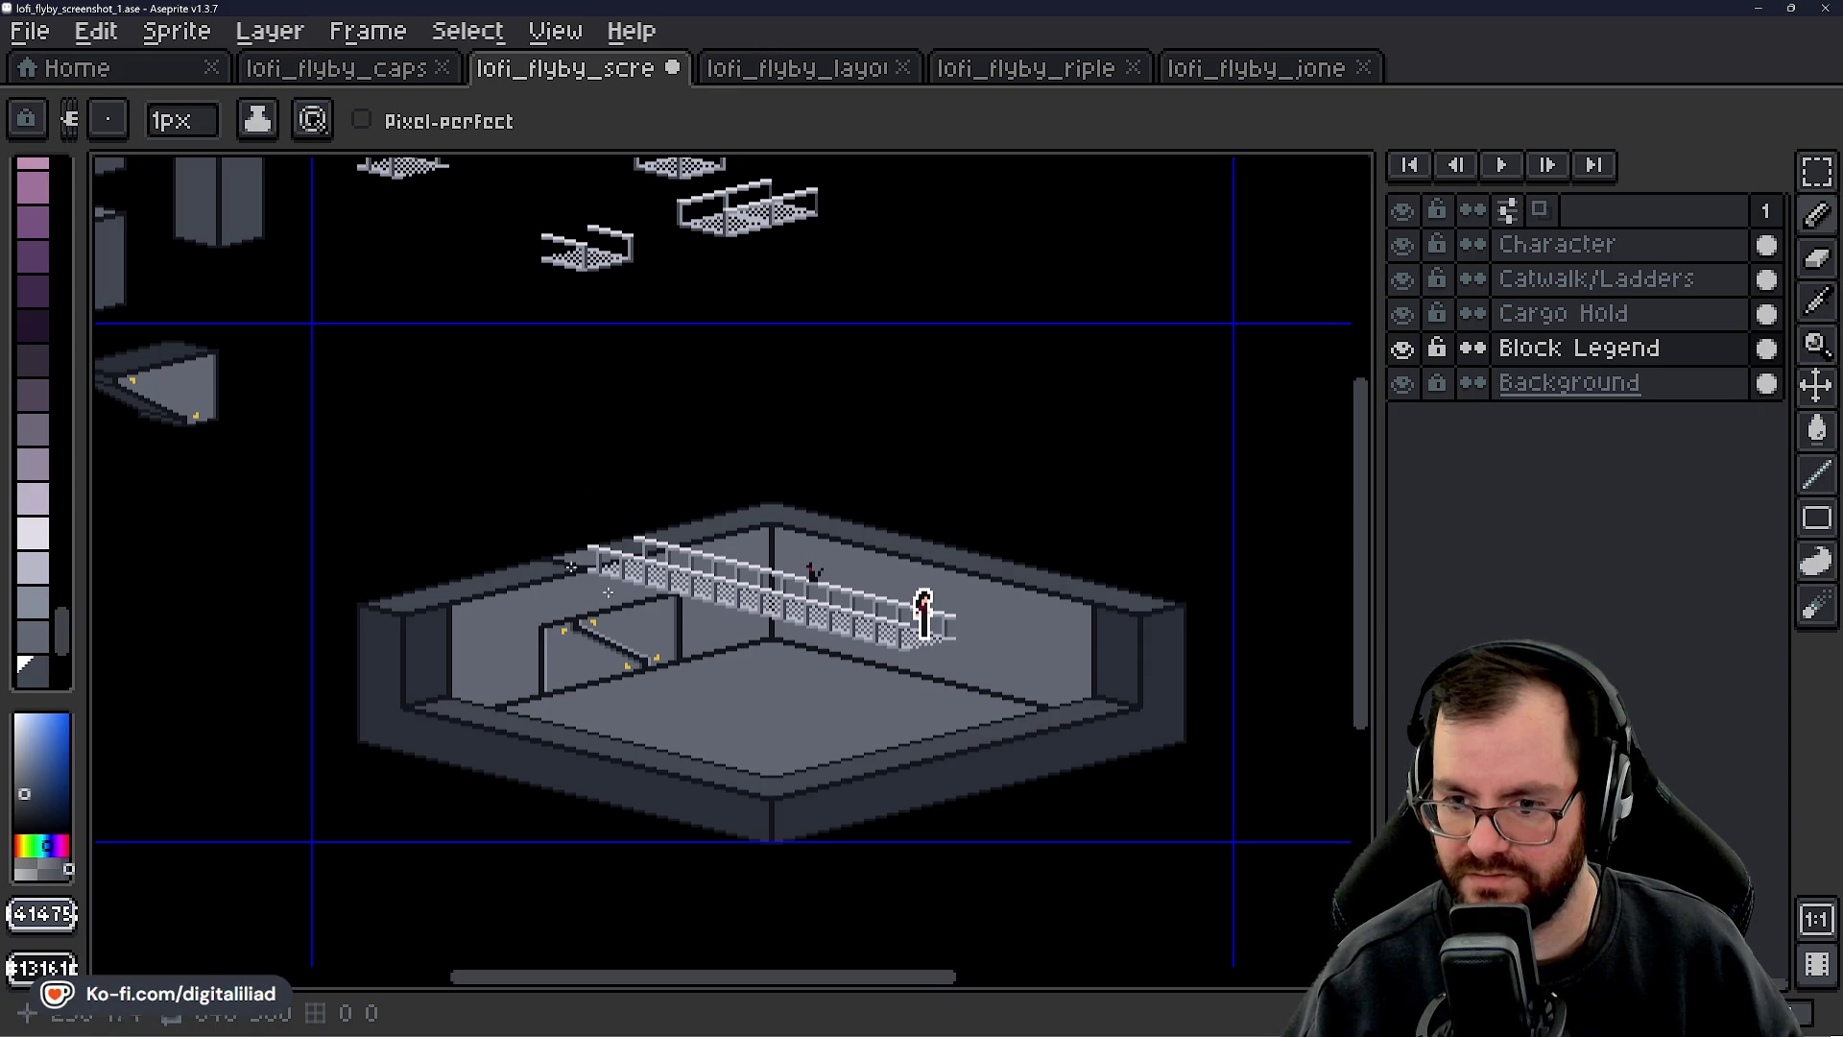
{"action": "scroll", "coordinate": [739, 575], "scroll_direction": "up", "scroll_amount": 1}
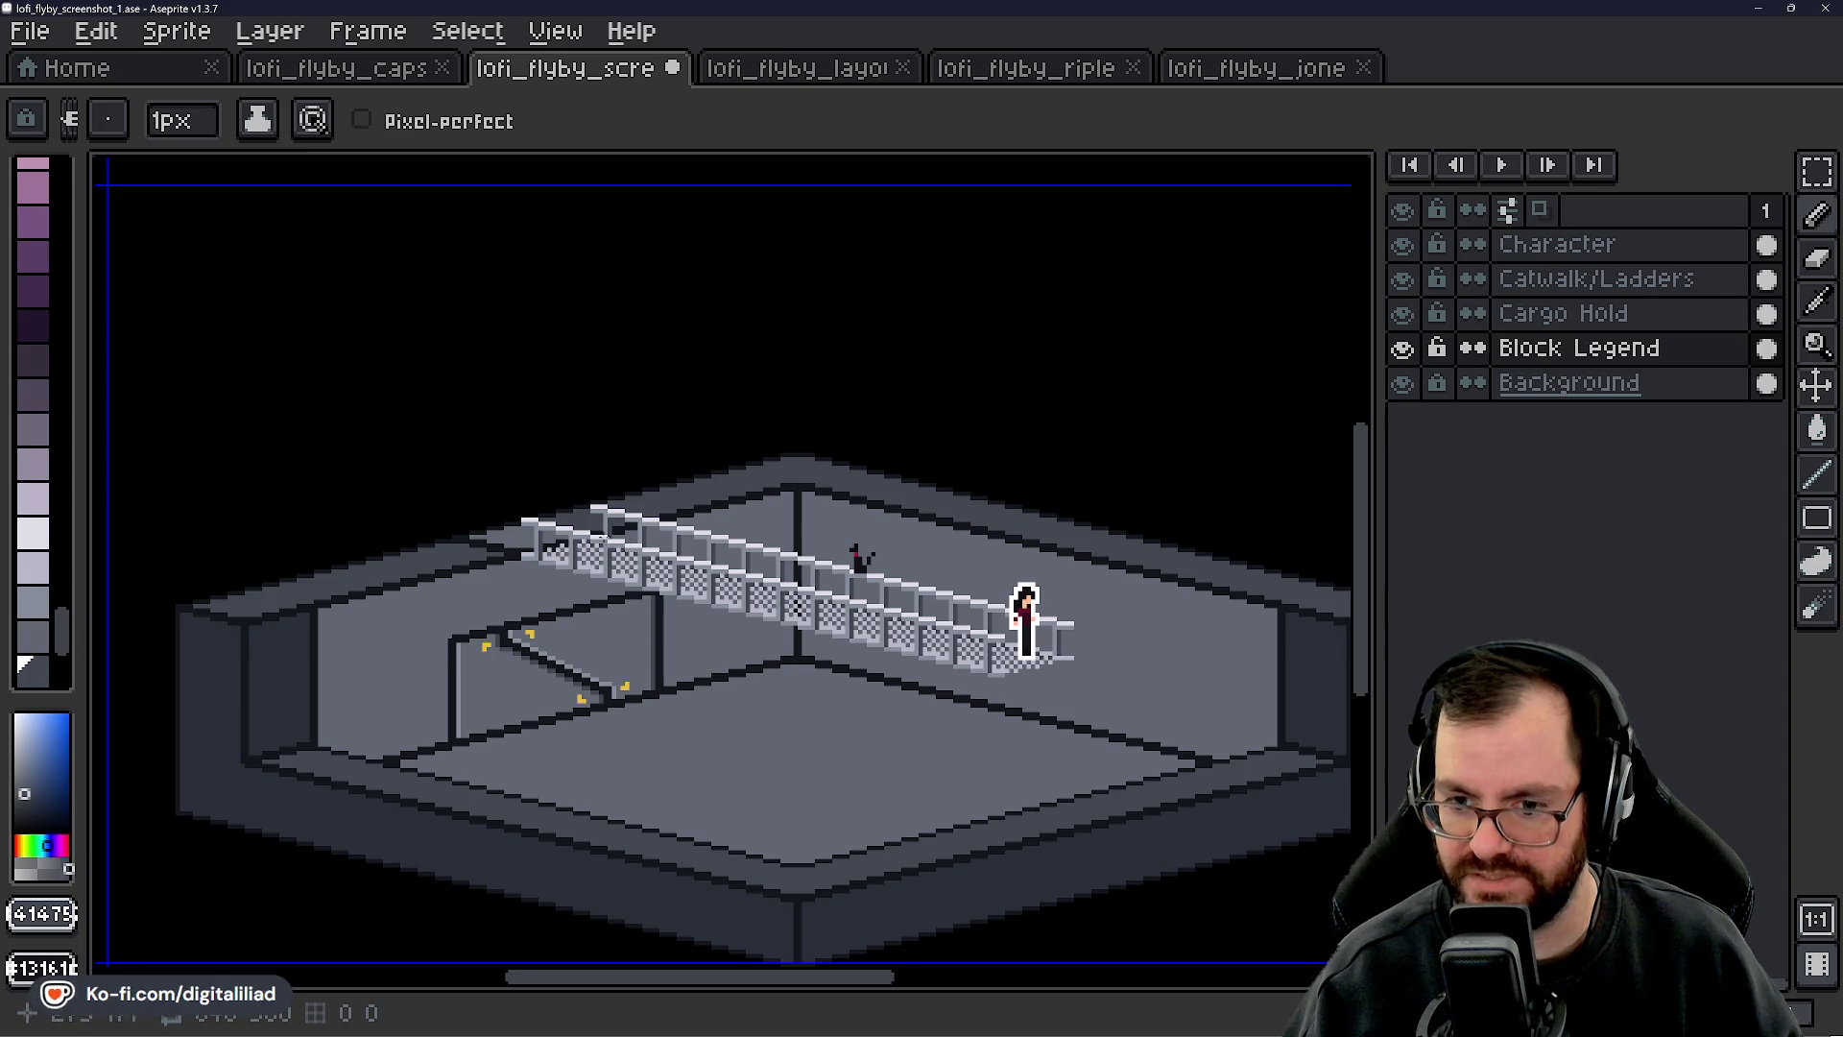
{"action": "left_click_drag", "start_coordinate": [597, 380], "coordinate": [691, 716]}
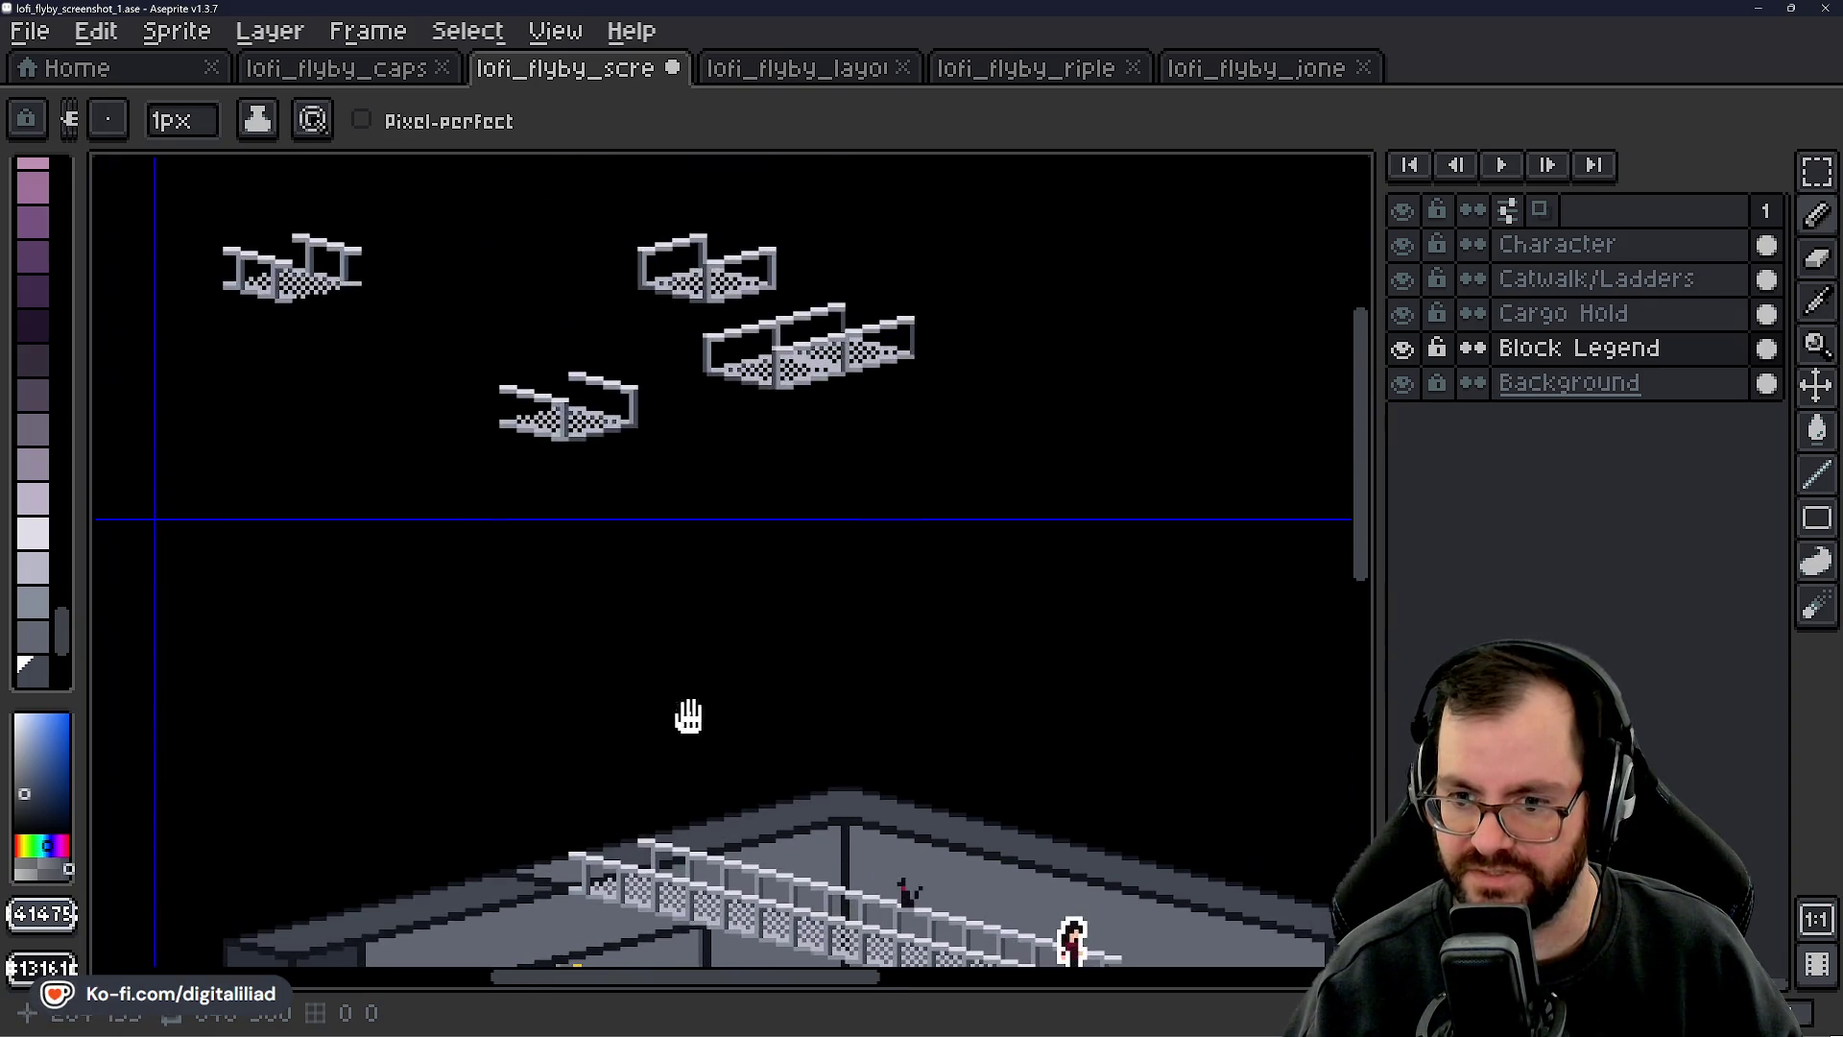
{"action": "scroll", "coordinate": [725, 630], "scroll_direction": "up", "scroll_amount": 1}
{"action": "scroll", "coordinate": [621, 548], "scroll_direction": "up", "scroll_amount": 1}
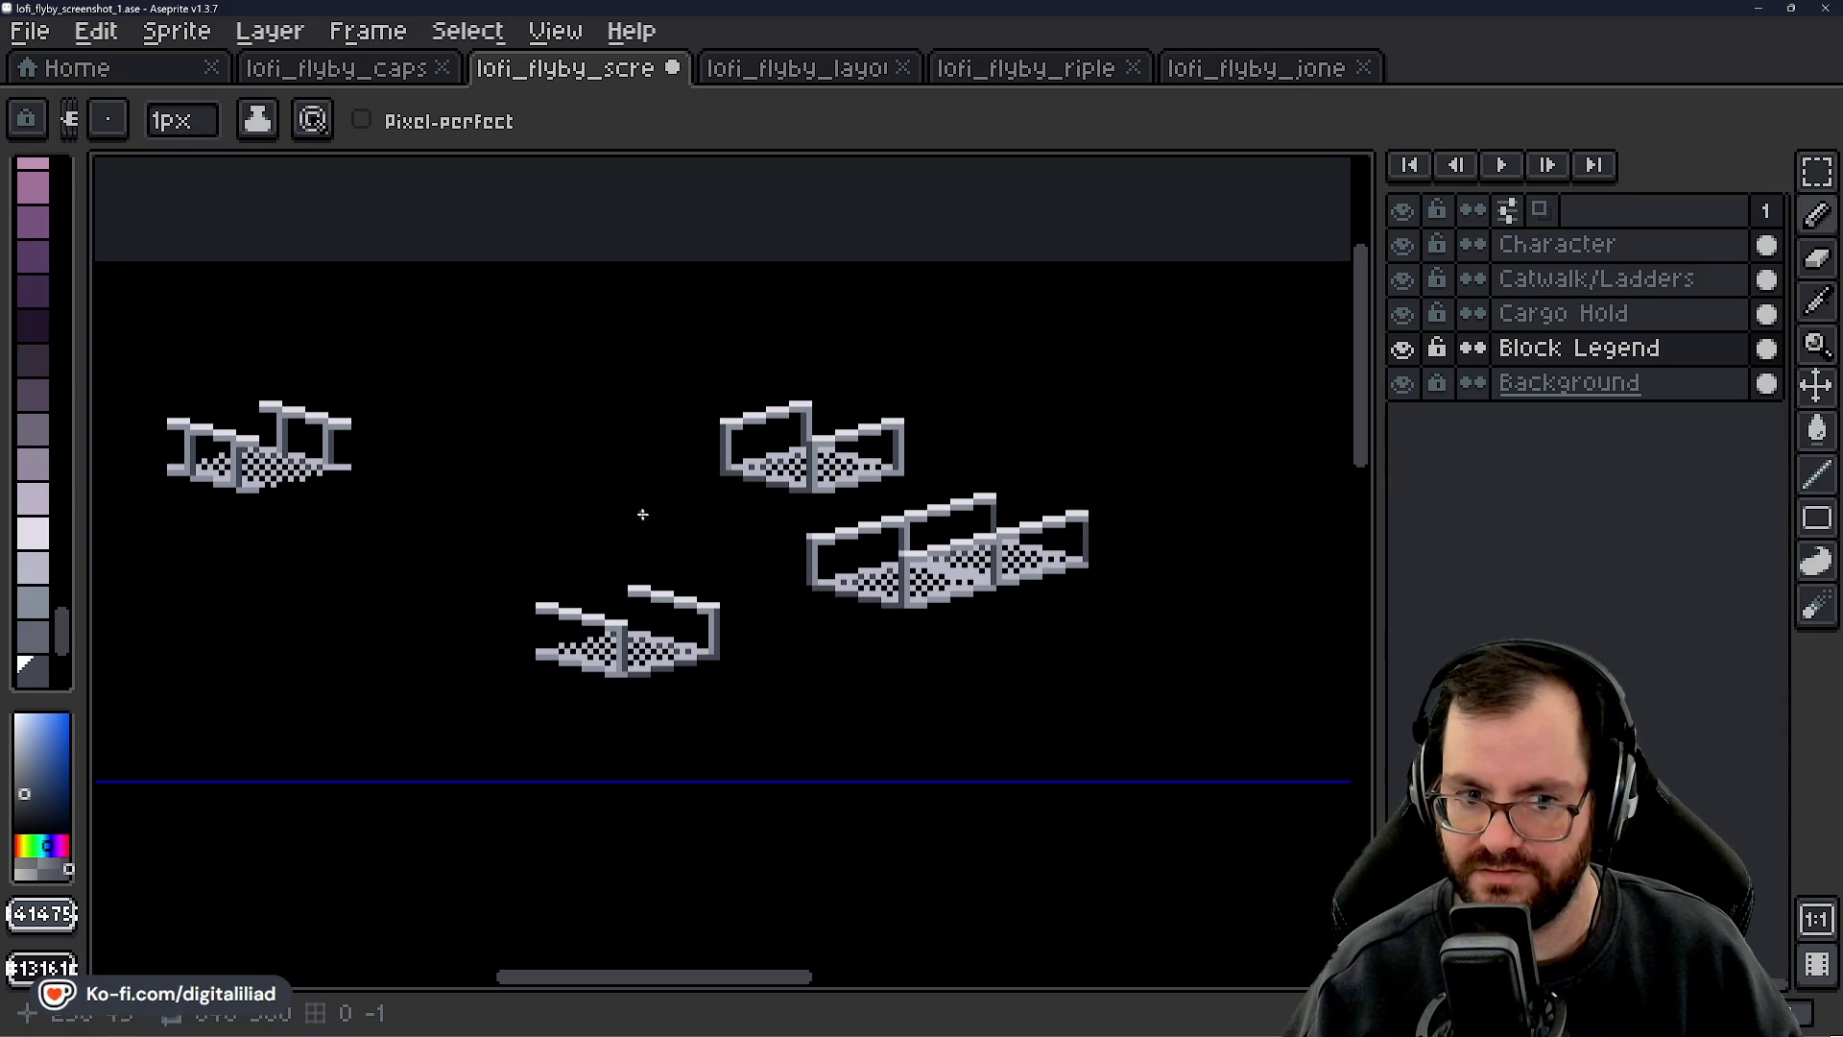
{"action": "mouse_move", "coordinate": [666, 444]}
{"action": "left_mouse_down"}
{"action": "mouse_move", "coordinate": [646, 452]}
{"action": "mouse_move", "coordinate": [619, 416]}
{"action": "mouse_move", "coordinate": [526, 453]}
{"action": "left_mouse_up"}
{"action": "scroll", "coordinate": [859, 581], "scroll_direction": "up", "scroll_amount": 2}
- Move the catwalk piece up and to the right so the halves join
{"action": "key", "text": "v"}
{"action": "left_click_drag", "start_coordinate": [859, 580], "coordinate": [999, 545]}
{"action": "key", "text": "b"}
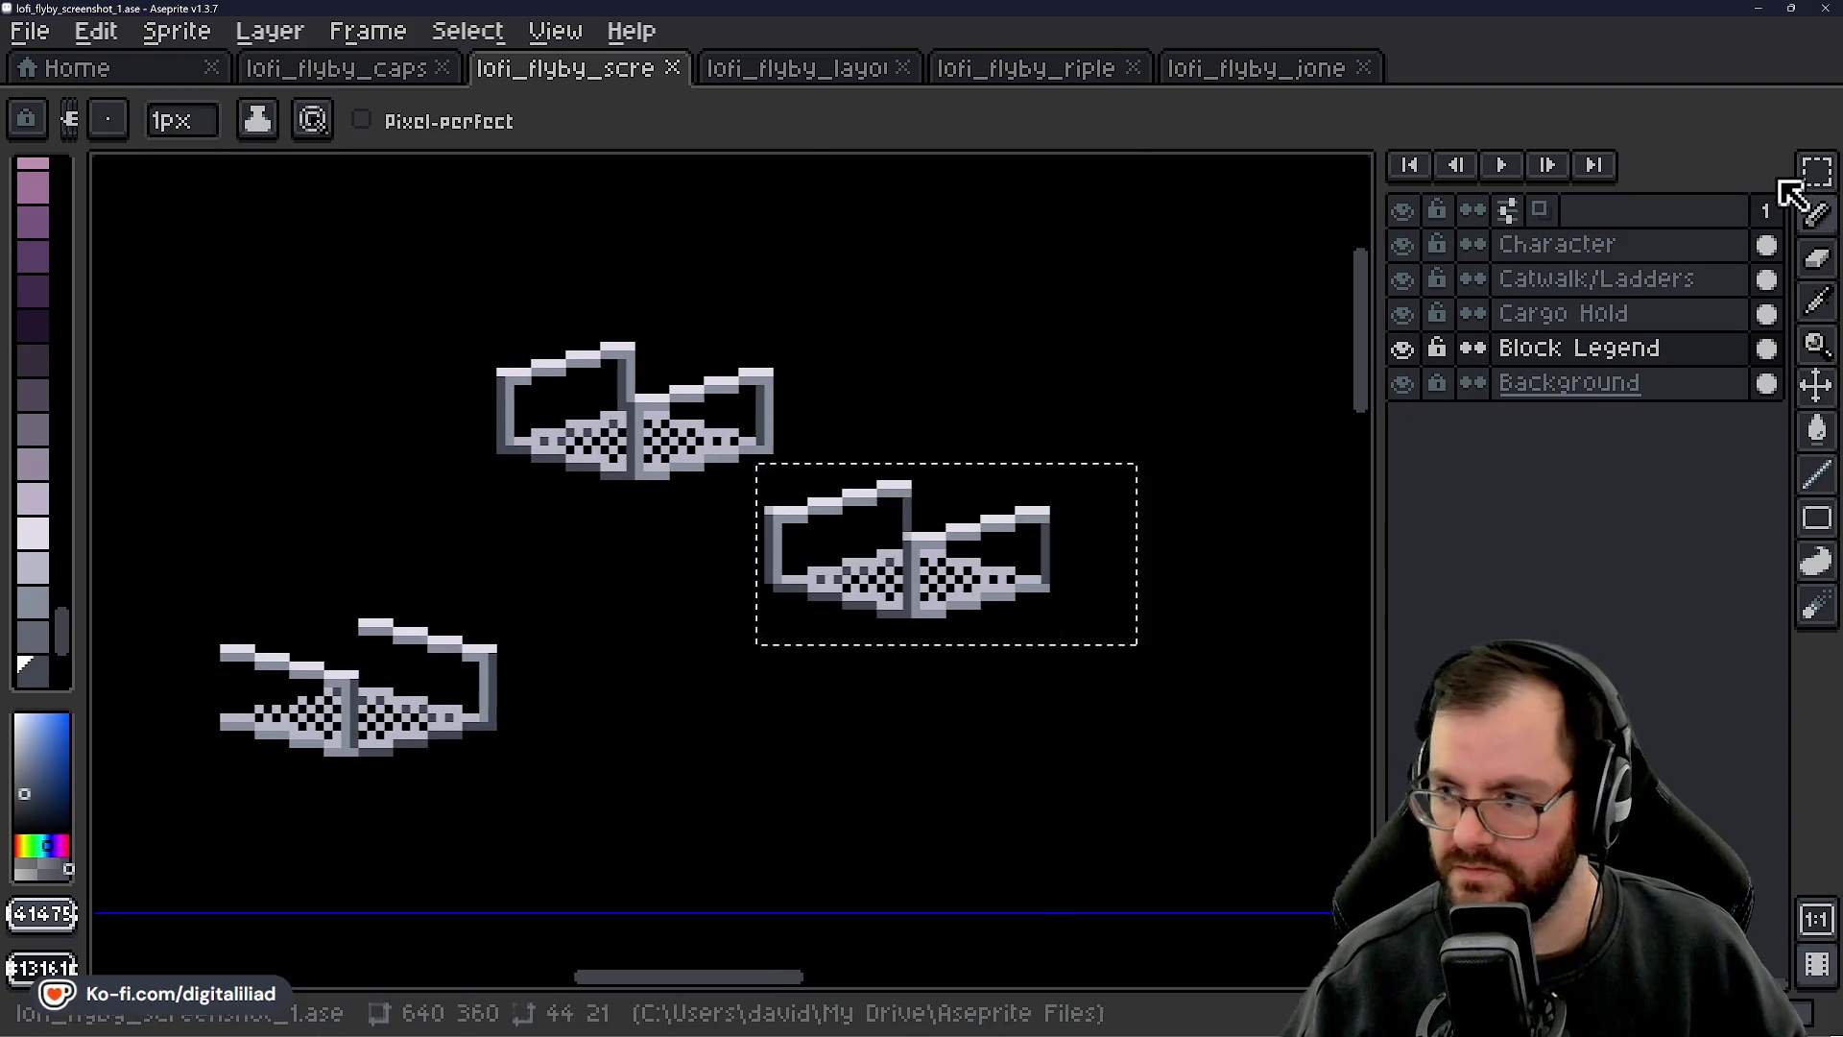
{"action": "left_click", "coordinate": [1817, 172]}
{"action": "scroll", "coordinate": [1066, 653], "scroll_direction": "up", "scroll_amount": 2}
{"action": "left_click_drag", "start_coordinate": [734, 490], "coordinate": [878, 682]}
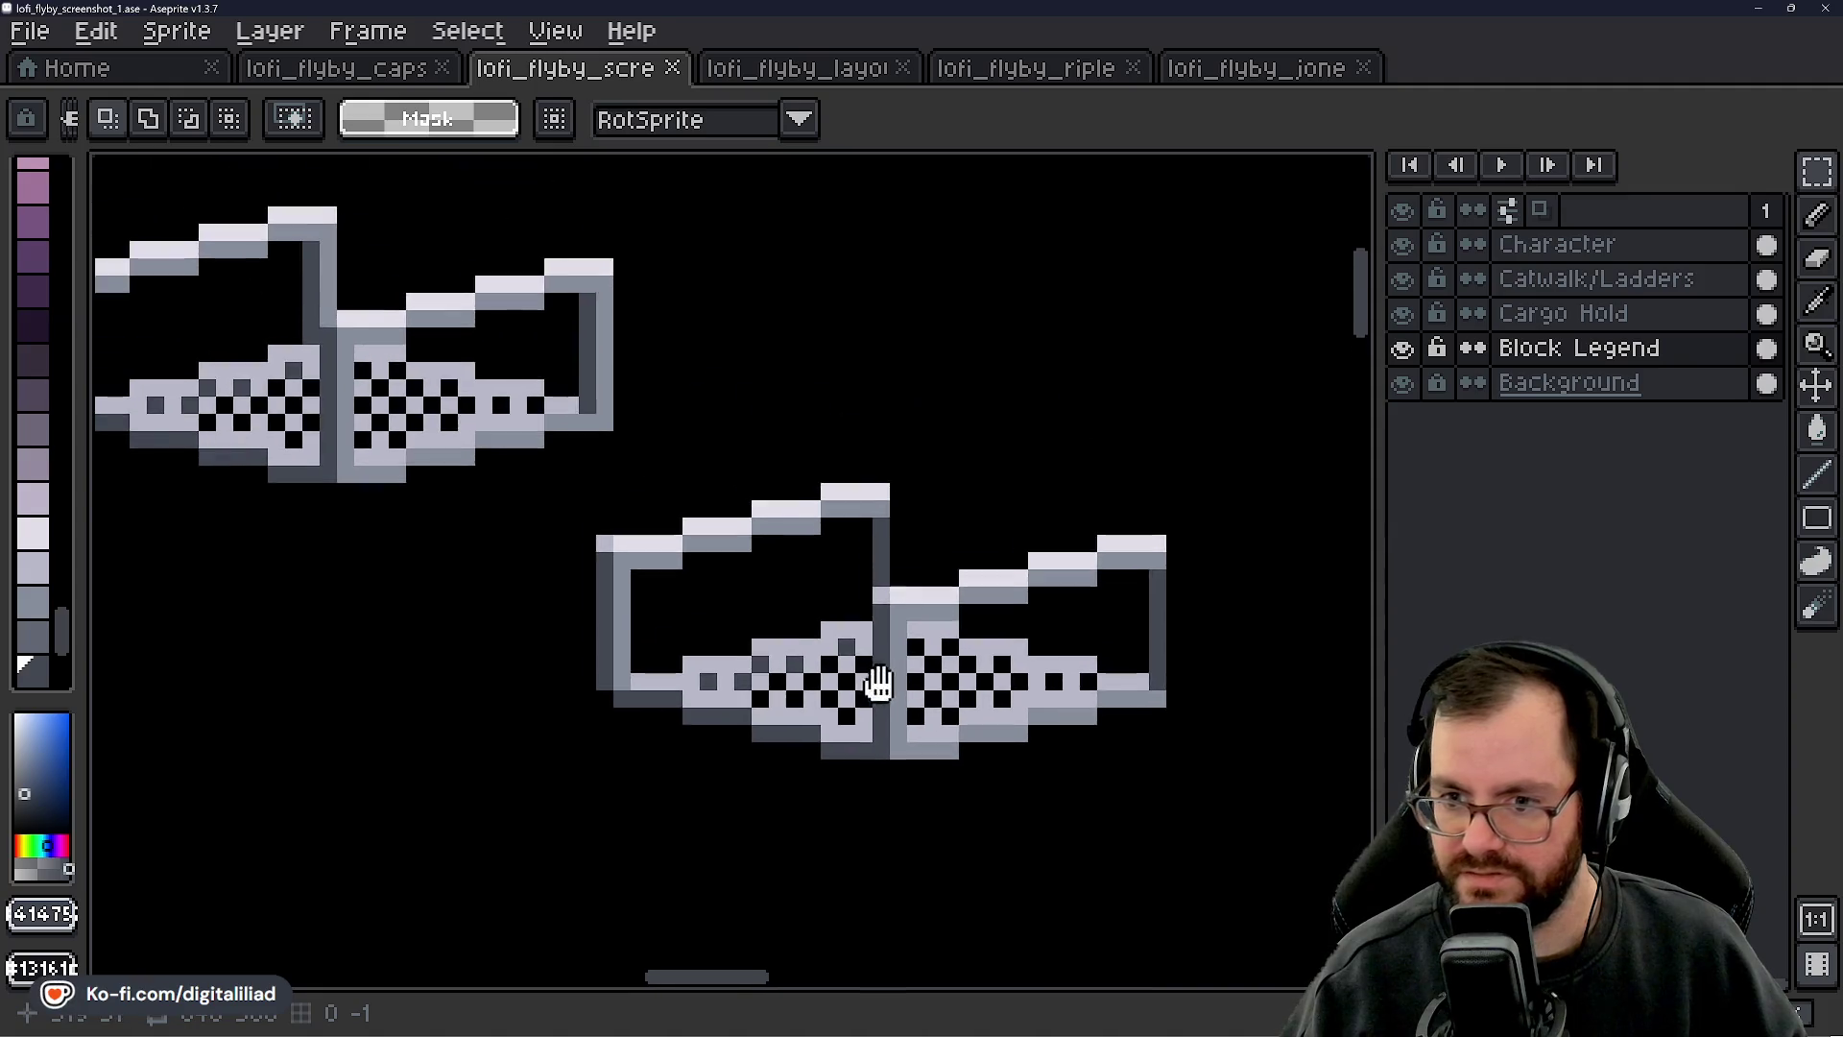
{"action": "scroll", "coordinate": [879, 681], "scroll_direction": "down", "scroll_amount": 1}
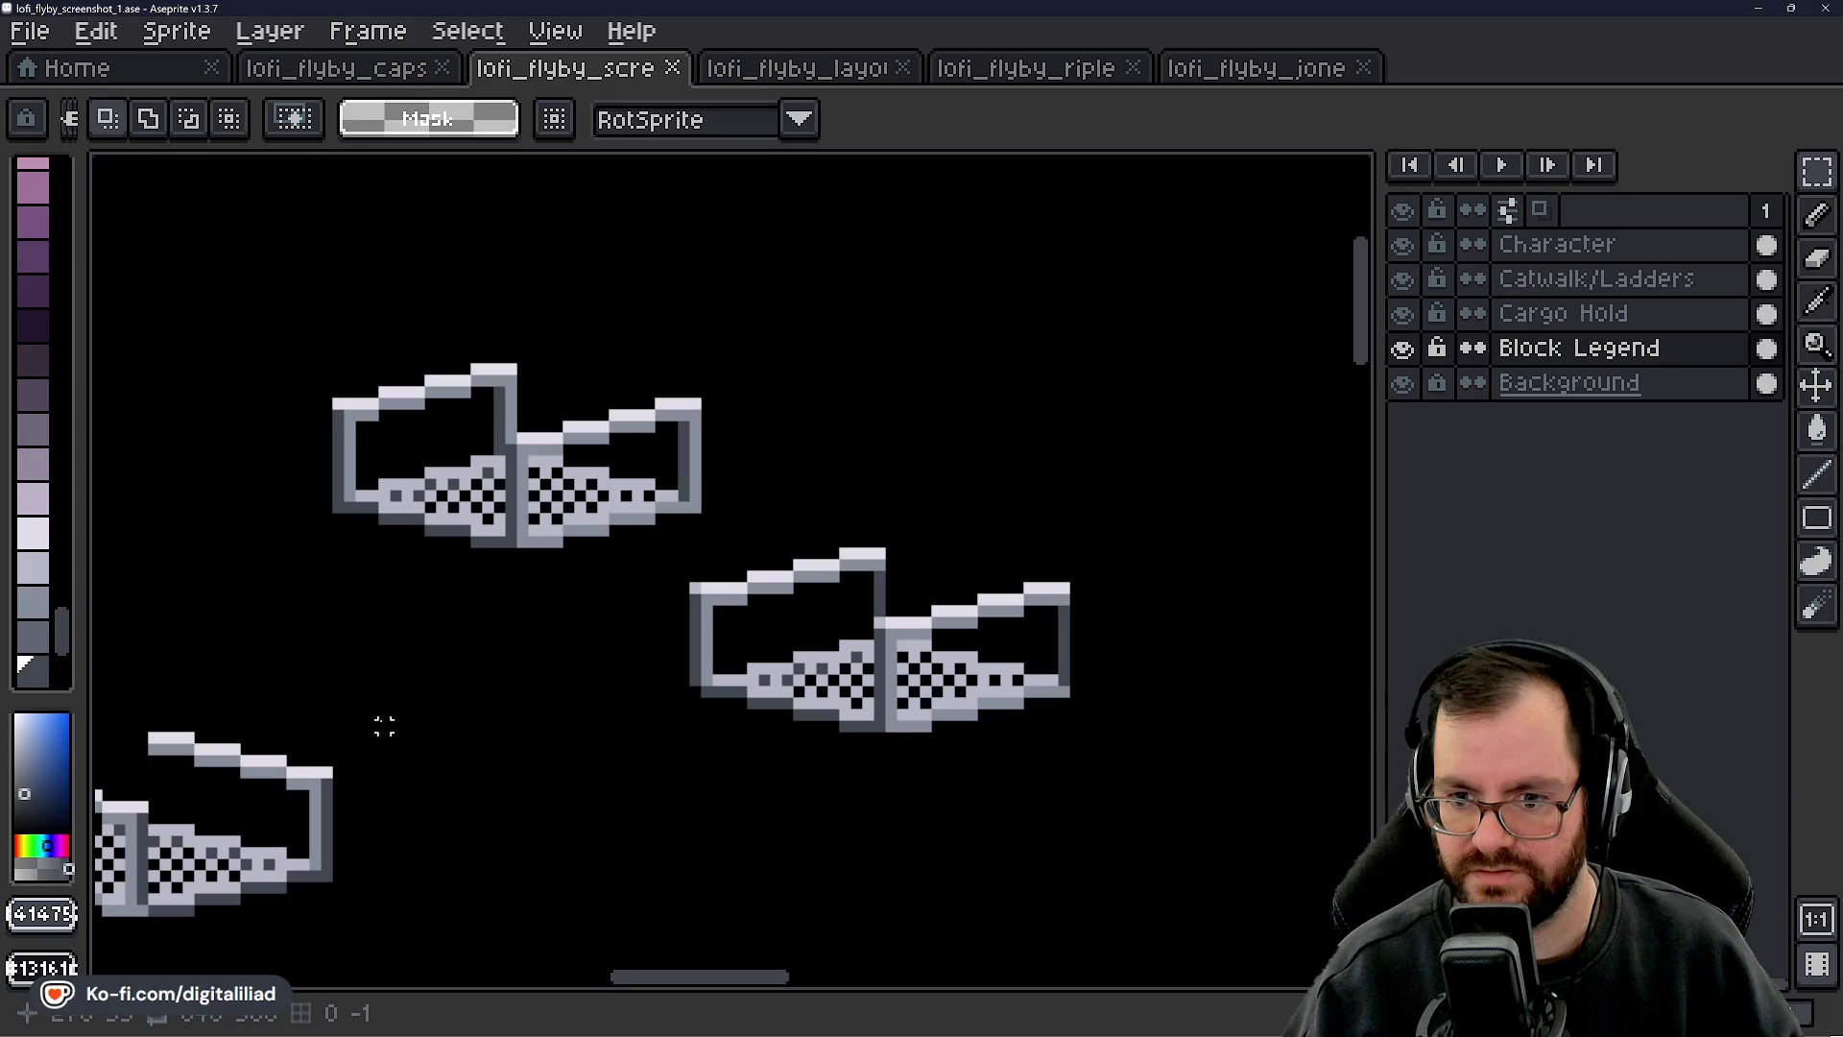
{"action": "scroll", "coordinate": [257, 519], "scroll_direction": "up", "scroll_amount": 3}
- Touch up a seam pixel in light grey and erase stray dark pixels with a 1 px eraser
{"action": "left_click", "coordinate": [975, 547], "text": "alt"}
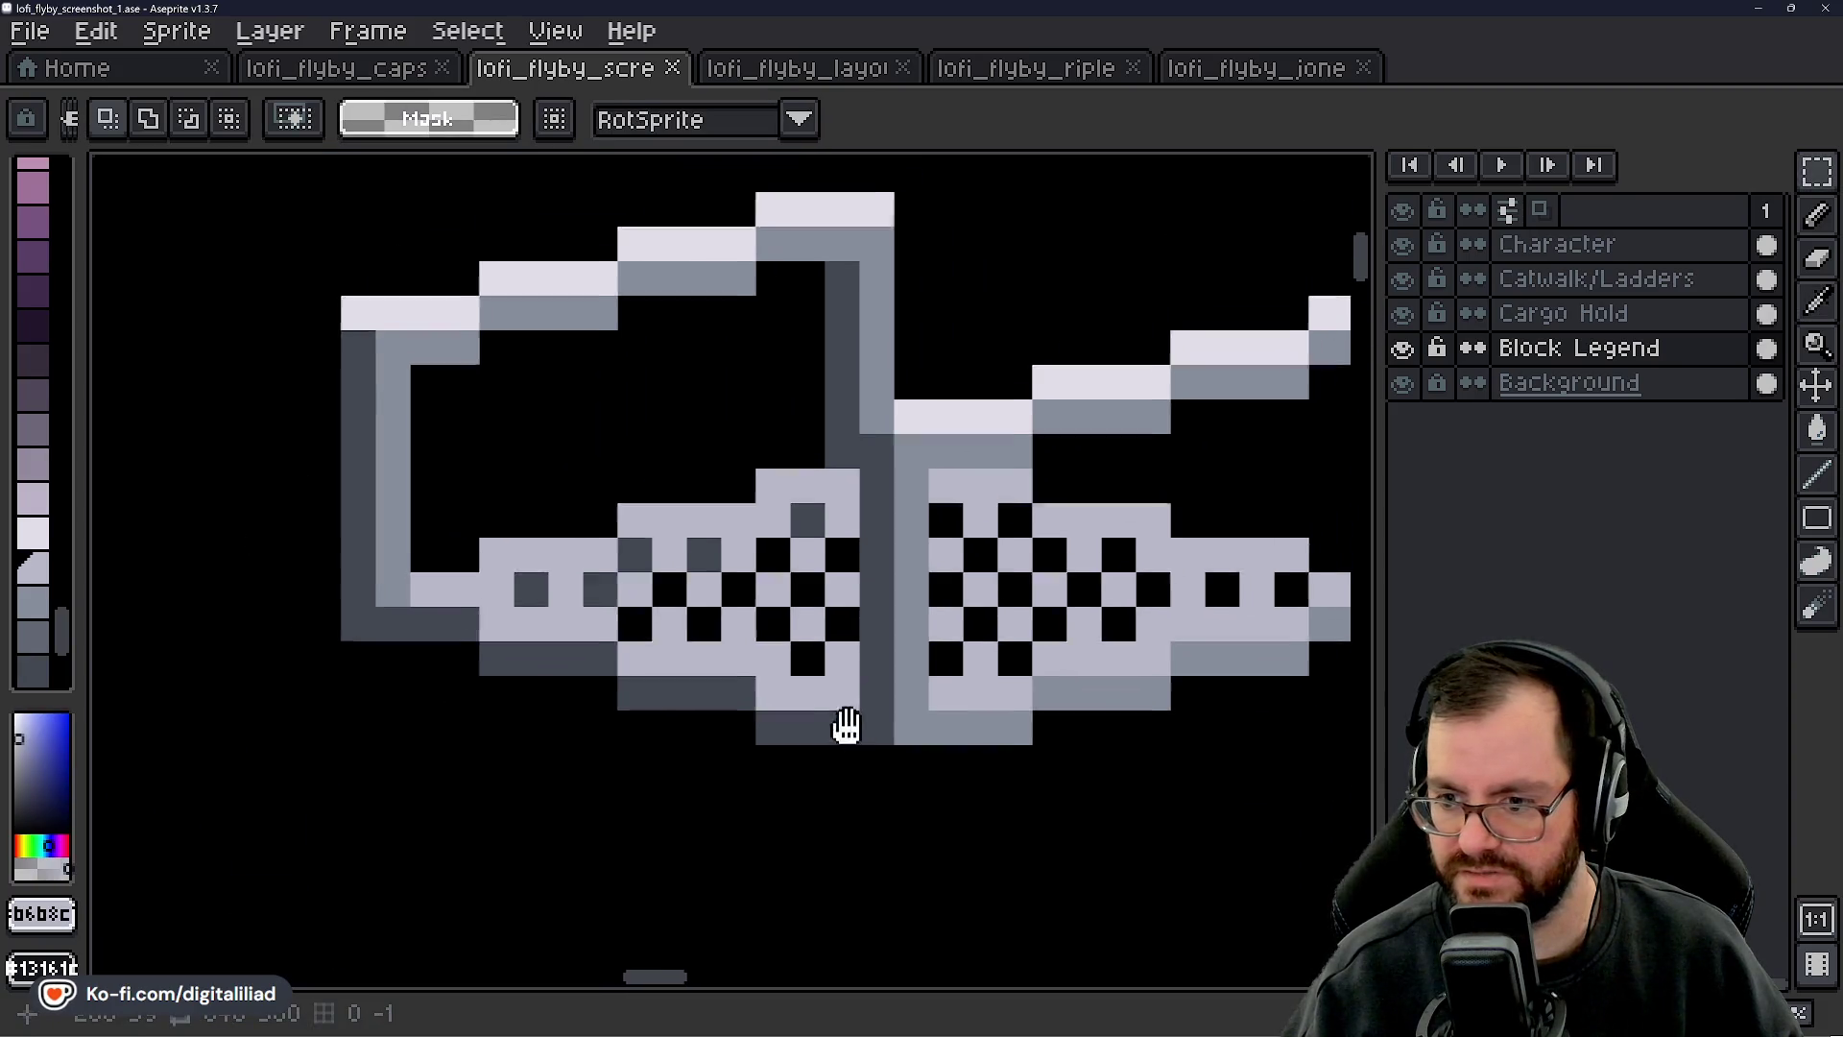
{"action": "key", "text": "b"}
{"action": "left_click", "coordinate": [866, 628]}
{"action": "key", "text": "e"}
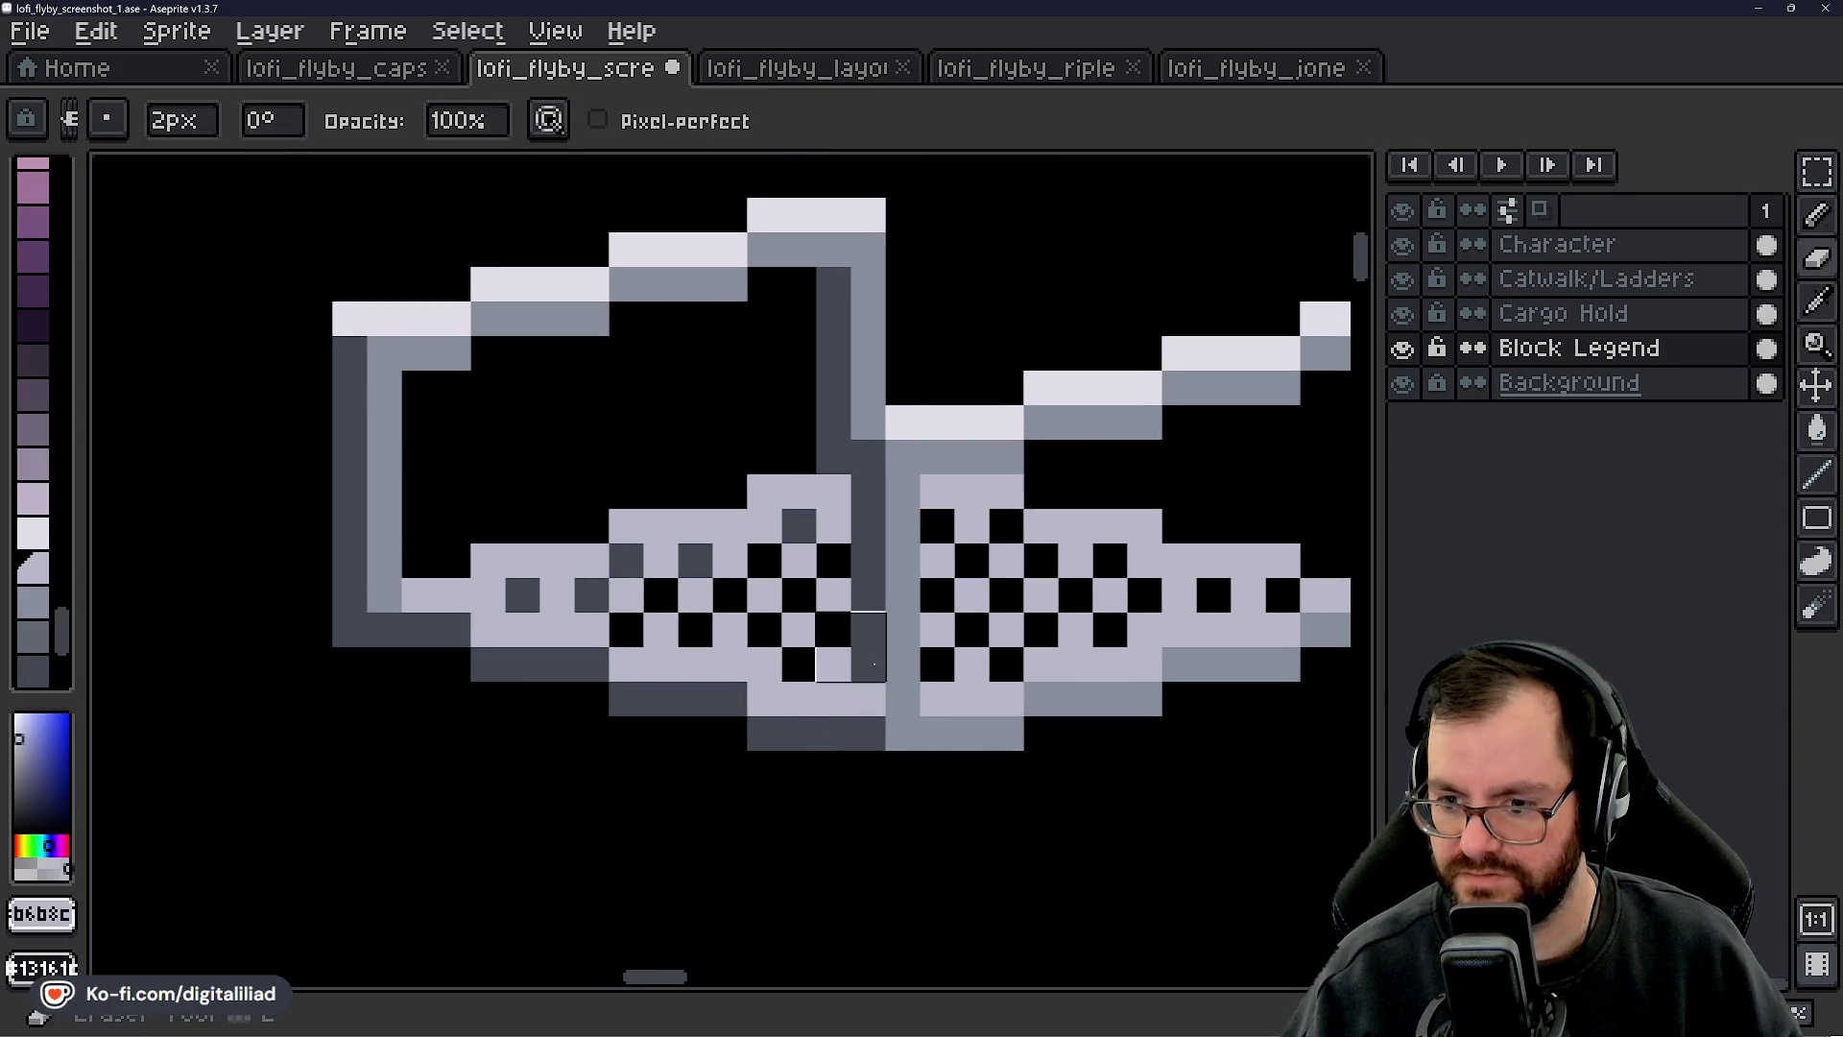
{"action": "mouse_move", "coordinate": [181, 119]}
{"action": "left_mouse_down"}
{"action": "mouse_move", "coordinate": [227, 172]}
{"action": "mouse_move", "coordinate": [153, 168]}
{"action": "left_mouse_up"}
{"action": "left_click", "coordinate": [867, 662]}
{"action": "left_click", "coordinate": [869, 595]}
- Reshade the seam post: paint its right half dark grey and erase its left half to black
{"action": "key", "text": "i"}
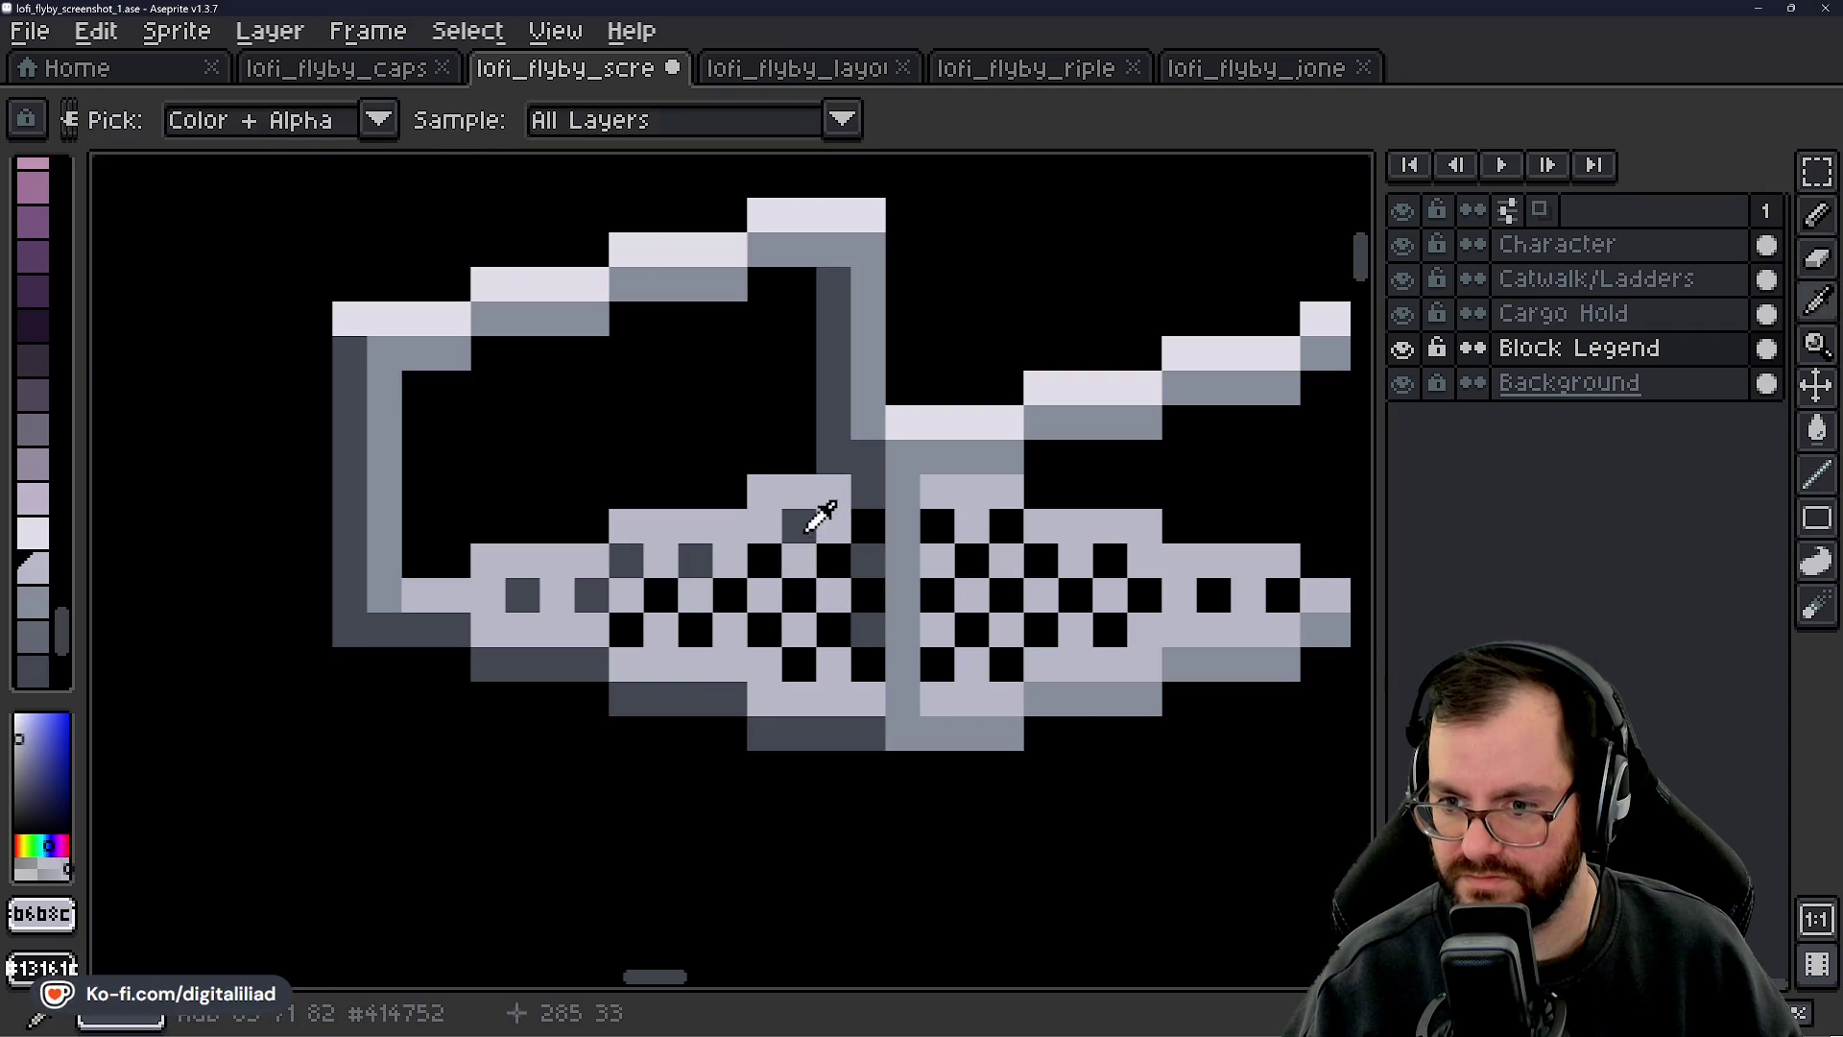
{"action": "left_click", "coordinate": [801, 526]}
{"action": "key", "text": "b"}
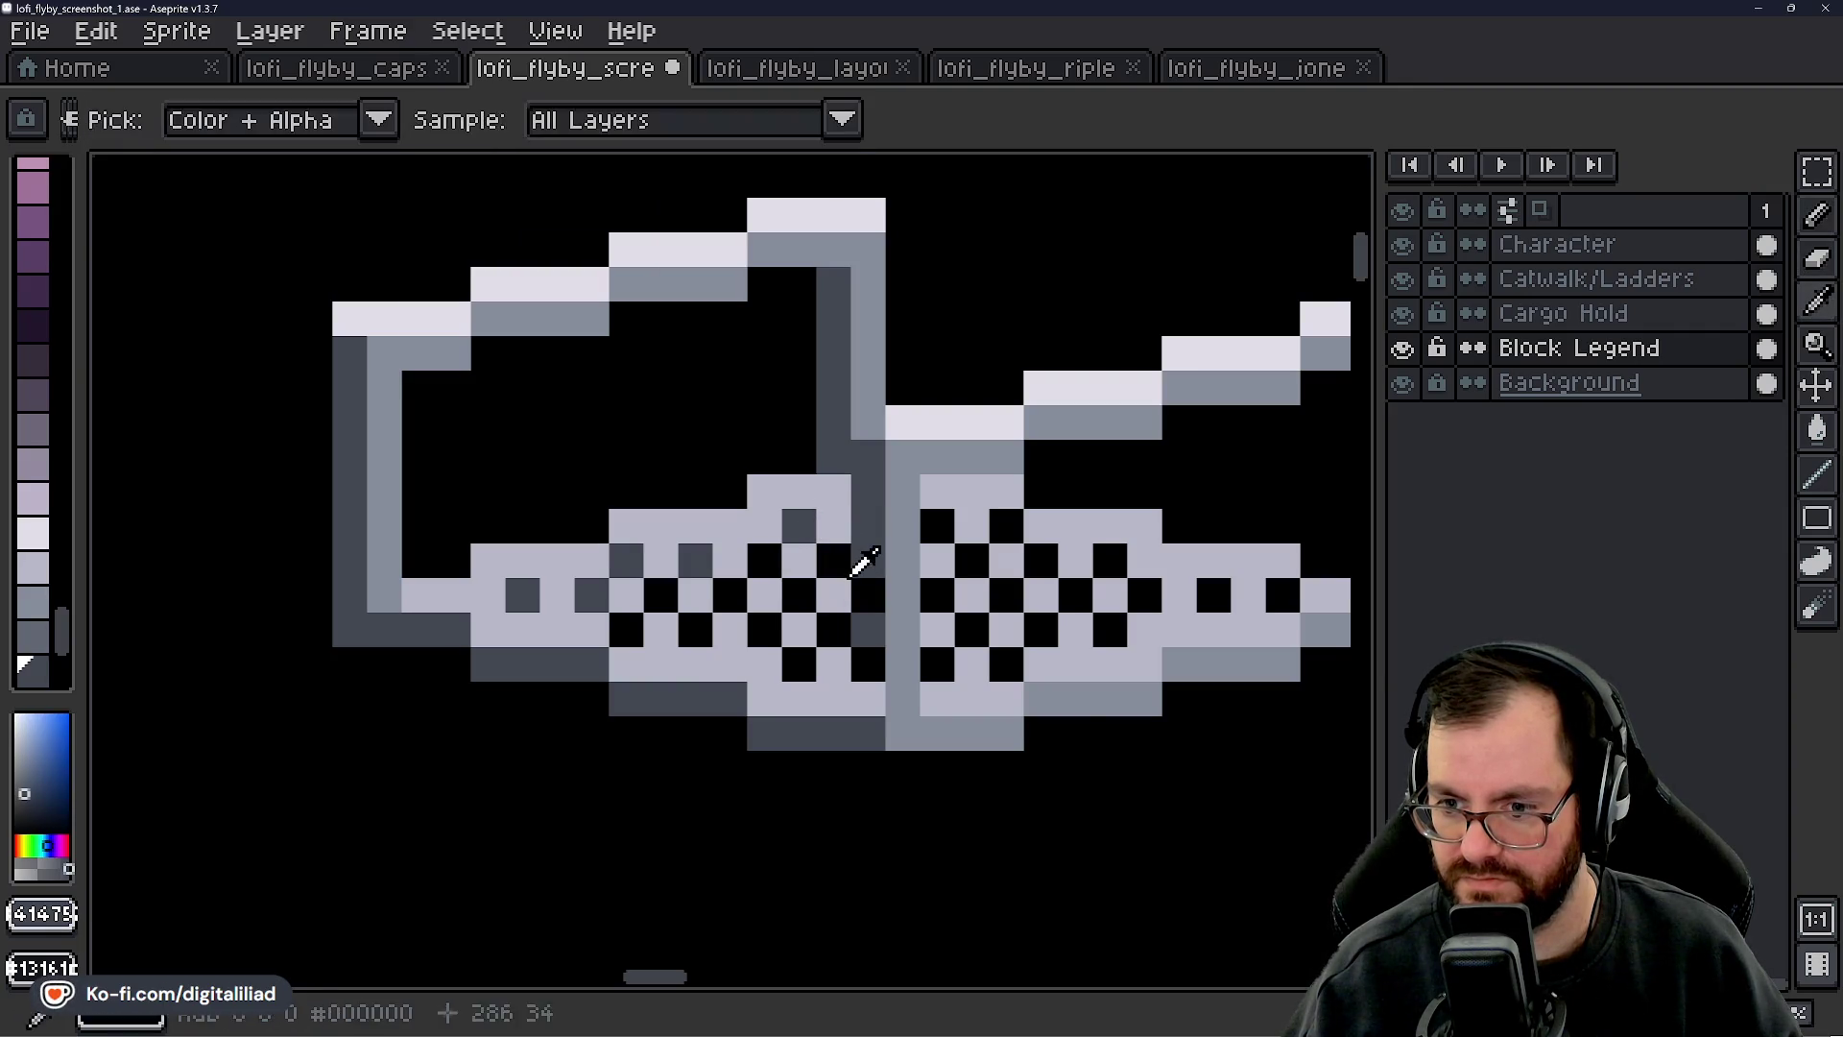
{"action": "left_click", "coordinate": [872, 566], "text": "alt"}
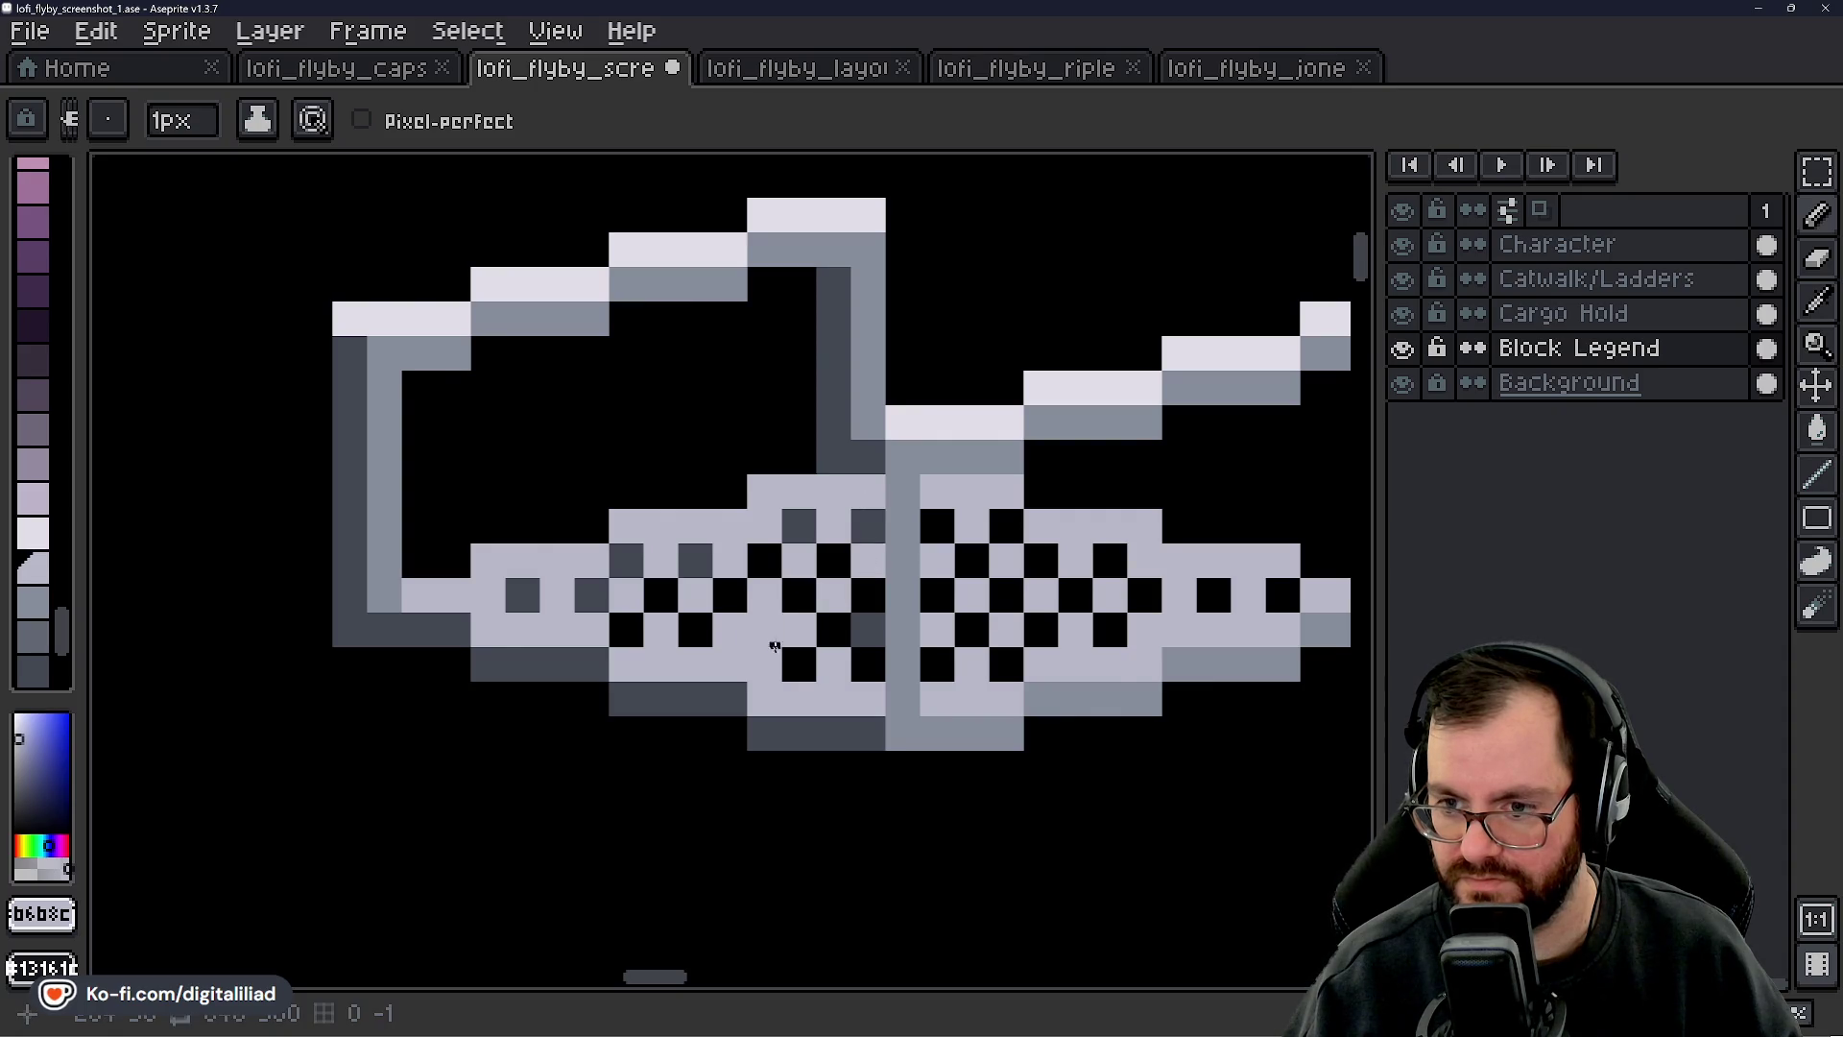
{"action": "scroll", "coordinate": [846, 670], "scroll_direction": "down", "scroll_amount": 3}
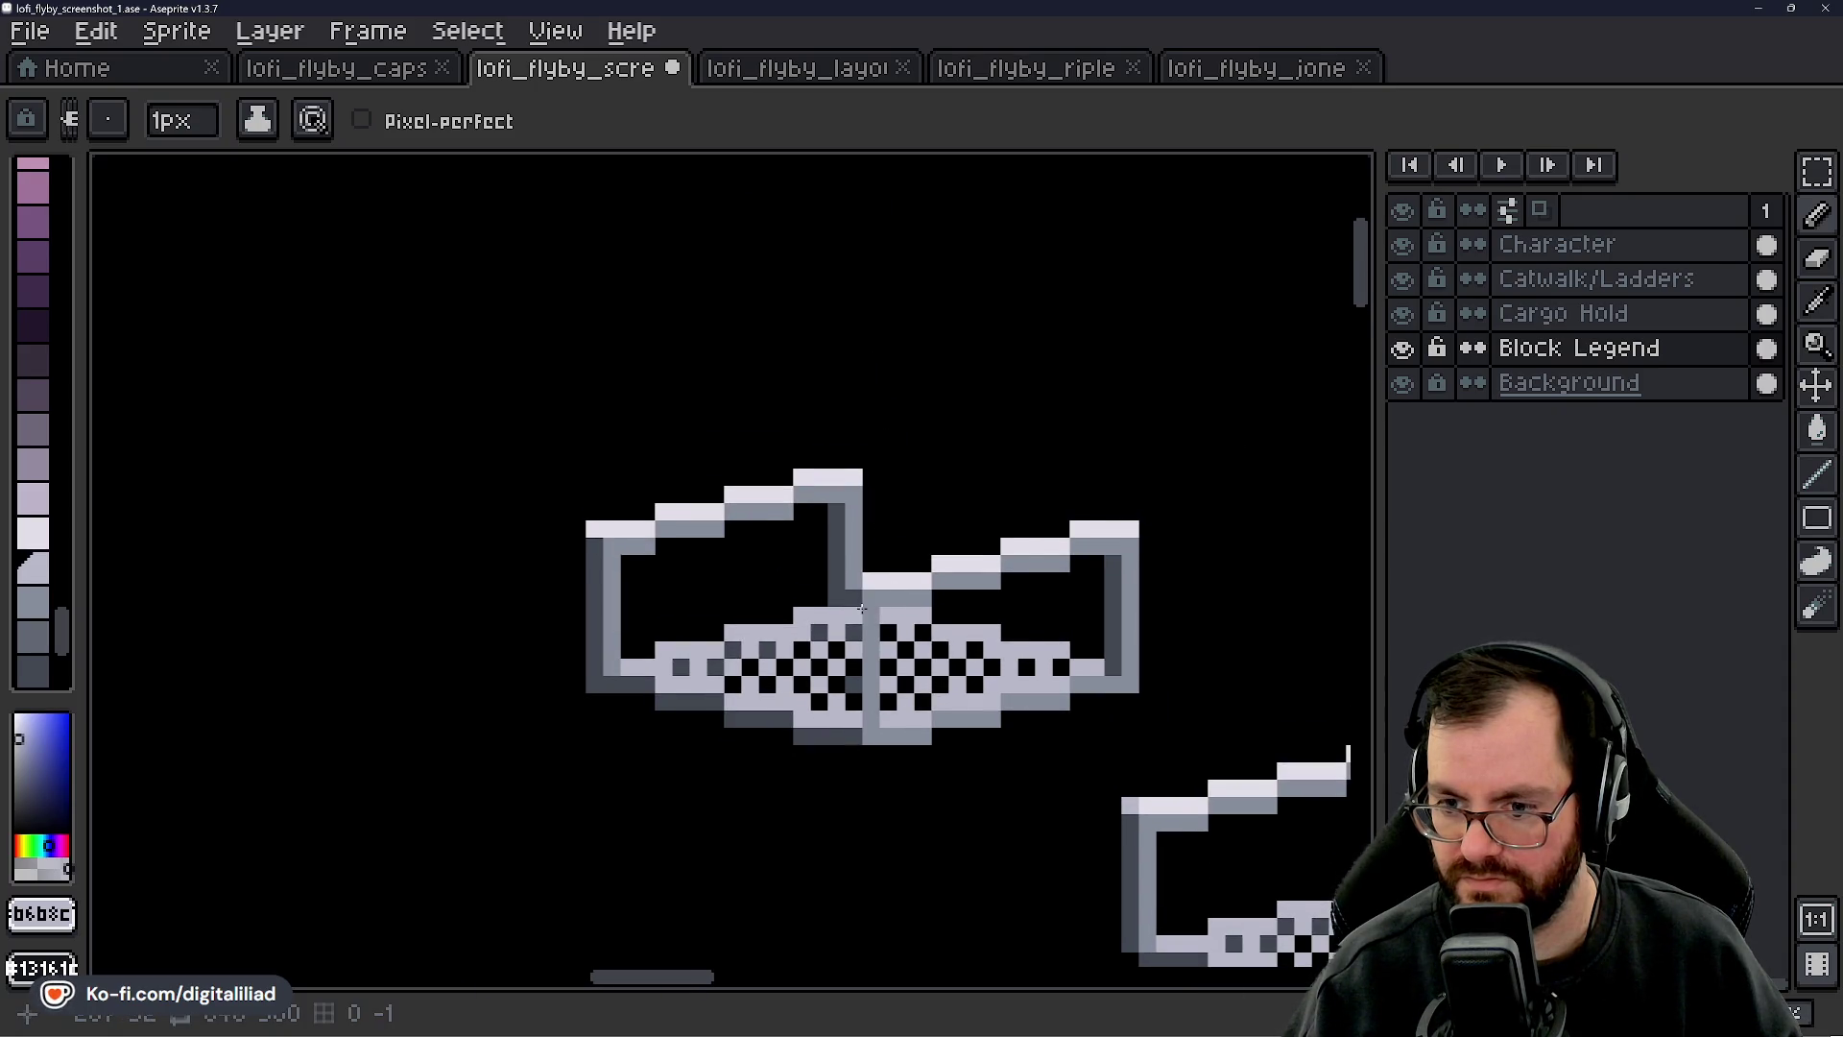
{"action": "scroll", "coordinate": [790, 611], "scroll_direction": "up", "scroll_amount": 1}
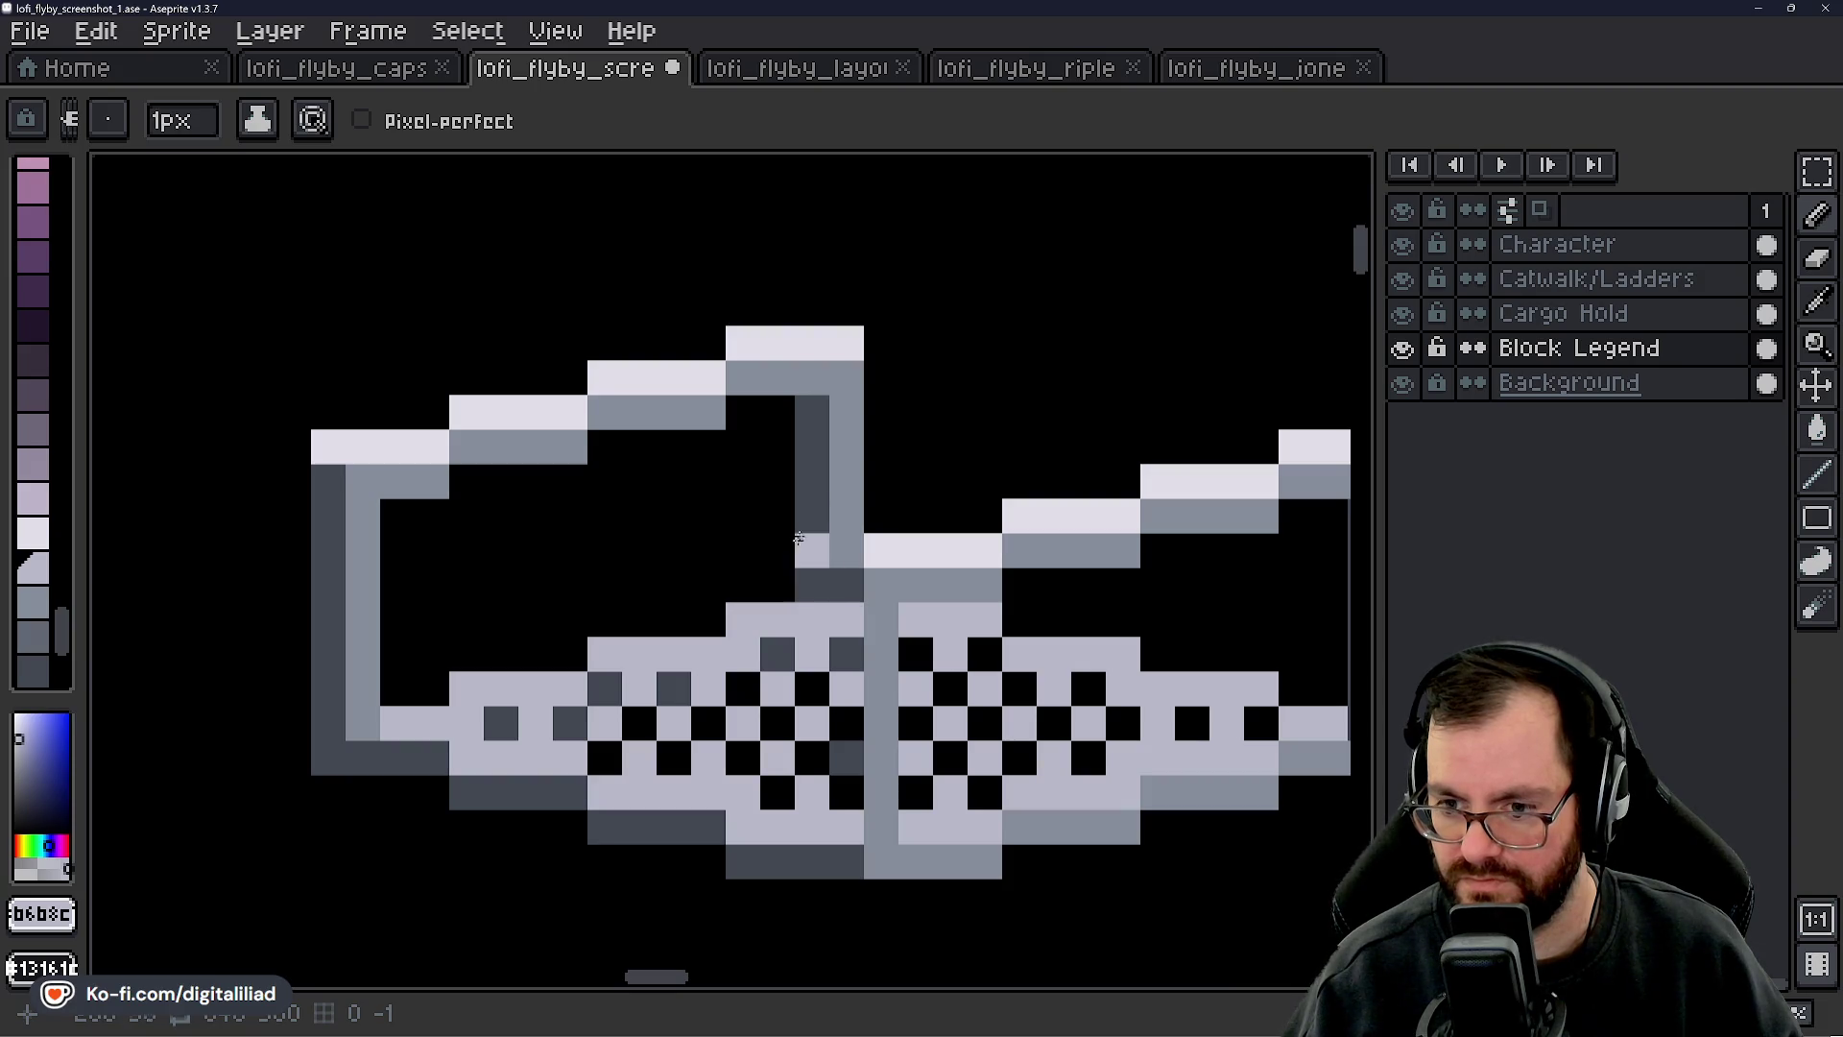
{"action": "left_click", "coordinate": [811, 423], "text": "alt"}
{"action": "left_click_drag", "start_coordinate": [845, 404], "coordinate": [846, 534]}
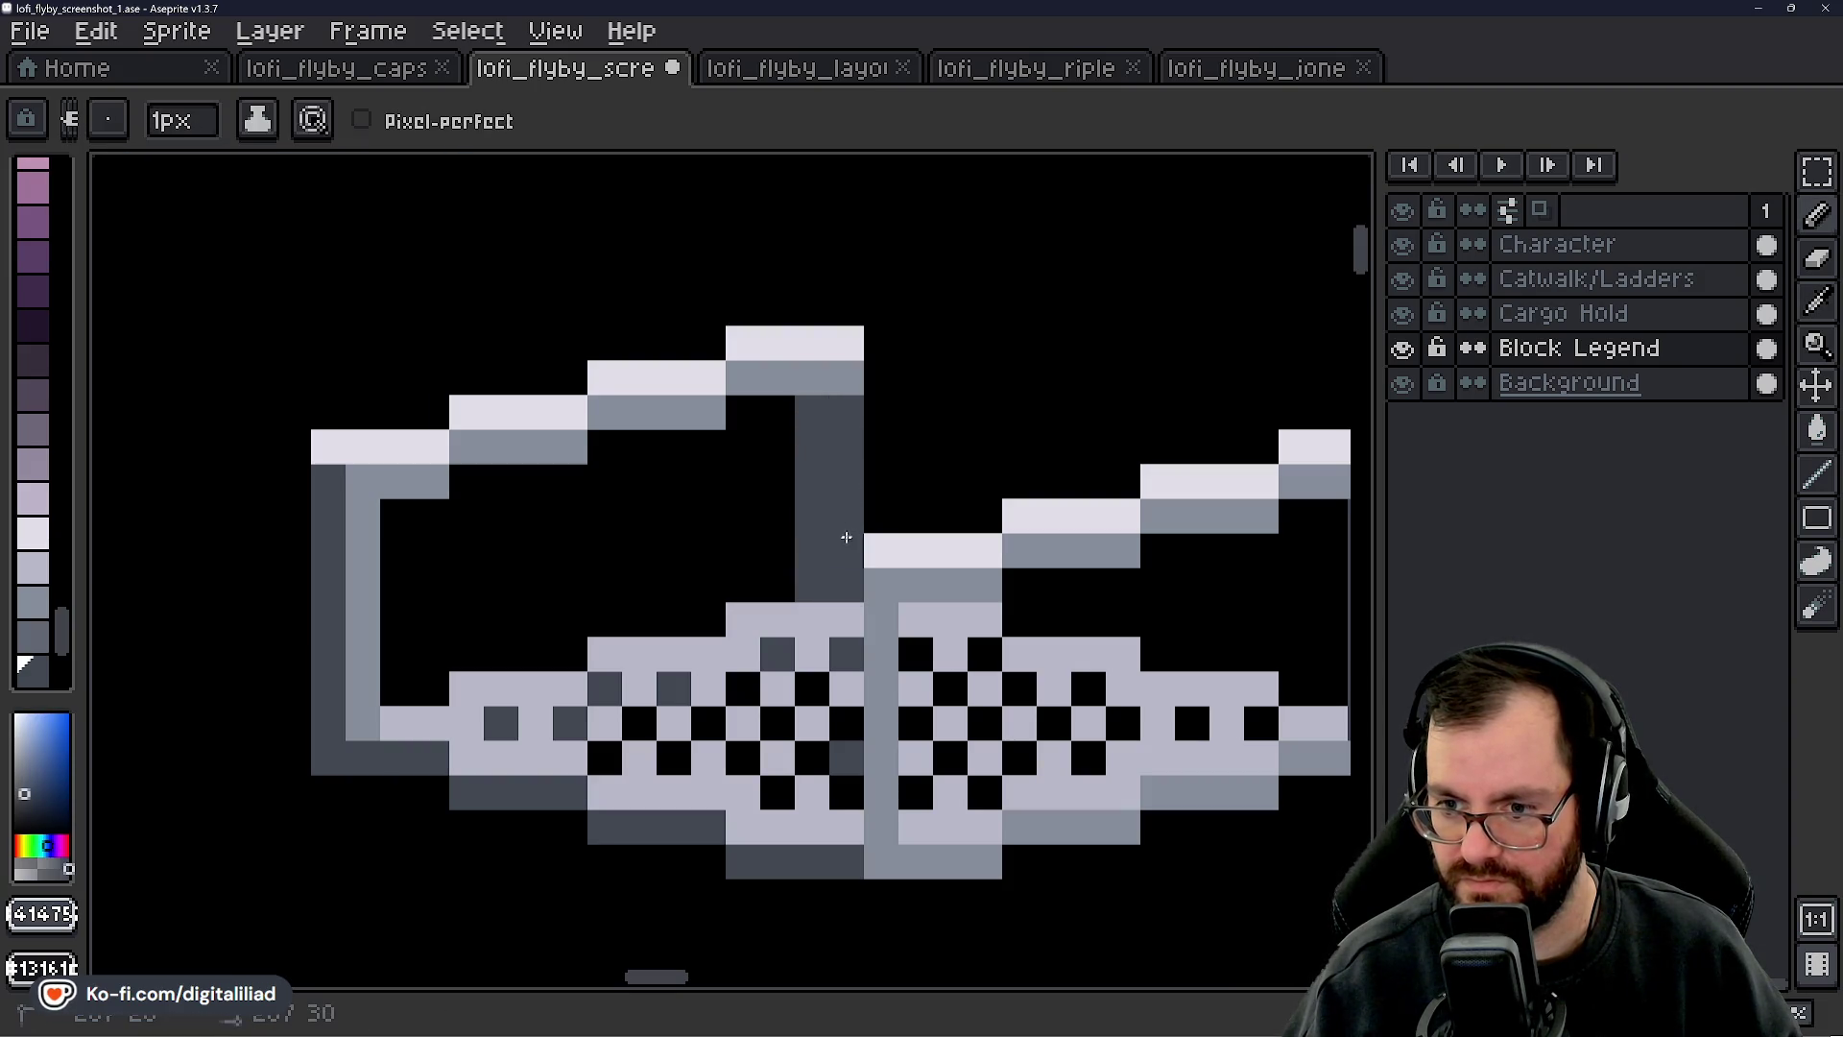
{"action": "key", "text": "e"}
{"action": "left_click_drag", "start_coordinate": [810, 434], "coordinate": [811, 590]}
{"action": "left_click_drag", "start_coordinate": [900, 639], "coordinate": [816, 622]}
{"action": "scroll", "coordinate": [817, 623], "scroll_direction": "down", "scroll_amount": 2}
{"action": "scroll", "coordinate": [860, 395], "scroll_direction": "down", "scroll_amount": 1}
{"action": "scroll", "coordinate": [1008, 498], "scroll_direction": "up", "scroll_amount": 3}
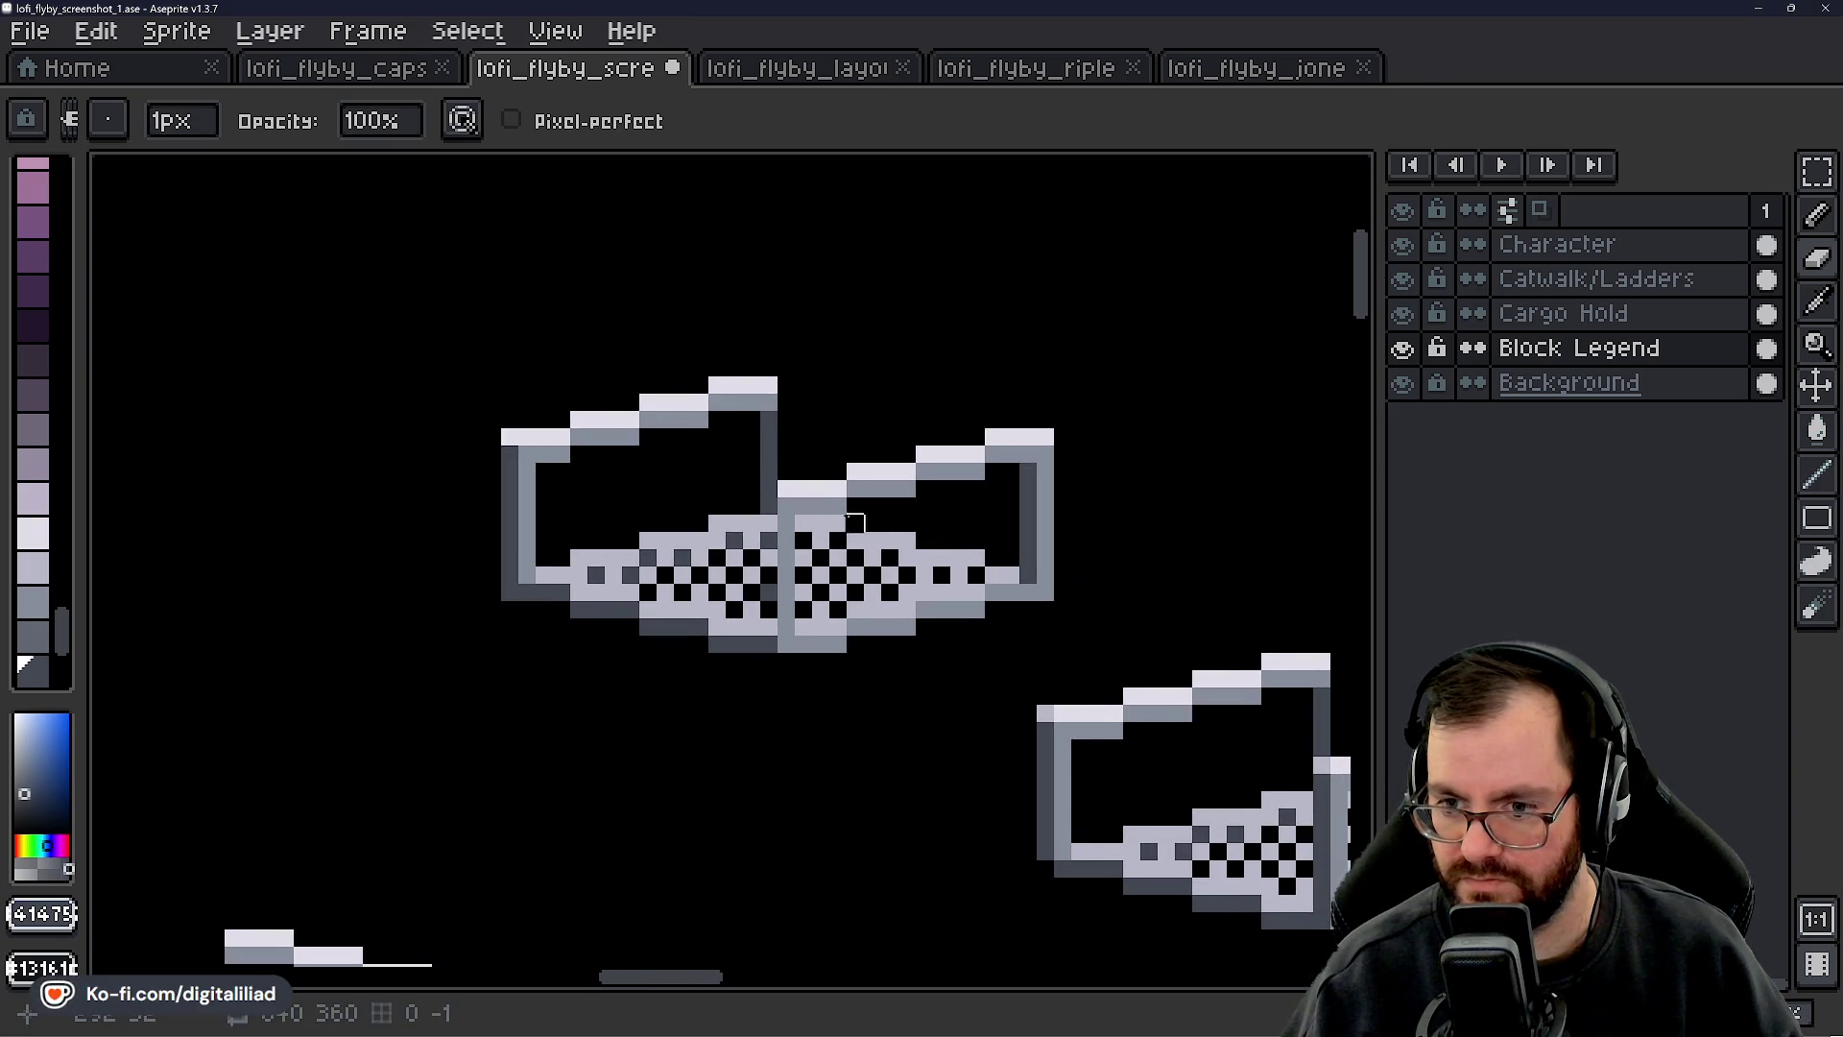
- Paint the left wall column medium grey, its corner light grey, and erase the inner column
{"action": "left_click_drag", "start_coordinate": [581, 518], "coordinate": [828, 545]}
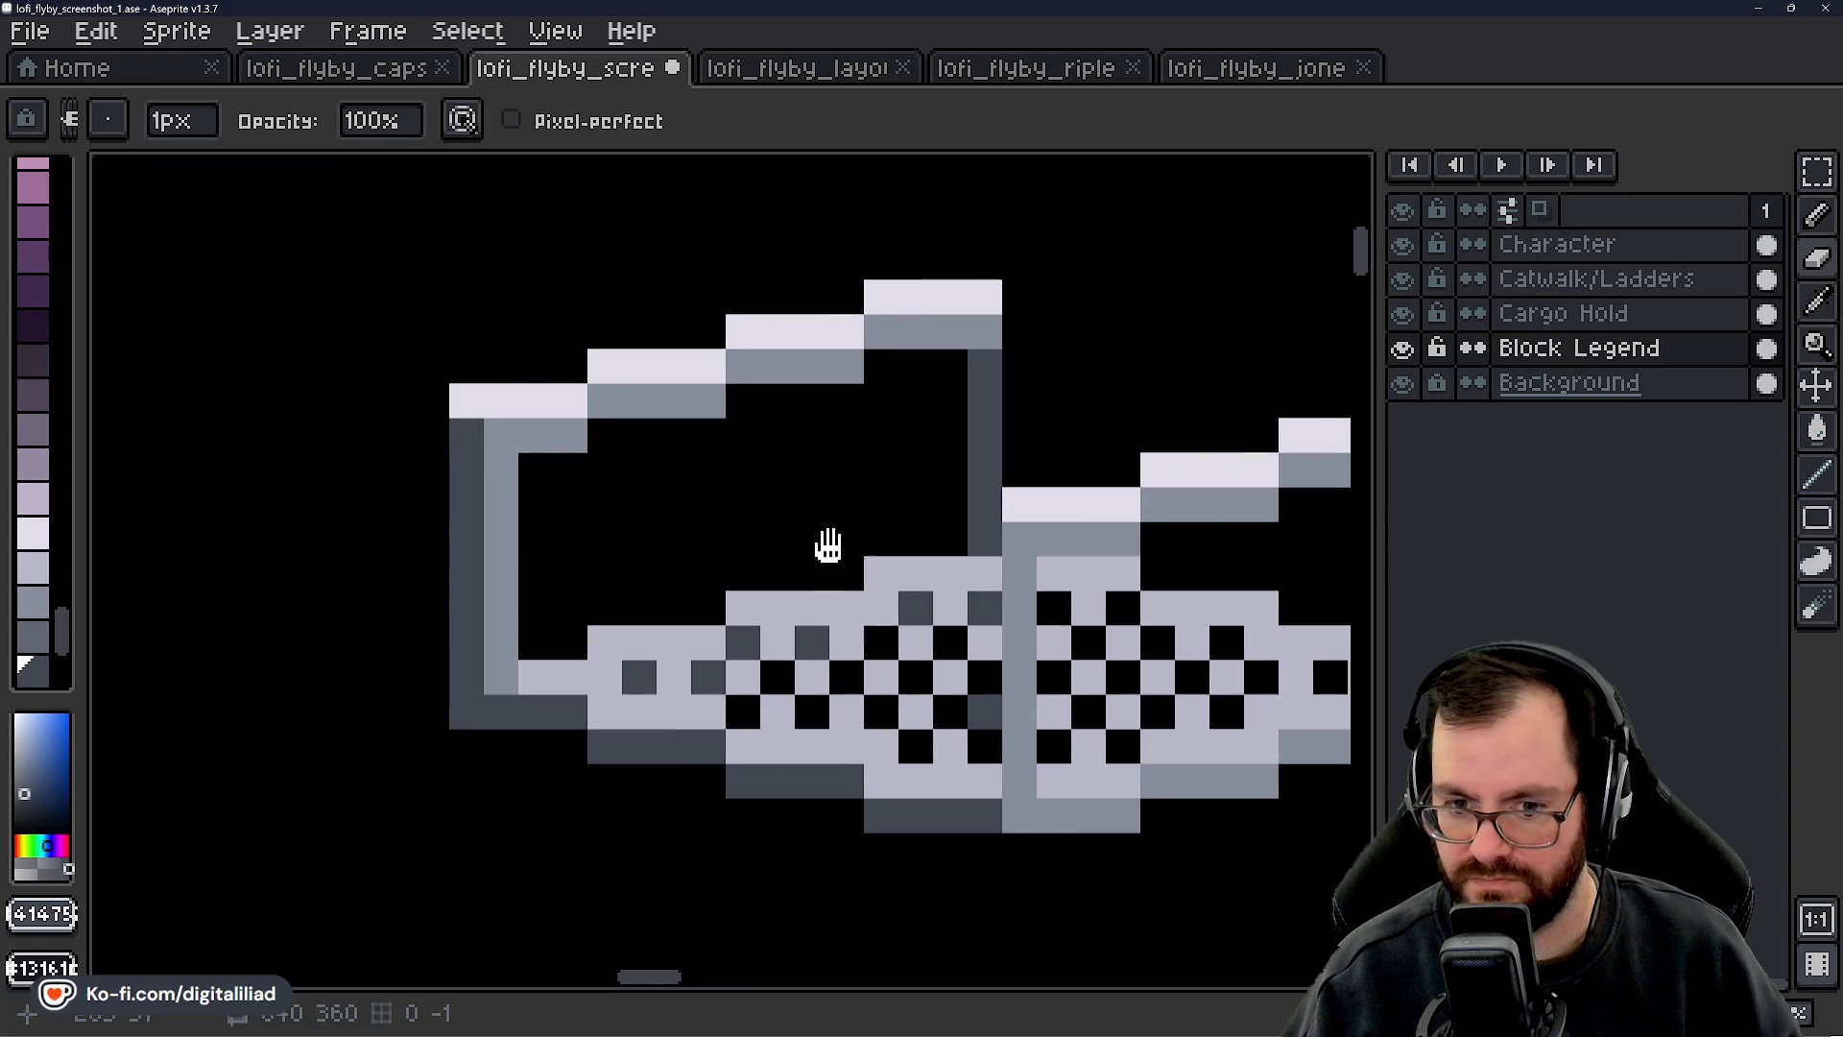
{"action": "left_click", "coordinate": [526, 444], "text": "alt"}
{"action": "key", "text": "b"}
{"action": "left_click", "coordinate": [467, 446]}
{"action": "left_click_drag", "start_coordinate": [467, 446], "coordinate": [458, 582]}
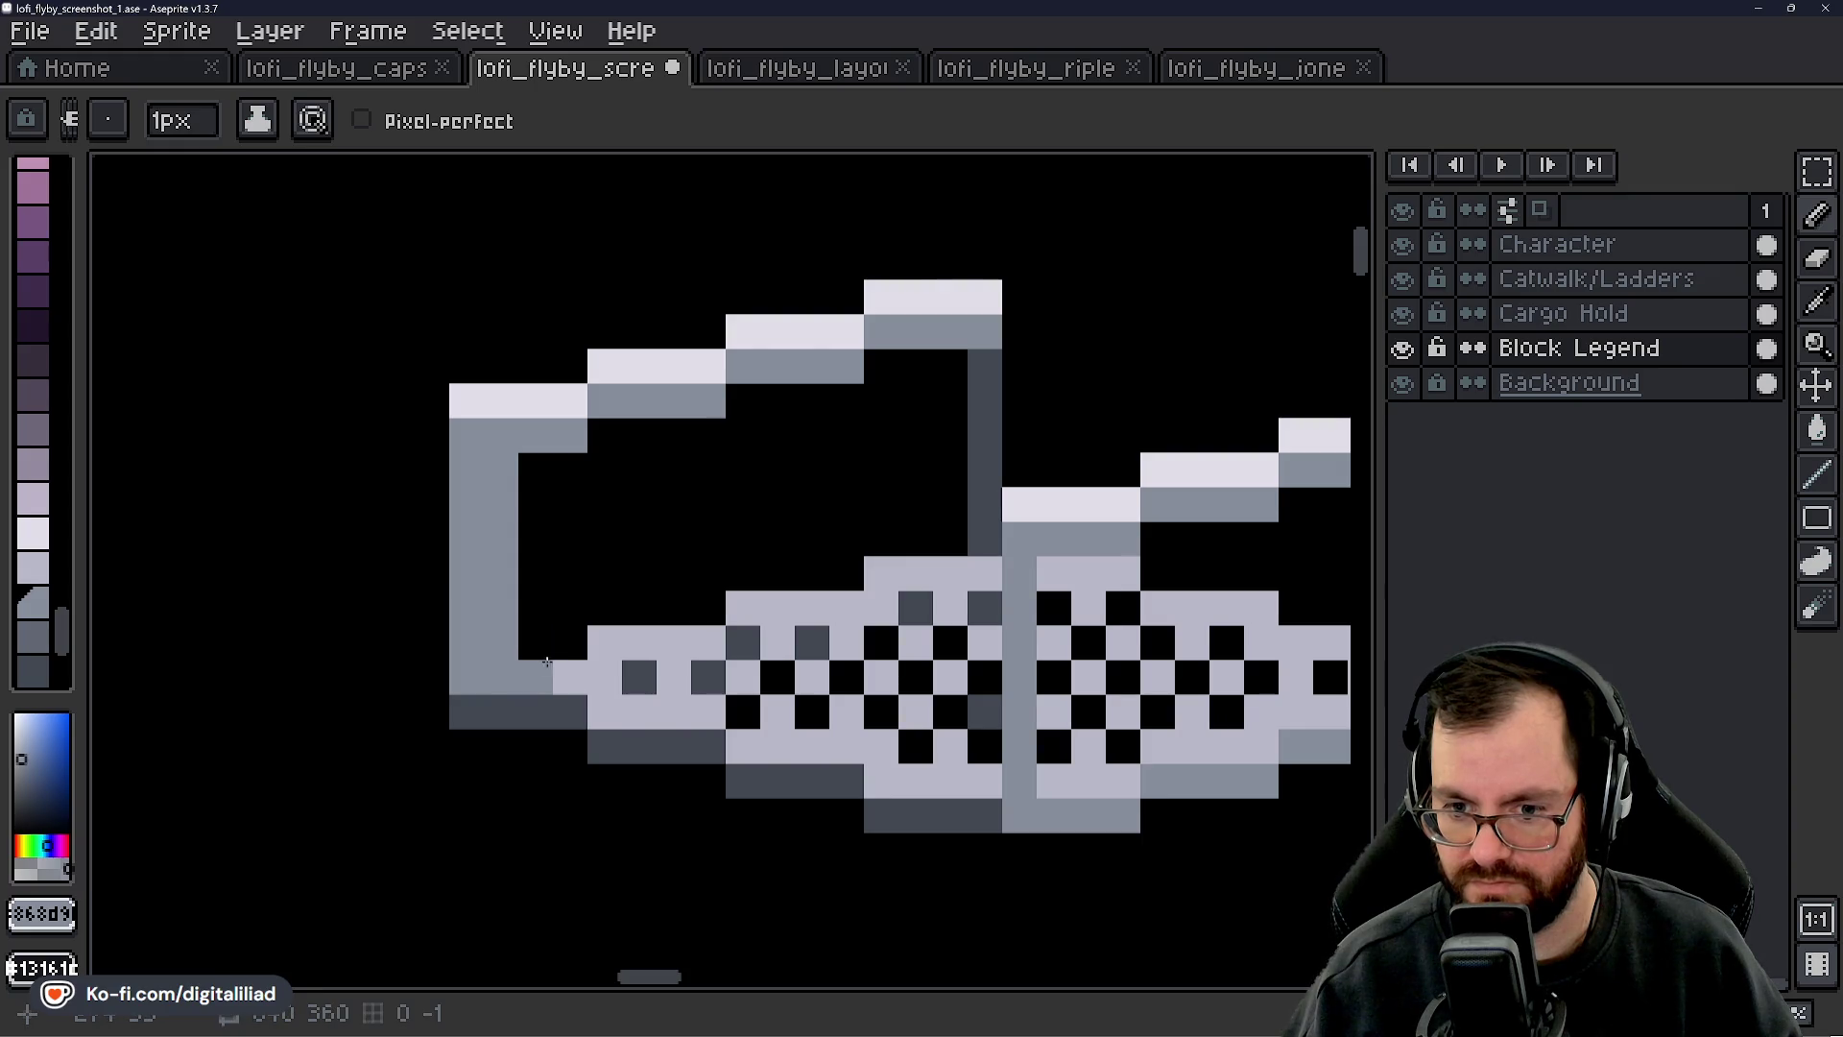
{"action": "left_click", "coordinate": [544, 660], "text": "alt"}
{"action": "left_click", "coordinate": [501, 677]}
{"action": "key", "text": "e"}
{"action": "left_click_drag", "start_coordinate": [501, 643], "coordinate": [501, 470]}
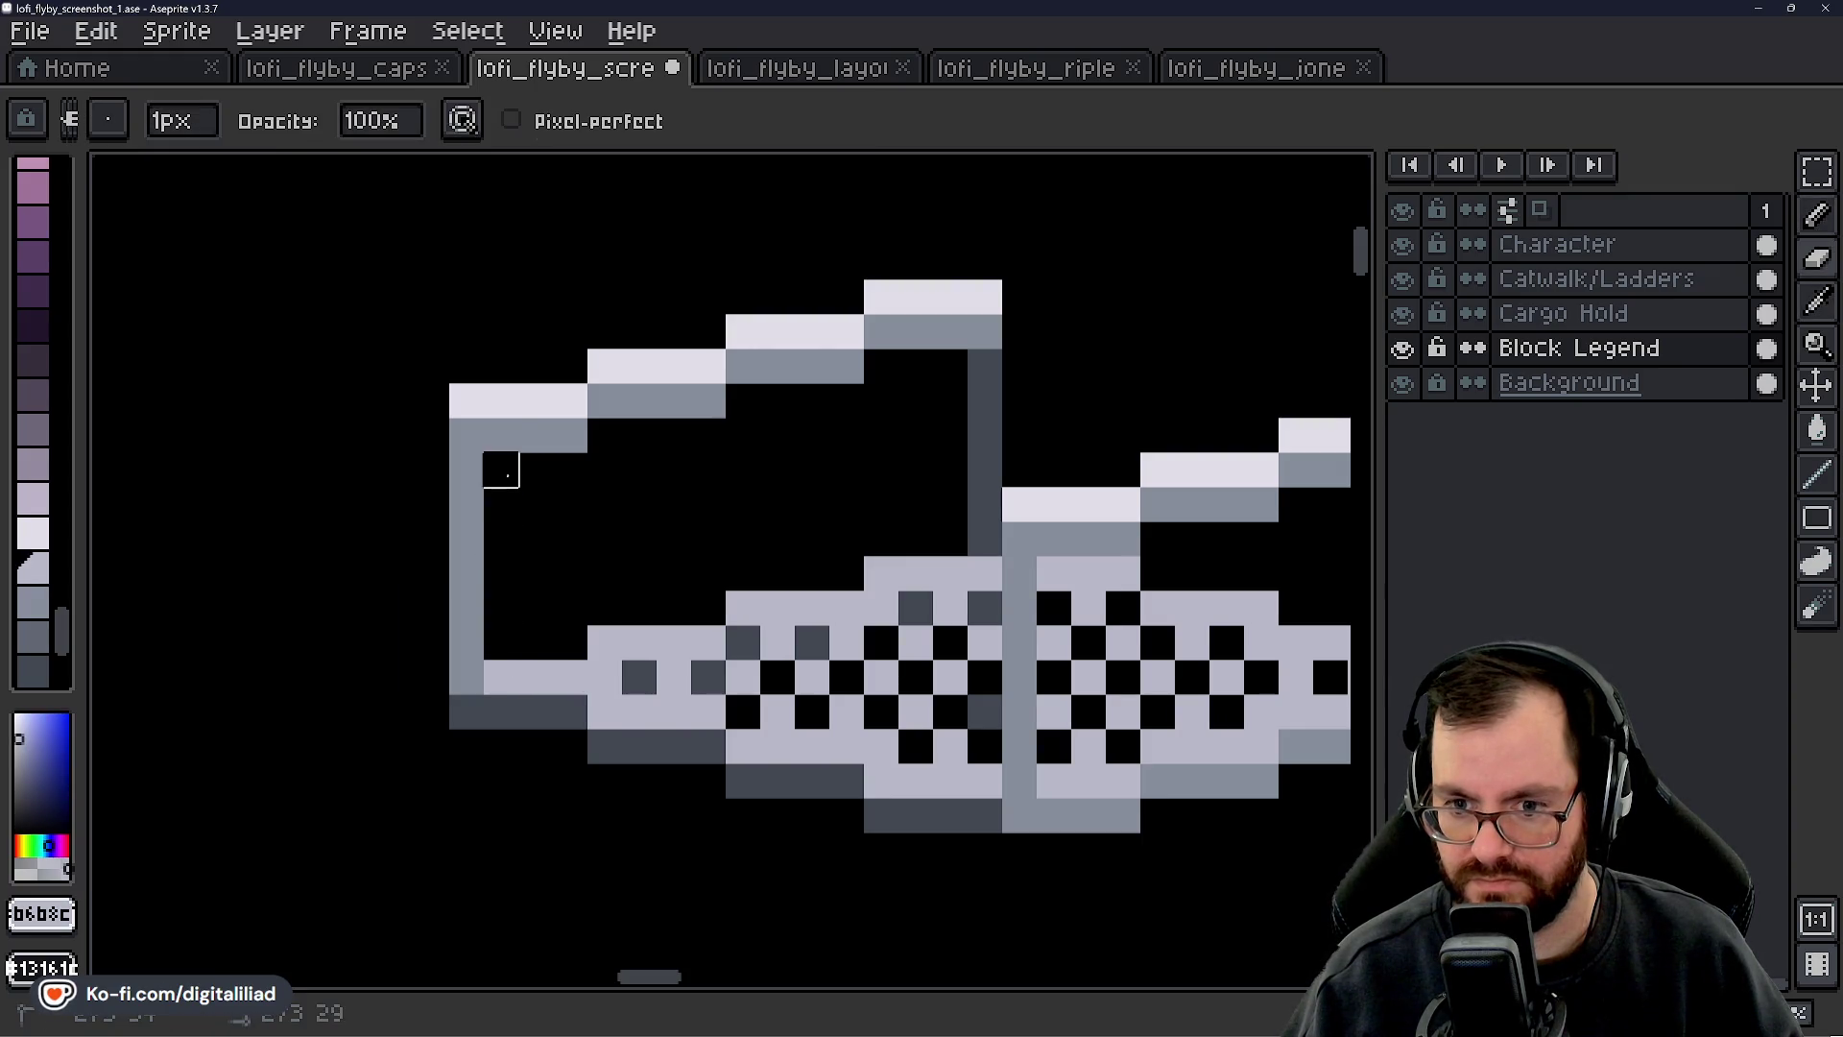
{"action": "scroll", "coordinate": [708, 543], "scroll_direction": "down", "scroll_amount": 3}
{"action": "scroll", "coordinate": [691, 547], "scroll_direction": "up", "scroll_amount": 2}
- Paint the right outer wall column dark grey and reselect light grey
{"action": "left_click_drag", "start_coordinate": [889, 535], "coordinate": [831, 549]}
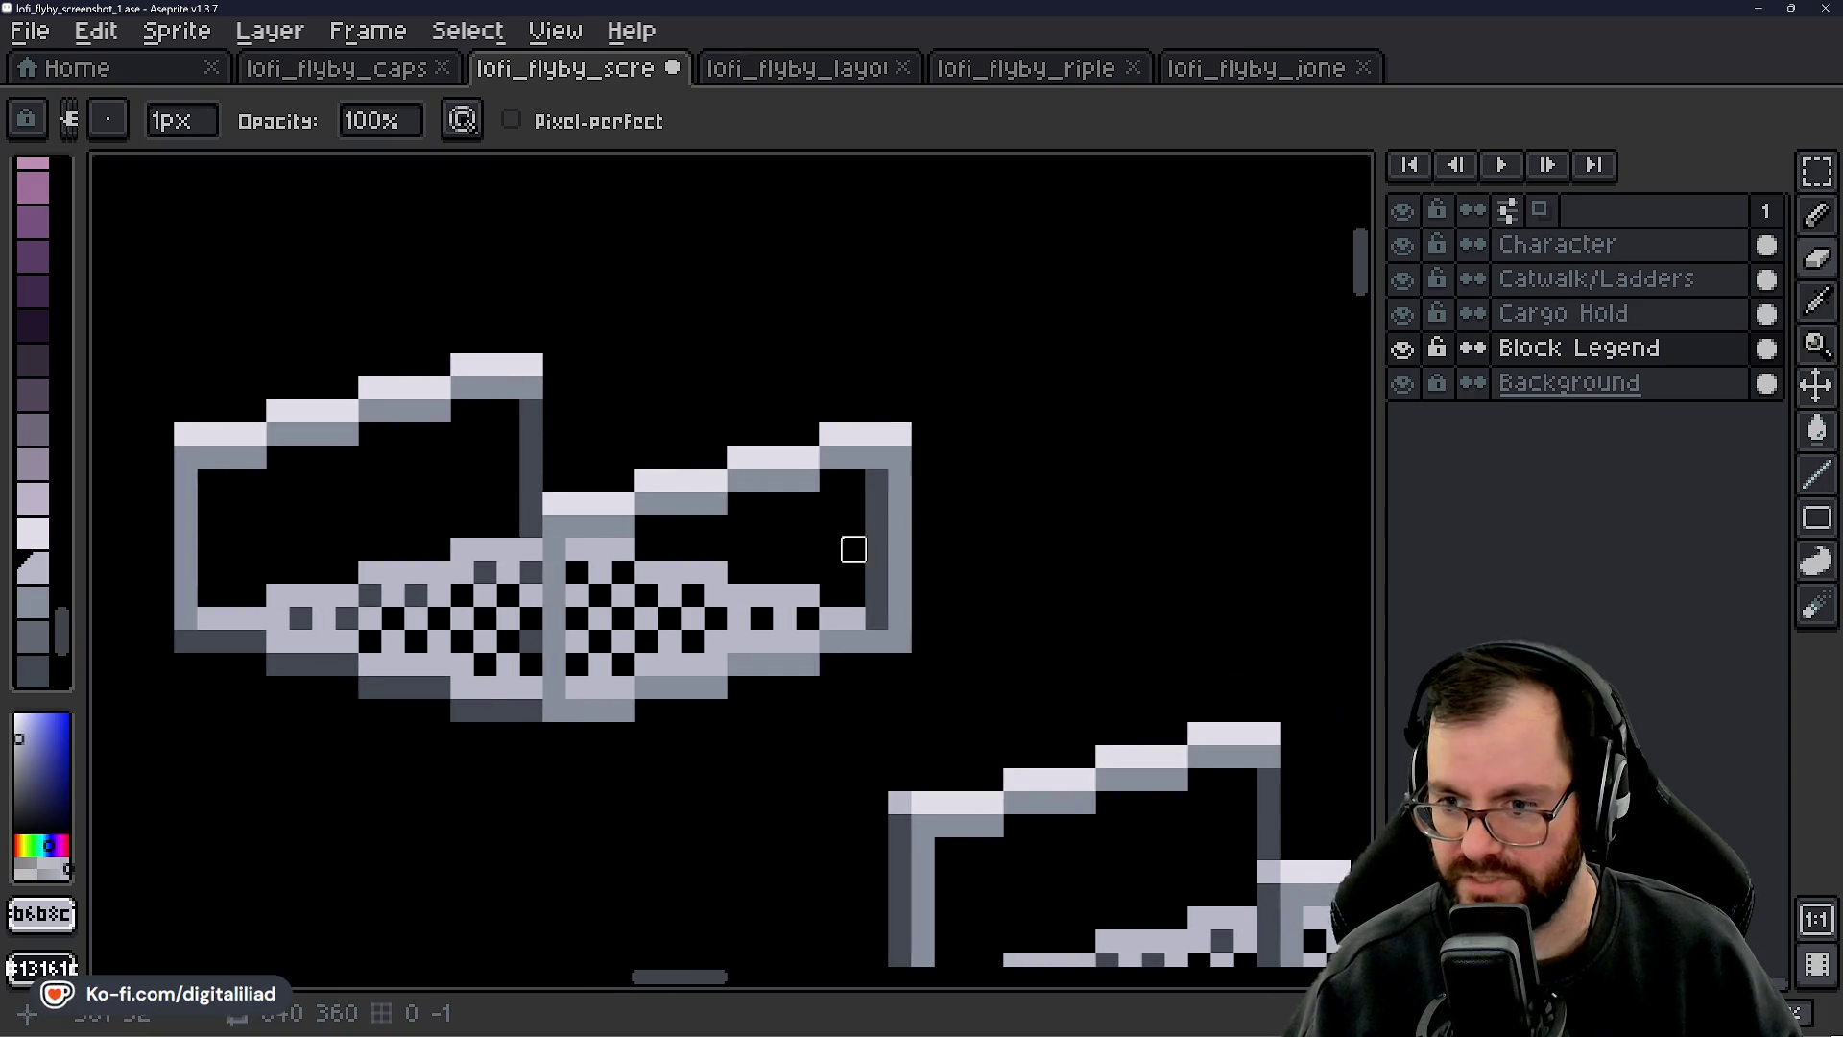
{"action": "scroll", "coordinate": [831, 549], "scroll_direction": "up", "scroll_amount": 1}
{"action": "left_click", "coordinate": [917, 477], "text": "alt"}
{"action": "mouse_move", "coordinate": [946, 423]}
{"action": "left_mouse_down"}
{"action": "mouse_move", "coordinate": [945, 672]}
{"action": "mouse_move", "coordinate": [908, 702]}
{"action": "mouse_move", "coordinate": [905, 423]}
{"action": "left_mouse_up"}
{"action": "key", "text": "b"}
{"action": "left_click", "coordinate": [849, 706], "text": "alt"}
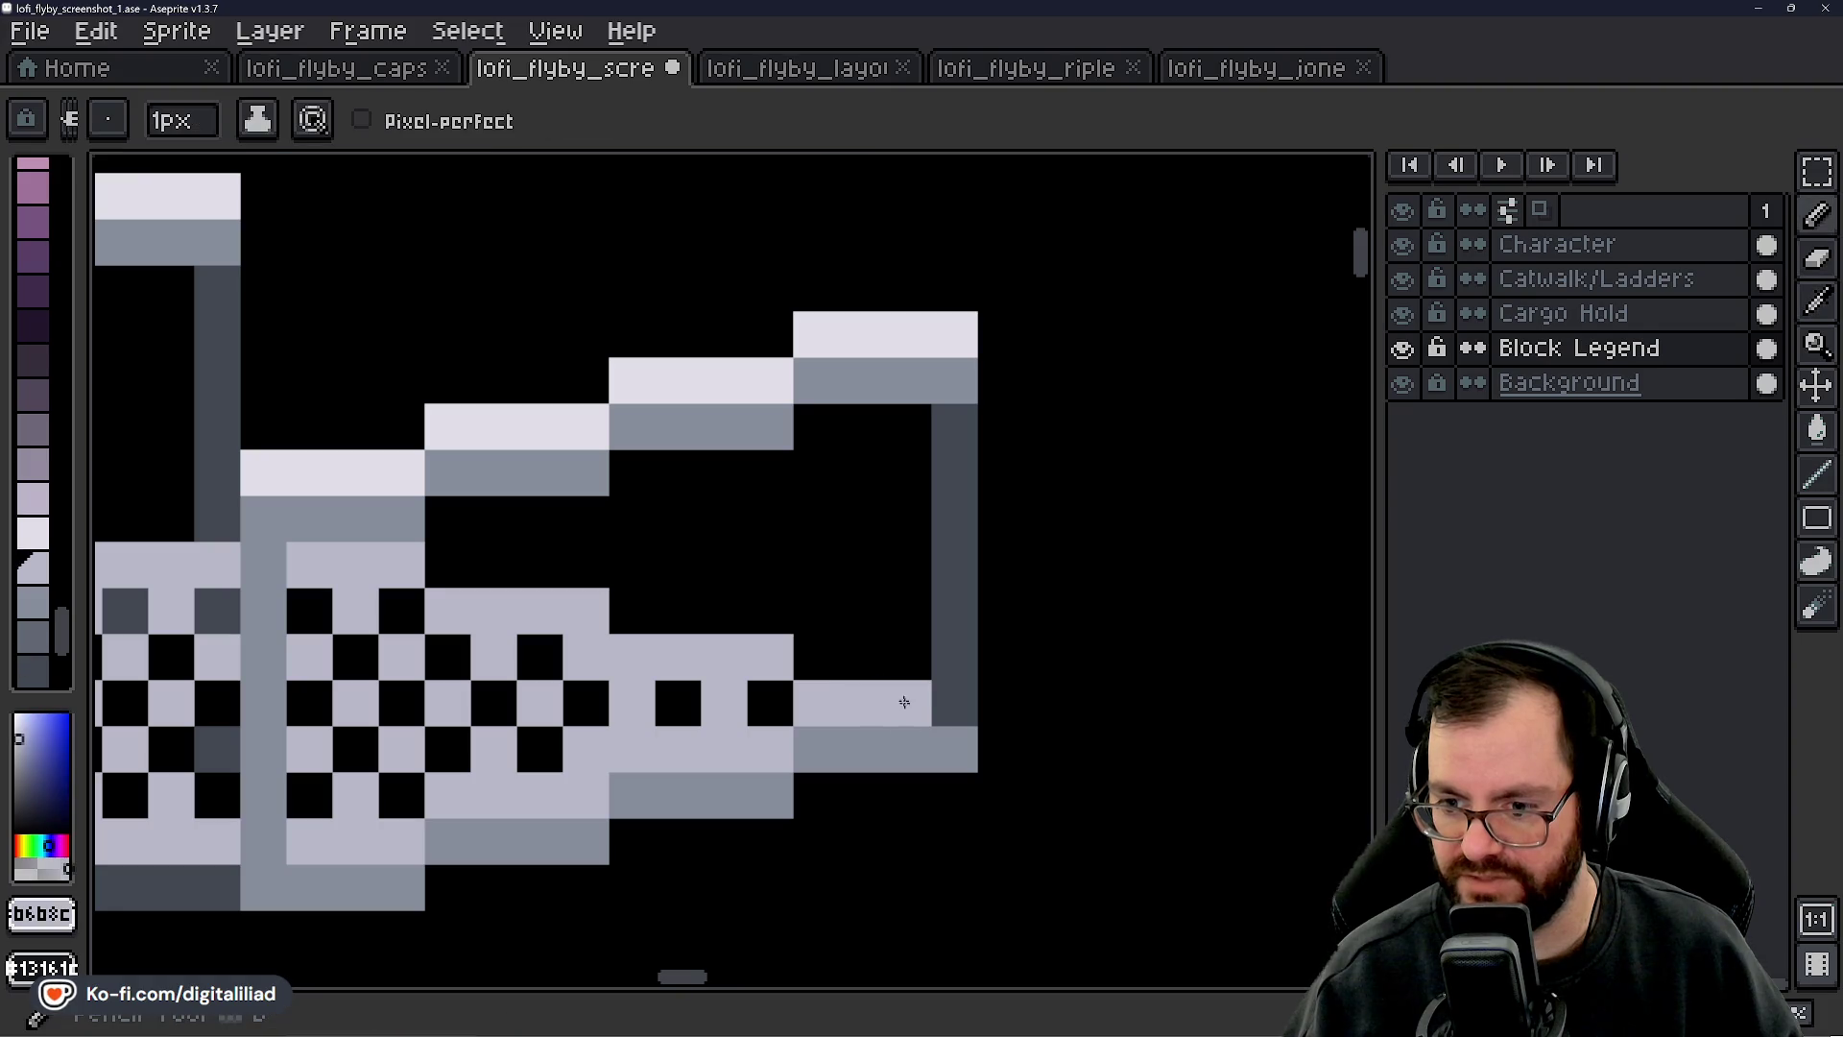
{"action": "scroll", "coordinate": [904, 705], "scroll_direction": "down", "scroll_amount": 4}
{"action": "scroll", "coordinate": [862, 626], "scroll_direction": "up", "scroll_amount": 2}
{"action": "scroll", "coordinate": [862, 626], "scroll_direction": "down", "scroll_amount": 1}
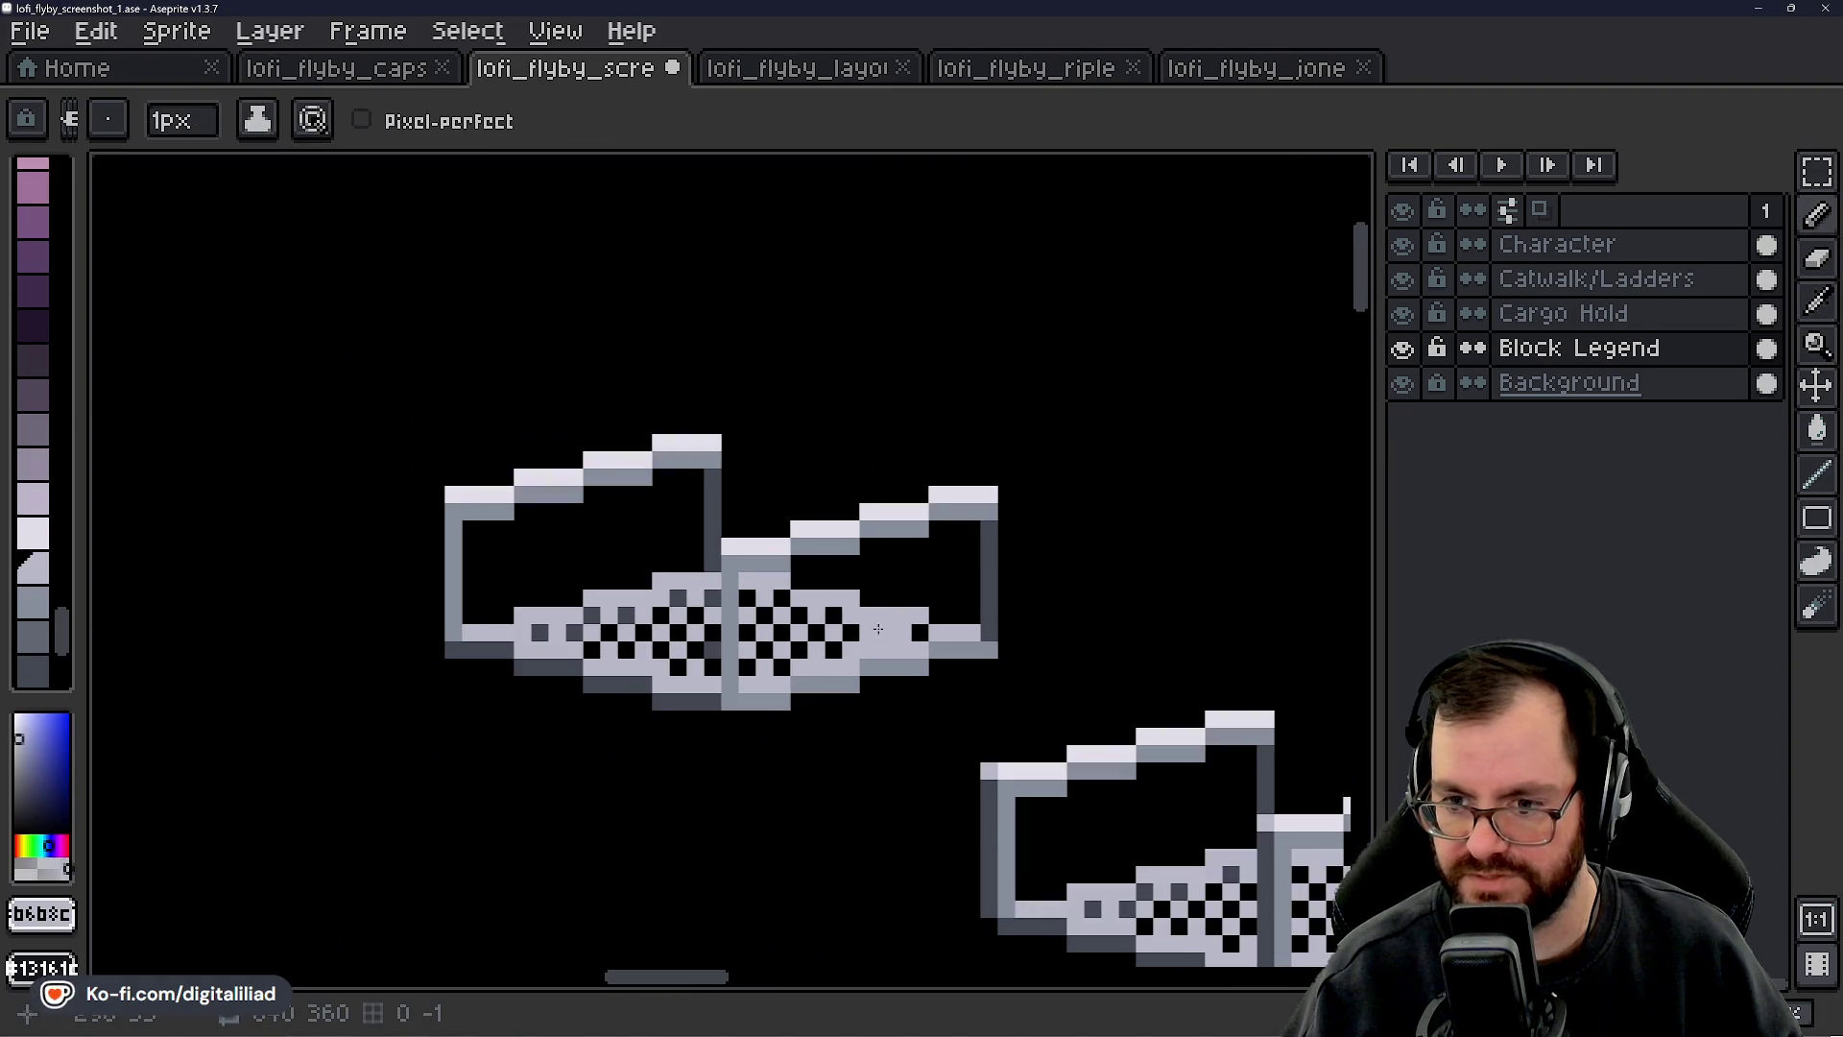
- Copy the upper catwalk piece down-left, then undo the placement
{"action": "left_click", "coordinate": [1816, 173]}
{"action": "mouse_move", "coordinate": [747, 805]}
{"action": "left_mouse_down"}
{"action": "mouse_move", "coordinate": [723, 702]}
{"action": "mouse_move", "coordinate": [910, 685]}
{"action": "left_mouse_up"}
{"action": "mouse_move", "coordinate": [486, 242]}
{"action": "left_mouse_down"}
{"action": "mouse_move", "coordinate": [798, 452]}
{"action": "mouse_move", "coordinate": [1218, 594]}
{"action": "mouse_move", "coordinate": [1218, 610]}
{"action": "left_mouse_up"}
{"action": "mouse_move", "coordinate": [1027, 489]}
{"action": "left_mouse_down"}
{"action": "mouse_move", "coordinate": [761, 563]}
{"action": "mouse_move", "coordinate": [744, 542]}
{"action": "left_mouse_up"}
{"action": "left_click", "coordinate": [942, 693]}
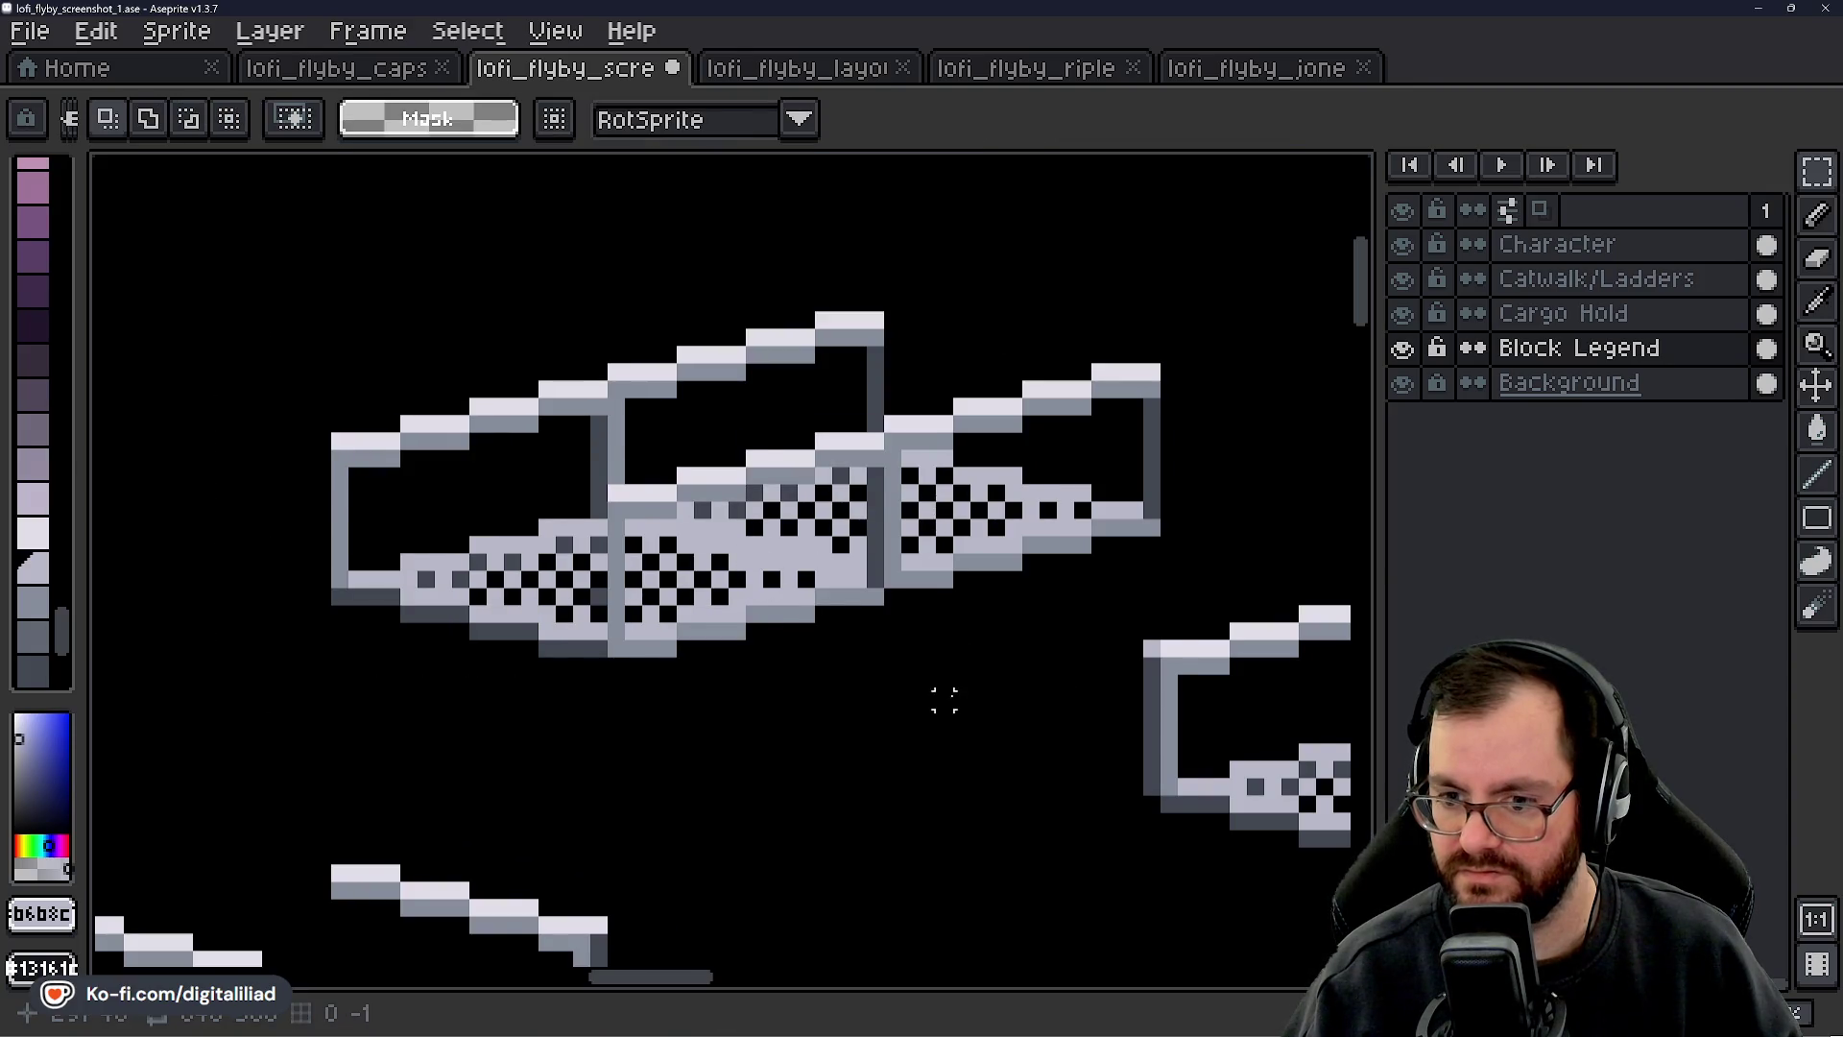
{"action": "scroll", "coordinate": [945, 693], "scroll_direction": "down", "scroll_amount": 2}
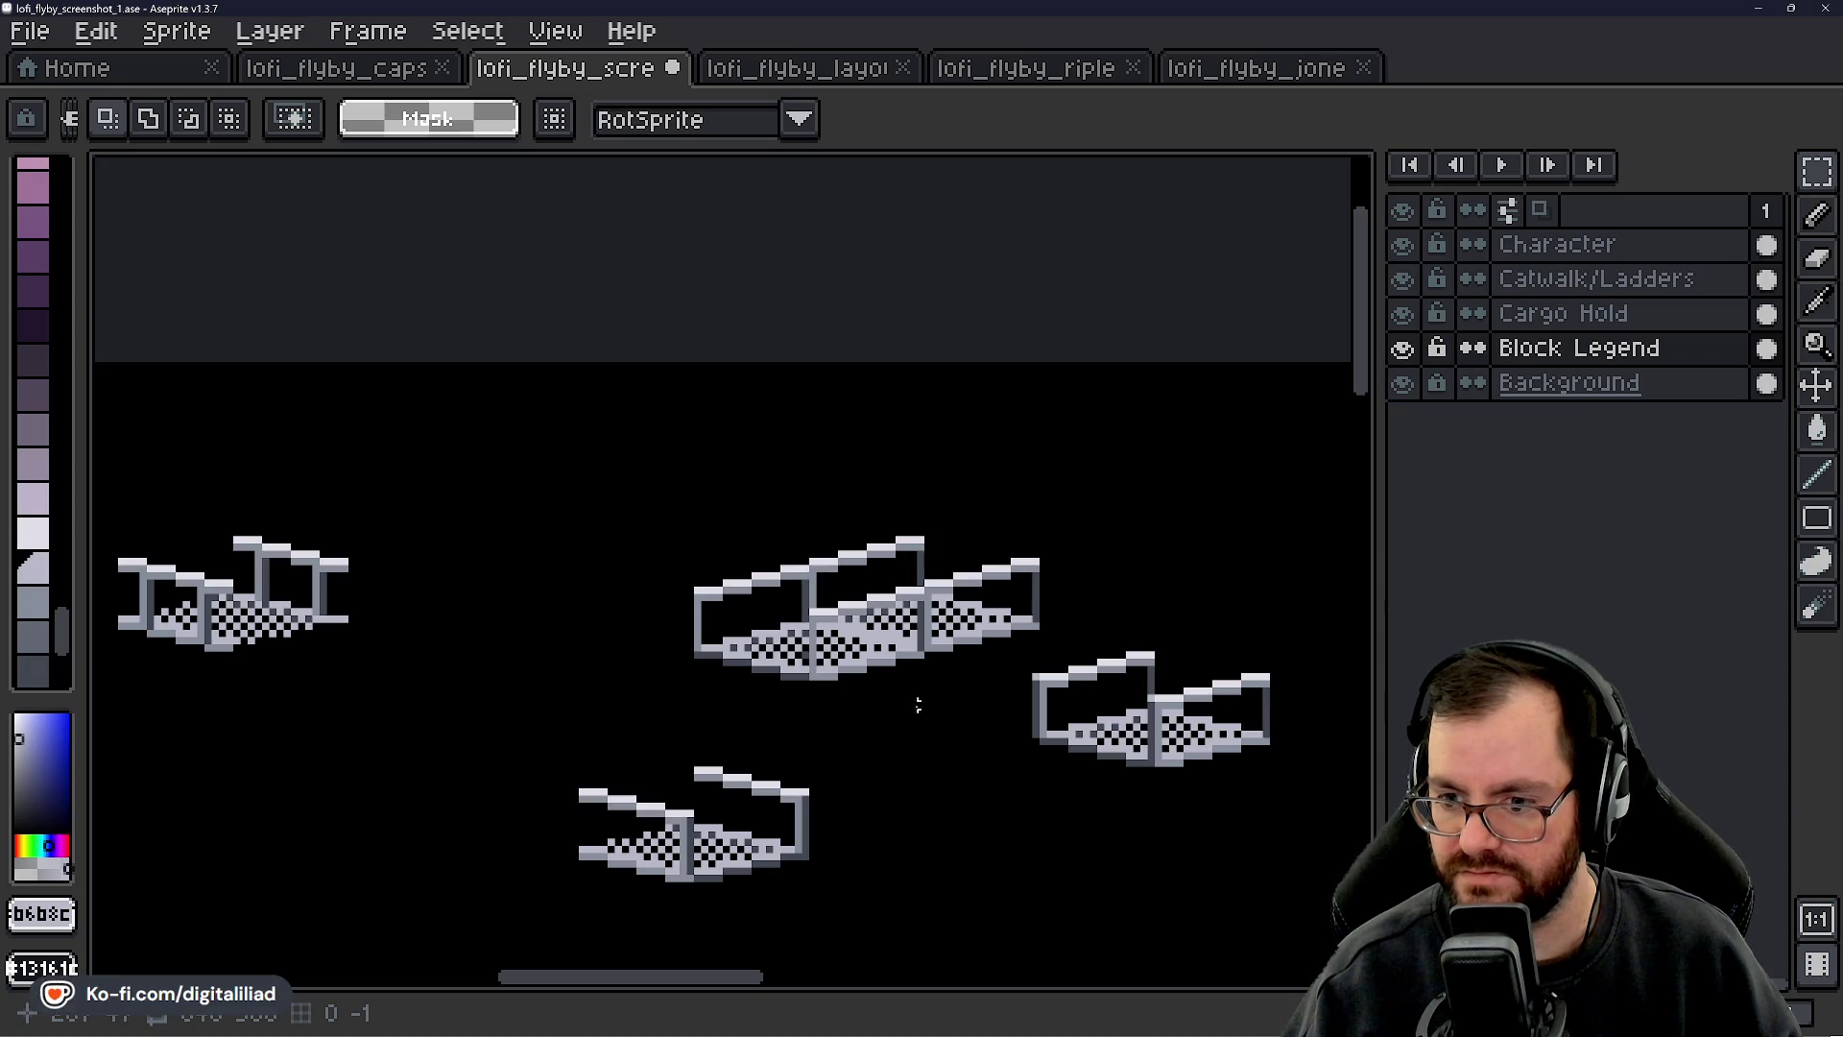
{"action": "scroll", "coordinate": [906, 698], "scroll_direction": "down", "scroll_amount": 1}
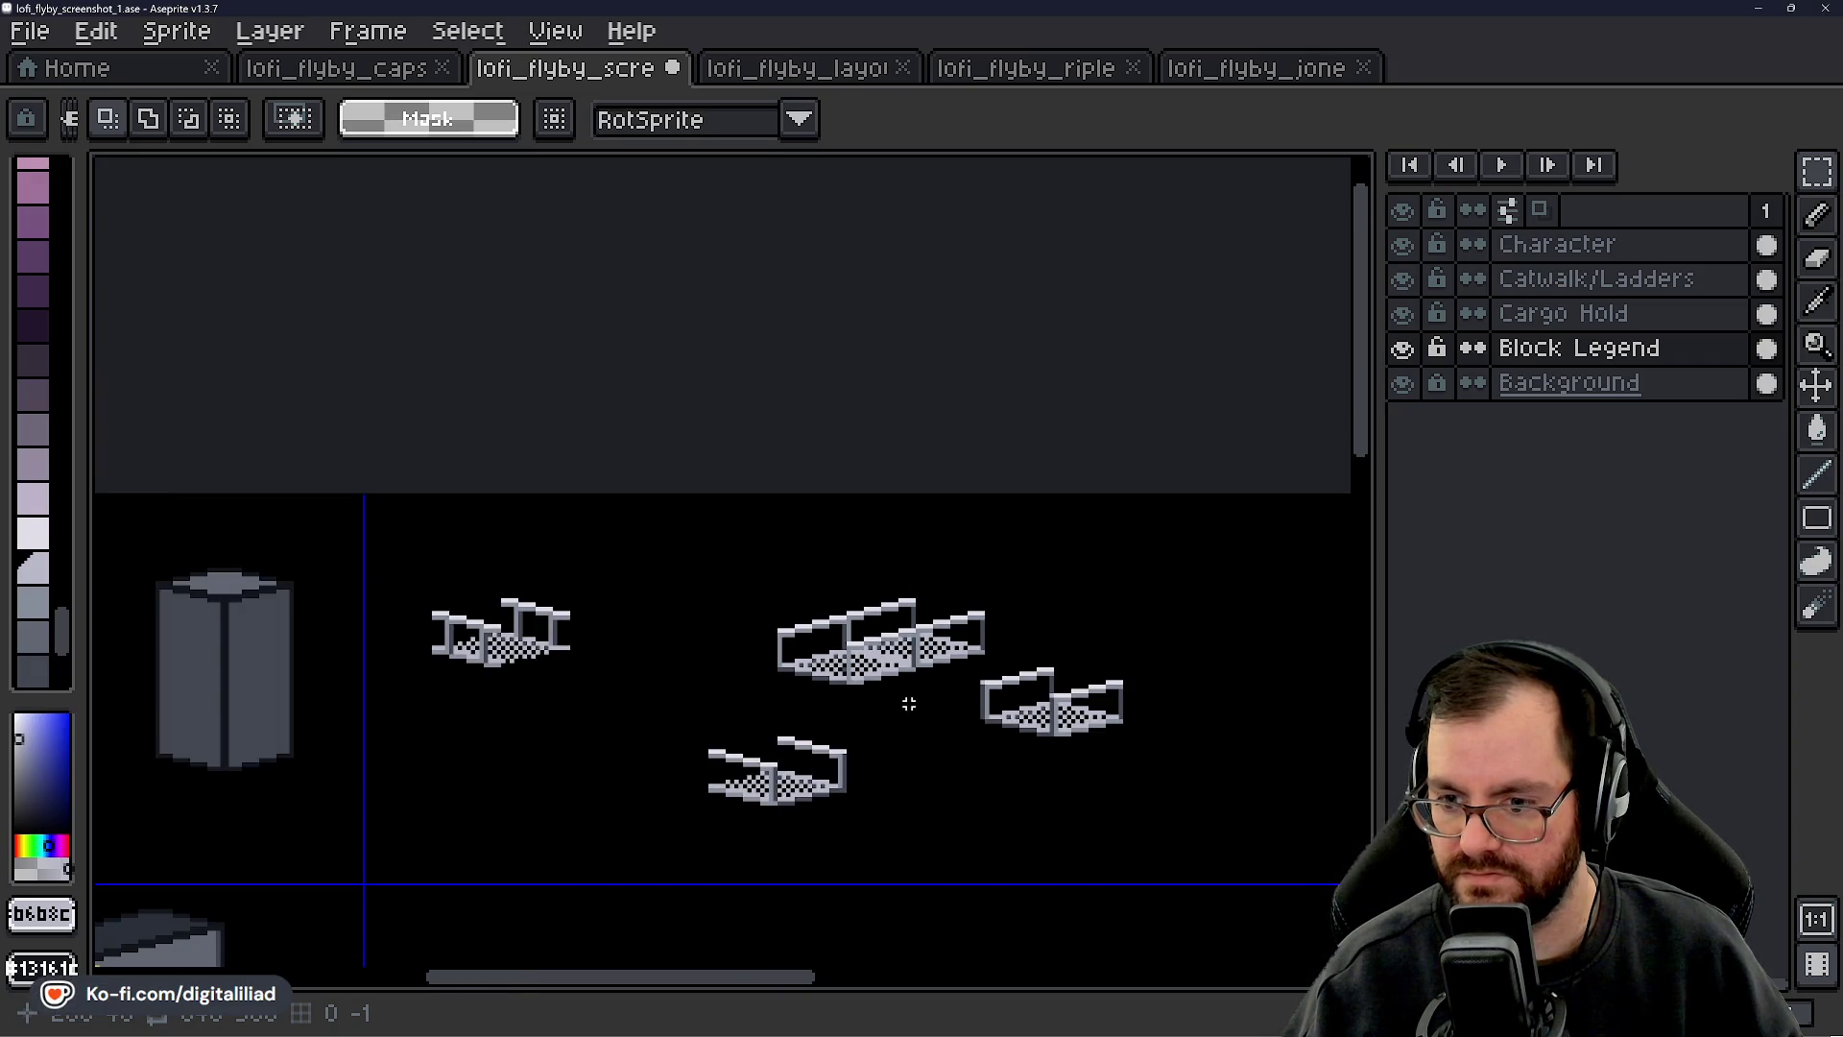
{"action": "scroll", "coordinate": [908, 703], "scroll_direction": "up", "scroll_amount": 3}
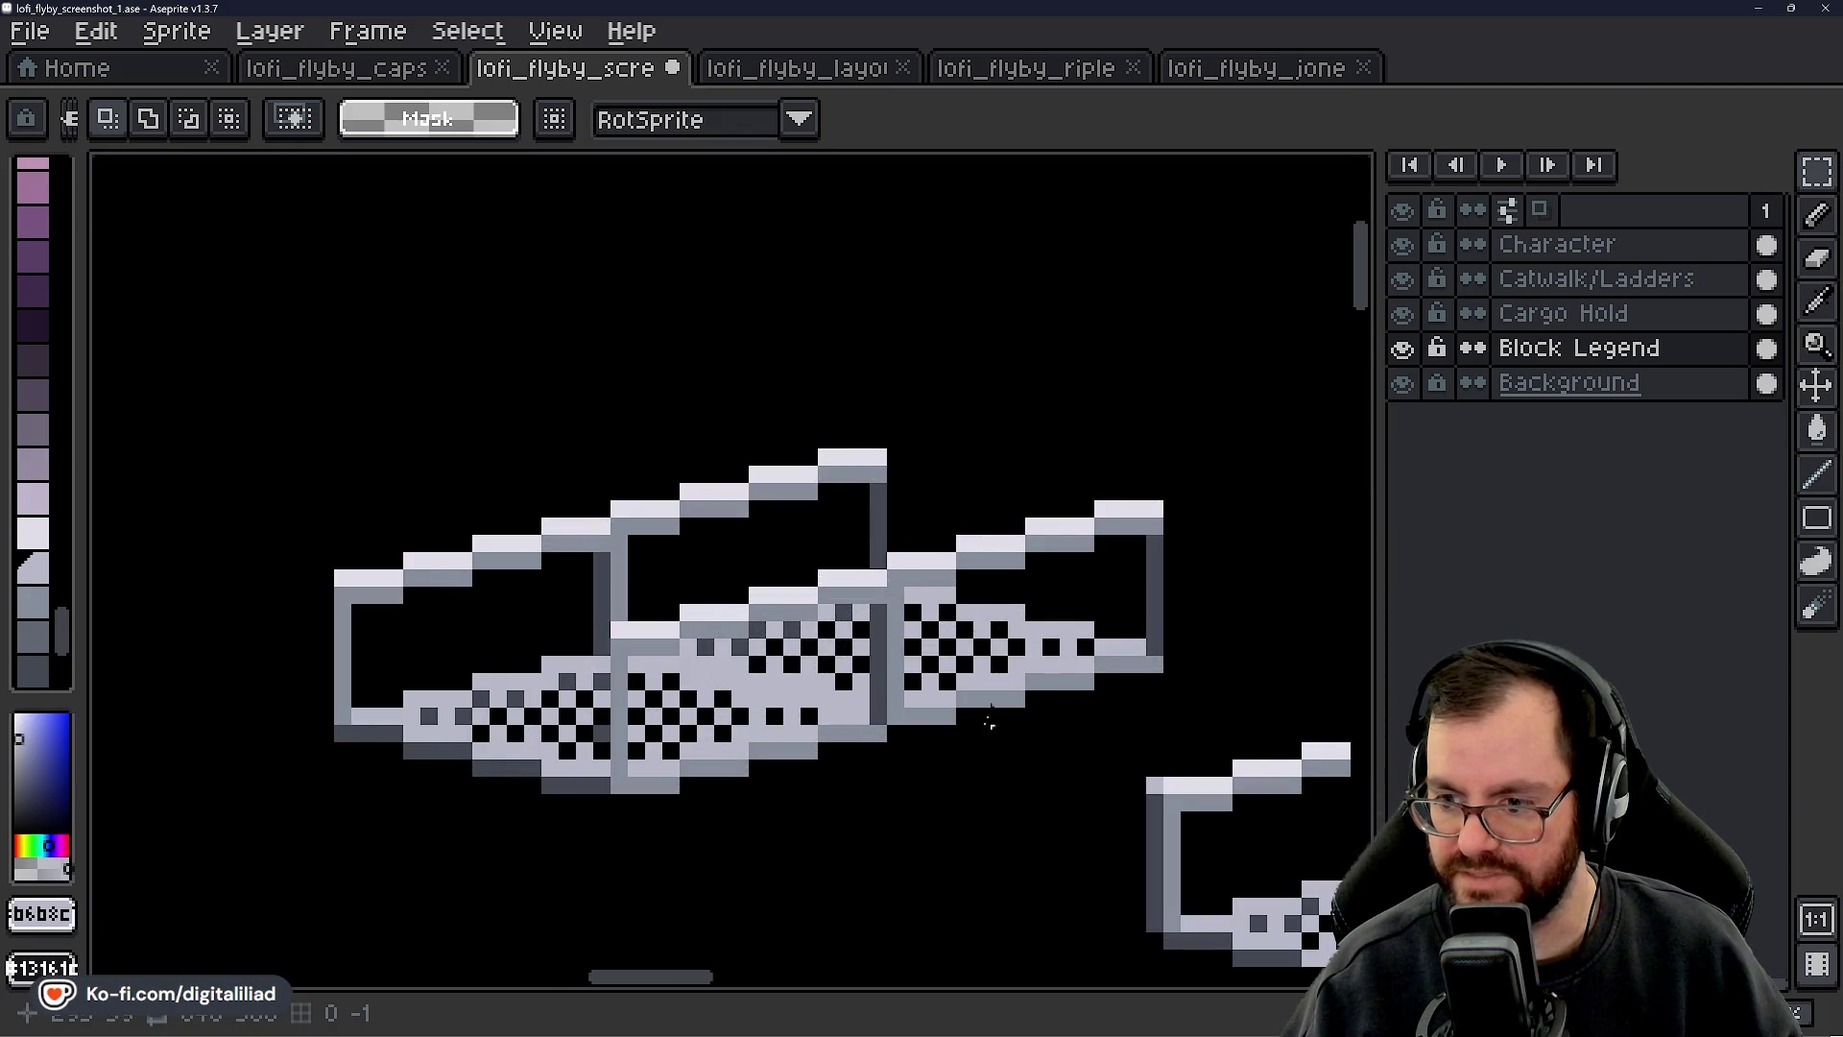
{"action": "key", "text": "ctrl+z"}
{"action": "key", "text": "ctrl+z"}
- Delete the left section of the middle catwalk copy and the top of its post
{"action": "left_click_drag", "start_coordinate": [1029, 601], "coordinate": [643, 611]}
{"action": "left_click_drag", "start_coordinate": [930, 556], "coordinate": [1160, 556]}
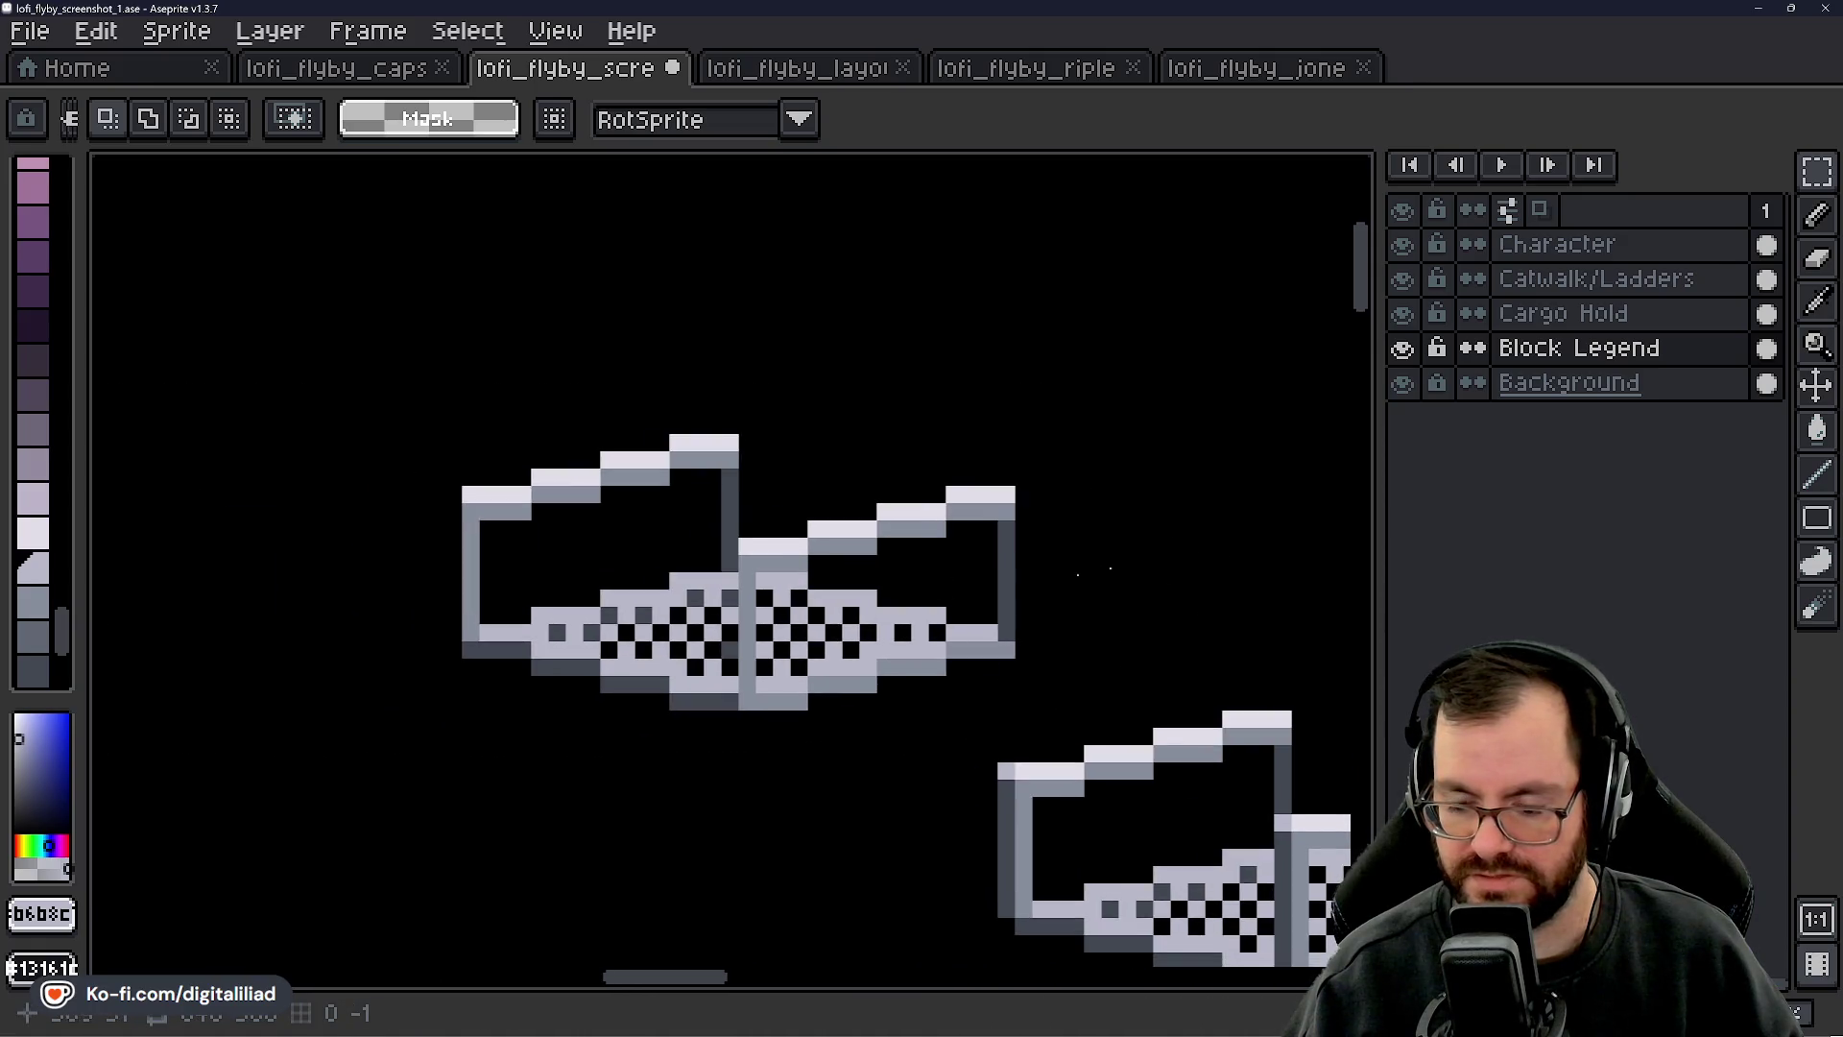
{"action": "scroll", "coordinate": [720, 653], "scroll_direction": "up", "scroll_amount": 2}
{"action": "scroll", "coordinate": [720, 581], "scroll_direction": "down", "scroll_amount": 3}
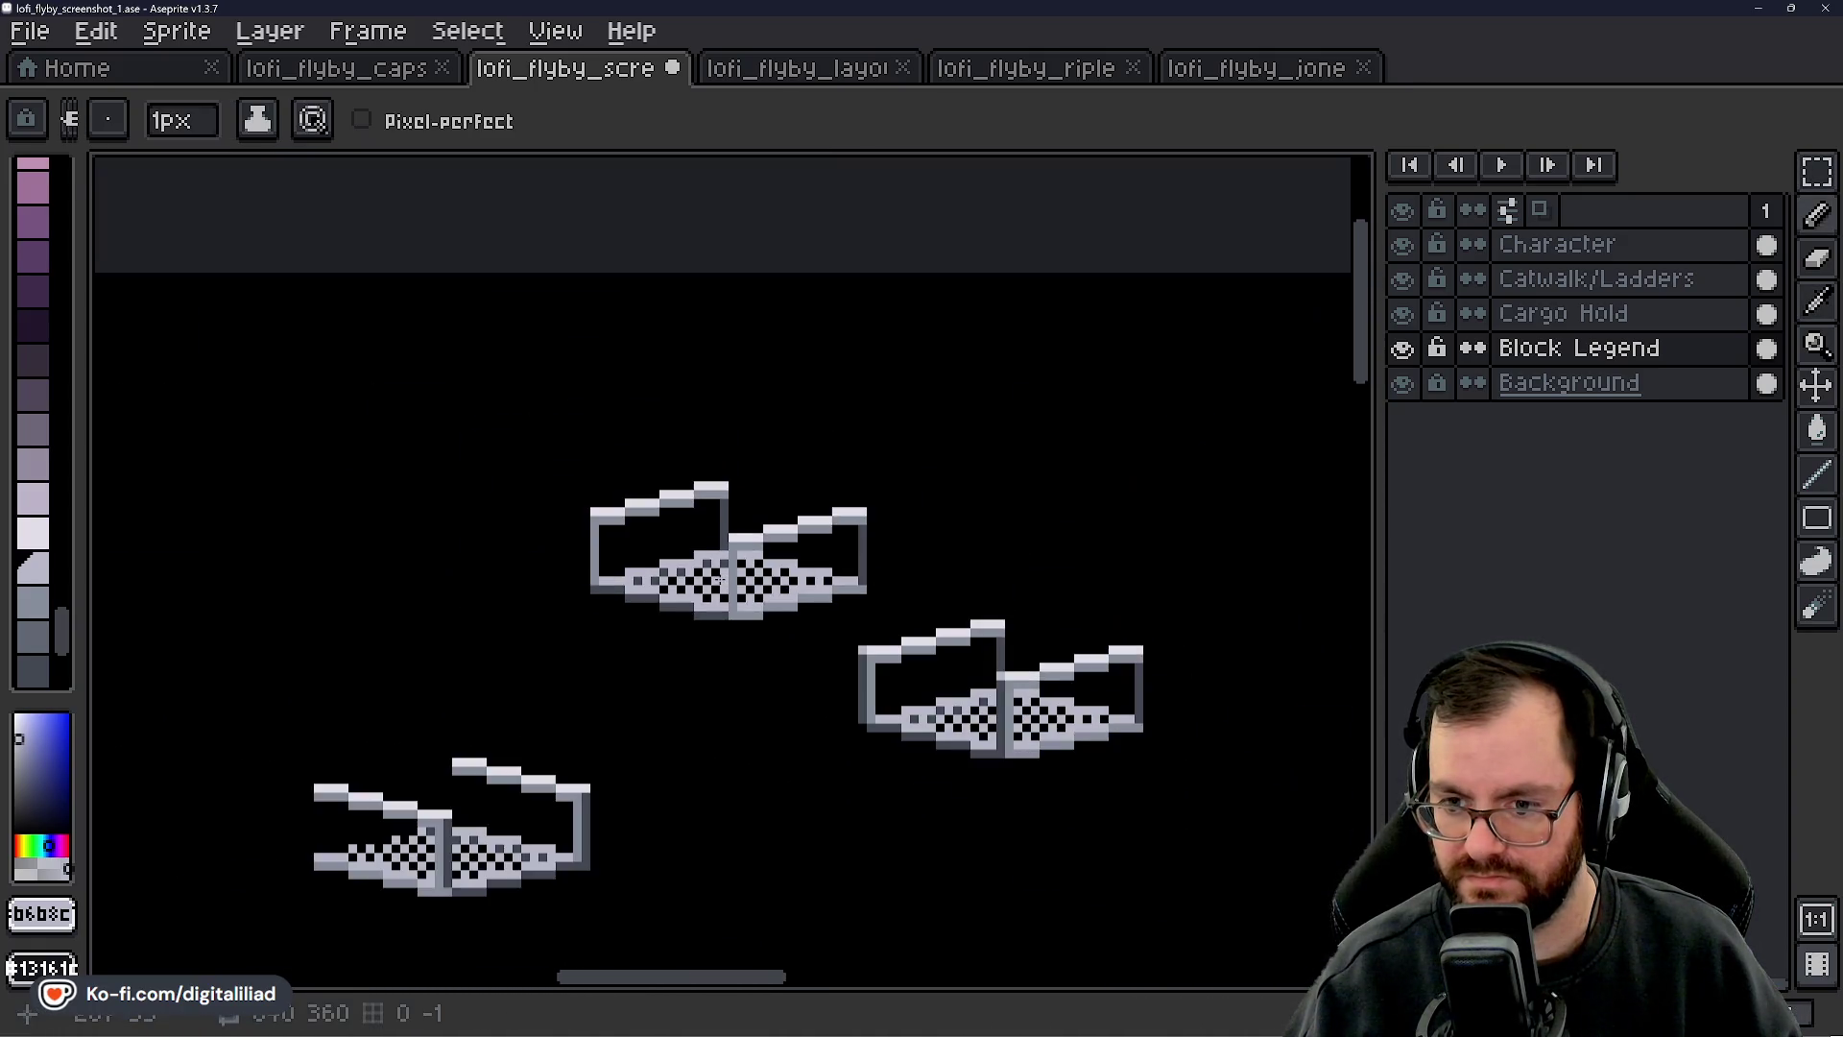
{"action": "key", "text": "m"}
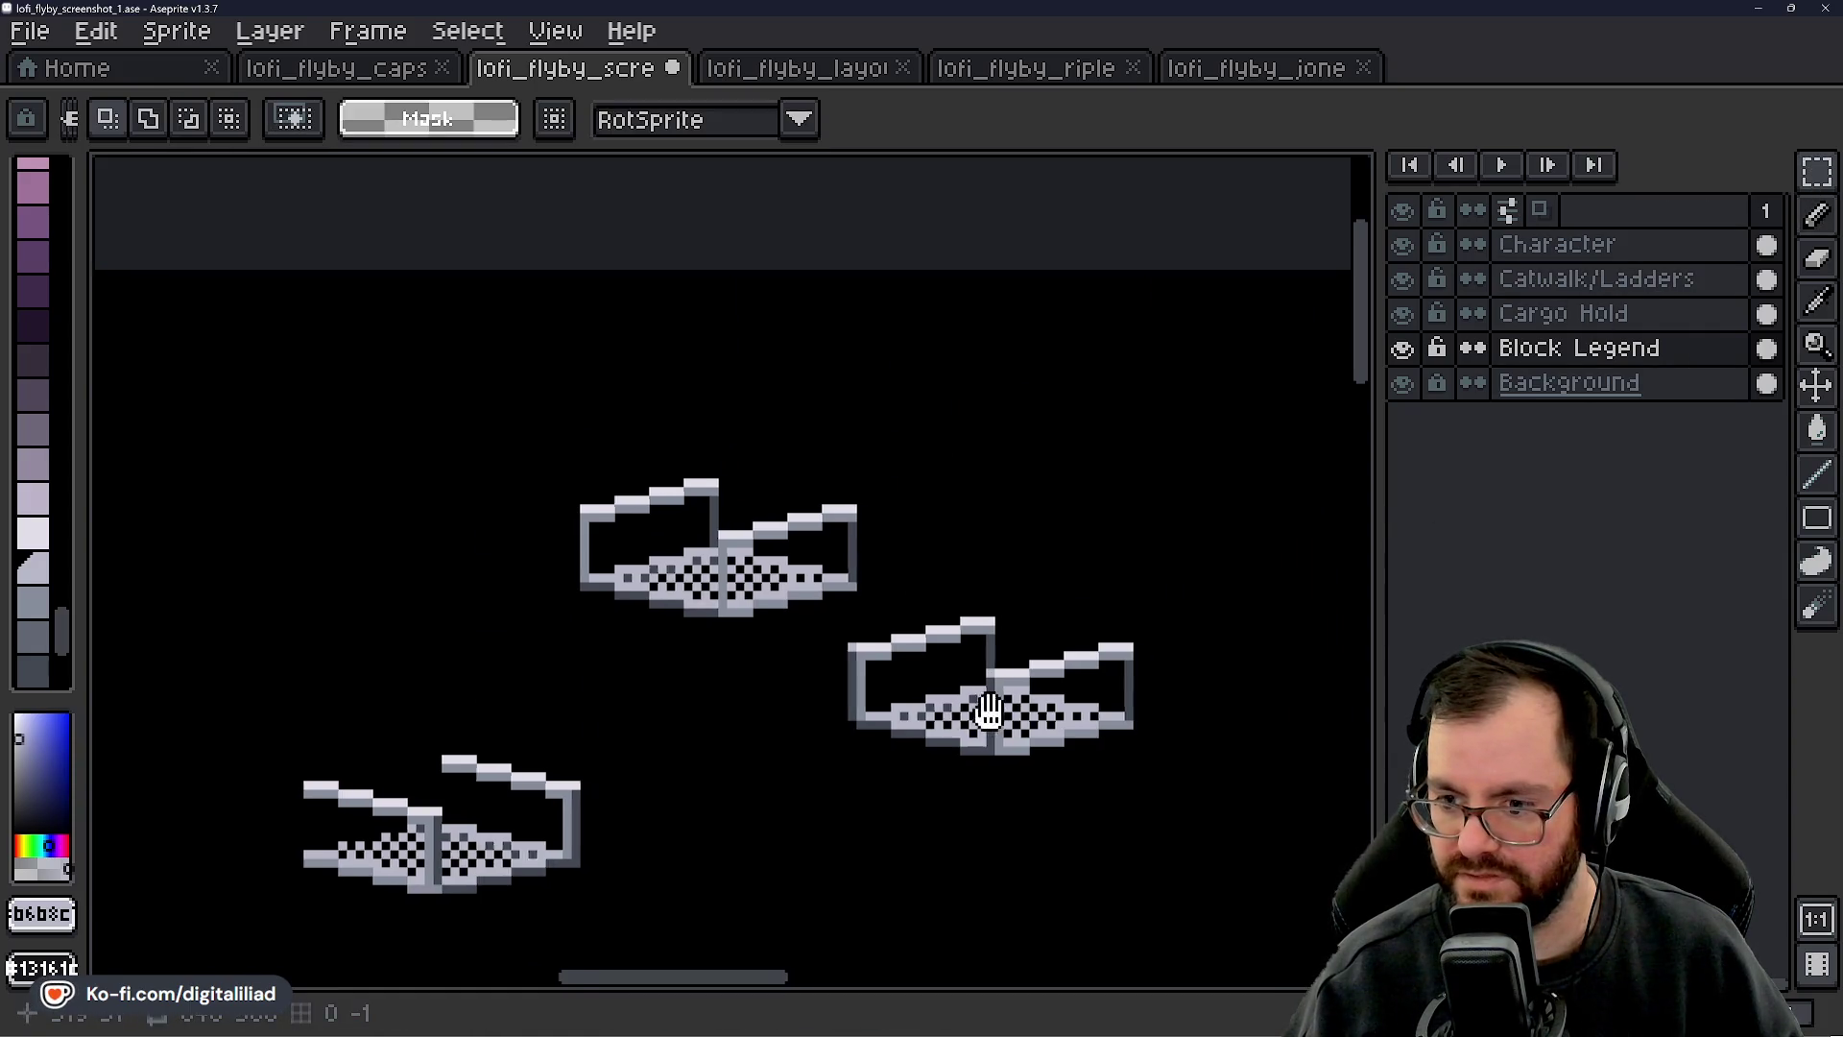
{"action": "left_click_drag", "start_coordinate": [988, 708], "coordinate": [849, 610]}
{"action": "scroll", "coordinate": [793, 577], "scroll_direction": "up", "scroll_amount": 2}
{"action": "mouse_move", "coordinate": [624, 389]}
{"action": "left_mouse_down"}
{"action": "mouse_move", "coordinate": [844, 576]}
{"action": "mouse_move", "coordinate": [965, 634]}
{"action": "mouse_move", "coordinate": [969, 683]}
{"action": "left_mouse_up"}
{"action": "key", "text": "Delete"}
{"action": "key", "text": "ctrl+d"}
{"action": "mouse_move", "coordinate": [879, 360]}
{"action": "left_mouse_down"}
{"action": "mouse_move", "coordinate": [1036, 543]}
{"action": "mouse_move", "coordinate": [666, 461]}
{"action": "left_mouse_up"}
{"action": "key", "text": "Delete"}
{"action": "key", "text": "ctrl+d"}
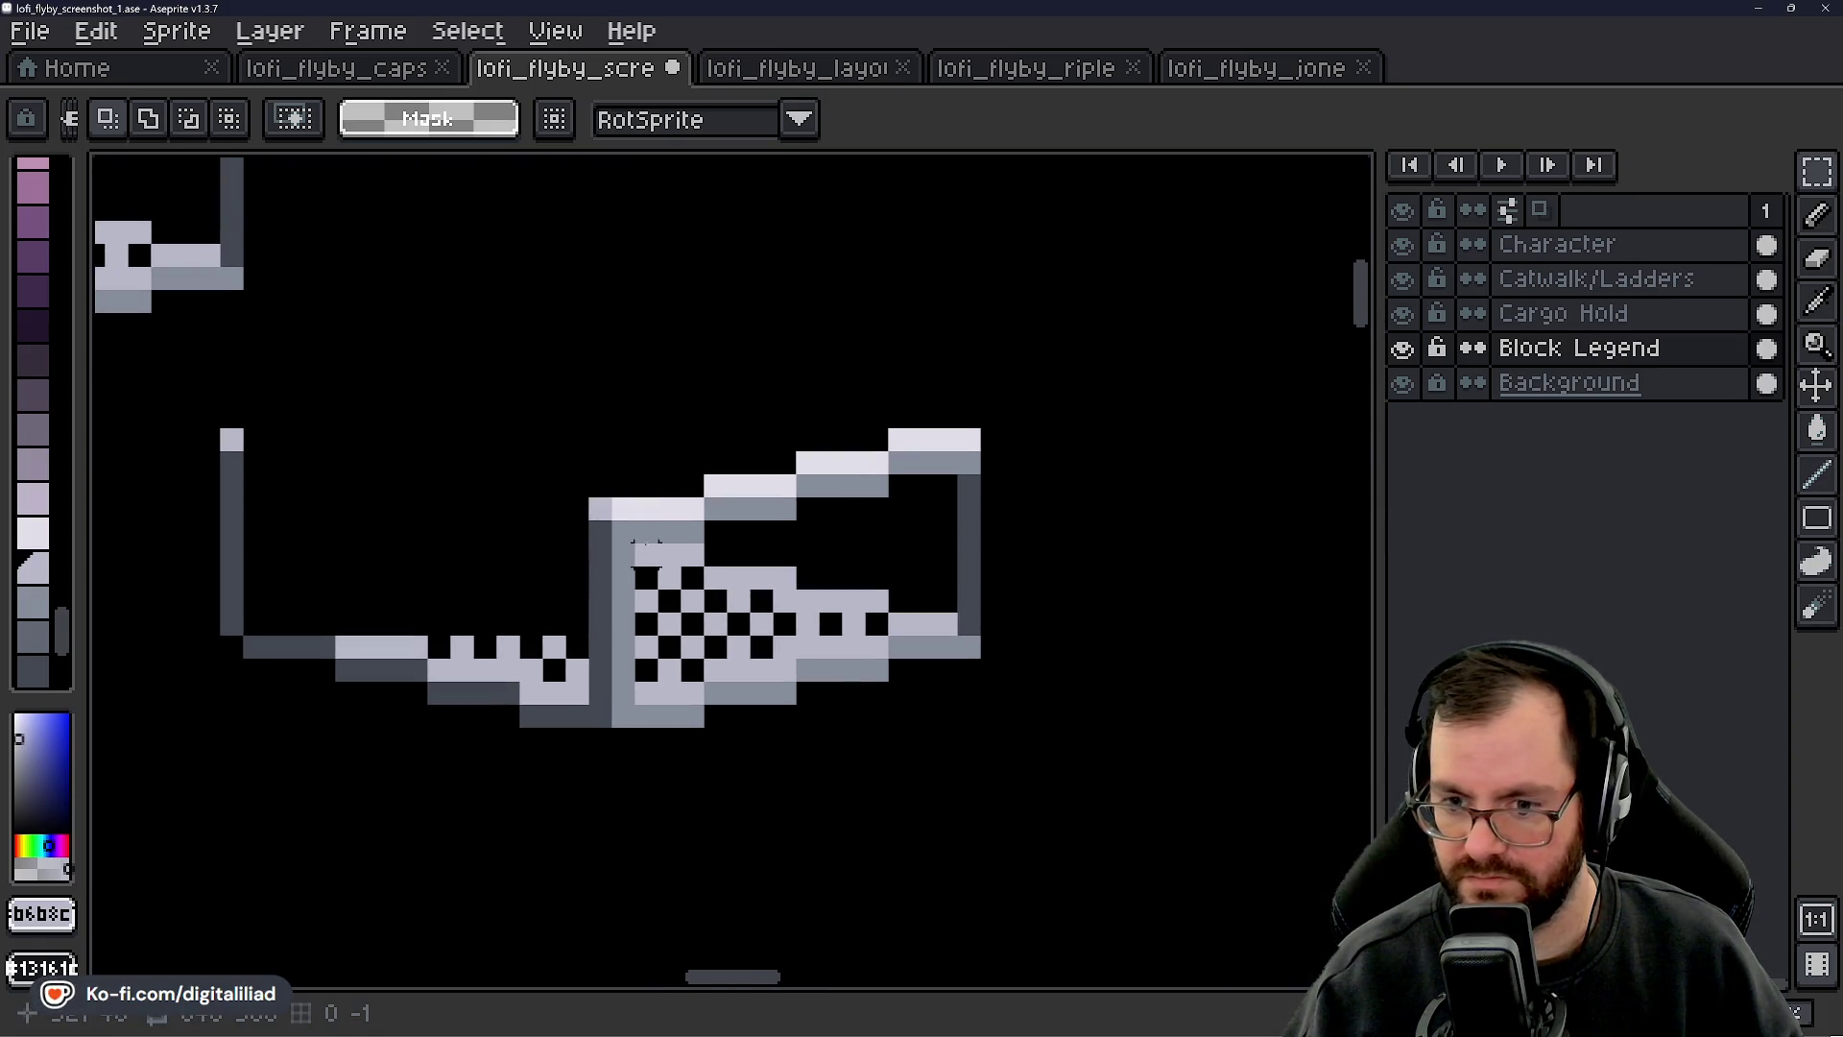
- Delete the catwalk's right part and the light grating block beside the post
{"action": "left_click_drag", "start_coordinate": [622, 744], "coordinate": [1061, 362]}
{"action": "key", "text": "Delete"}
{"action": "key", "text": "ctrl+d"}
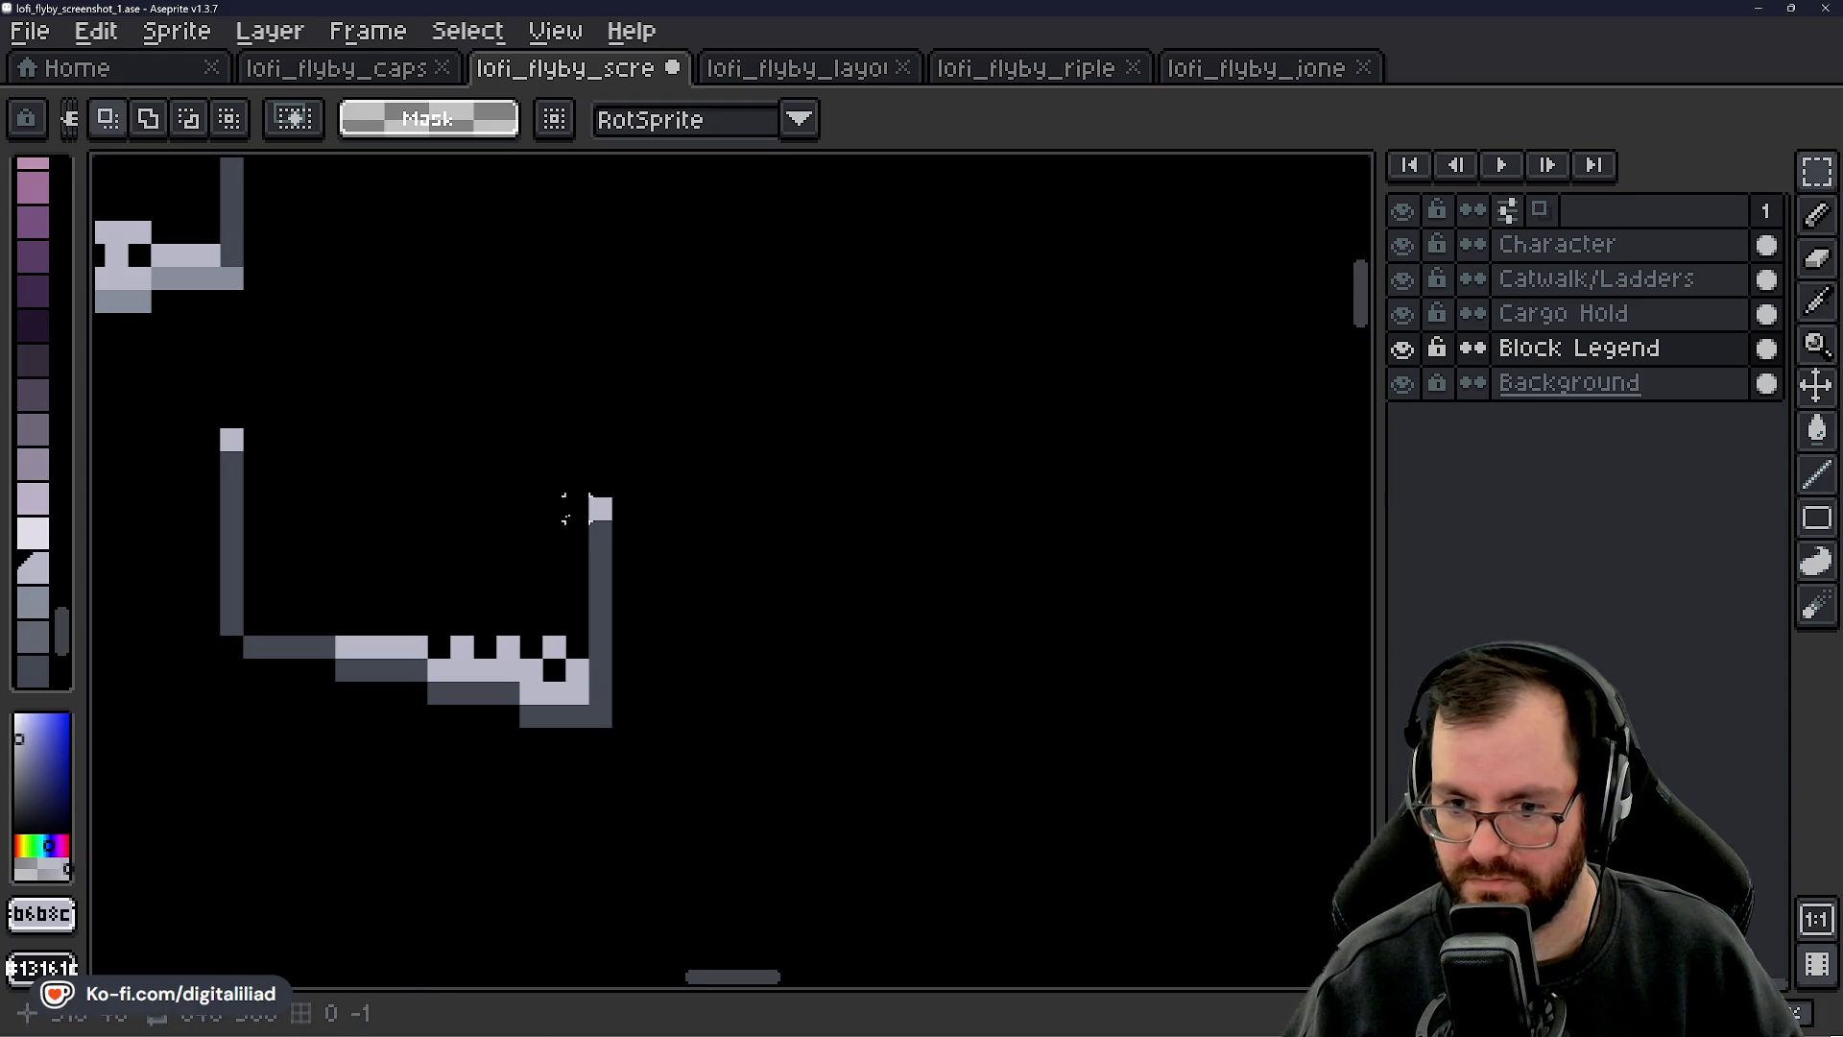
{"action": "left_click_drag", "start_coordinate": [507, 577], "coordinate": [834, 569]}
{"action": "key", "text": "Delete"}
{"action": "mouse_move", "coordinate": [920, 703]}
{"action": "left_mouse_down"}
{"action": "mouse_move", "coordinate": [845, 653]}
{"action": "mouse_move", "coordinate": [919, 654]}
{"action": "mouse_move", "coordinate": [763, 597]}
{"action": "left_mouse_up"}
{"action": "key", "text": "Delete"}
{"action": "key", "text": "ctrl+d"}
{"action": "key", "text": "ctrl+d"}
- Repaint the step edges, with light grey top rows and dark grey below the corner
{"action": "scroll", "coordinate": [649, 638], "scroll_direction": "up", "scroll_amount": 2}
{"action": "key", "text": "b"}
{"action": "mouse_move", "coordinate": [506, 603]}
{"action": "left_mouse_down"}
{"action": "mouse_move", "coordinate": [645, 603]}
{"action": "mouse_move", "coordinate": [691, 583]}
{"action": "left_mouse_up"}
{"action": "right_click", "coordinate": [692, 583]}
{"action": "left_click", "coordinate": [595, 653], "text": "alt"}
{"action": "left_click", "coordinate": [645, 648]}
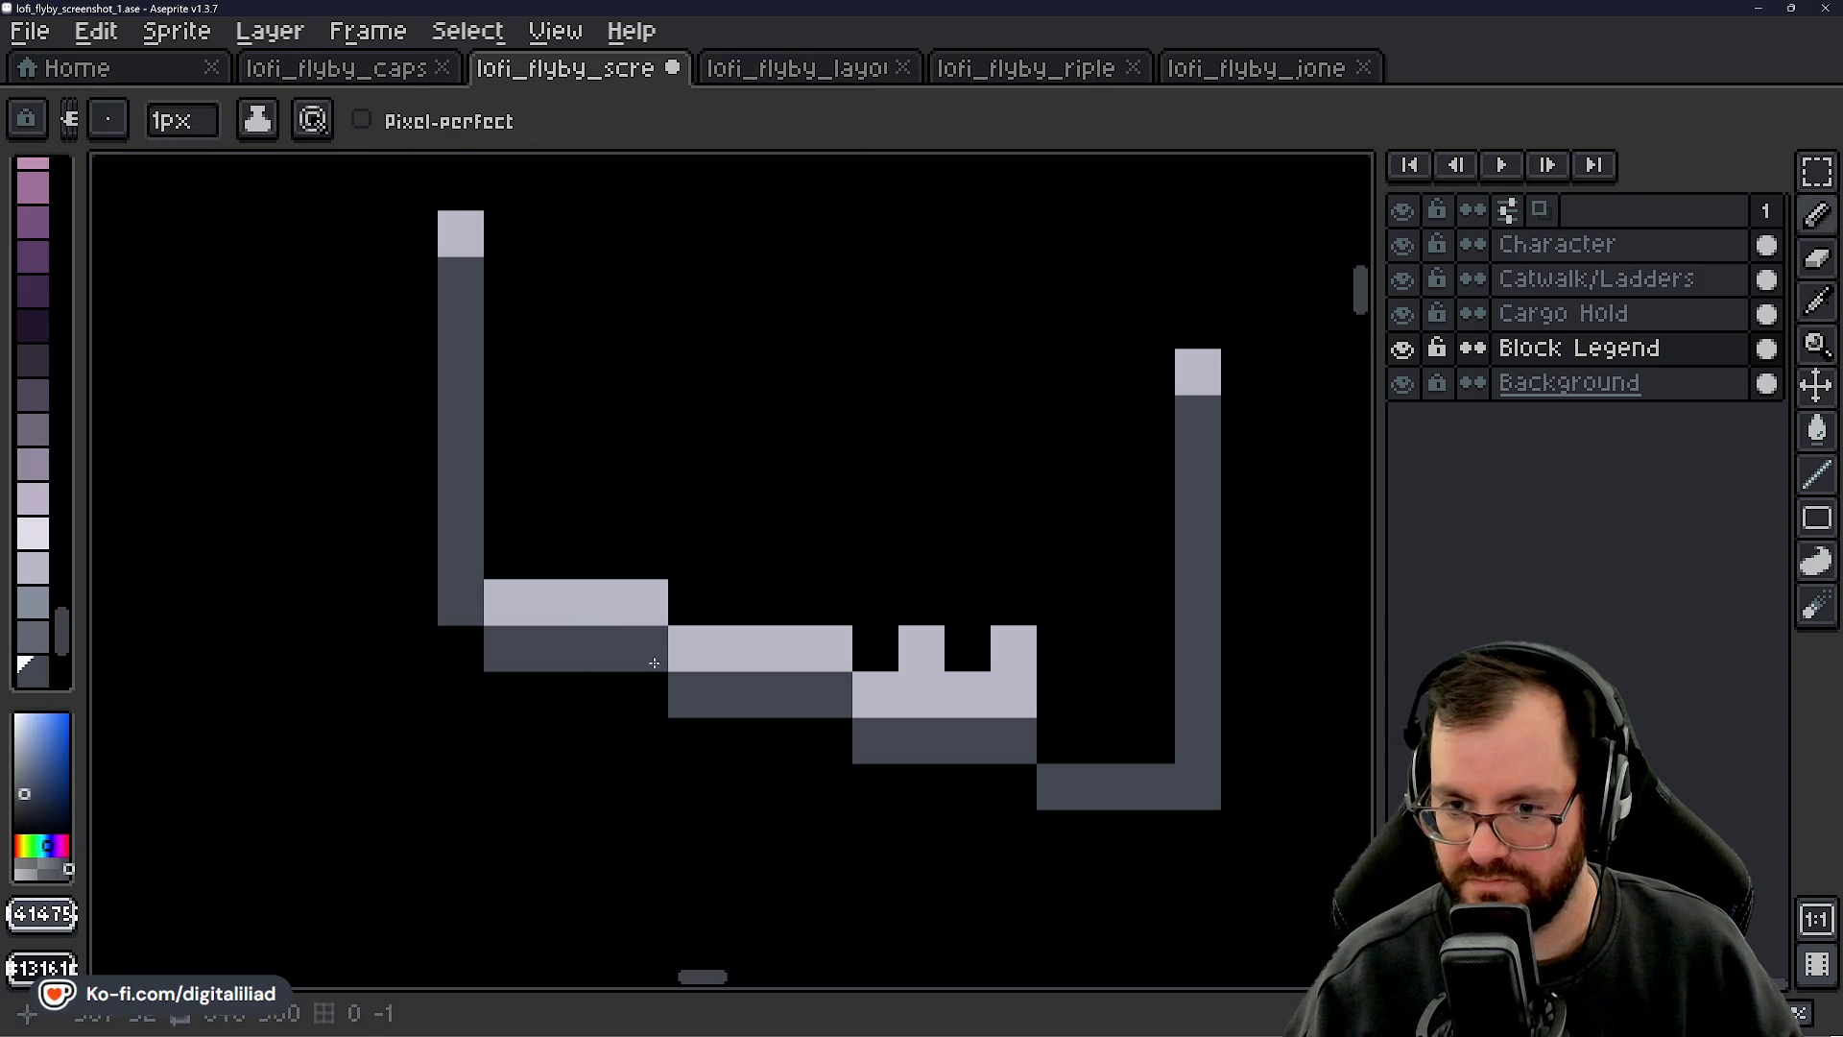
{"action": "key", "text": "e"}
{"action": "left_click_drag", "start_coordinate": [876, 648], "coordinate": [1012, 646]}
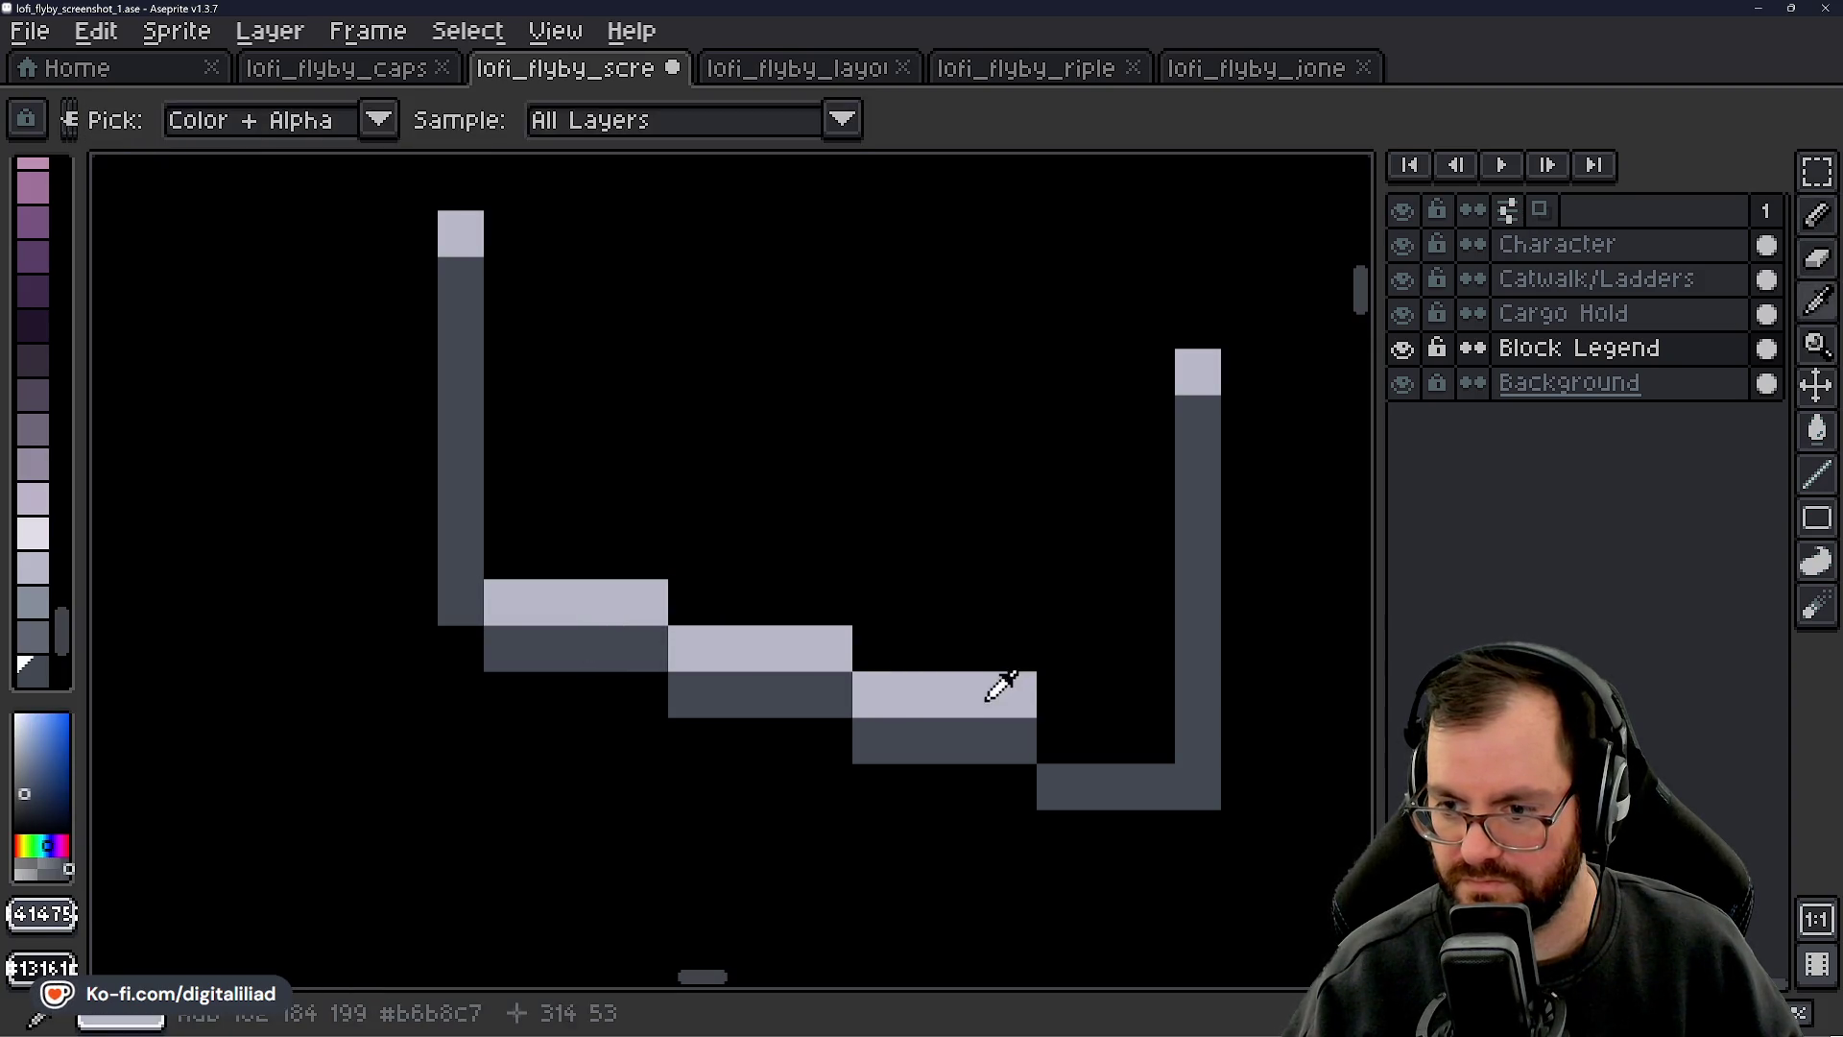
{"action": "left_click", "coordinate": [1000, 687], "text": "alt"}
{"action": "key", "text": "b"}
{"action": "left_click_drag", "start_coordinate": [1059, 739], "coordinate": [1152, 739]}
{"action": "scroll", "coordinate": [996, 705], "scroll_direction": "down", "scroll_amount": 3}
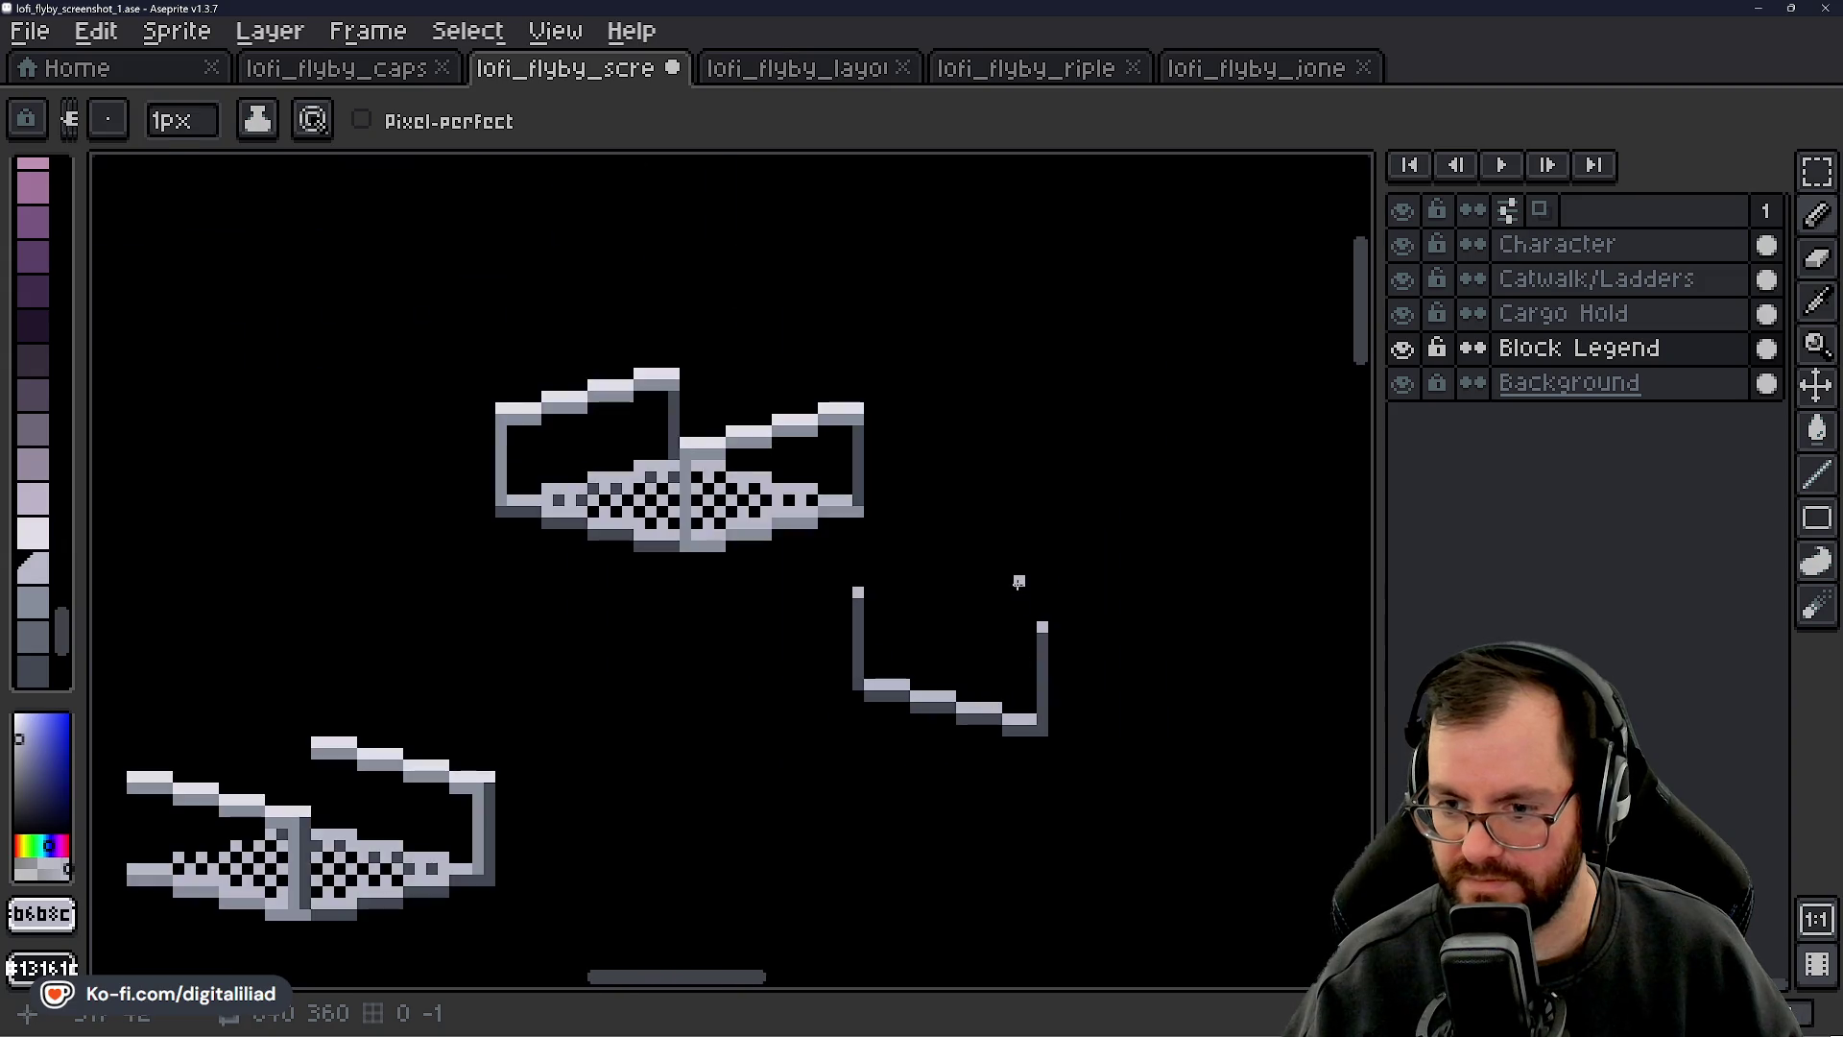
{"action": "scroll", "coordinate": [1075, 705], "scroll_direction": "up", "scroll_amount": 1}
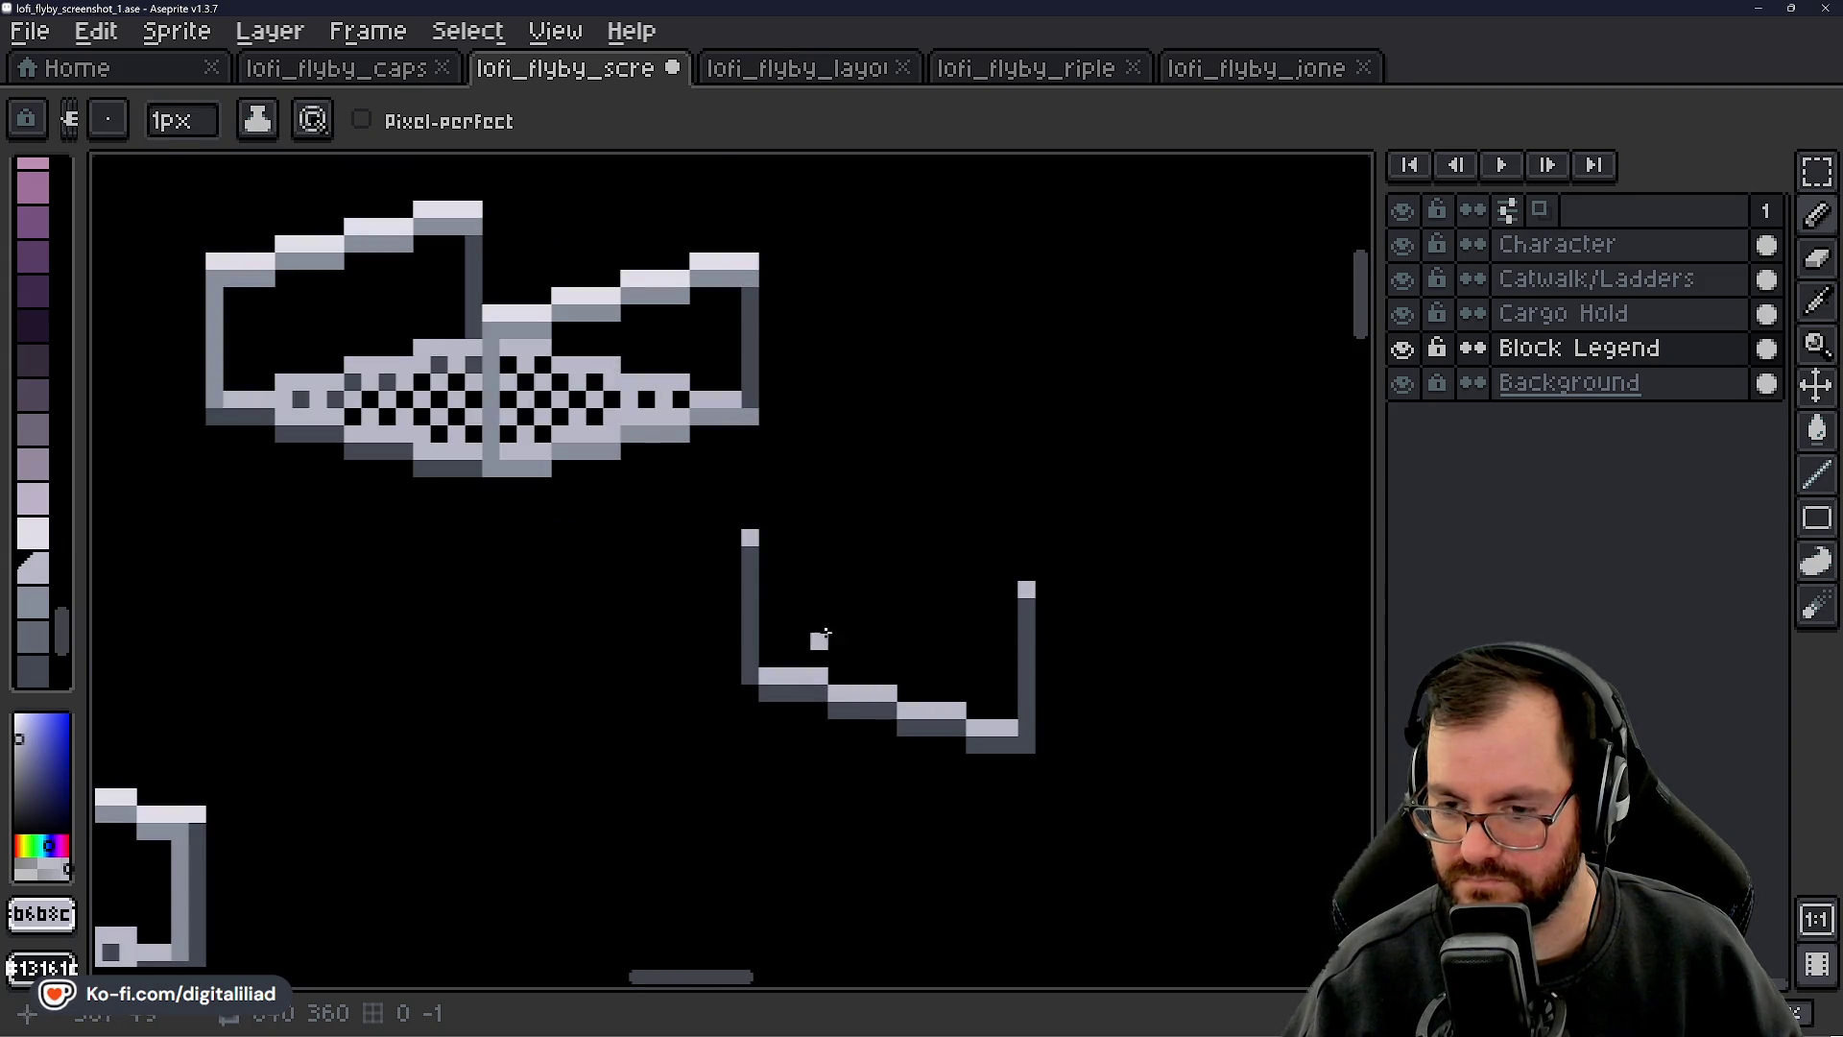
{"action": "scroll", "coordinate": [871, 626], "scroll_direction": "down", "scroll_amount": 1}
- Select the U-shaped railing piece and drag it onto the upper catwalk's left end
{"action": "left_click", "coordinate": [1816, 258]}
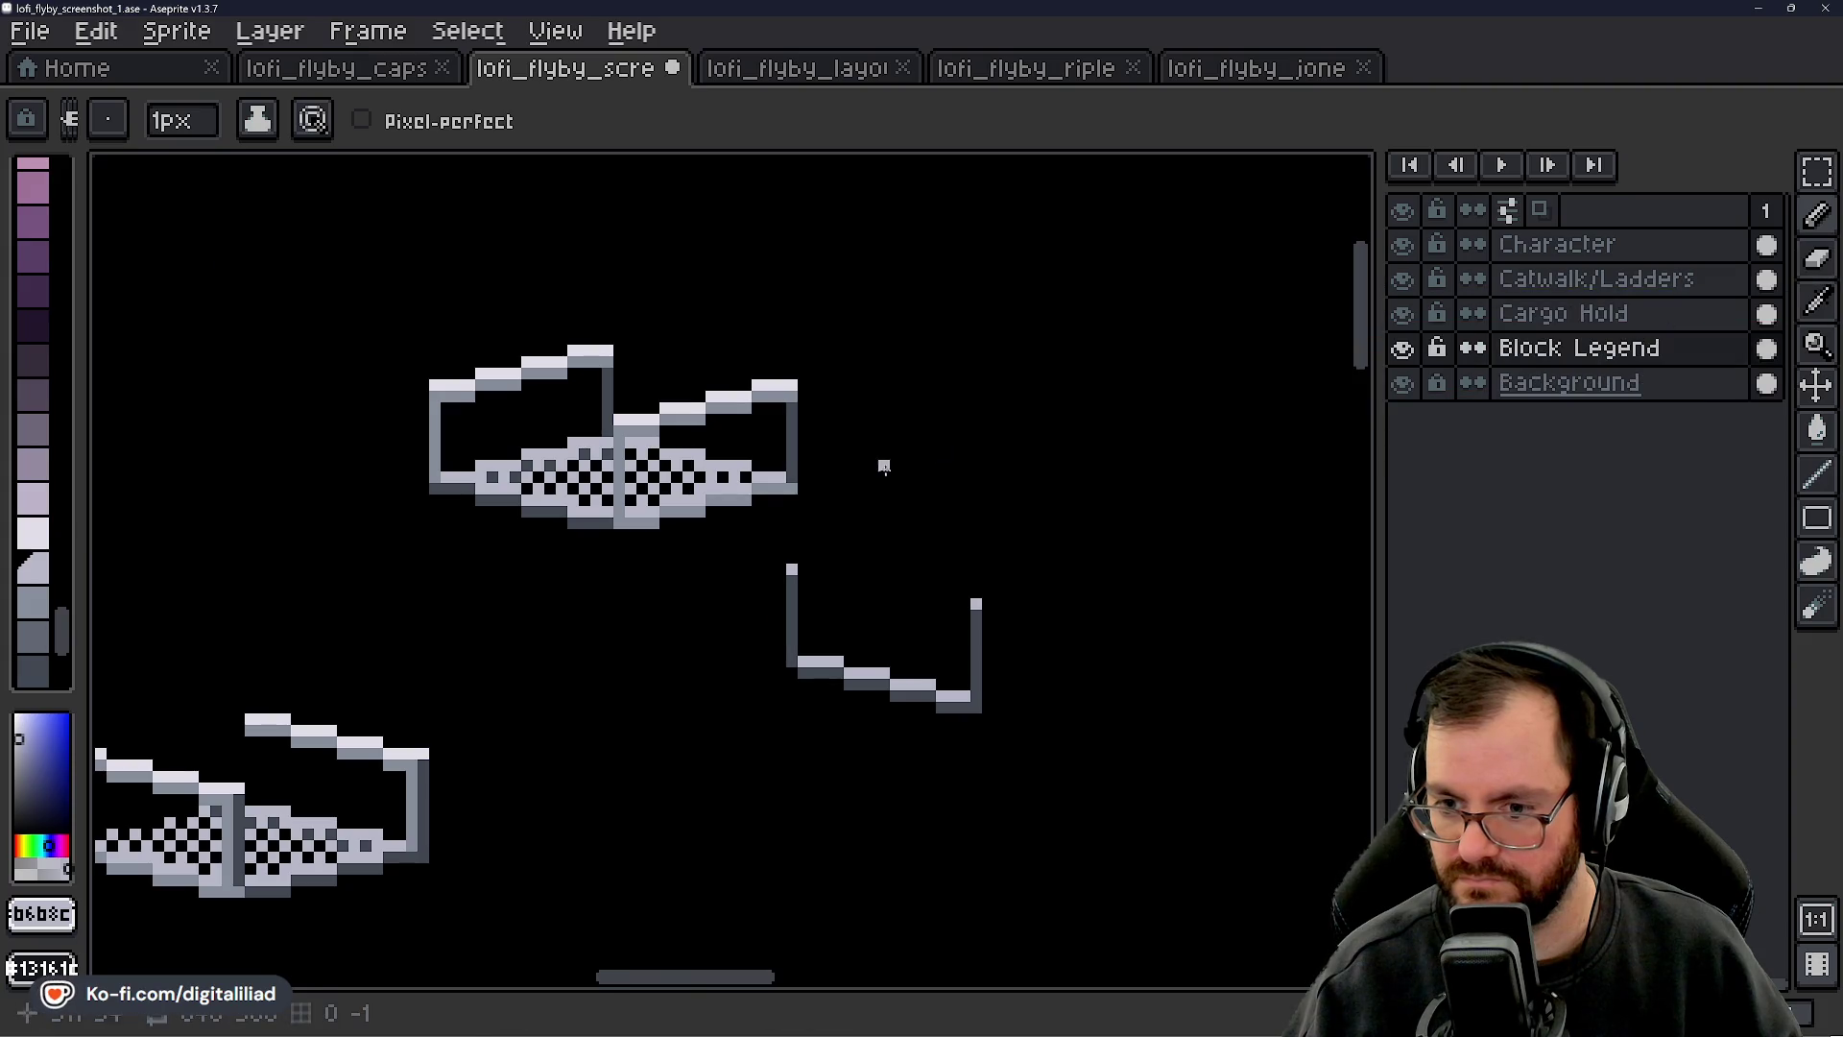
{"action": "left_click_drag", "start_coordinate": [882, 497], "coordinate": [959, 521]}
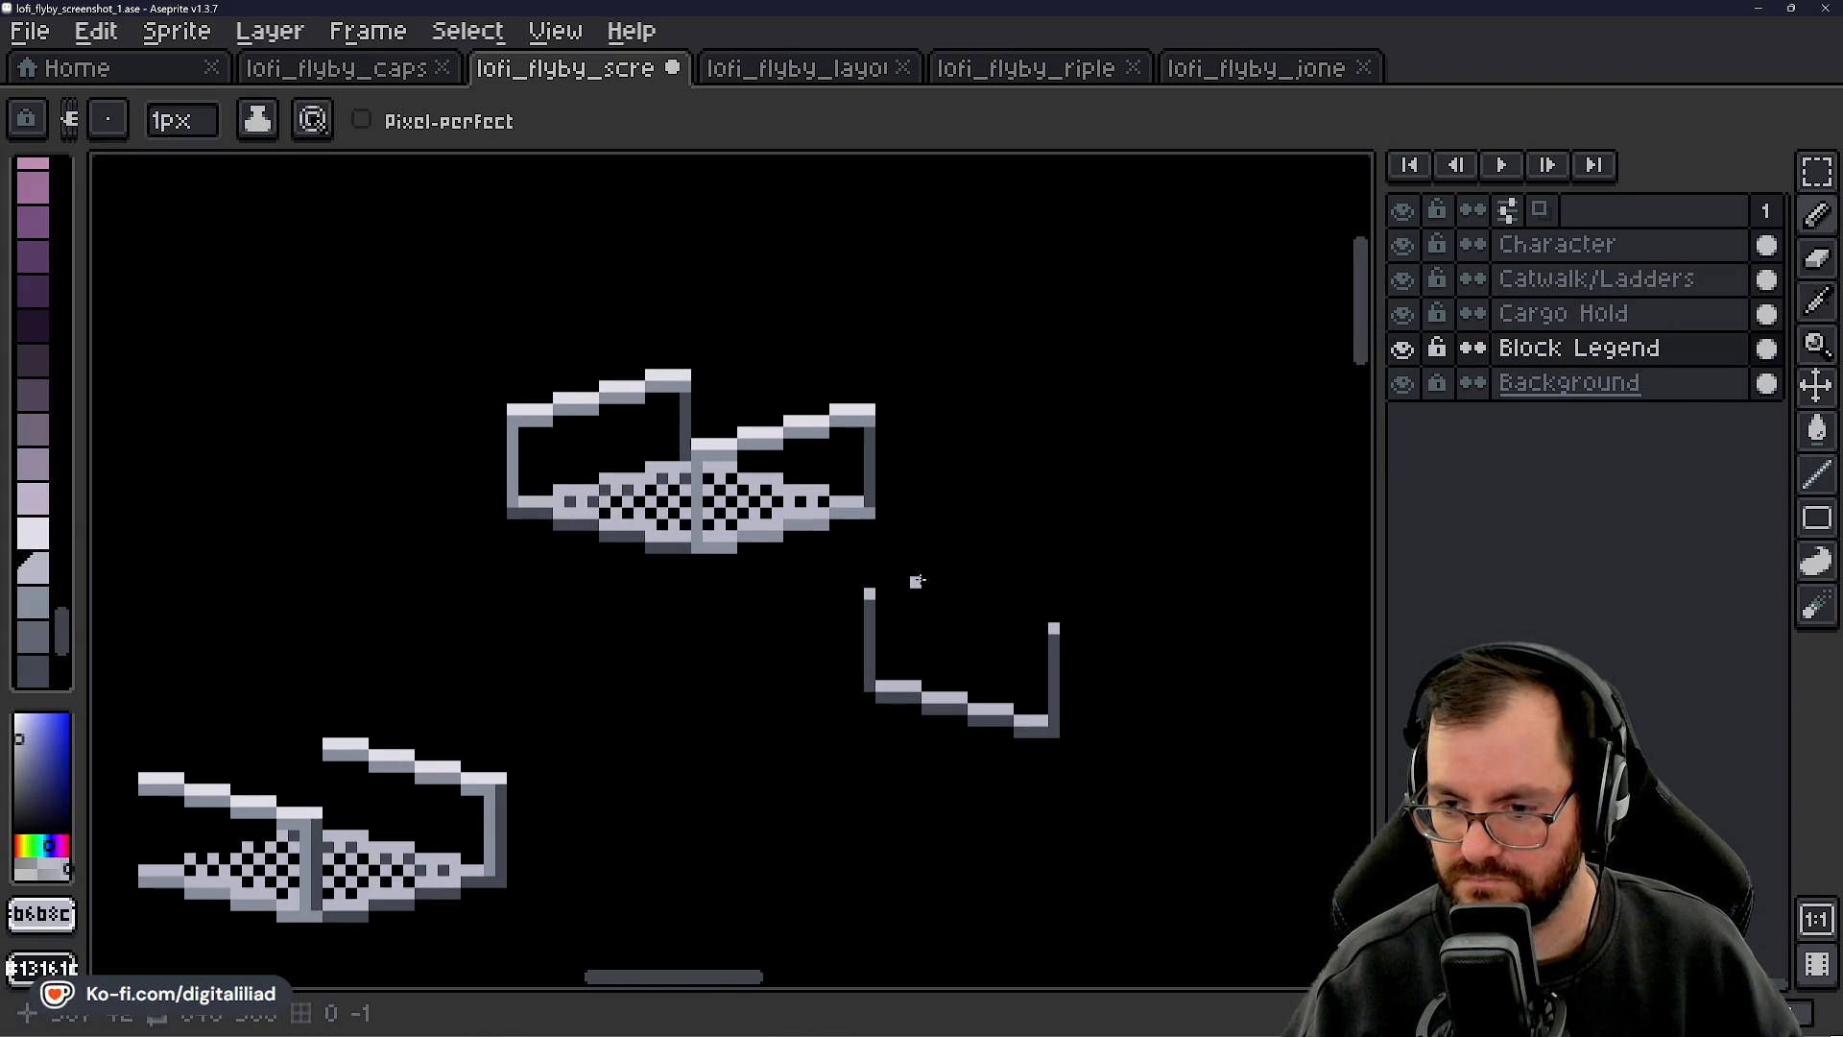
{"action": "left_click", "coordinate": [1817, 173]}
{"action": "left_click_drag", "start_coordinate": [831, 557], "coordinate": [1215, 777]}
{"action": "mouse_move", "coordinate": [1057, 768]}
{"action": "left_mouse_down"}
{"action": "mouse_move", "coordinate": [811, 740]}
{"action": "mouse_move", "coordinate": [671, 601]}
{"action": "mouse_move", "coordinate": [710, 600]}
{"action": "left_mouse_up"}
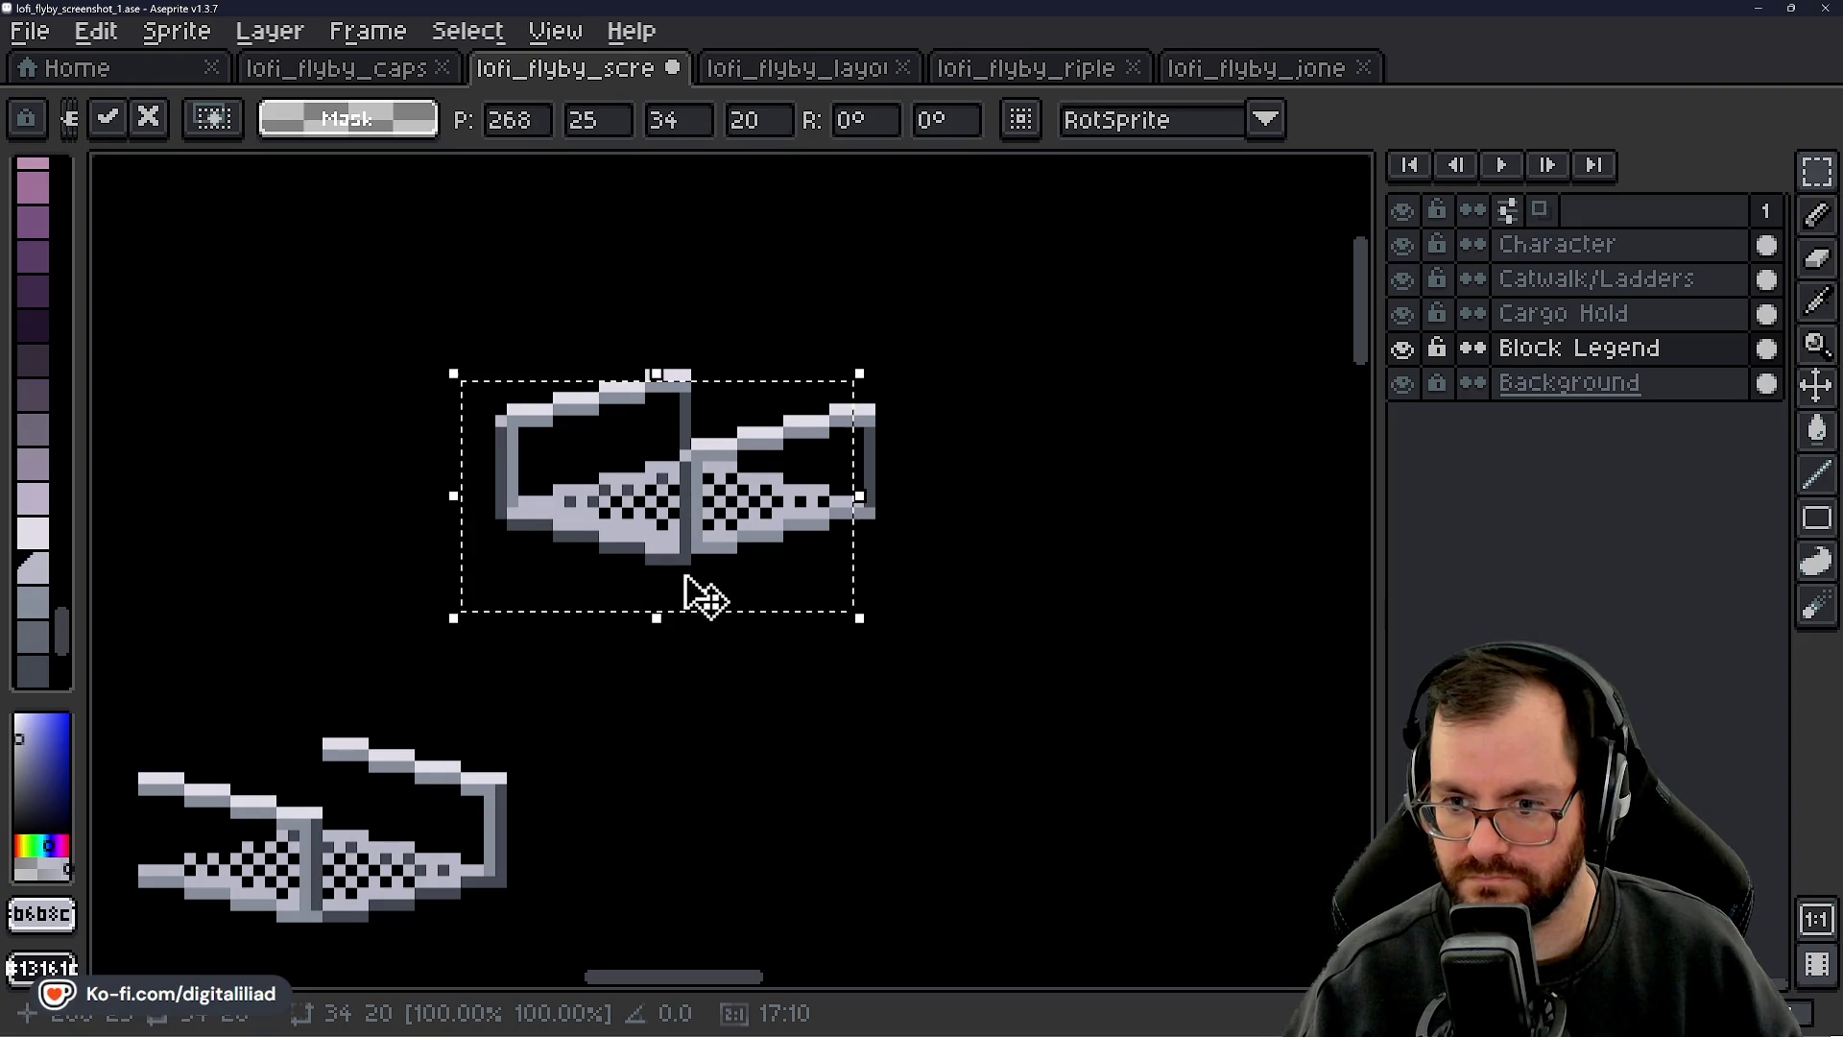
- Commit the moved railing in place and deselect it
{"action": "left_click", "coordinate": [1110, 605]}
{"action": "scroll", "coordinate": [1074, 642], "scroll_direction": "down", "scroll_amount": 2}
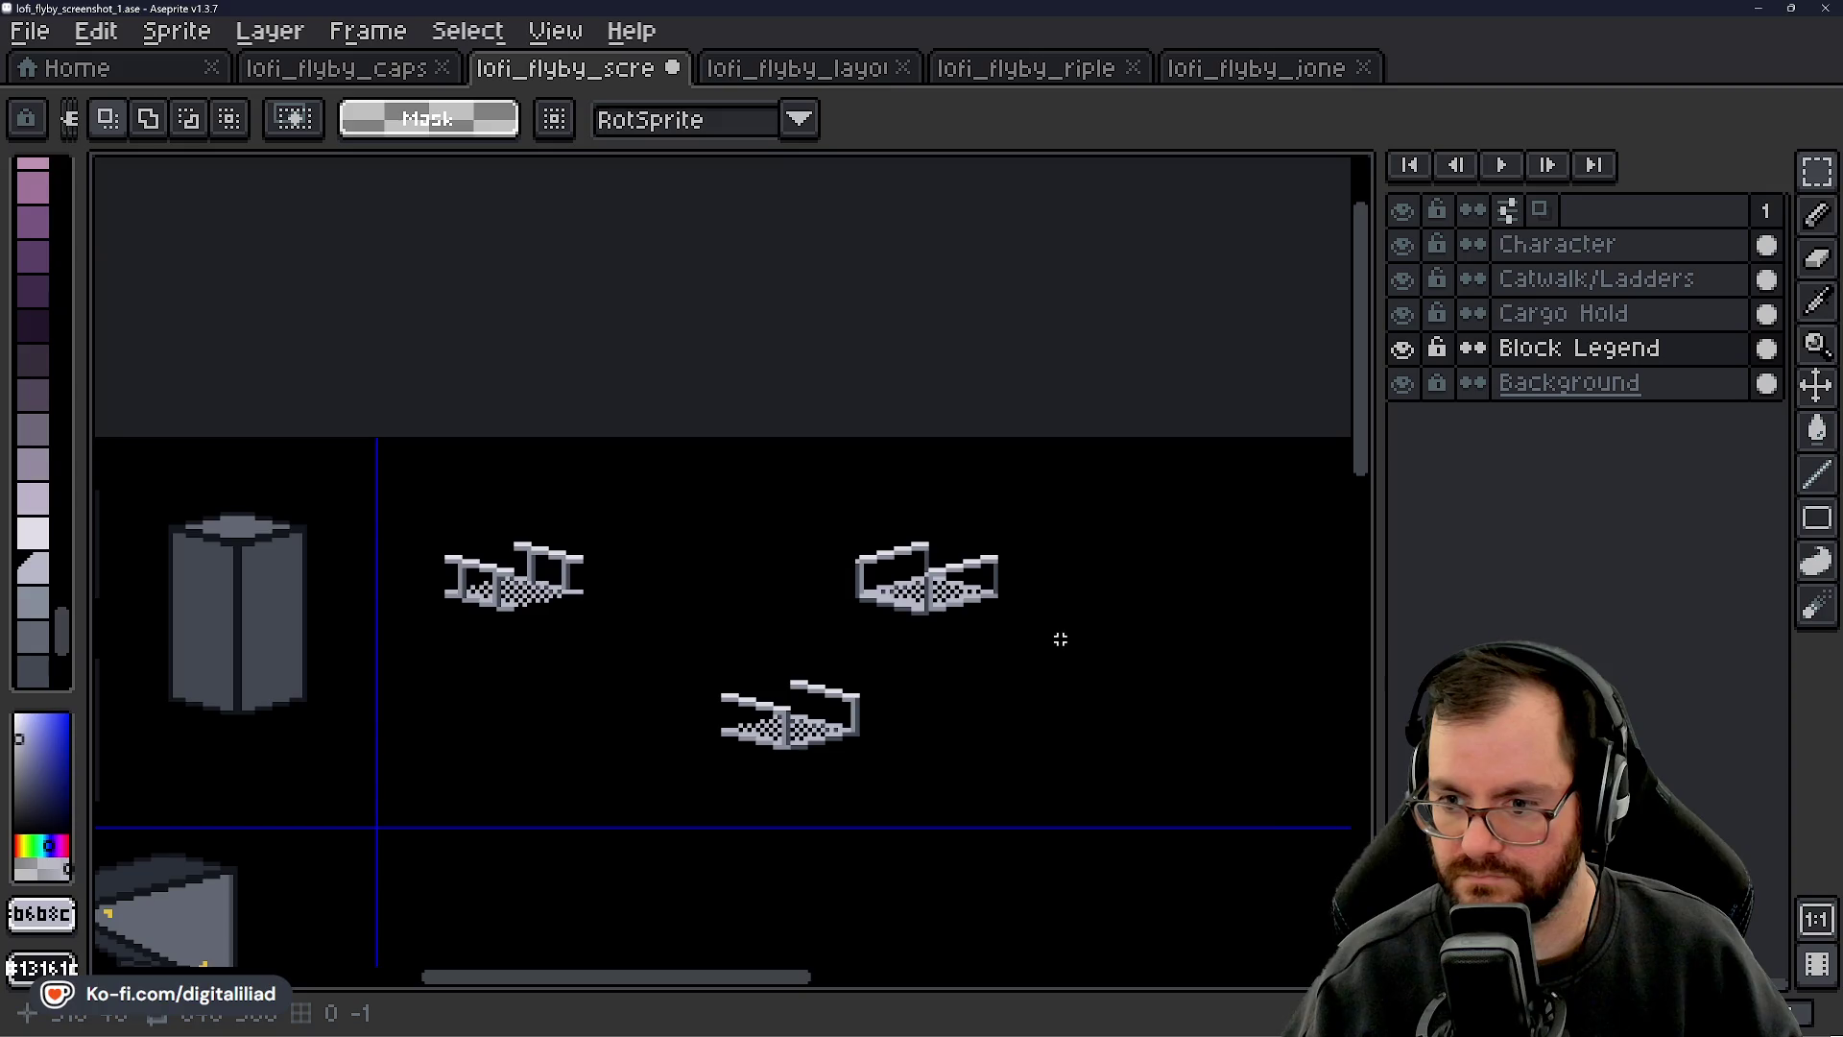
{"action": "scroll", "coordinate": [1049, 630], "scroll_direction": "down", "scroll_amount": 1}
{"action": "scroll", "coordinate": [960, 576], "scroll_direction": "up", "scroll_amount": 5}
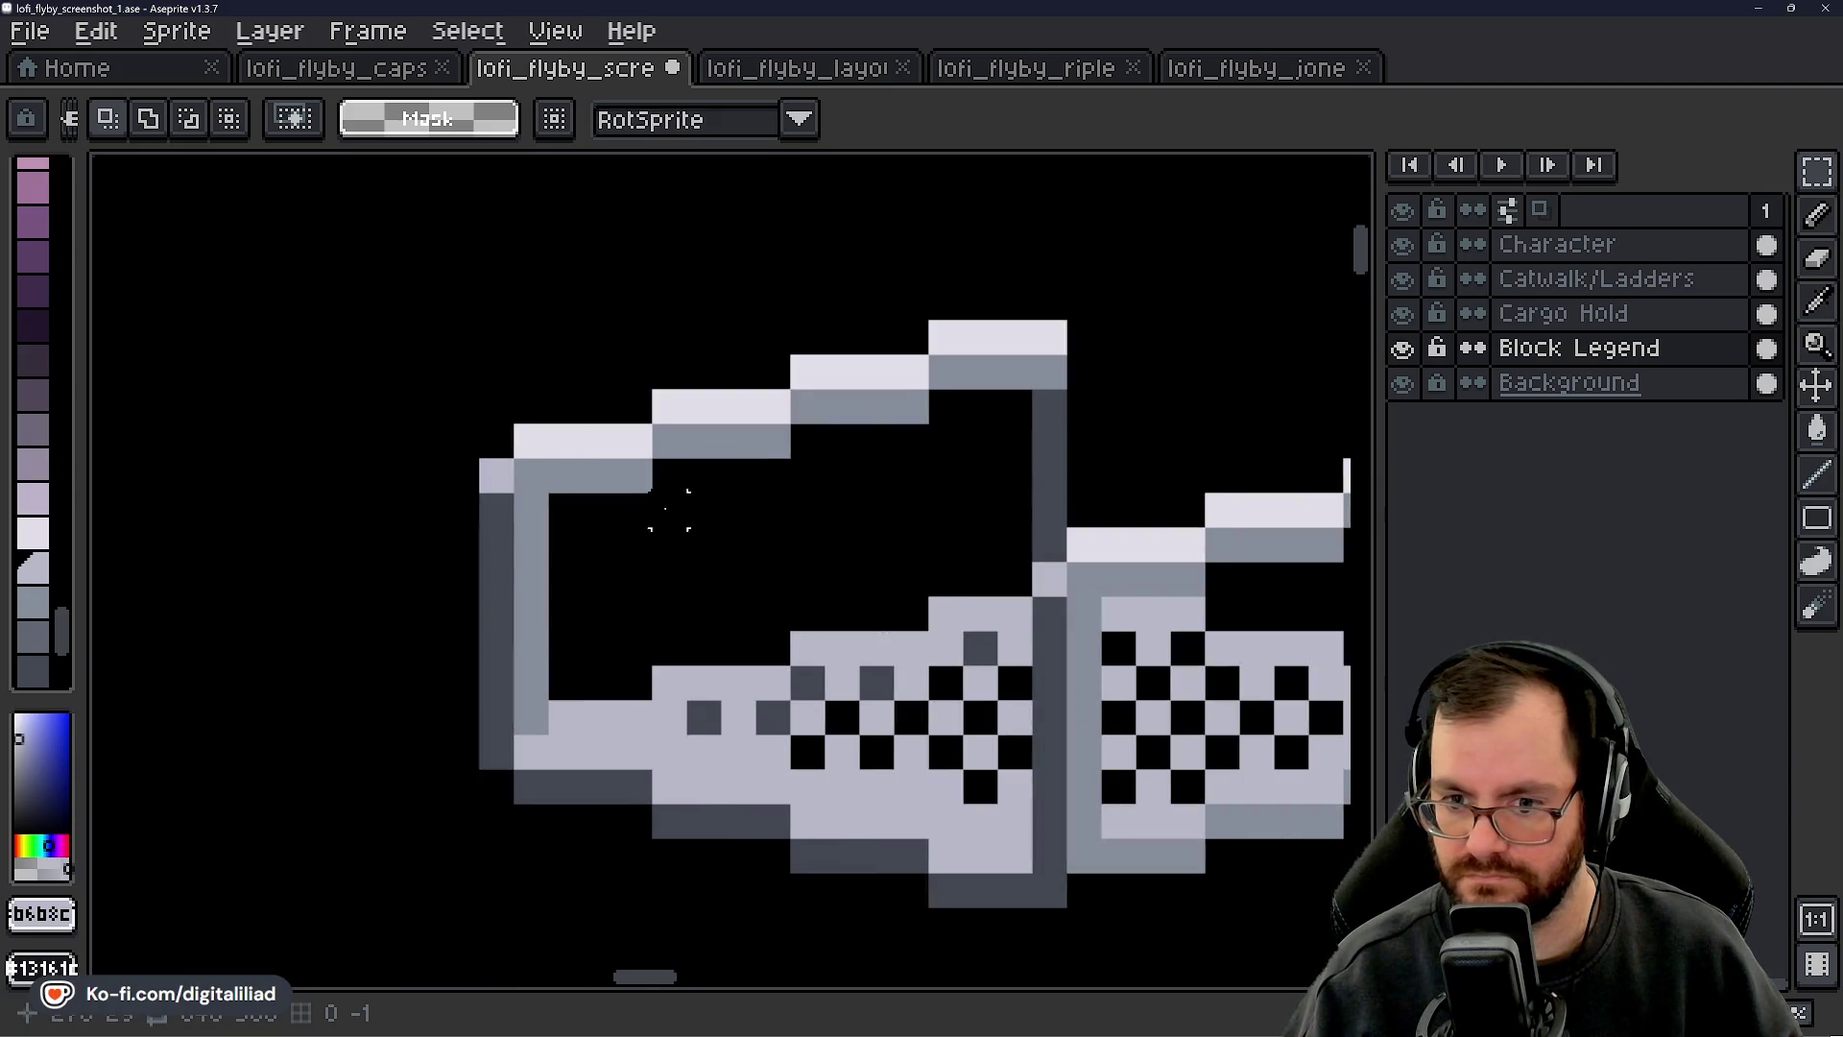
{"action": "scroll", "coordinate": [748, 595], "scroll_direction": "down", "scroll_amount": 4}
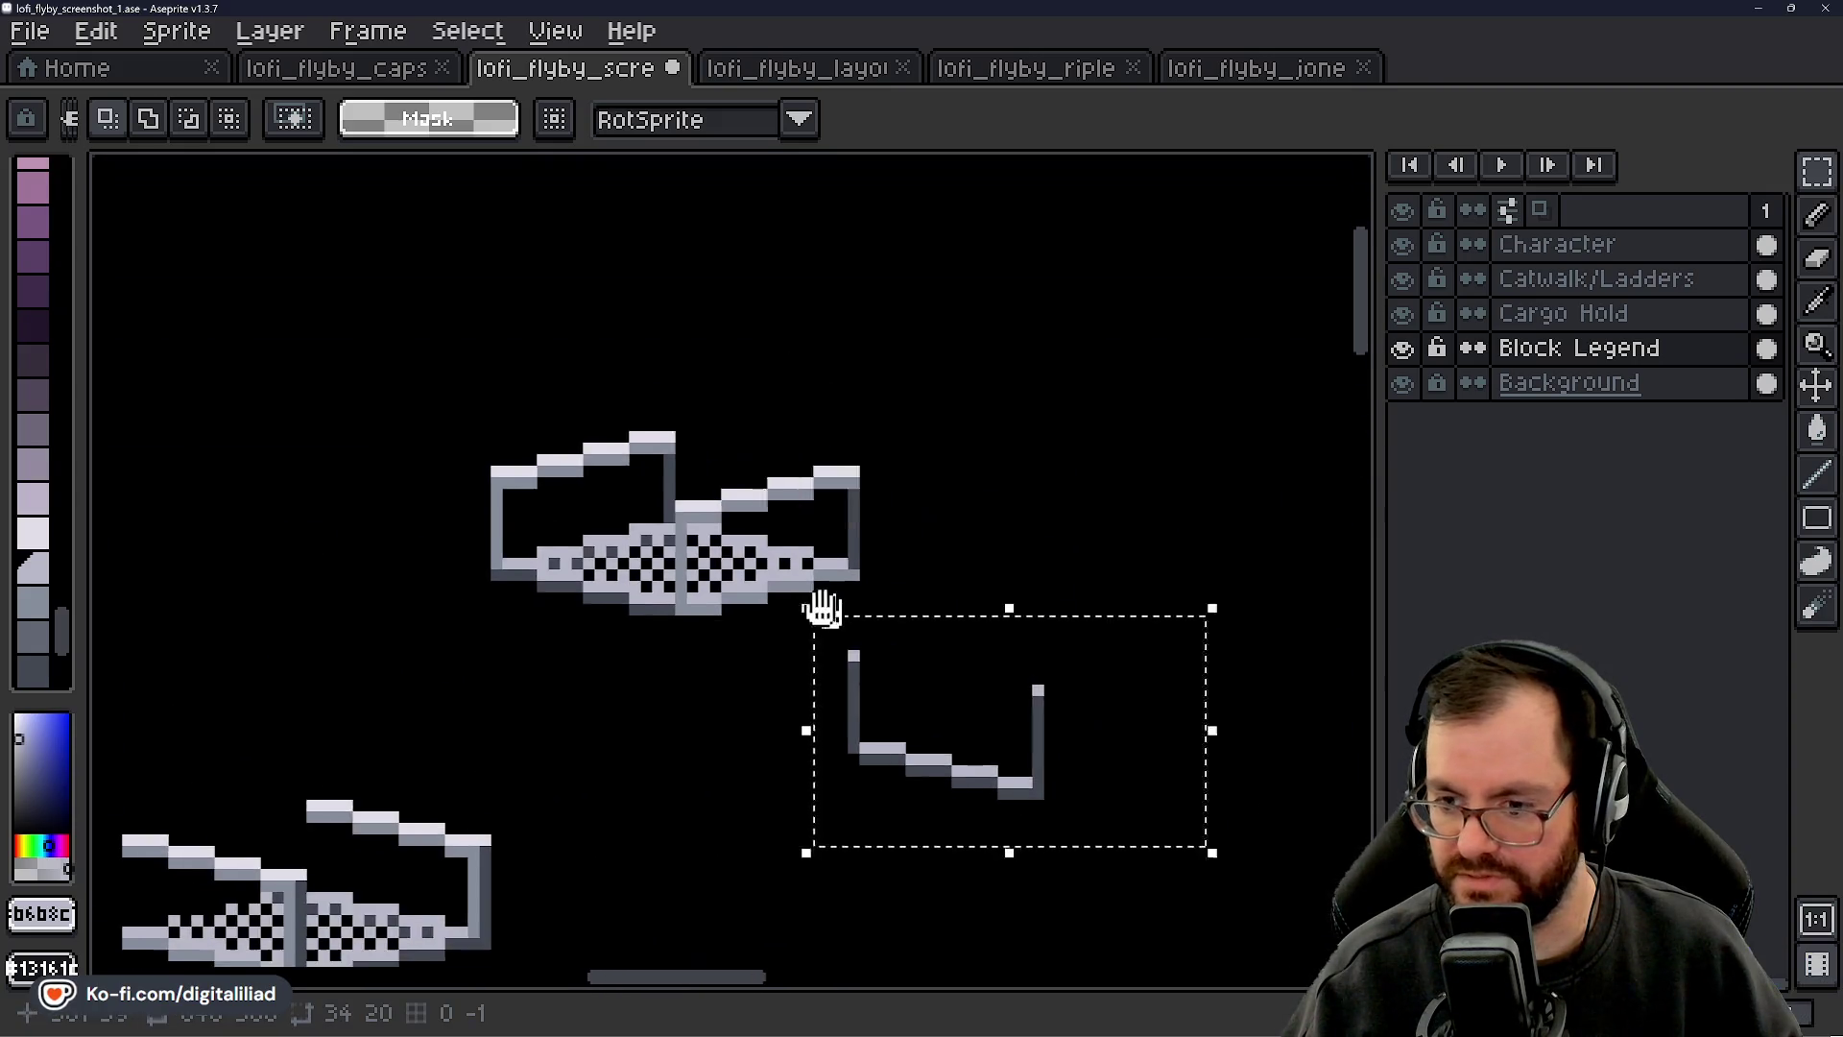
{"action": "key", "text": "ctrl+d"}
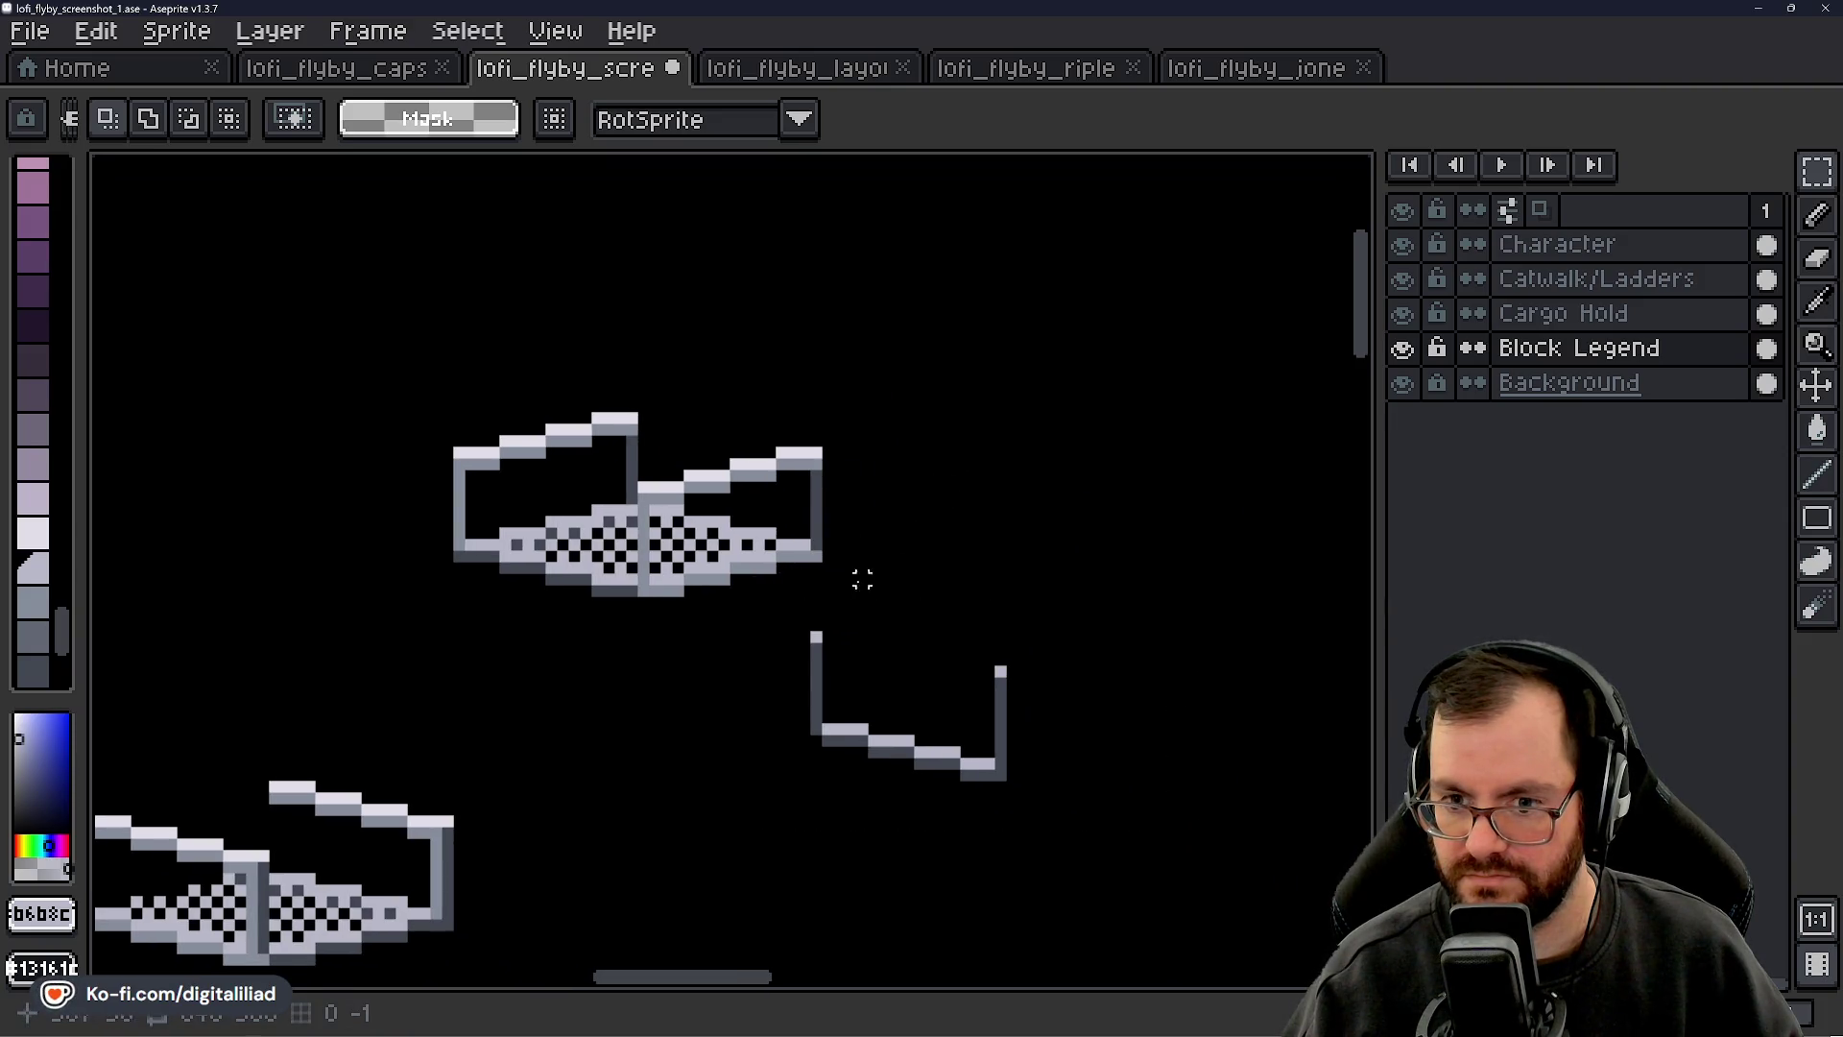
{"action": "scroll", "coordinate": [835, 633], "scroll_direction": "up", "scroll_amount": 4}
- Add light grey cap pixels atop both railing posts and darken the old light pixel
{"action": "left_click", "coordinate": [779, 683], "text": "alt"}
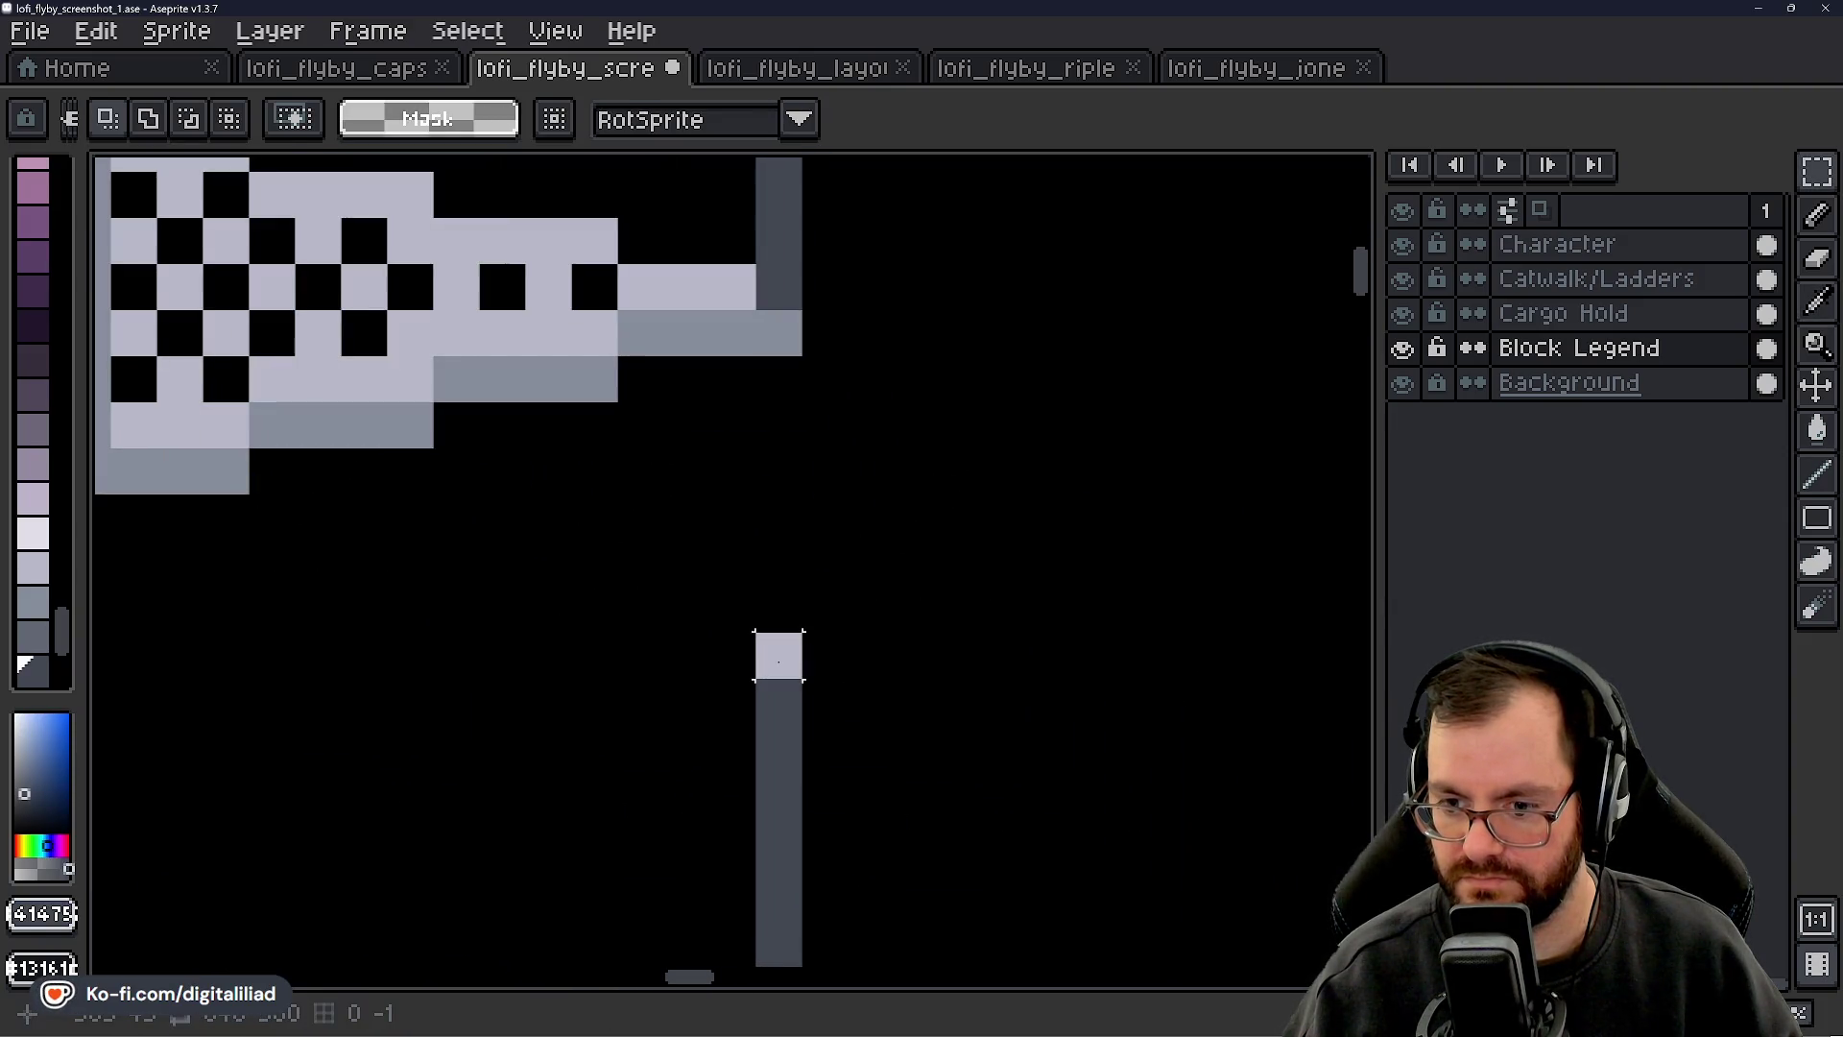
{"action": "key", "text": "b"}
{"action": "mouse_move", "coordinate": [773, 649]}
{"action": "left_mouse_down"}
{"action": "mouse_move", "coordinate": [897, 625]}
{"action": "mouse_move", "coordinate": [1091, 534]}
{"action": "left_mouse_up"}
{"action": "left_click", "coordinate": [1090, 535], "text": "alt"}
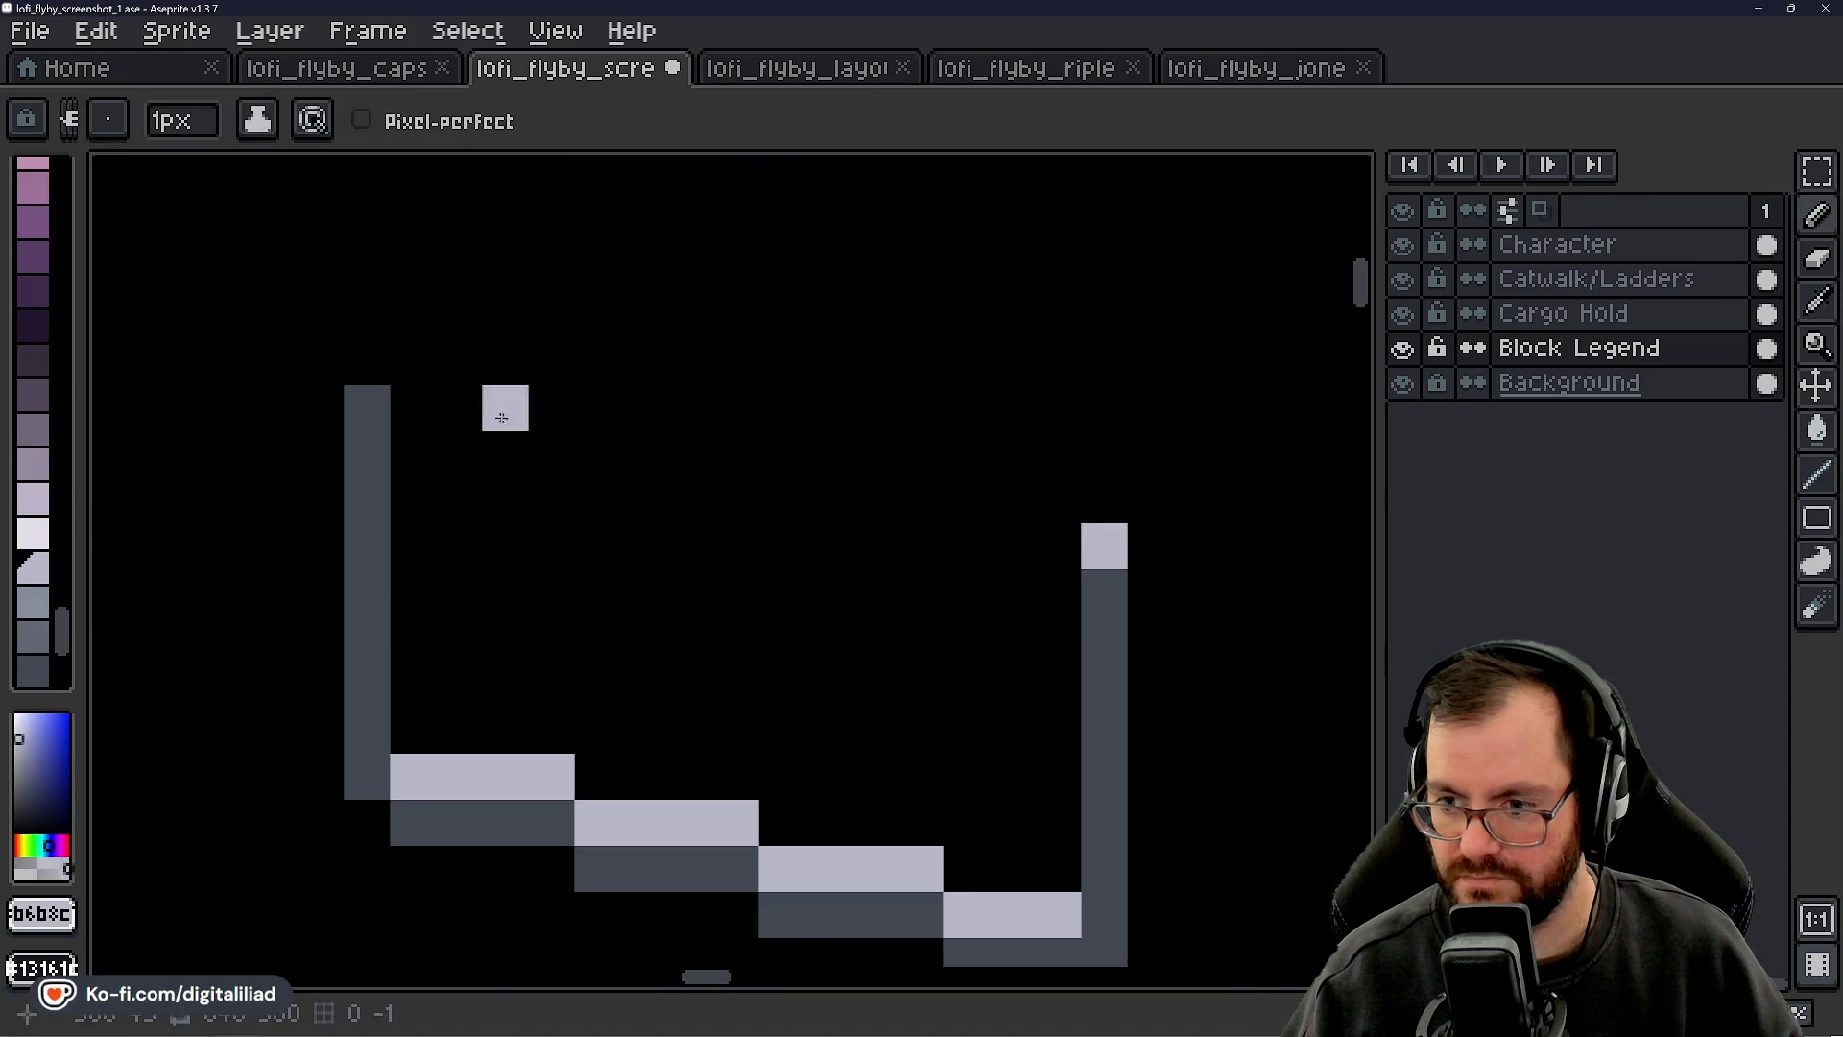
{"action": "left_click", "coordinate": [367, 362]}
{"action": "left_click", "coordinate": [1104, 500]}
{"action": "left_click", "coordinate": [1104, 595], "text": "alt"}
{"action": "left_click", "coordinate": [1099, 559]}
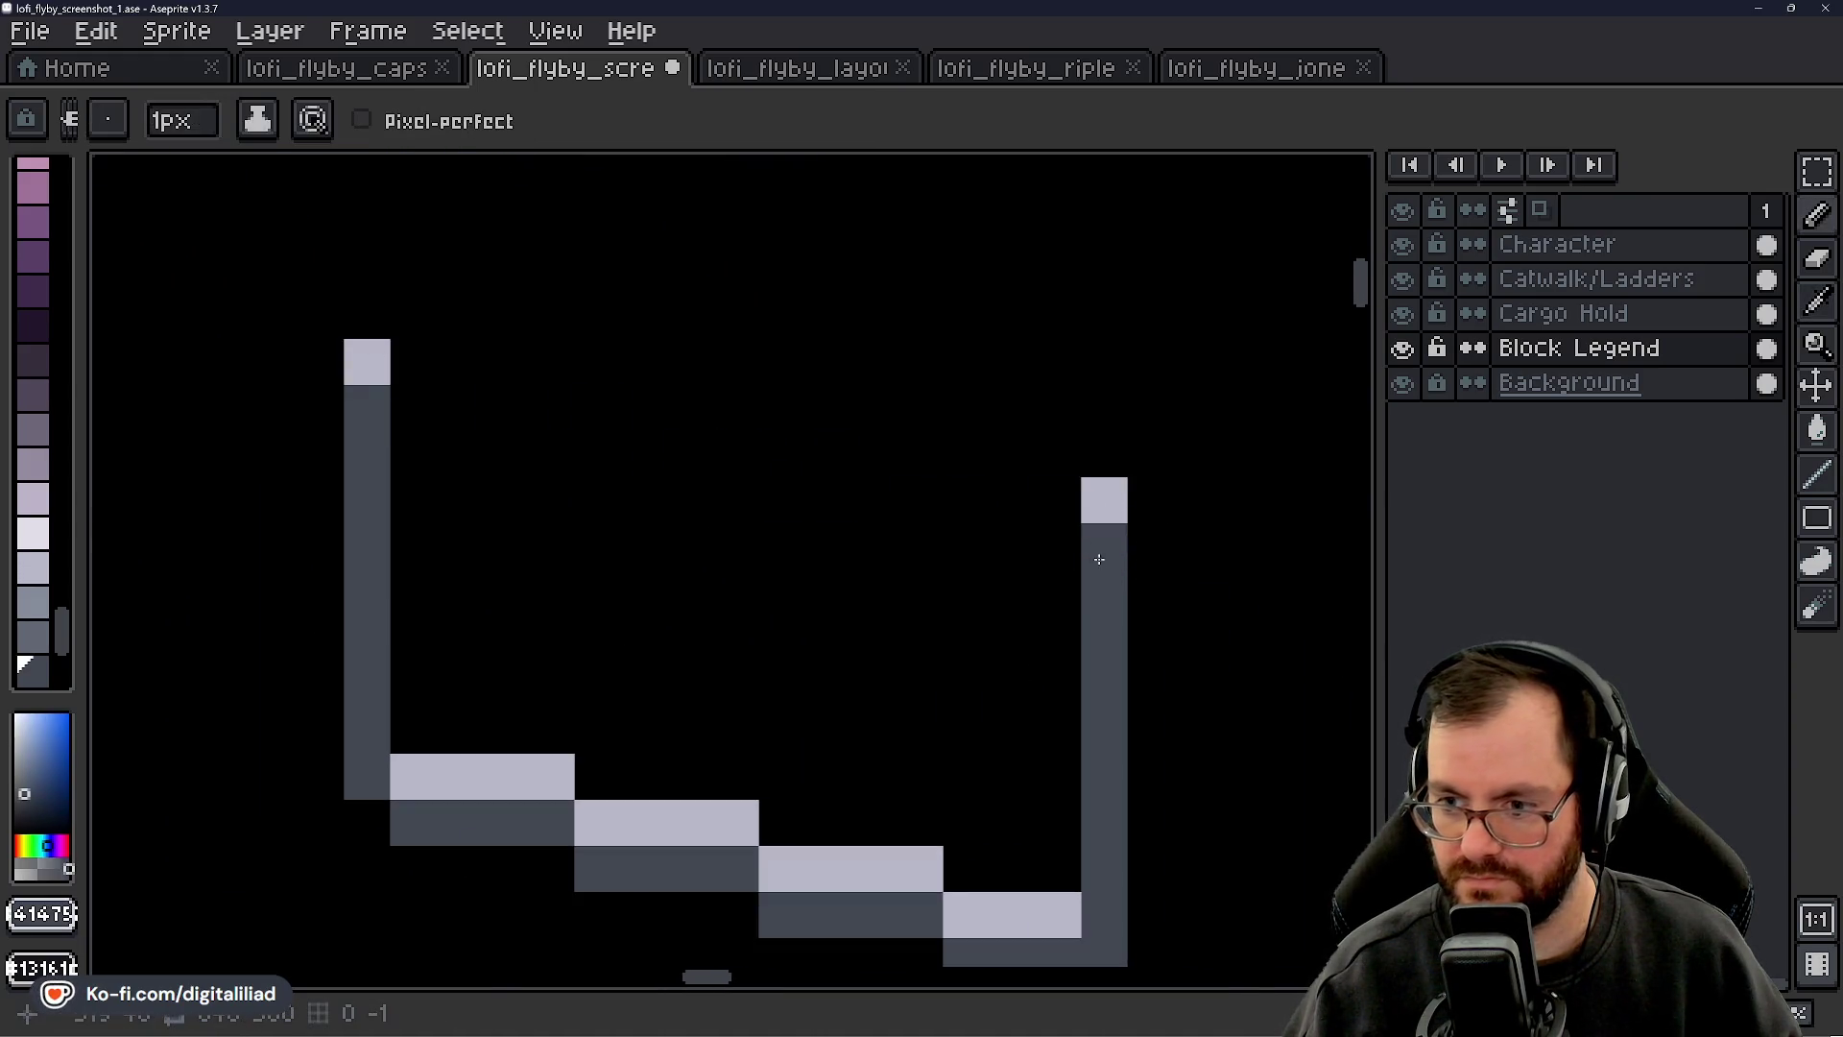
{"action": "scroll", "coordinate": [825, 590], "scroll_direction": "down", "scroll_amount": 2}
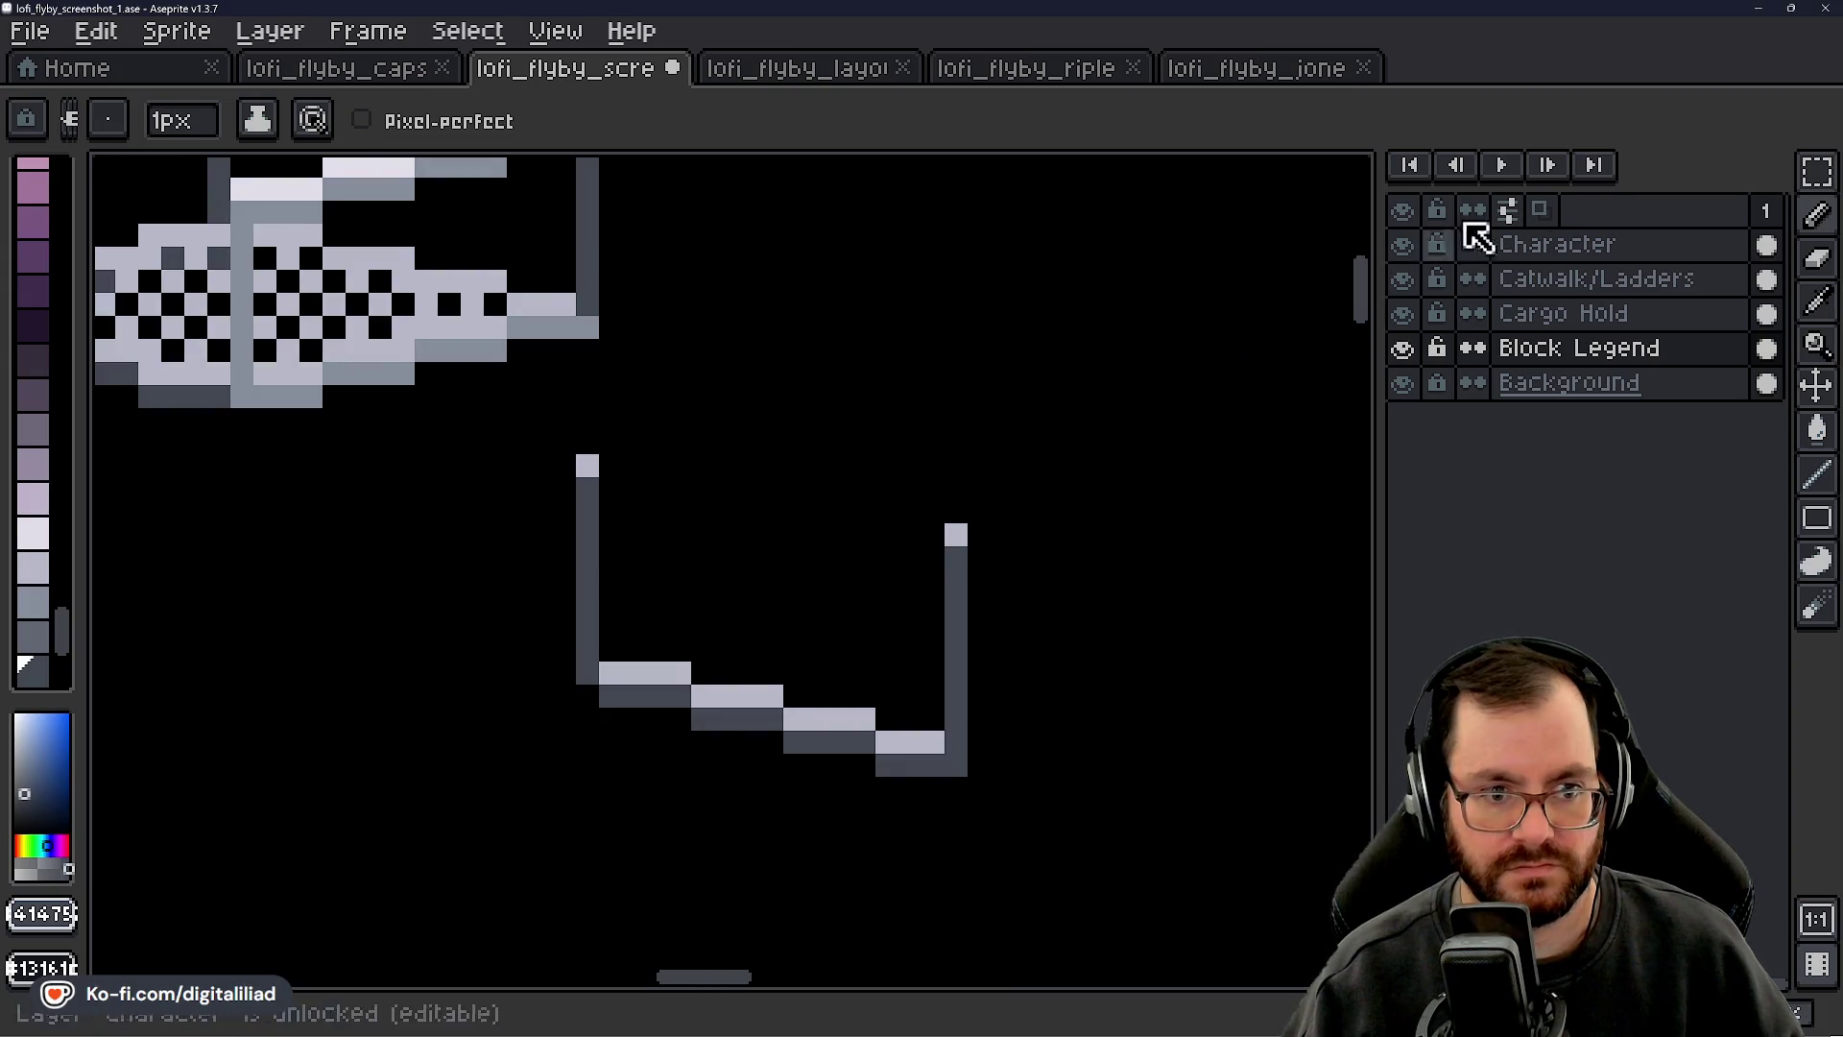
- Place a copy of the U-shaped railing on the upper catwalk's left end
{"action": "left_click", "coordinate": [1817, 173]}
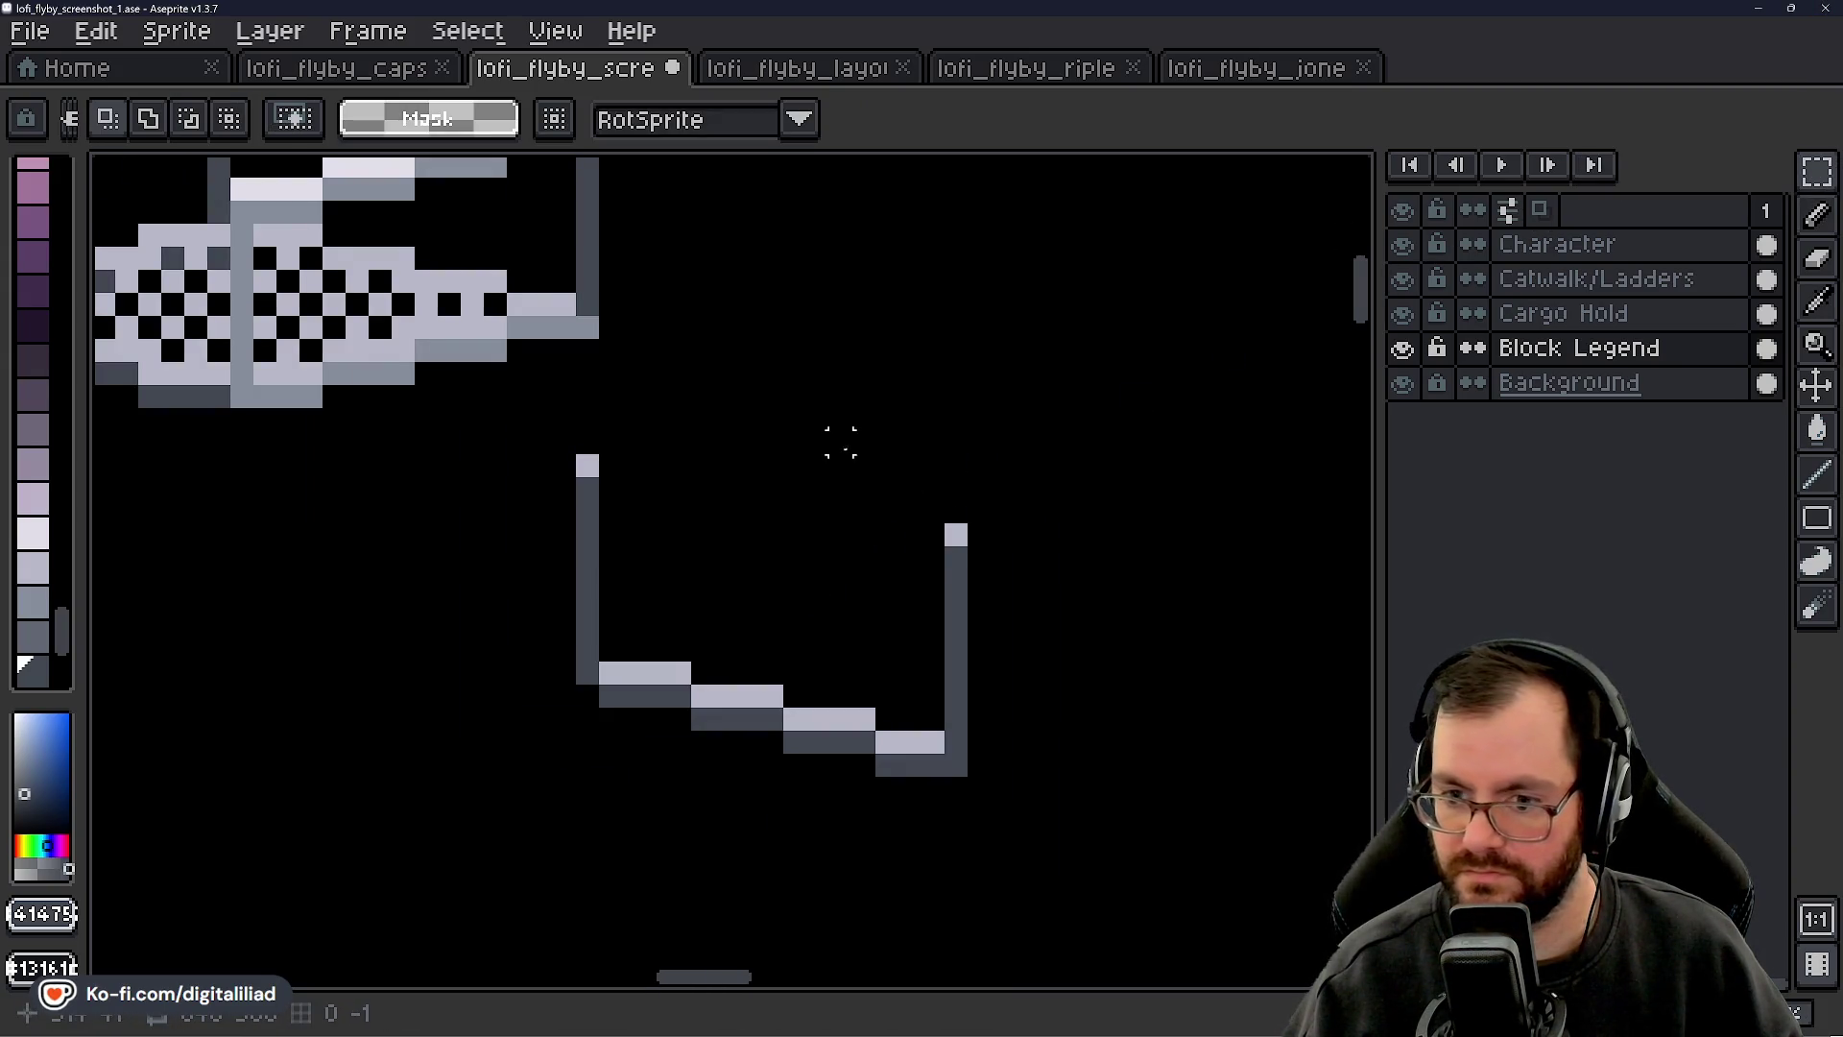
{"action": "scroll", "coordinate": [827, 441], "scroll_direction": "left", "scroll_amount": 2}
{"action": "left_click_drag", "start_coordinate": [738, 420], "coordinate": [1286, 854]}
{"action": "scroll", "coordinate": [937, 588], "scroll_direction": "down", "scroll_amount": 2}
{"action": "left_click_drag", "start_coordinate": [938, 588], "coordinate": [1029, 646]}
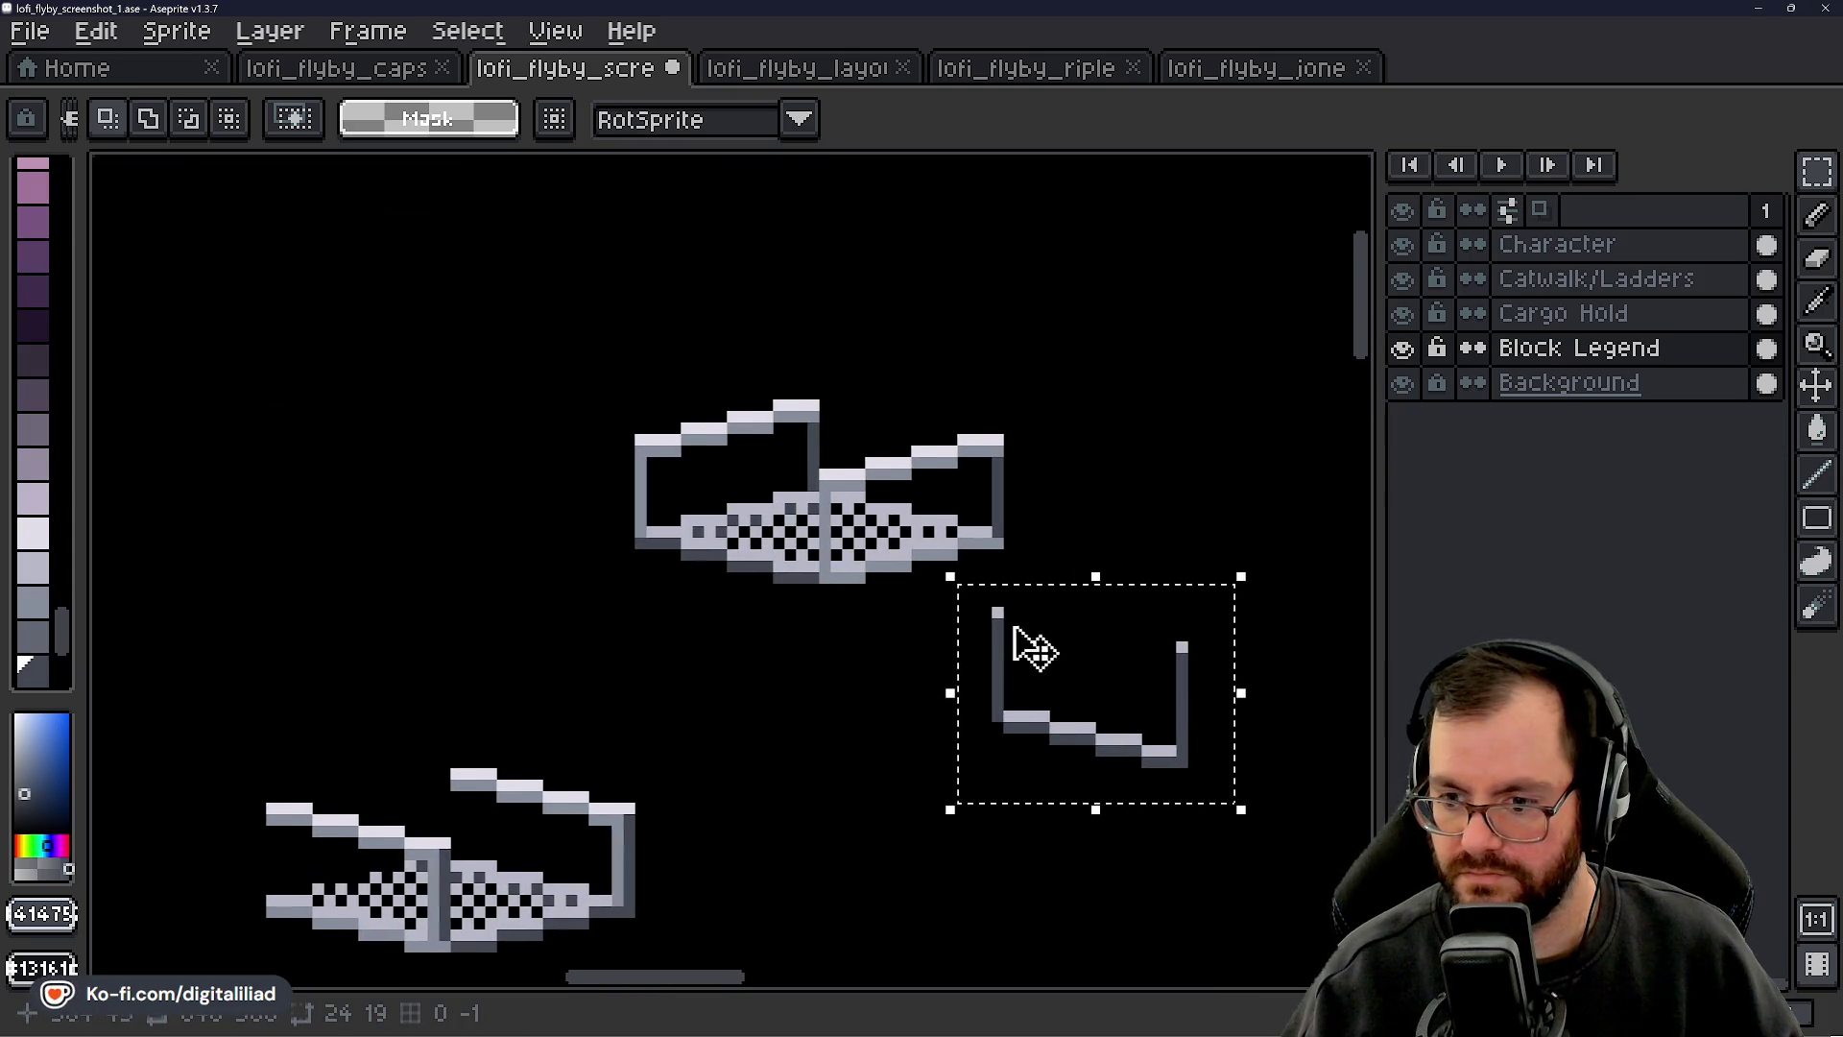
{"action": "mouse_move", "coordinate": [1131, 708]}
{"action": "left_mouse_down"}
{"action": "mouse_move", "coordinate": [740, 588]}
{"action": "mouse_move", "coordinate": [757, 559]}
{"action": "left_mouse_up"}
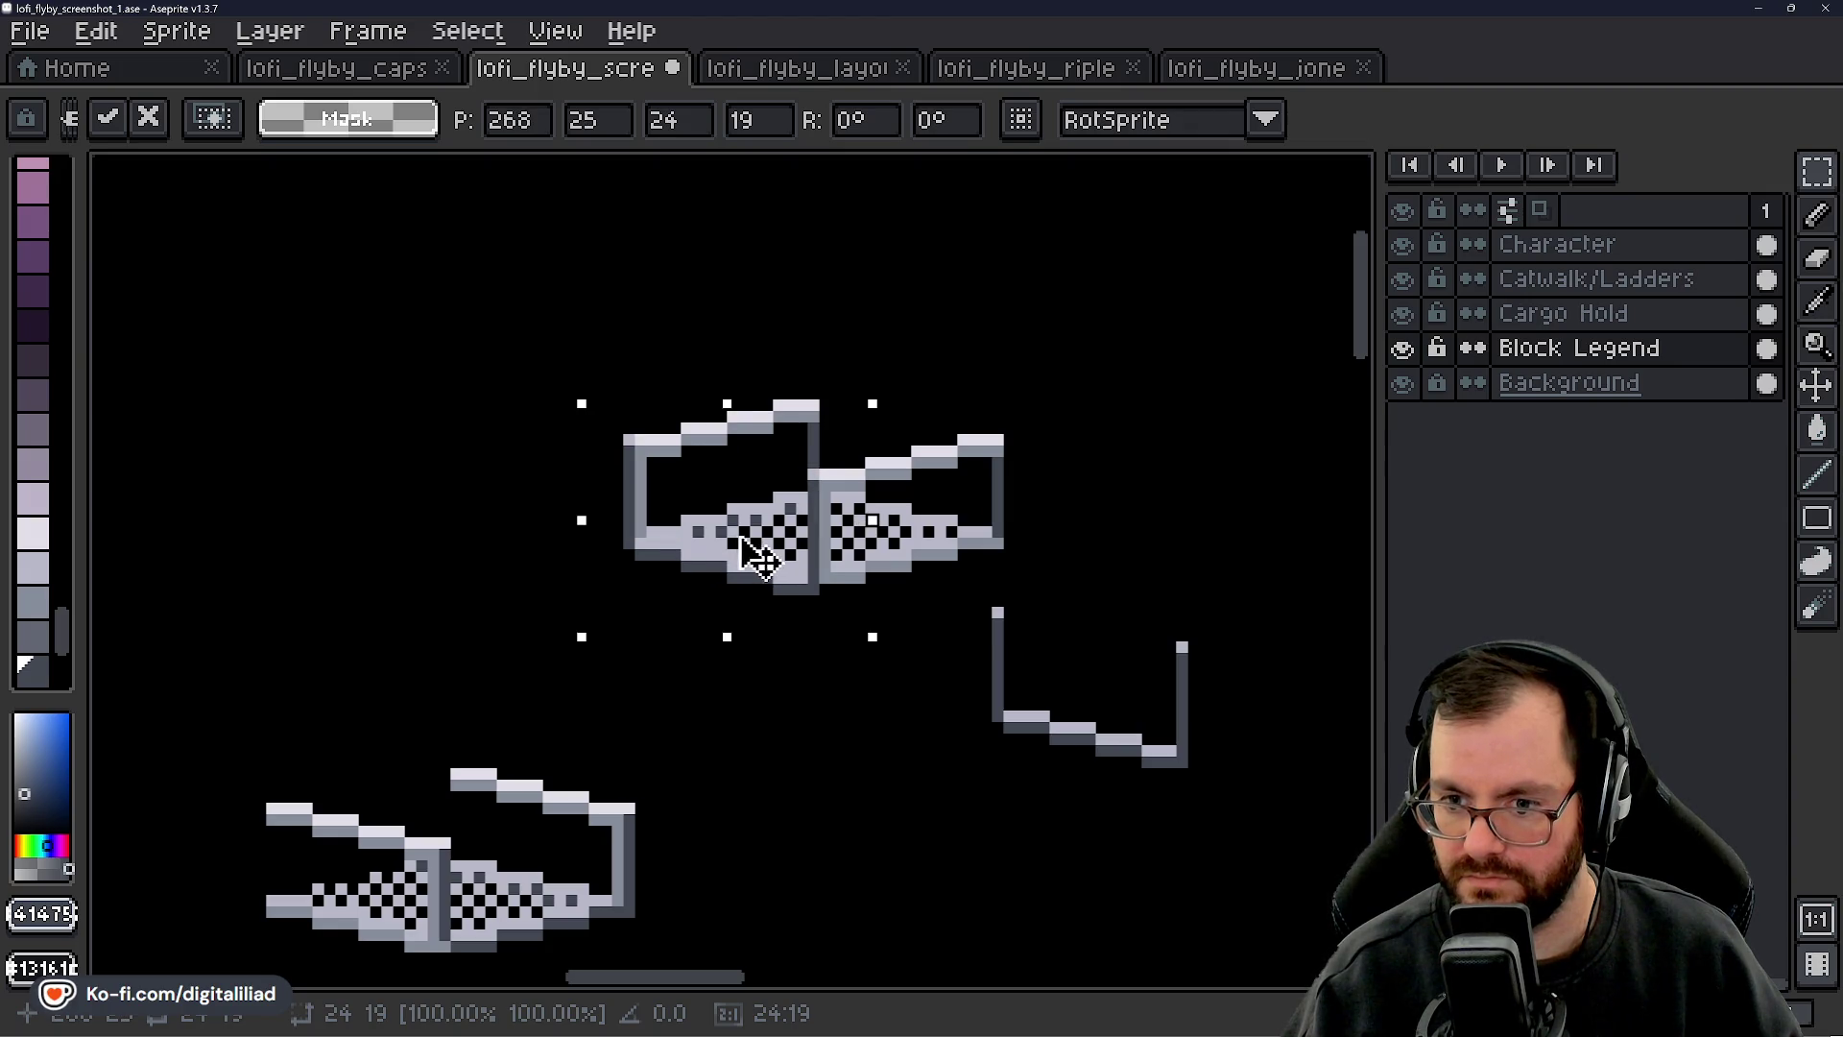
{"action": "left_click", "coordinate": [950, 346]}
{"action": "scroll", "coordinate": [891, 583], "scroll_direction": "down", "scroll_amount": 3}
{"action": "scroll", "coordinate": [890, 582], "scroll_direction": "down", "scroll_amount": 1}
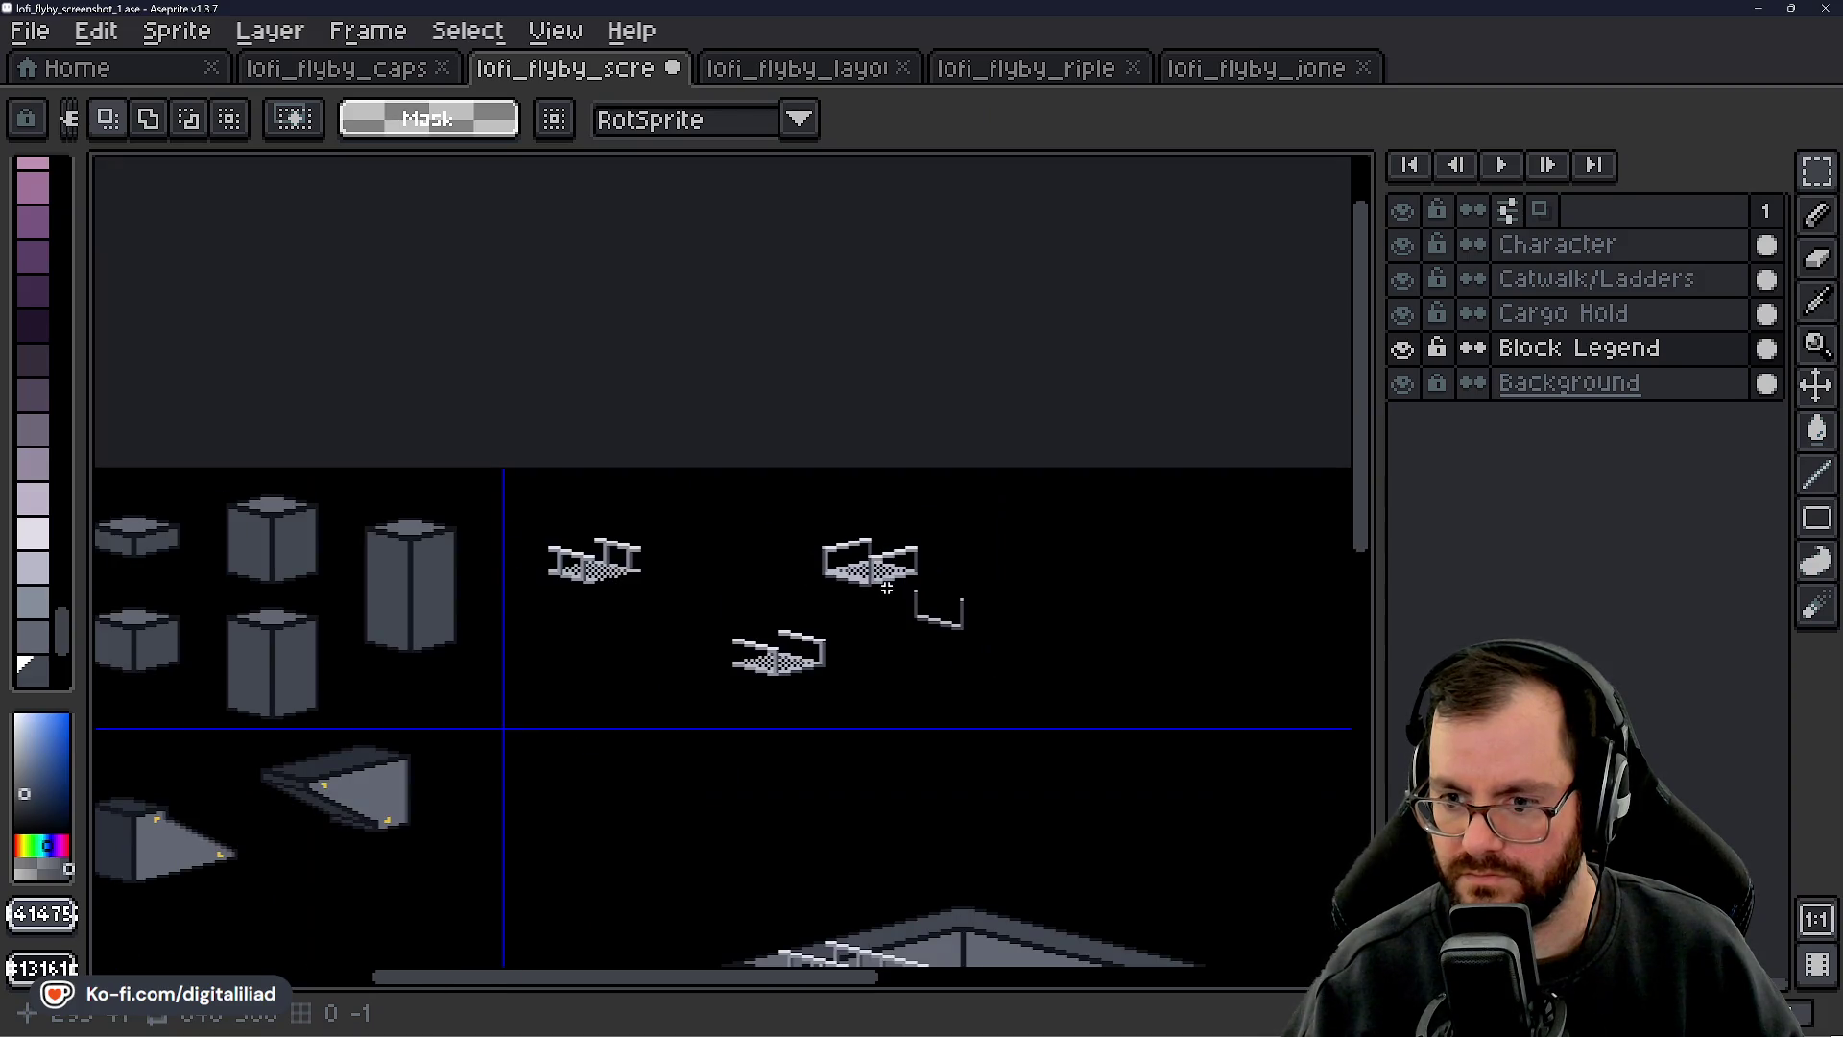
{"action": "scroll", "coordinate": [835, 566], "scroll_direction": "up", "scroll_amount": 2}
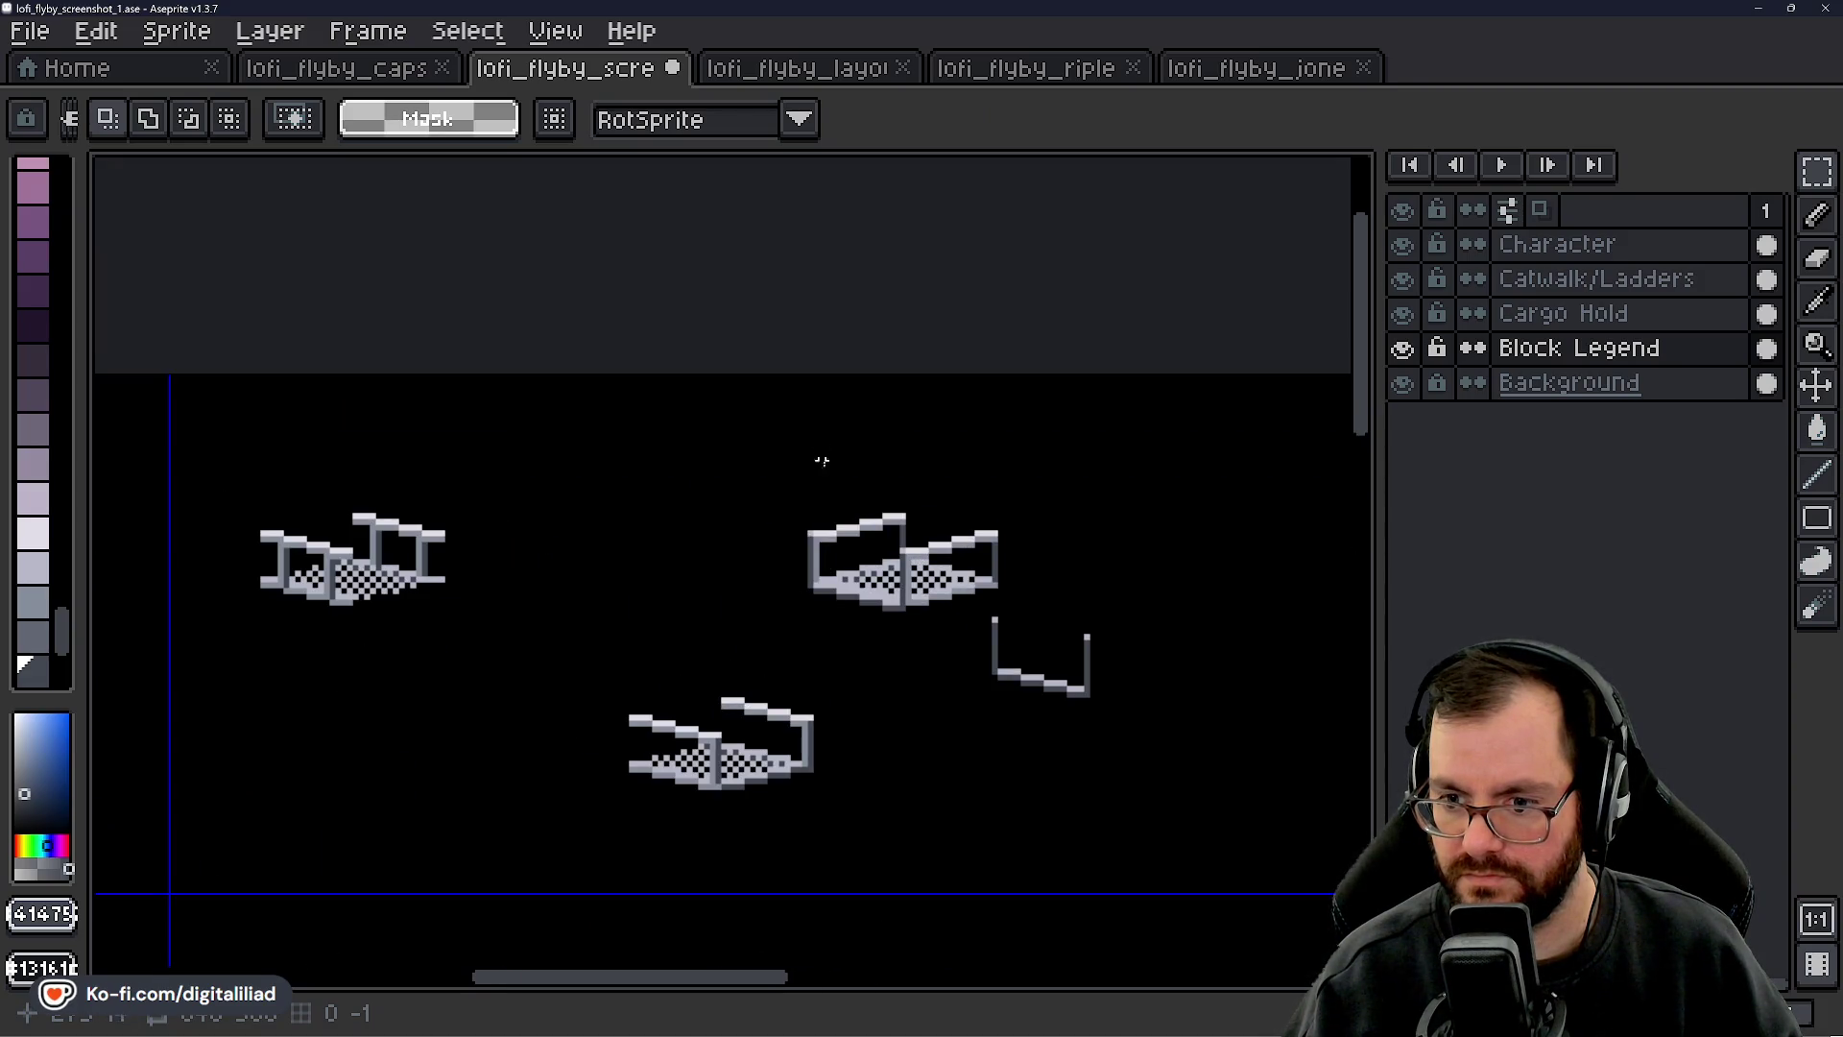
{"action": "scroll", "coordinate": [822, 455], "scroll_direction": "up", "scroll_amount": 3}
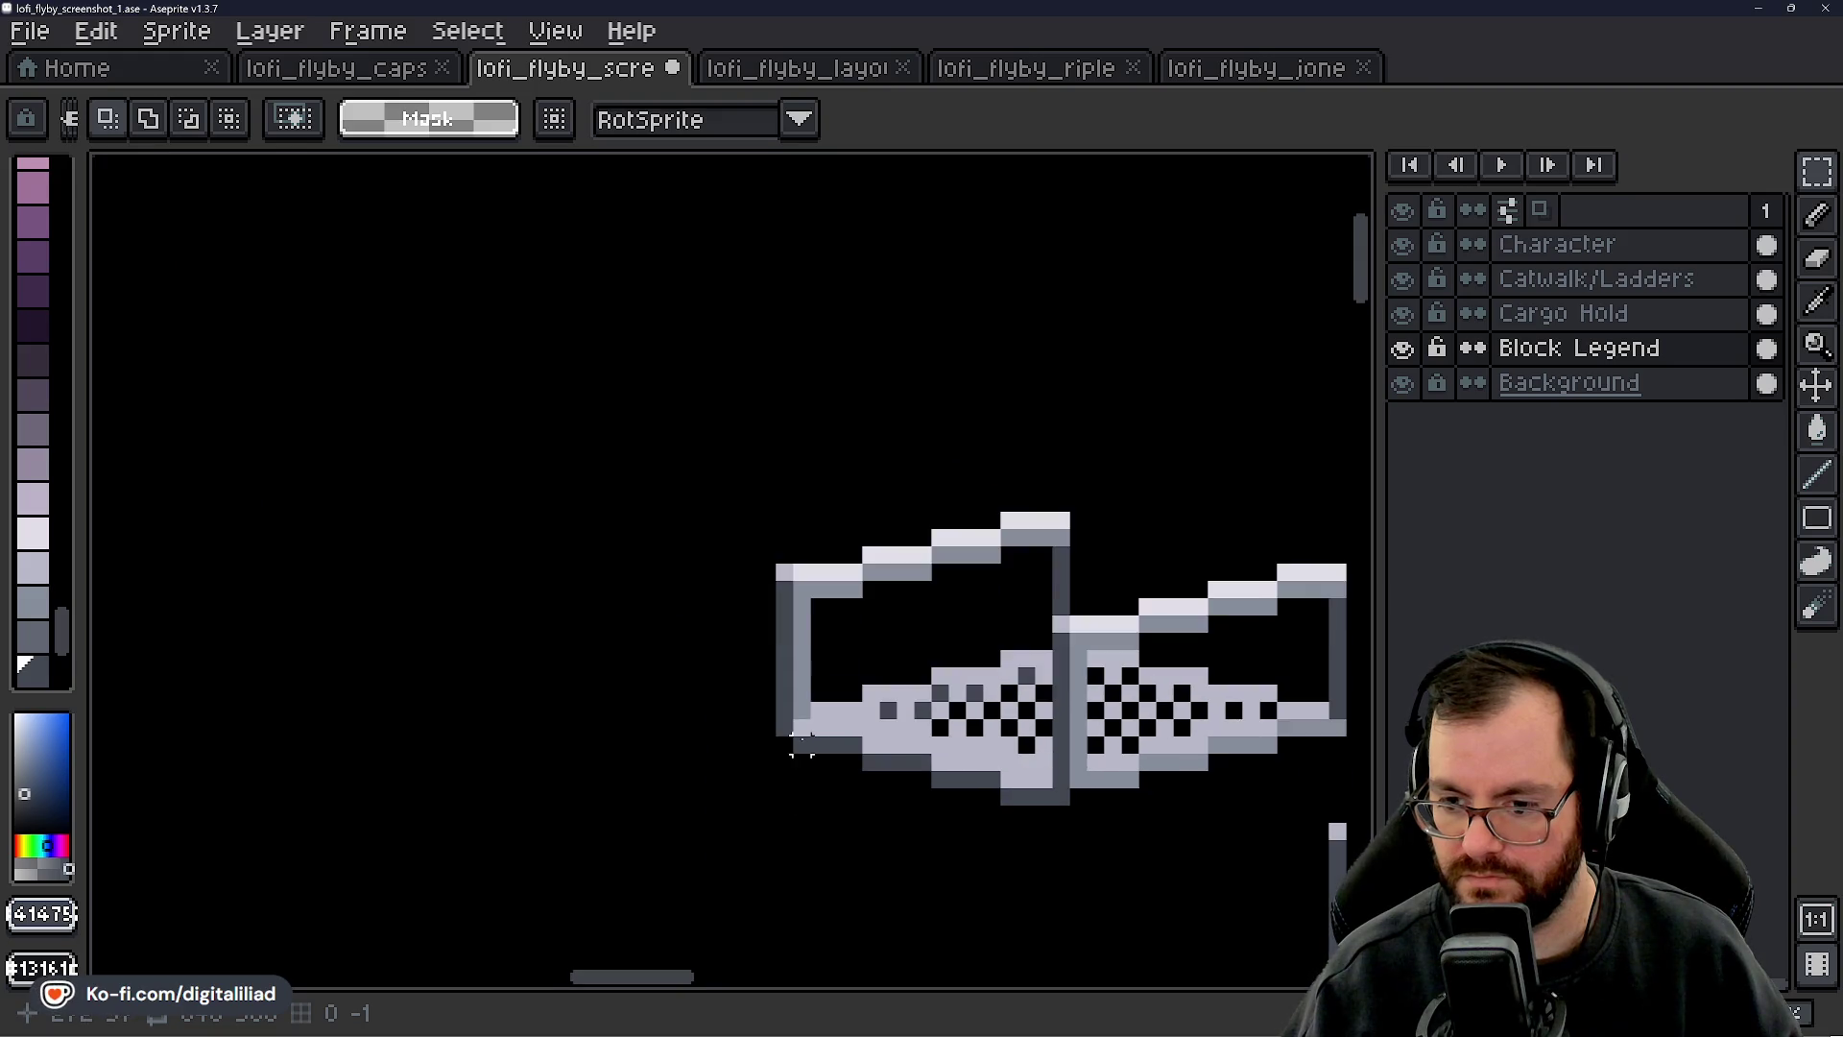
{"action": "scroll", "coordinate": [801, 742], "scroll_direction": "up", "scroll_amount": 1}
{"action": "key", "text": "b"}
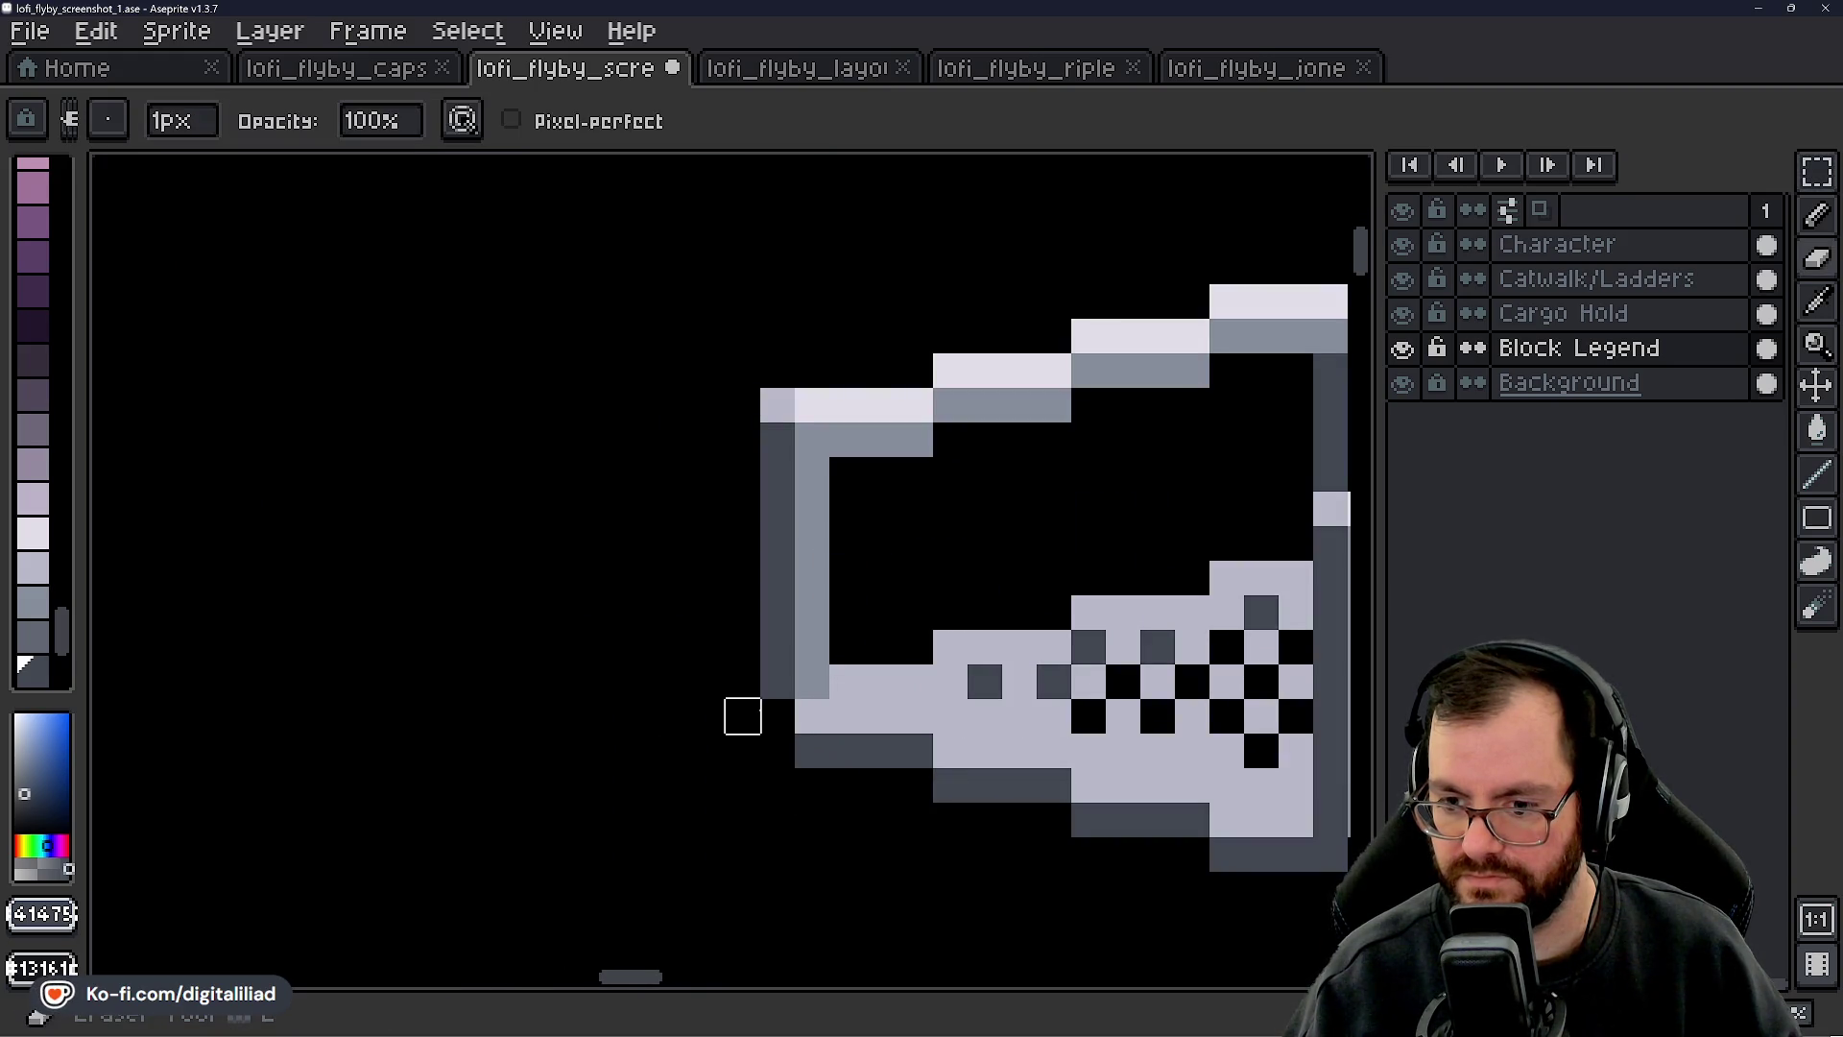
{"action": "scroll", "coordinate": [675, 646], "scroll_direction": "down", "scroll_amount": 5}
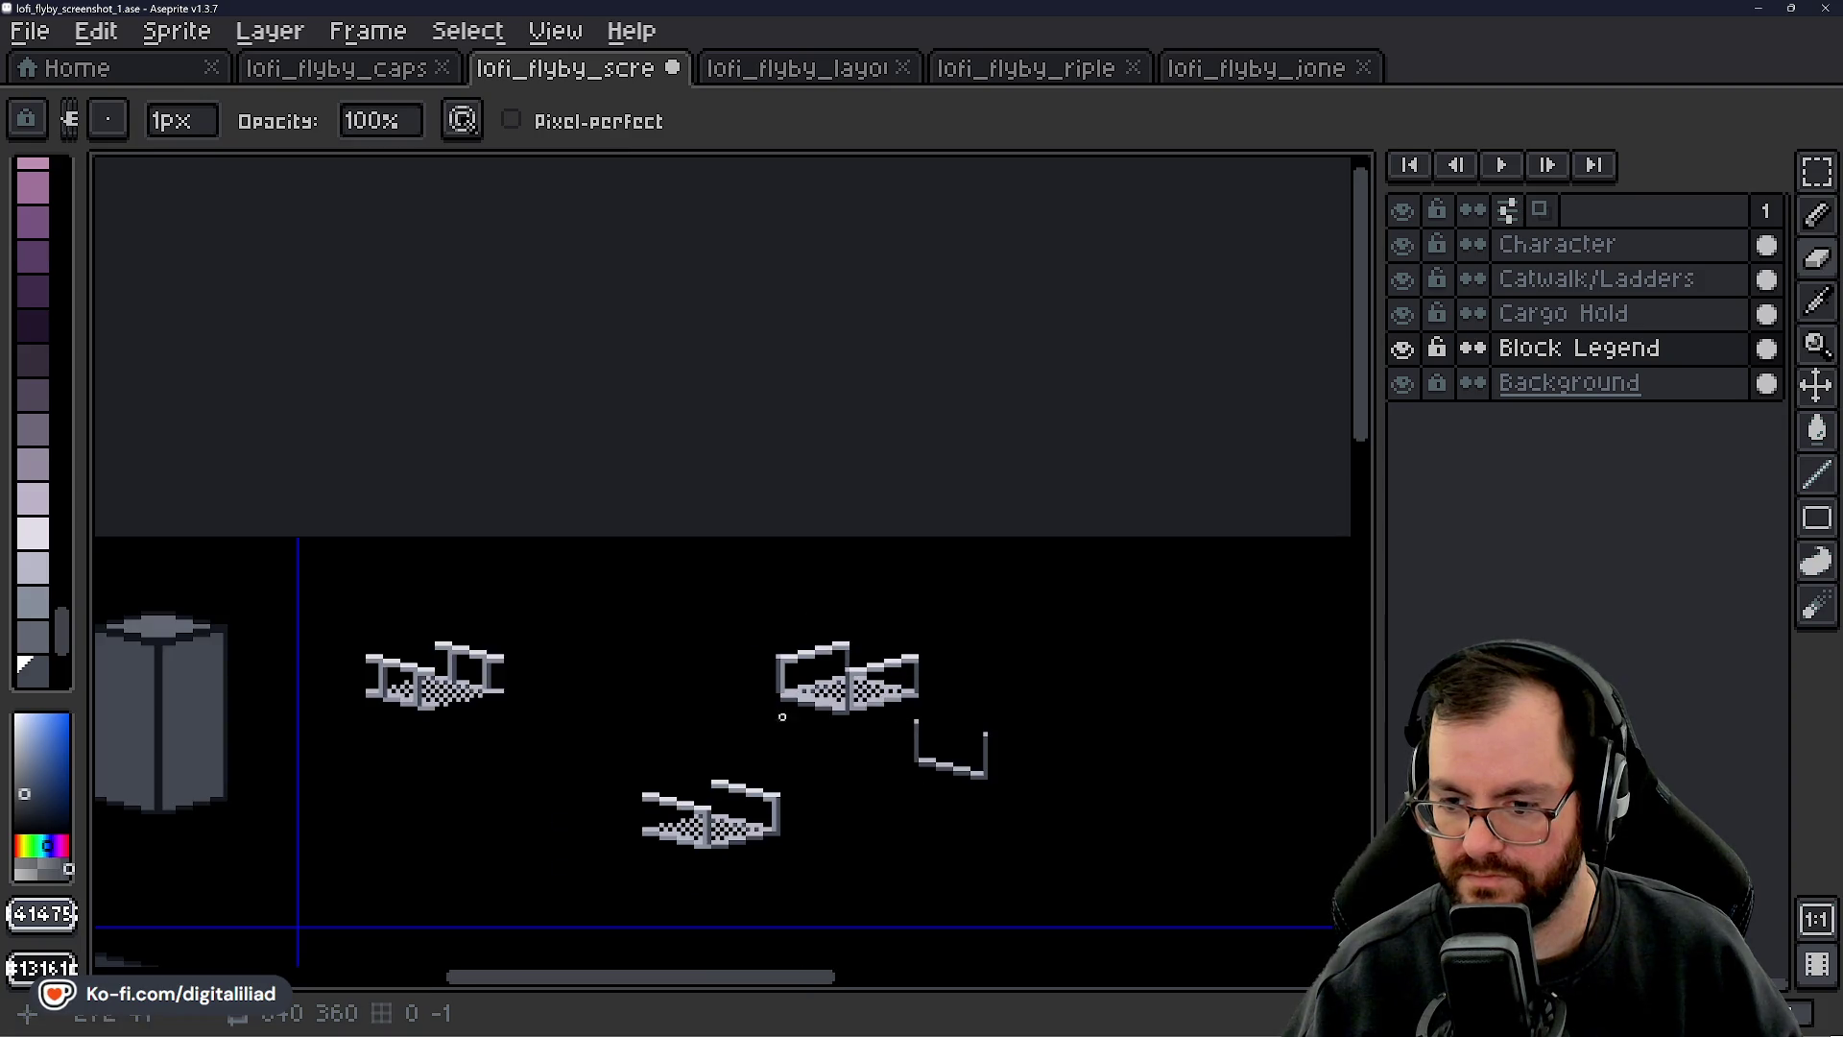
{"action": "scroll", "coordinate": [784, 716], "scroll_direction": "up", "scroll_amount": 3}
{"action": "left_click", "coordinate": [881, 629], "text": "alt"}
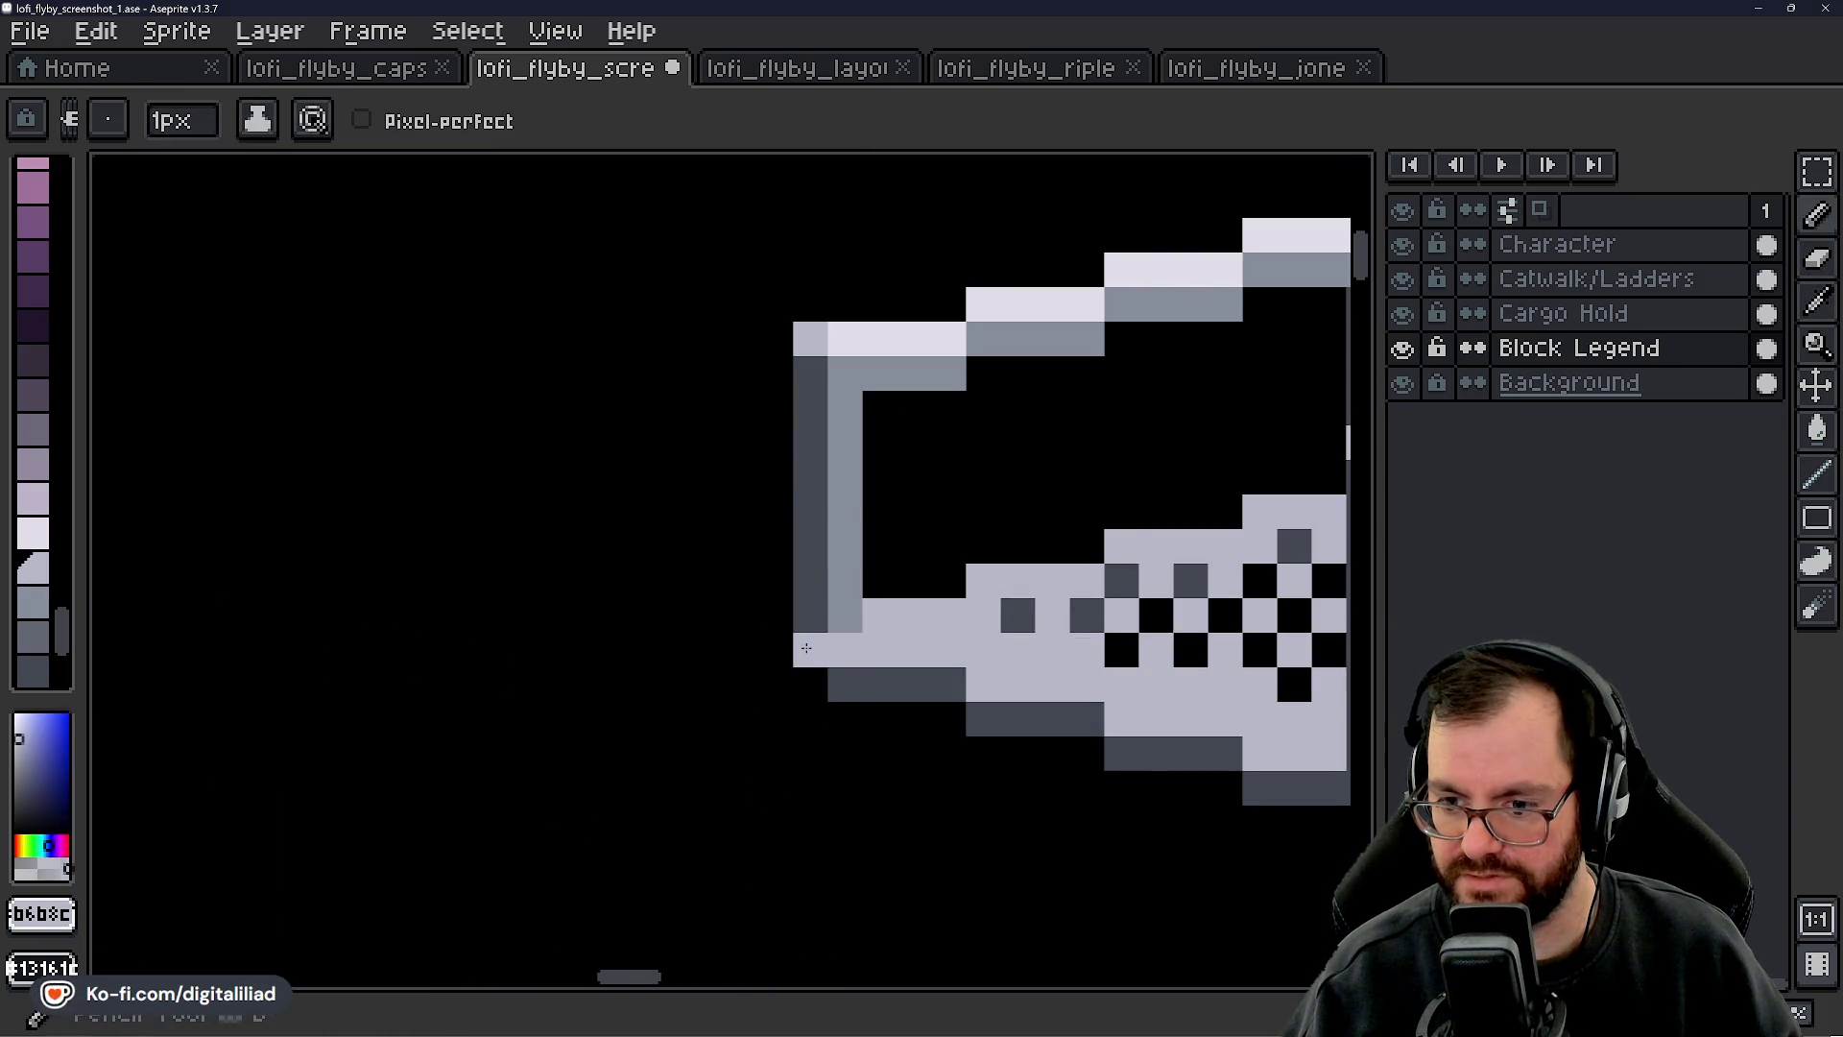
{"action": "scroll", "coordinate": [811, 648], "scroll_direction": "down", "scroll_amount": 6}
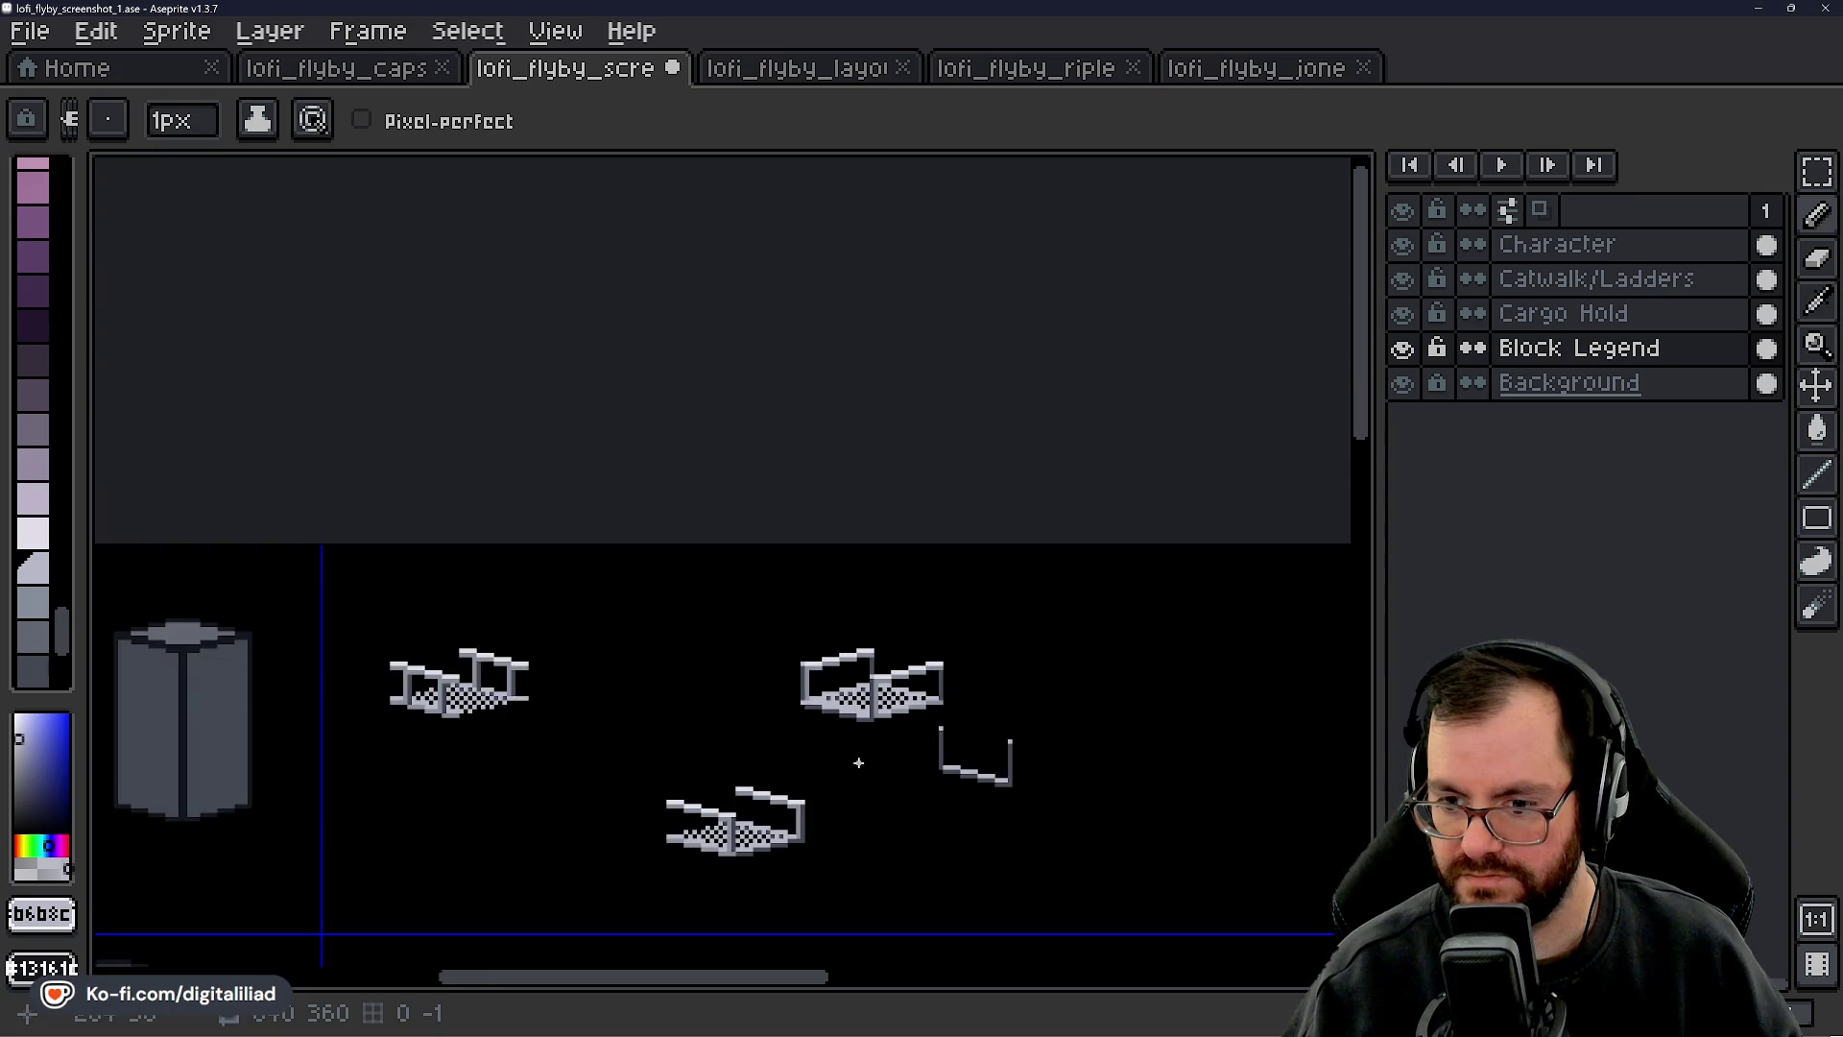
{"action": "scroll", "coordinate": [858, 762], "scroll_direction": "up", "scroll_amount": 2}
{"action": "left_click_drag", "start_coordinate": [859, 751], "coordinate": [807, 774]}
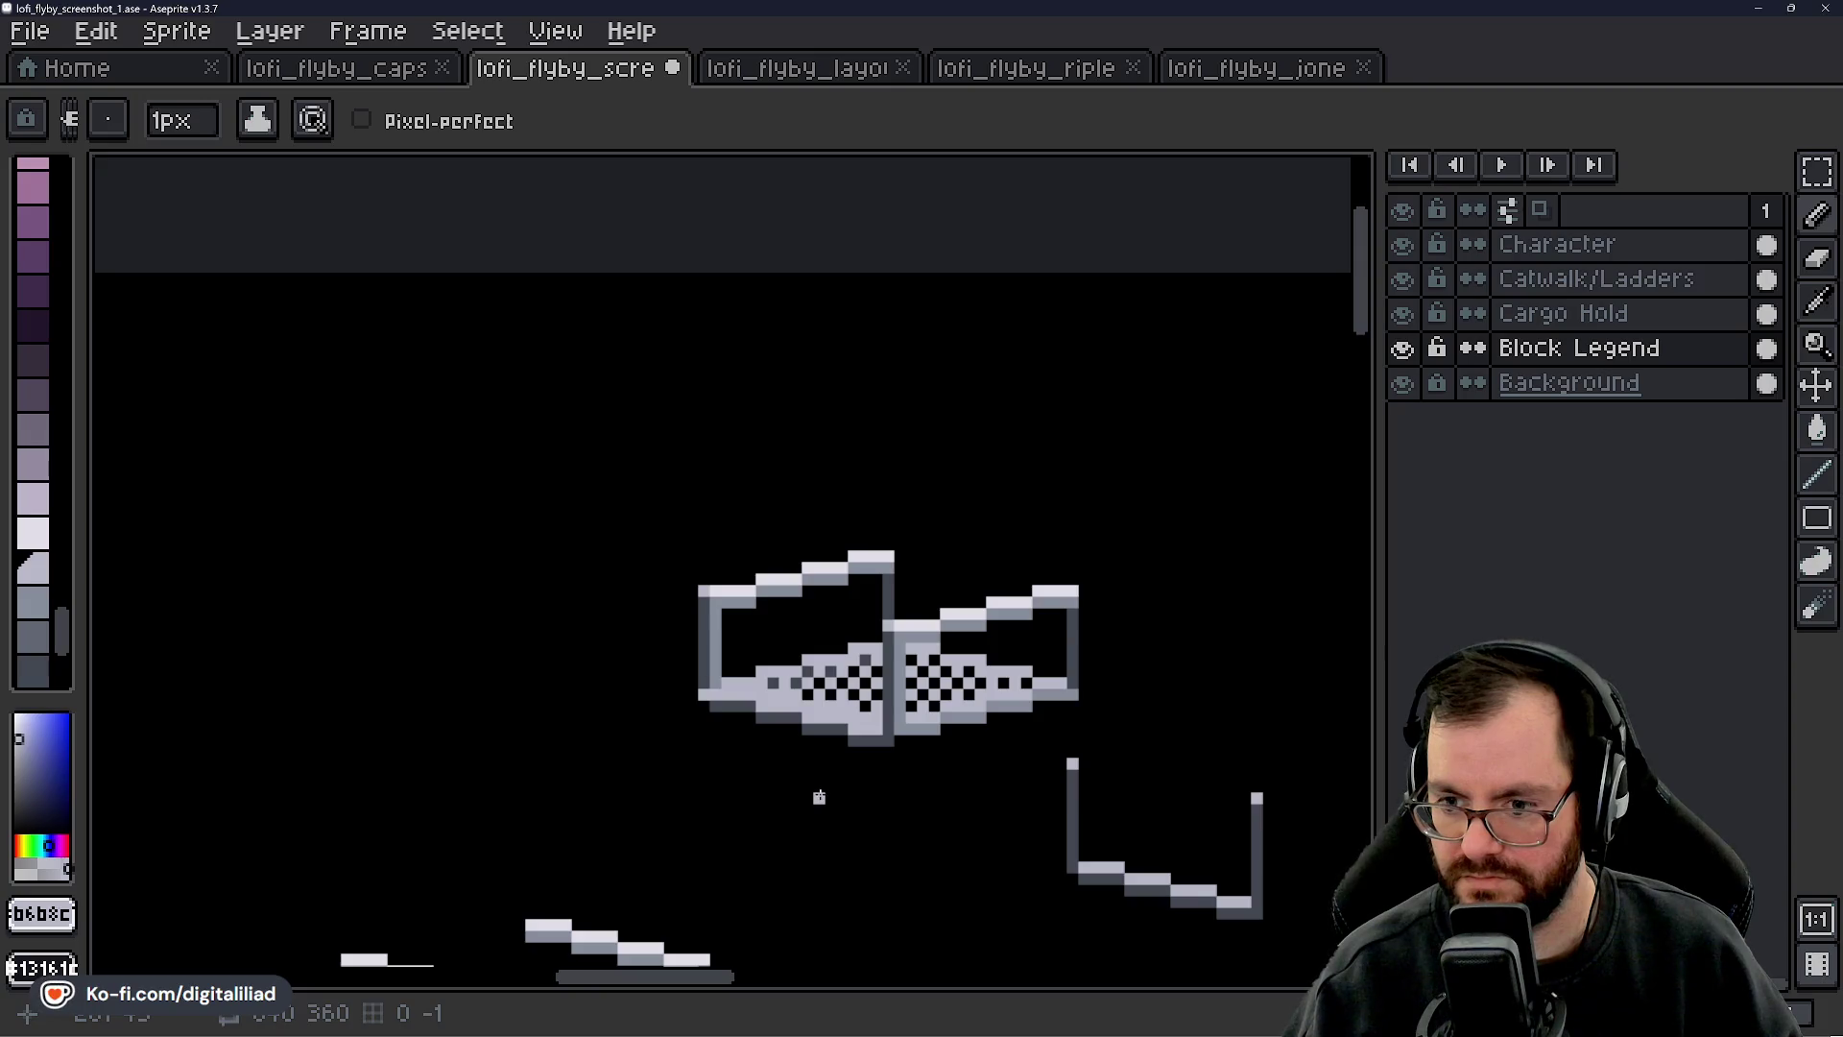
{"action": "scroll", "coordinate": [852, 407], "scroll_direction": "down", "scroll_amount": 2}
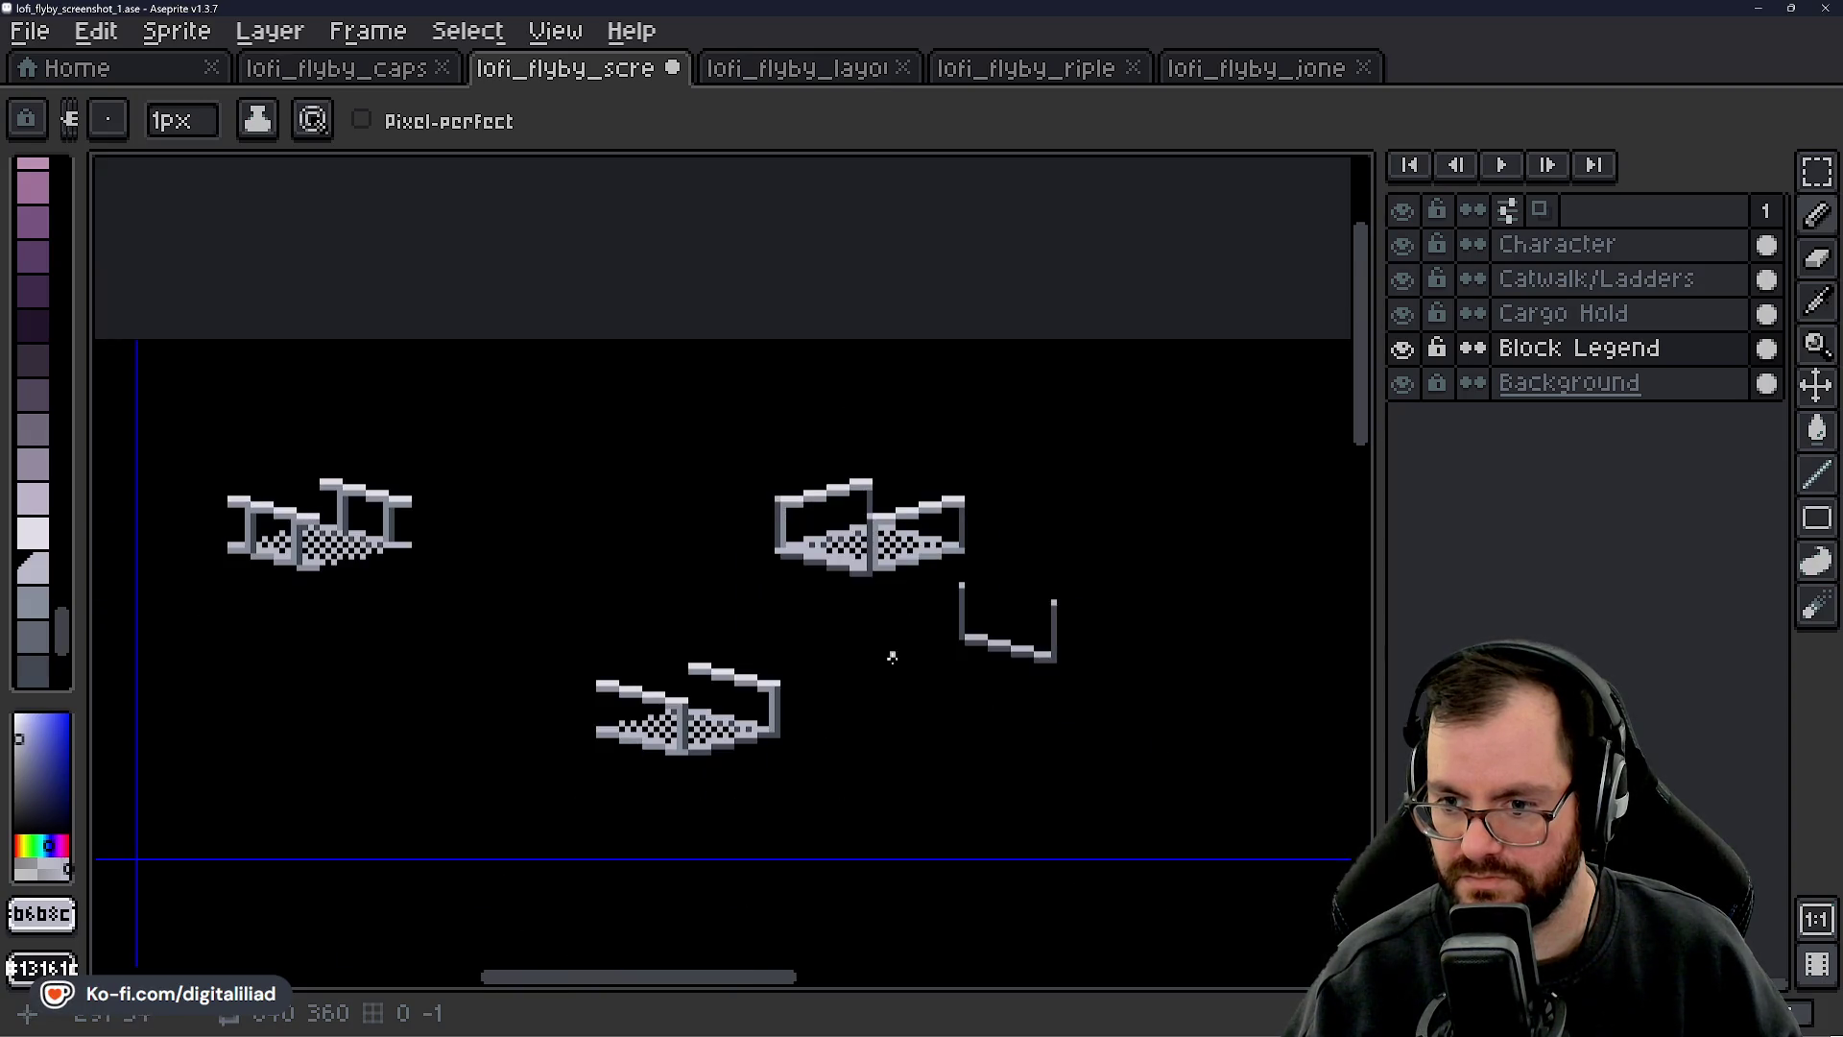
{"action": "key", "text": "ctrl+z"}
{"action": "key", "text": "ctrl+z"}
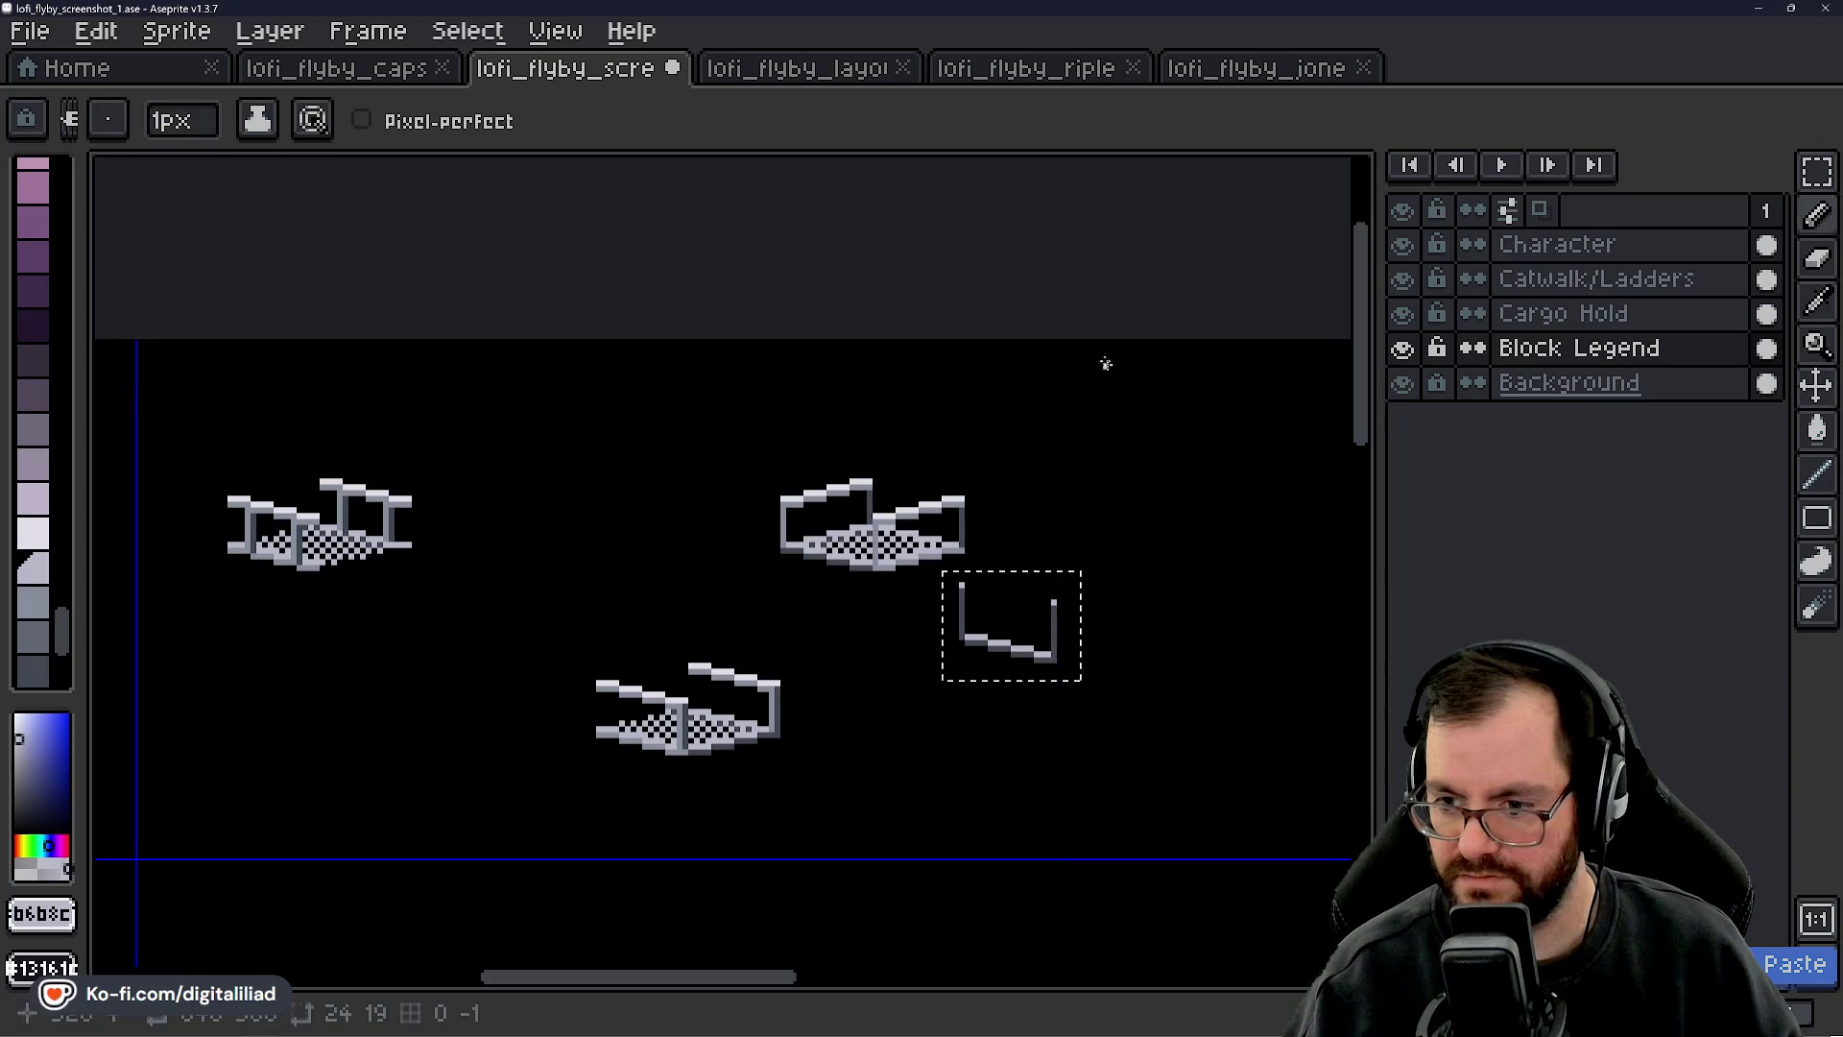
{"action": "scroll", "coordinate": [807, 540], "scroll_direction": "down", "scroll_amount": 2}
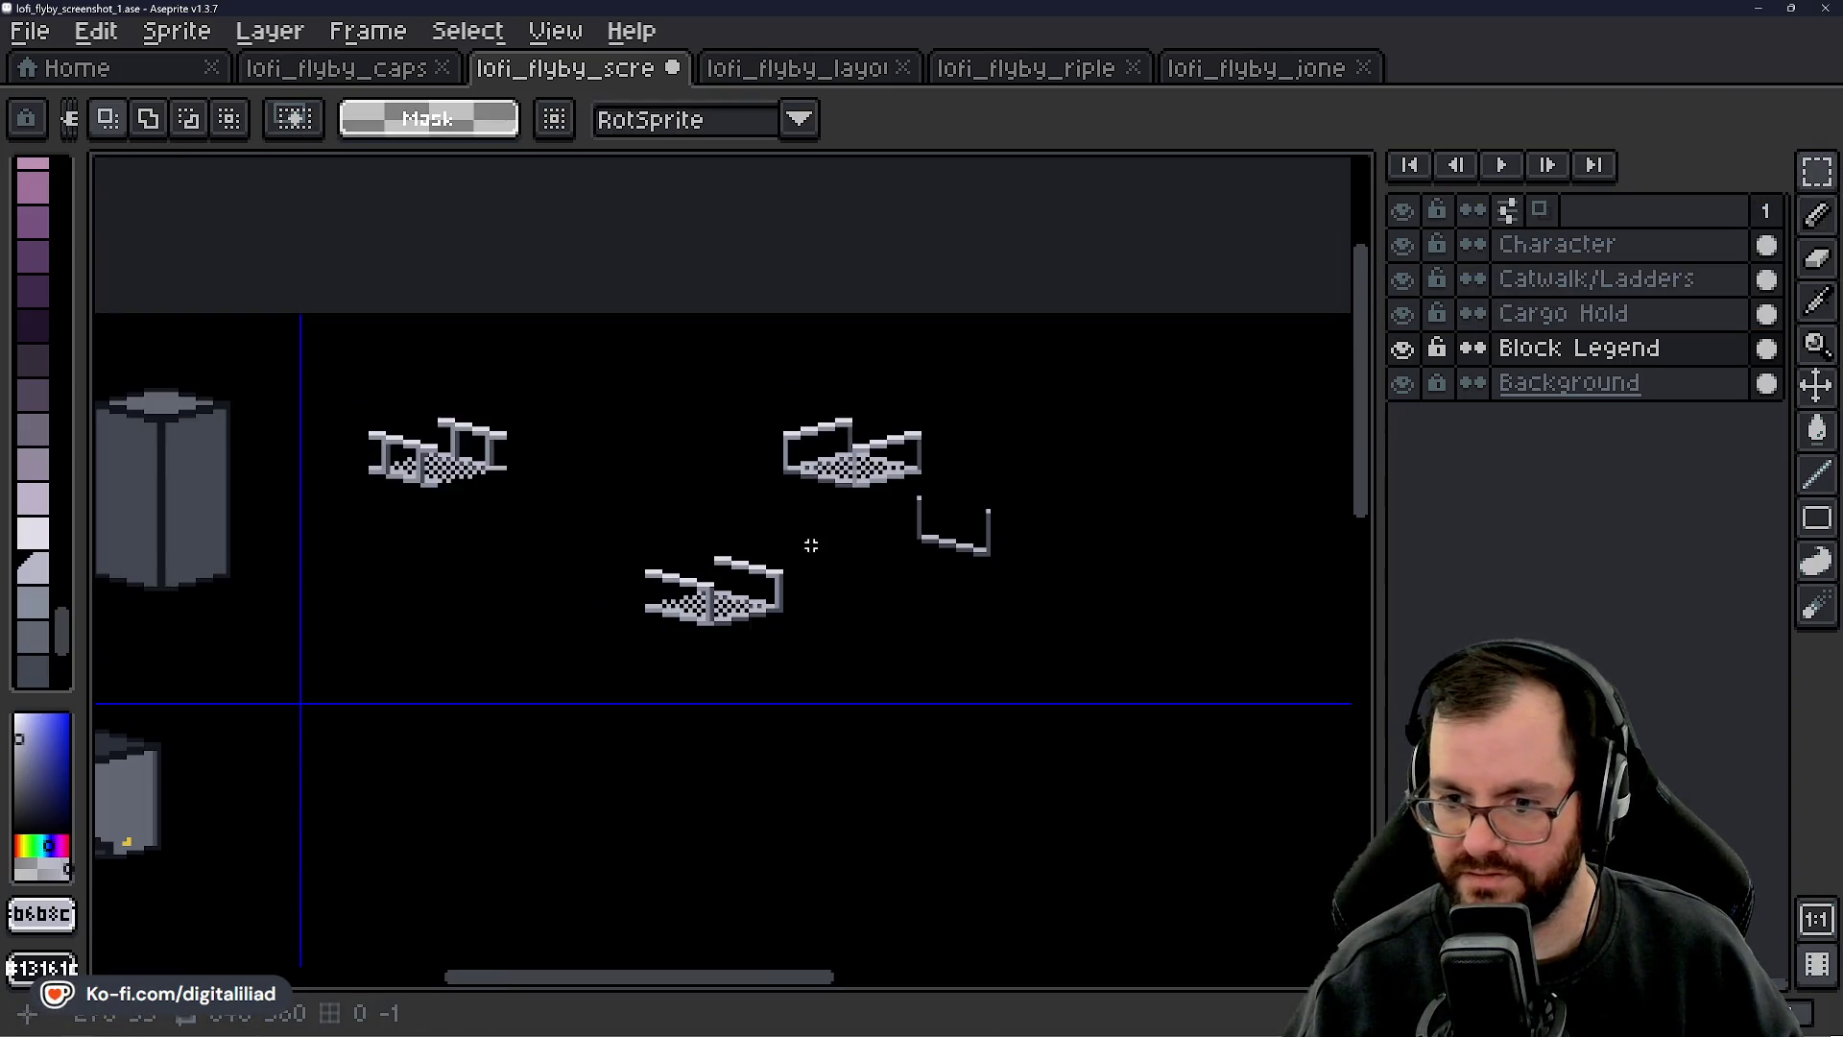
{"action": "scroll", "coordinate": [863, 639], "scroll_direction": "left", "scroll_amount": 5}
{"action": "scroll", "coordinate": [941, 686], "scroll_direction": "up", "scroll_amount": 3}
{"action": "mouse_move", "coordinate": [326, 377]}
{"action": "left_mouse_down"}
{"action": "mouse_move", "coordinate": [630, 515]}
{"action": "mouse_move", "coordinate": [963, 781]}
{"action": "left_mouse_up"}
- Clear the selections around the catwalk piece
{"action": "left_click", "coordinate": [595, 418]}
{"action": "mouse_move", "coordinate": [505, 382]}
{"action": "left_mouse_down"}
{"action": "mouse_move", "coordinate": [1028, 781]}
{"action": "mouse_move", "coordinate": [787, 538]}
{"action": "mouse_move", "coordinate": [672, 365]}
{"action": "mouse_move", "coordinate": [843, 537]}
{"action": "mouse_move", "coordinate": [782, 466]}
{"action": "mouse_move", "coordinate": [721, 330]}
{"action": "mouse_move", "coordinate": [602, 206]}
{"action": "left_mouse_up"}
{"action": "scroll", "coordinate": [1028, 781], "scroll_direction": "down", "scroll_amount": 2}
{"action": "left_click", "coordinate": [721, 646]}
{"action": "scroll", "coordinate": [817, 680], "scroll_direction": "up", "scroll_amount": 2}
{"action": "scroll", "coordinate": [718, 576], "scroll_direction": "down", "scroll_amount": 1}
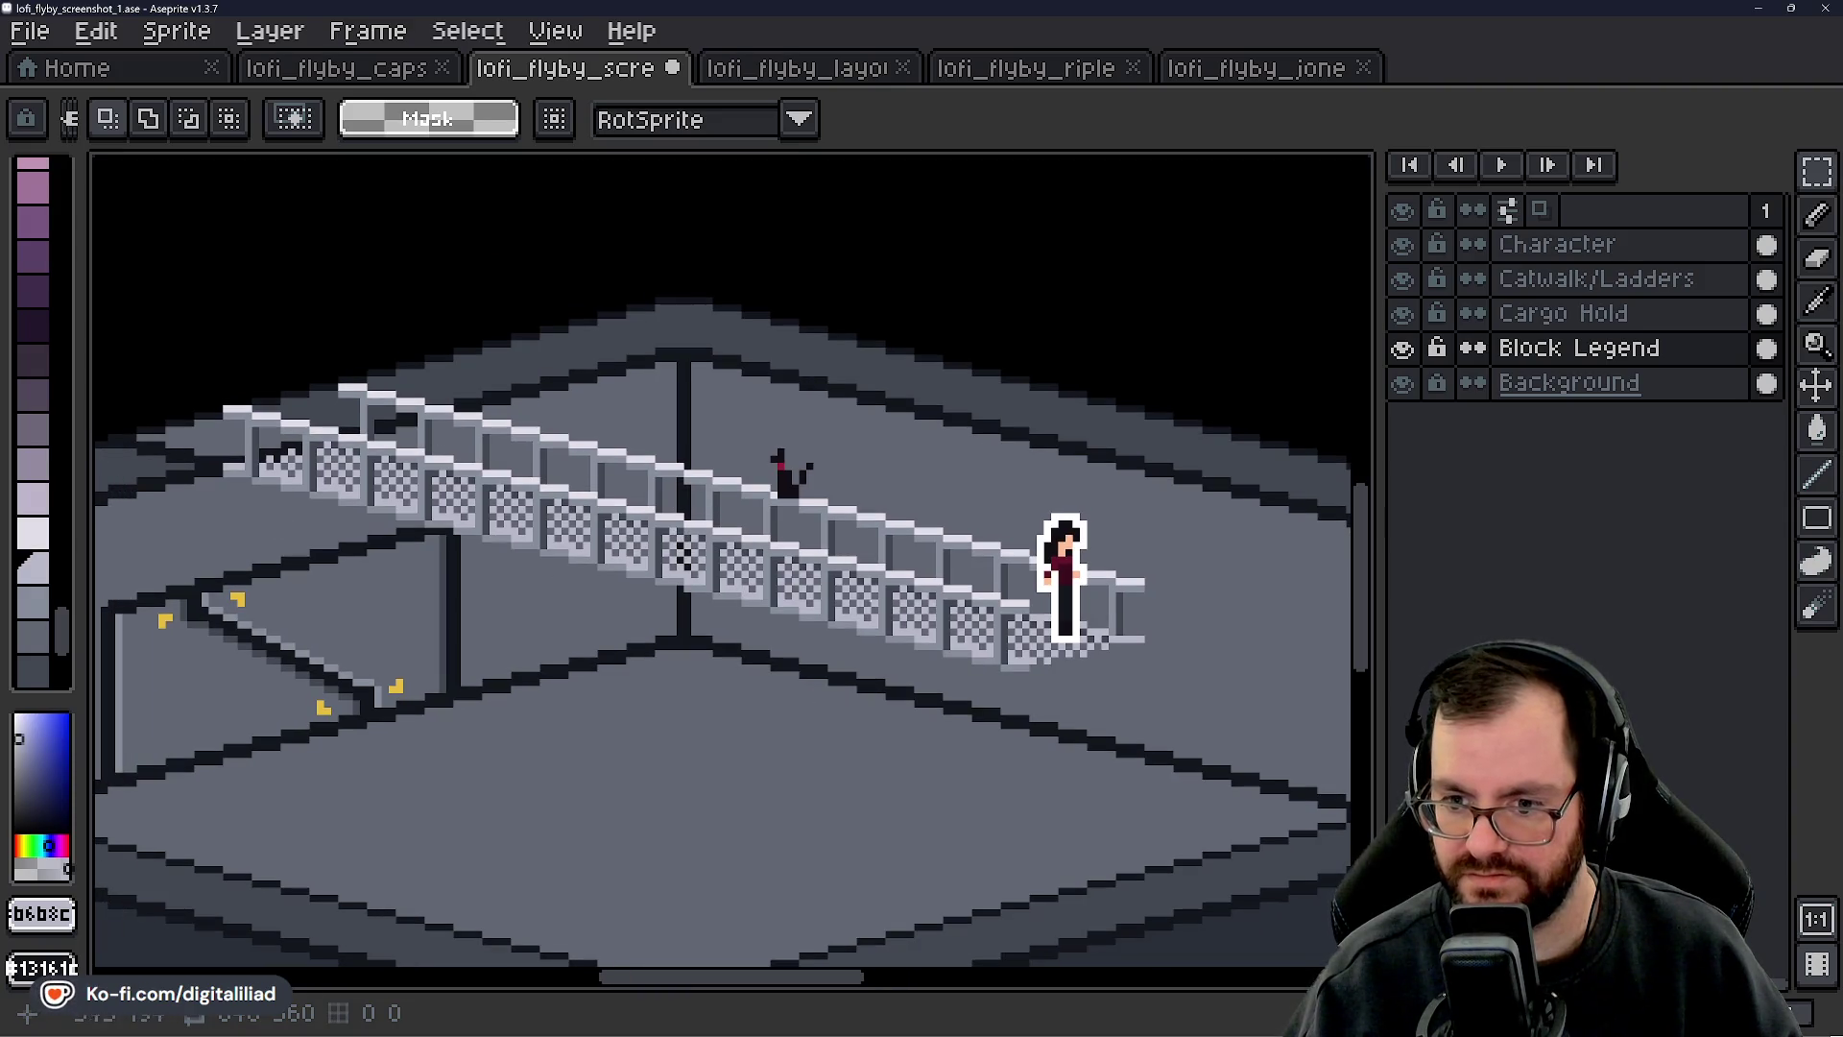
- Save lofi_flyby_screenshot_1 showing the assembled catwalk, then switch to lofi_flyby_capsule_art
{"action": "left_click_drag", "start_coordinate": [787, 707], "coordinate": [893, 708]}
{"action": "scroll", "coordinate": [695, 494], "scroll_direction": "down", "scroll_amount": 1}
{"action": "key", "text": "ctrl+s"}
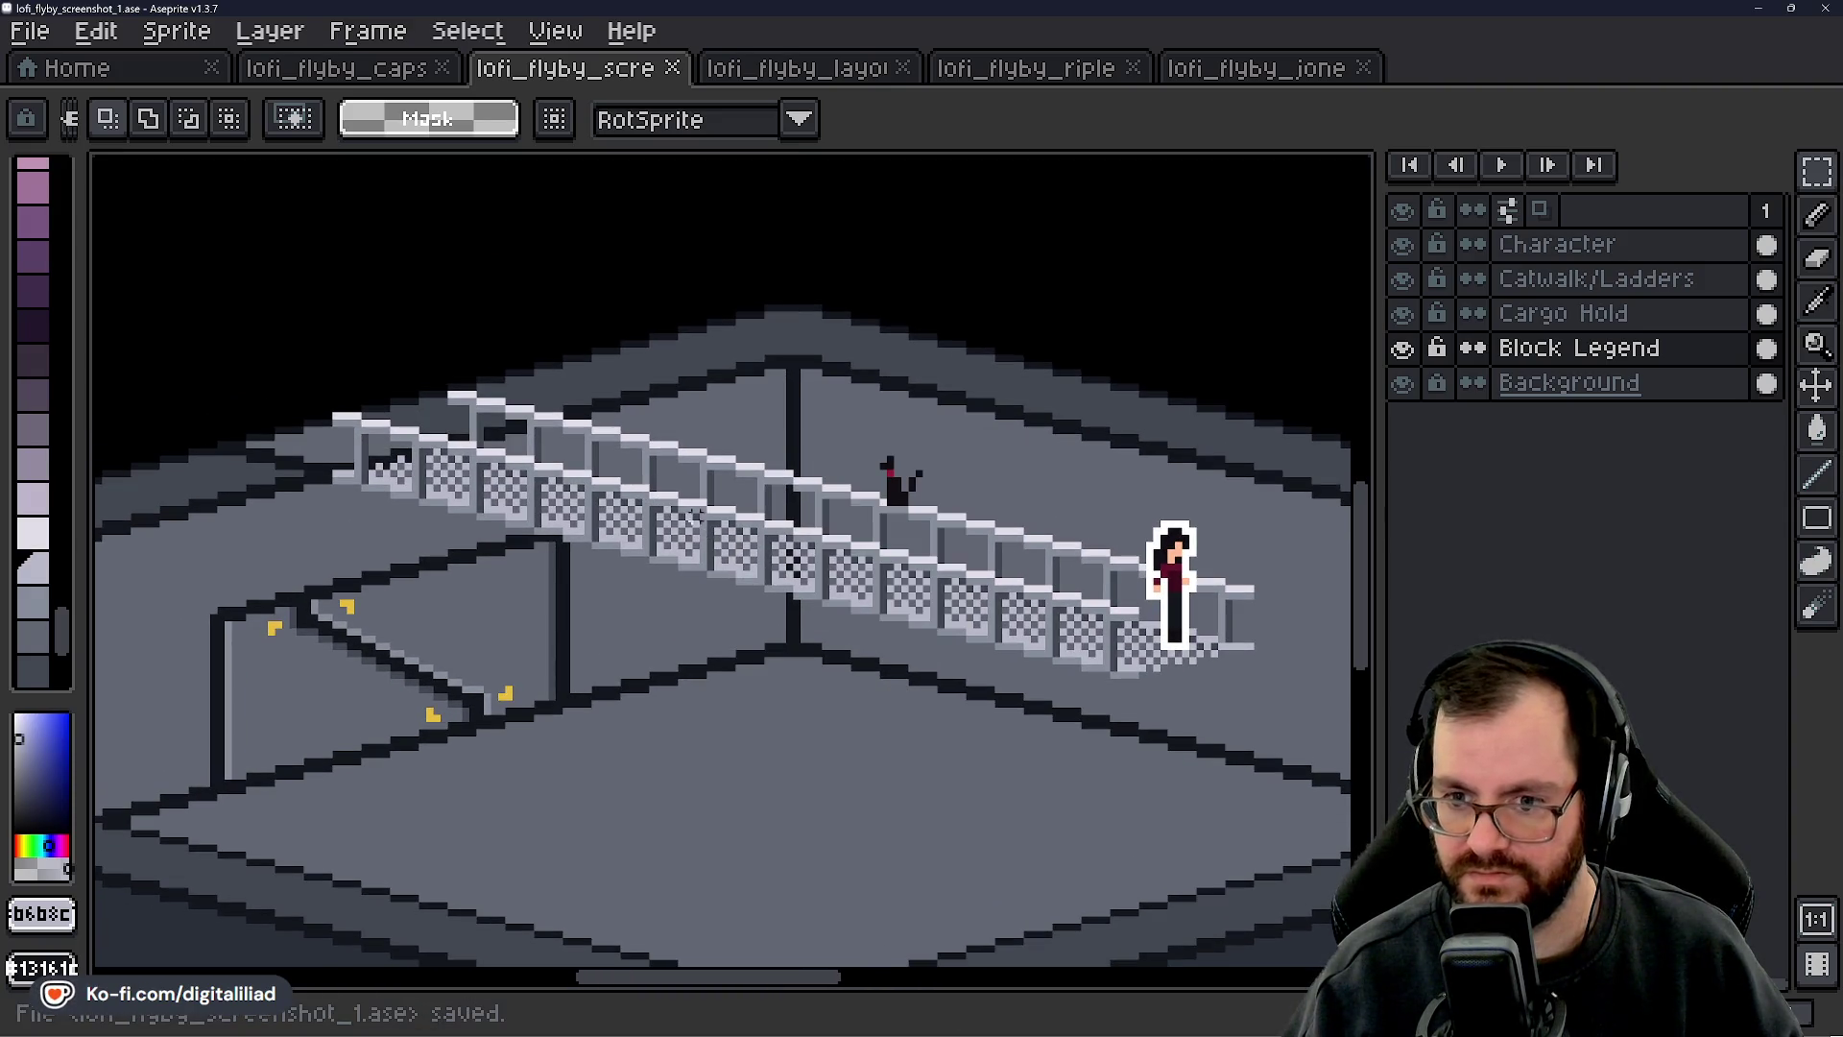
{"action": "left_click", "coordinate": [336, 65]}
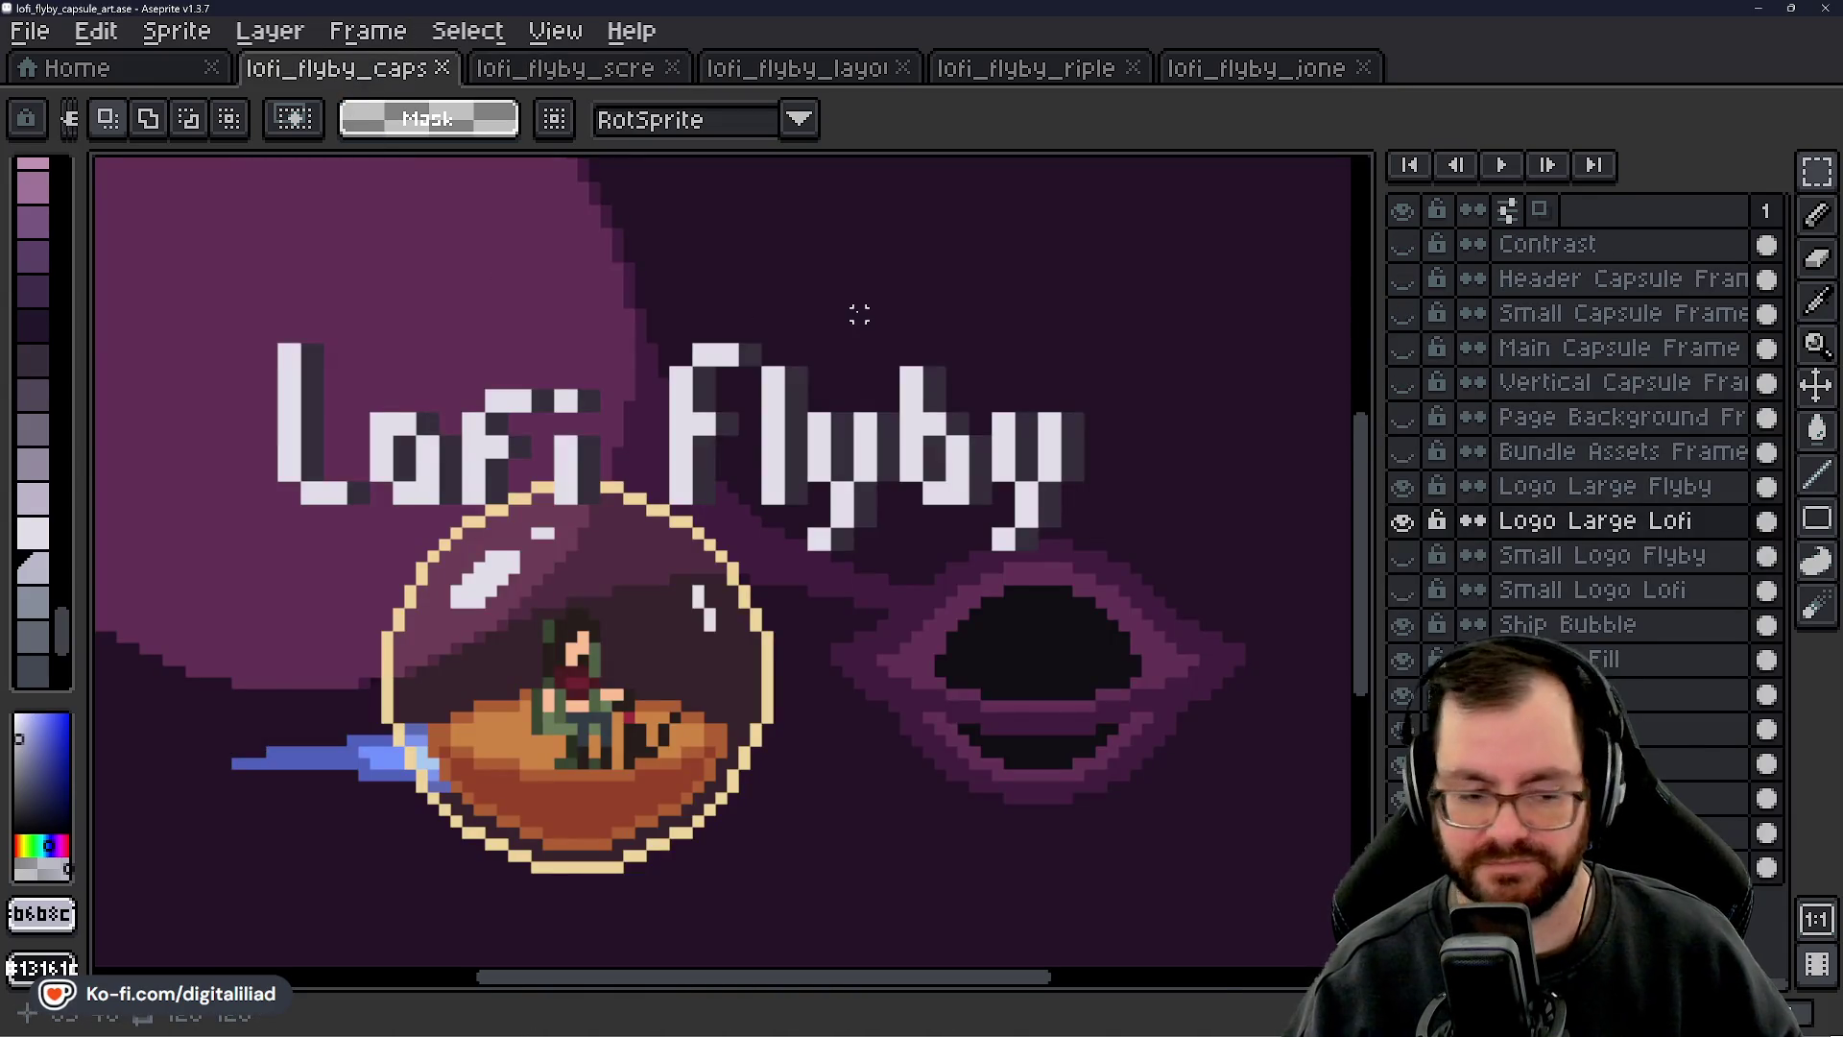